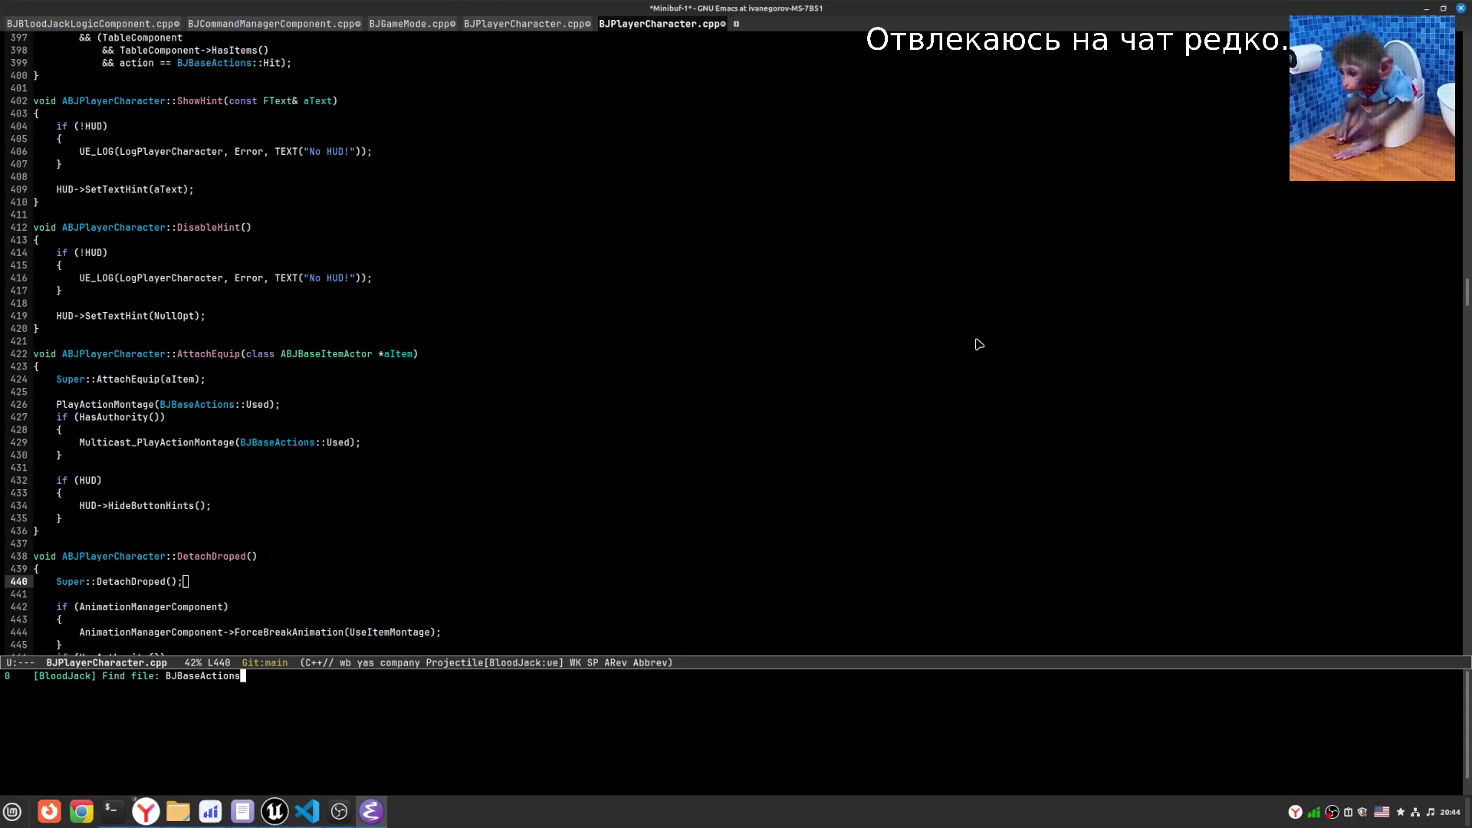
- Select the BJBloodJackLogicComponent.cpp file name in the first Output Log compile error
key(ctrl+g)
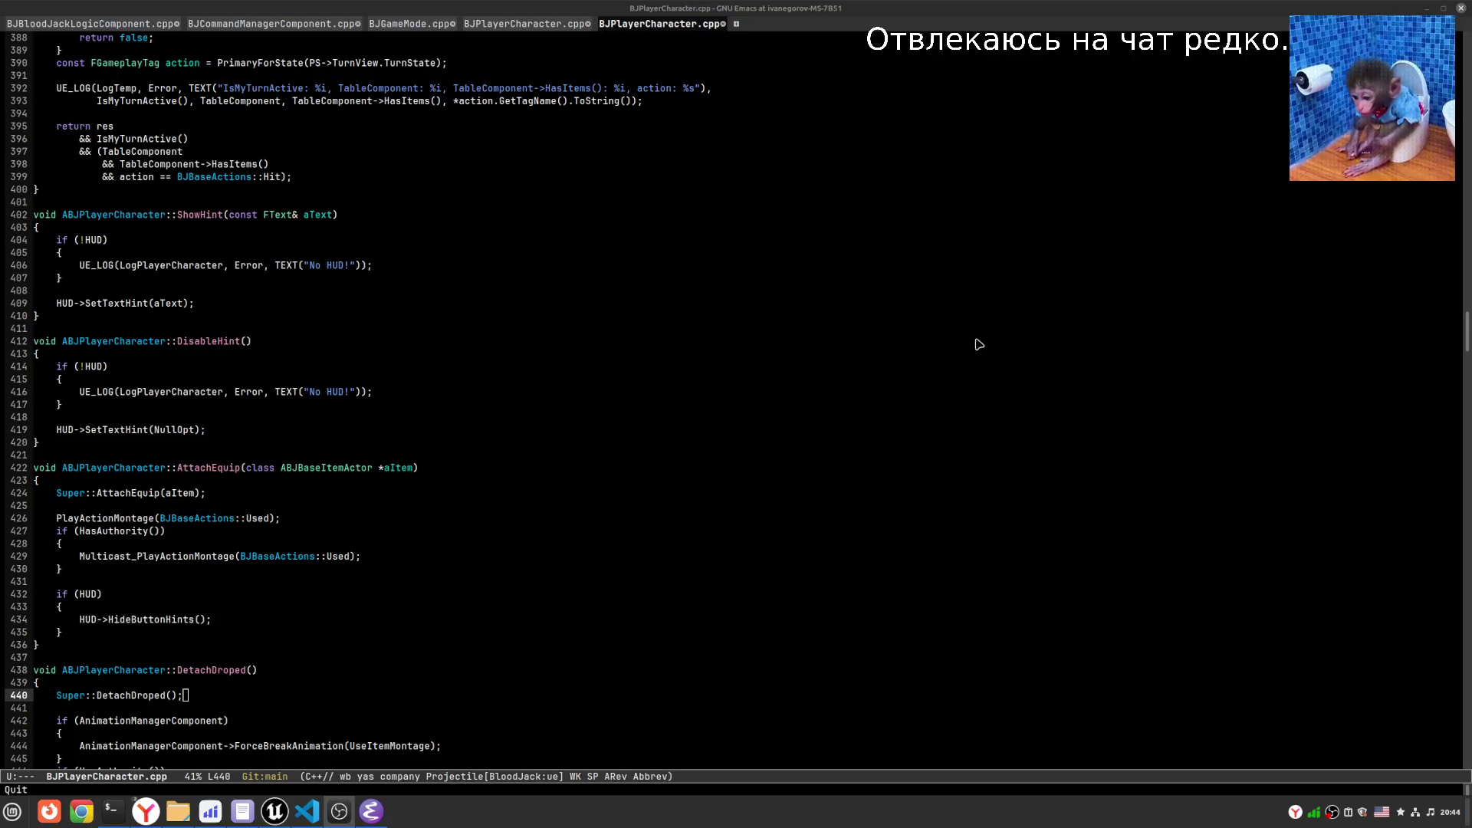
mouse_move(274, 811)
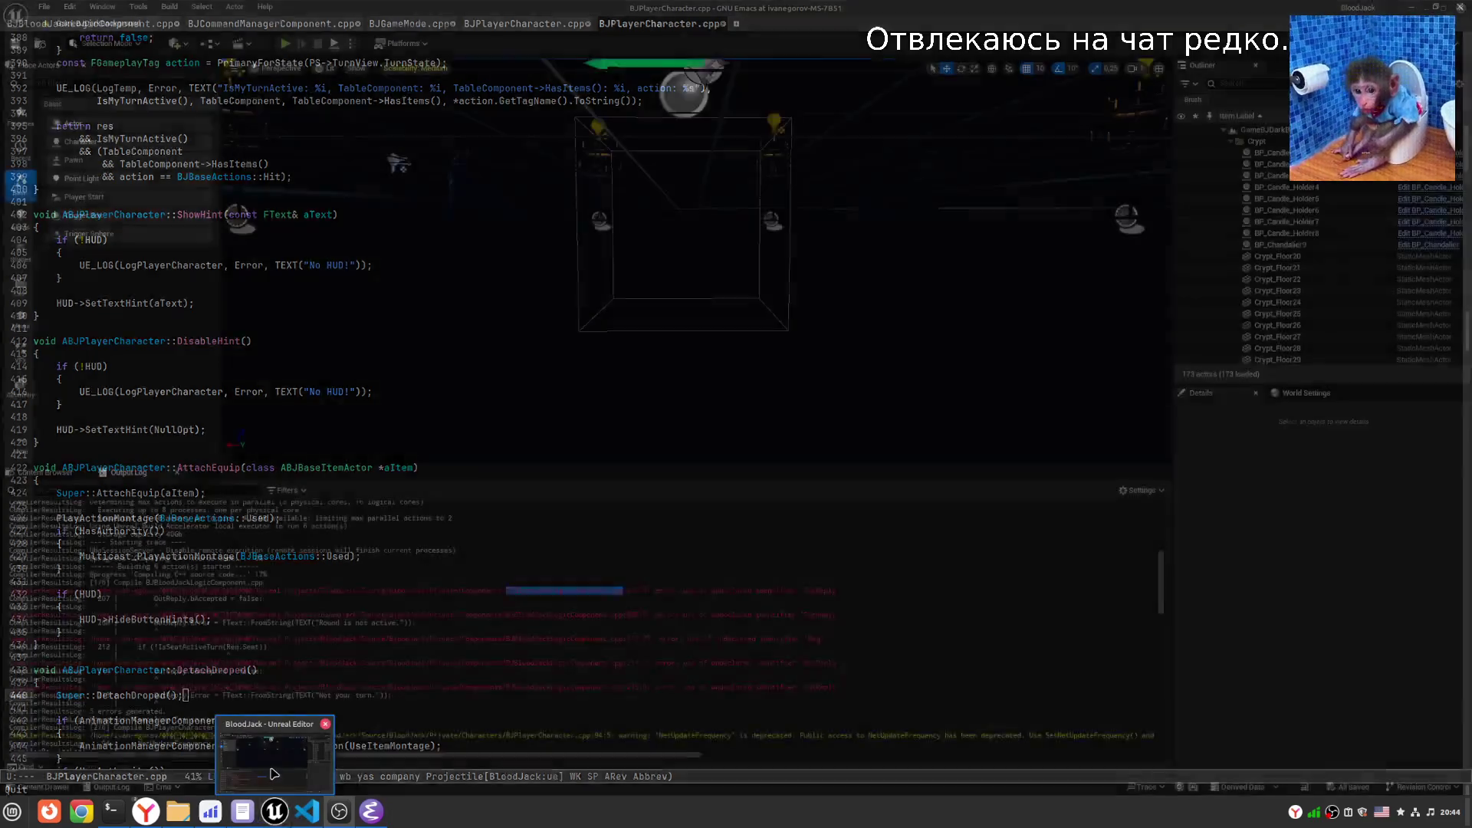
click(274, 774)
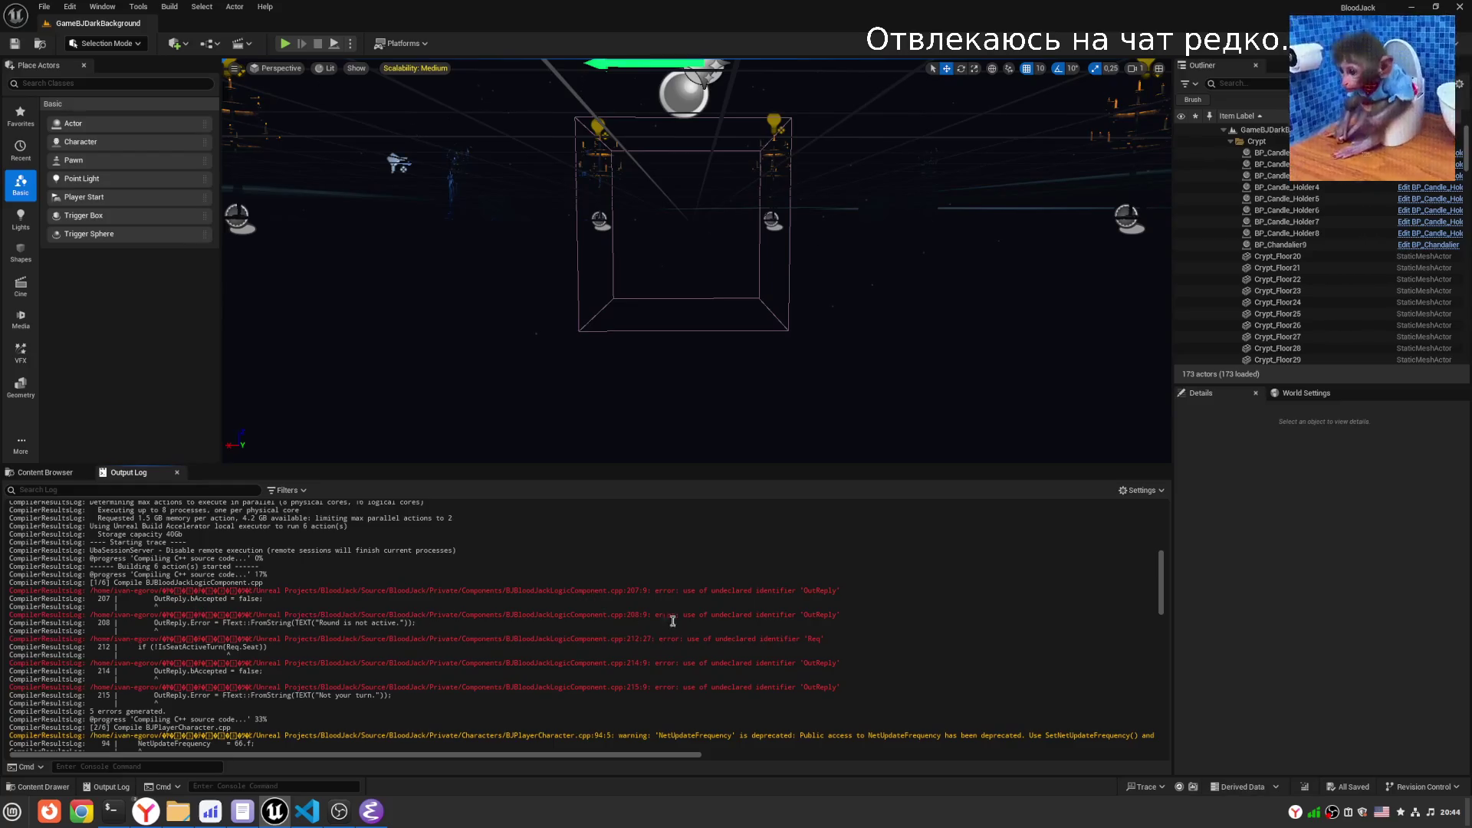
double_click(538, 591)
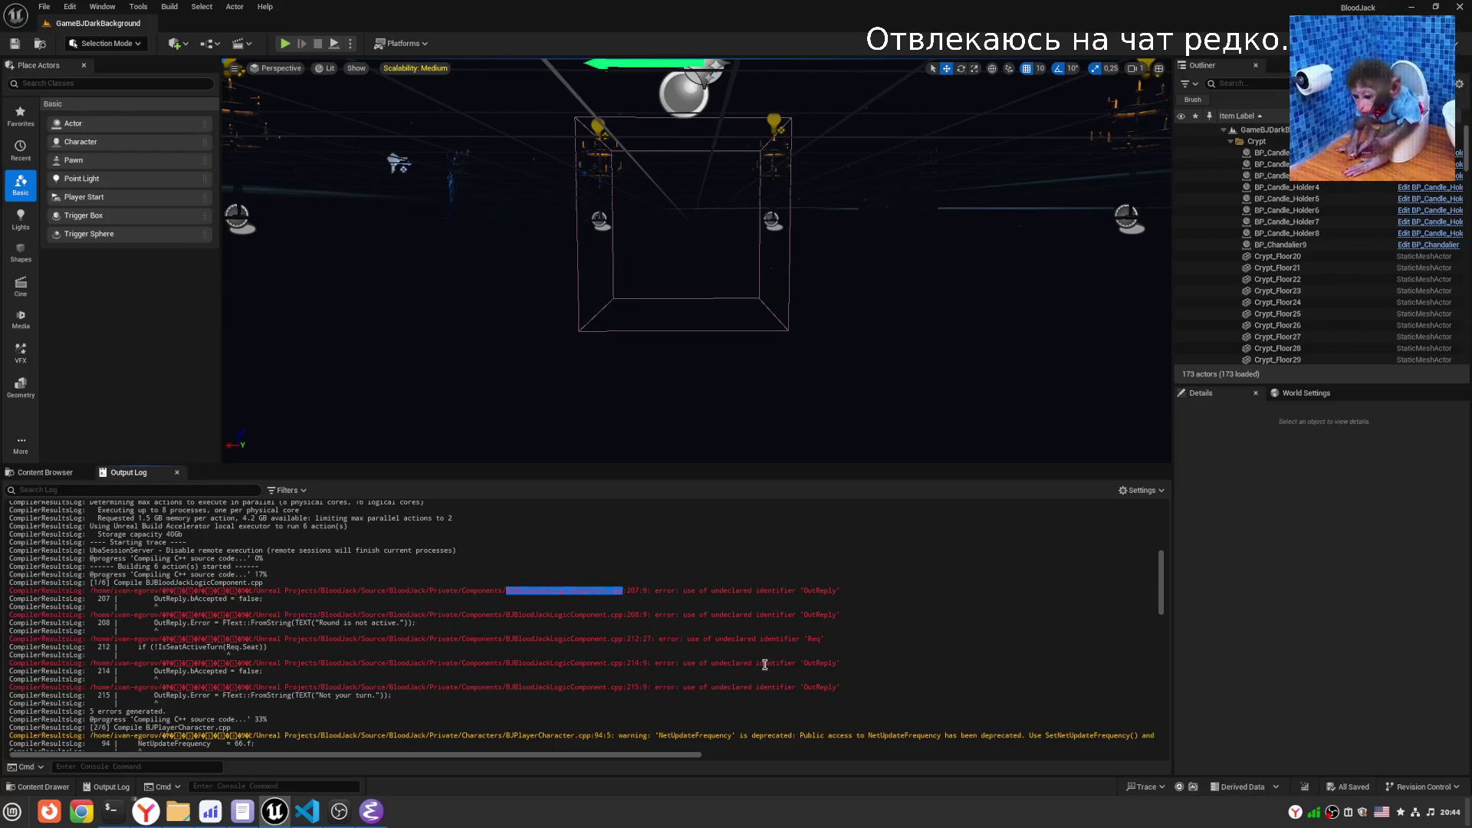
key(alt+Tab)
click(653, 443)
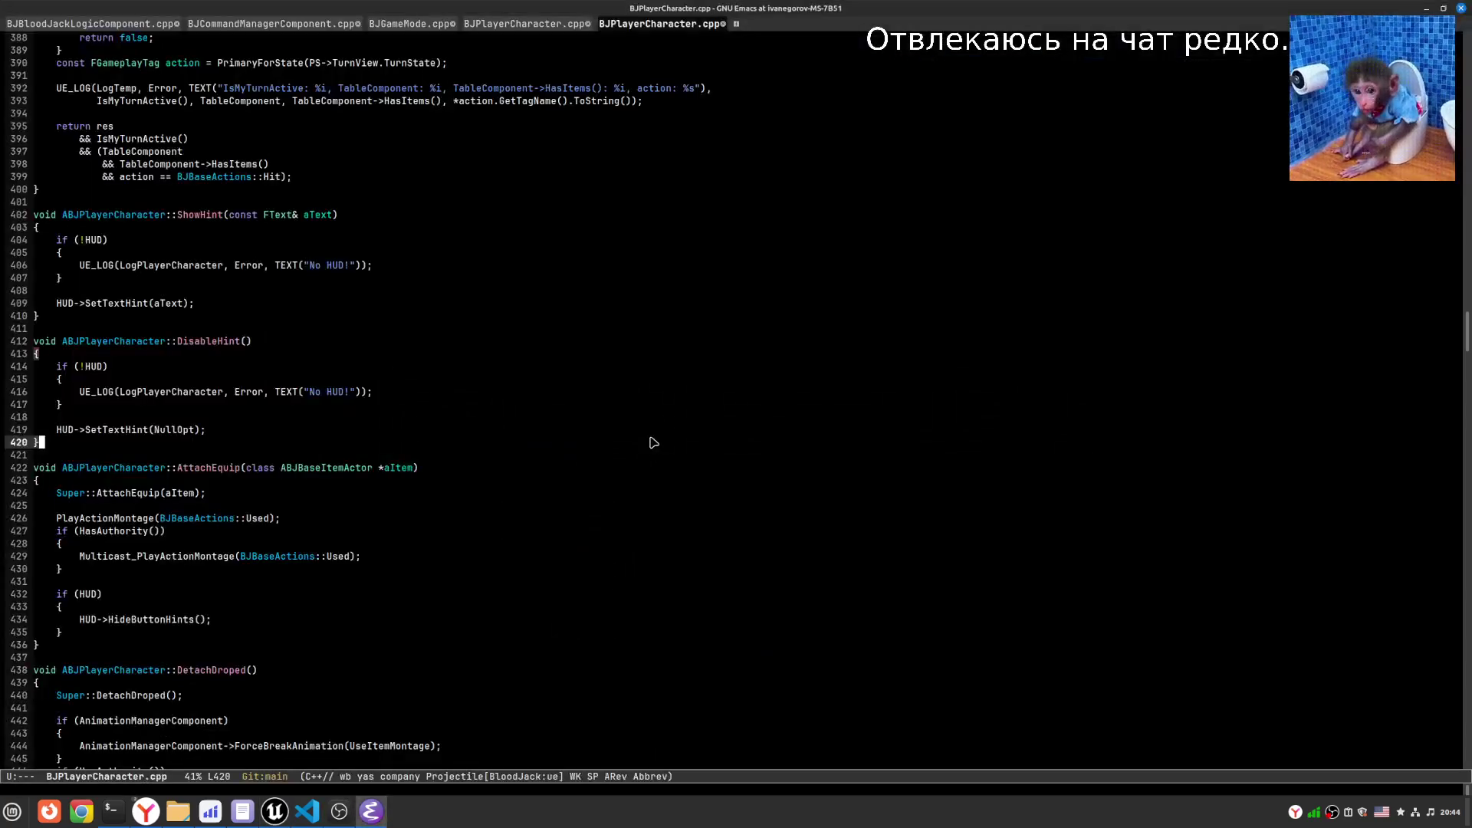
- Copy the BJBloodJackLogicComponent.cpp file name from Unreal's Output Log
key(ctrl+c)
key(p)
key(f)
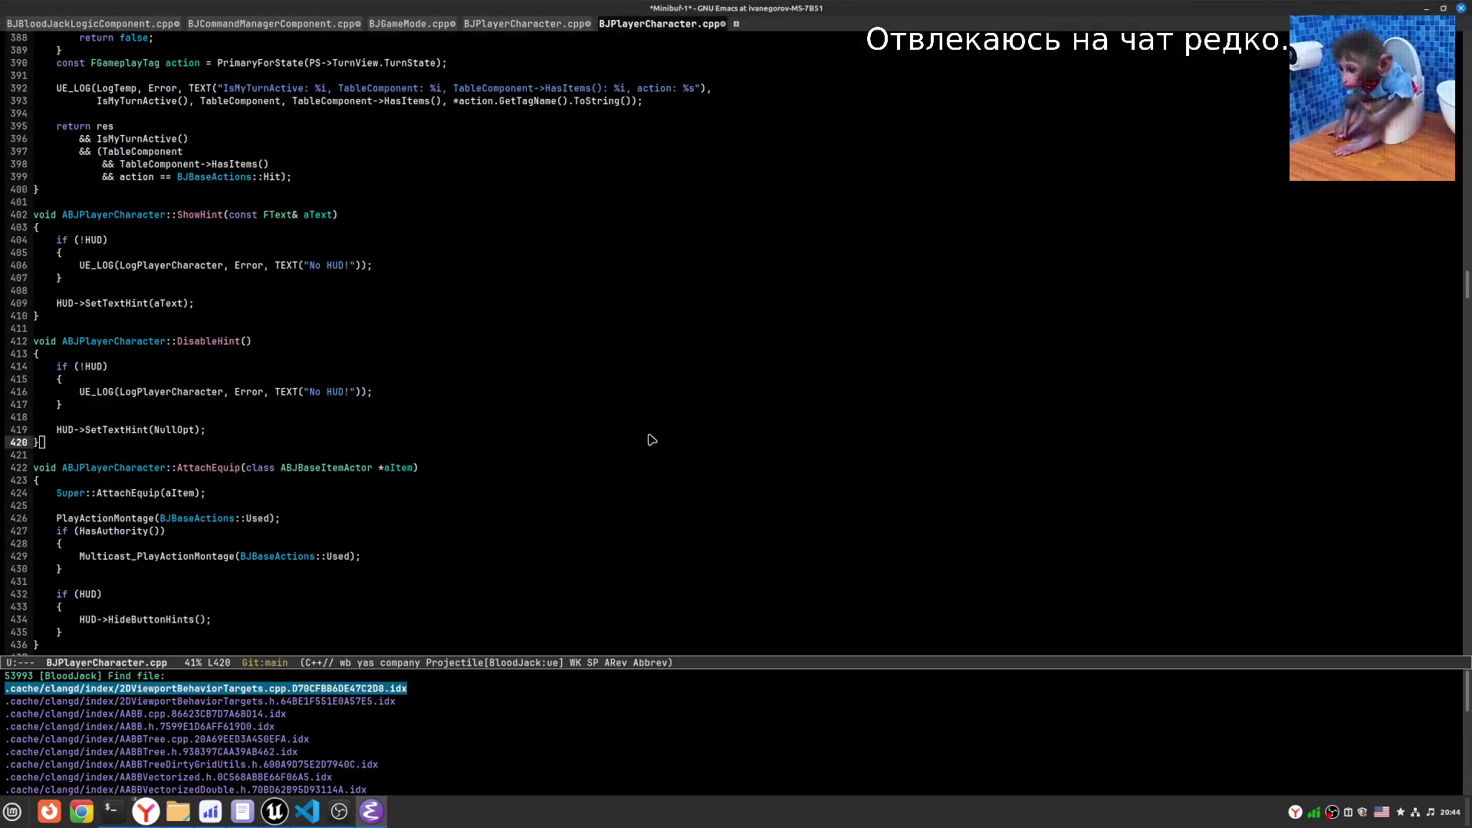
text(BJBaseActions)
key(ctrl+g)
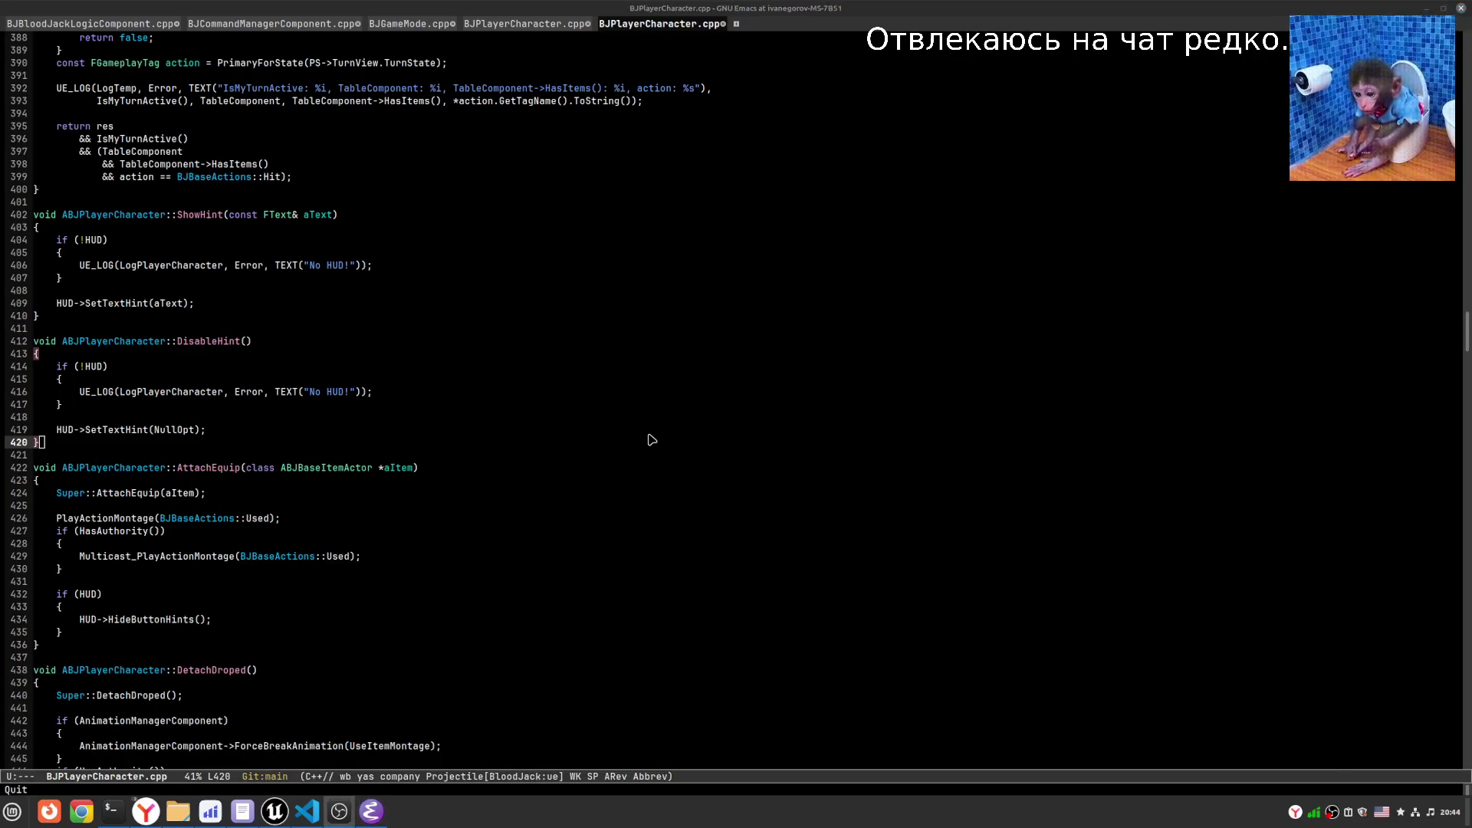
key(alt+Tab)
right_click(602, 603)
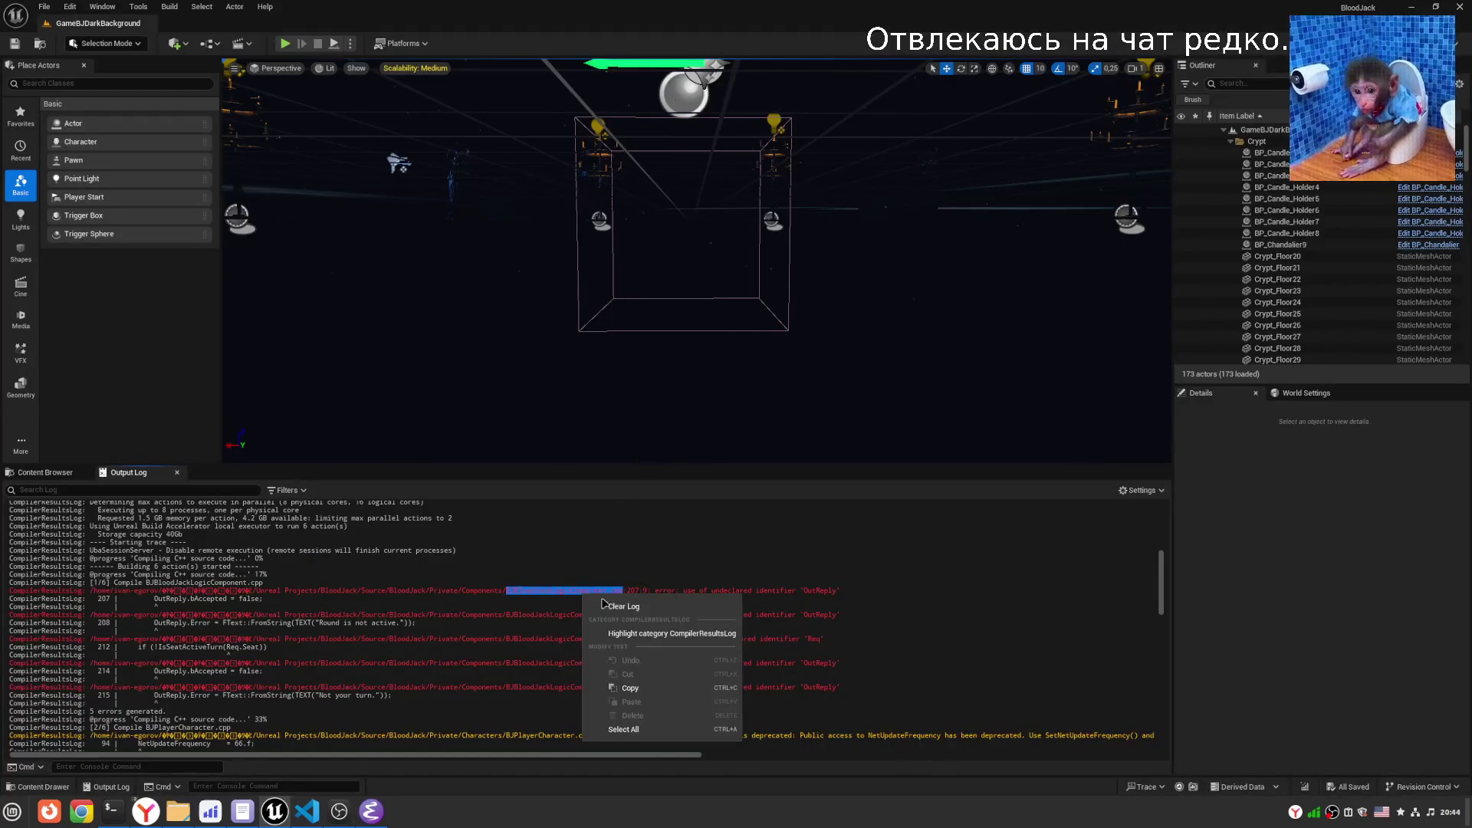
click(628, 689)
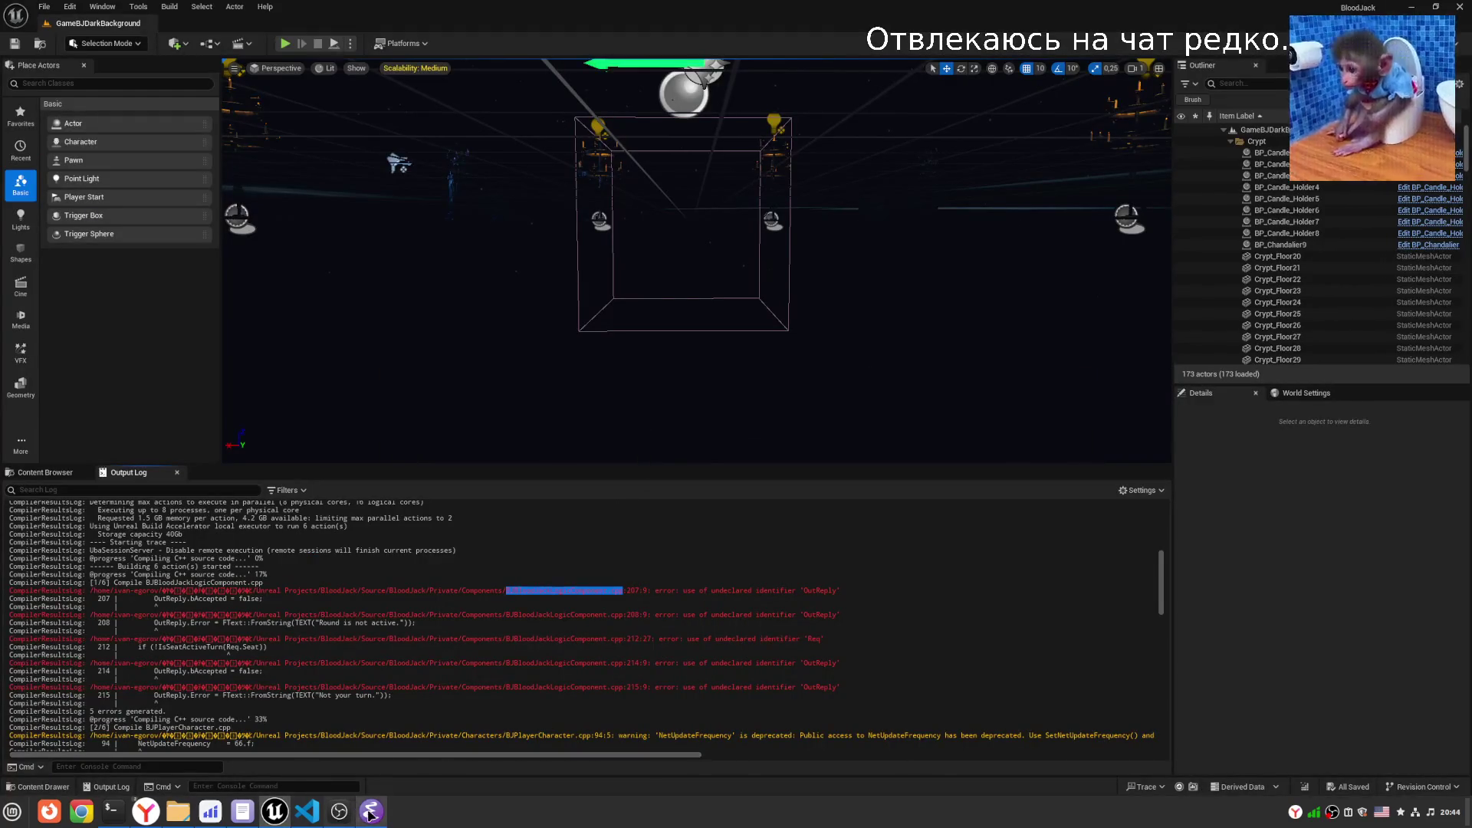
click(371, 814)
- Run a project text search for BJBloodJackLogicComponent.cpp and maximize the results
key(ctrl+c)
key(p)
key(s)
key(r)
key(ctrl+y)
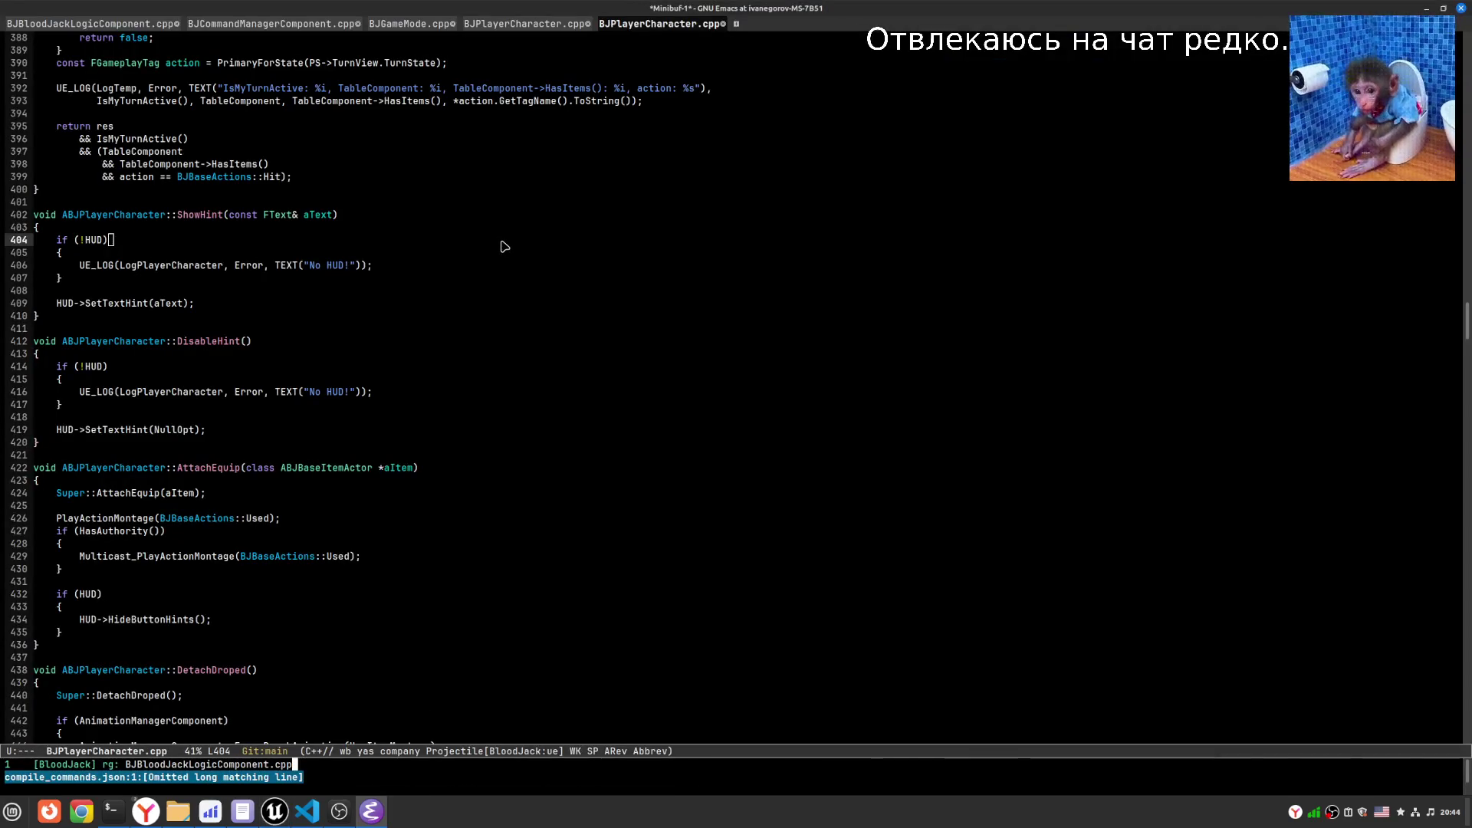
key(ctrl+g)
key(ctrl+c)
key(p)
key(s)
key(ctrl+y)
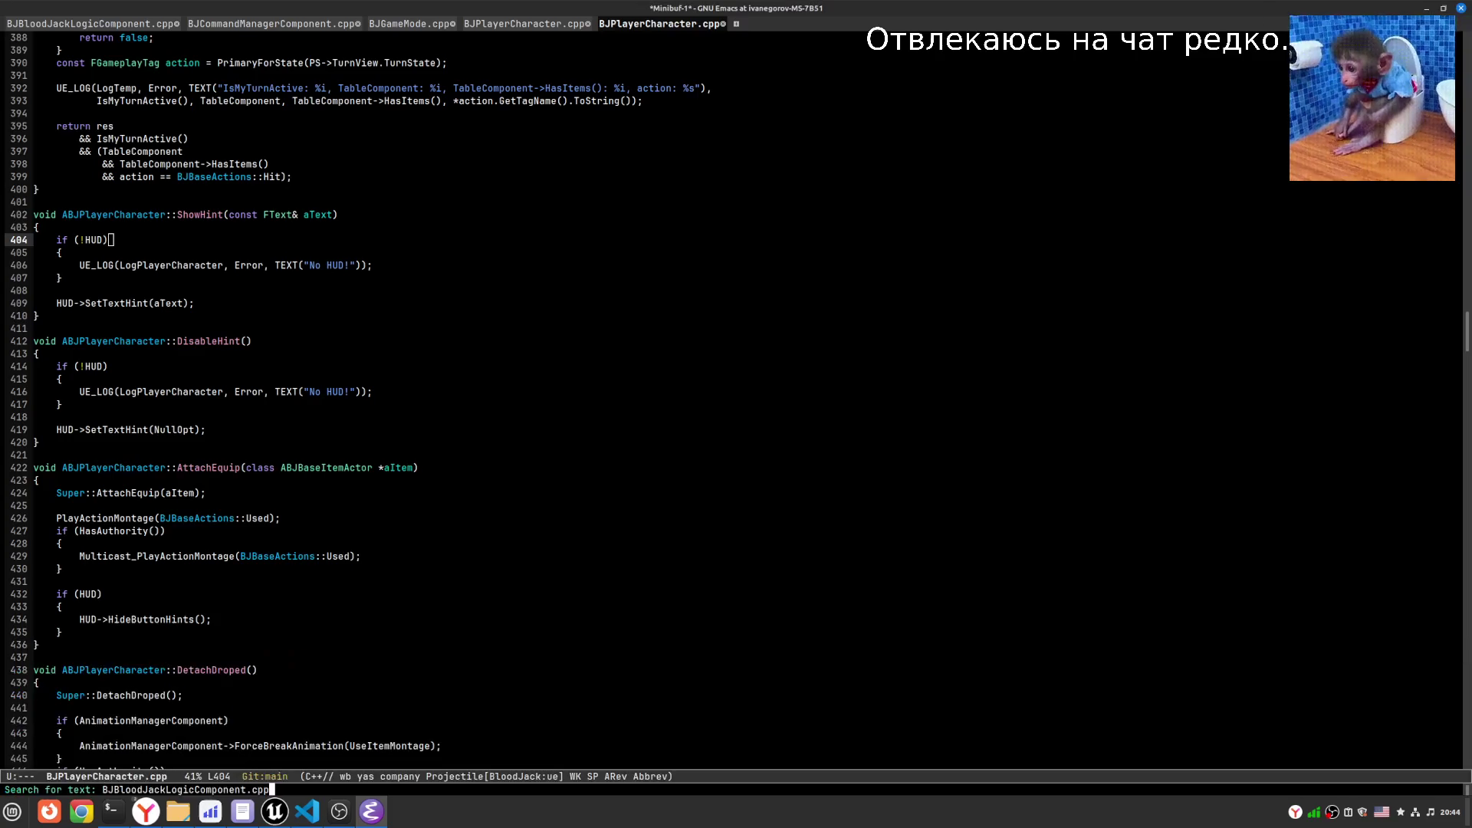
key(Return)
key(ctrl+x)
- Open BJBloodJackLogicComponent.cpp with Projectile find-file using the pasted name
key(1)
key(ctrl+c)
key(p)
key(f)
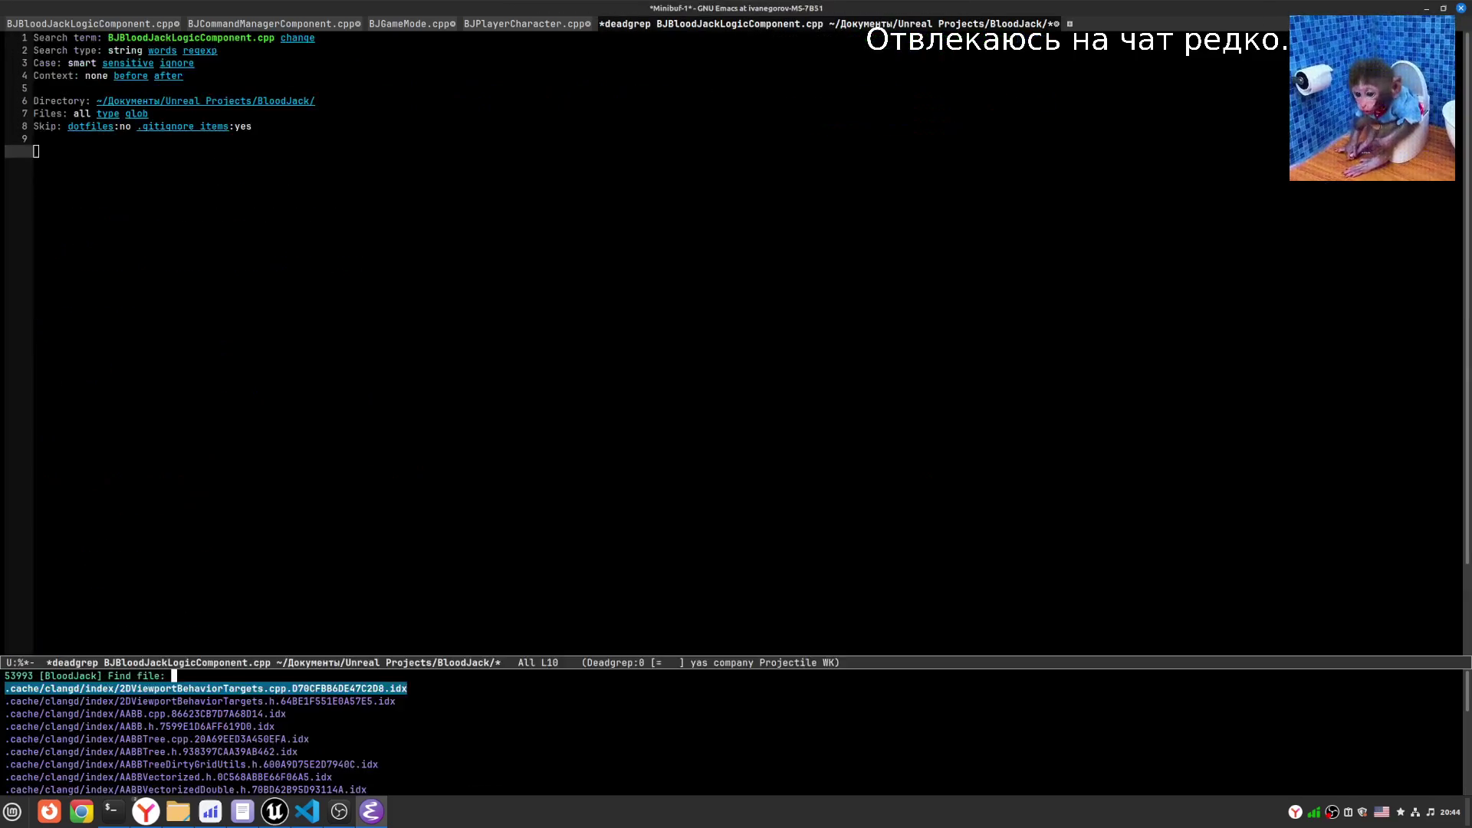
key(ctrl+y)
key(ctrl+a)
key(ctrl+y)
key(ctrl+k)
key(Return)
key(Up)
key(Up)
key(Up)
key(alt+Tab)
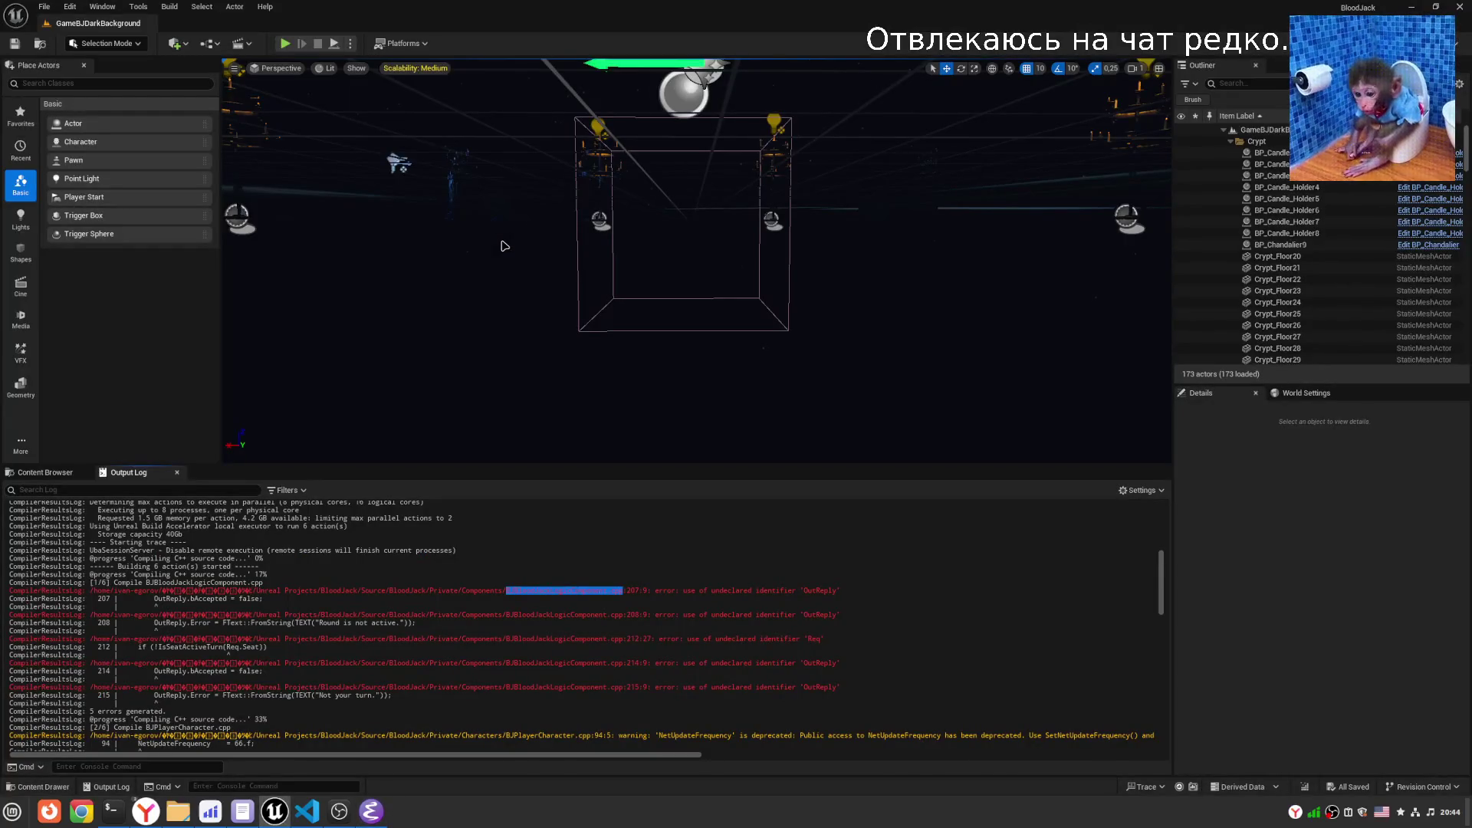
- Go to line 208 and change OutReply.Error to OutError in the round-inactive check
key(alt+Tab)
key(alt+g)
key(c)
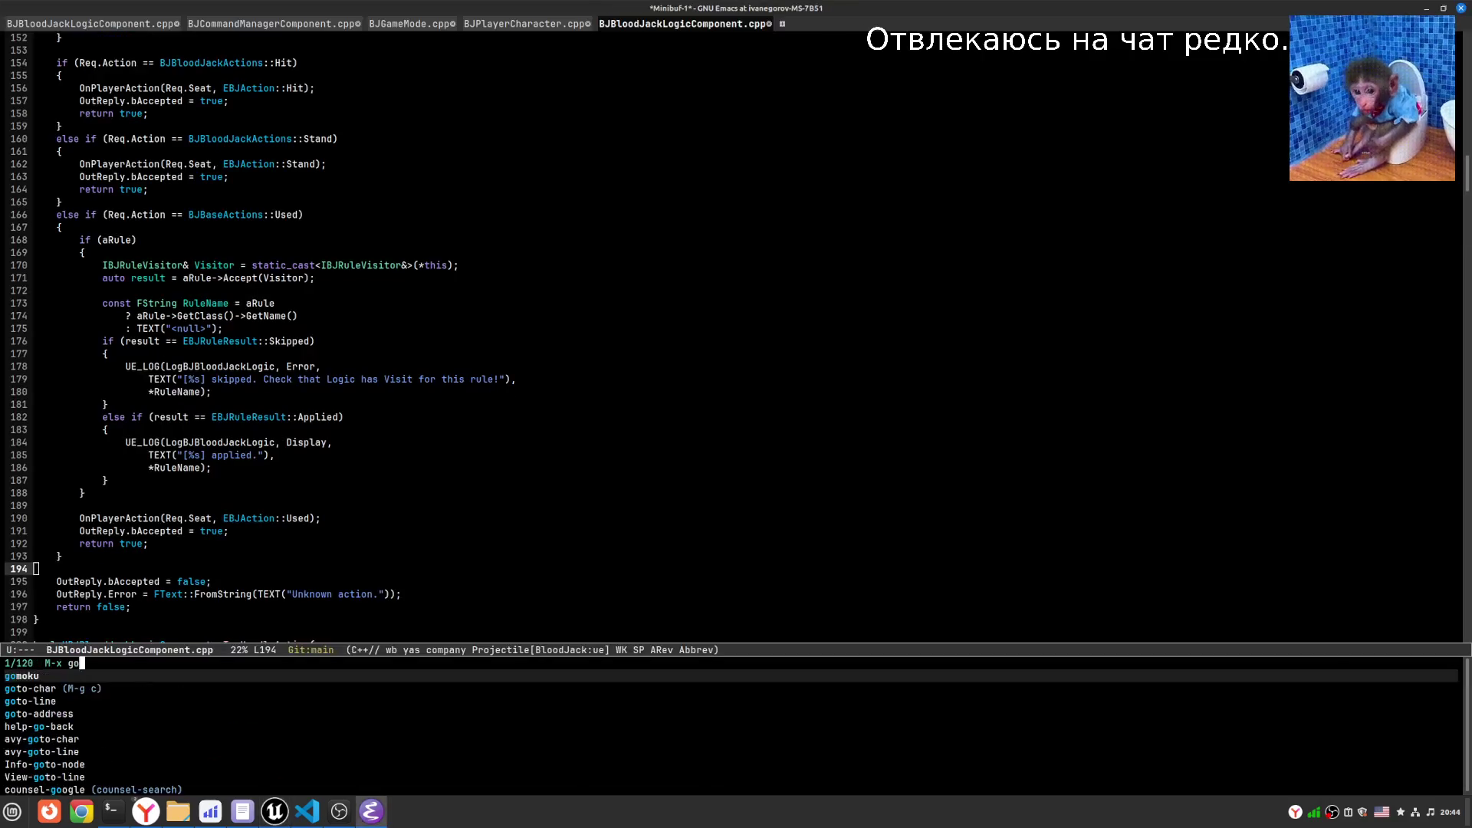
key(ctrl+g)
key(alt+g)
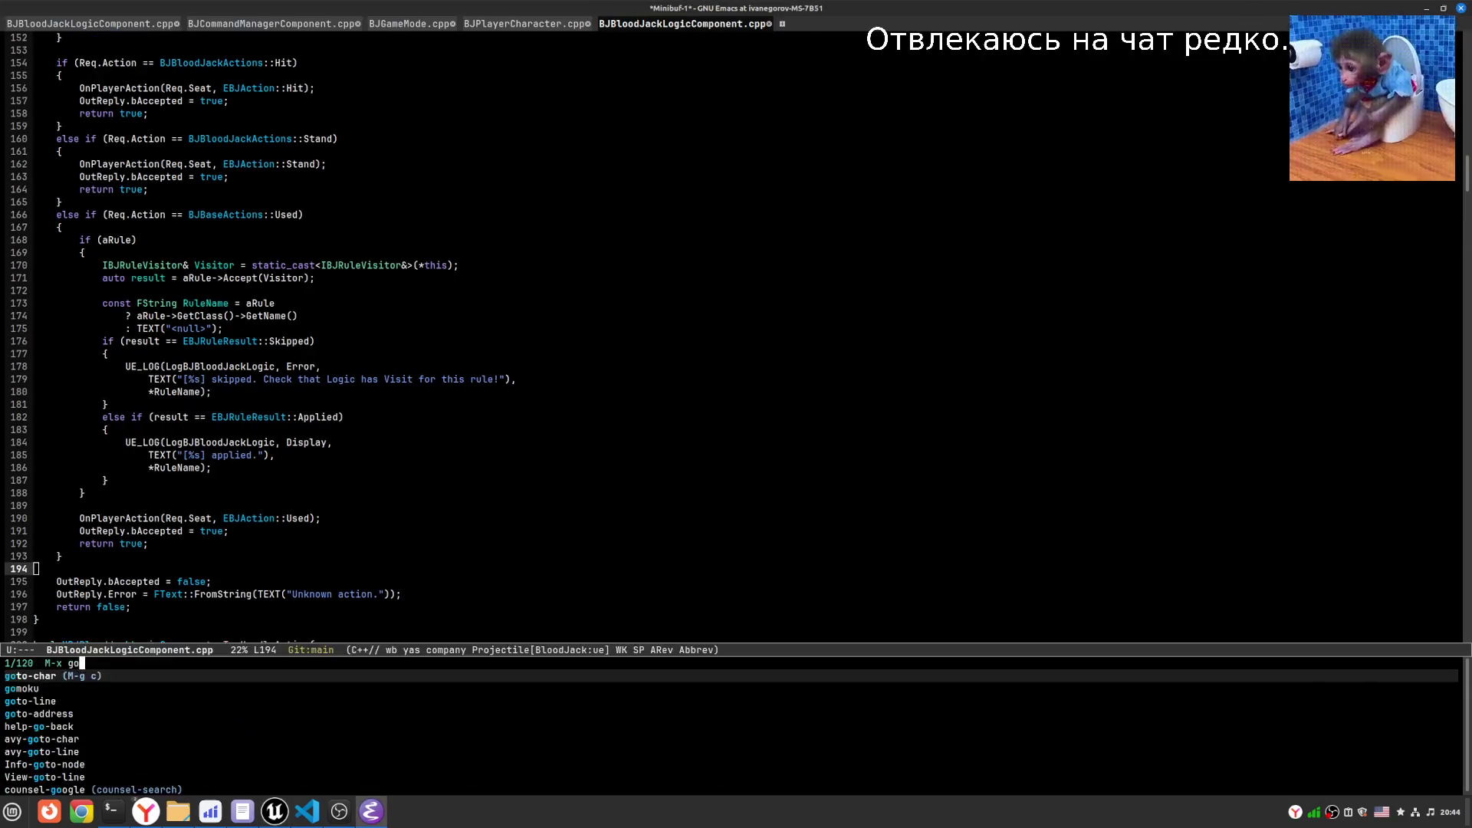
text(g208)
key(Return)
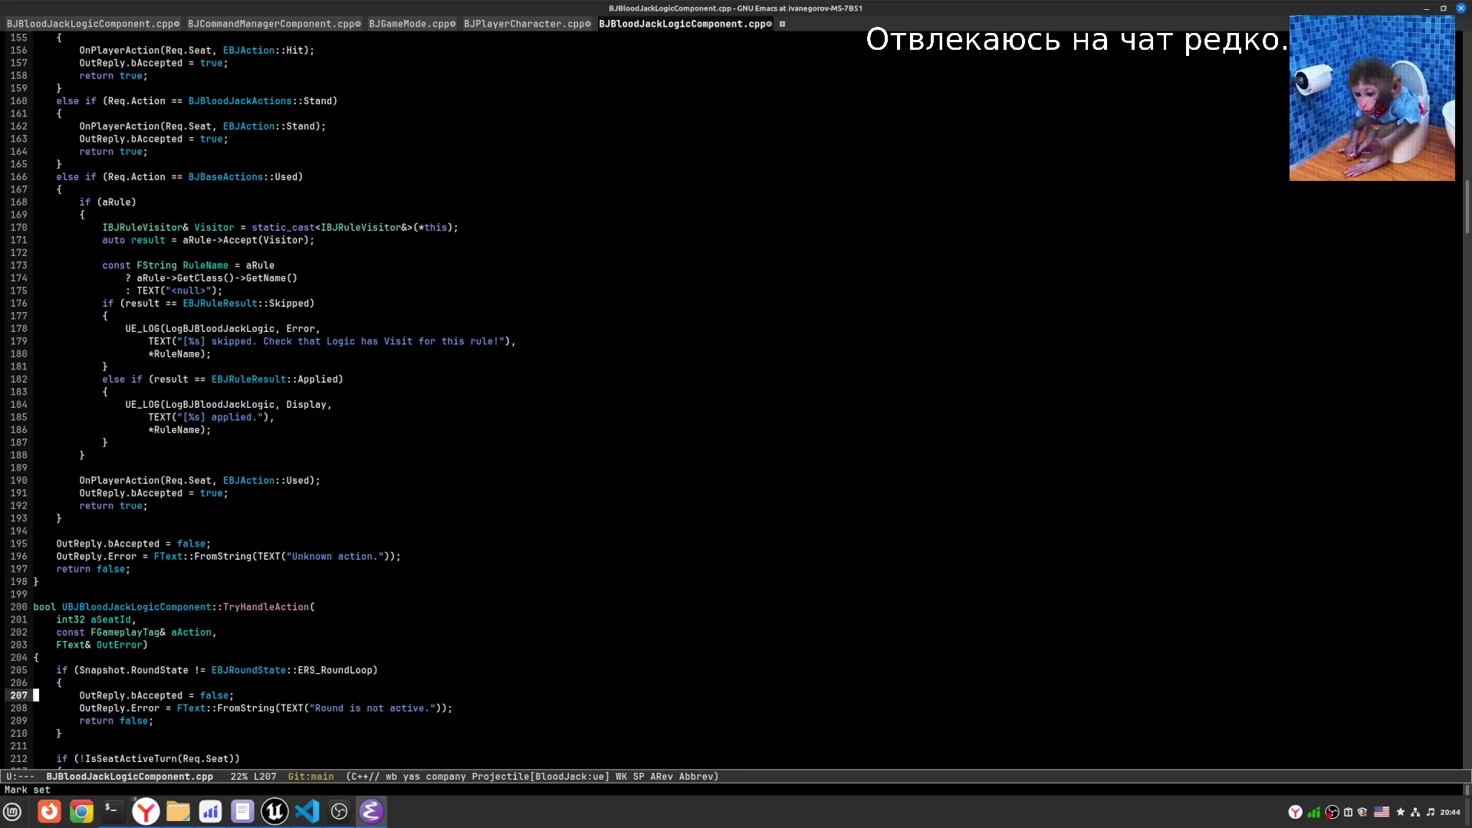
key(Down)
key(Down)
key(Down)
key(Up)
key(Up)
key(Up)
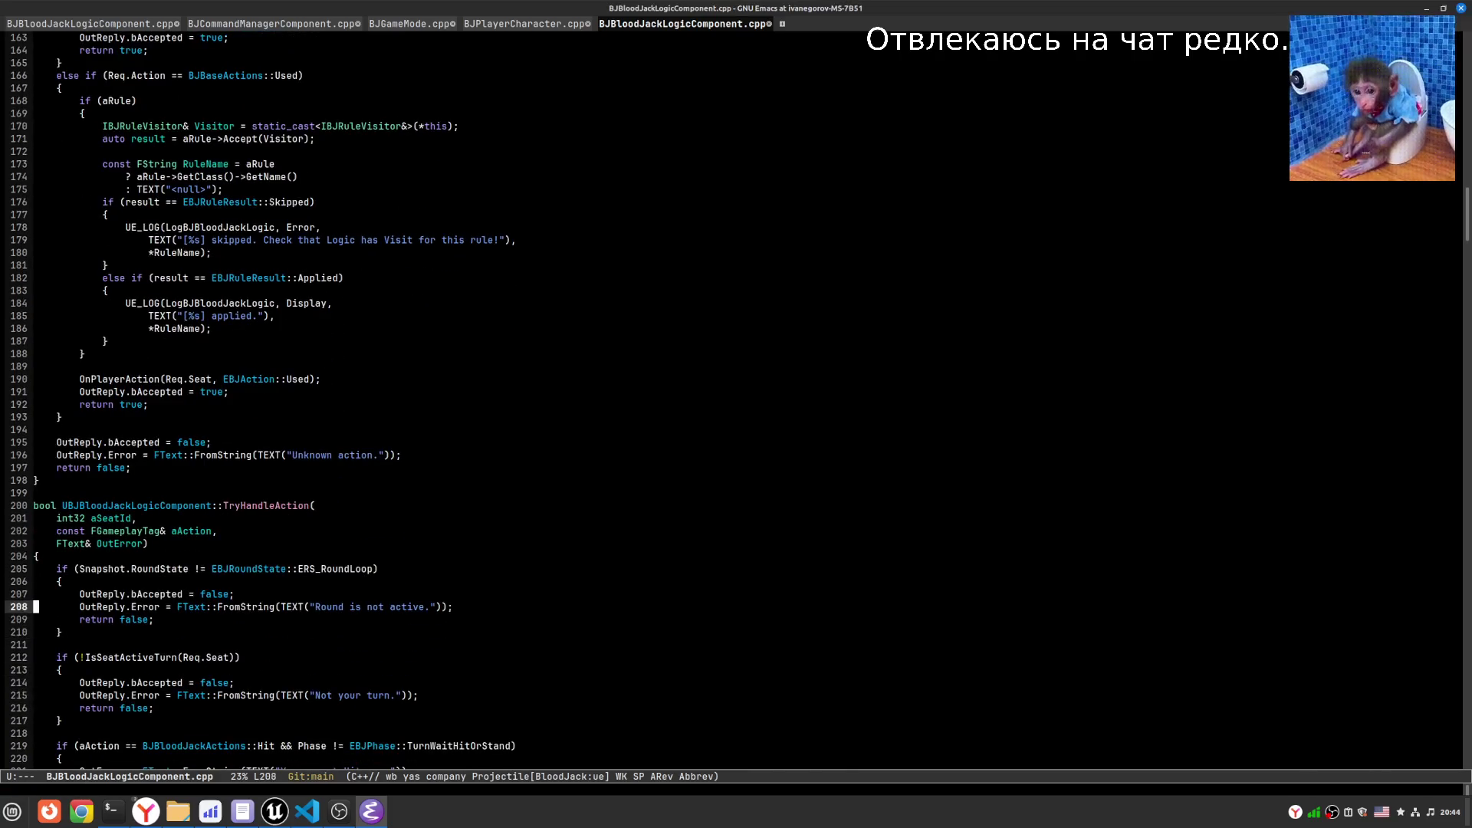
key(Down)
key(Down)
key(Right)
key(Right)
key(Right)
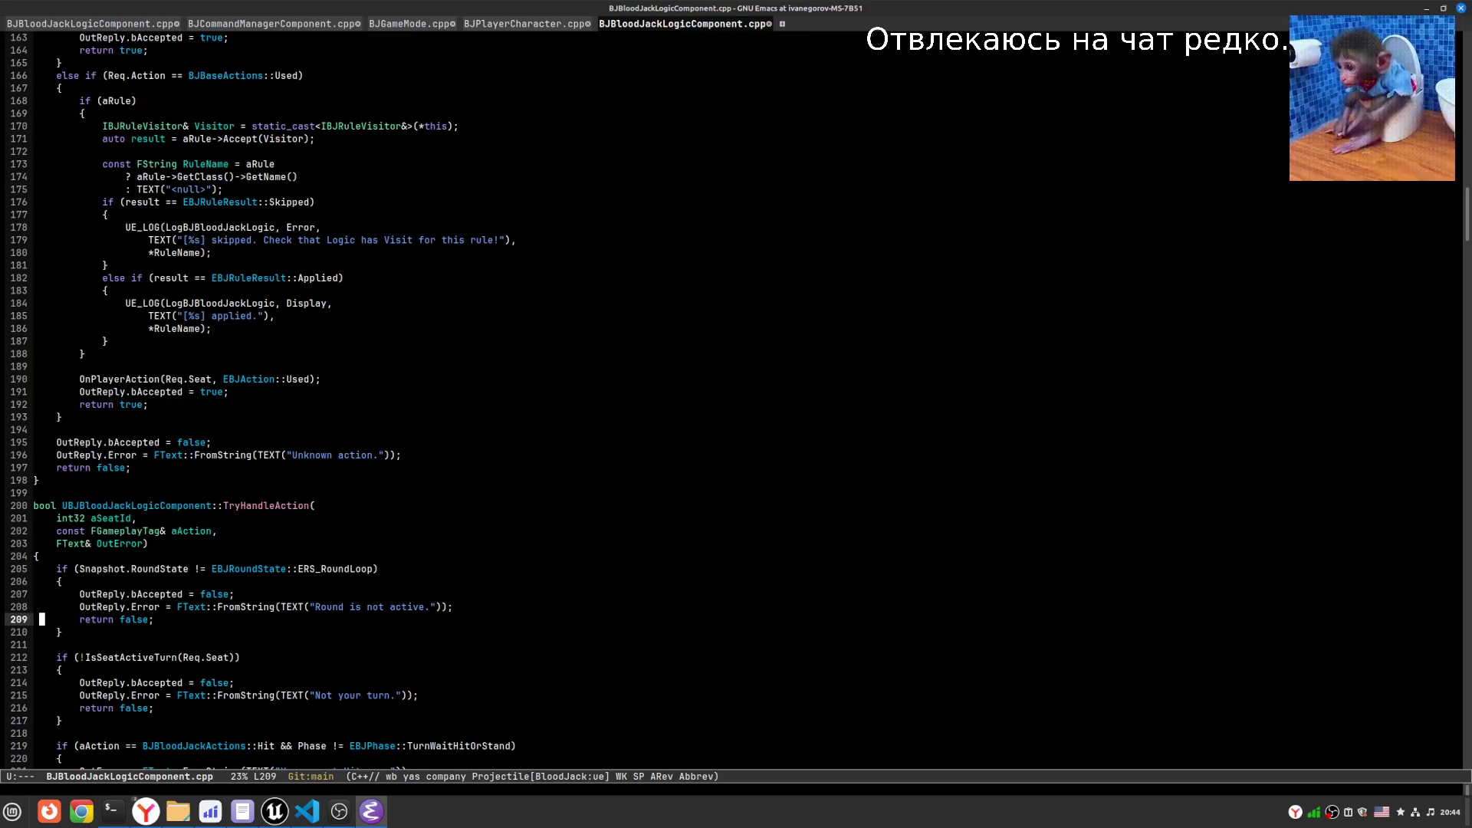
key(Up)
key(Delete)
key(BackSpace)
key(BackSpace)
key(BackSpace)
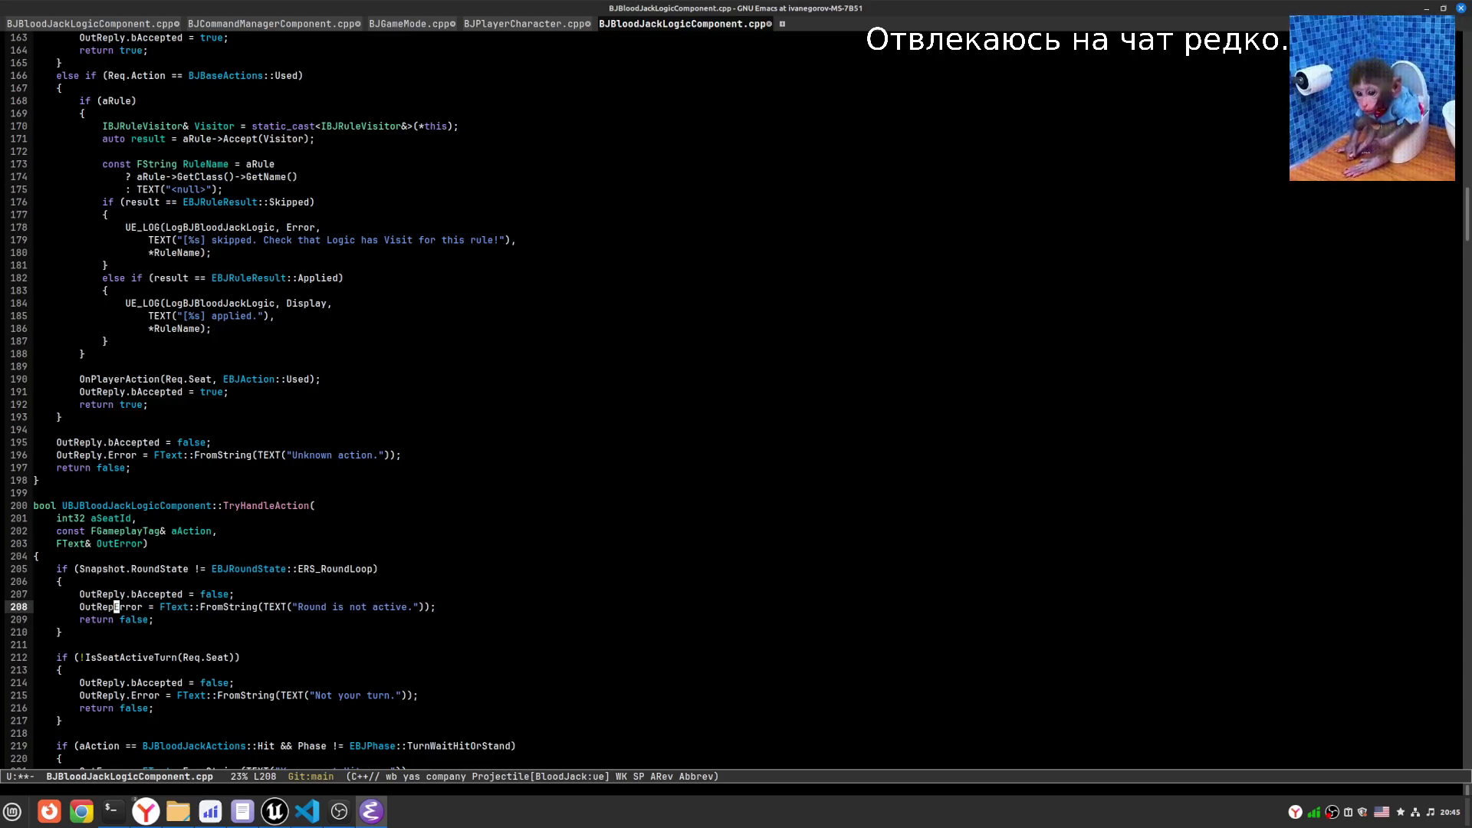
- Remove the round check's OutReply.bAccepted line and fix the not-your-turn check likewise
key(Up)
key(End)
key(shift+Home)
key(BackSpace)
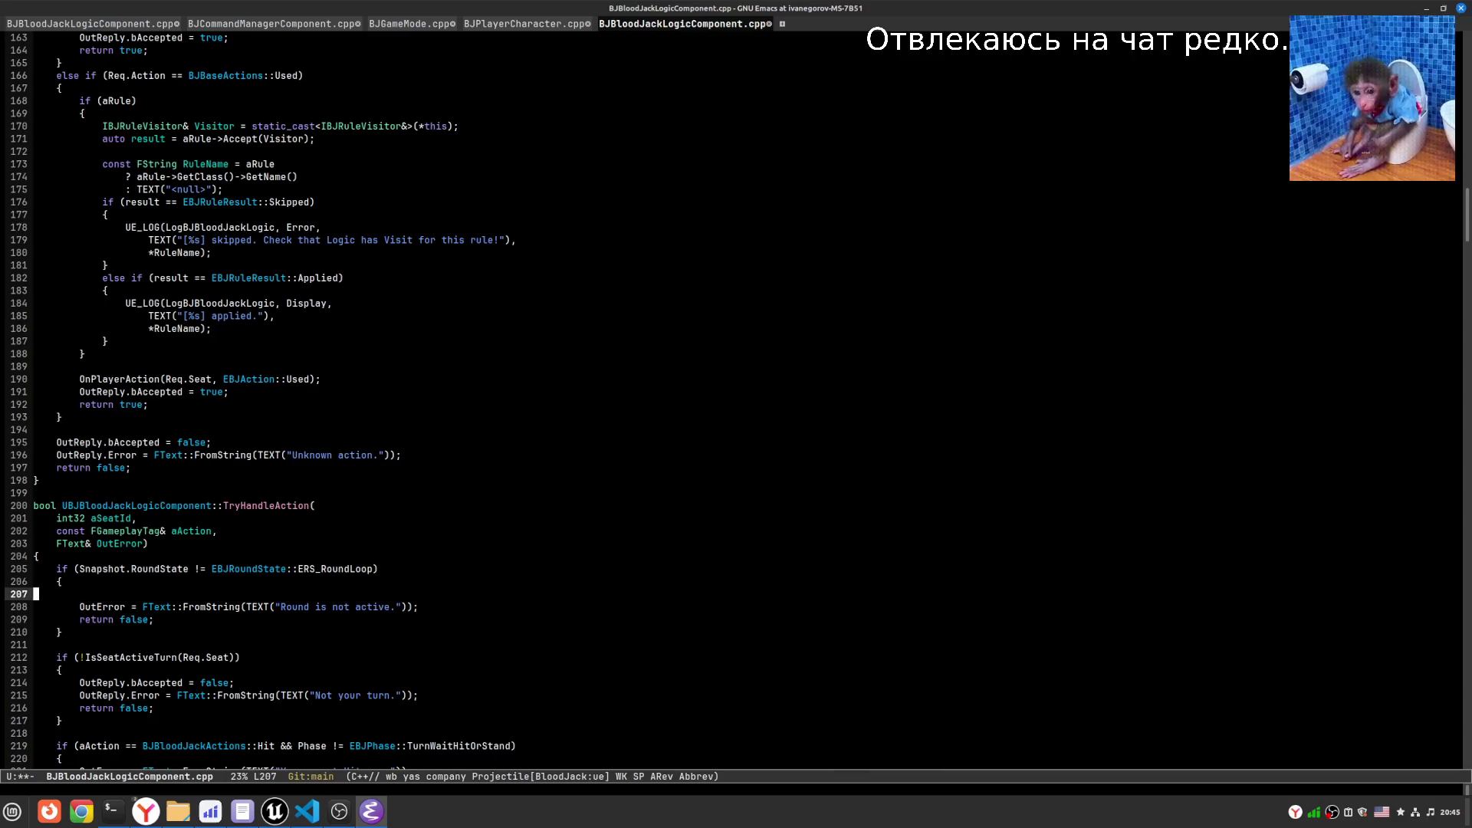
key(Delete)
key(Down)
key(Down)
key(Down)
key(Right)
key(Right)
key(Right)
key(Right)
key(Right)
key(Right)
key(Delete)
key(Delete)
key(Delete)
key(Up)
key(End)
key(shift+Home)
key(BackSpace)
key(BackSpace)
- Save the file, turn on lsp-mode, and save again
key(ctrl+x)
key(ctrl+s)
key(alt+x)
key(Down)
key(Down)
key(Down)
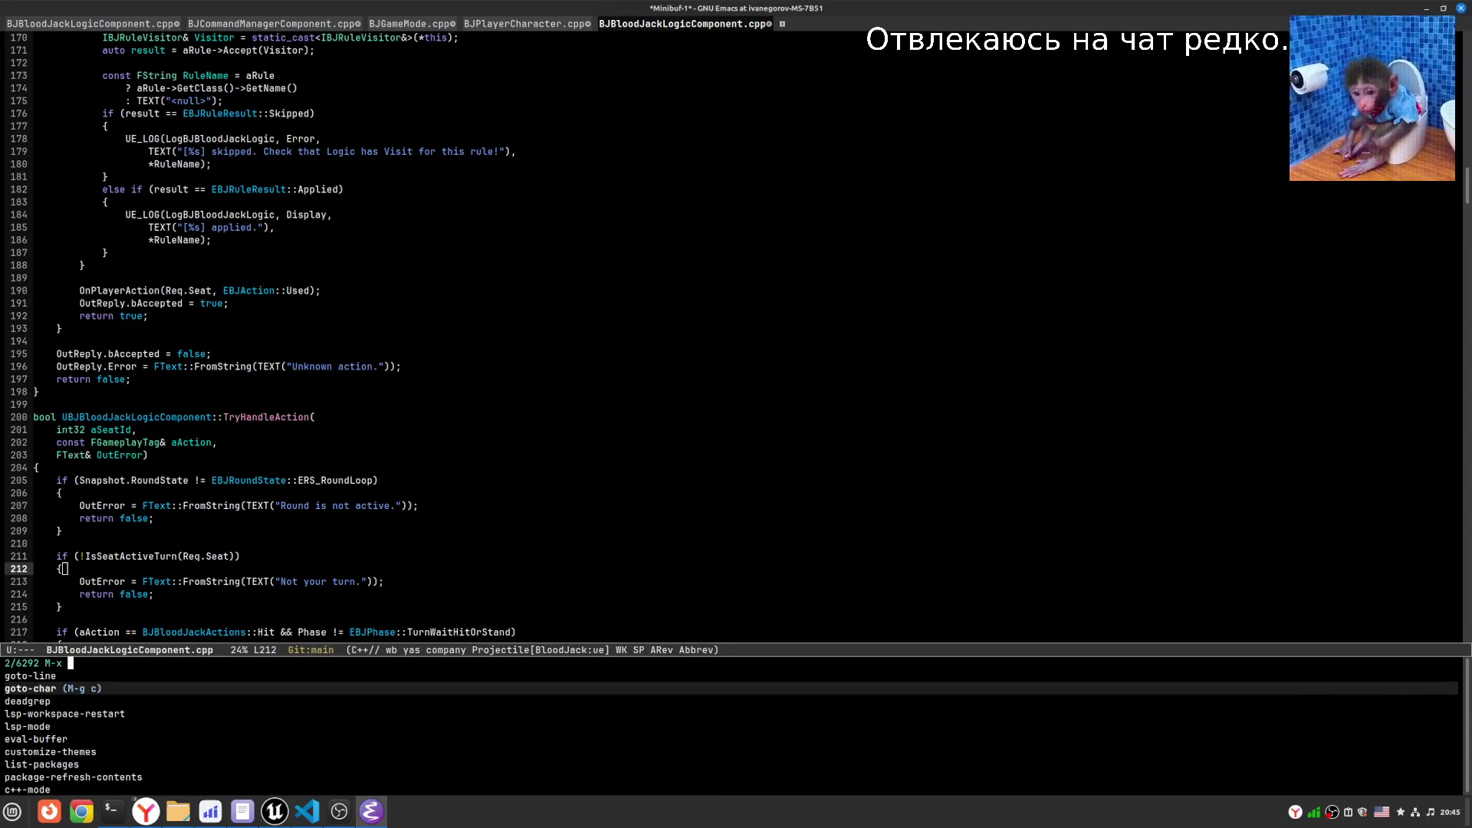
key(Return)
key(Down)
key(Down)
key(Down)
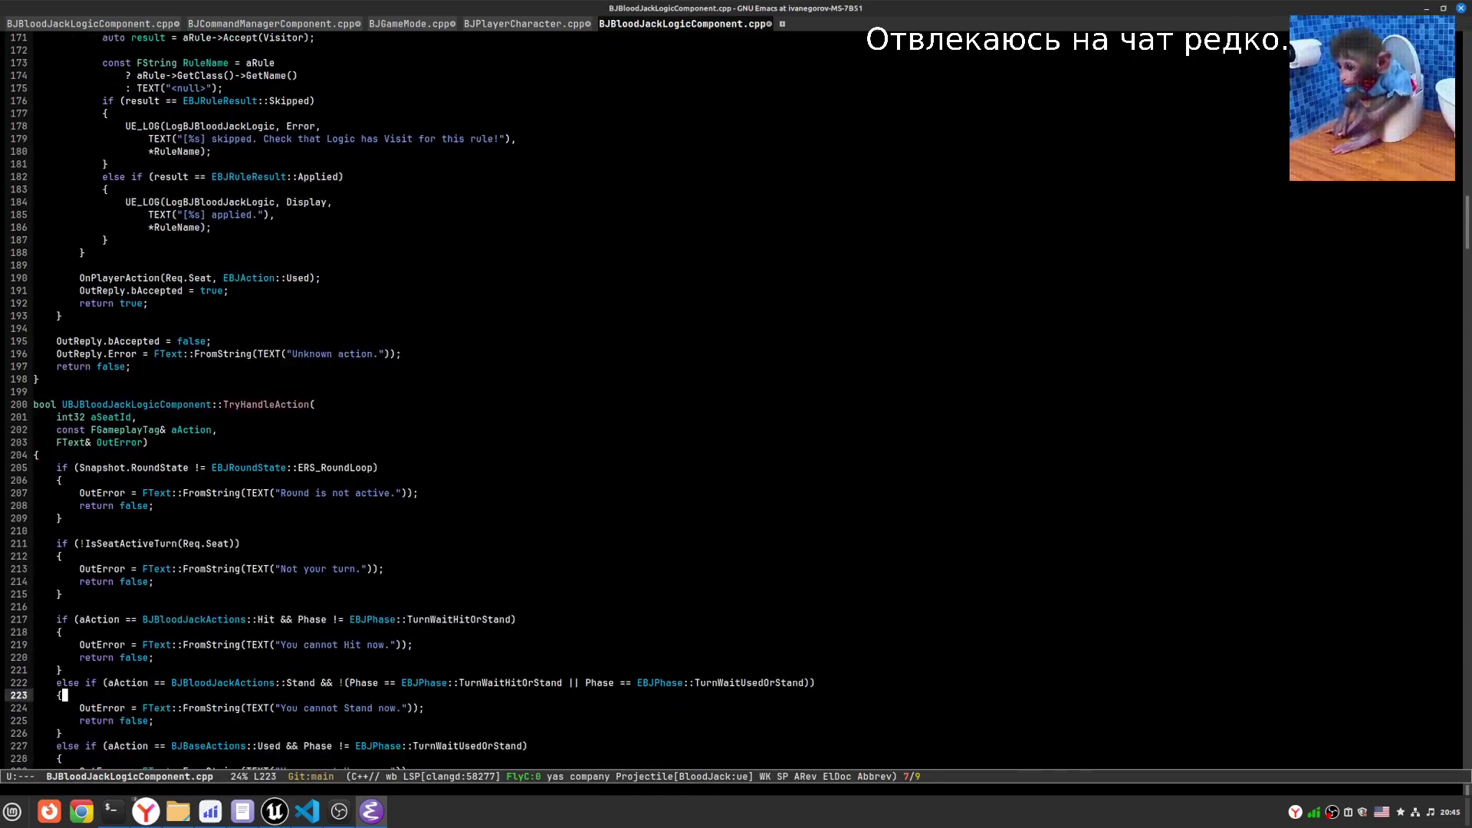
key(ctrl+x)
key(ctrl+s)
key(alt+Tab)
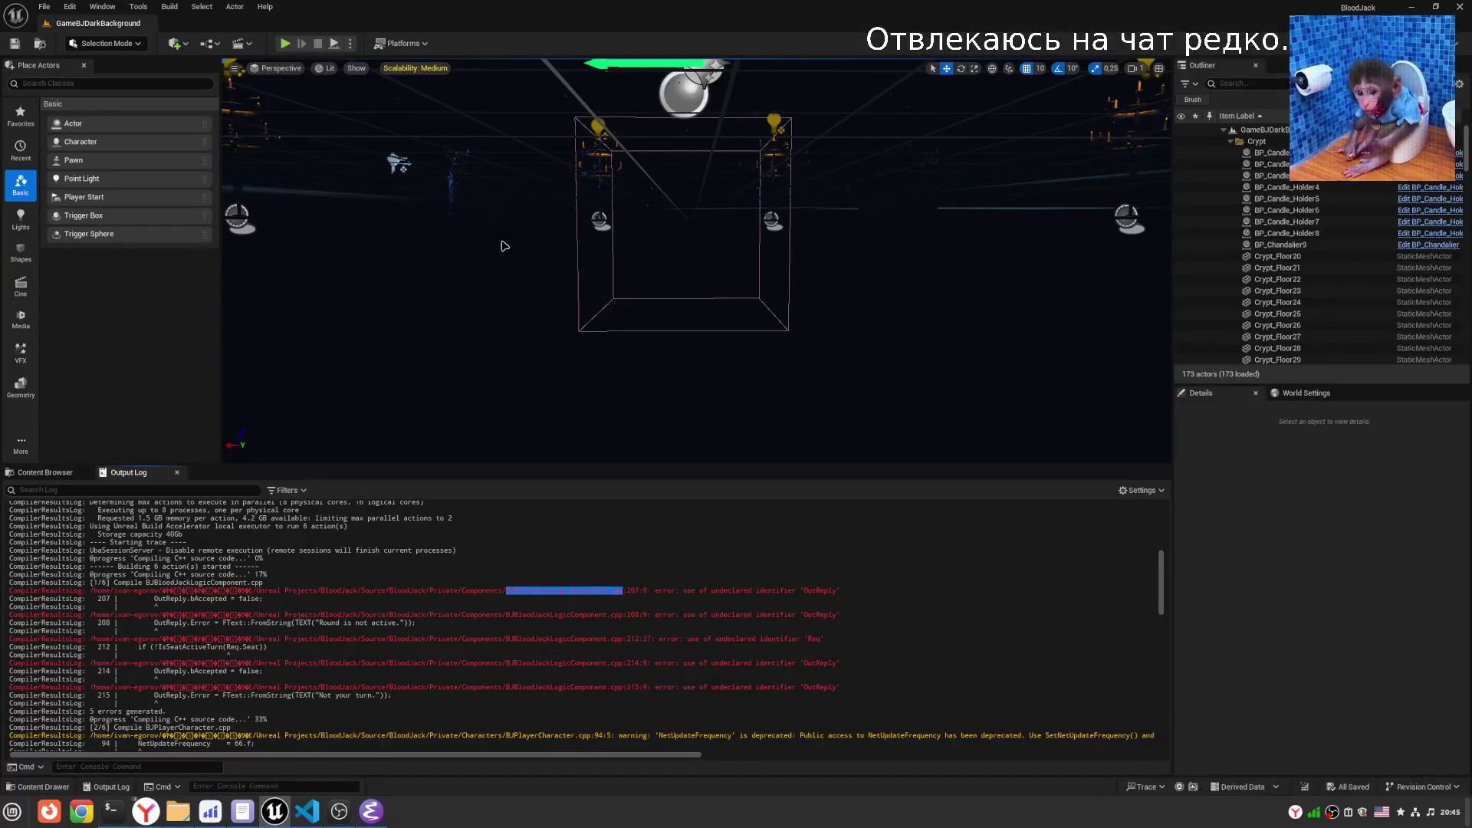
- Clear the Output Log and Live Coding recompile, leaving only the undeclared 'Req' error
key(ctrl+alt+F11)
right_click(573, 507)
click(585, 514)
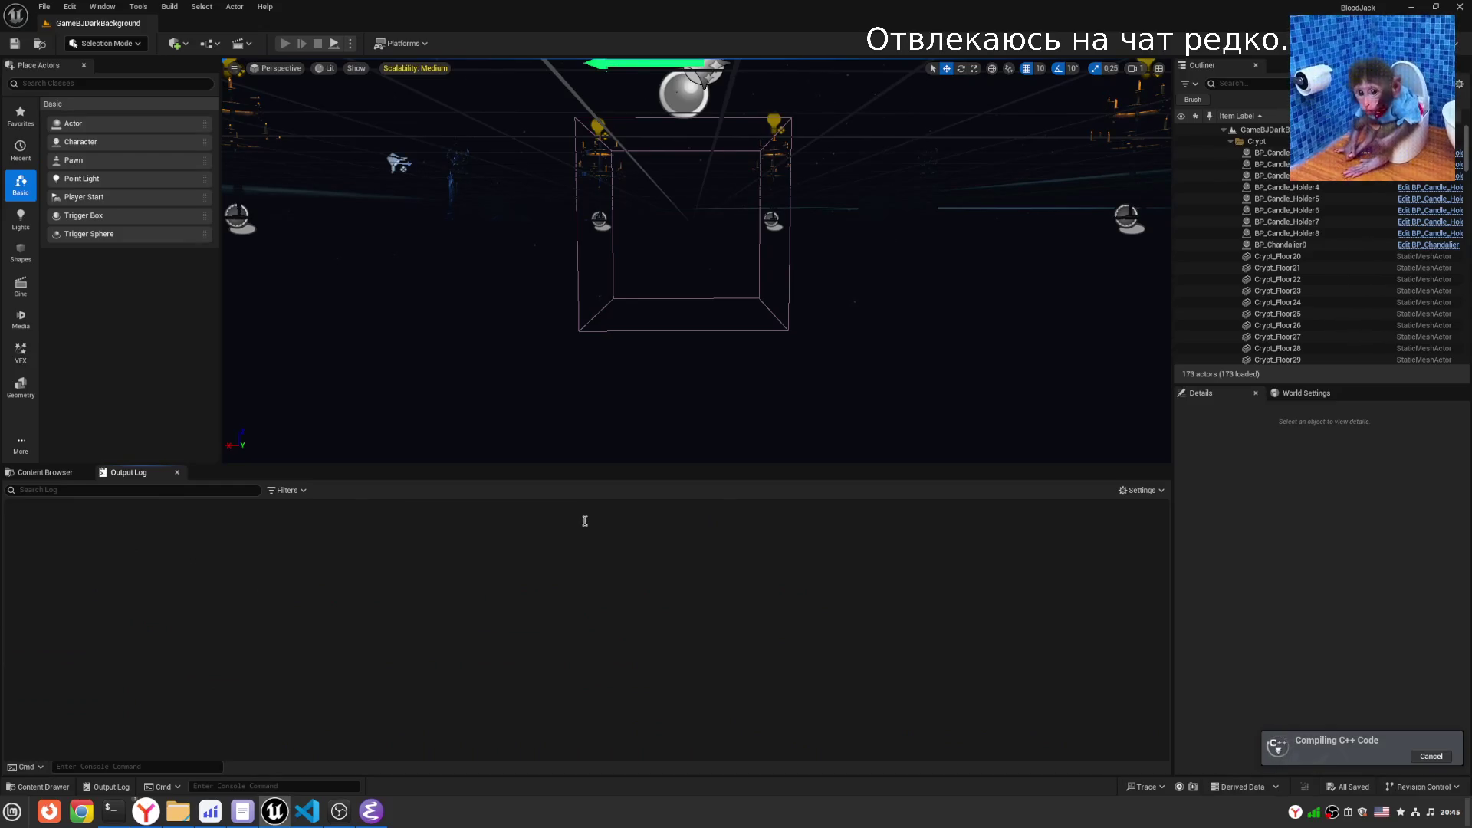
mouse_move(703, 355)
mouse_down()
mouse_move(703, 342)
mouse_move(681, 347)
mouse_move(728, 342)
mouse_move(701, 346)
mouse_move(720, 346)
mouse_move(718, 360)
mouse_move(693, 349)
mouse_move(686, 368)
mouse_move(696, 335)
mouse_move(660, 345)
mouse_move(695, 360)
mouse_move(693, 306)
mouse_move(707, 338)
mouse_up()
scroll(728, 343, up, 3)
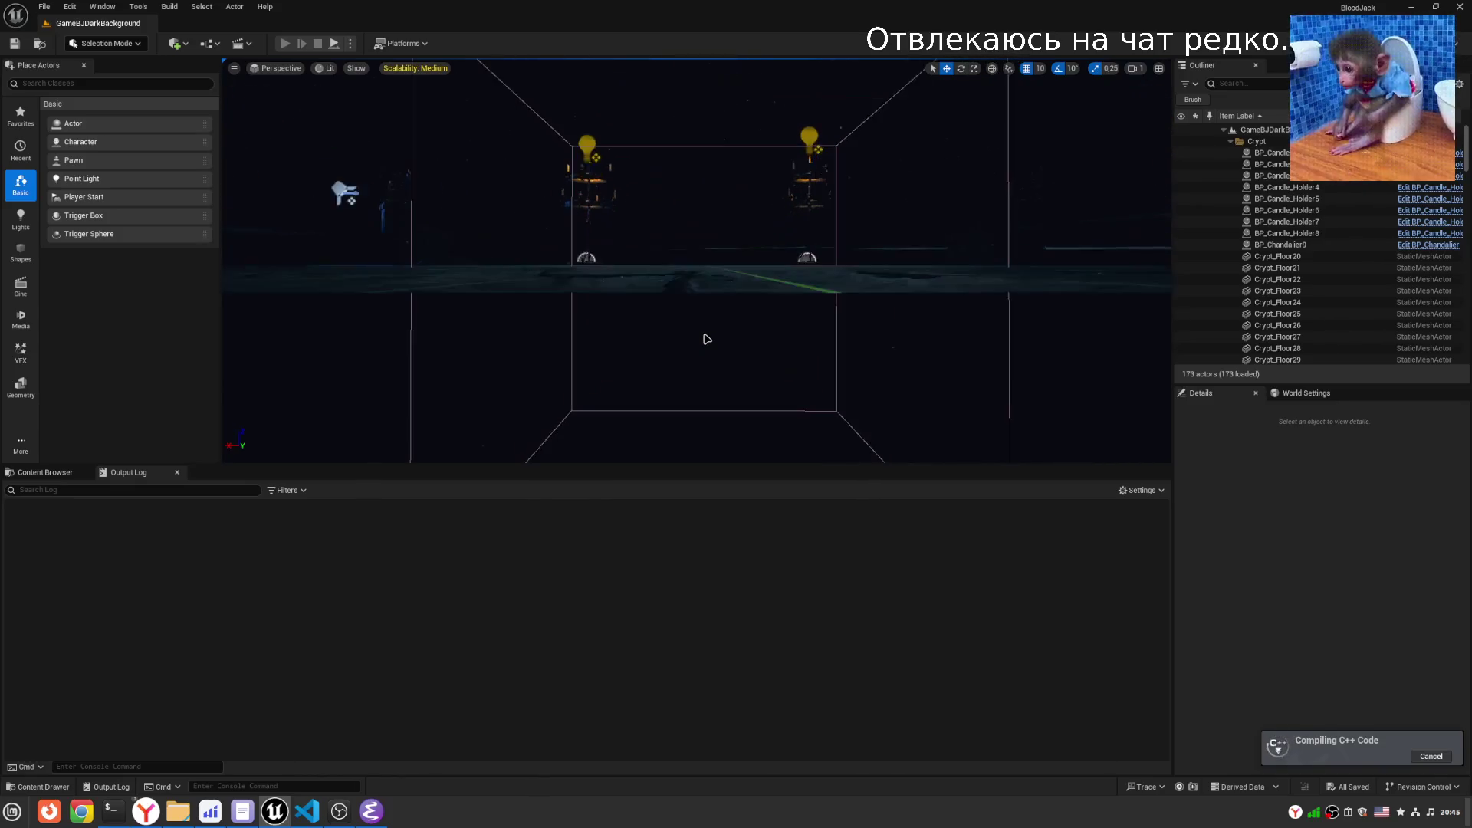
scroll(560, 510, down, 2)
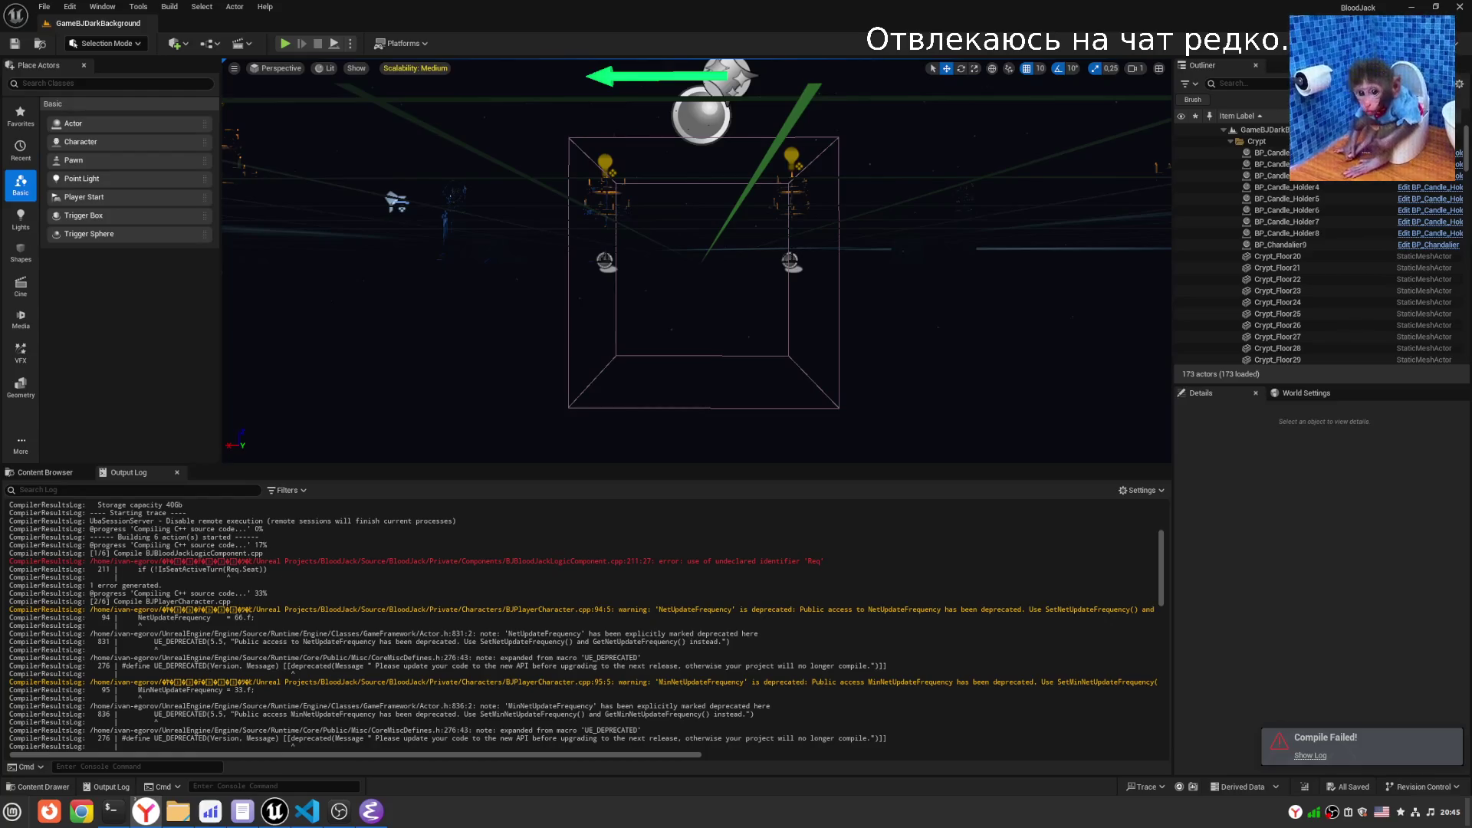
- Check per-application volume levels in the system sound settings
key(alt+shift)
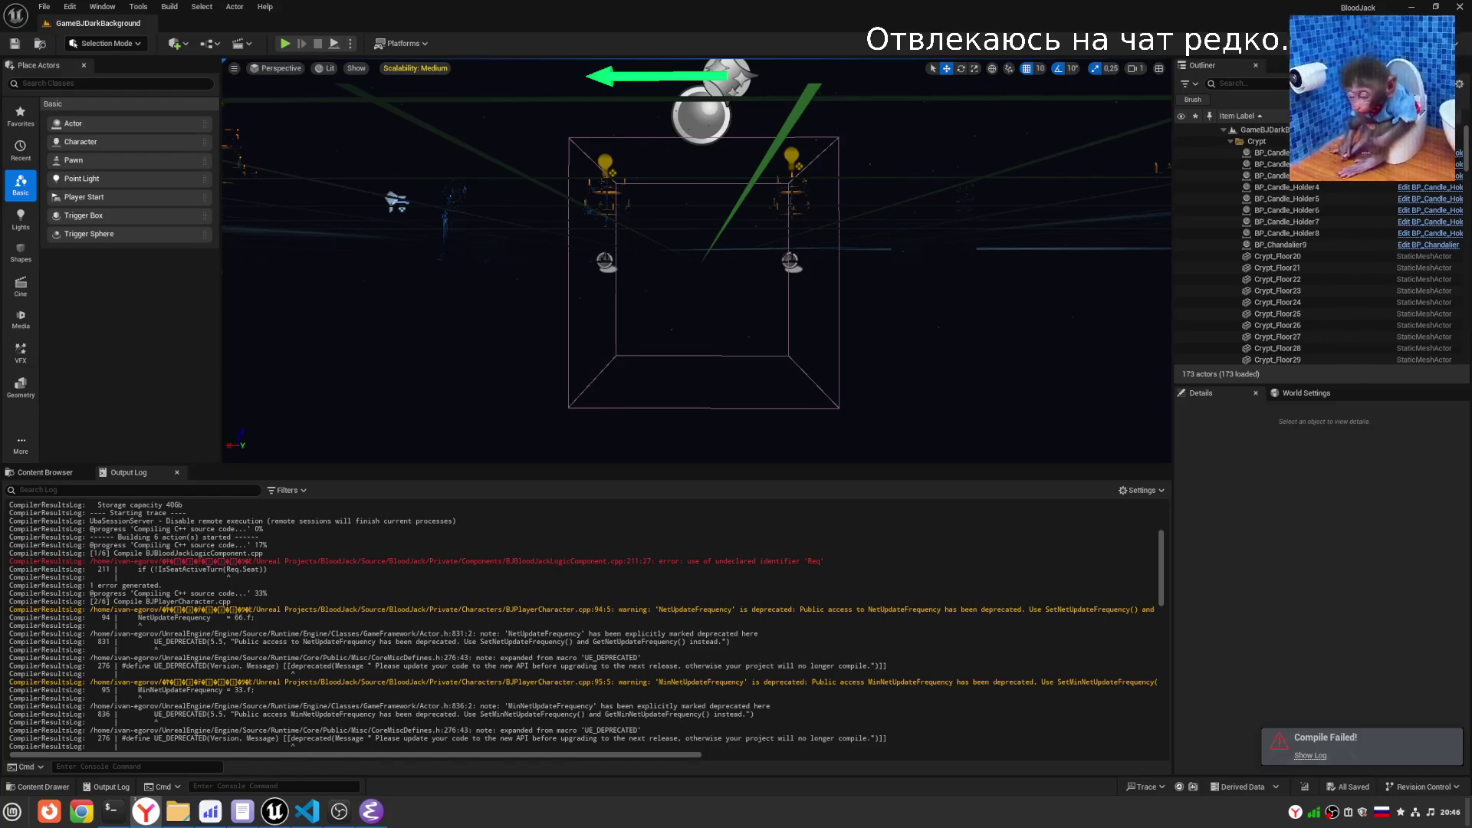
click(1430, 811)
click(1374, 683)
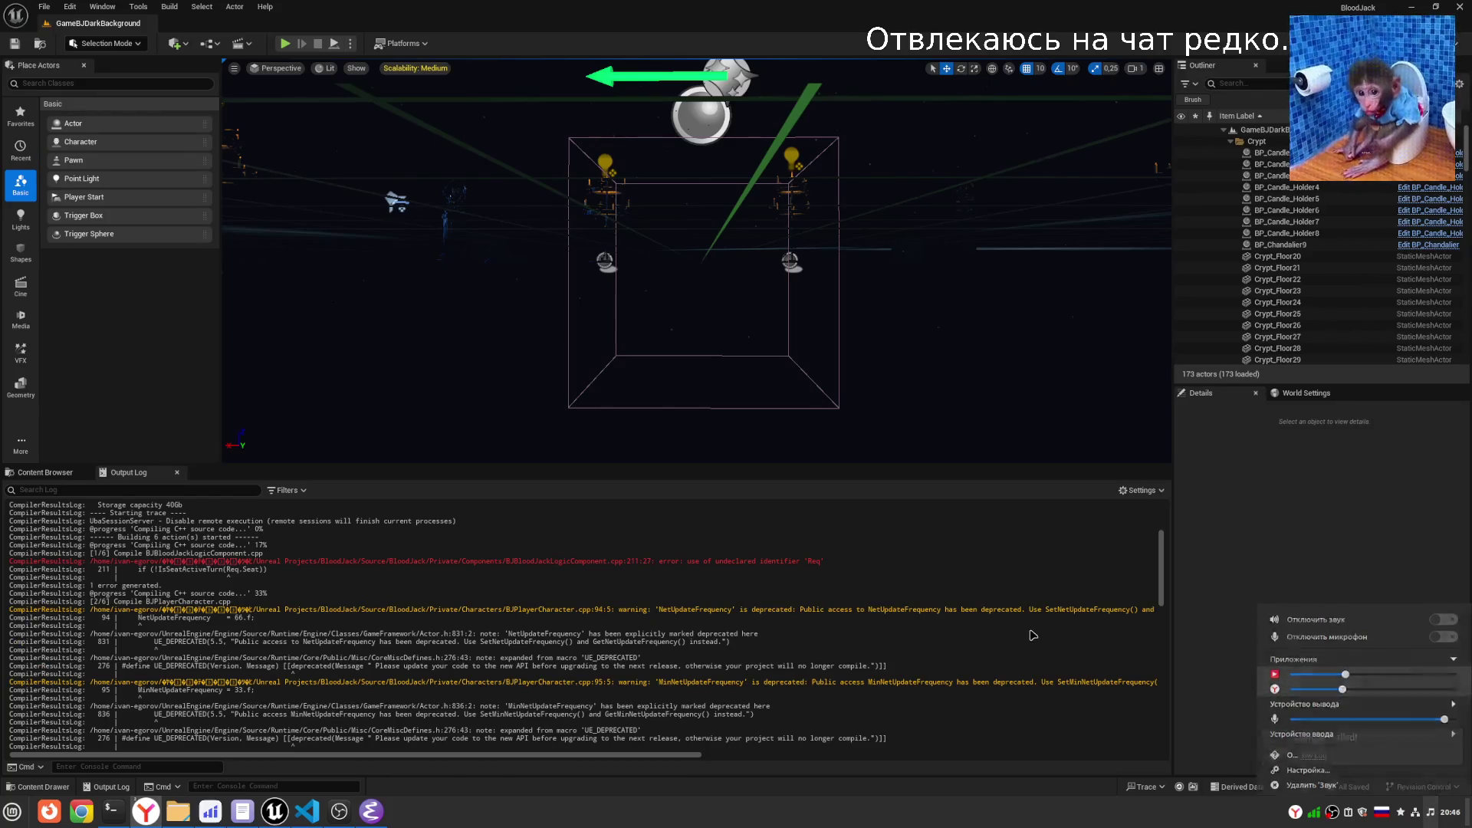
key(Escape)
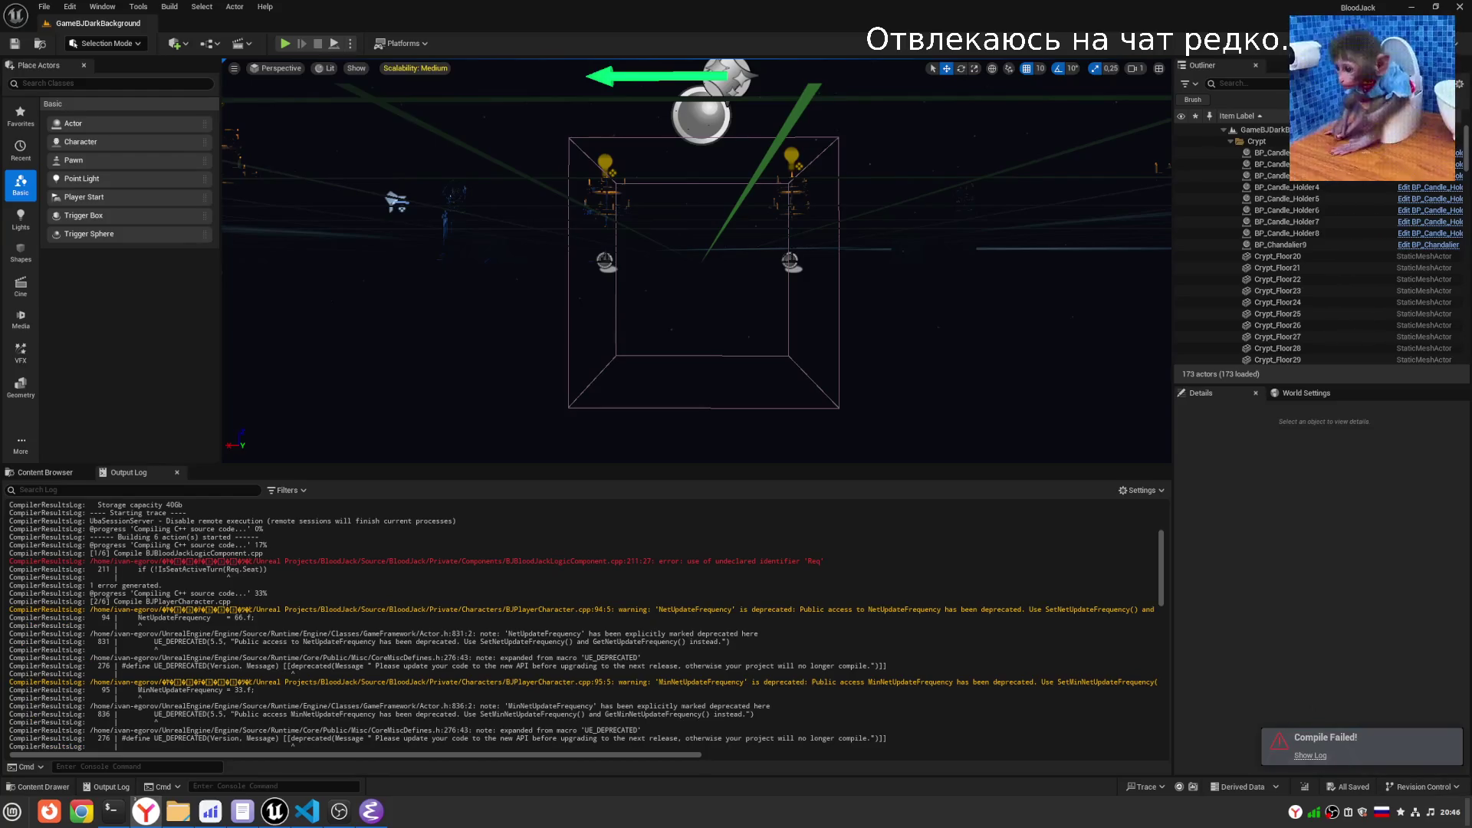
key(alt+shift)
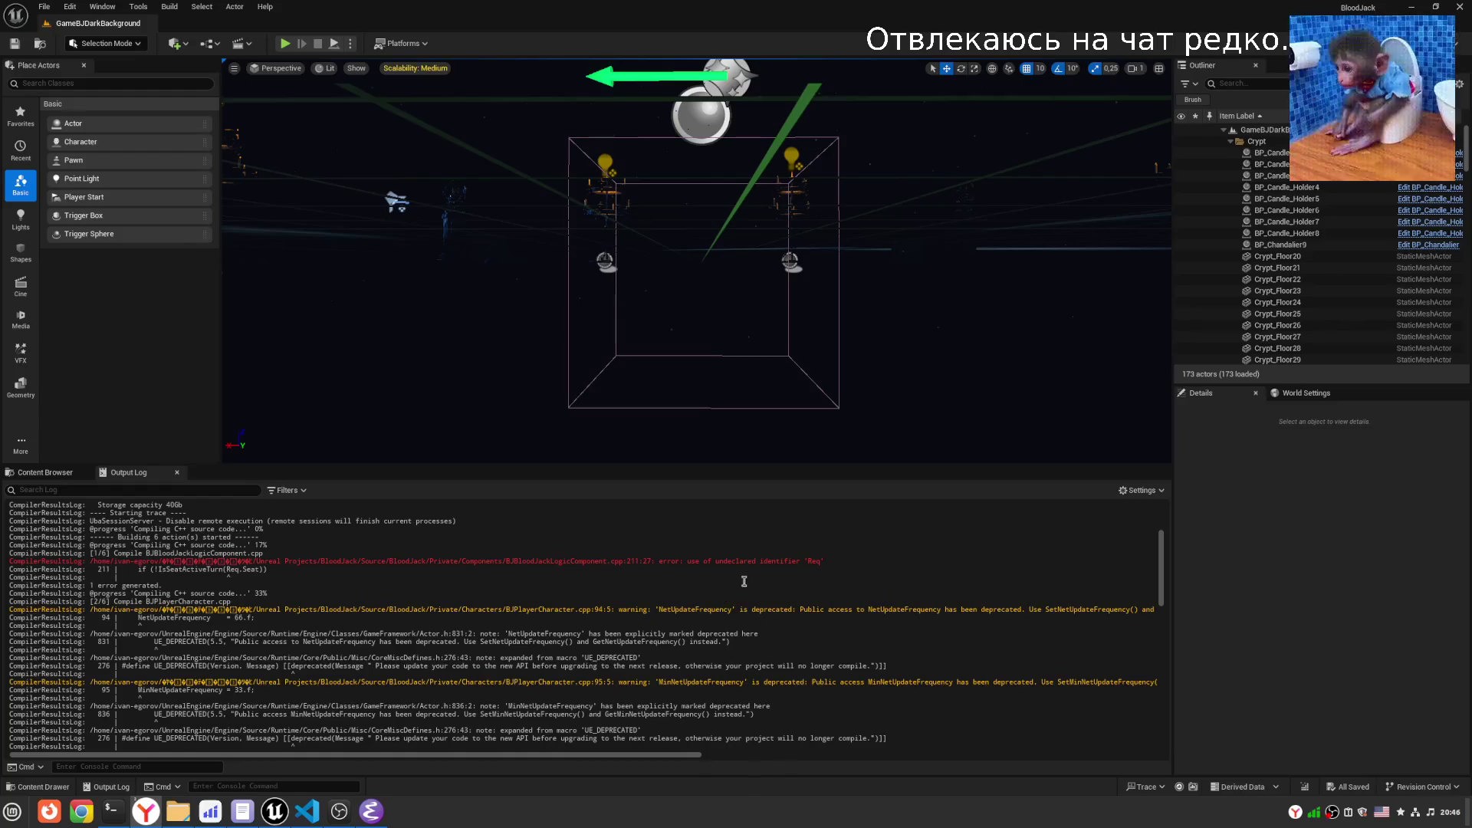
- Select BJBloodJackLogicComponent in the undeclared 'Req' error at line 211
scroll(741, 582, up, 3)
scroll(601, 595, up, 1)
double_click(558, 615)
click(371, 811)
- Open BJBloodJackLogicComponent.cpp in a new tab near the error line
click(523, 255)
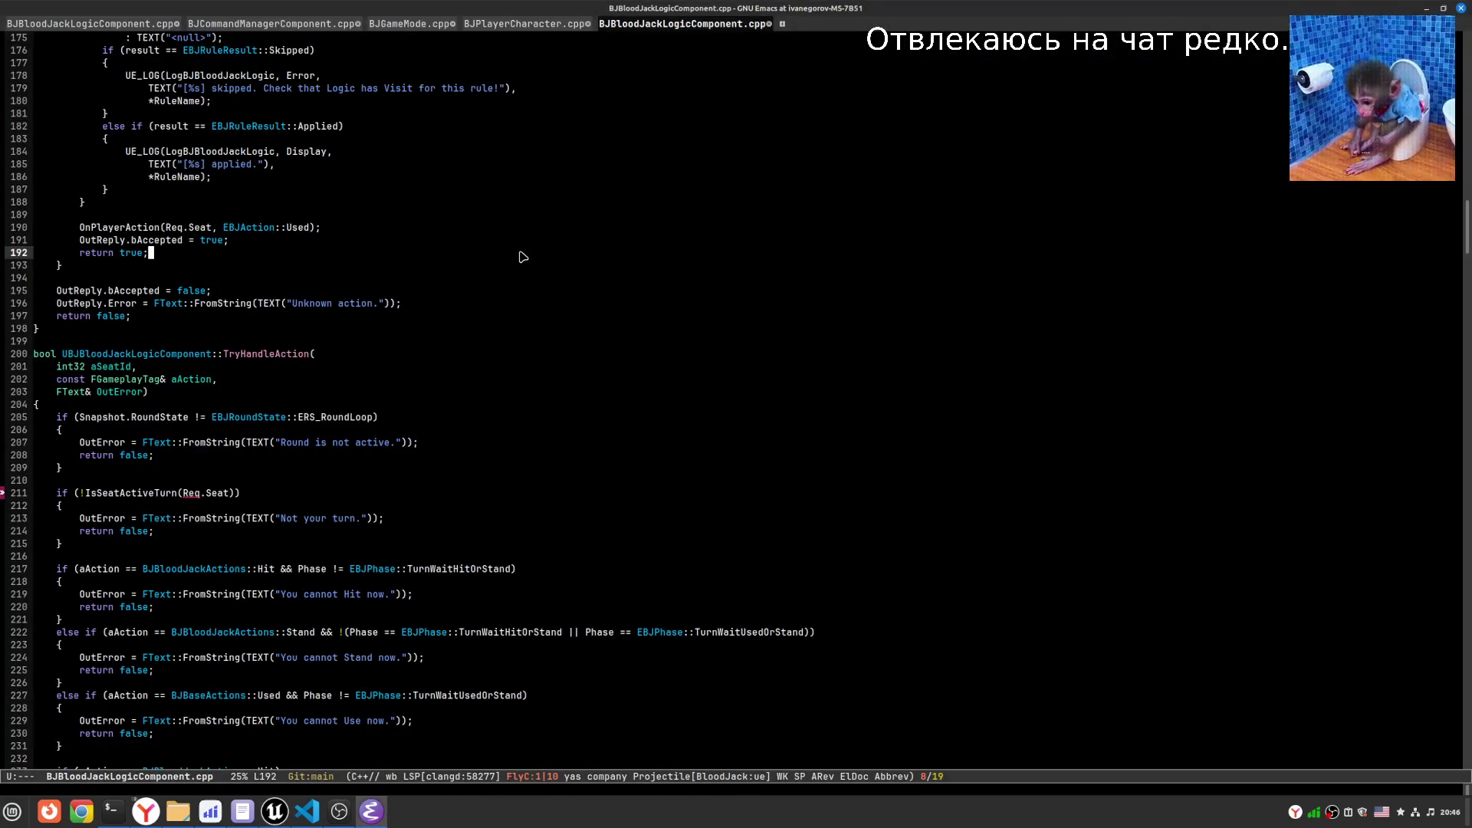
key(ctrl+x)
key(t)
key(2)
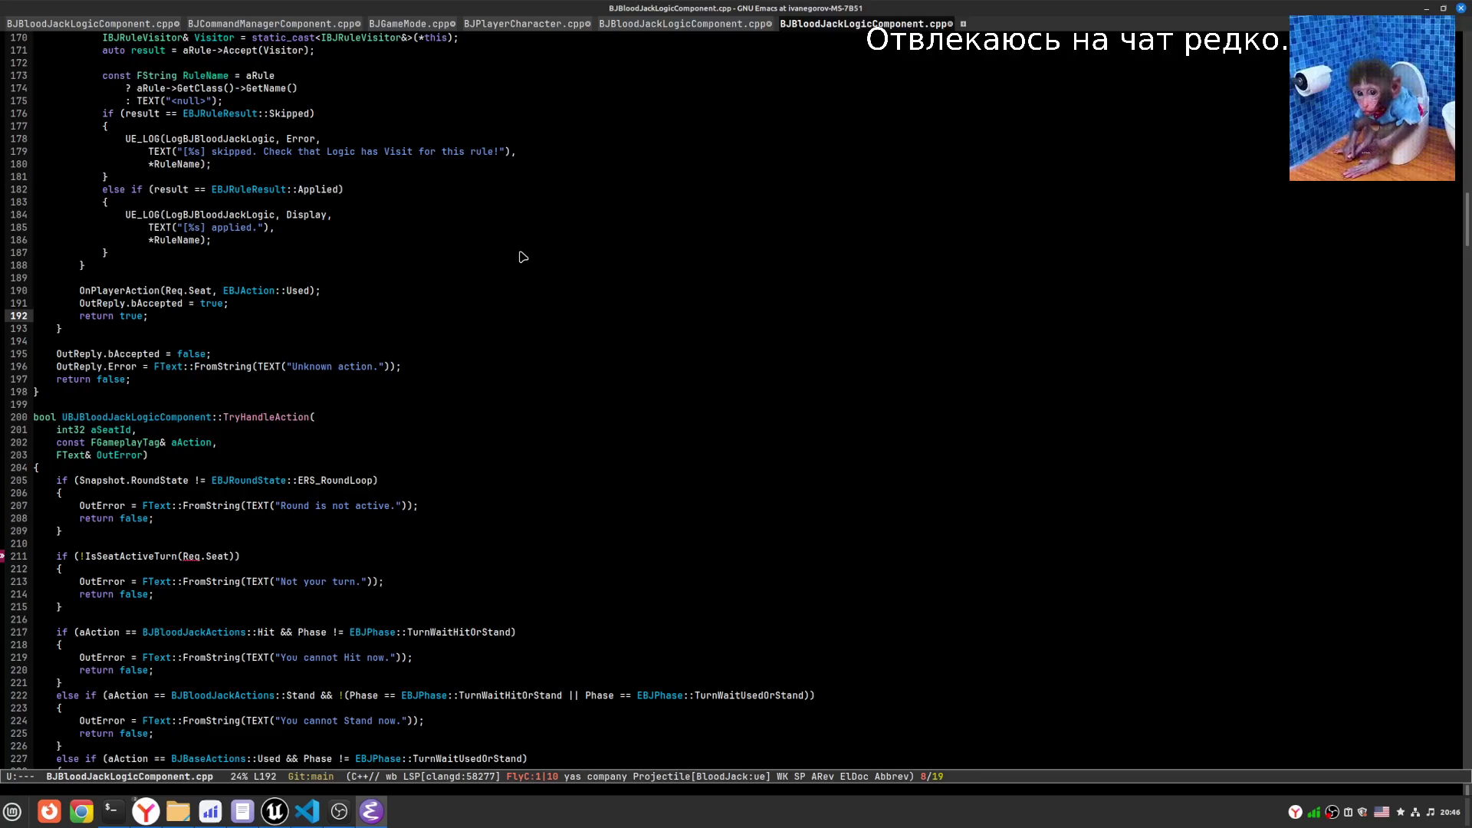
key(ctrl+x)
key(ctrl+f)
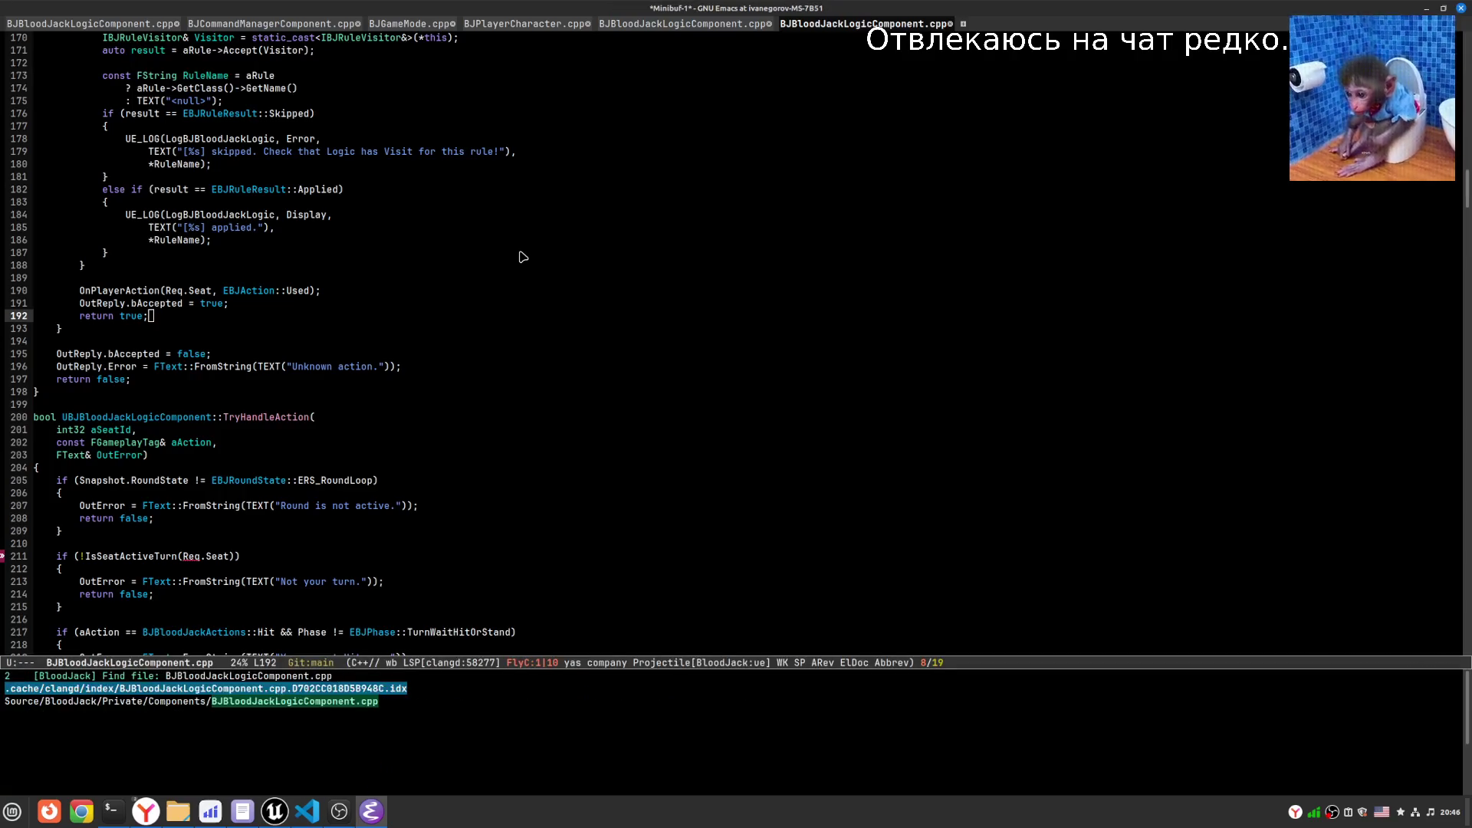
key(Down)
key(Down)
key(Down)
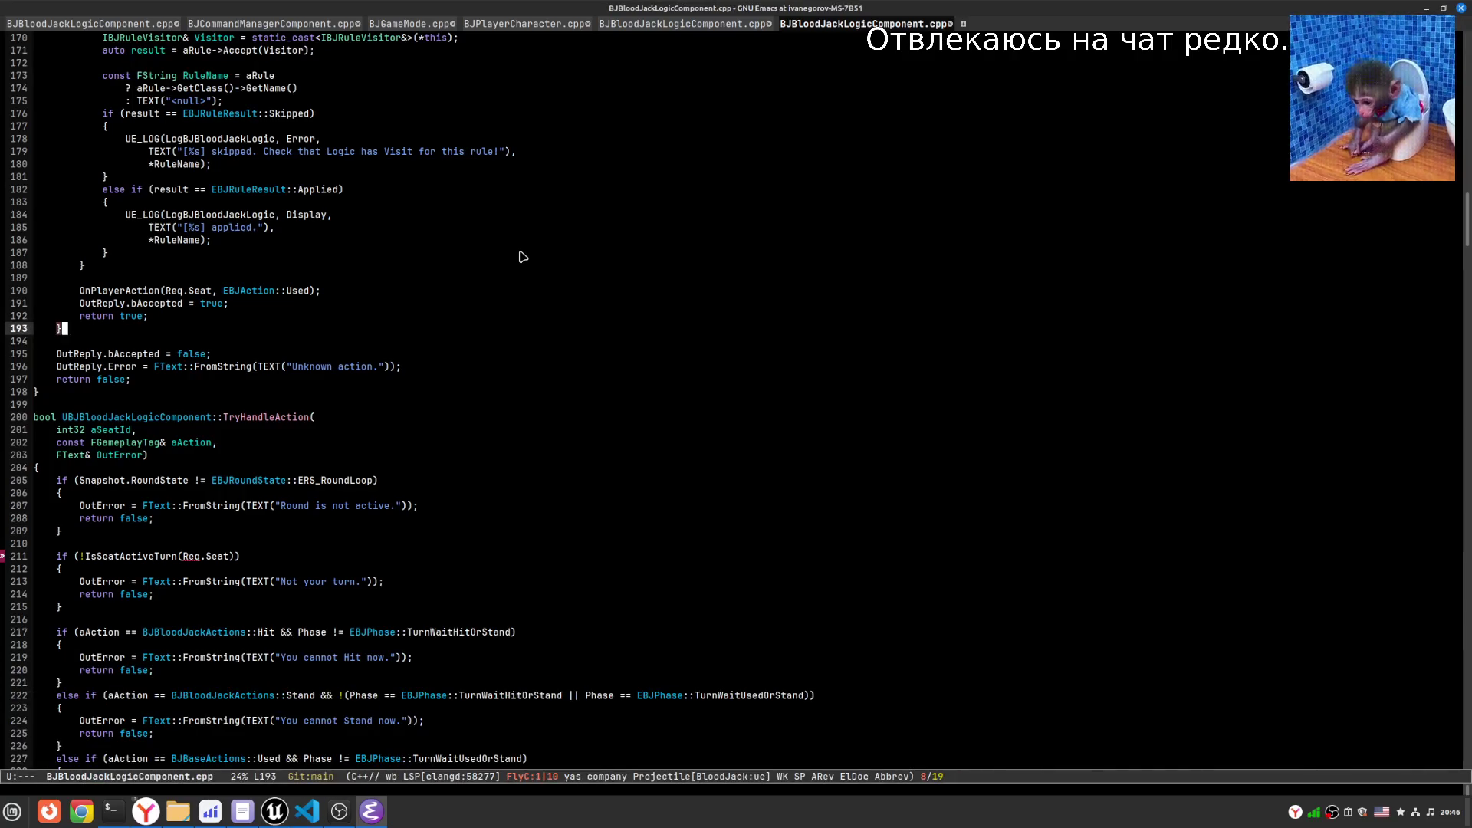
- Replace Req.Seat with aSeatId in the IsSeatActiveTurn call on line 211
key(Down)
key(Down)
key(Up)
key(Up)
key(Up)
key(End)
key(Left)
key(Left)
key(Left)
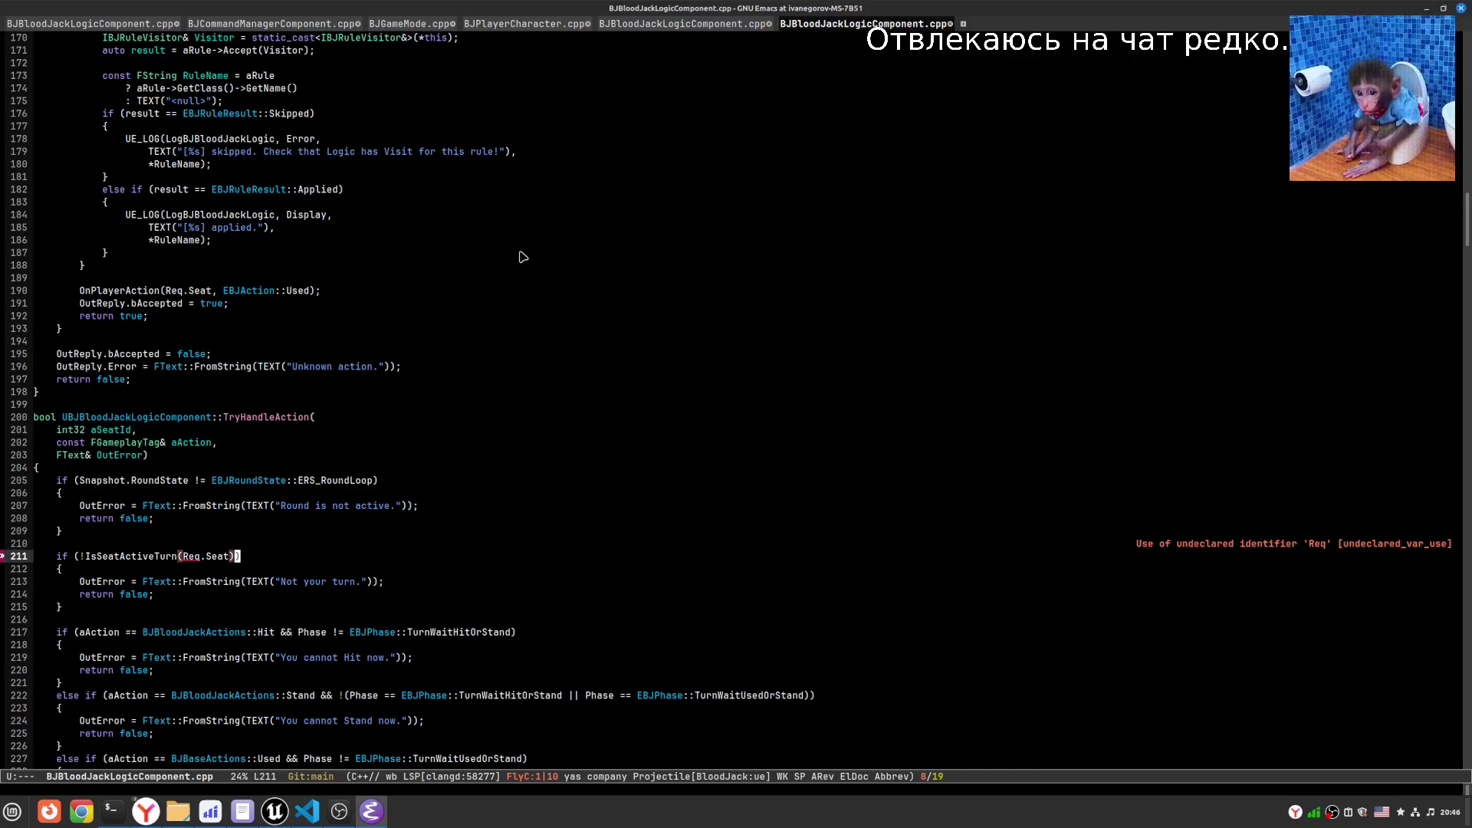
key(Left)
key(BackSpace)
key(alt+BackSpace)
text(a)
key(alt+f)
text(Id)
key(Down)
key(Down)
key(Down)
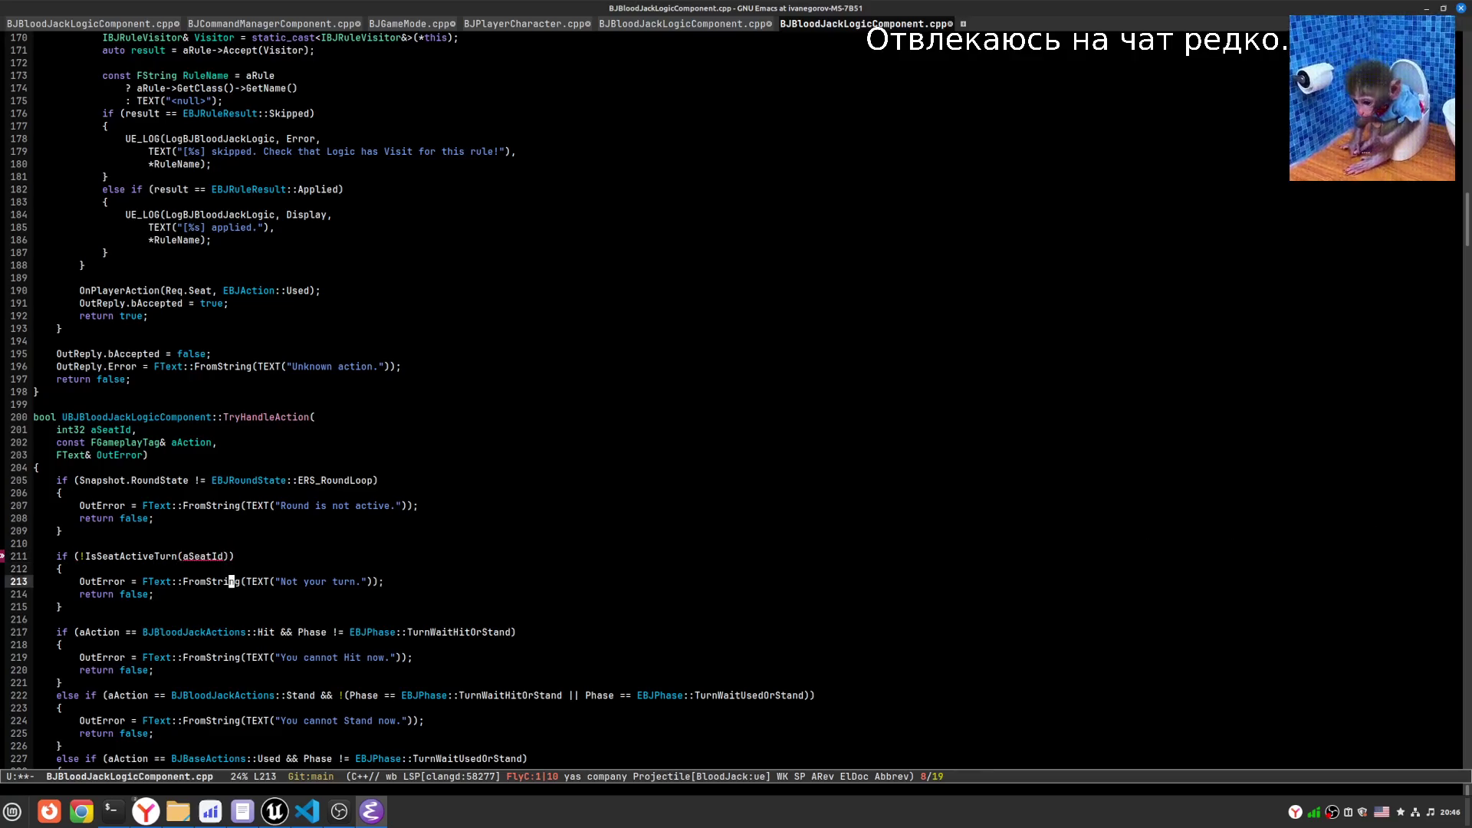
key(Up)
key(Up)
key(Up)
key(alt+f)
key(alt+f)
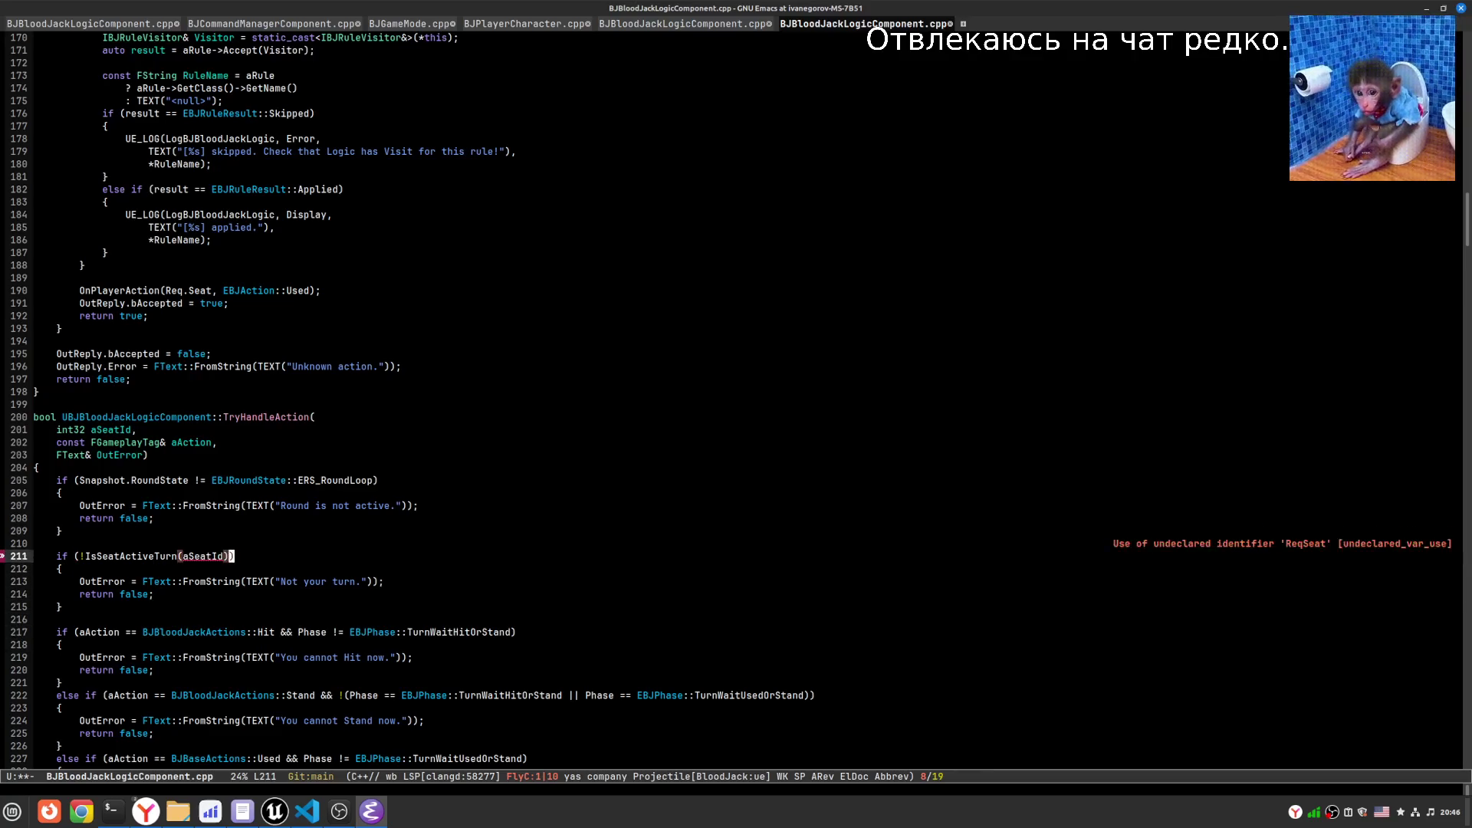
- Save the edited logic component file
key(ctrl+x)
key(ctrl+s)
scroll(735, 399, down, 9)
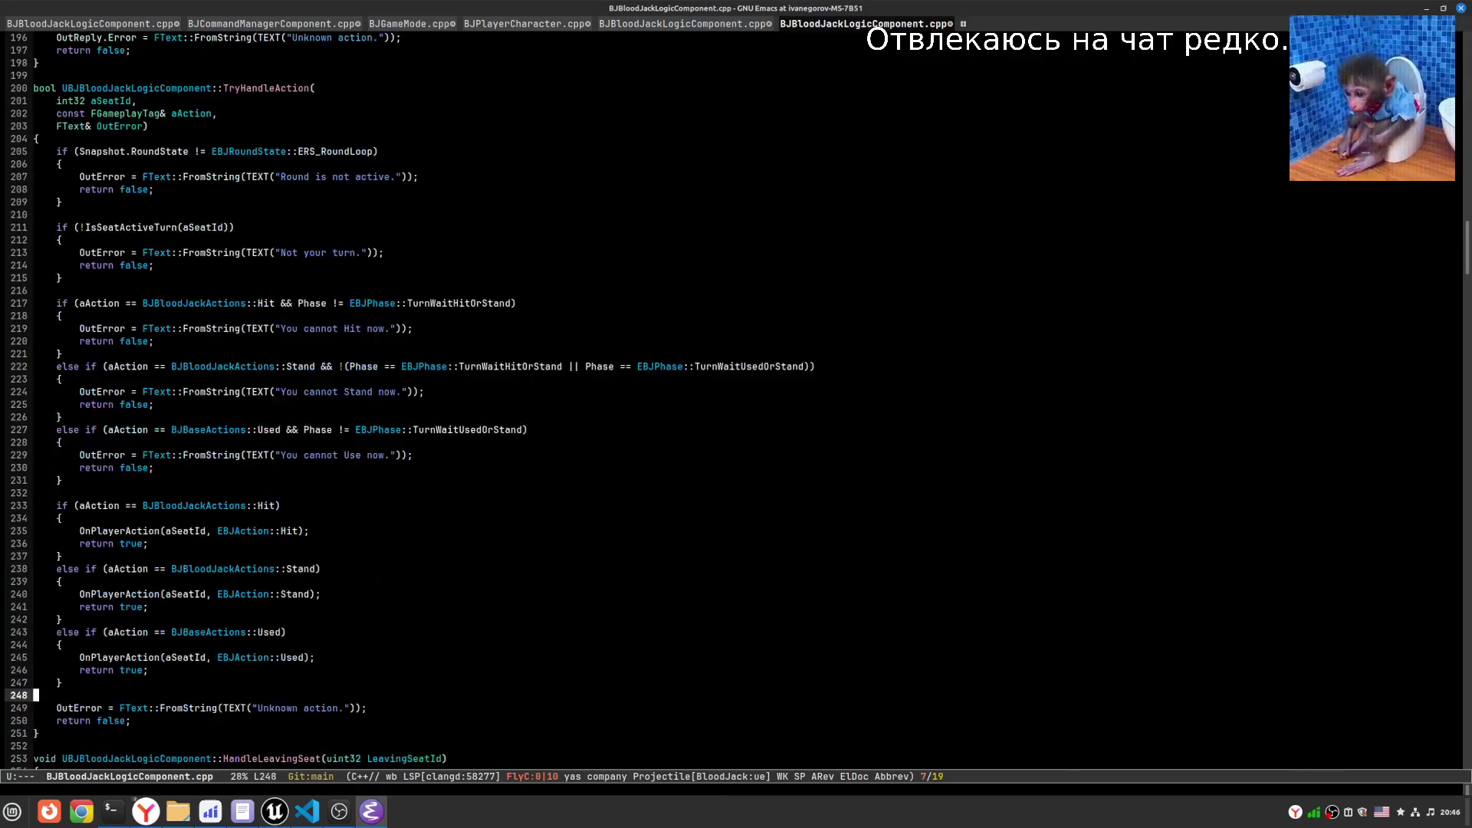
click(35, 695)
key(ctrl+Up)
key(ctrl+Up)
- Select BJBaseActions::Hit in the new 'no member named Hit' compile error
key(alt+Tab)
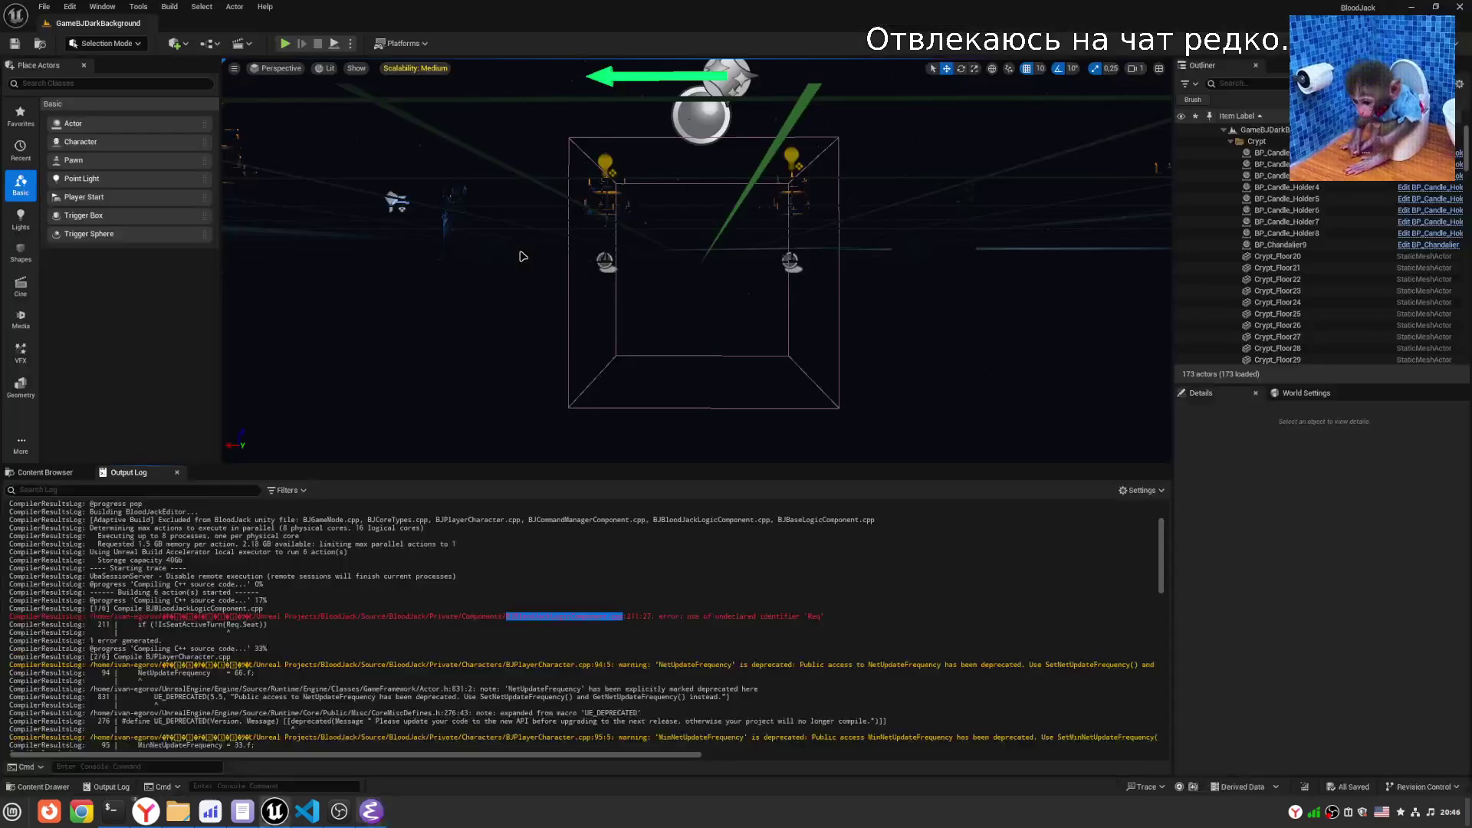
scroll(371, 635, down, 5)
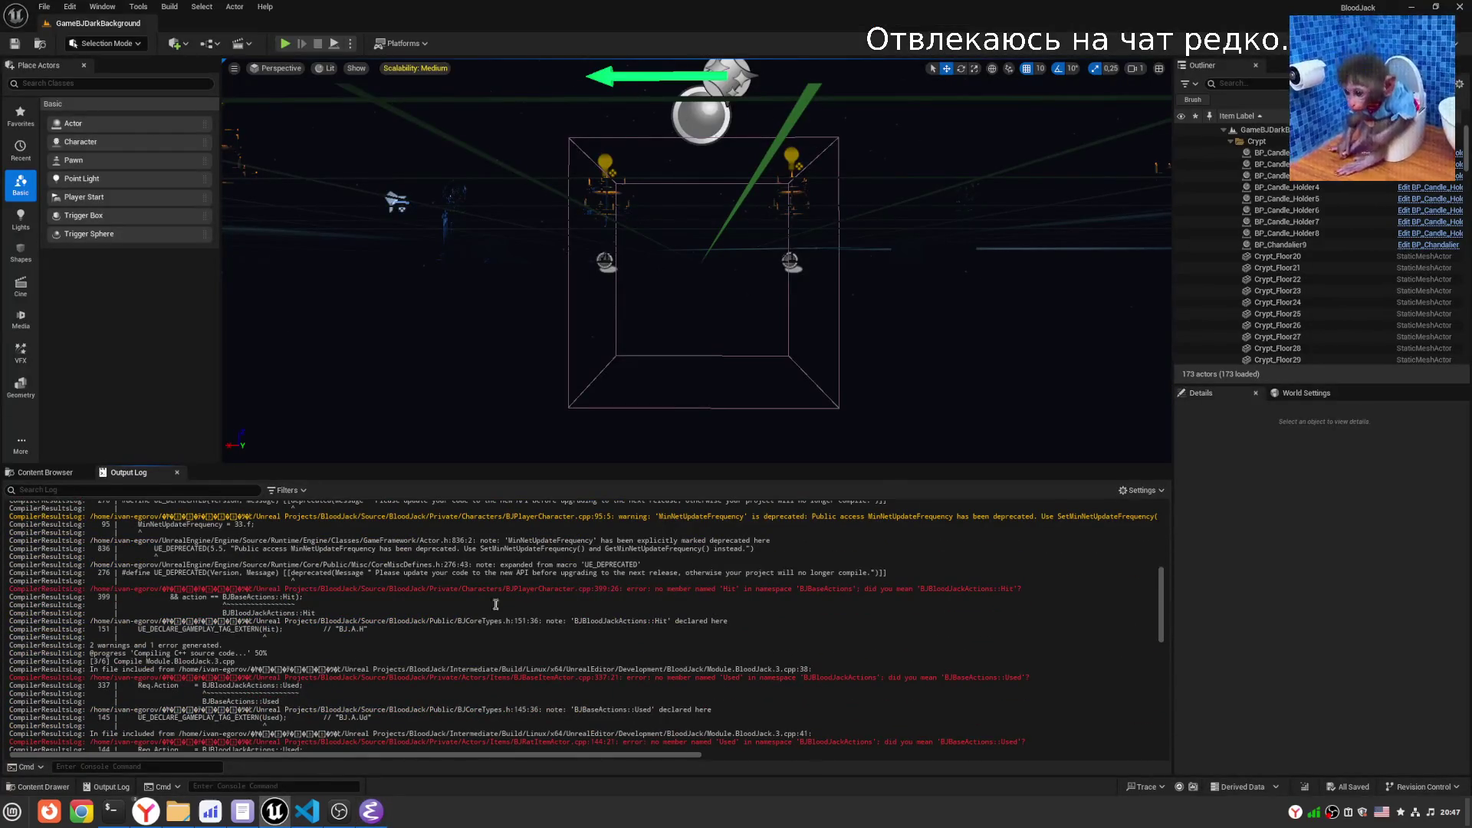
double_click(262, 597)
click(292, 596)
drag(294, 597, 220, 597)
key(alt+Tab)
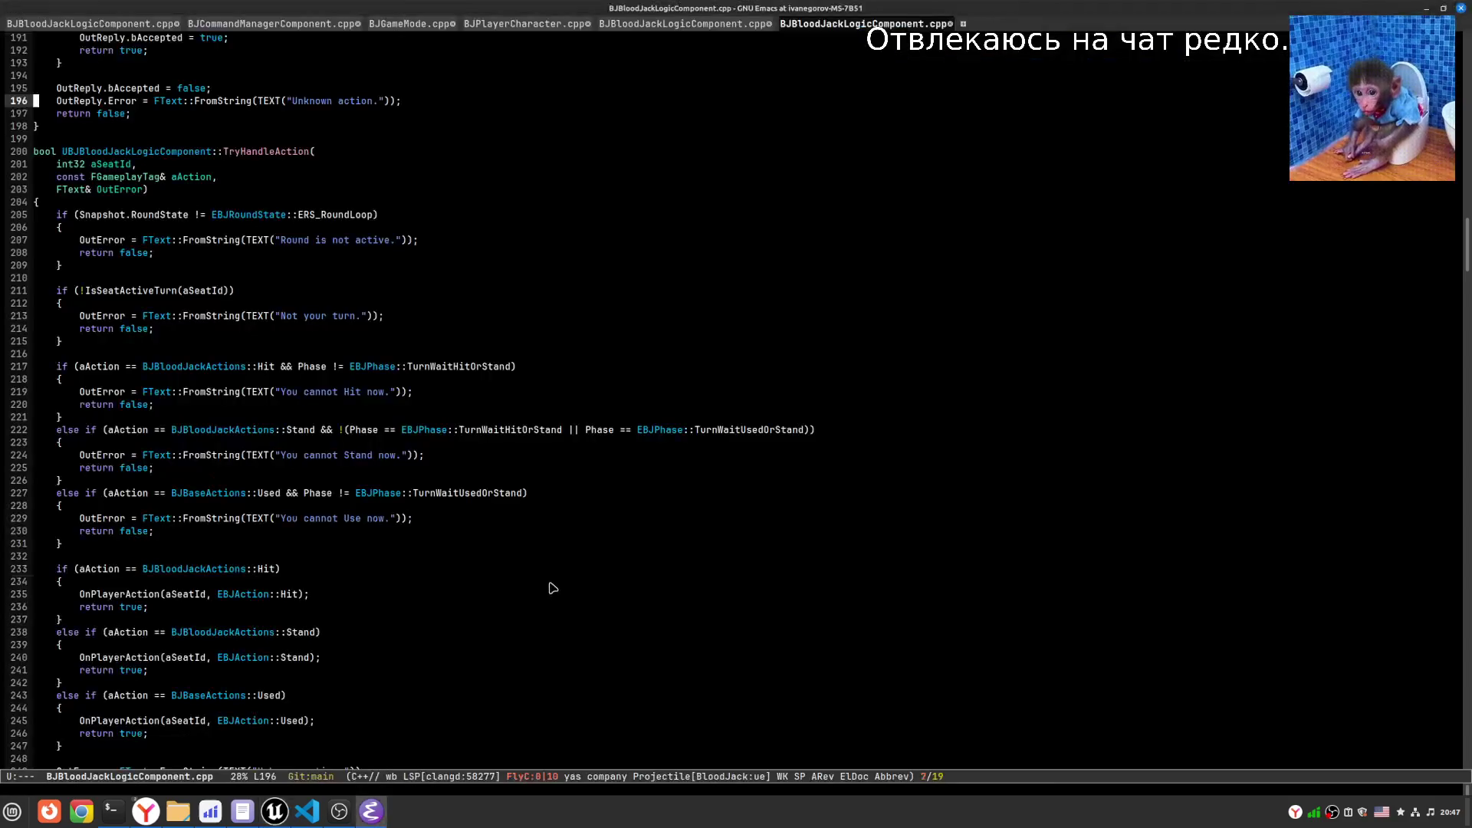
- Start an rg search with the query BJBaseActions::Hit, trimmed to BJBaseActions::Hi
key(alt+s)
key(r)
key(ctrl+y)
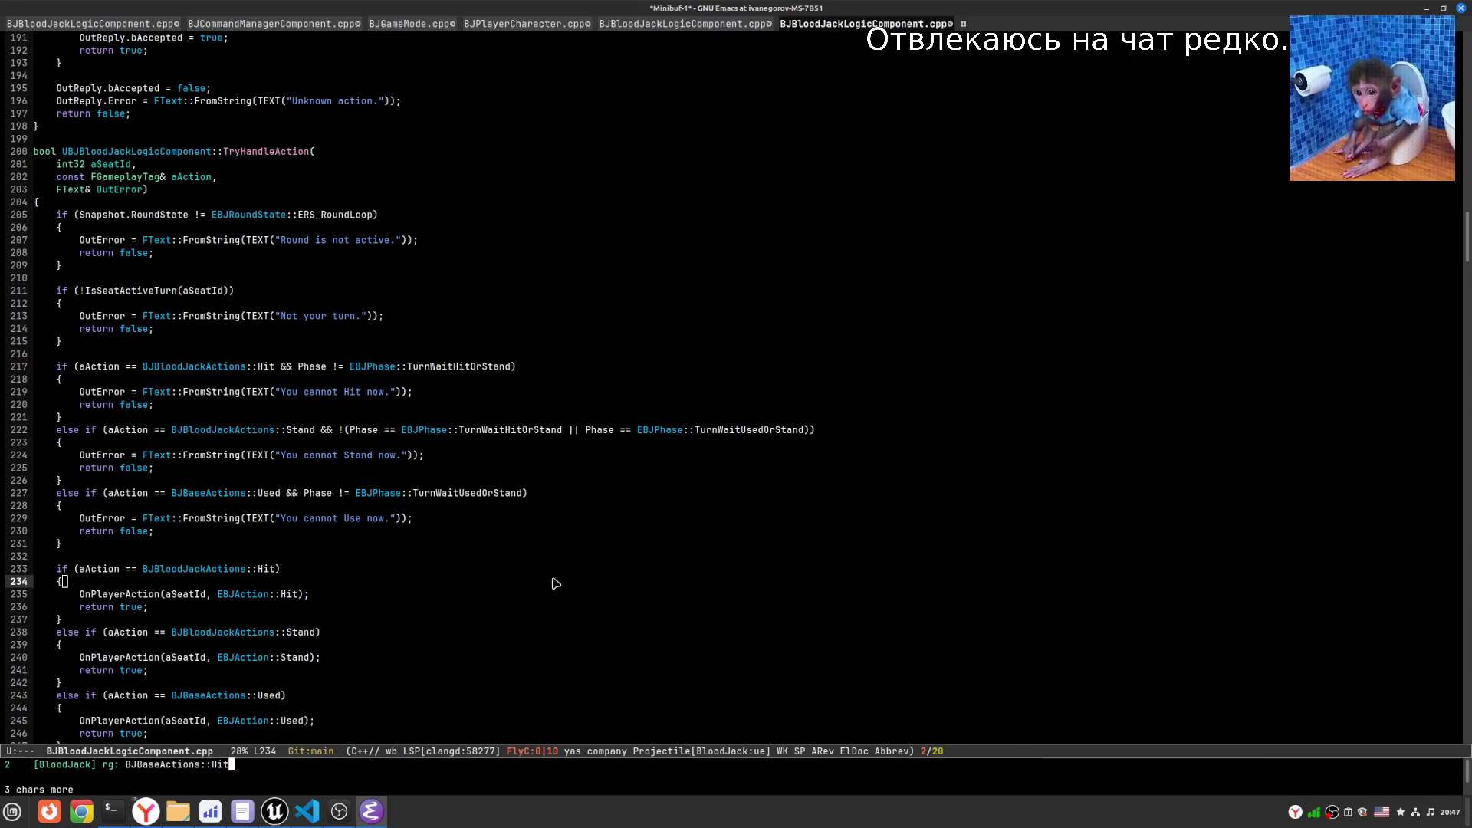
key(BackSpace)
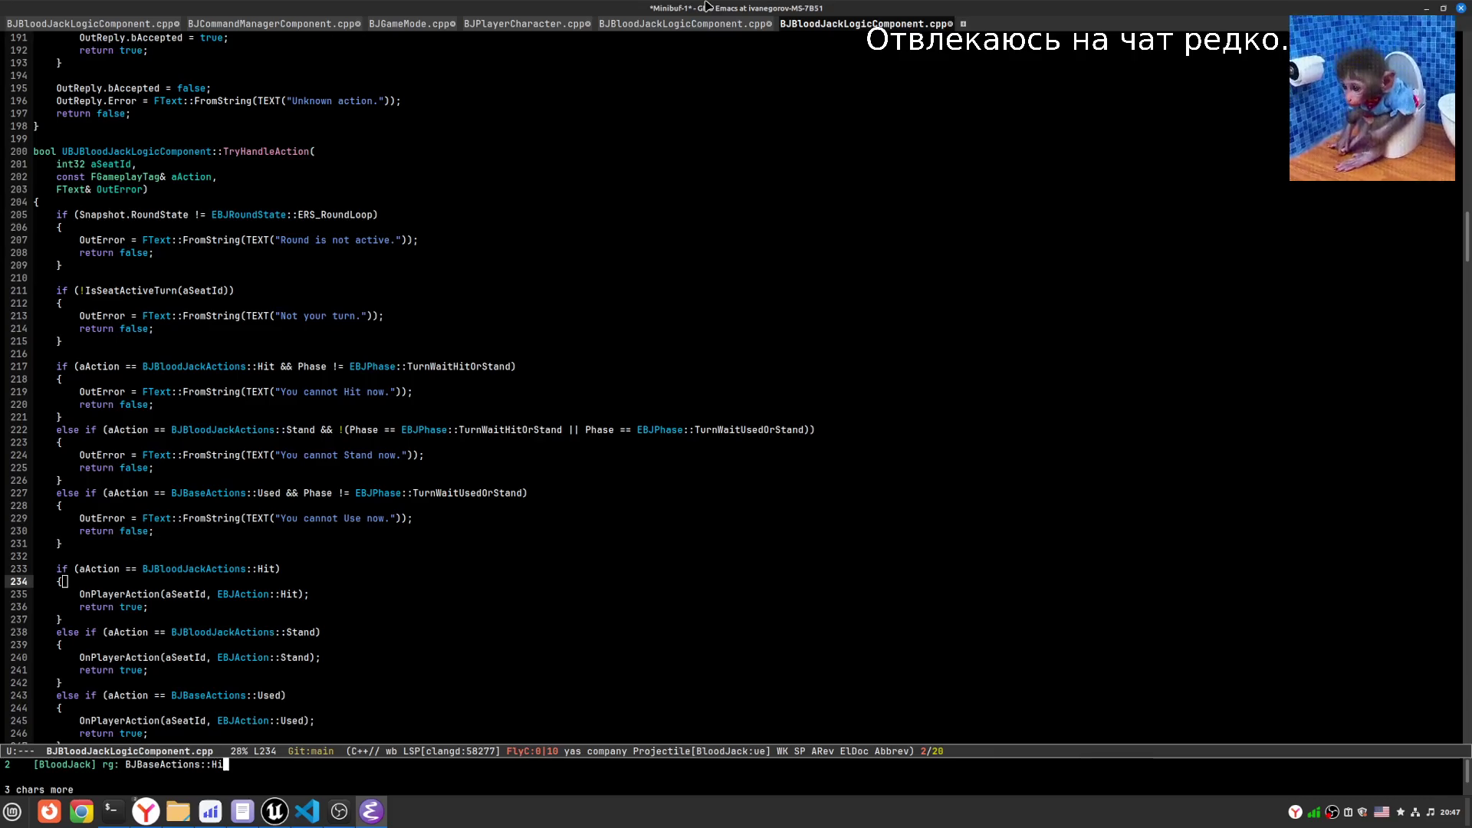
key(alt+Tab)
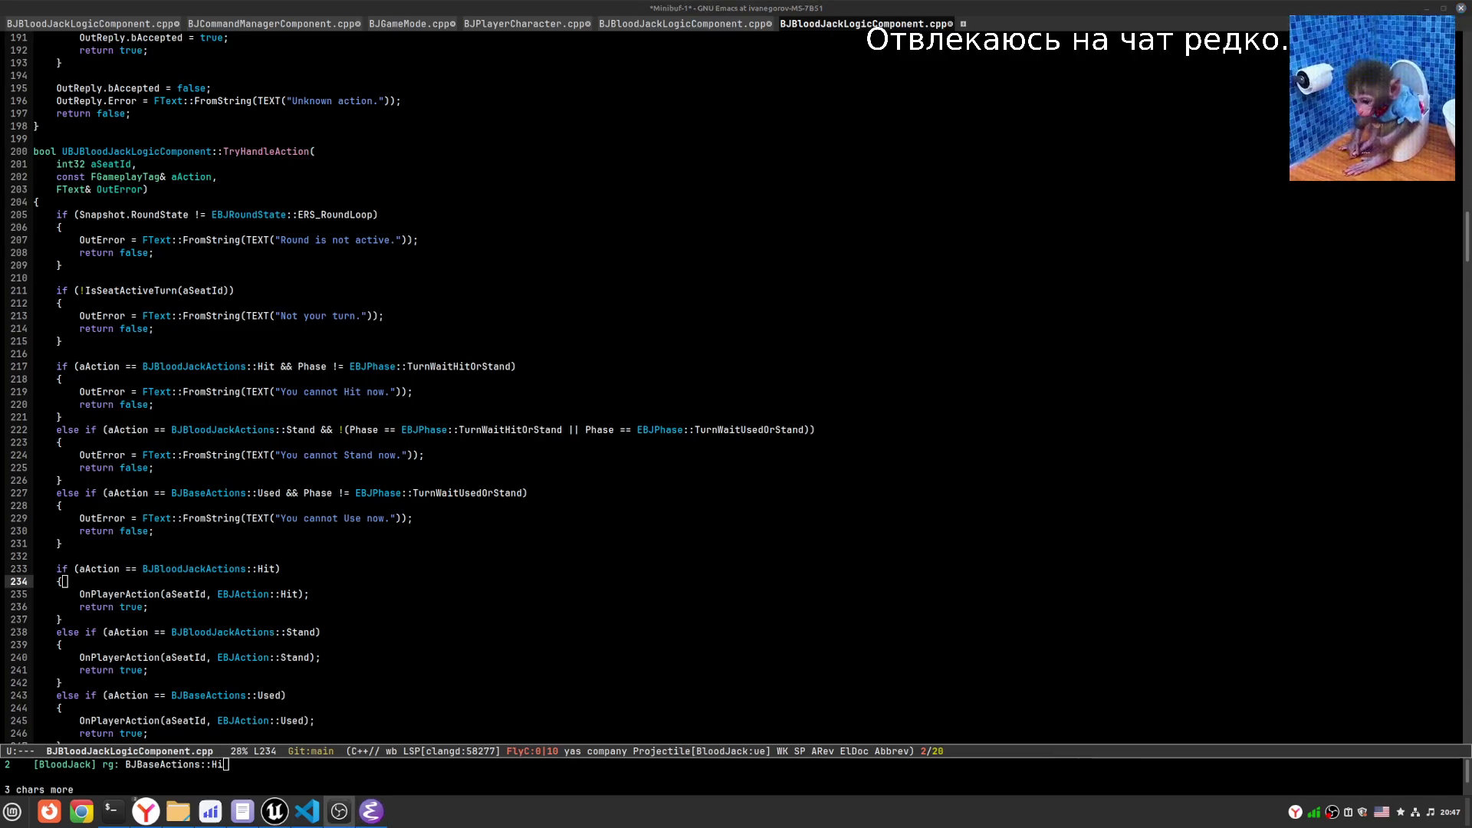
click(1429, 811)
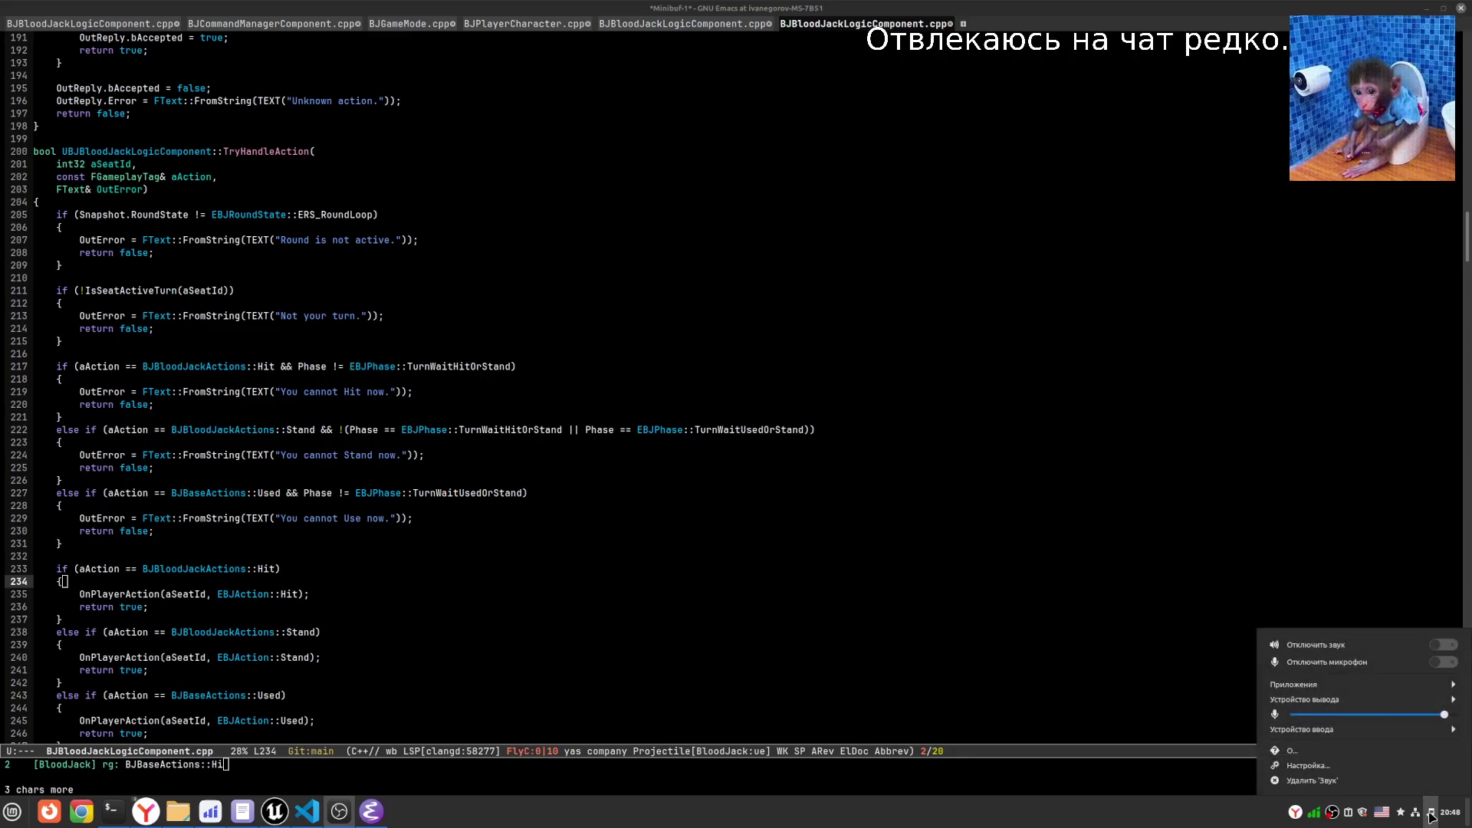
- Switch audio output to the HyperX 7.1 Audio Digital Output (S/PDIF)
click(1354, 699)
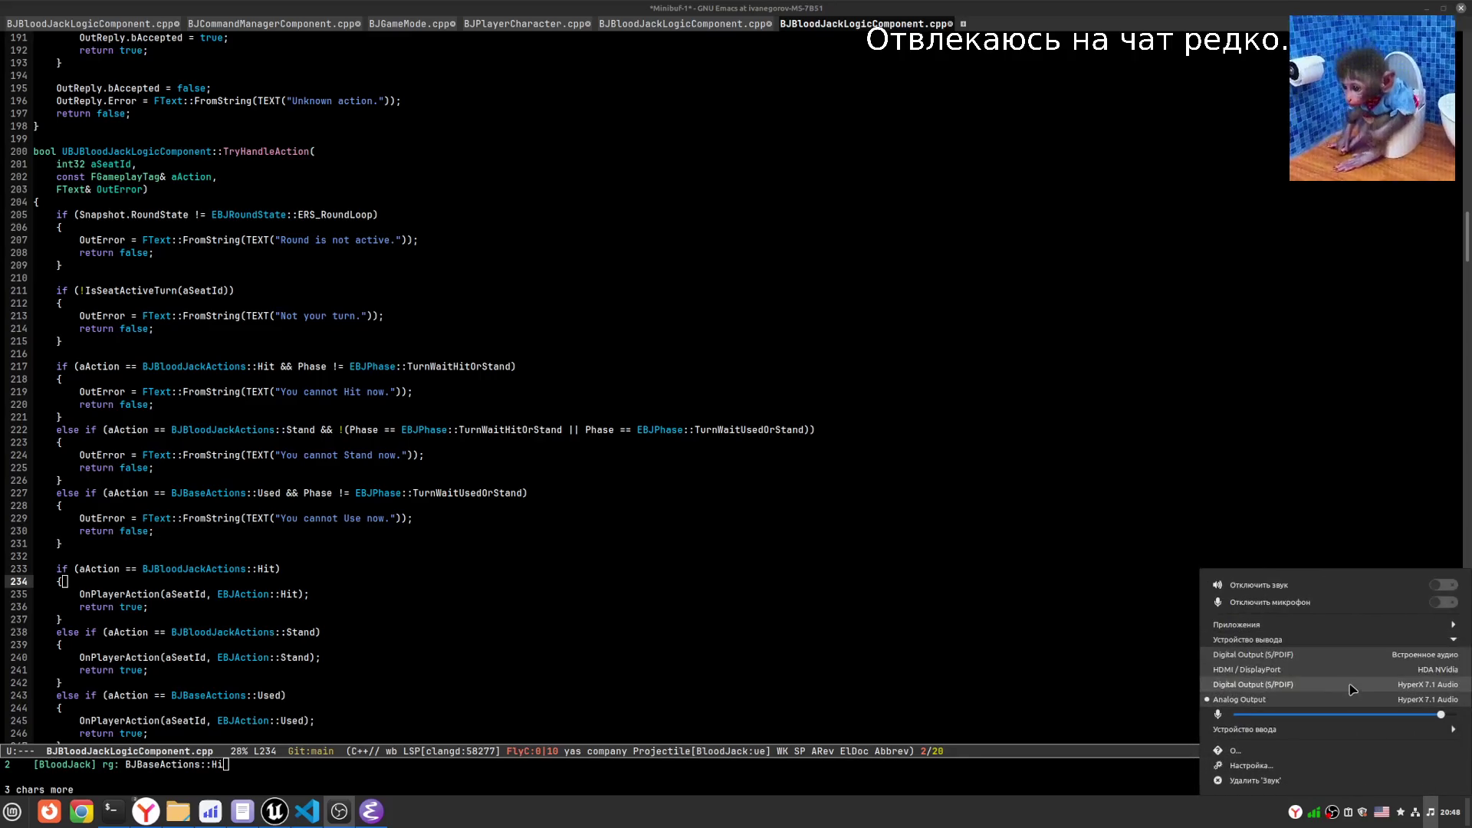
click(1295, 684)
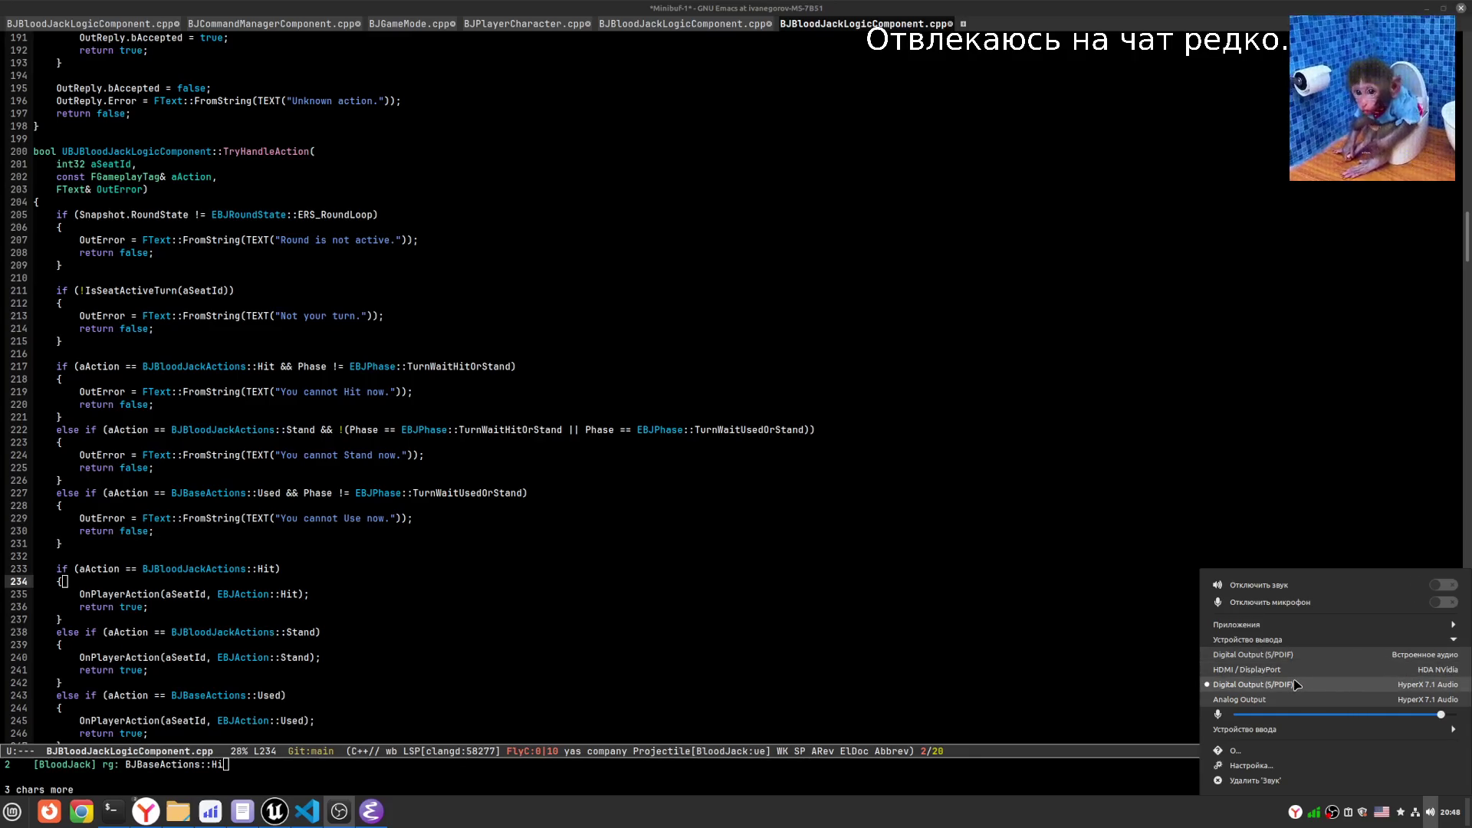
click(1295, 624)
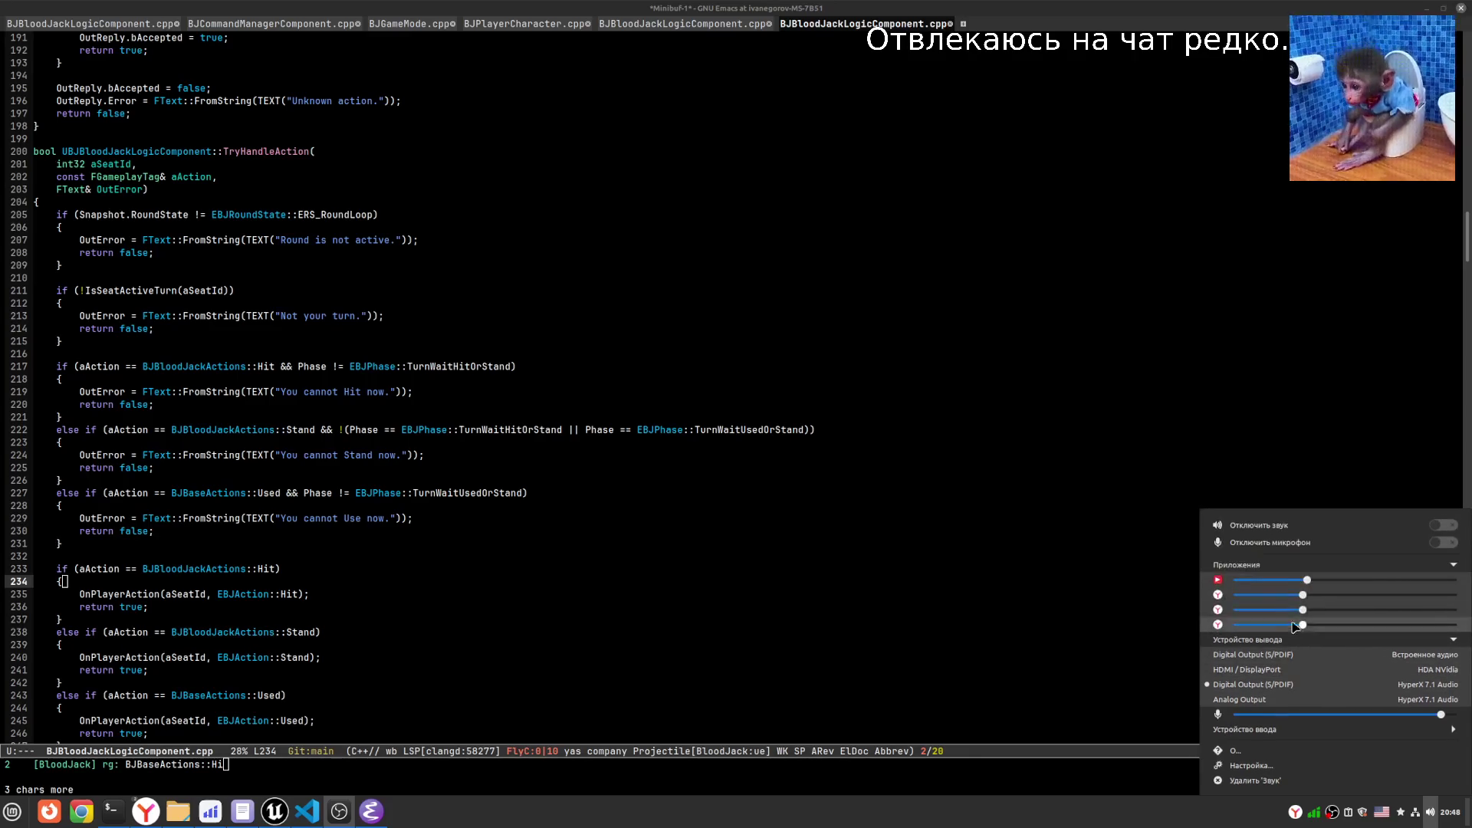
click(1082, 634)
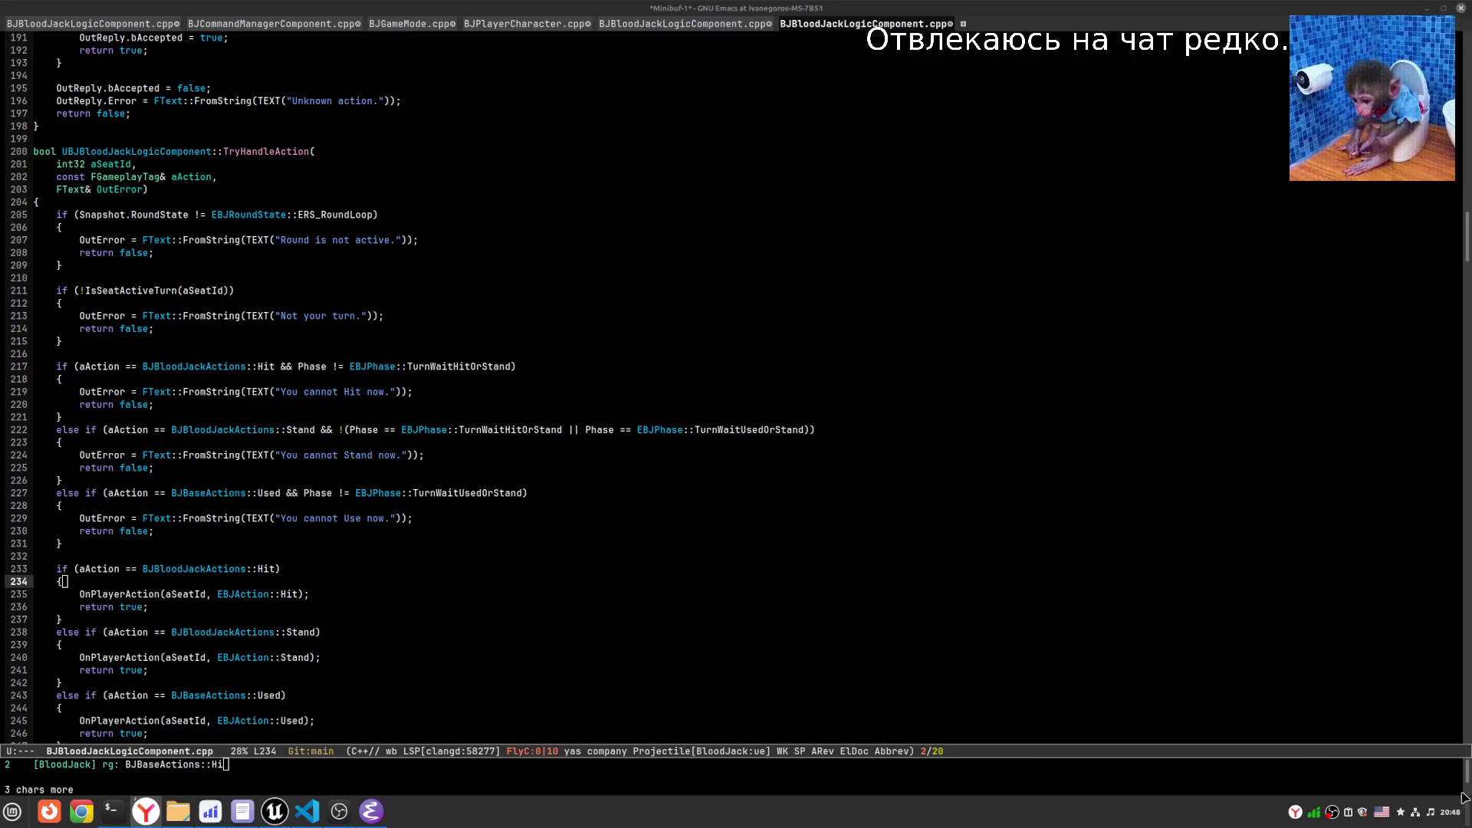
- Recheck the per-application volume levels, then return to GNU Emacs
click(1429, 811)
click(1342, 686)
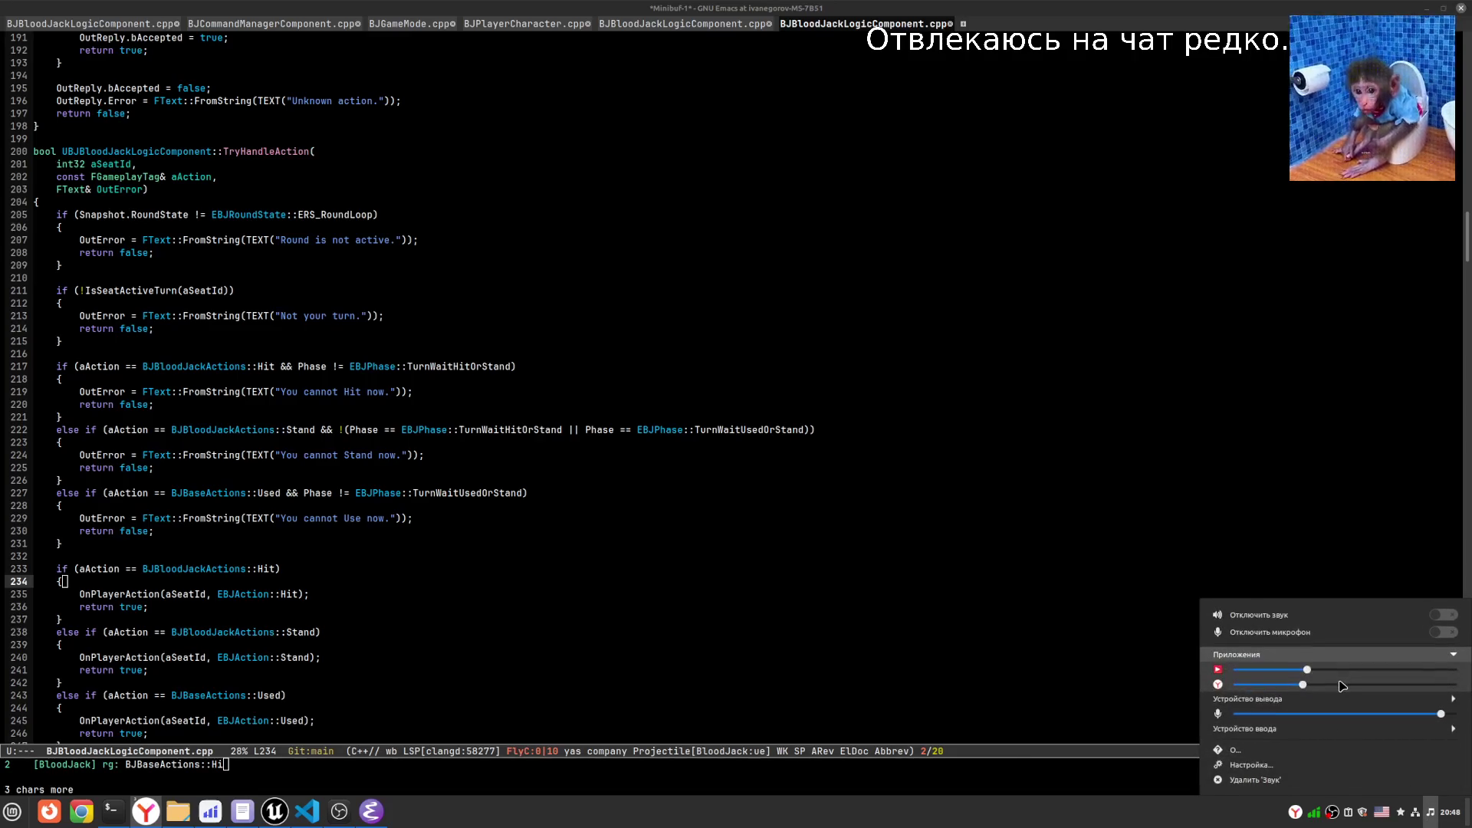
click(1318, 724)
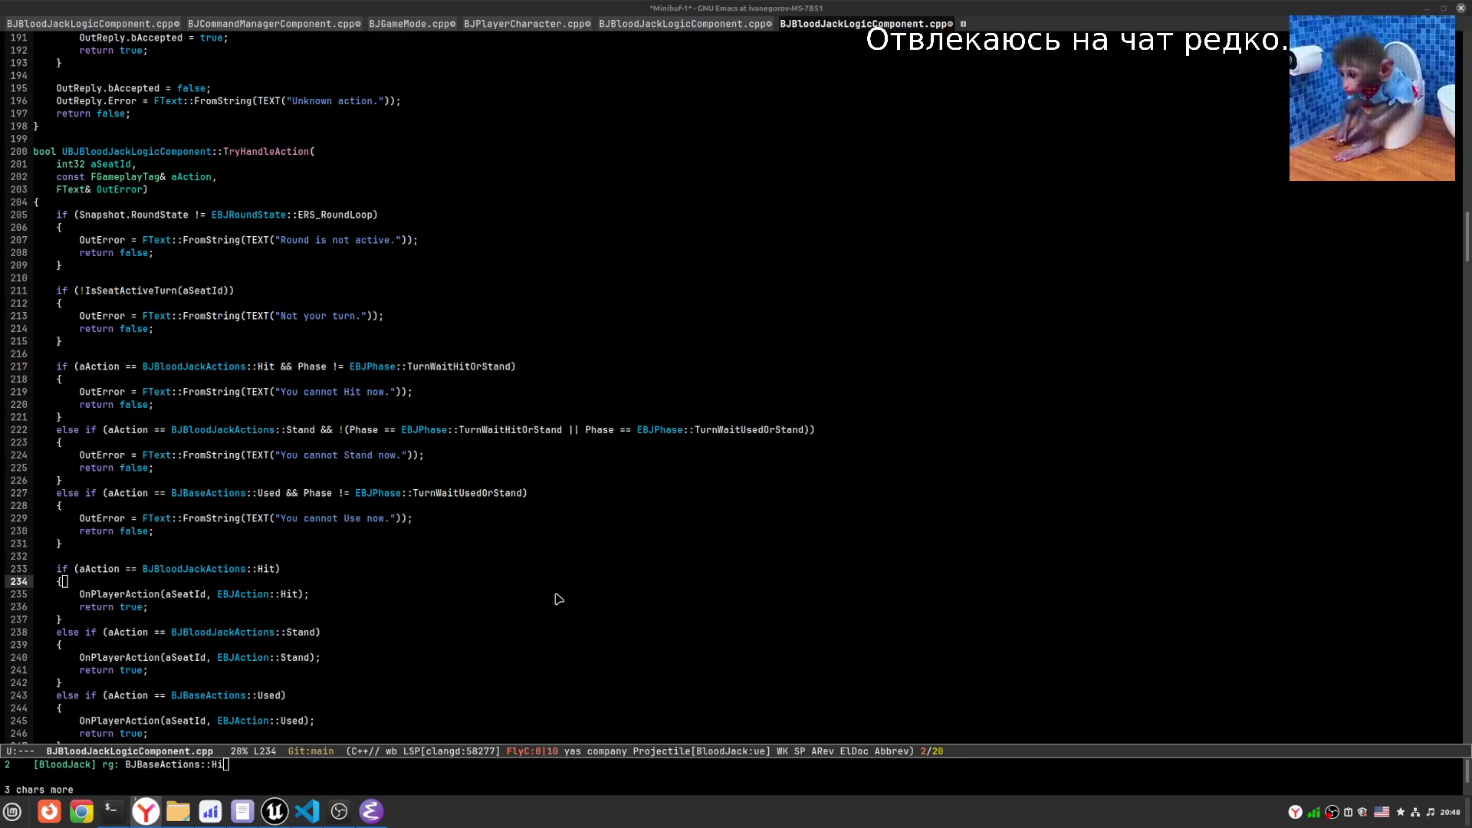
click(595, 7)
- Trim the search query and cancel the pending rg search prompt
key(BackSpace)
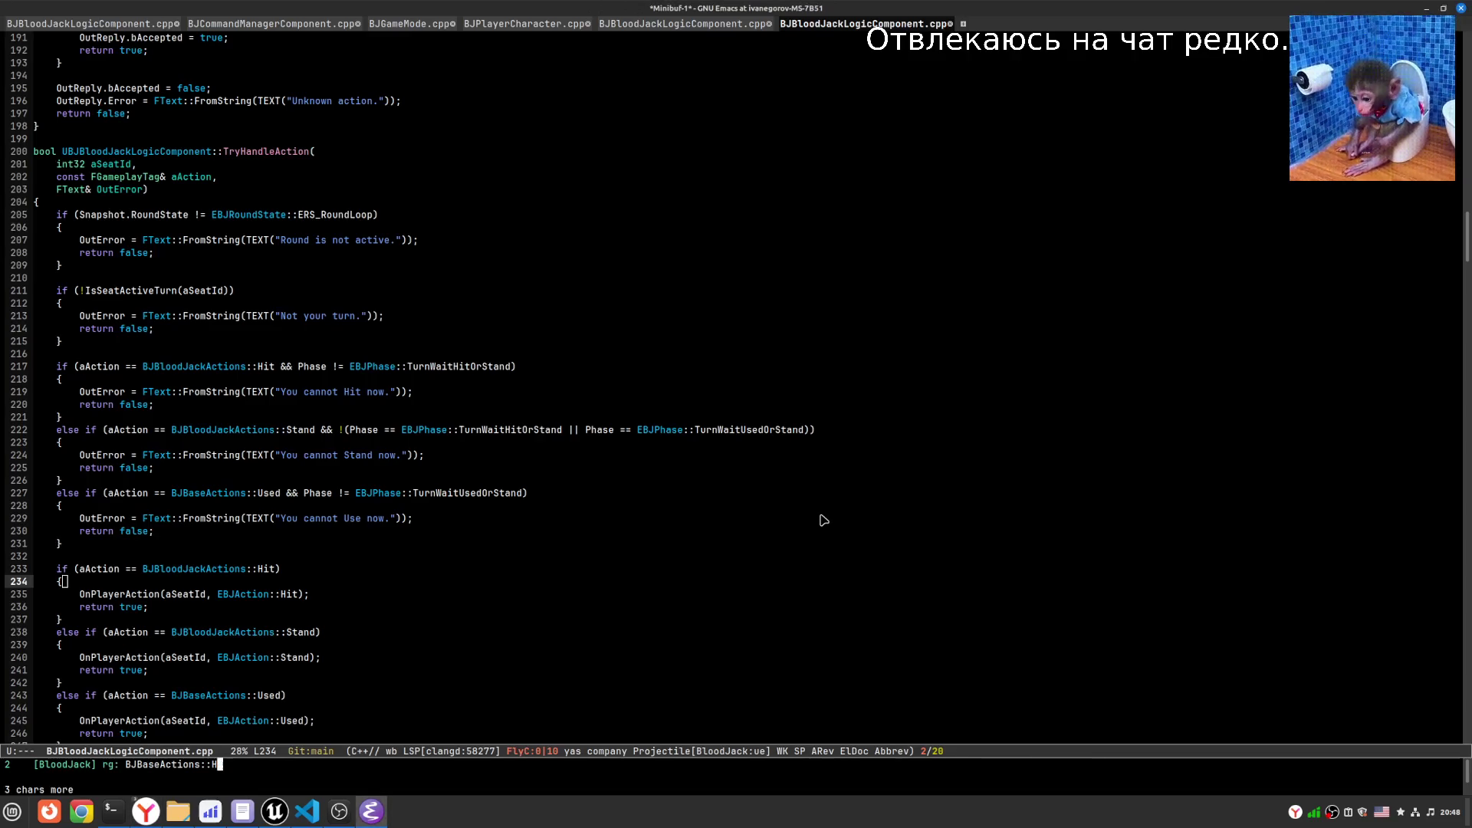
key(BackSpace)
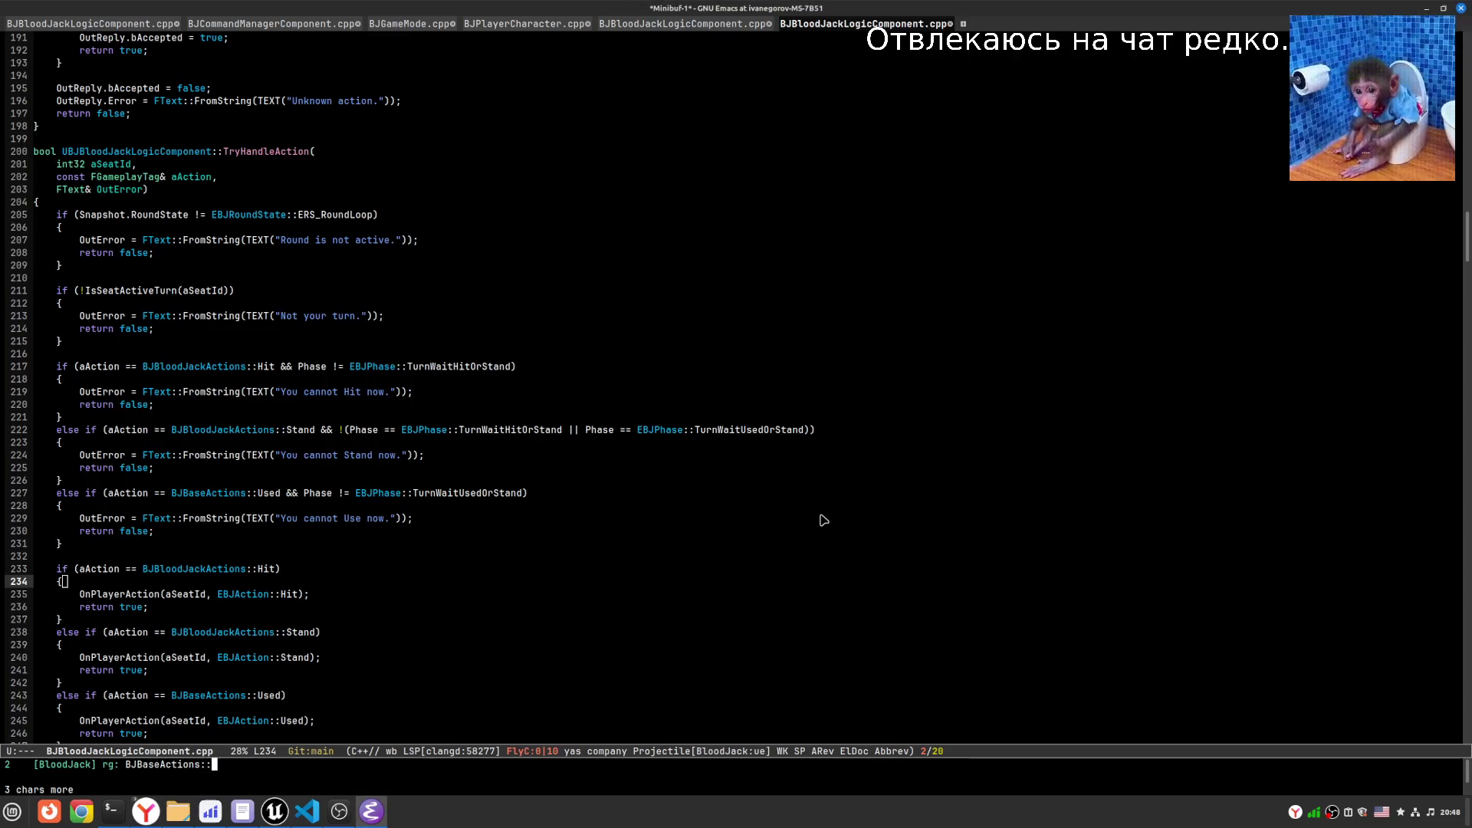
key(ctrl+g)
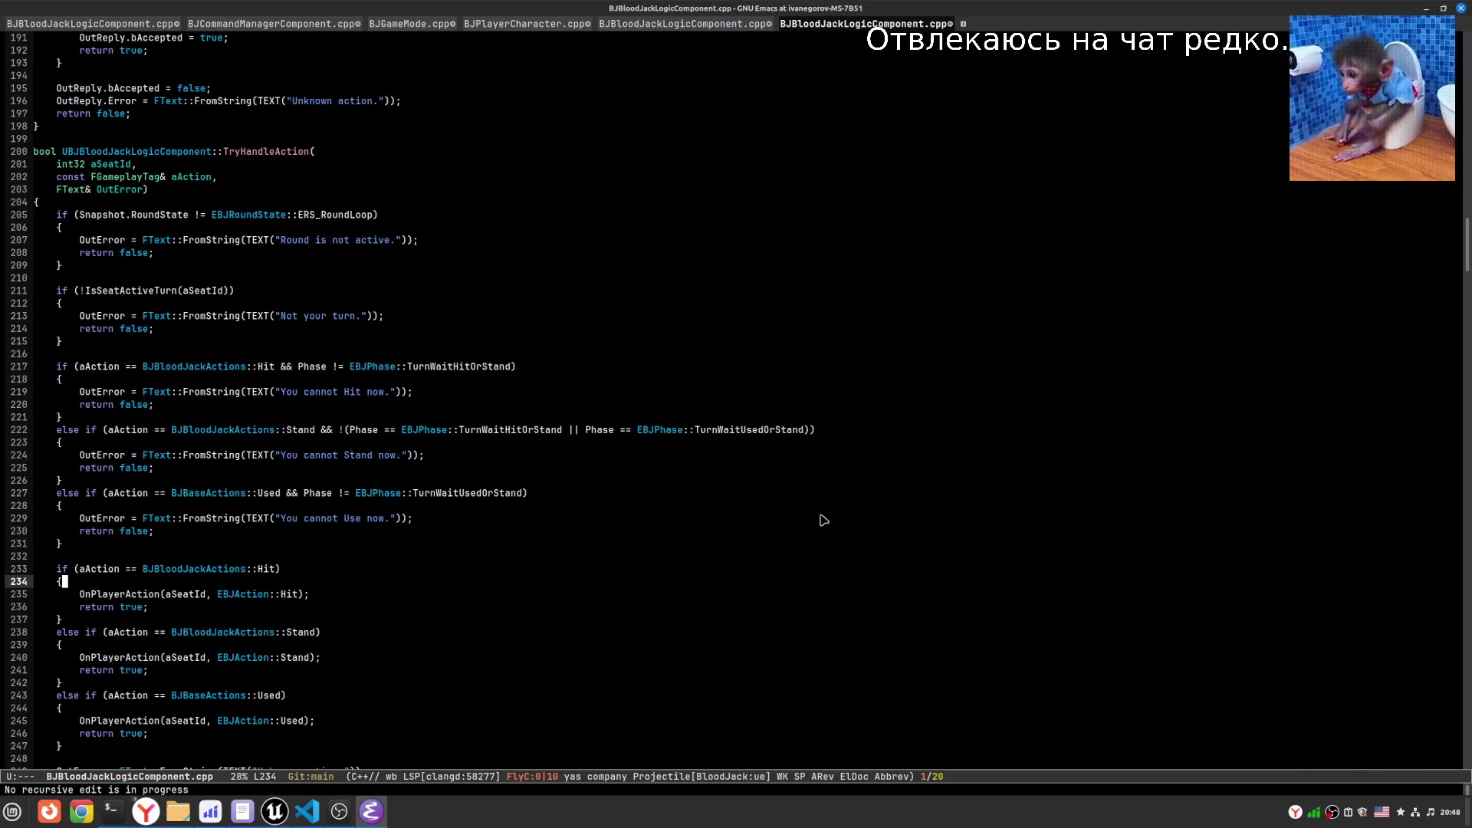
- Deadgrep the project for BJBaseActions::Hit and open its only match, BJPlayerCharacter.cpp line 399
key(alt+x)
text(rg)
key(Return)
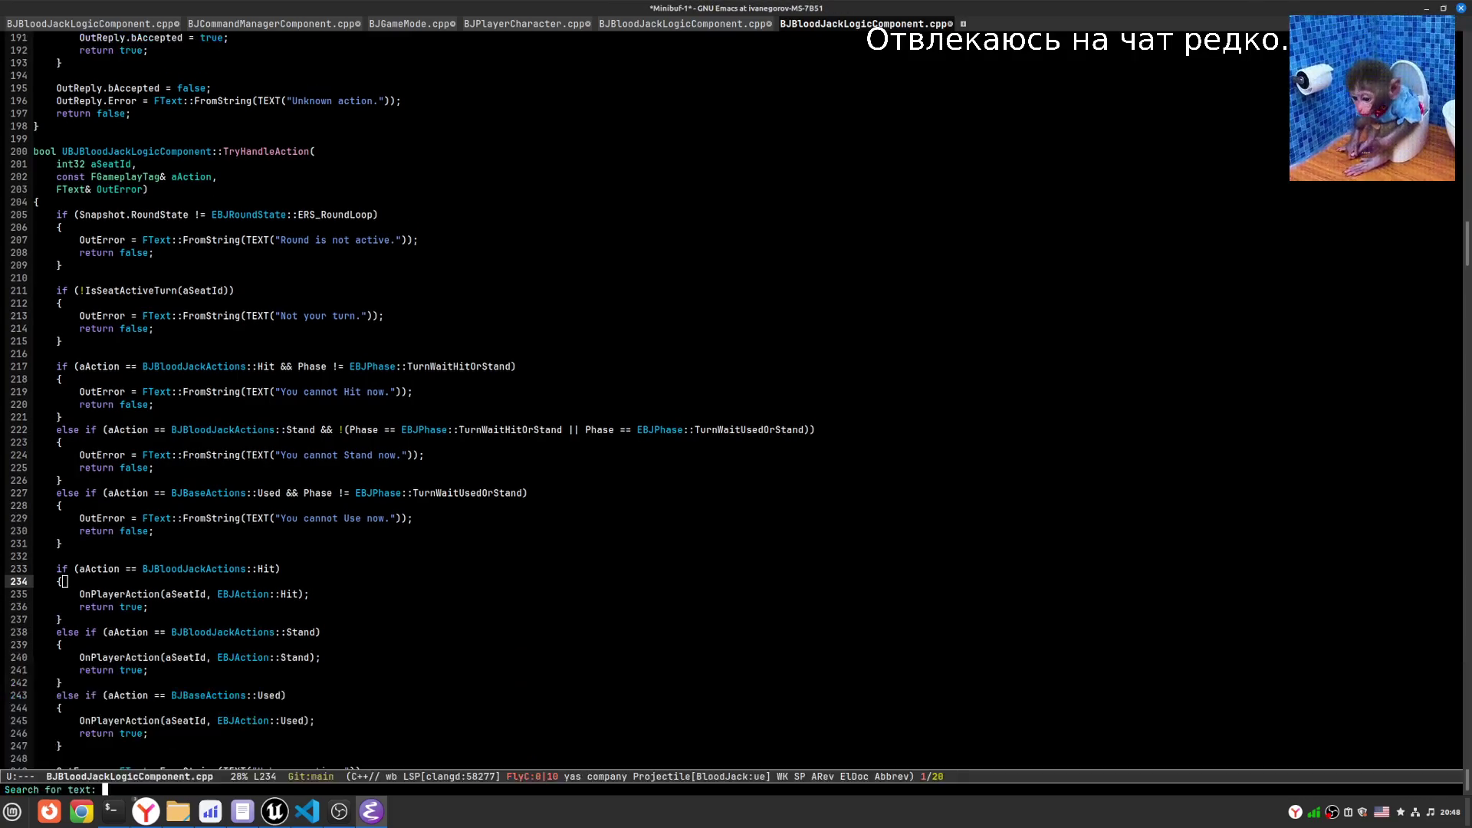
text(BJBaseActions::Hit)
key(Return)
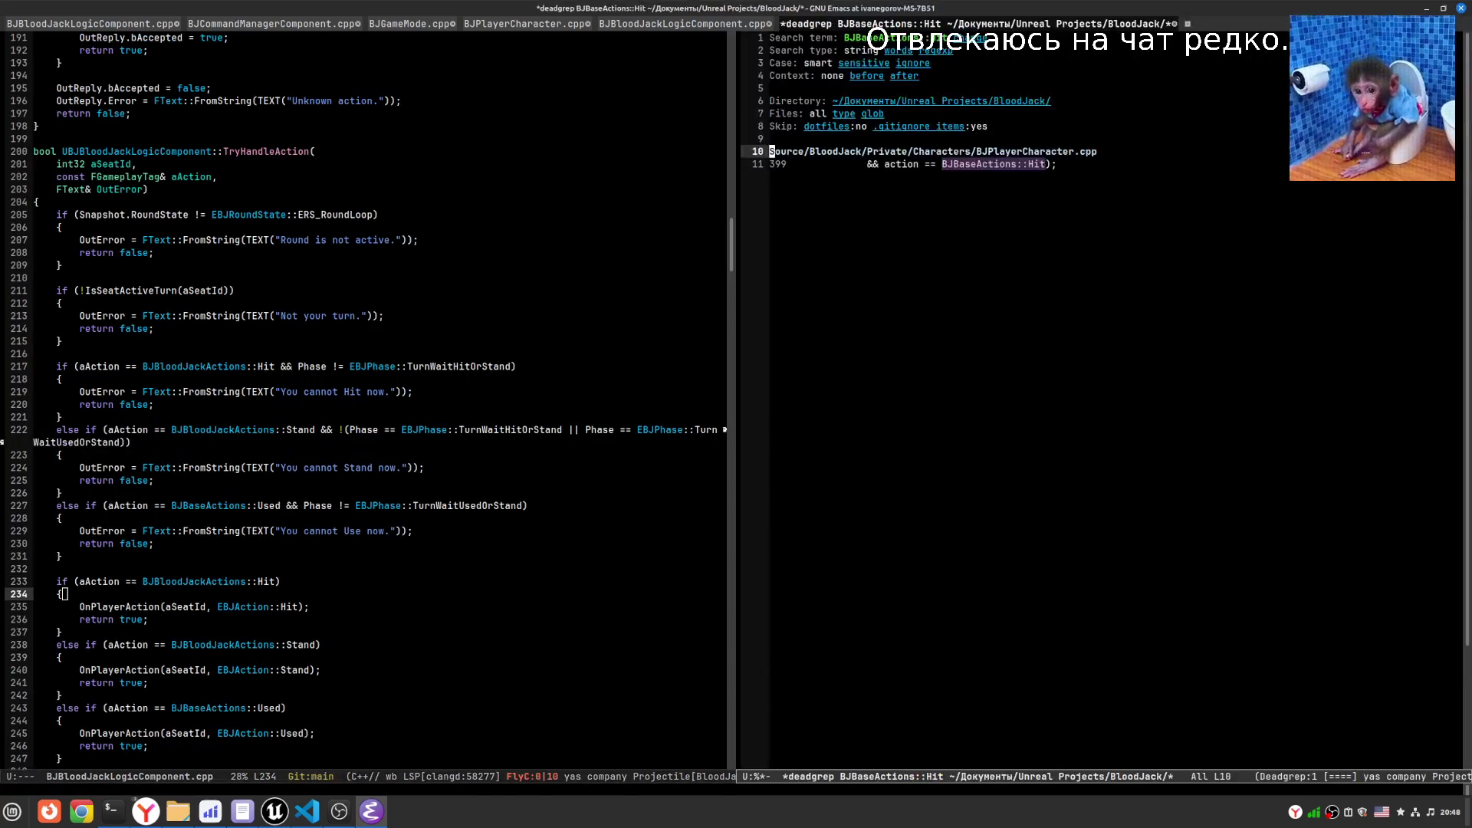
key(Return)
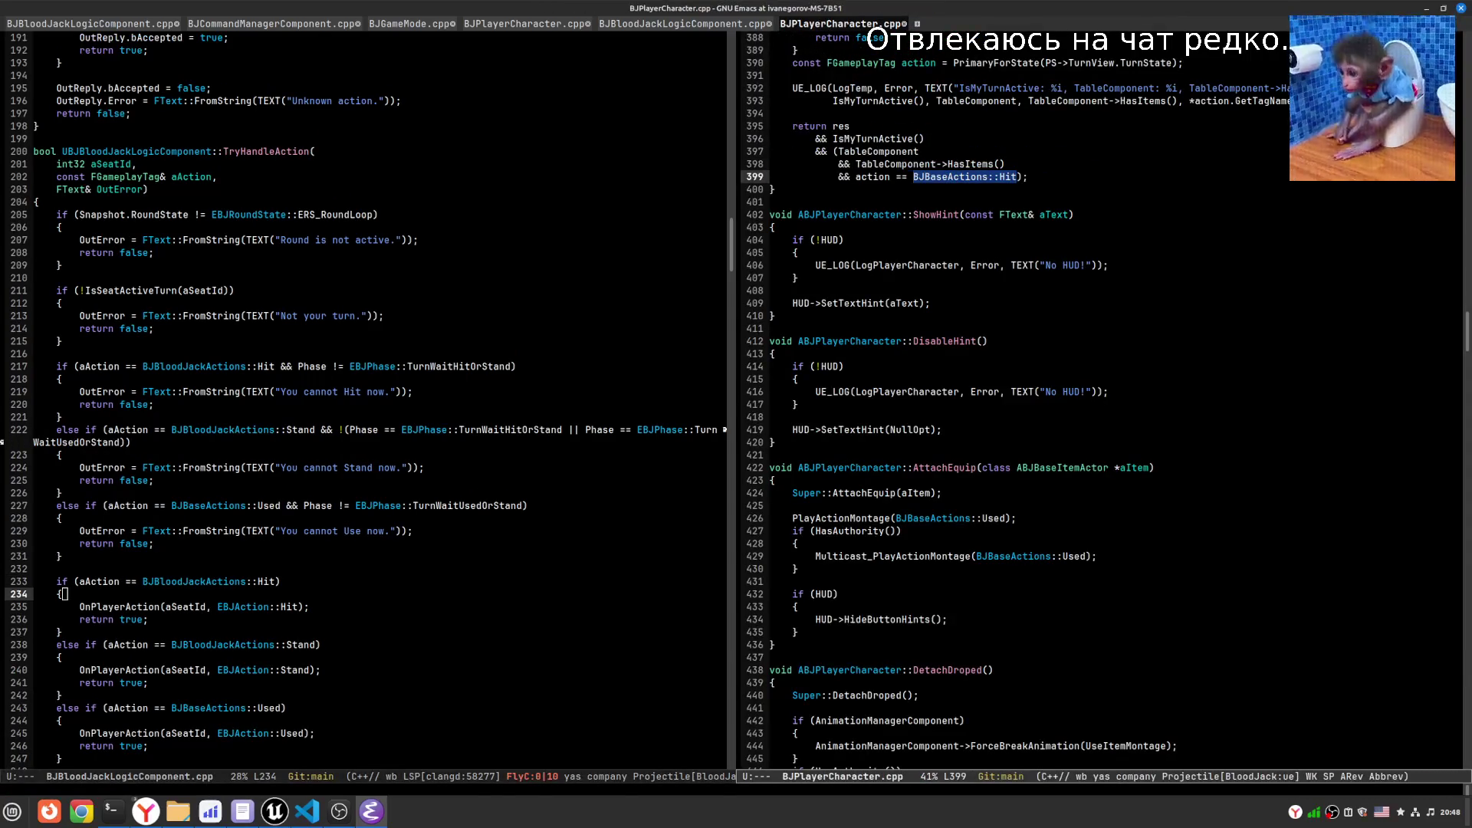
key(Right)
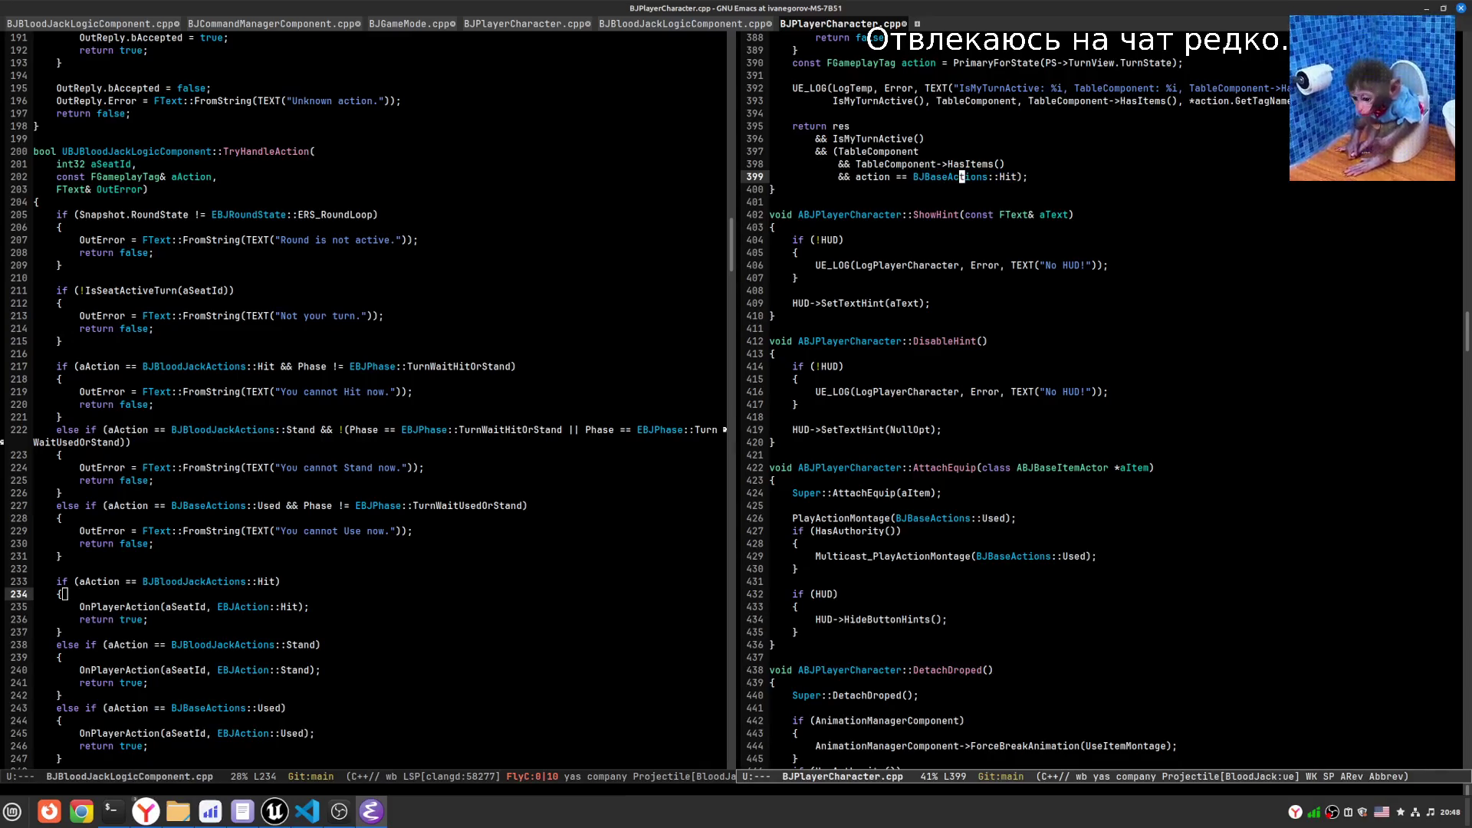
key(alt+Tab)
key(alt+Tab)
key(alt+Tab)
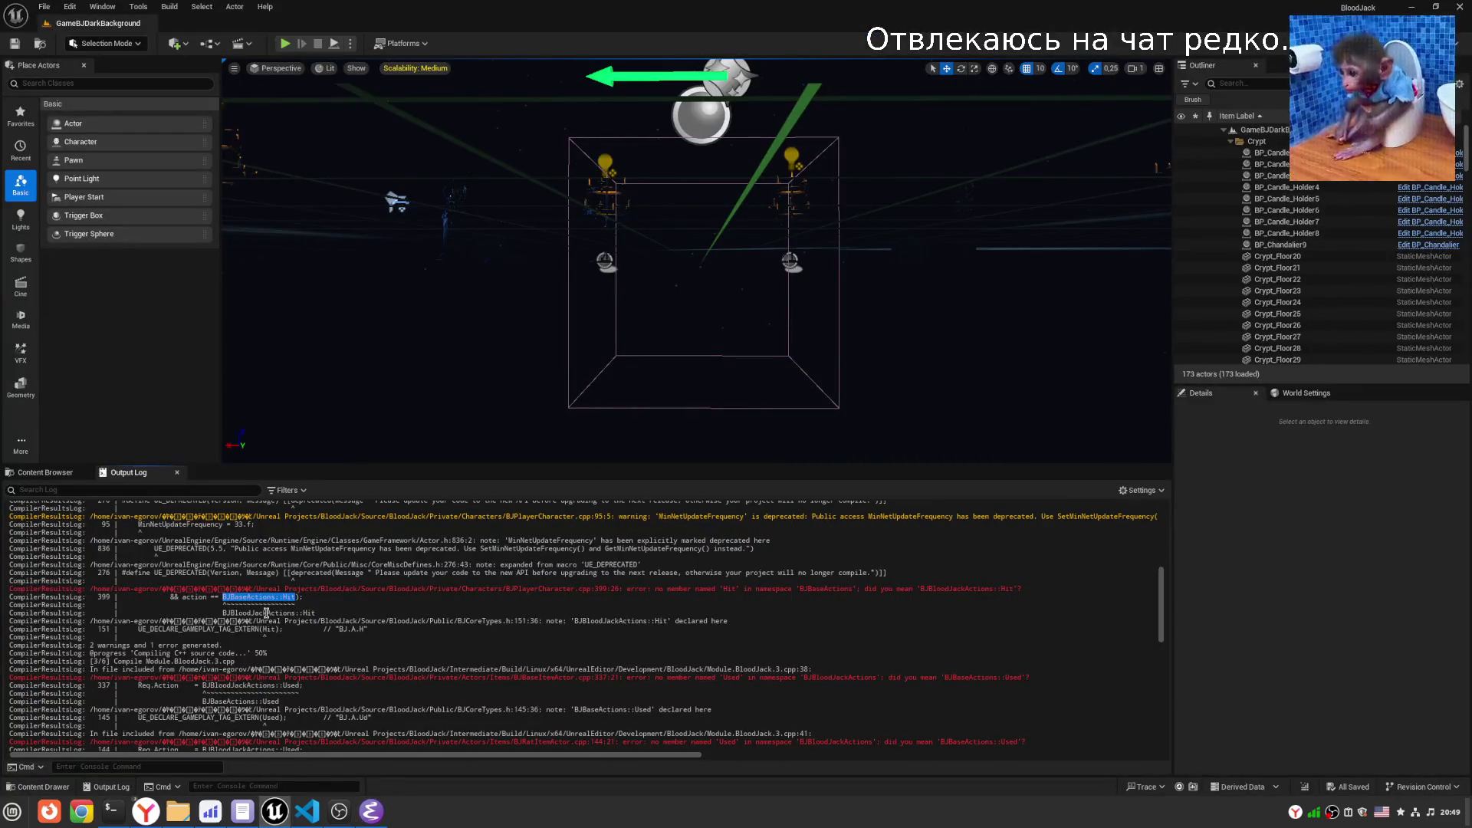
- Replace BJBaseActions with BJBloodJackActions on line 399 and save BJPlayerCharacter.cpp
double_click(266, 613)
key(alt+Tab)
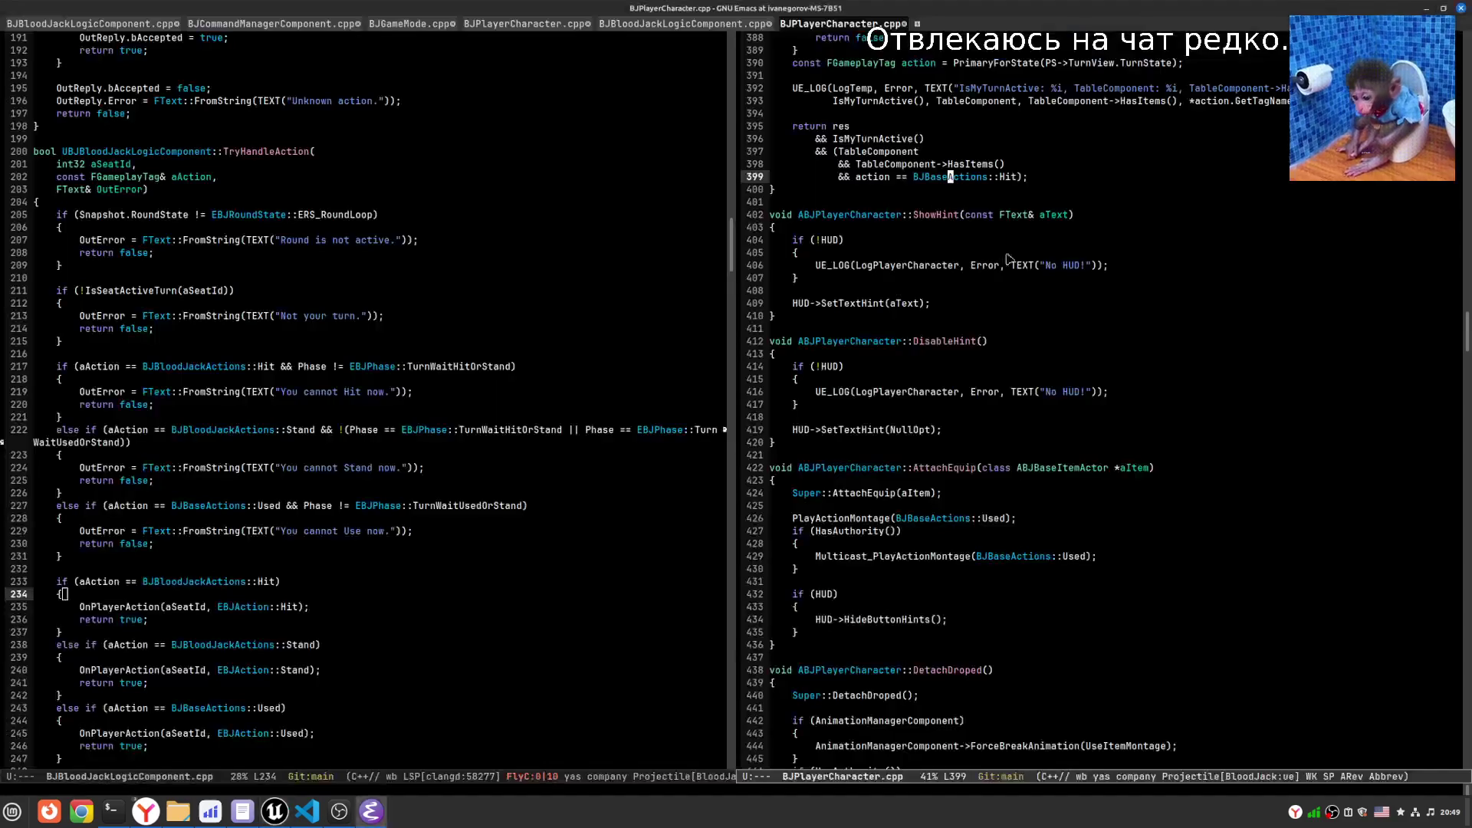
double_click(953, 177)
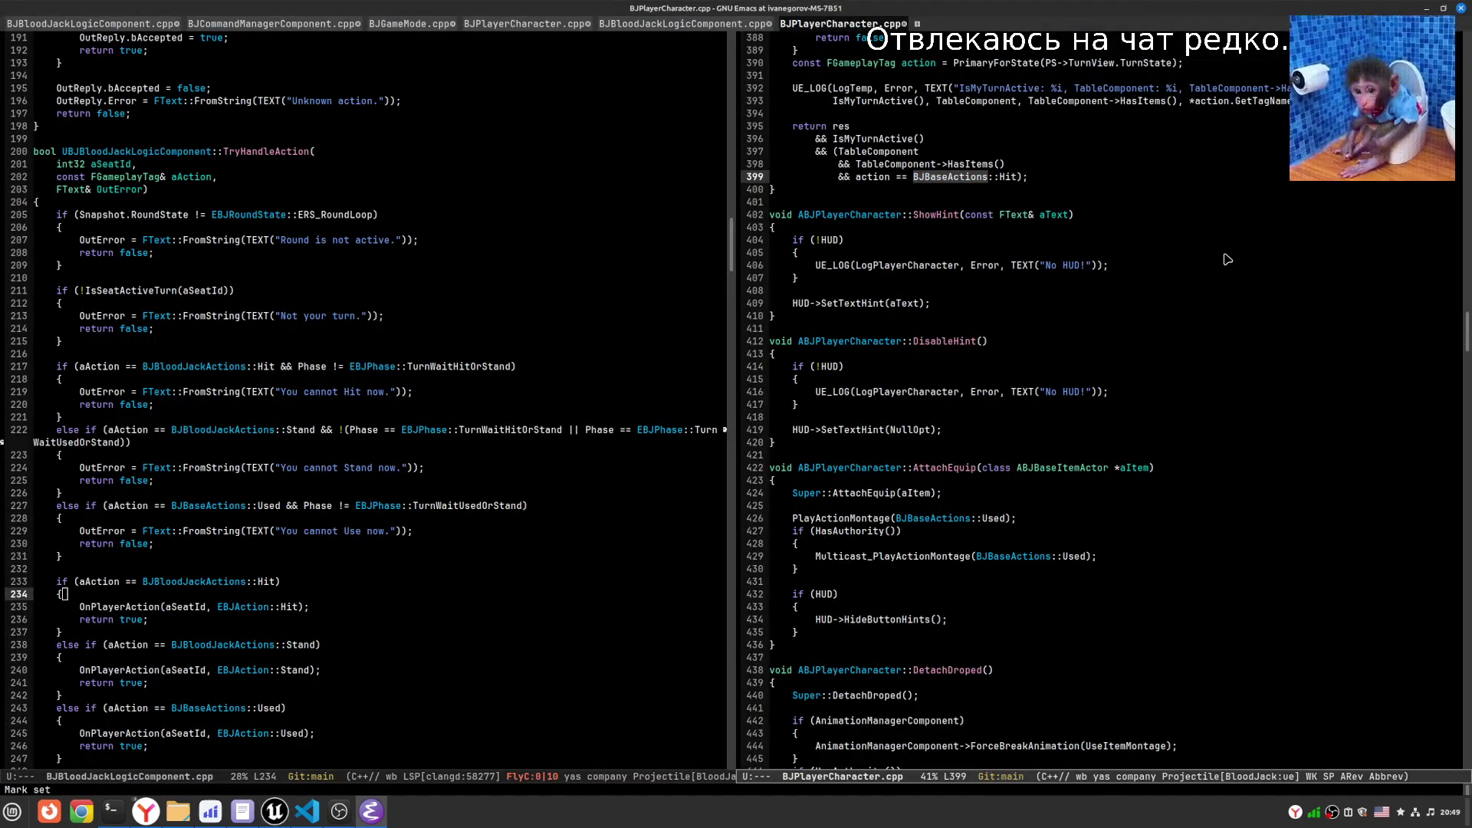
key(ctrl+y)
key(ctrl+x)
key(ctrl+s)
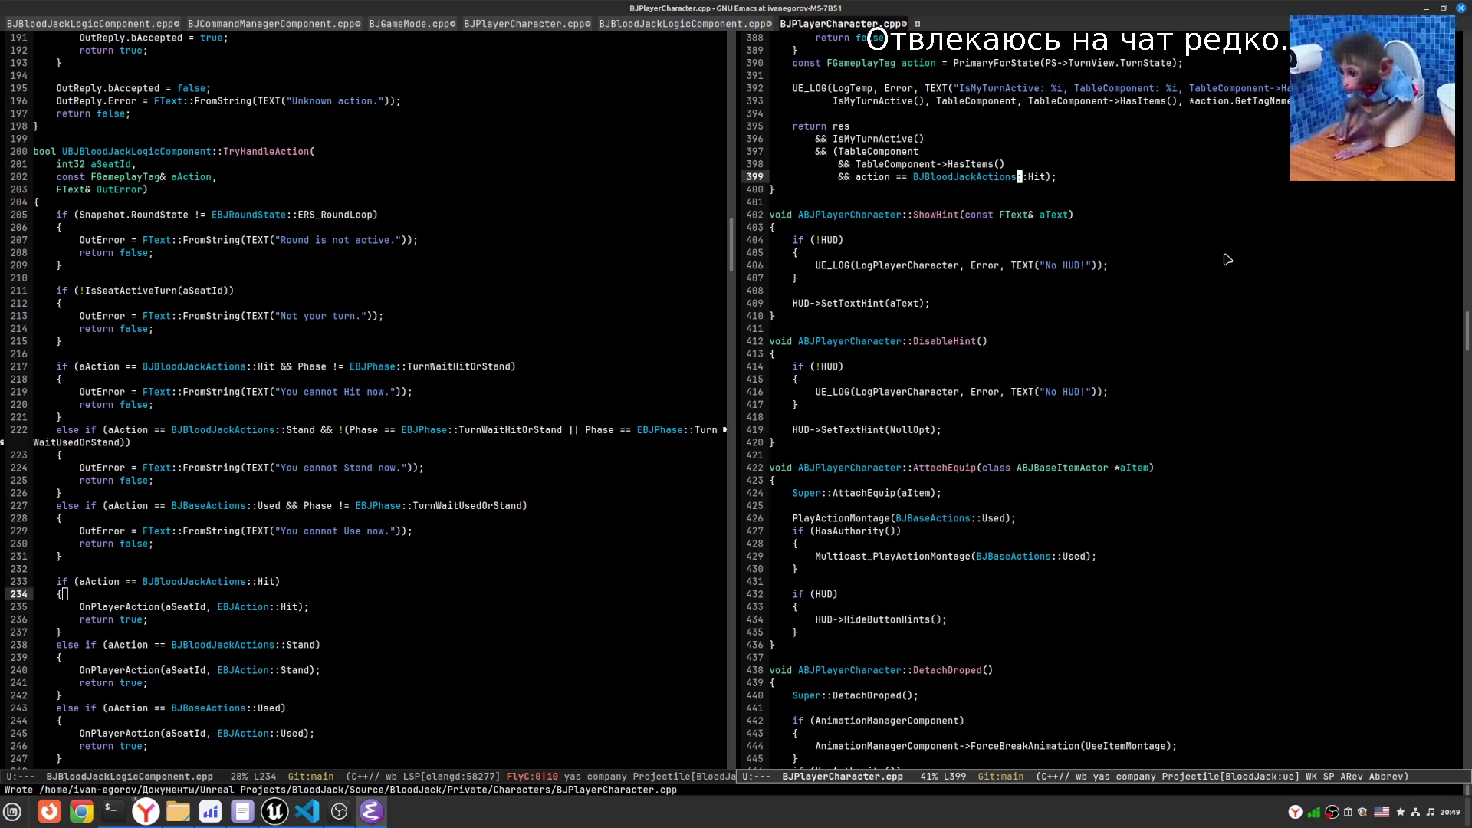
key(Left)
key(Left)
key(Left)
- Restart lsp-mode for the file and return to the Unreal Editor compile log
key(alt+x)
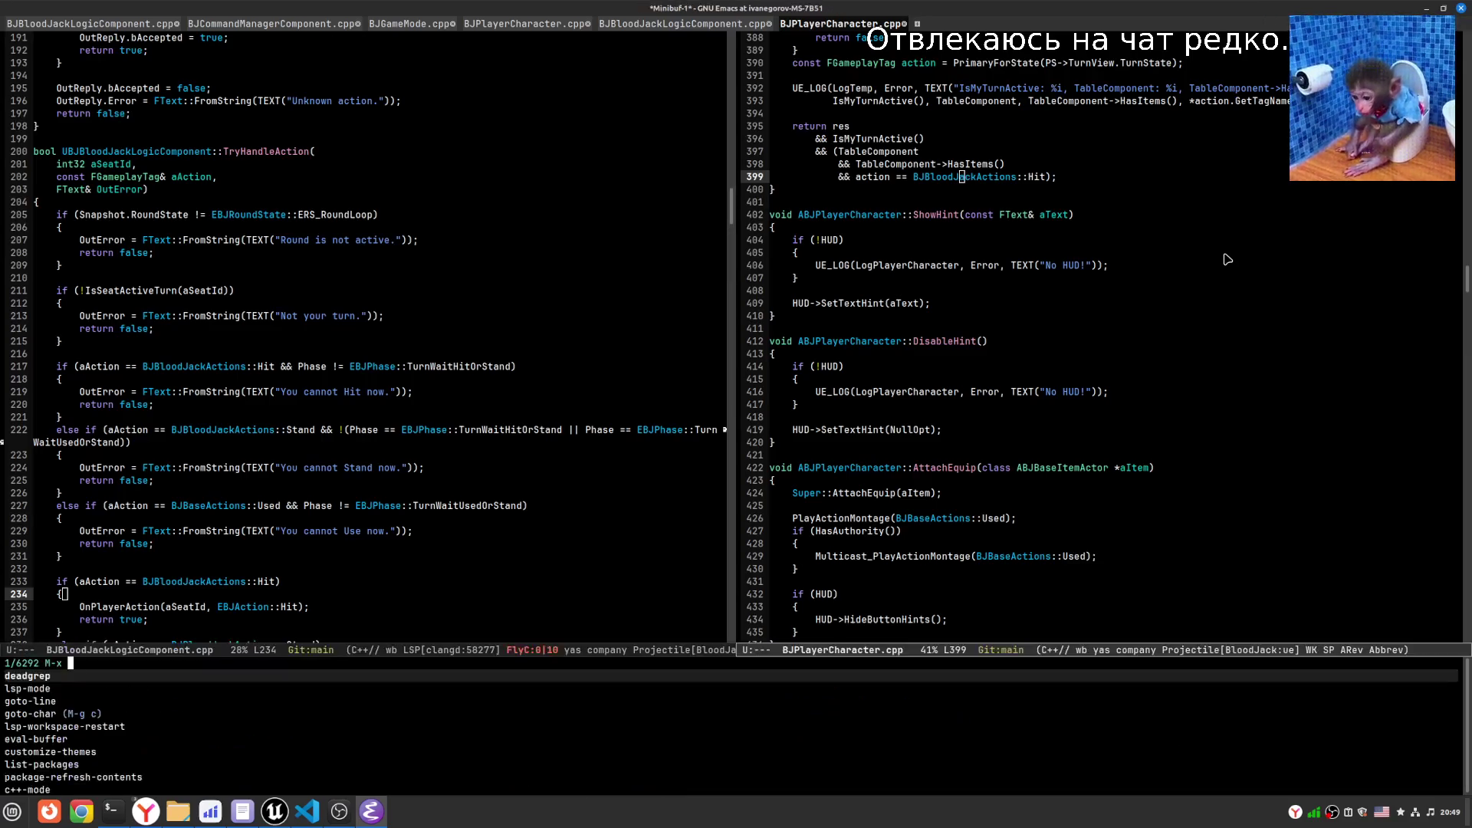
key(Down)
key(Return)
key(Down)
key(Down)
key(Down)
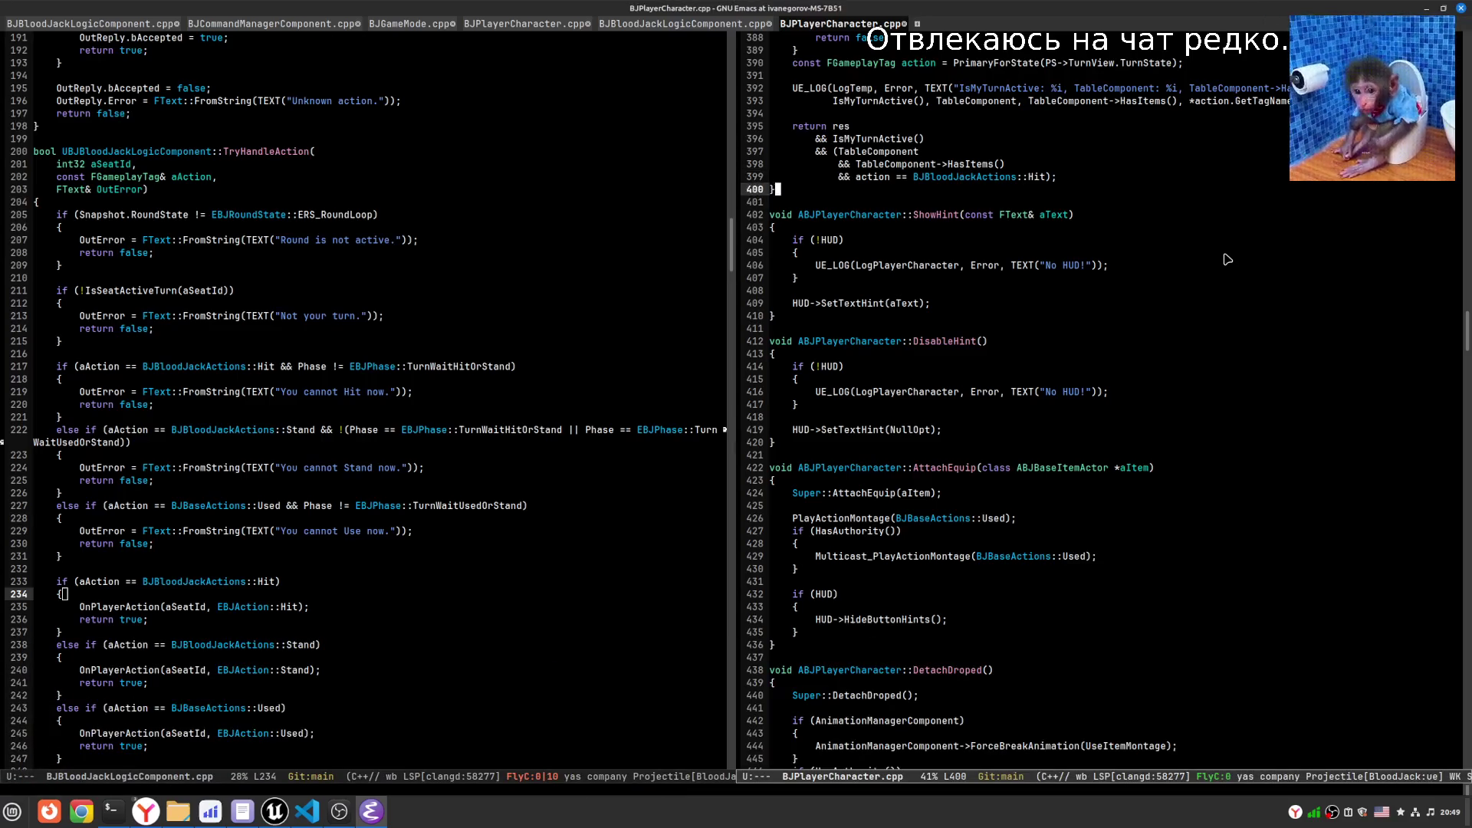
key(alt+Tab)
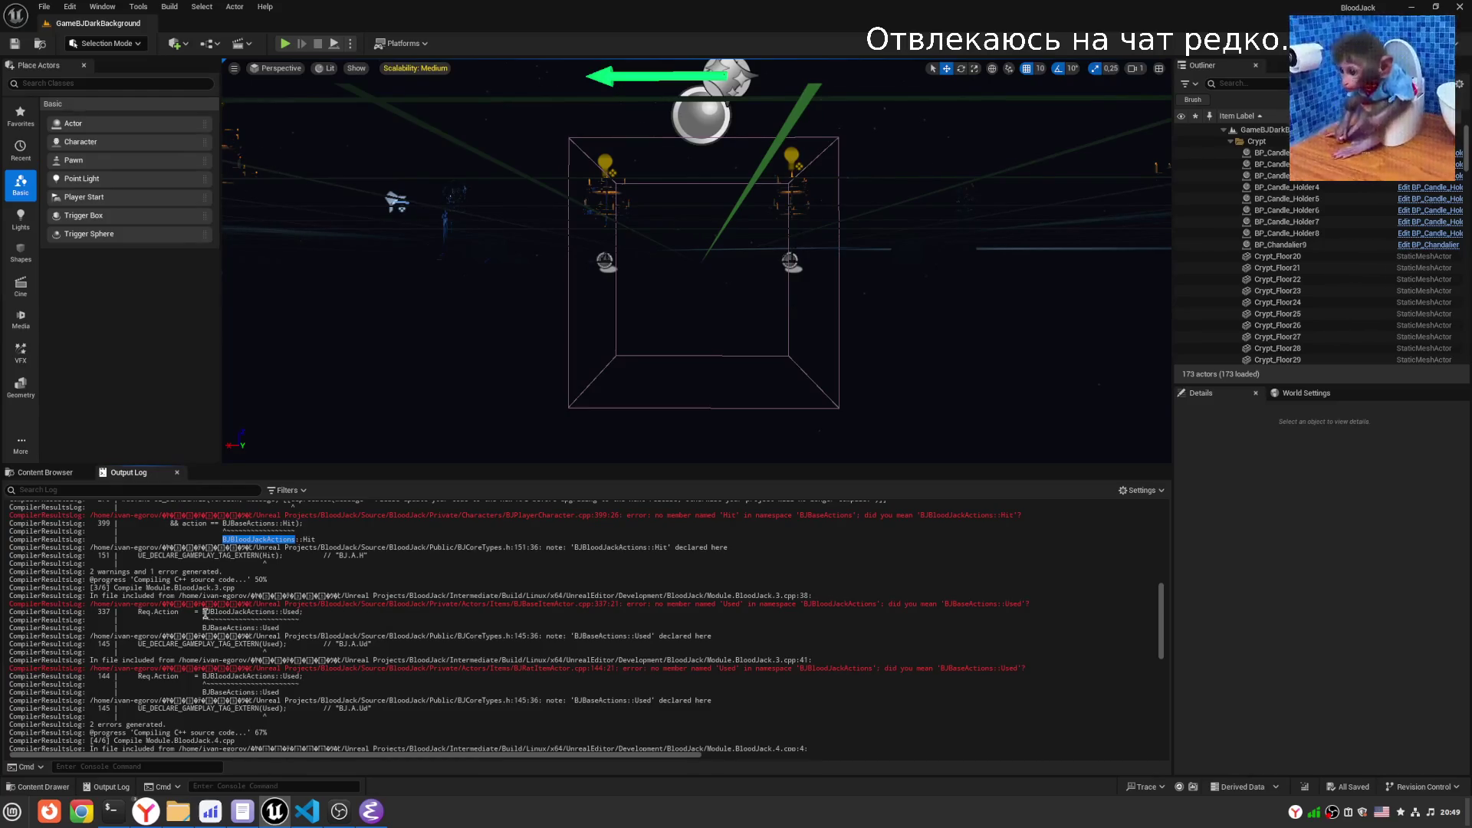
- Copy BJBloodJackActions::Used from the Unreal error log and deadgrep it across the project
drag(203, 611, 299, 611)
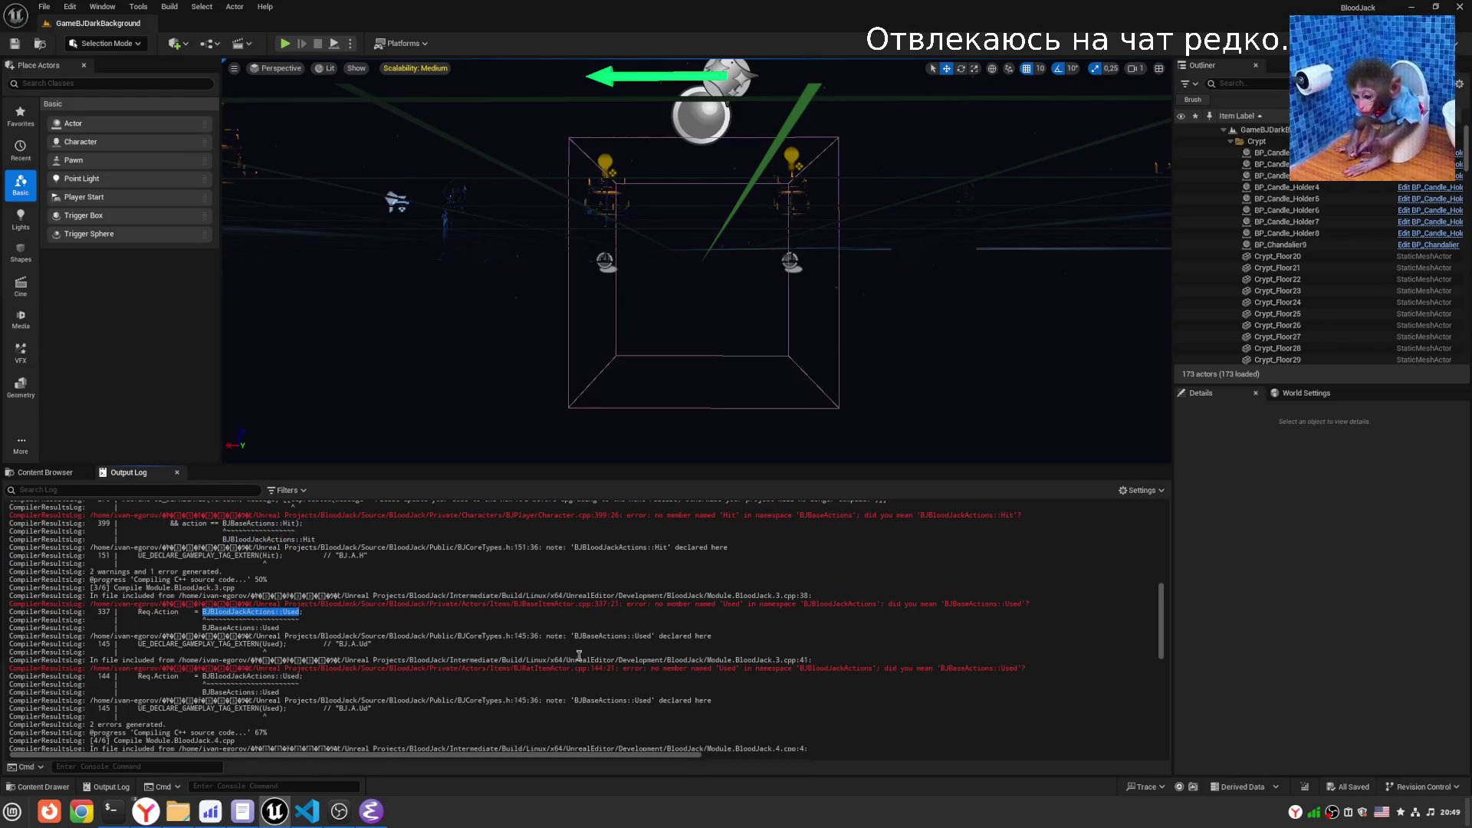
click(1417, 10)
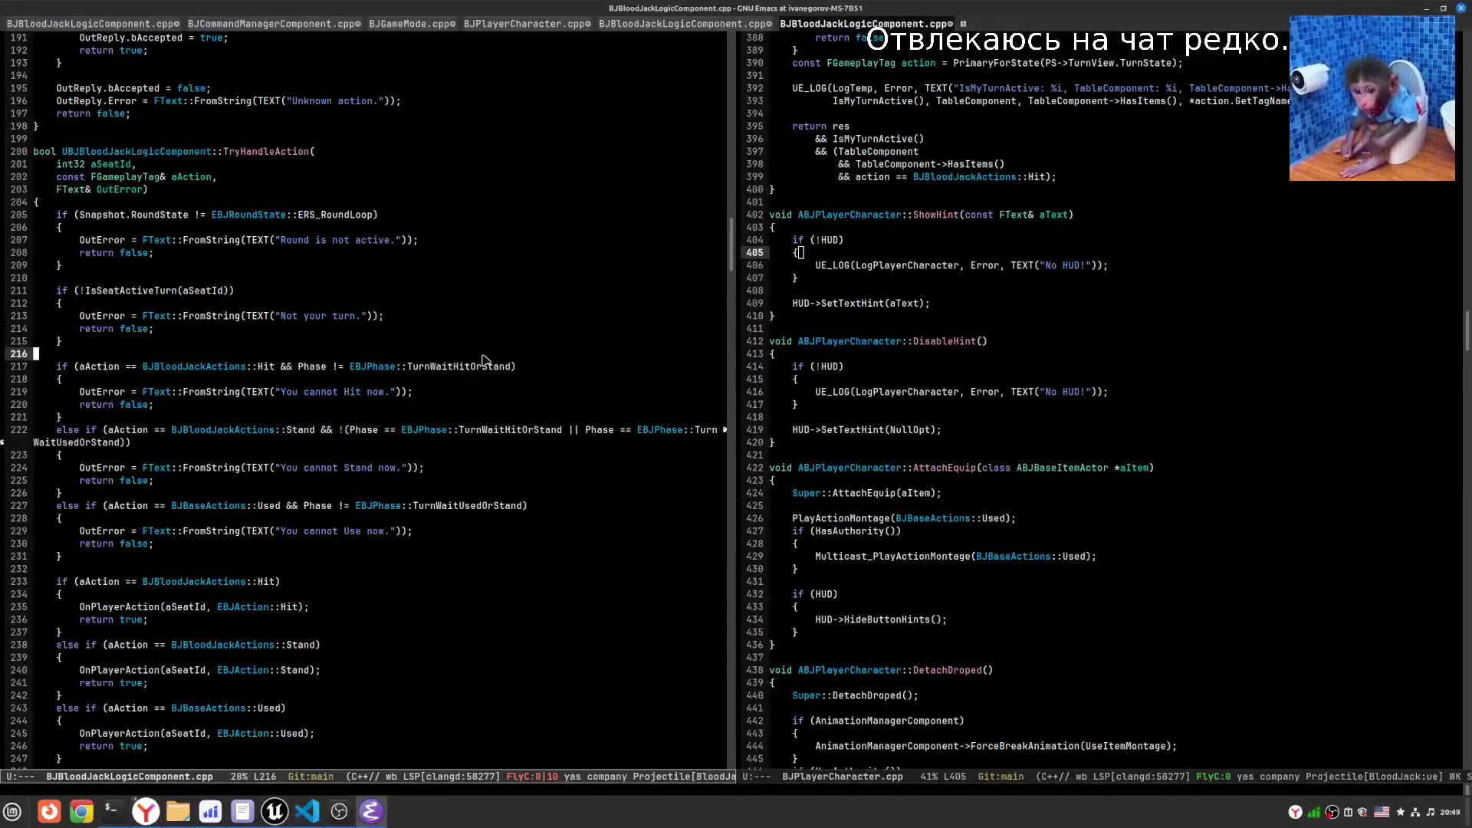
key(alt+x)
text(dead)
key(Return)
key(ctrl+y)
key(Return)
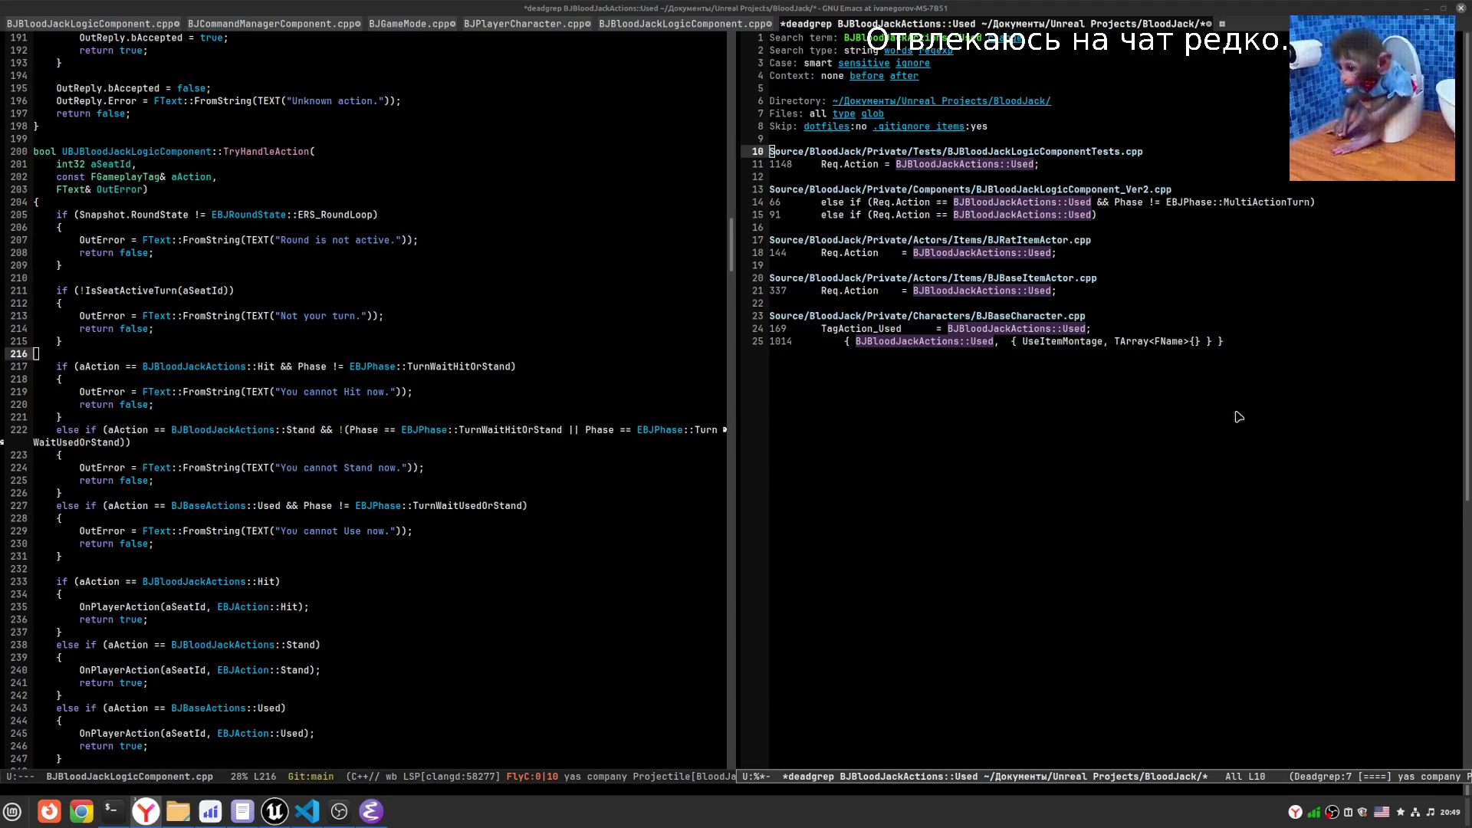
click(1193, 170)
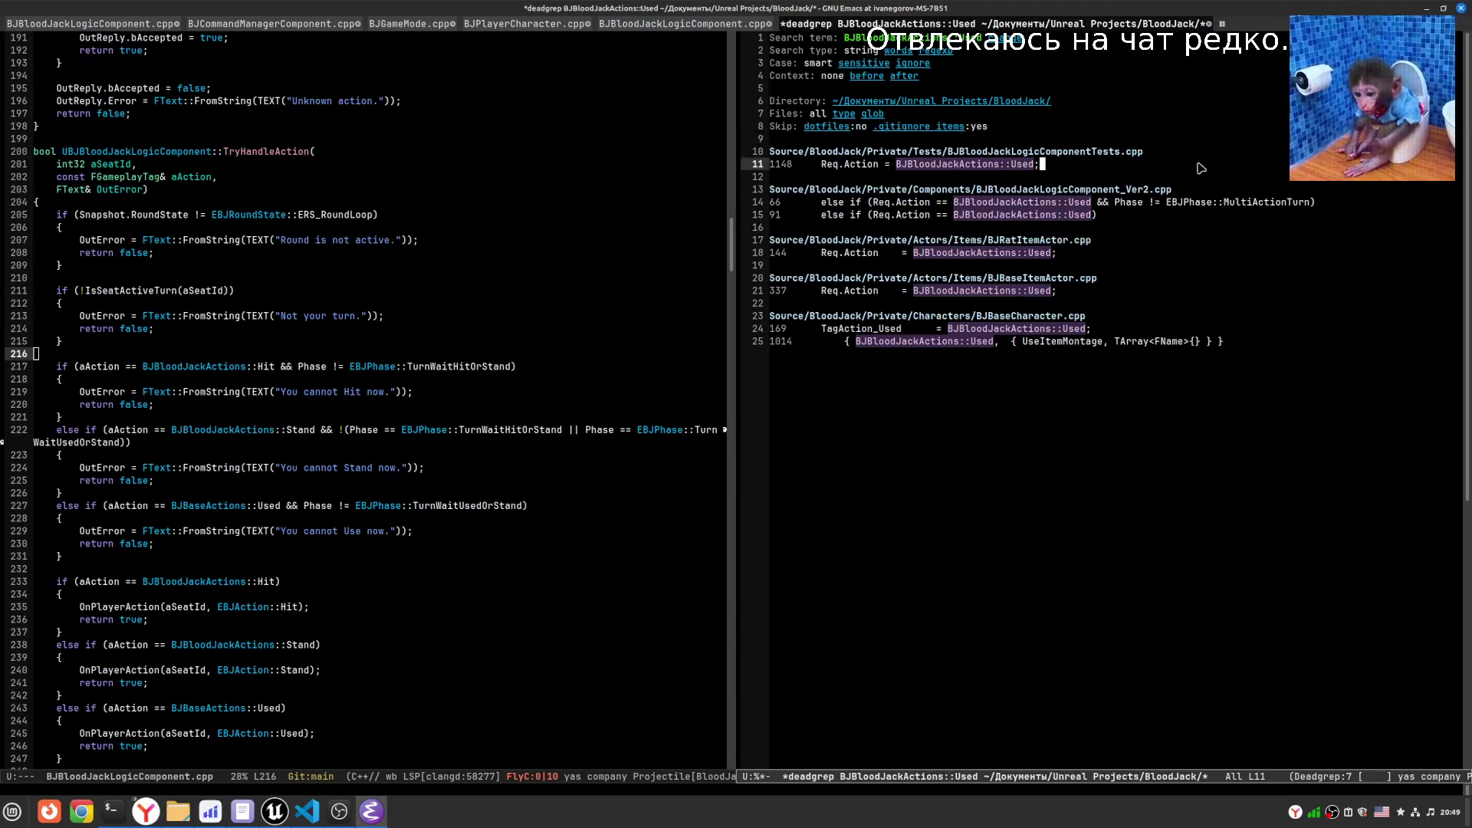
- Open the BJBloodJackLogicComponentTests.cpp search match at line 1148
key(Down)
key(Down)
key(Down)
key(Left)
key(Left)
key(Left)
key(Return)
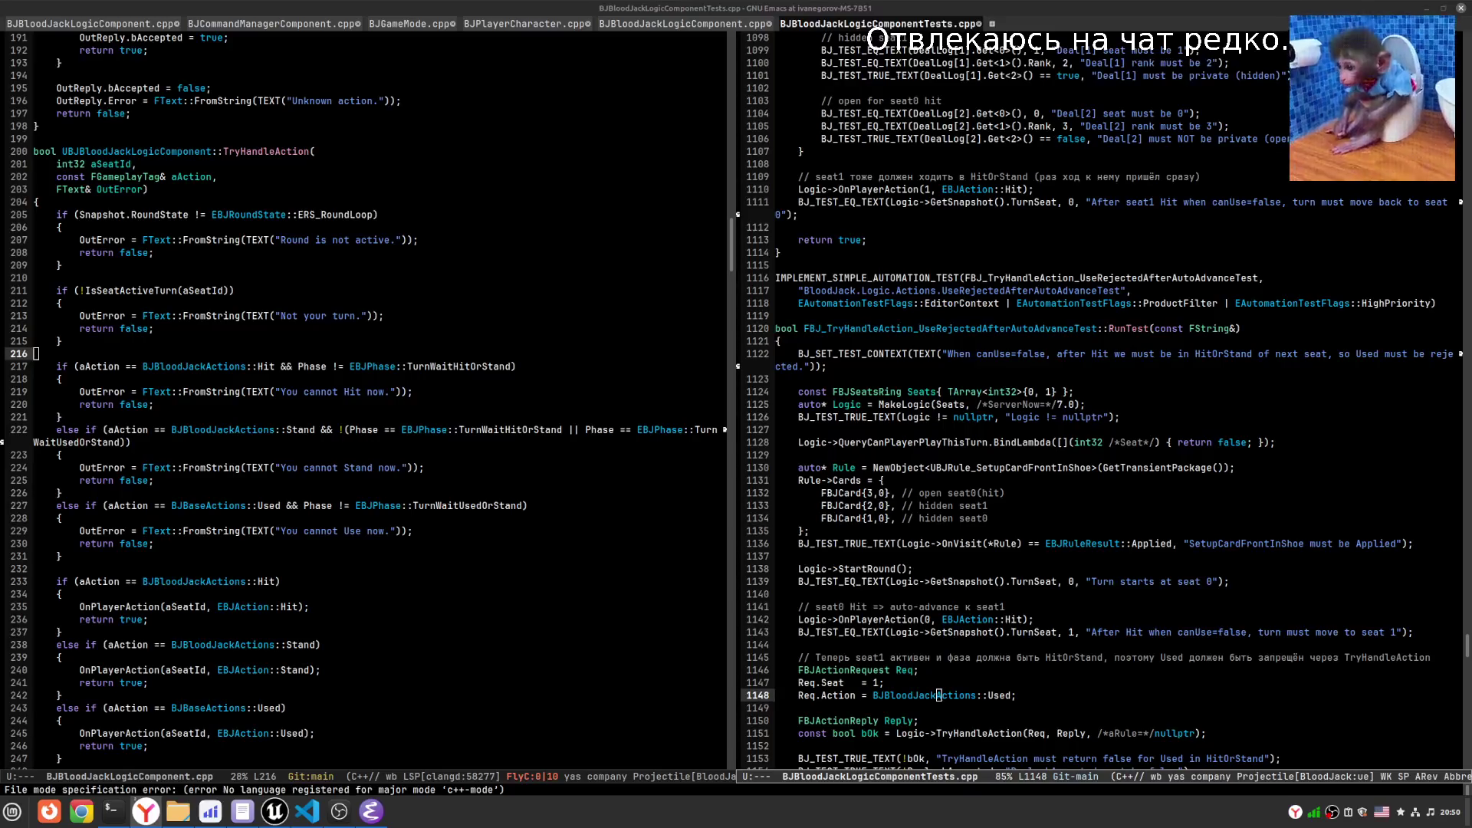
- Change BJBloodJackActions to BJBaseActions on line 1148 and save the test file
click(1145, 381)
scroll(967, 710, down, 1)
click(988, 675)
drag(935, 682, 891, 683)
text(ase)
key(Left)
key(Left)
key(Left)
key(ctrl+x)
key(ctrl+s)
key(Right)
key(Right)
key(Right)
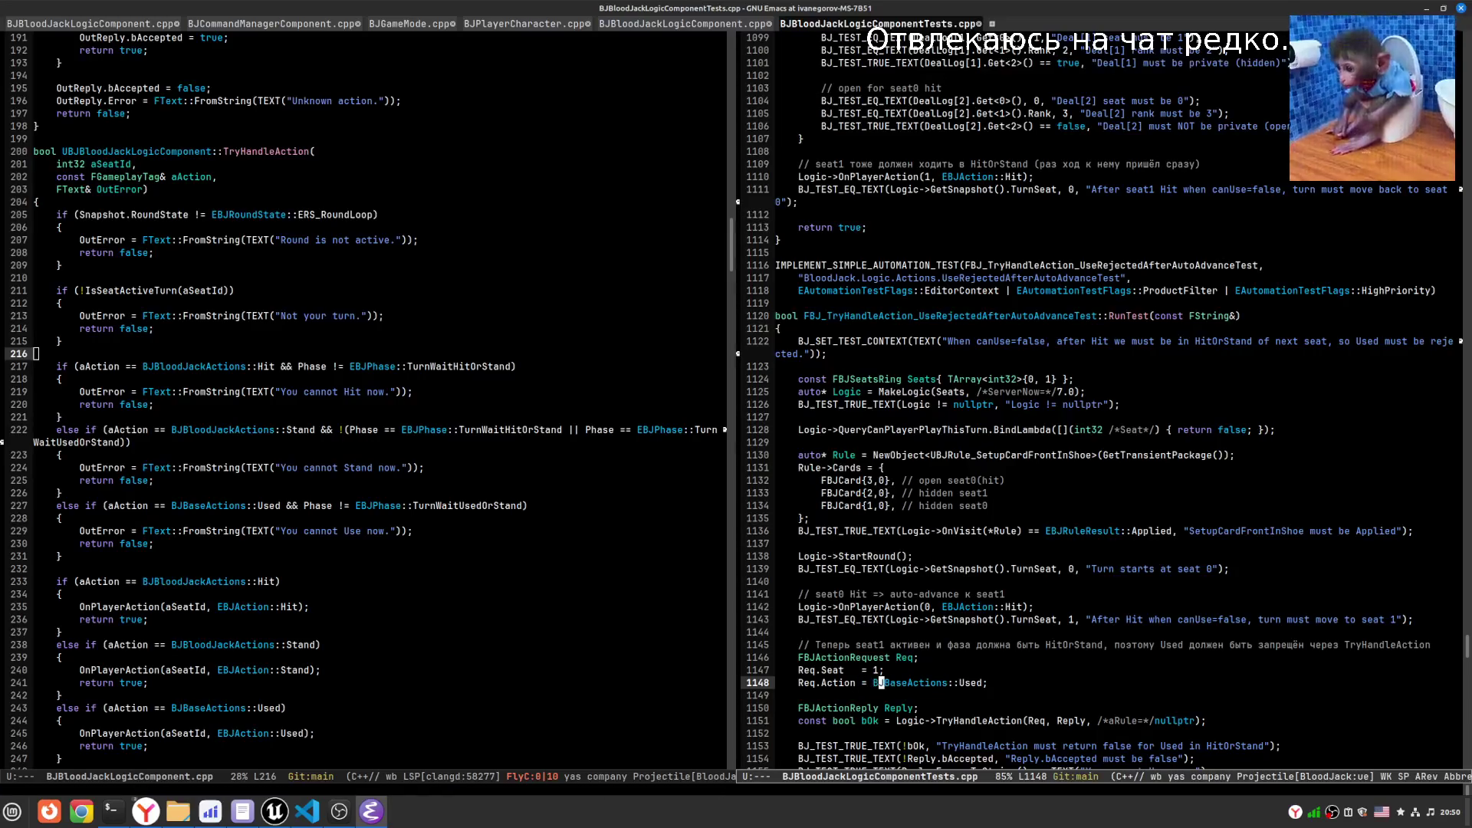
key(Left)
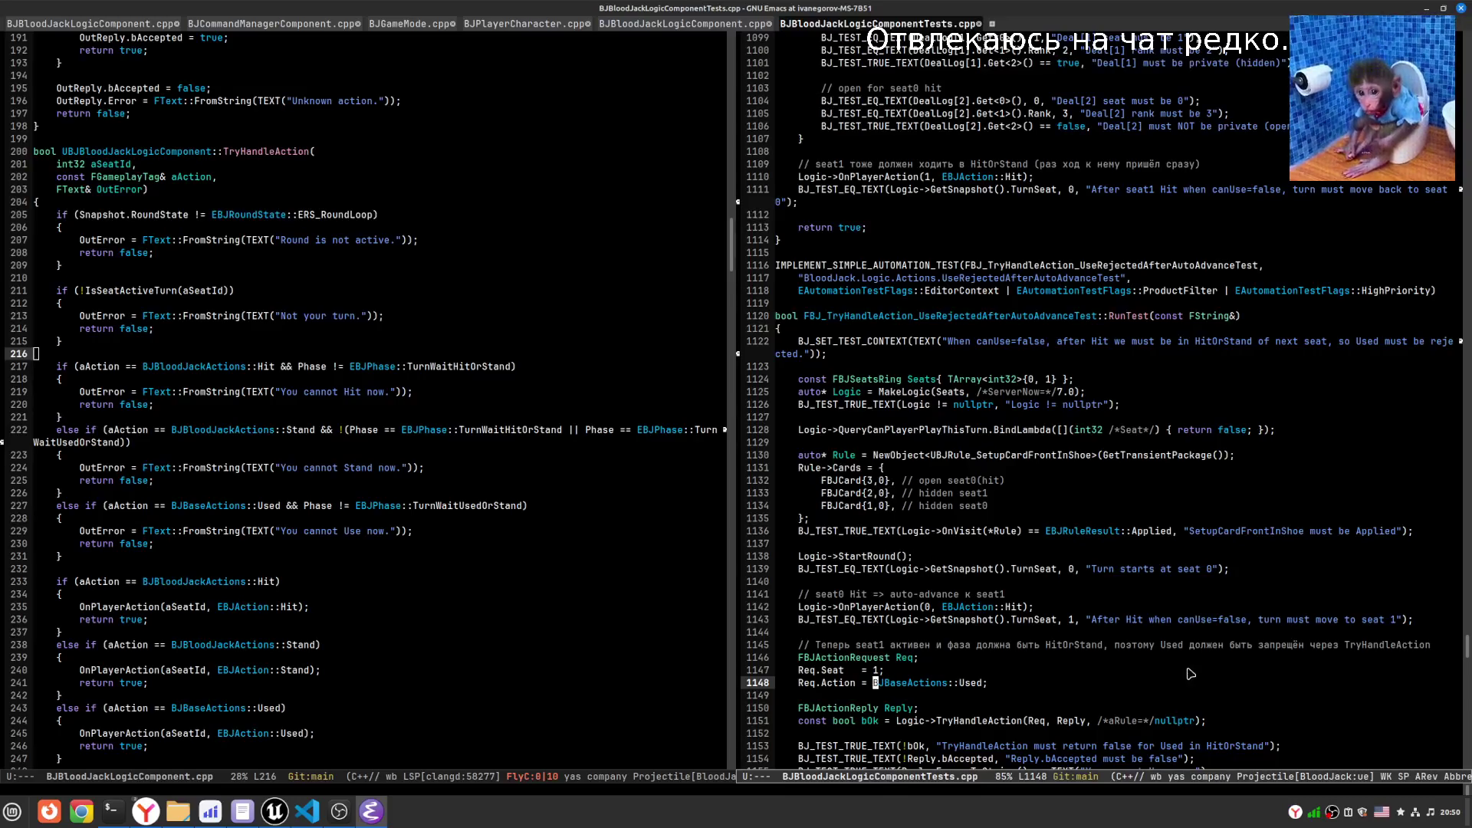
key(alt+Tab)
key(alt+Tab)
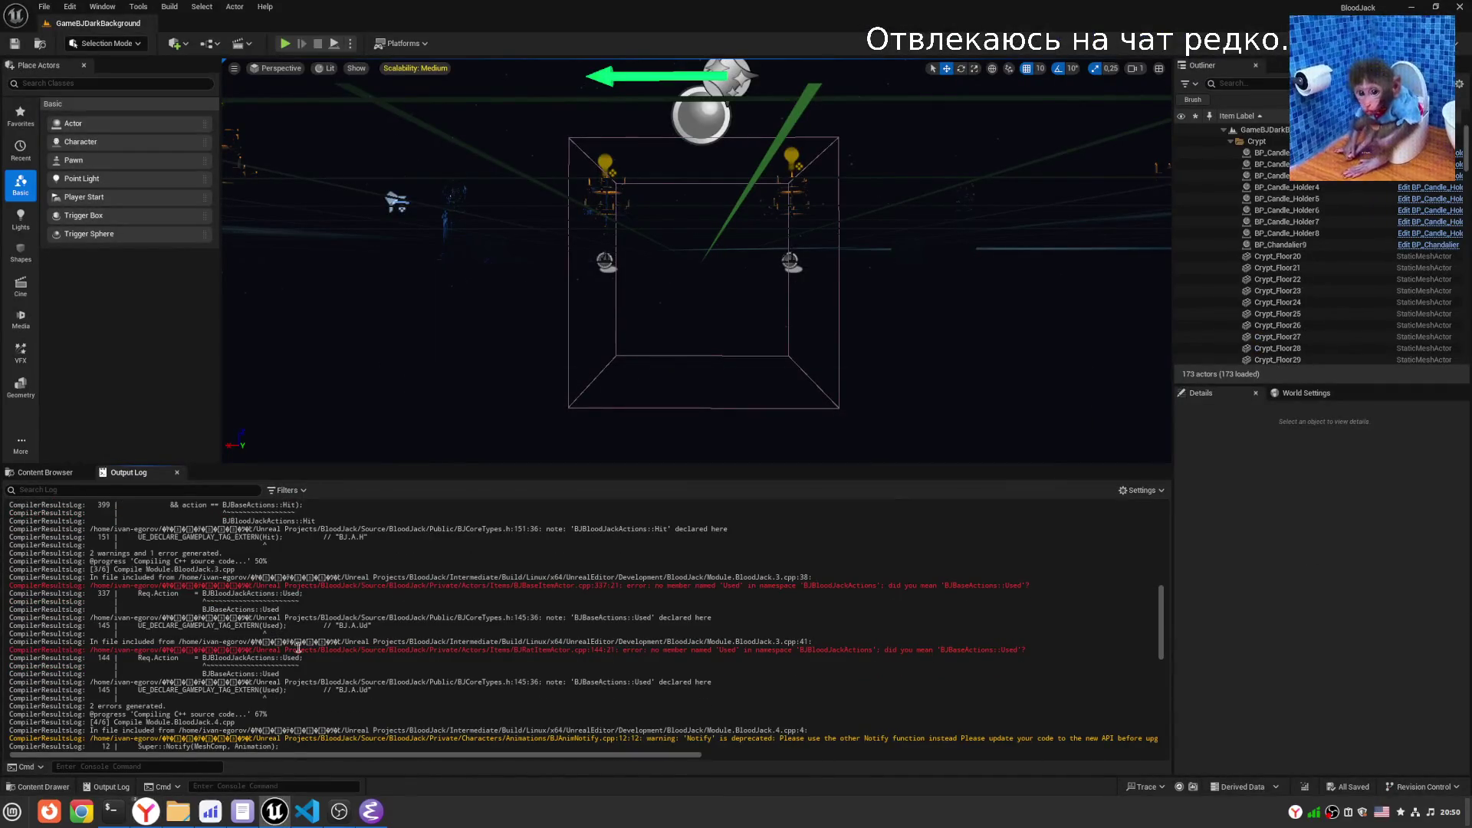
- Copy BJBloodJackActions::Used from log line 144, search it, and open BJBloodJackLogicComponent_Ver2.cpp at line 66
double_click(255, 658)
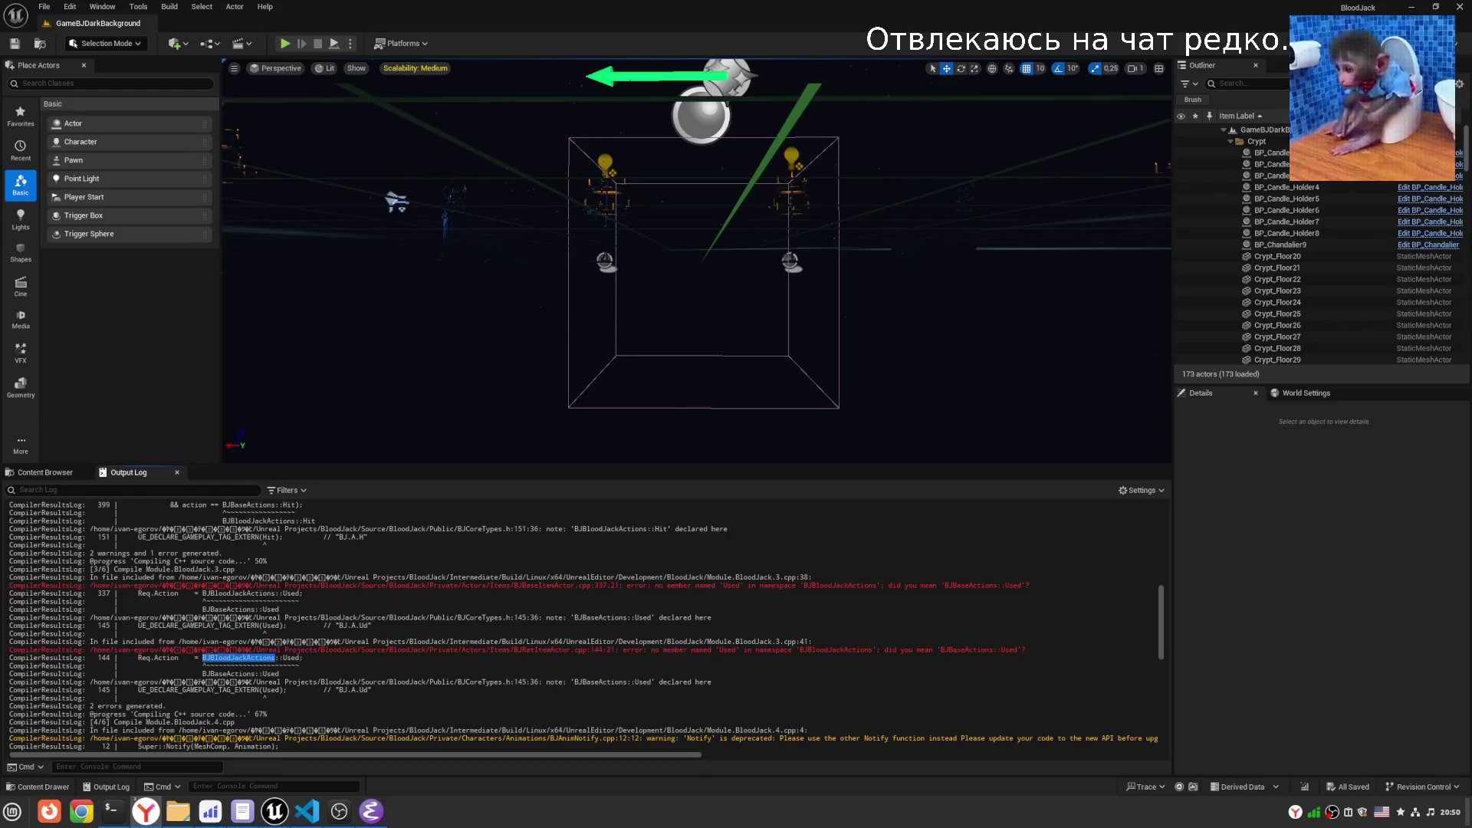
click(610, 605)
double_click(251, 656)
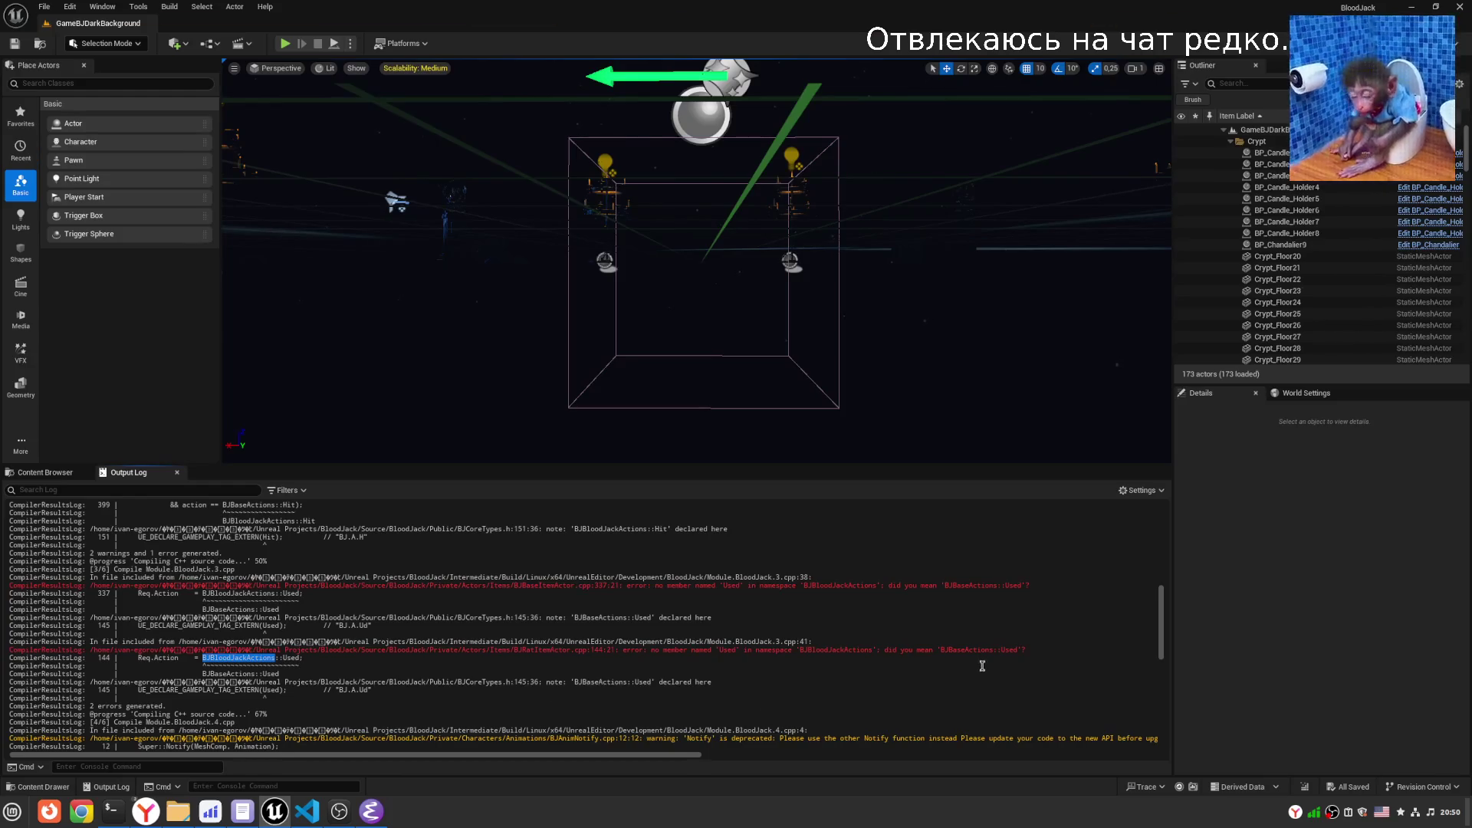
click(276, 657)
drag(299, 657, 202, 657)
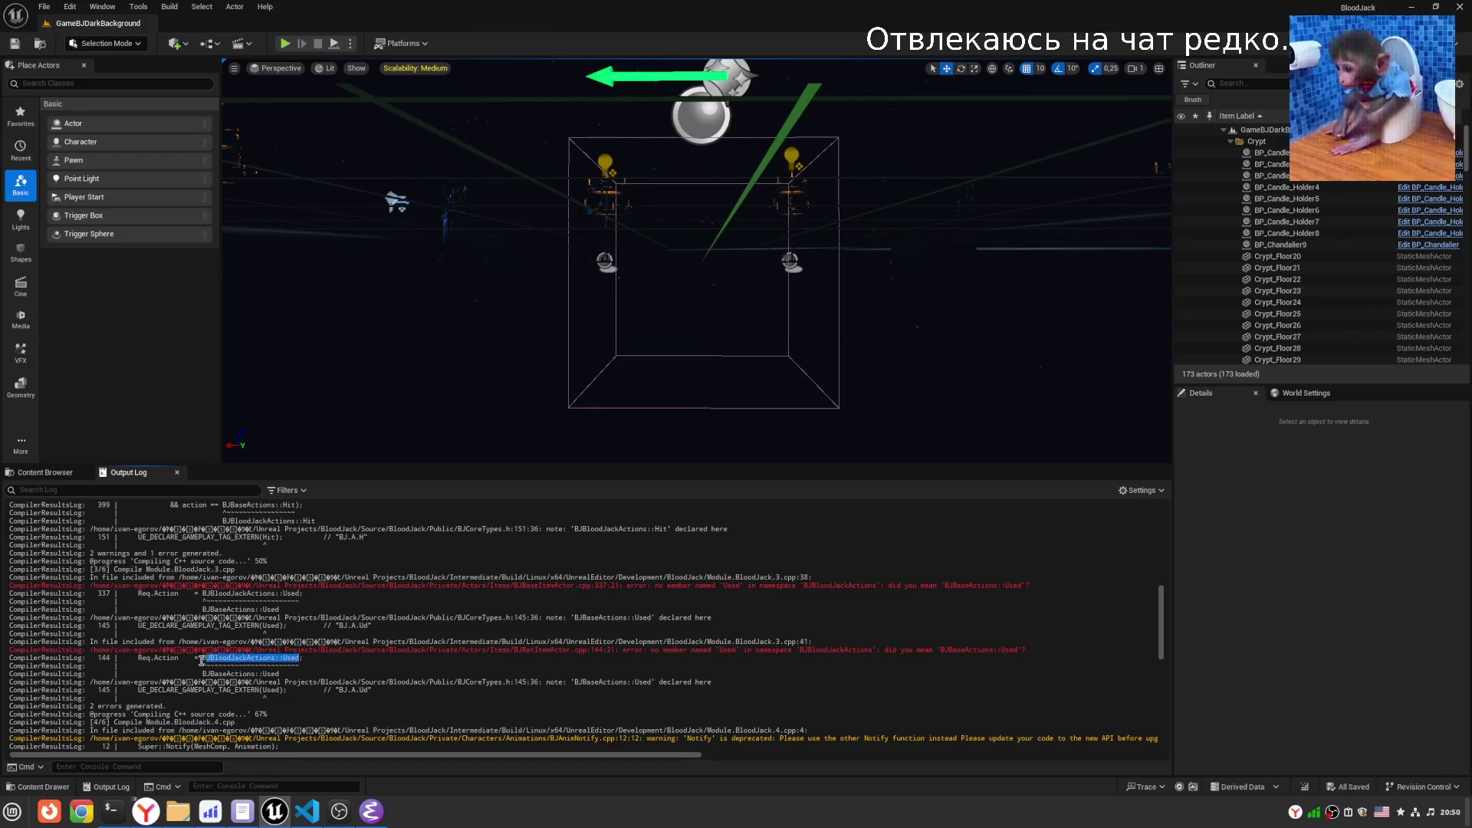
click(371, 811)
click(1204, 405)
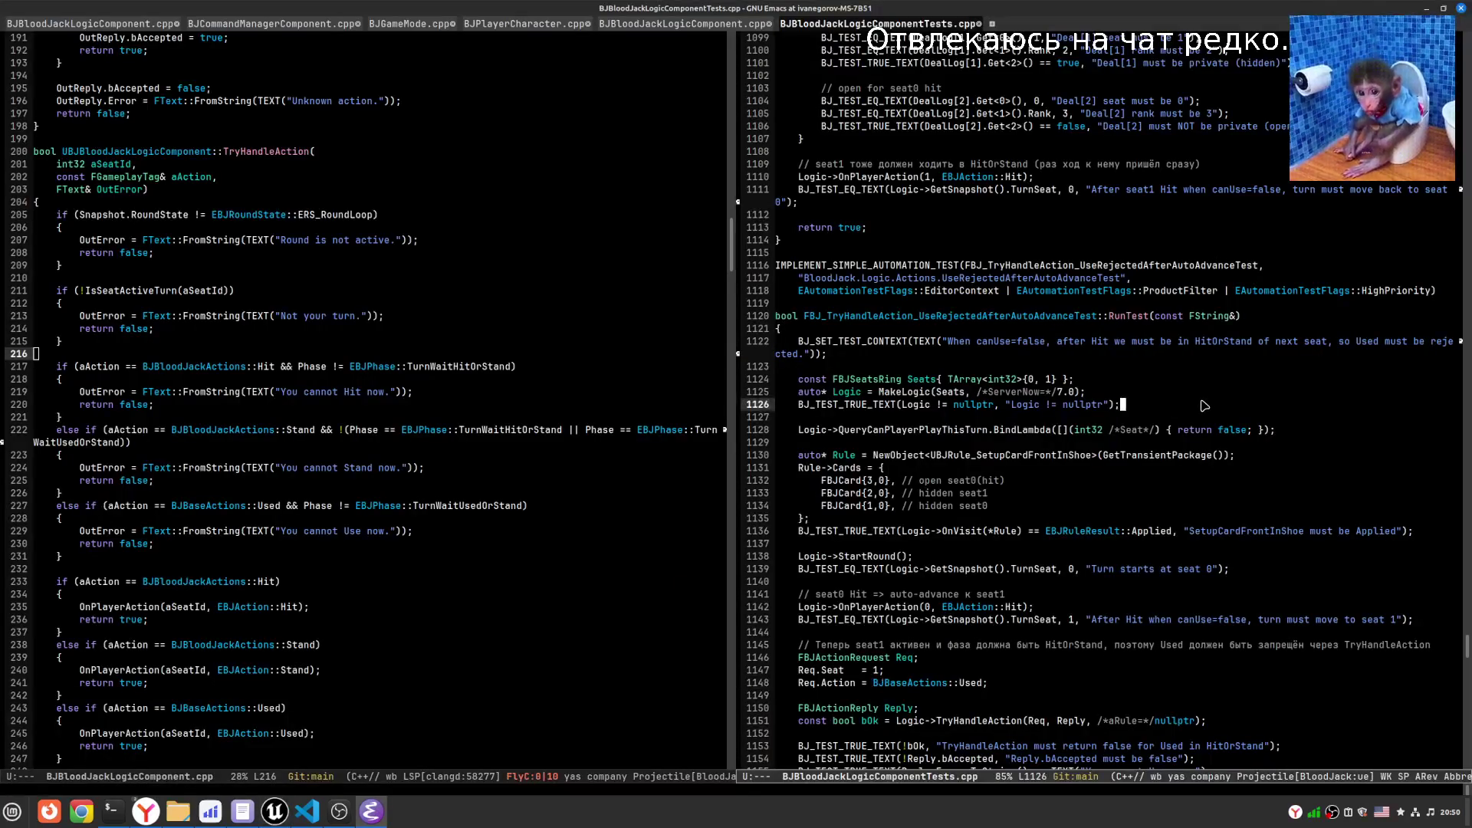
key(ctrl+c)
key(s)
key(Down)
key(Down)
key(Return)
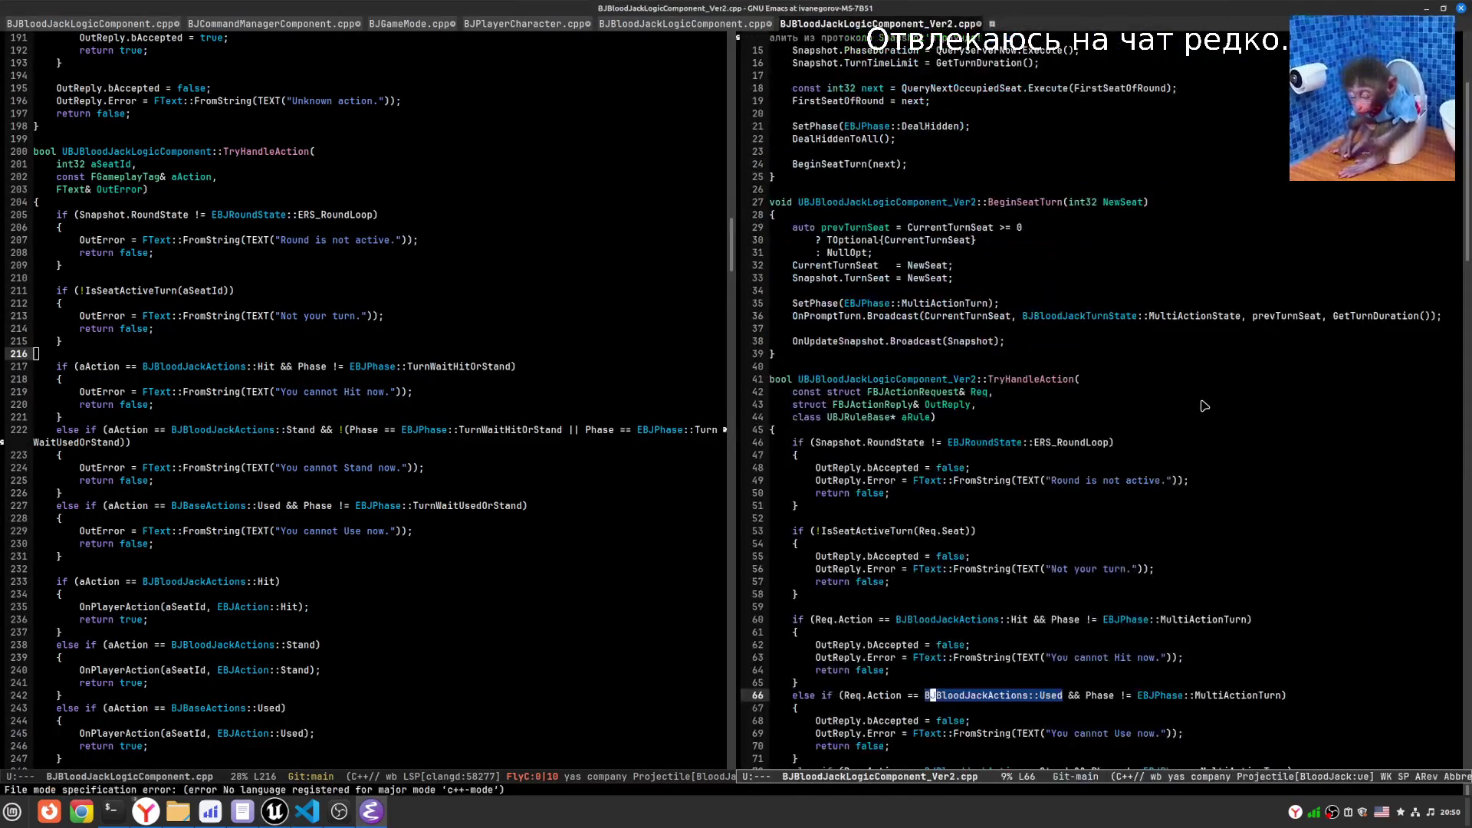
- Copy the suggested BJBaseActions from the error and try pasting it over BJBloodJackActions on line 66
key(alt+Tab)
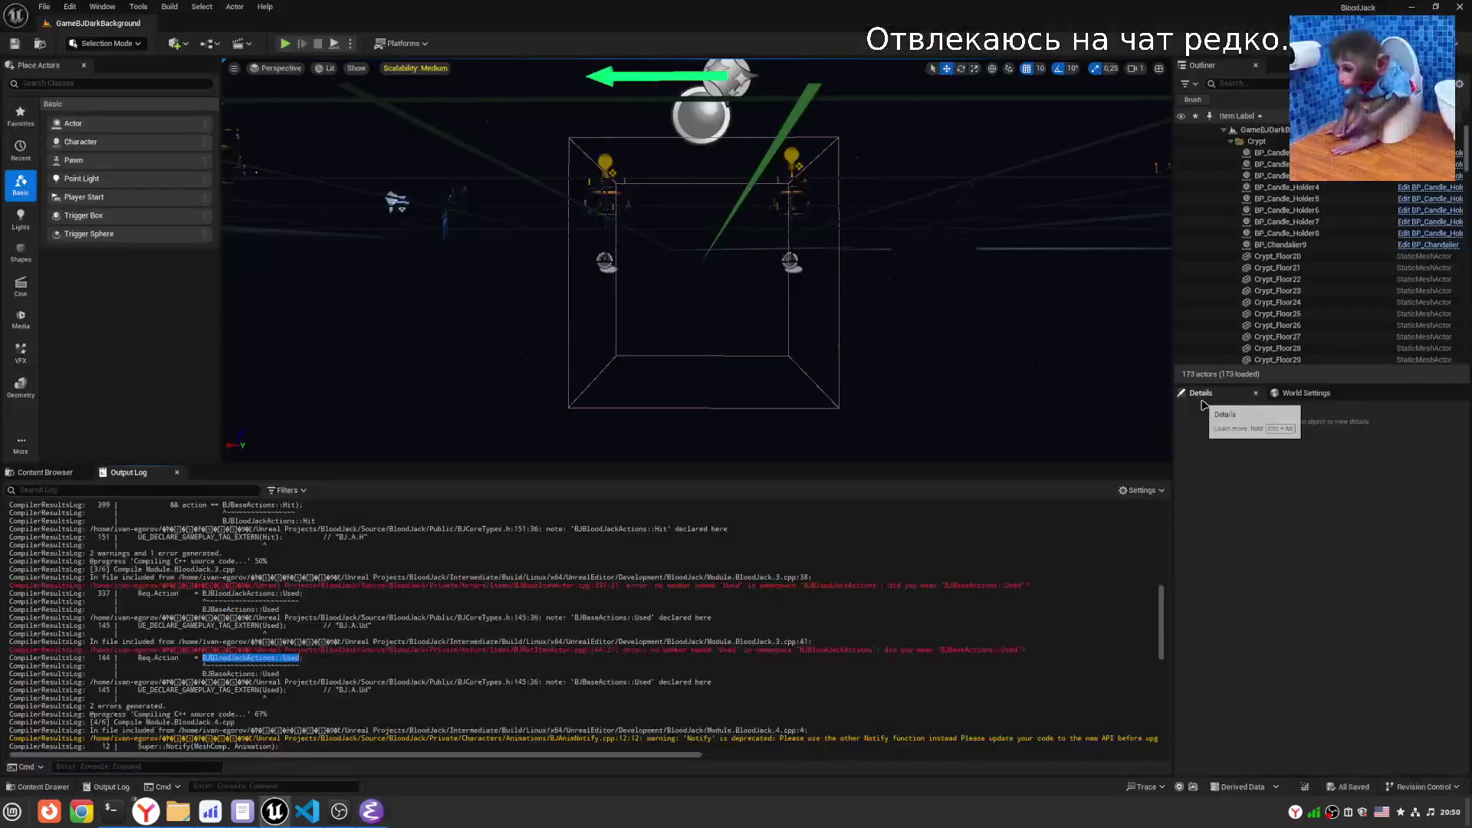
double_click(972, 585)
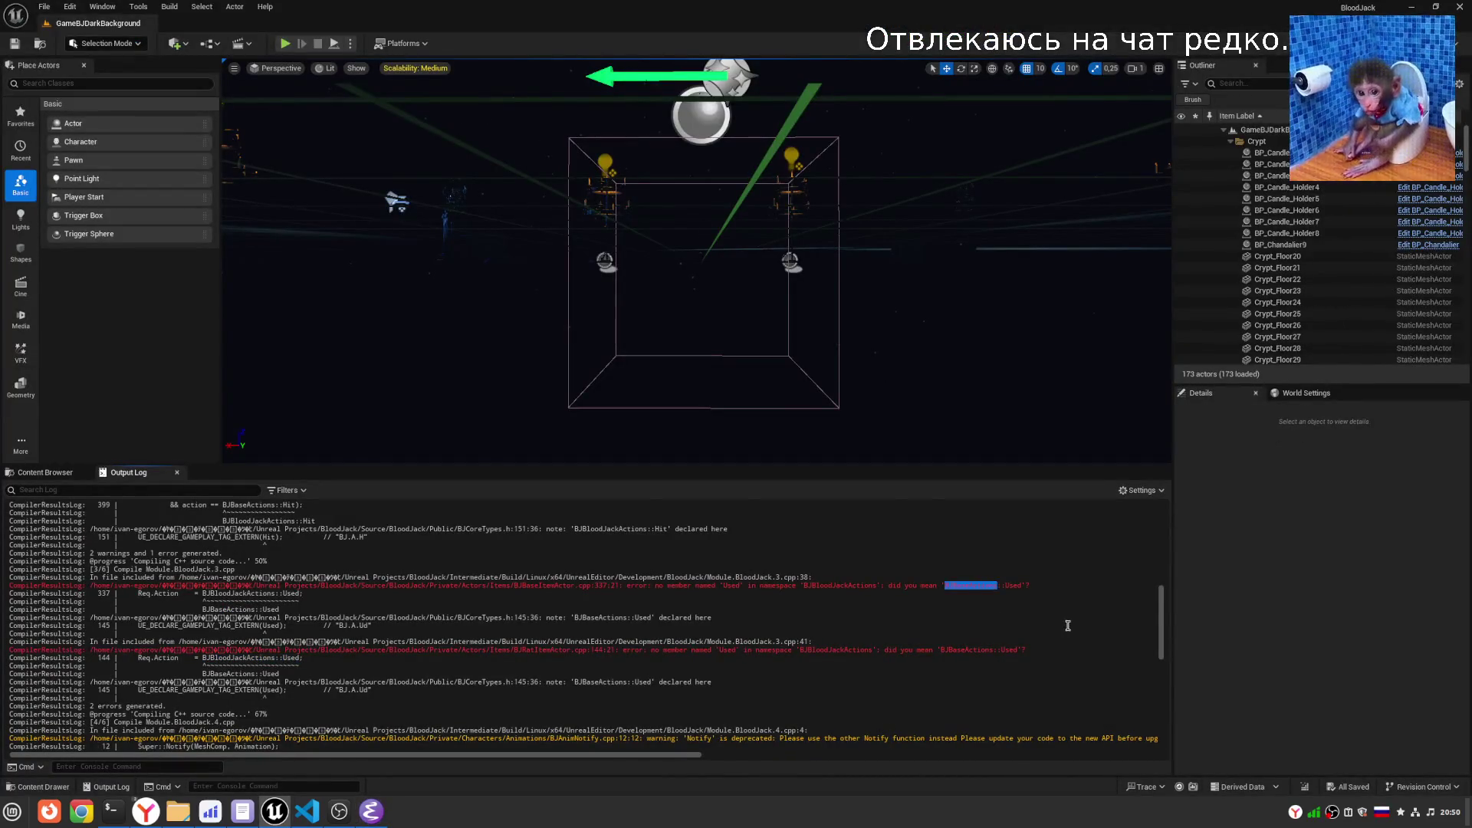
key(alt+Tab)
double_click(986, 696)
key(ctrl+y)
scroll(1377, 594, down, 1)
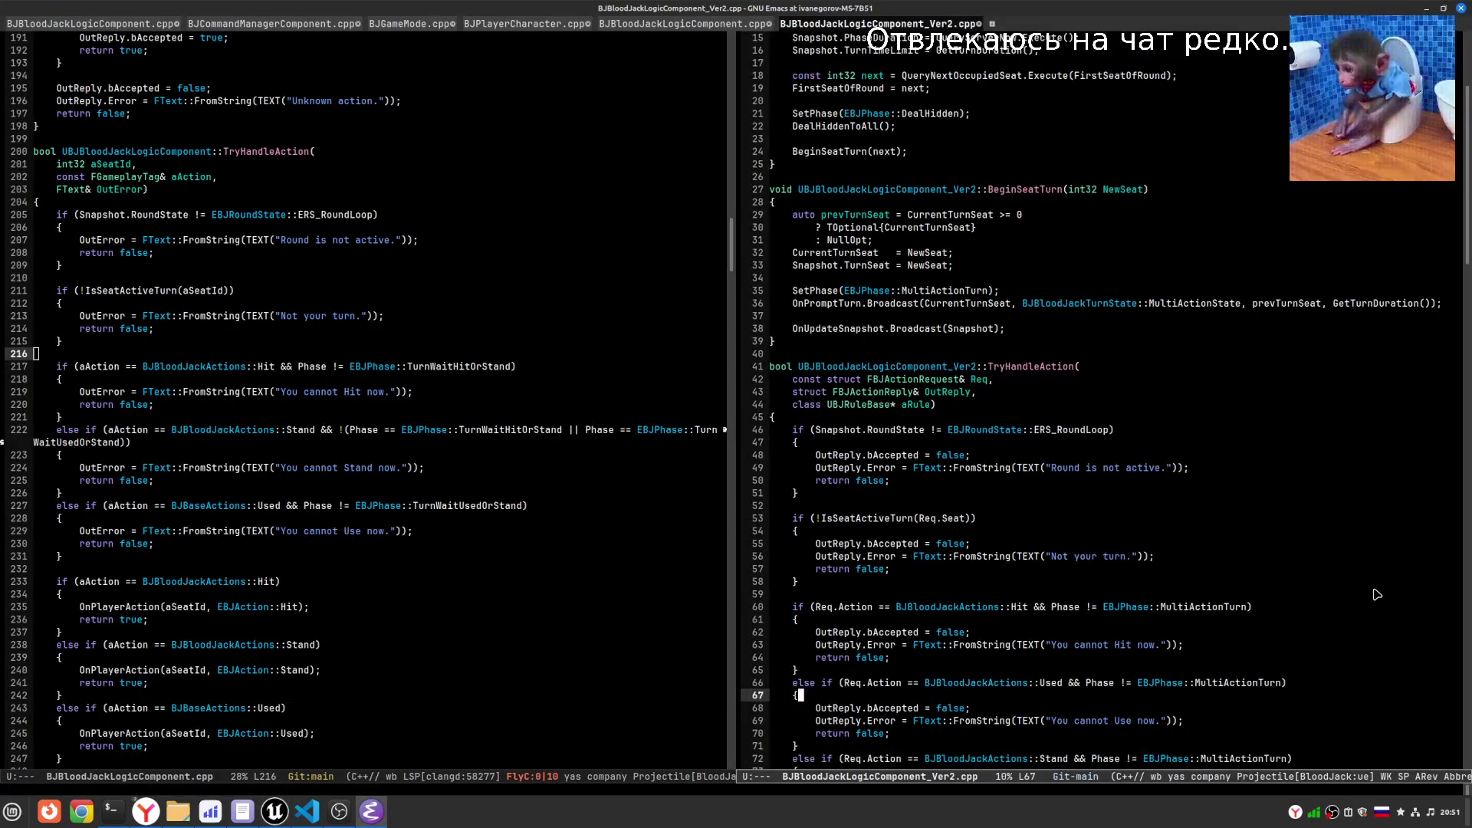
- Switch to the English layout, undo the wrong paste, and re-paste BJBloodJackActions::Used on line 66
key(Left)
key(Left)
key(Left)
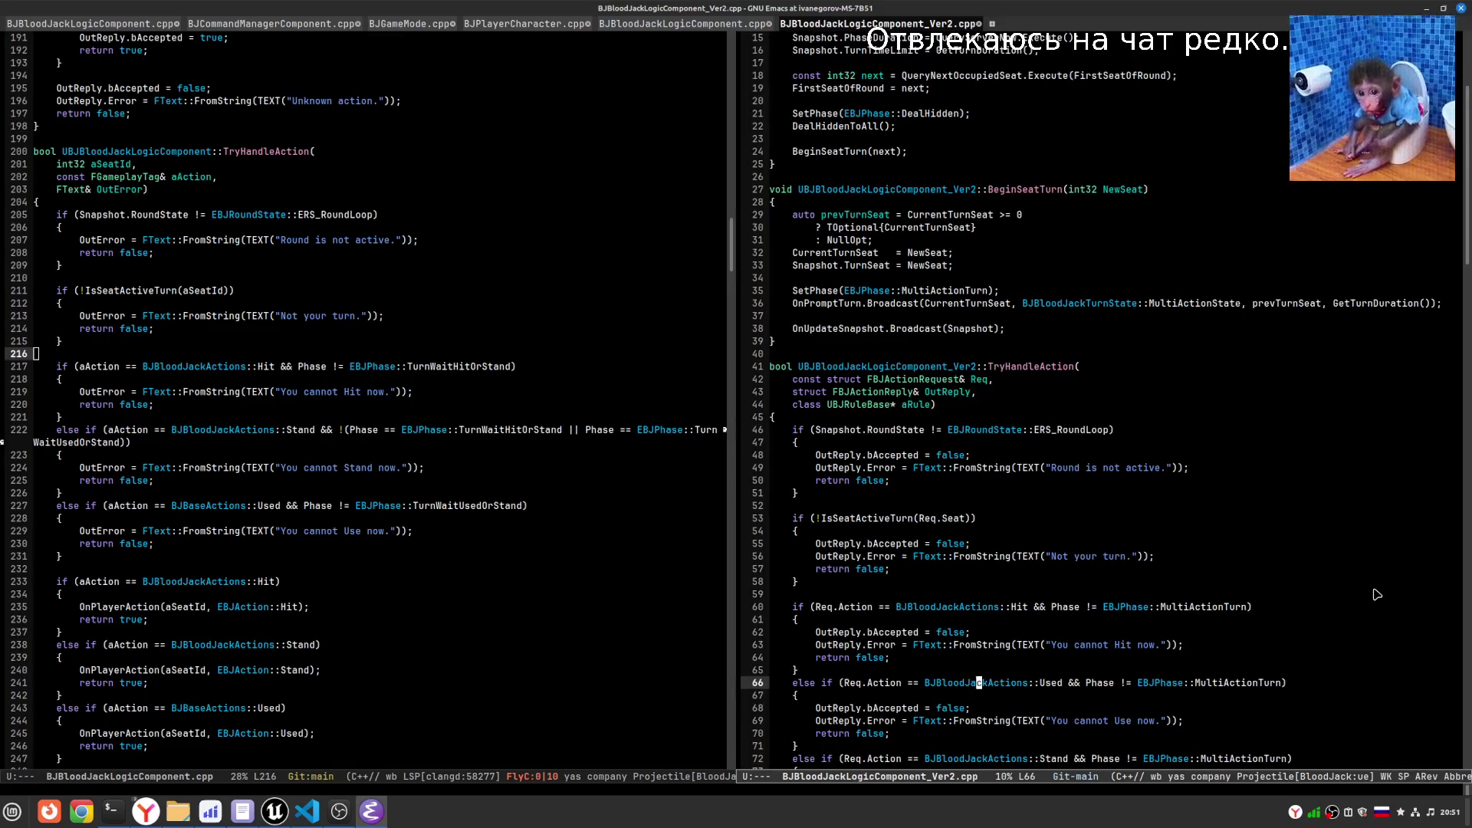
key(Left)
key(alt+a)
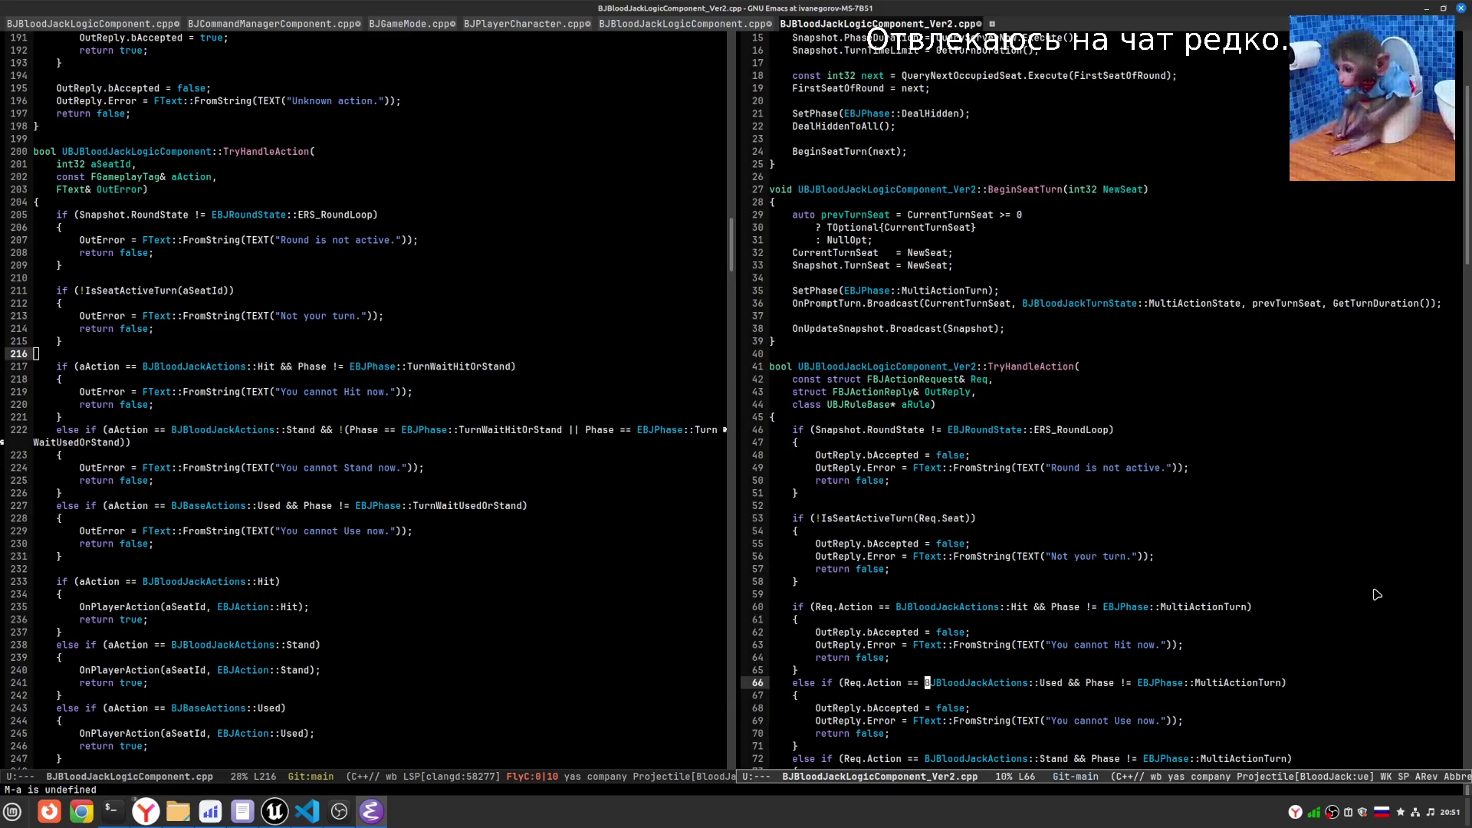
key(alt+shift)
key(ctrl+shift+Right)
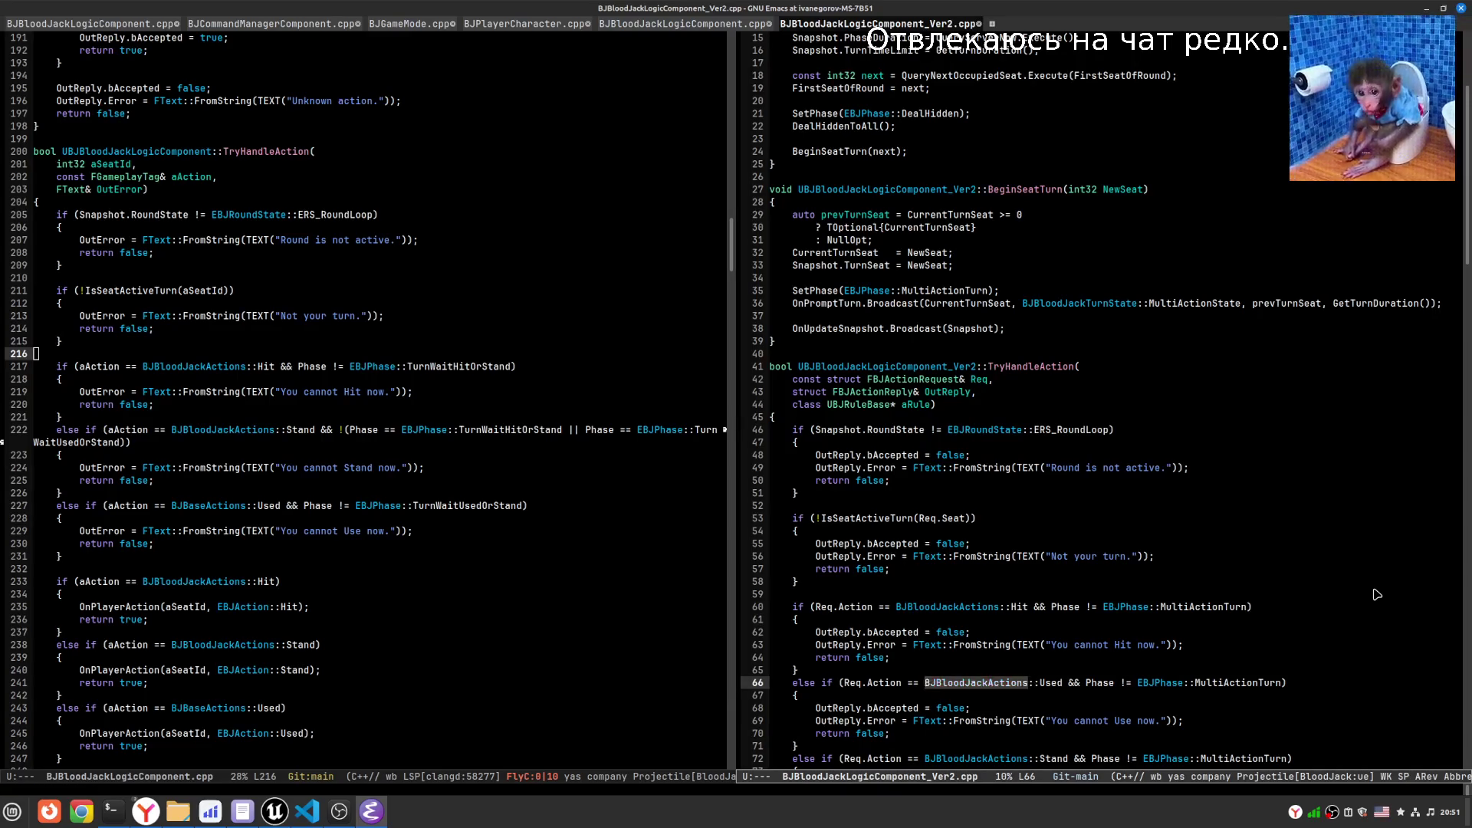
key(ctrl+y)
key(ctrl+slash)
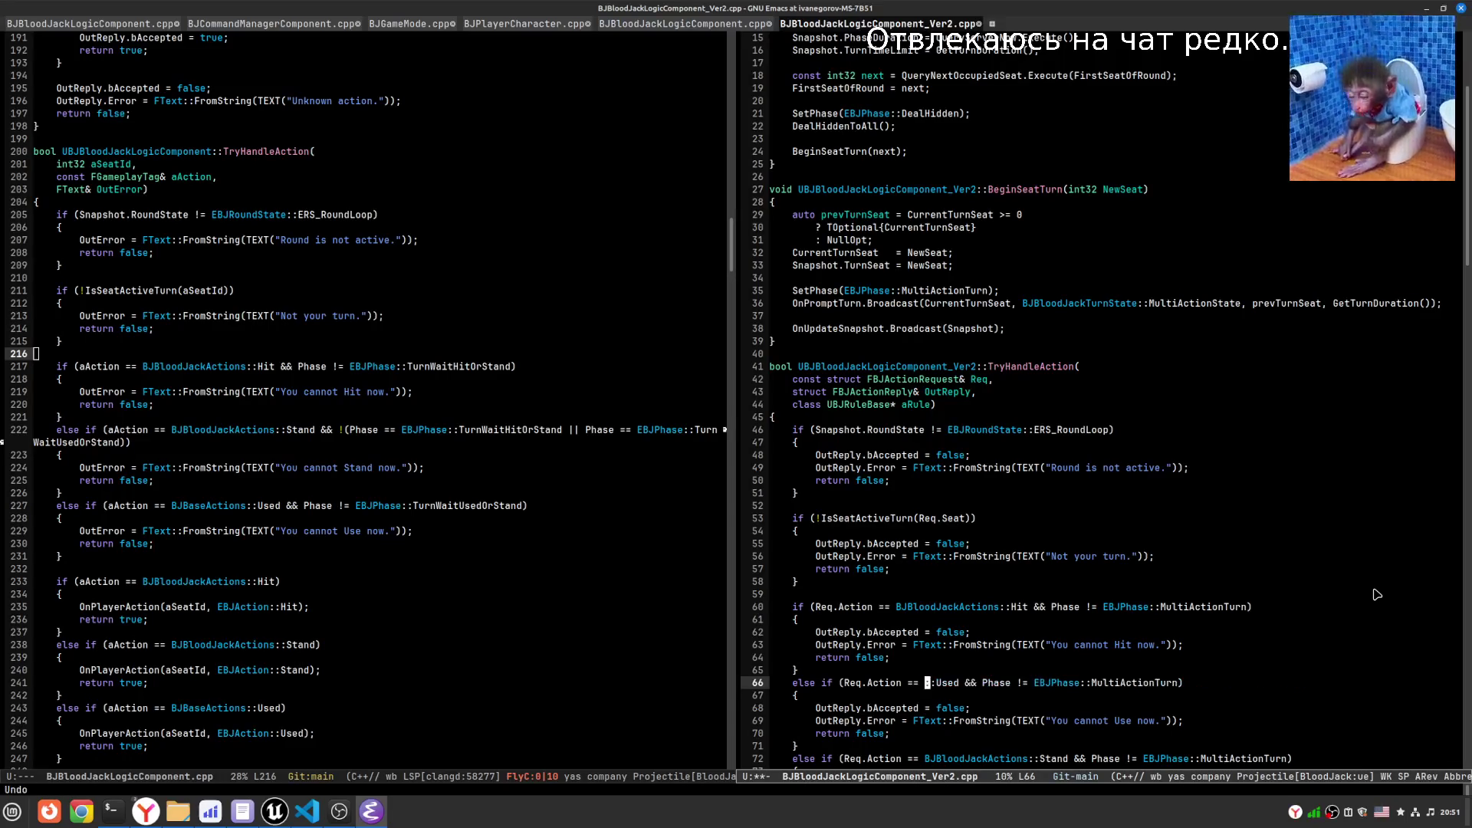
key(ctrl+shift+Right)
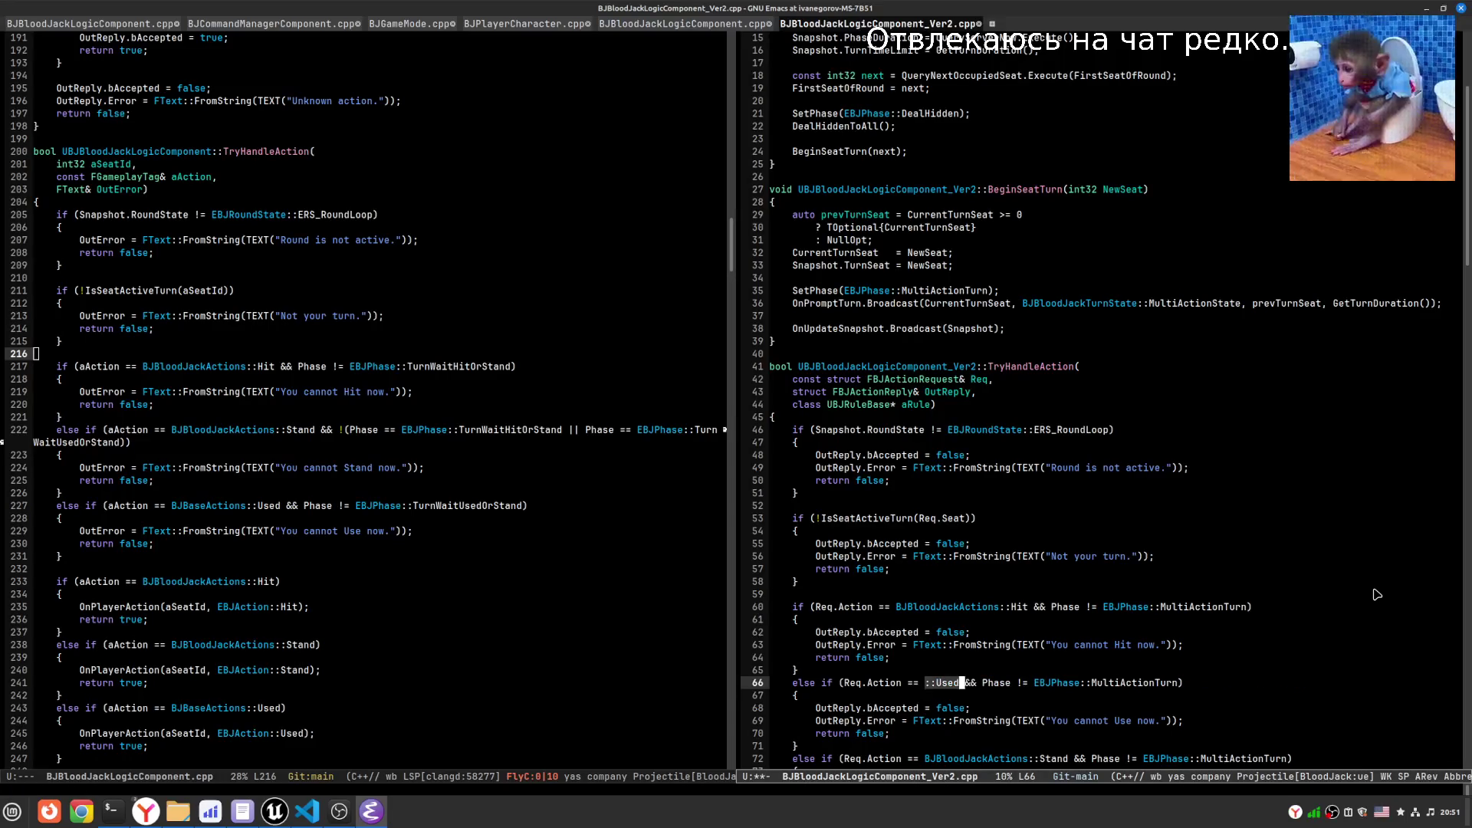
key(ctrl+y)
key(alt+Tab)
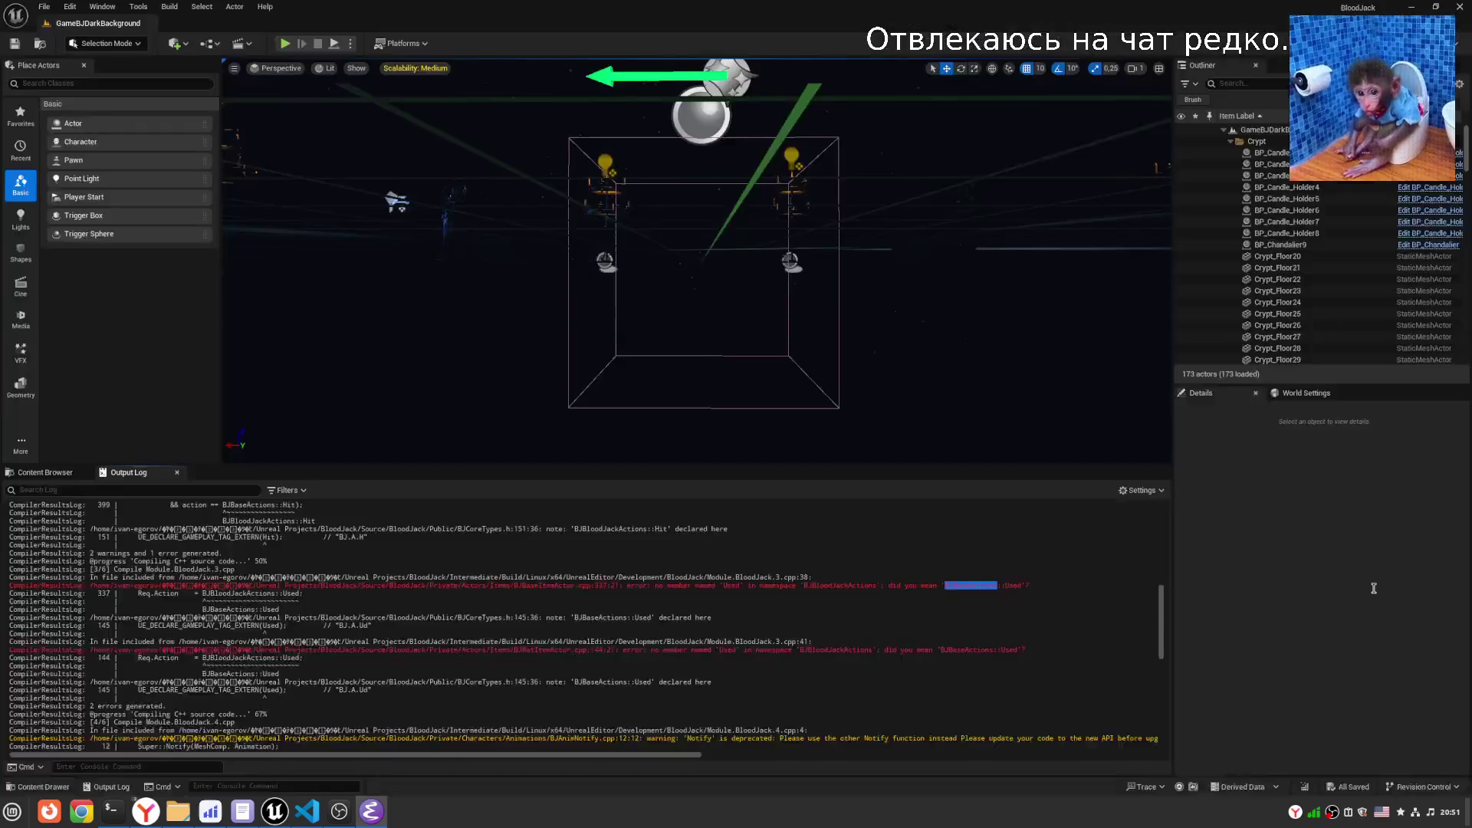
click(980, 587)
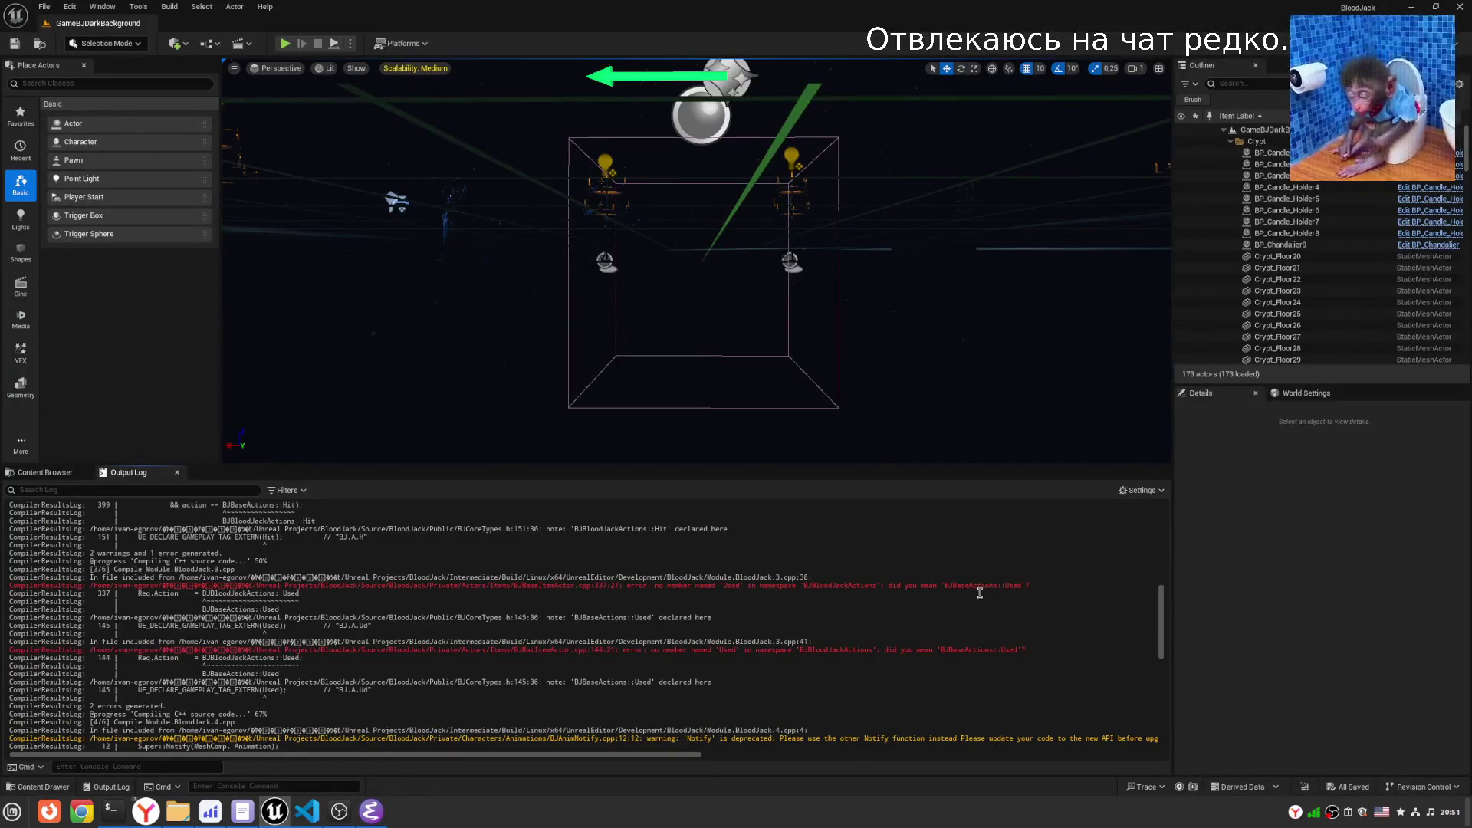
double_click(980, 588)
right_click(981, 588)
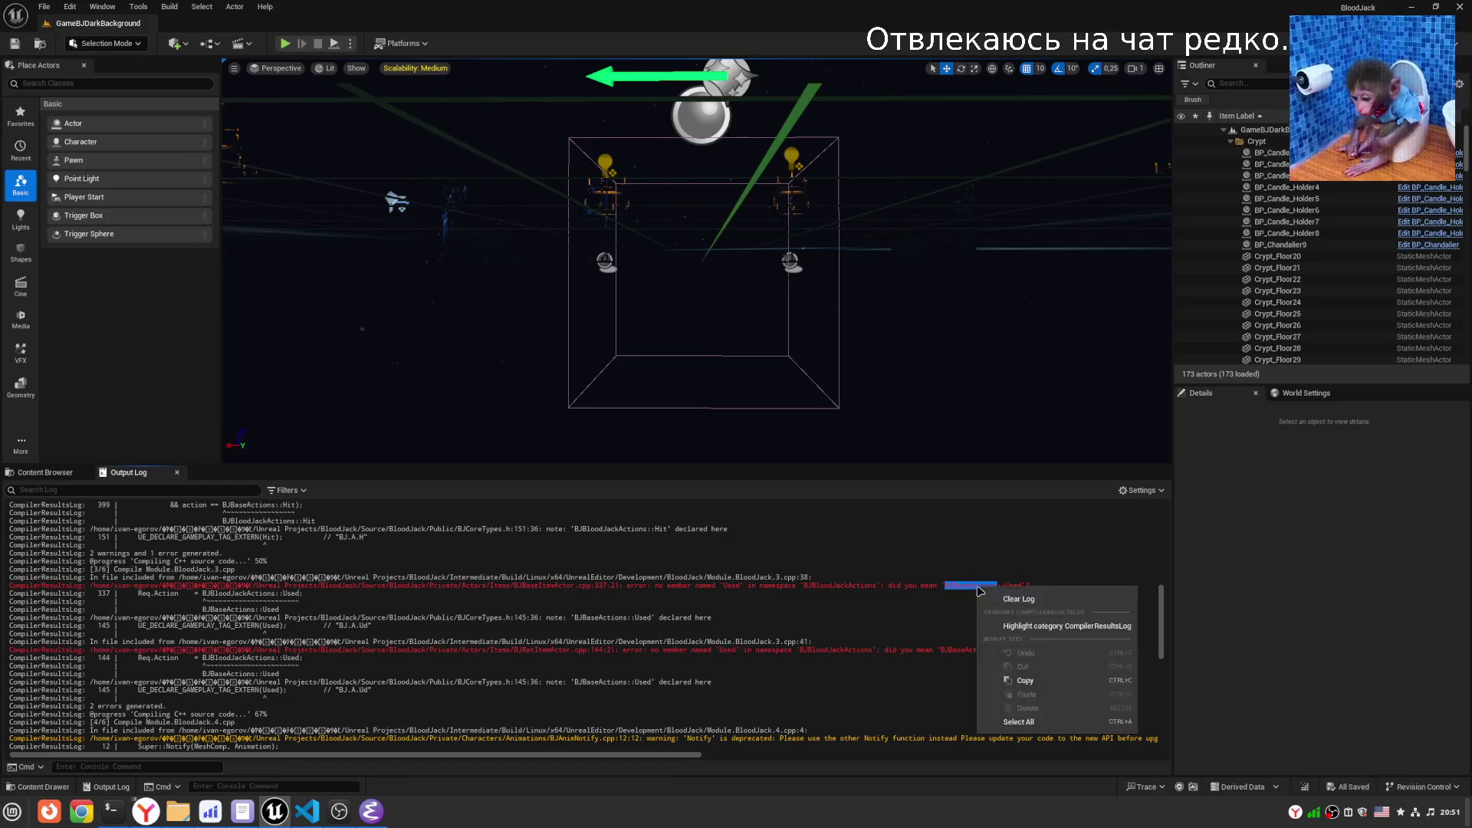
click(1031, 677)
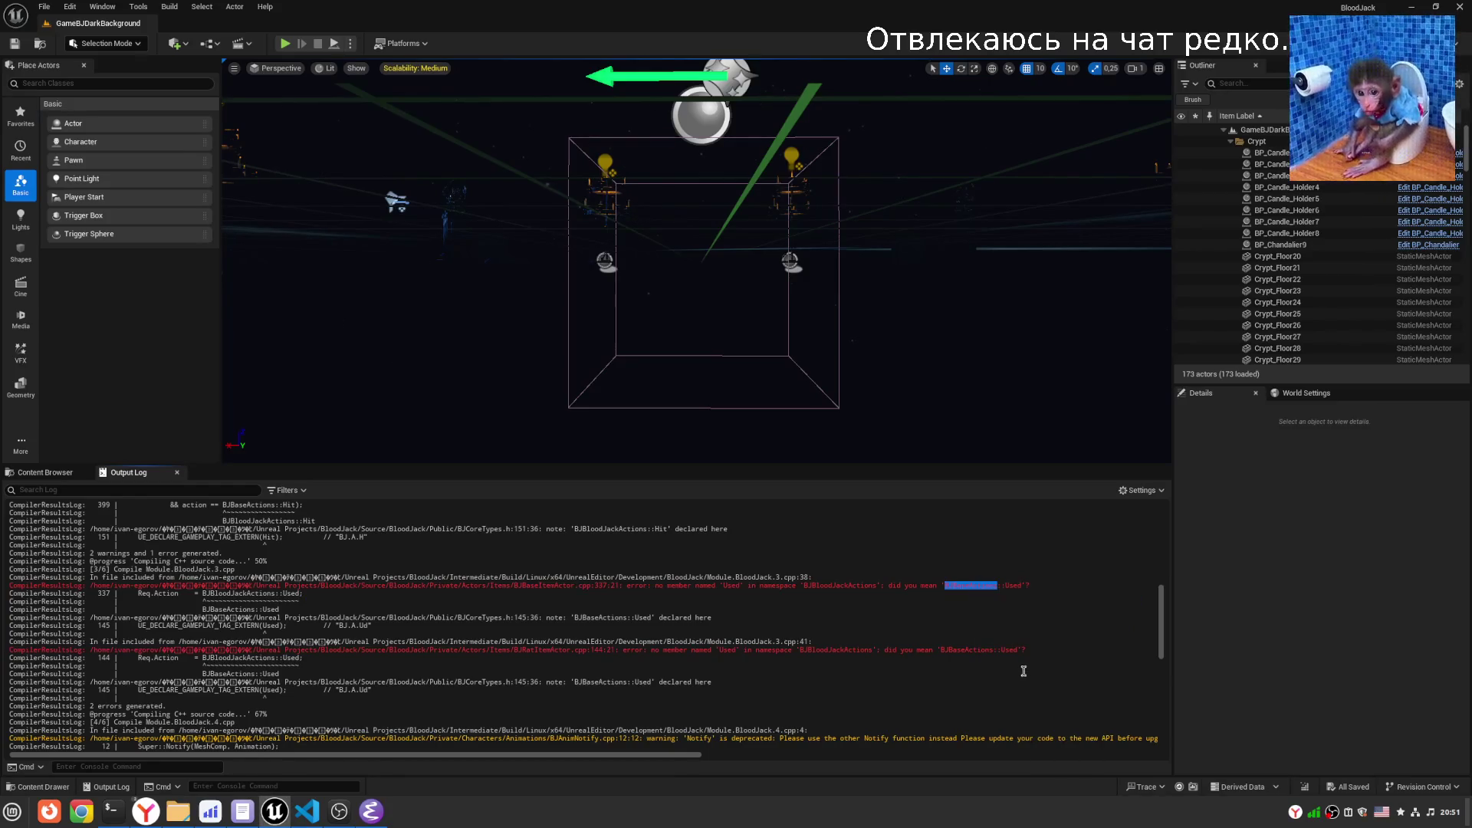
click(687, 602)
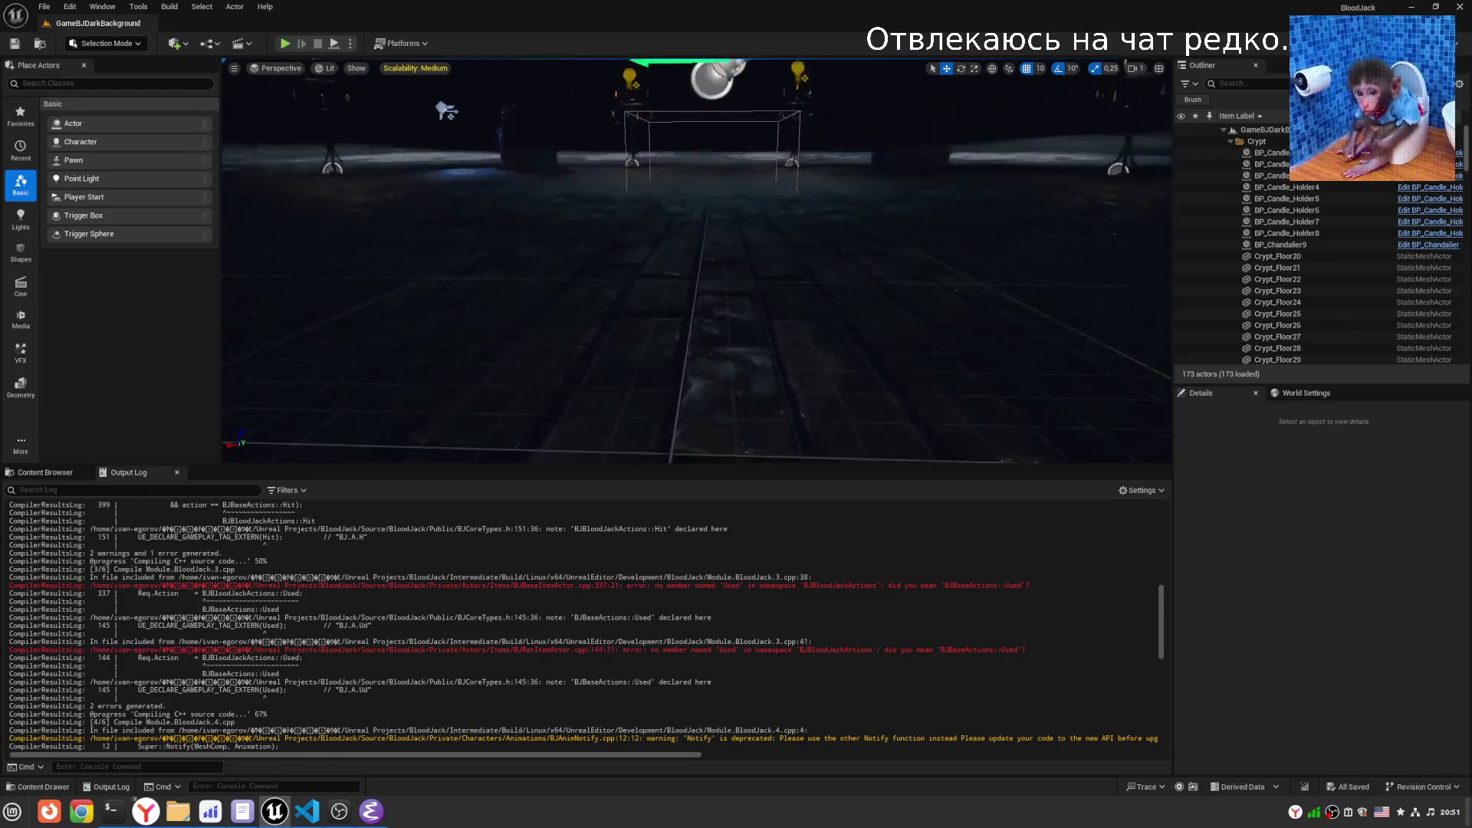
- Open the BP_BJPlayerCharacter blueprint from the BP_Characters content folder
click(44, 472)
click(61, 591)
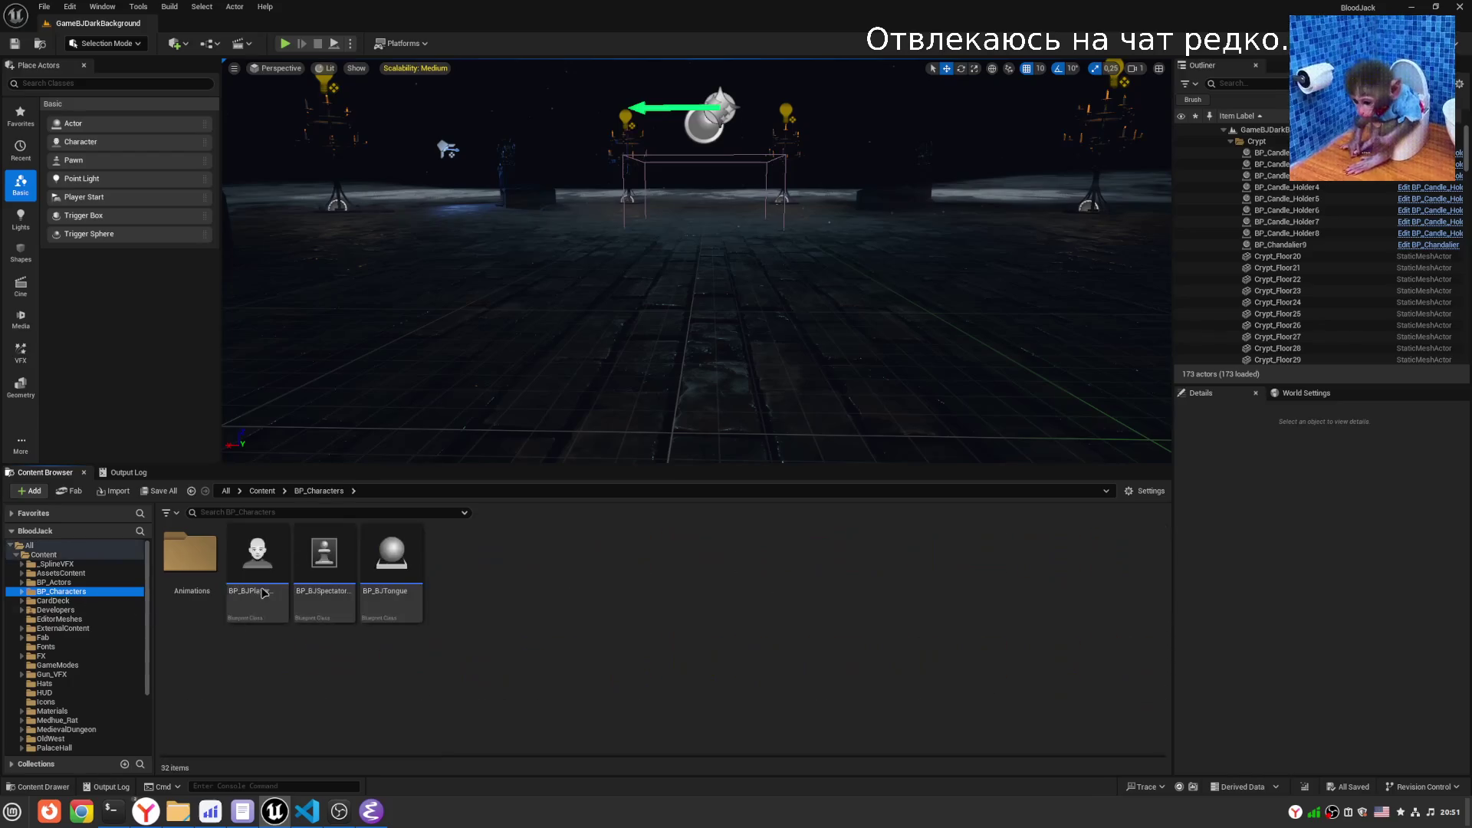
click(263, 575)
double_click(263, 575)
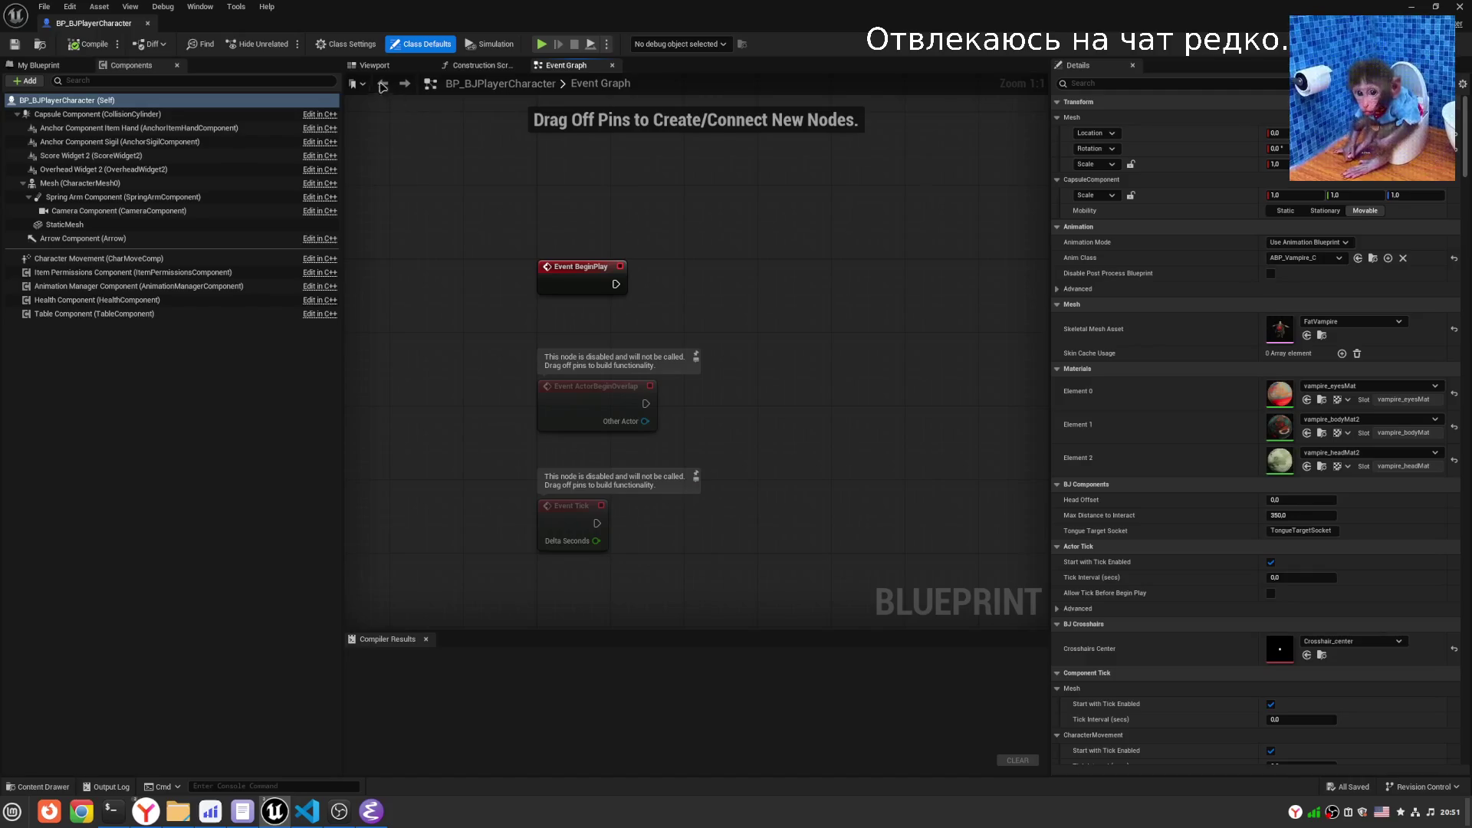
- Zoom in on the vampire character model in the blueprint Viewport, then minimize the editor
click(374, 67)
scroll(696, 352, up, 5)
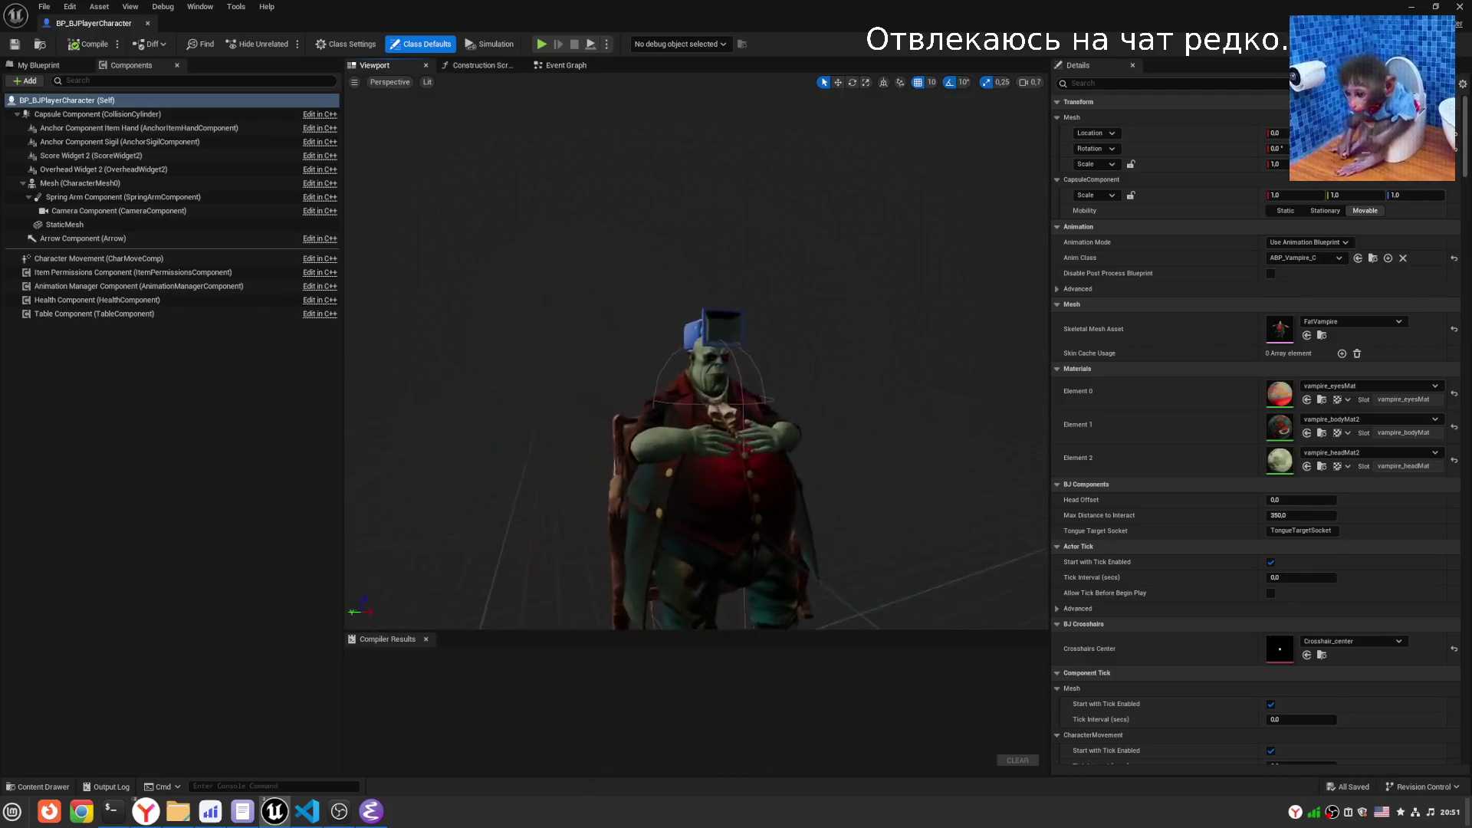
scroll(696, 352, up, 5)
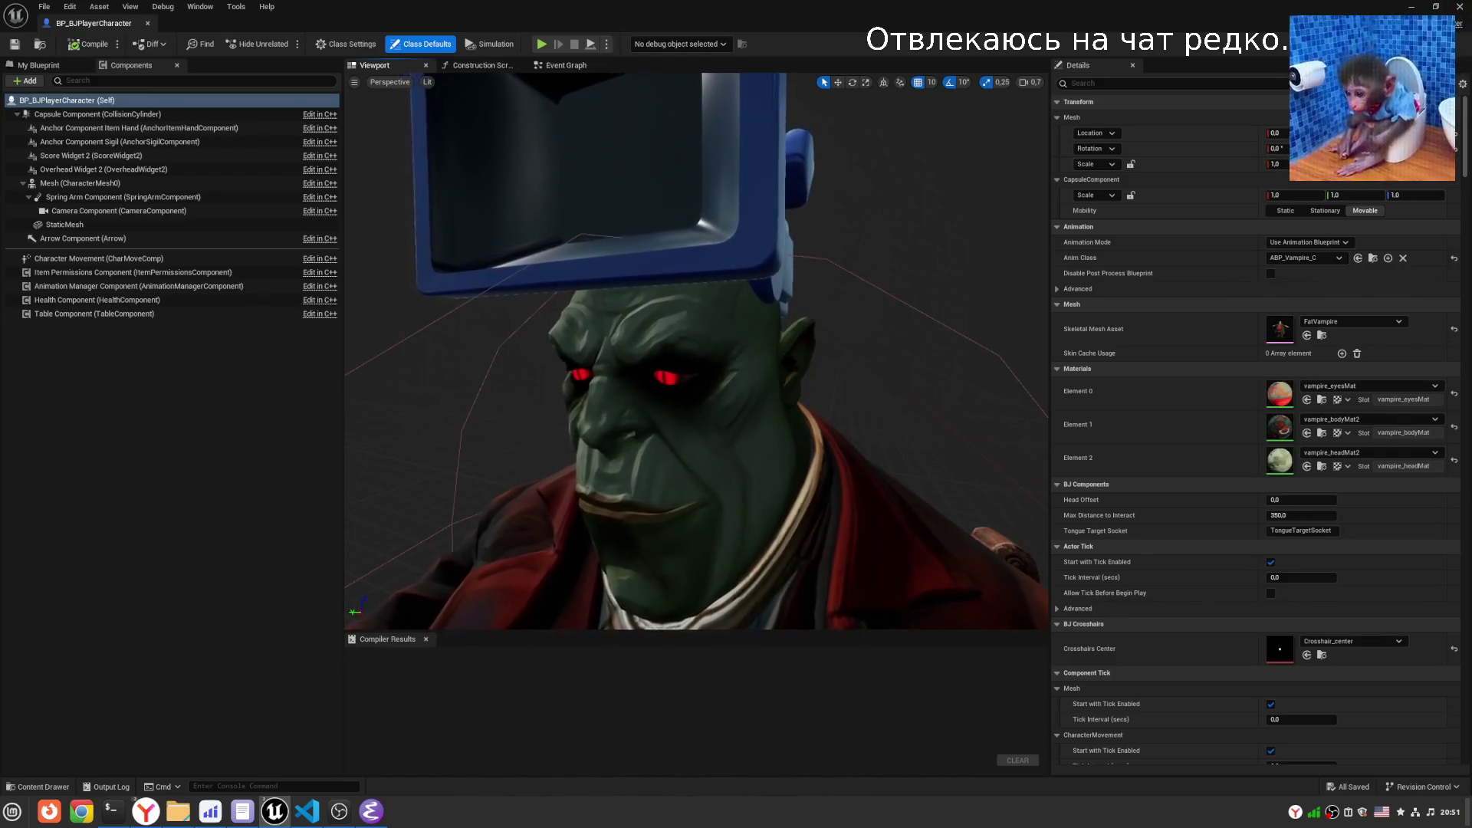
key(a)
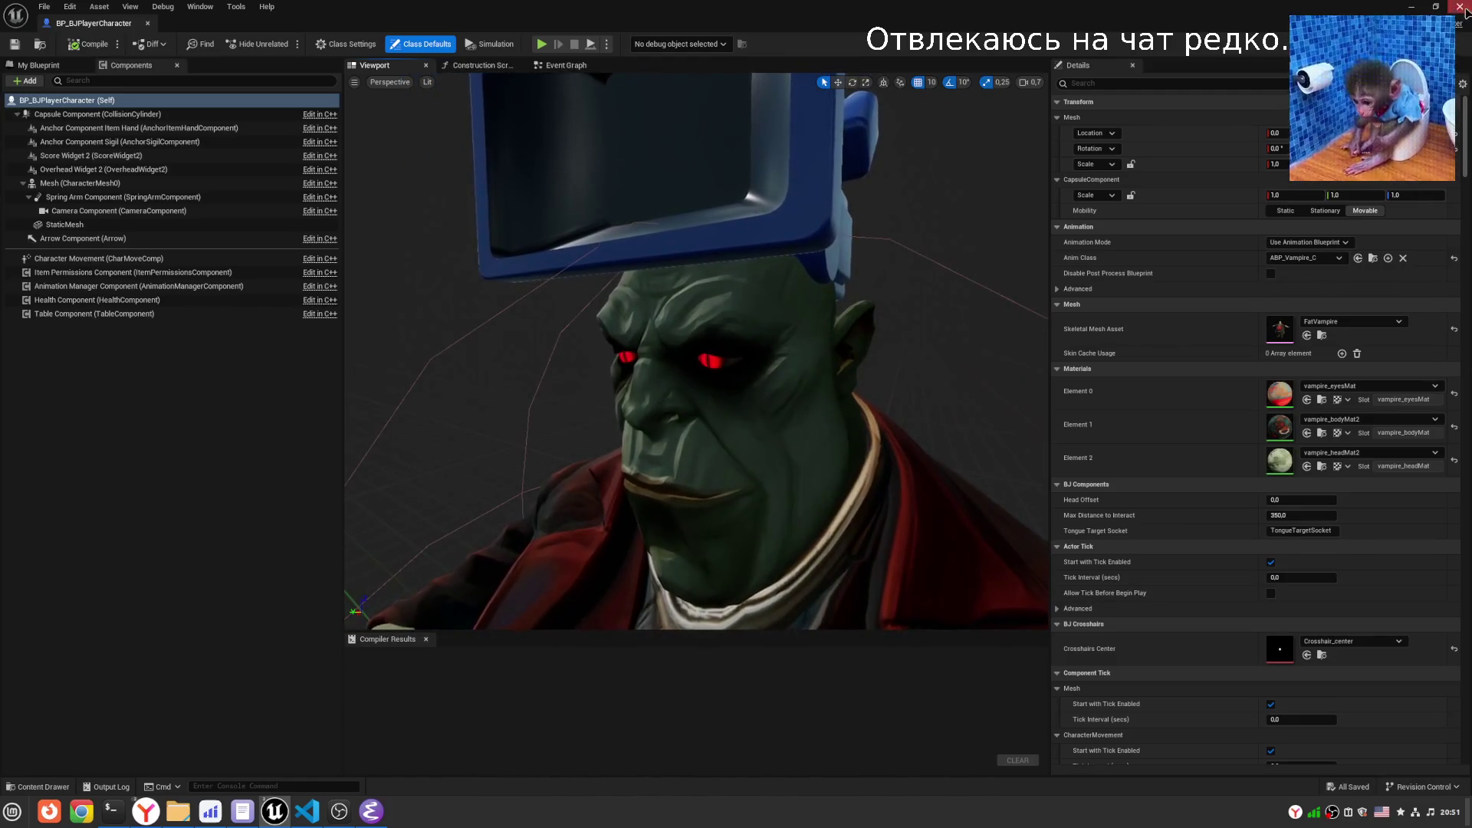
click(1407, 8)
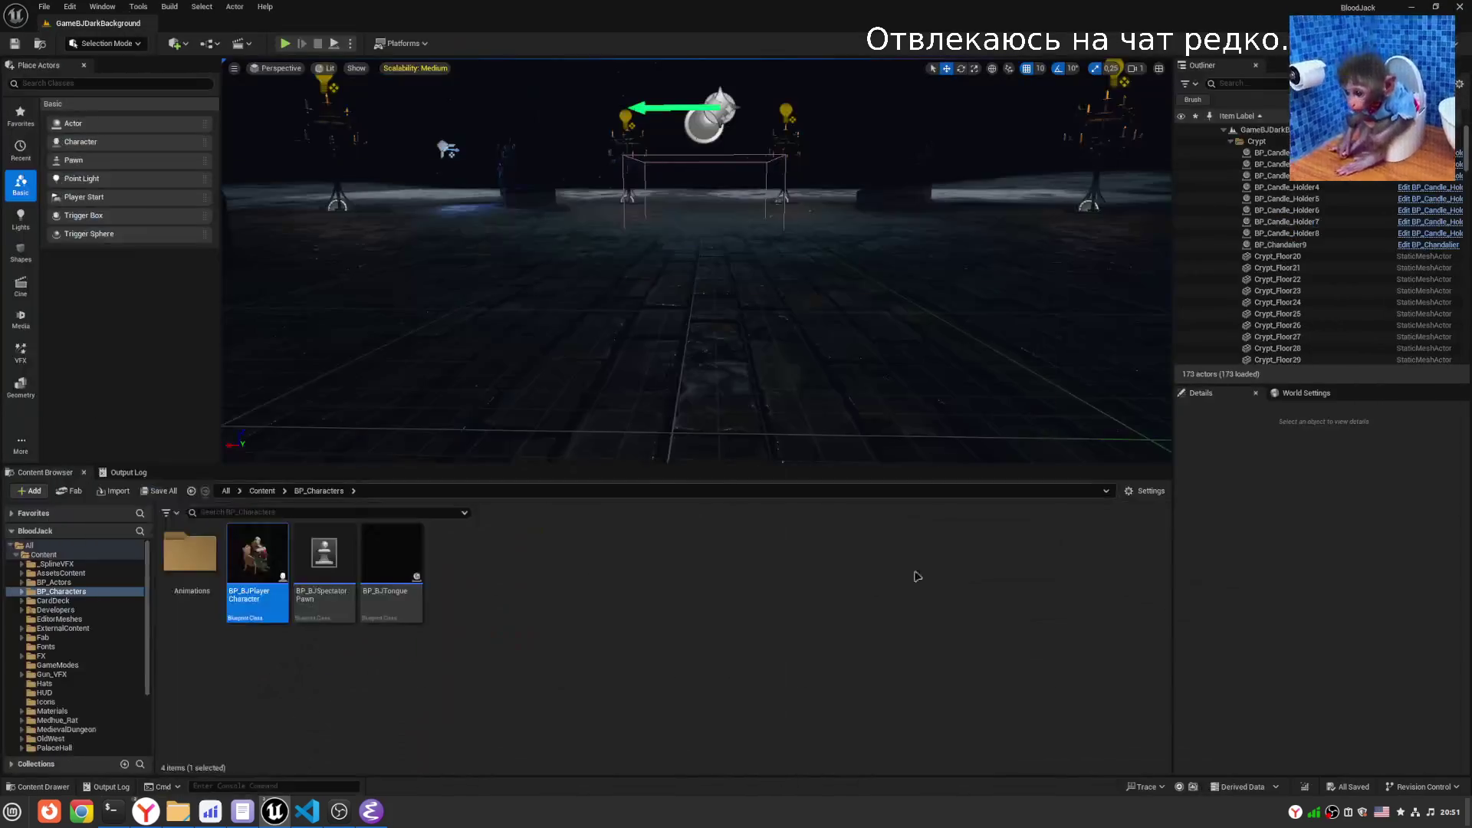
- Deselect the asset, tilt the level view, and briefly reopen then minimize BP_BJPlayerCharacter
click(742, 715)
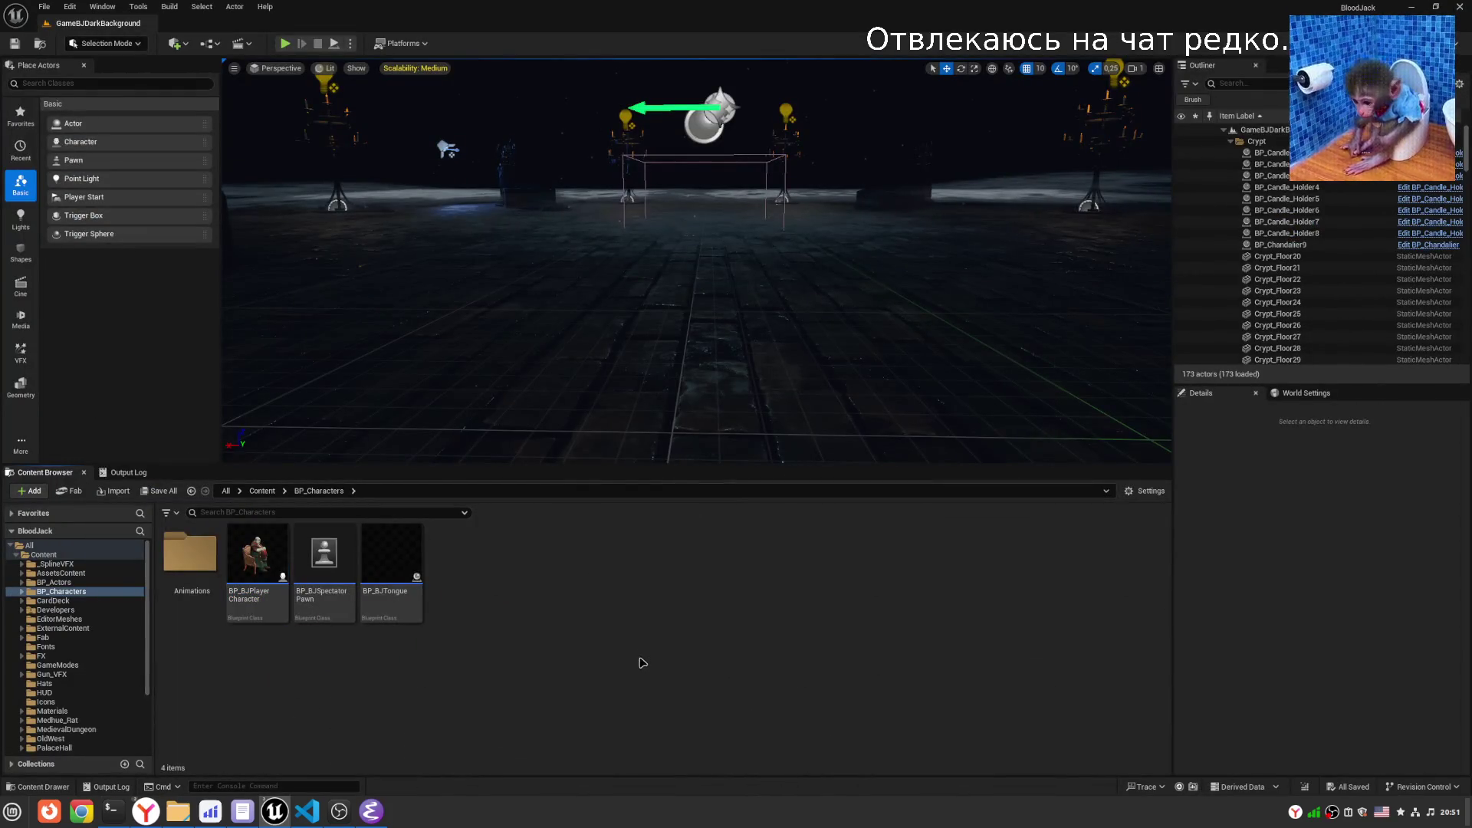
mouse_move(388, 814)
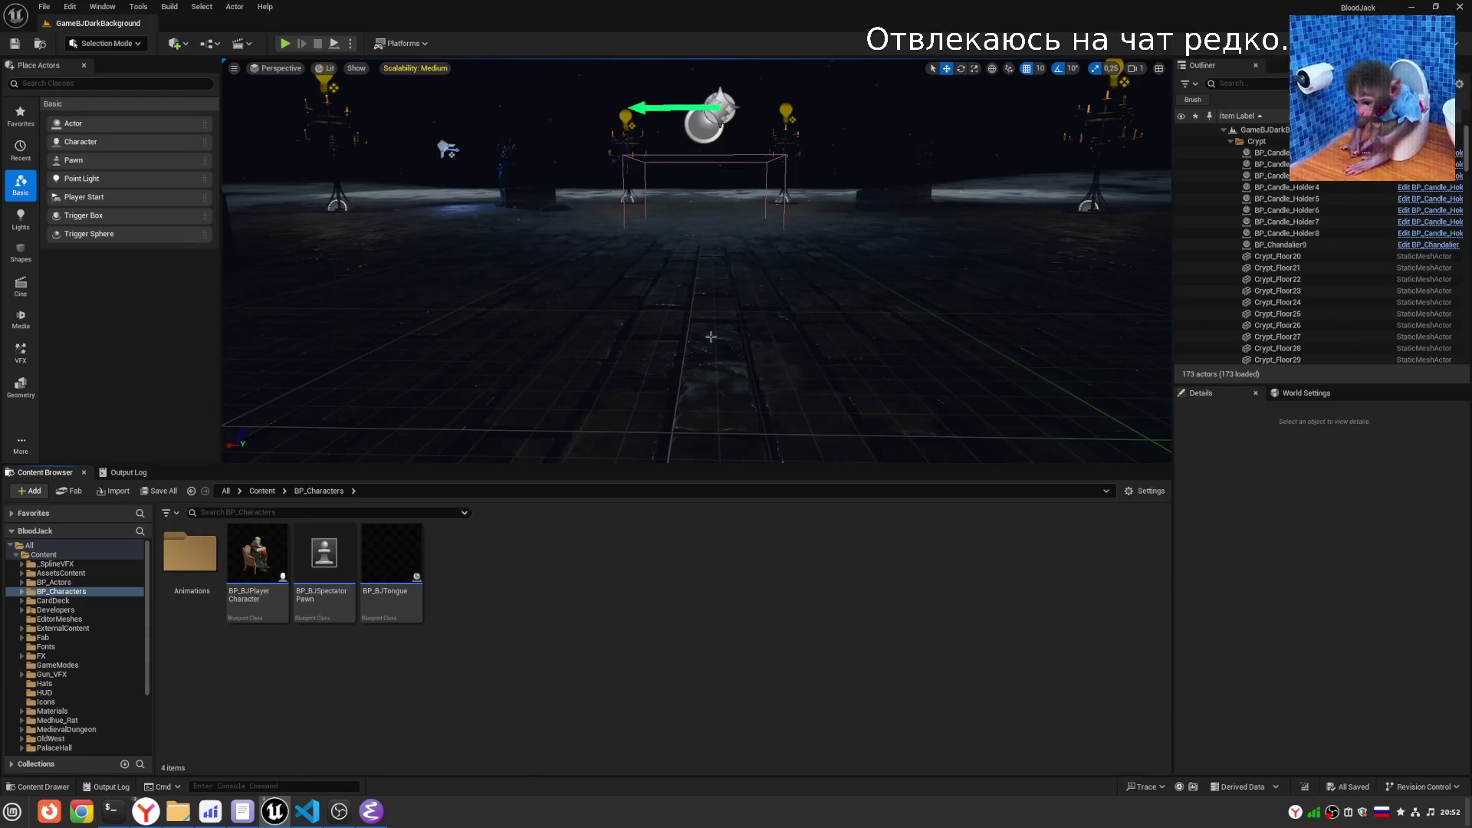
drag(637, 315, 637, 336)
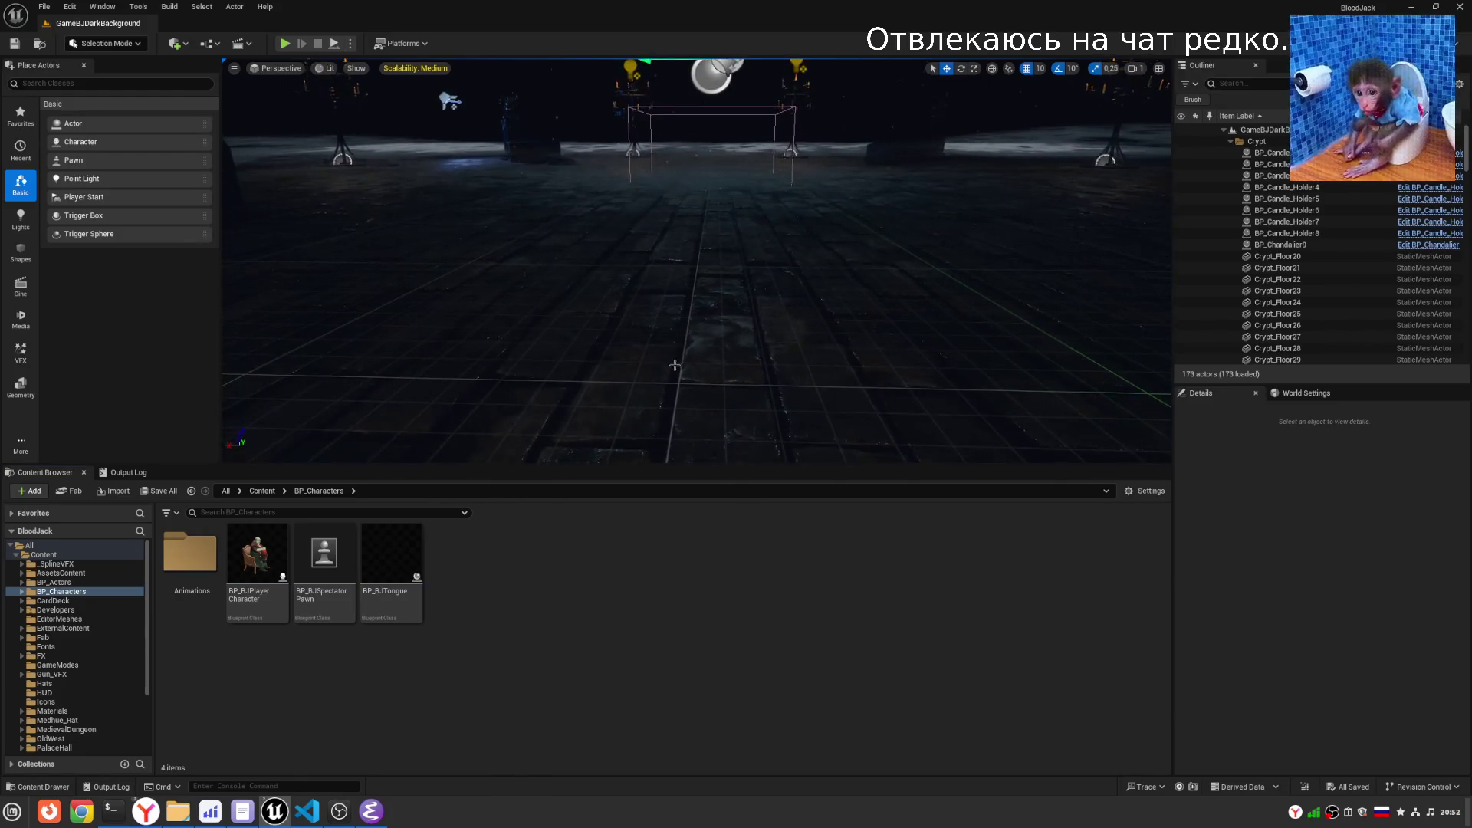
double_click(252, 573)
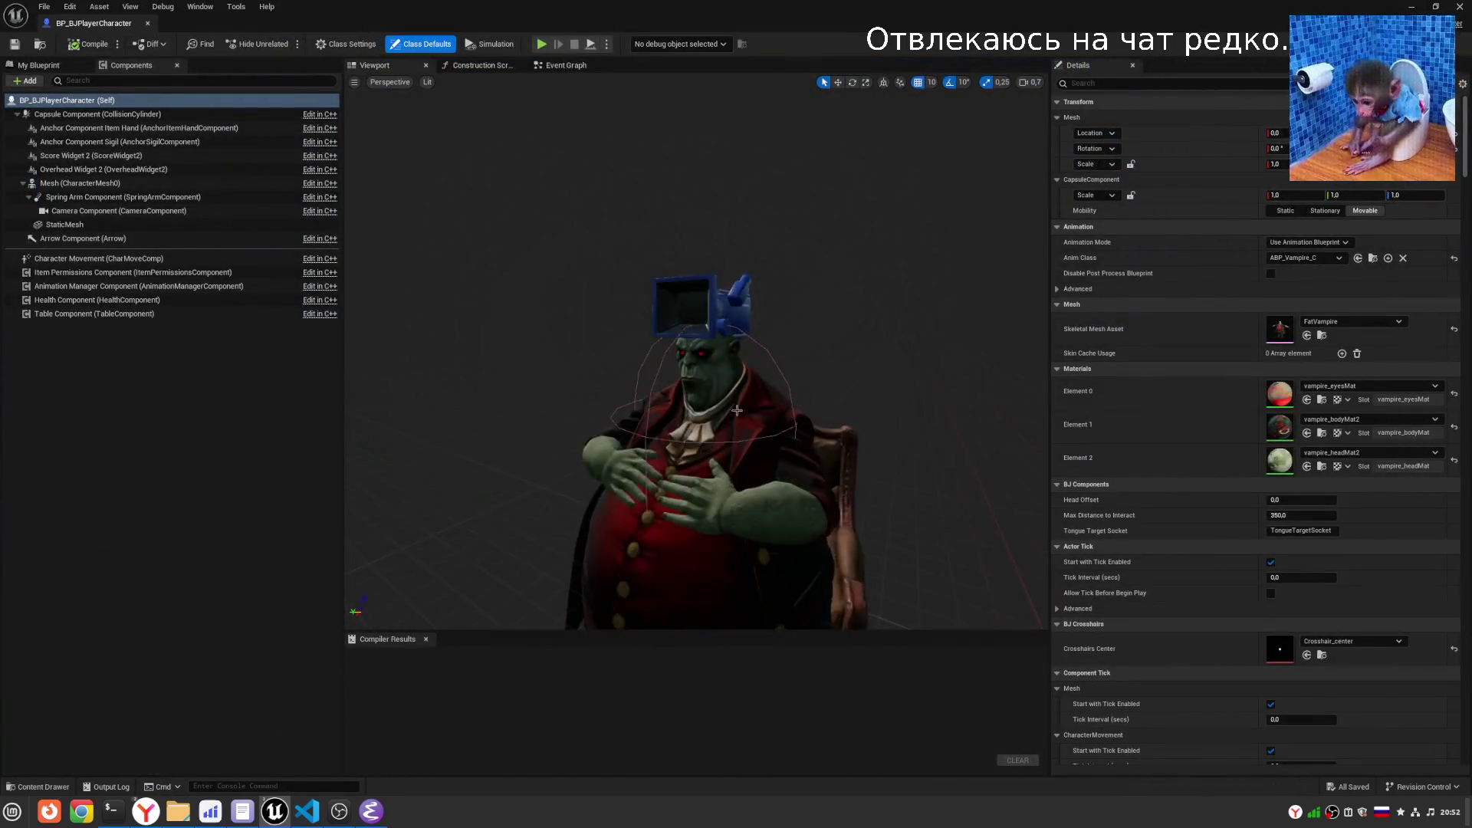
click(1411, 7)
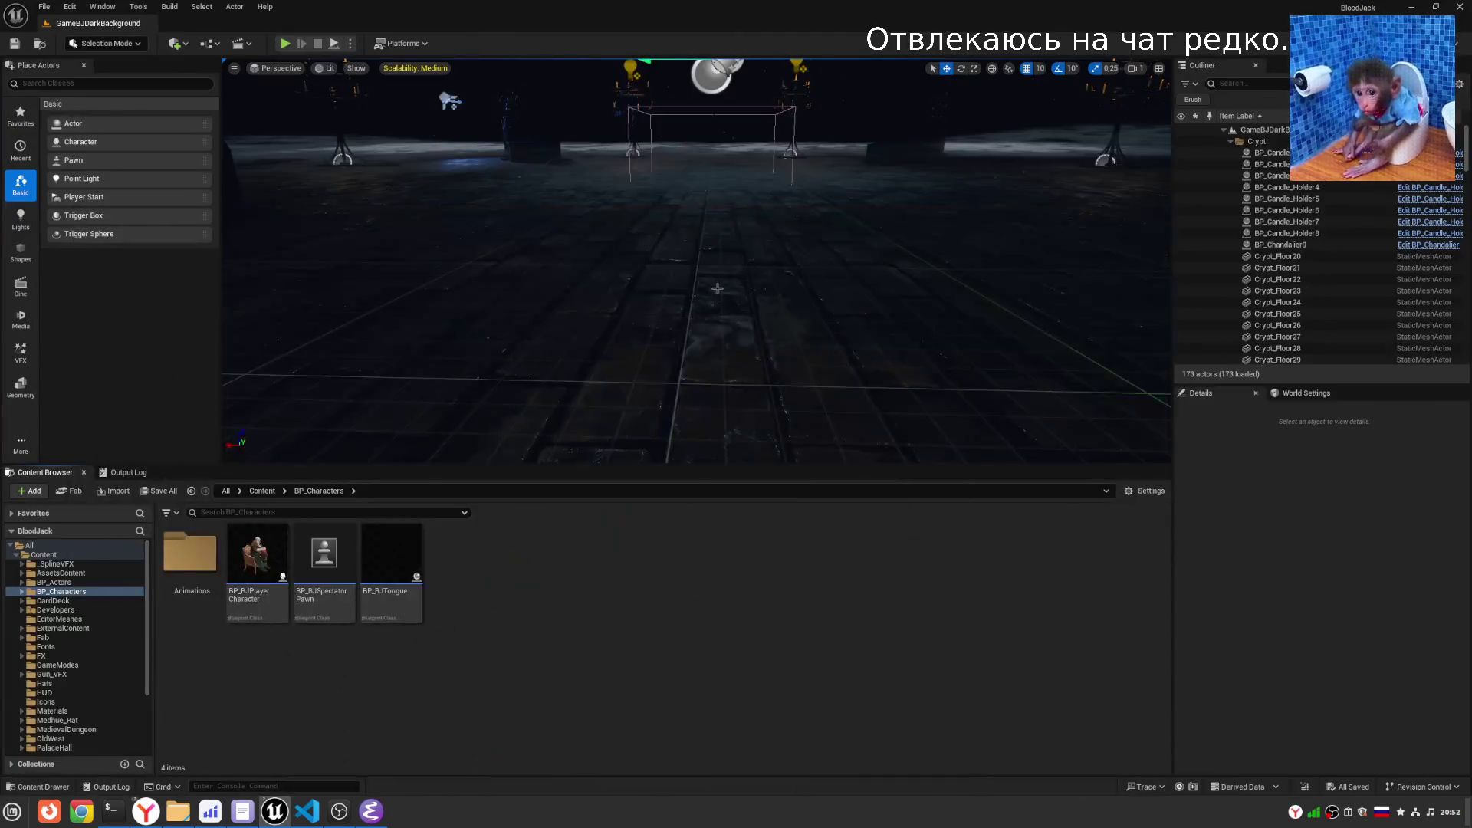
- Select Cube2 in the level, frame the view on it, then pull the camera back
mouse_move(726, 338)
mouse_down()
mouse_move(765, 202)
mouse_move(607, 233)
mouse_up()
click(601, 219)
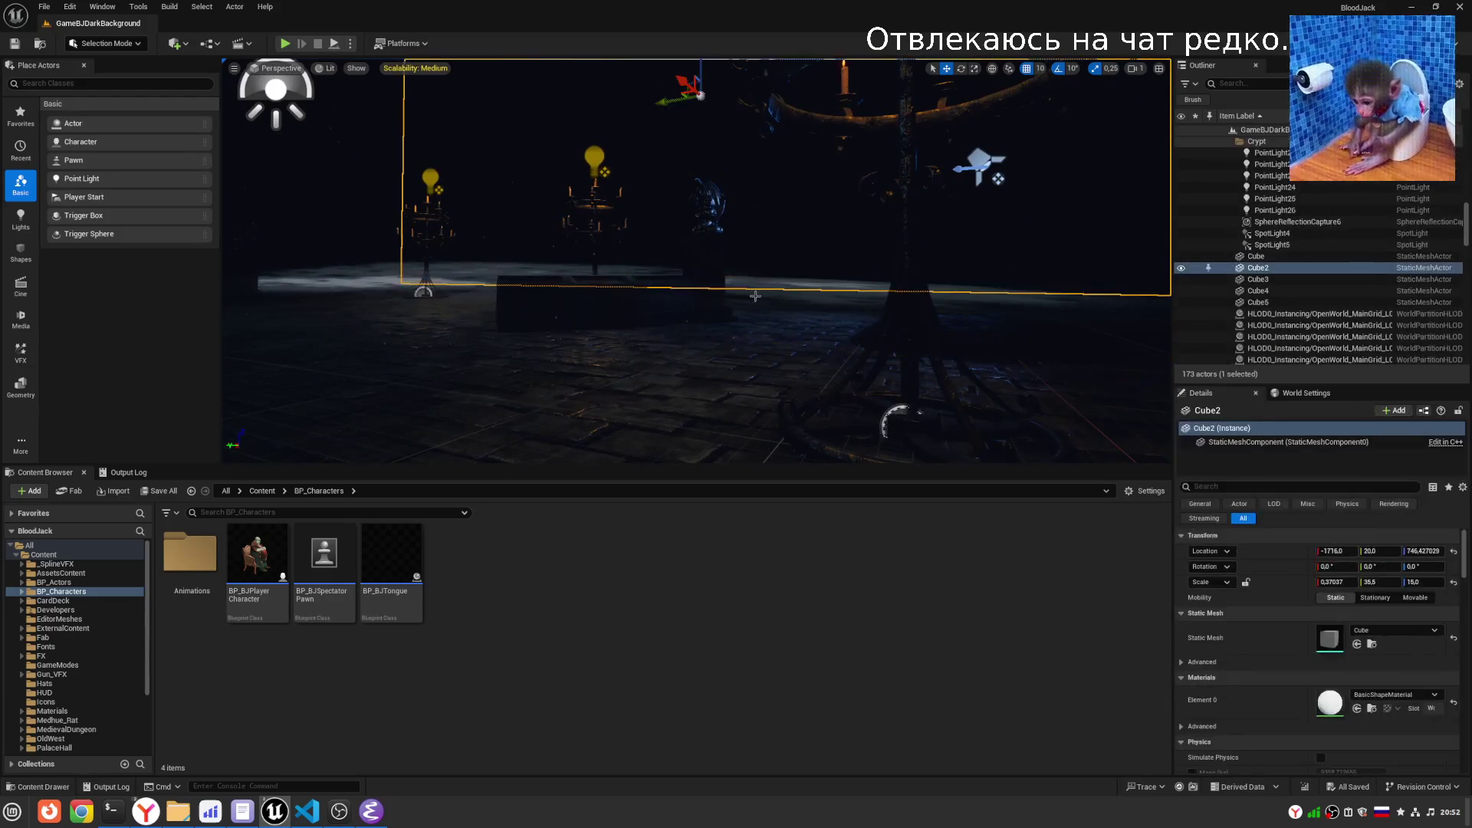
key(f)
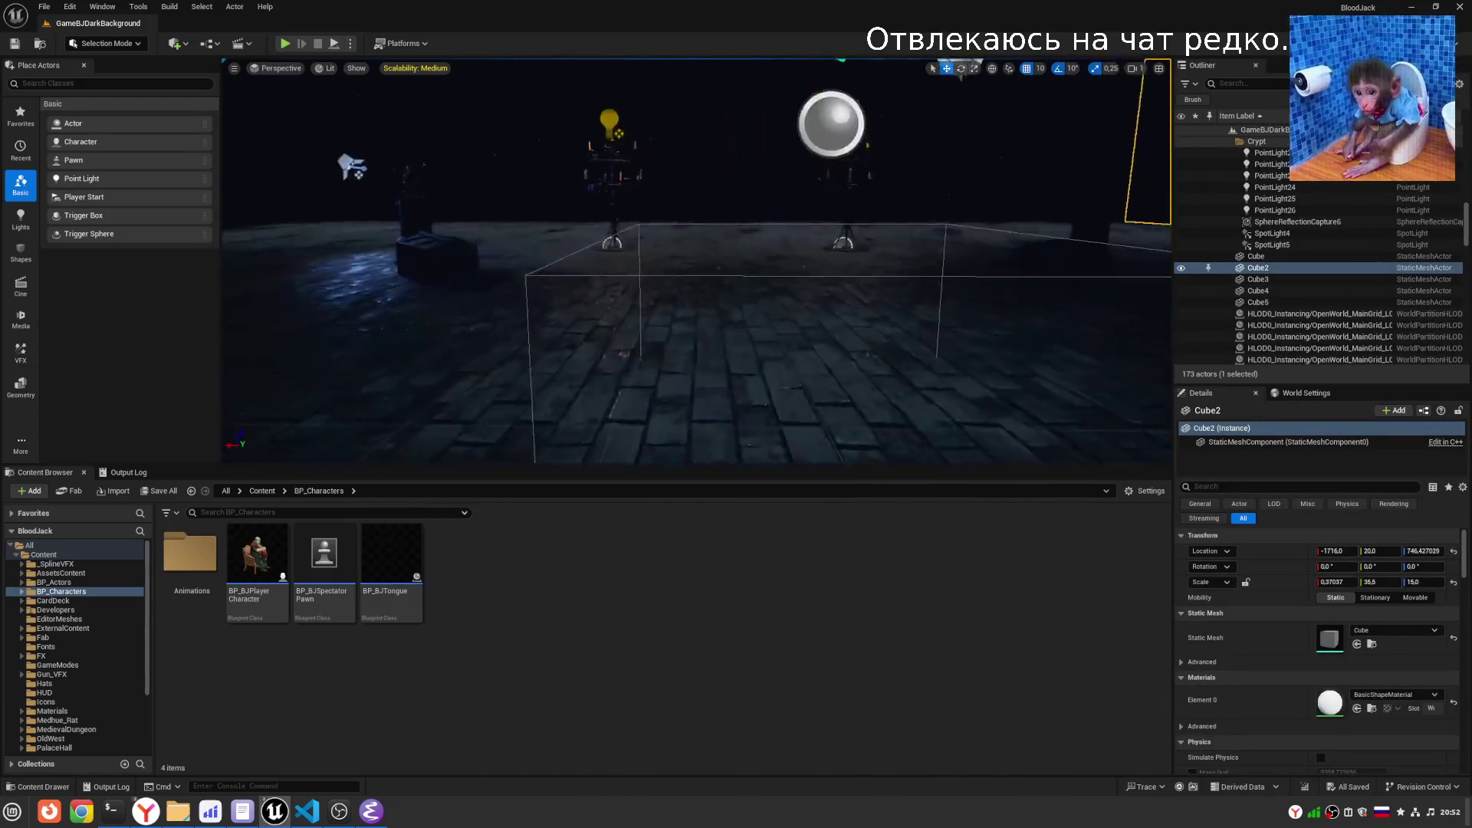
key(Escape)
drag(697, 230, 702, 307)
click(371, 811)
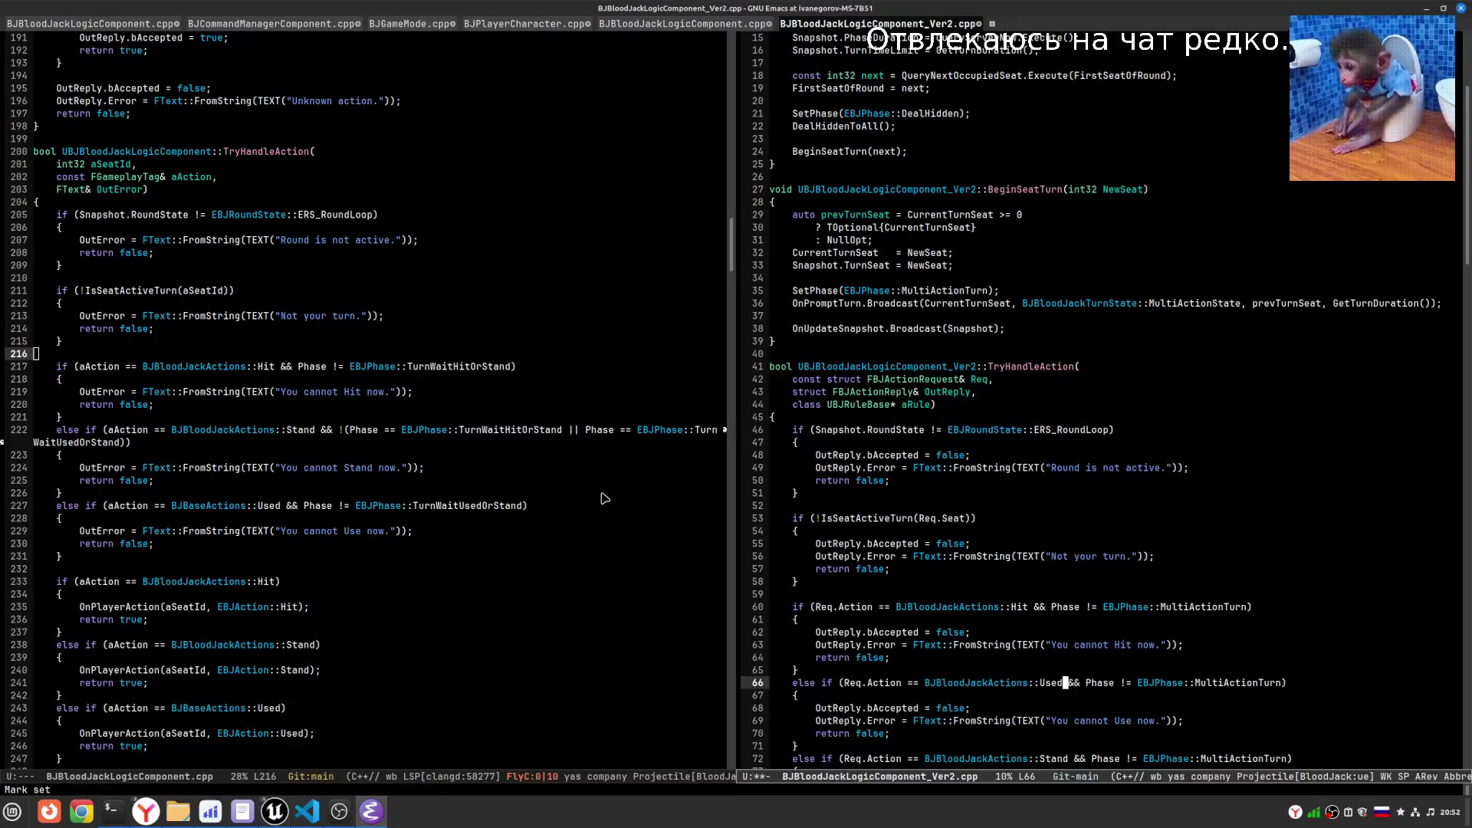
click(604, 543)
key(Down)
key(Down)
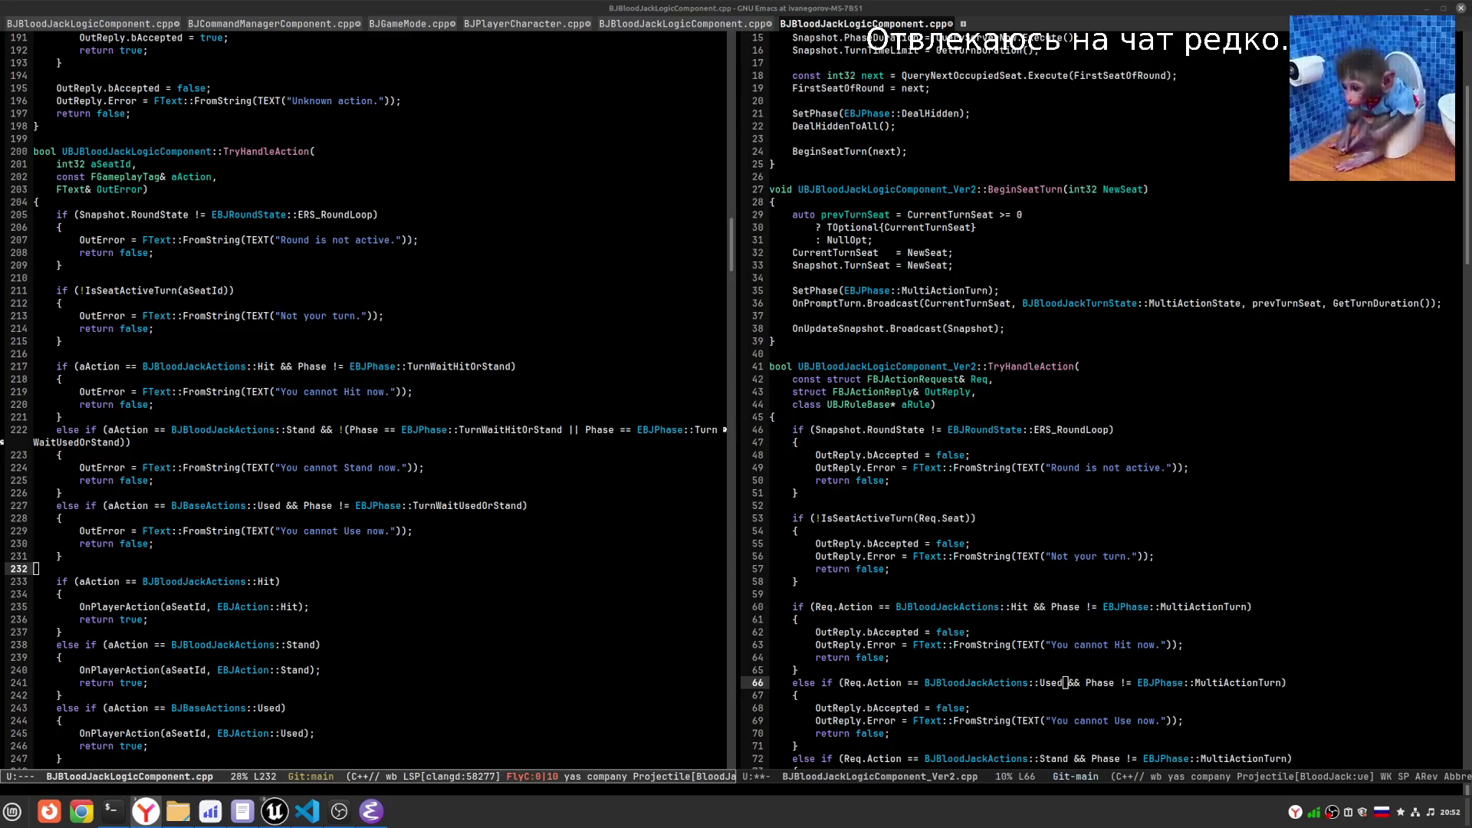
click(1129, 546)
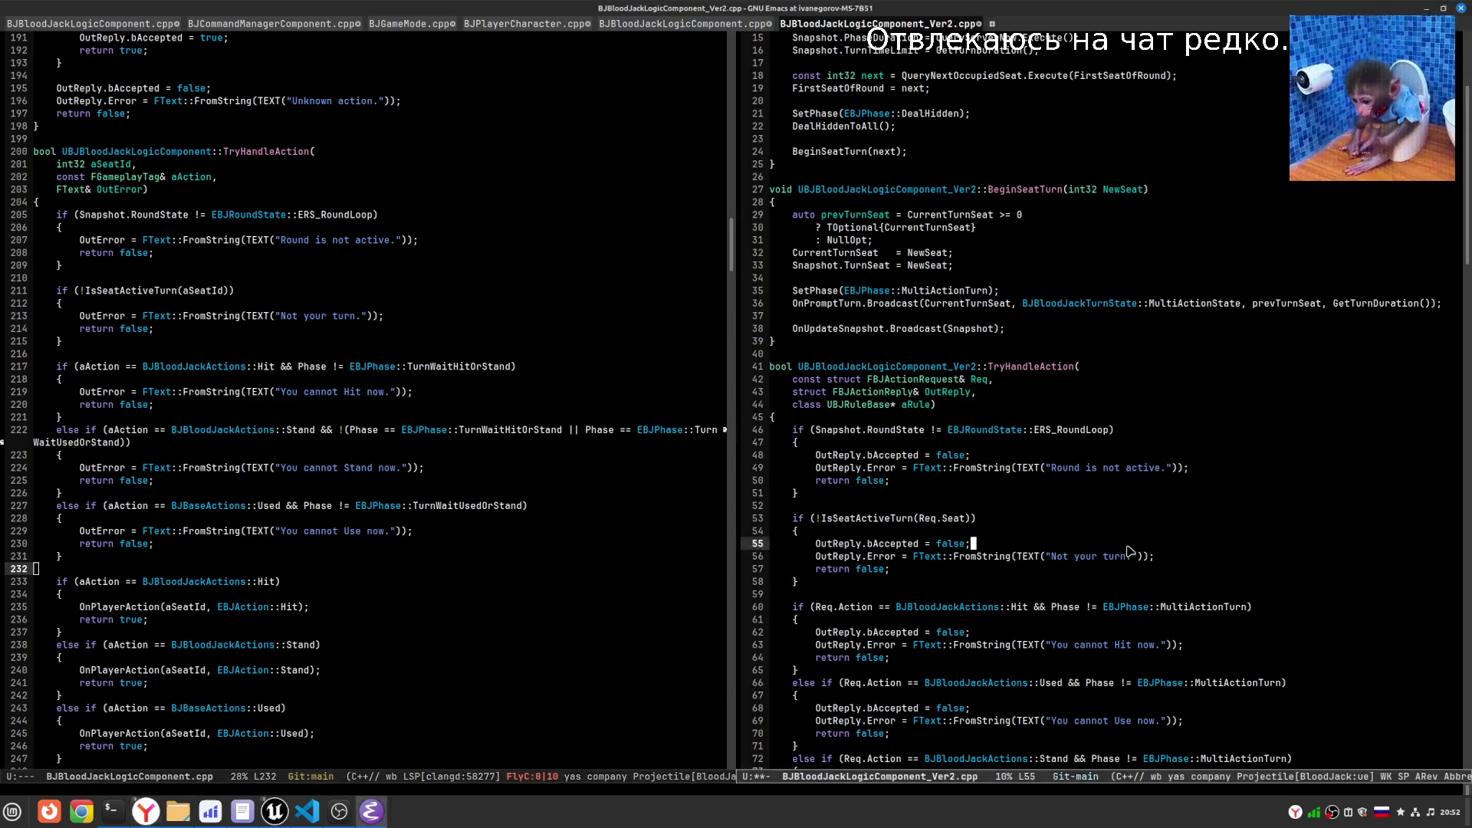
click(584, 521)
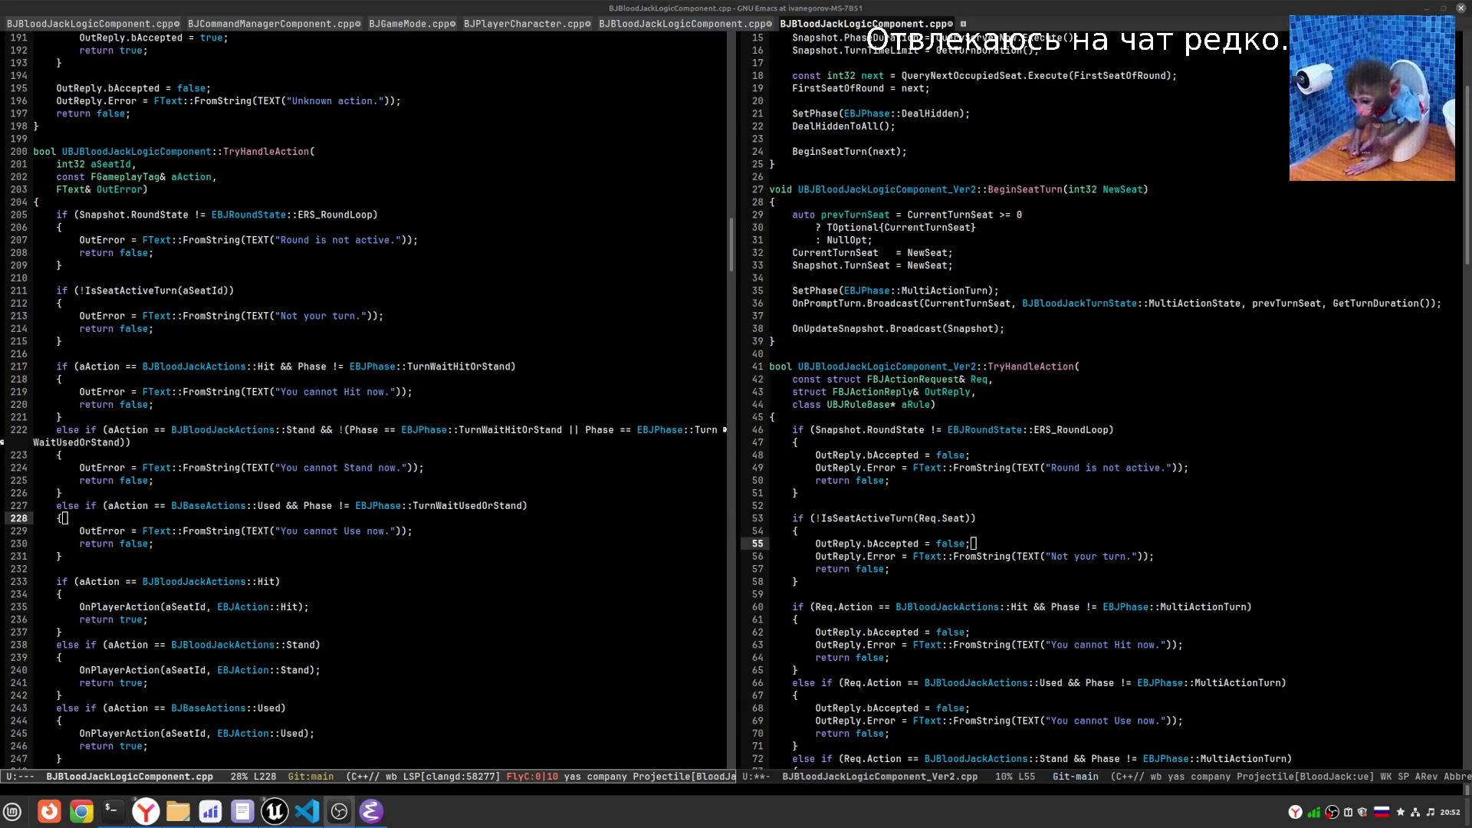
- Set the sound output device to Analog Output (HyperX 7.1 Audio) from the tray menu
click(1430, 811)
click(1389, 719)
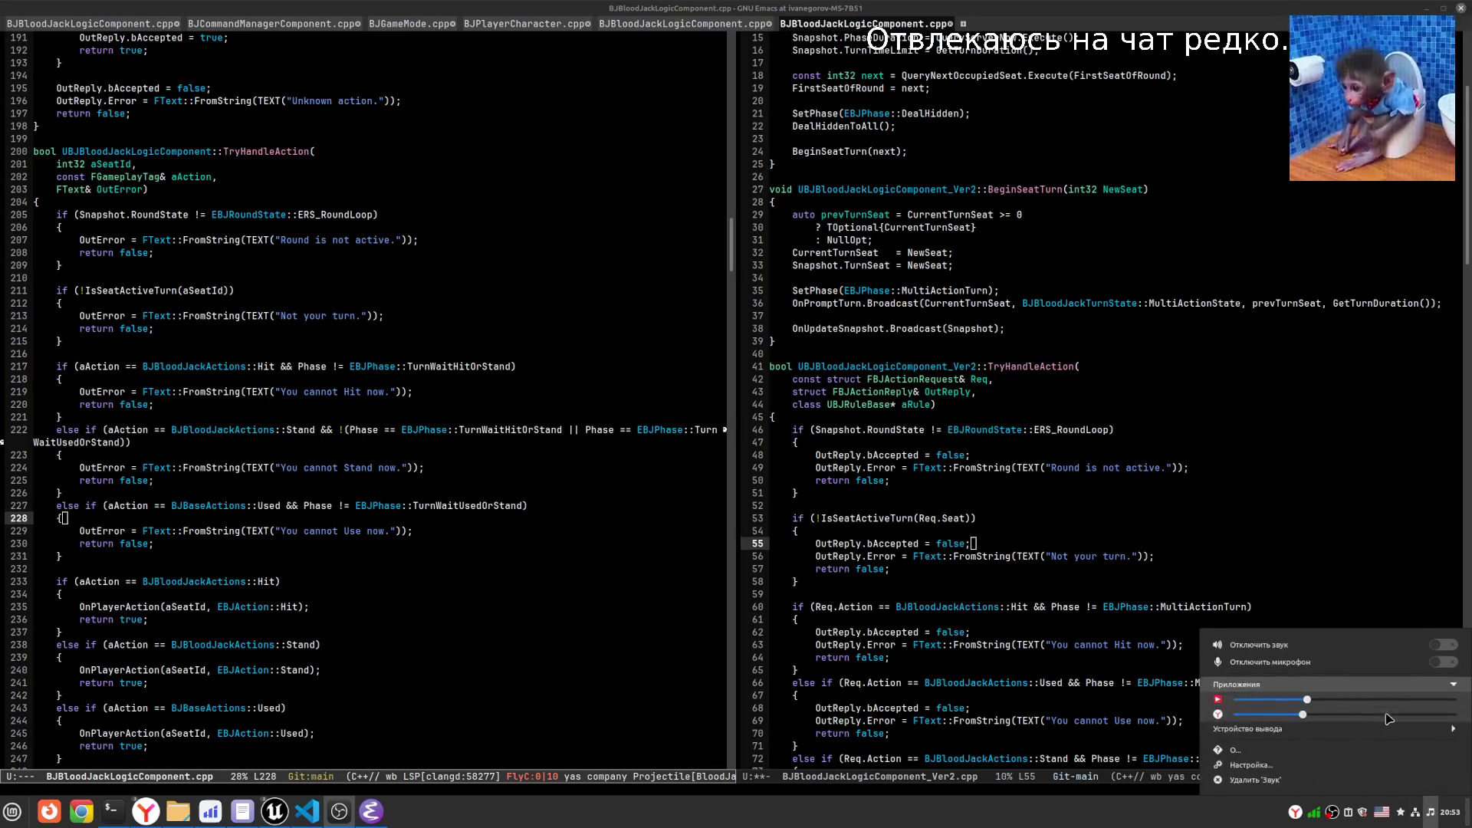
click(1326, 731)
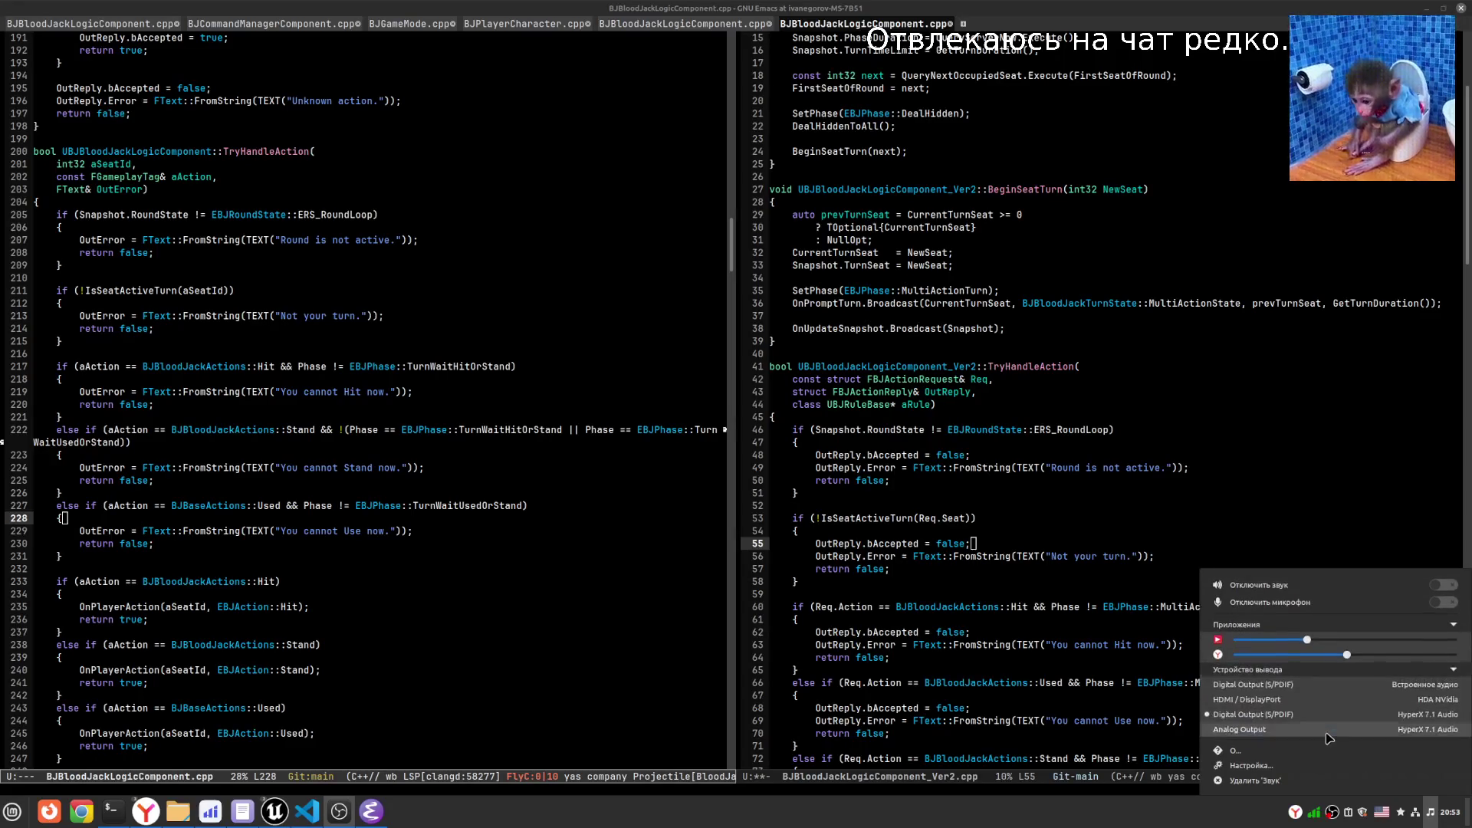
click(1322, 729)
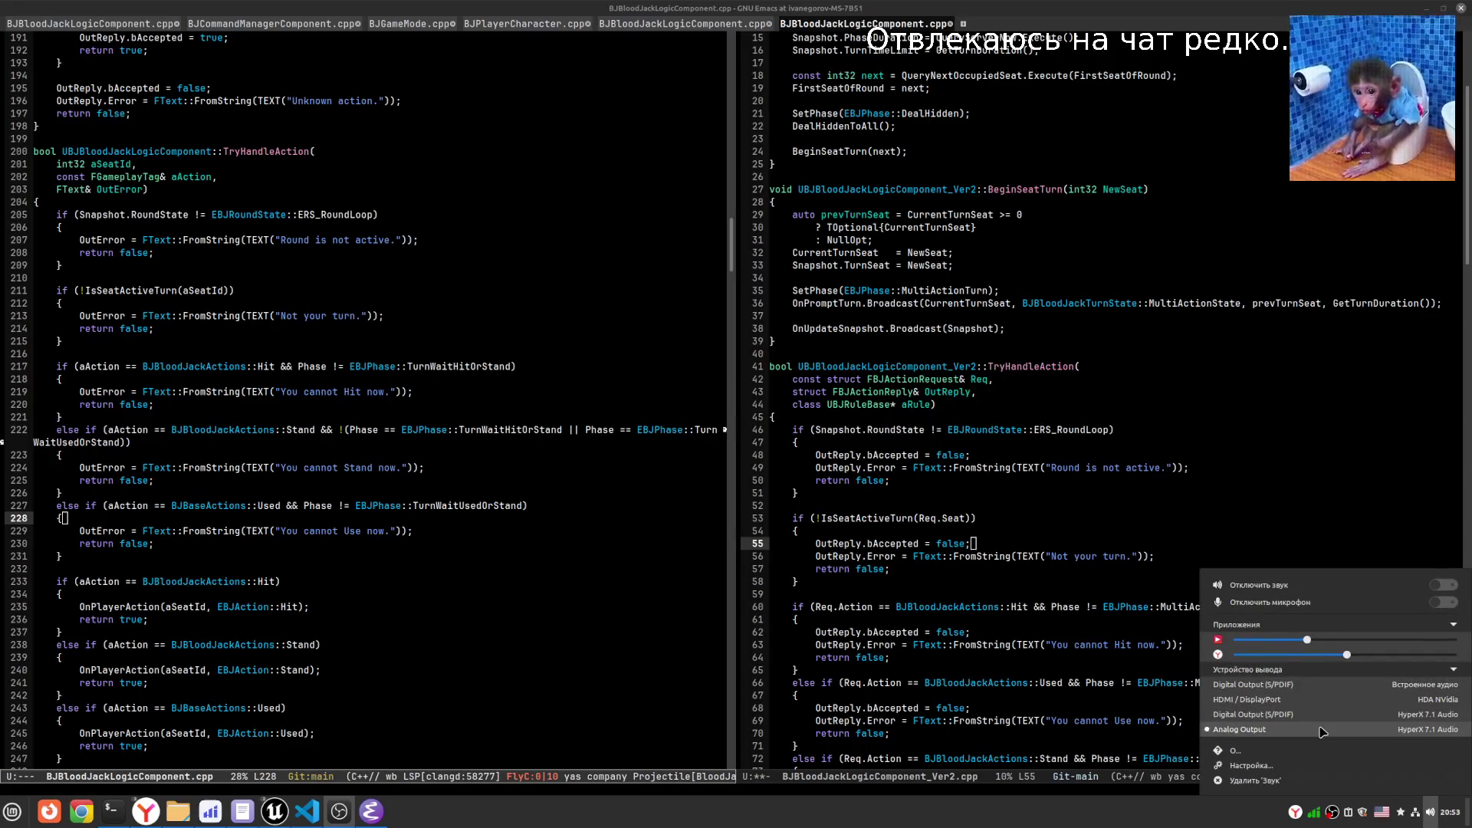
click(767, 636)
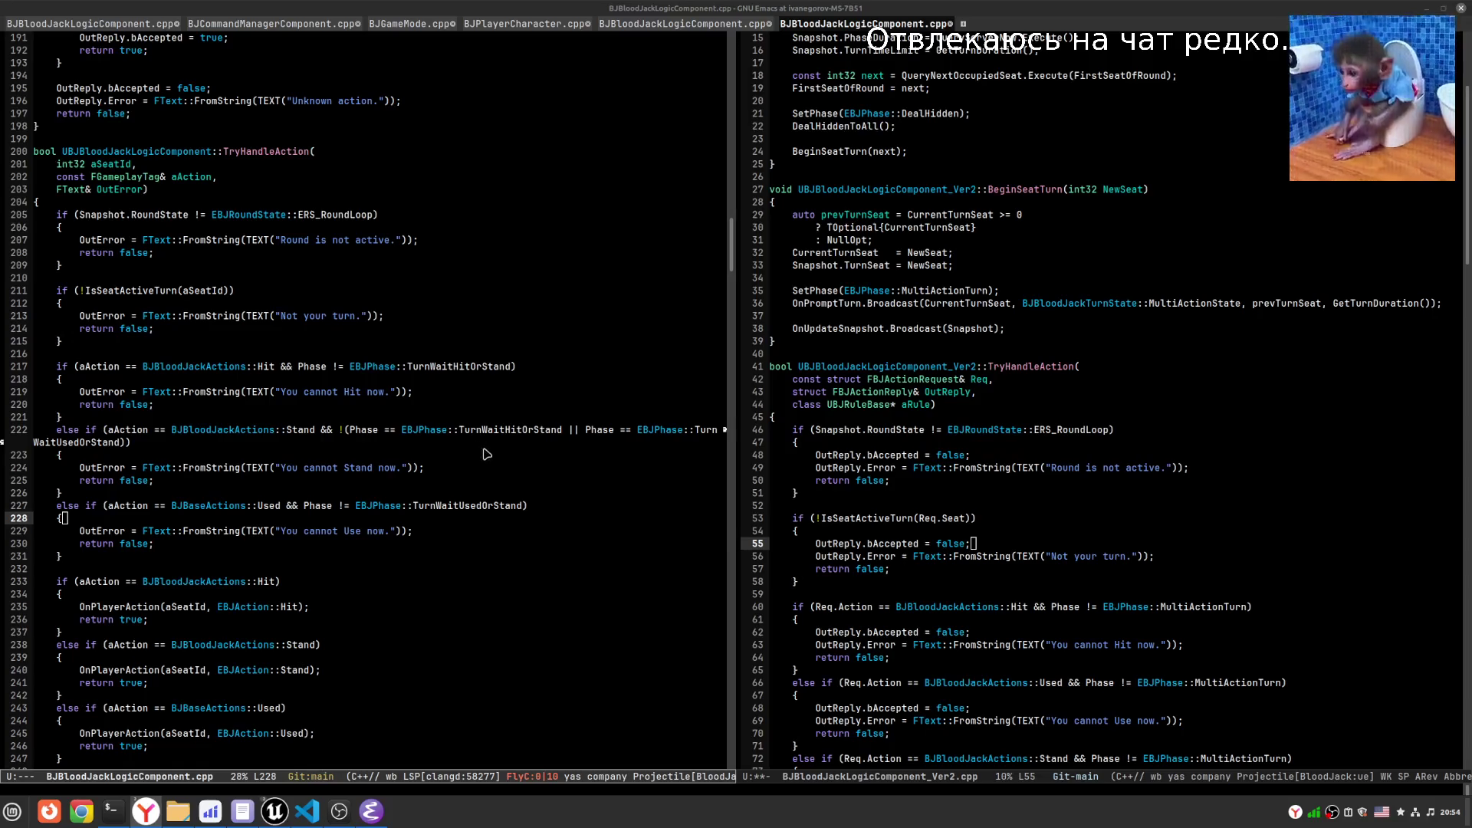
- Show the LSP hover info for EBJPhase on line 215, revealing TurnWaitHitOrStand = 0x2
mouse_move(285, 809)
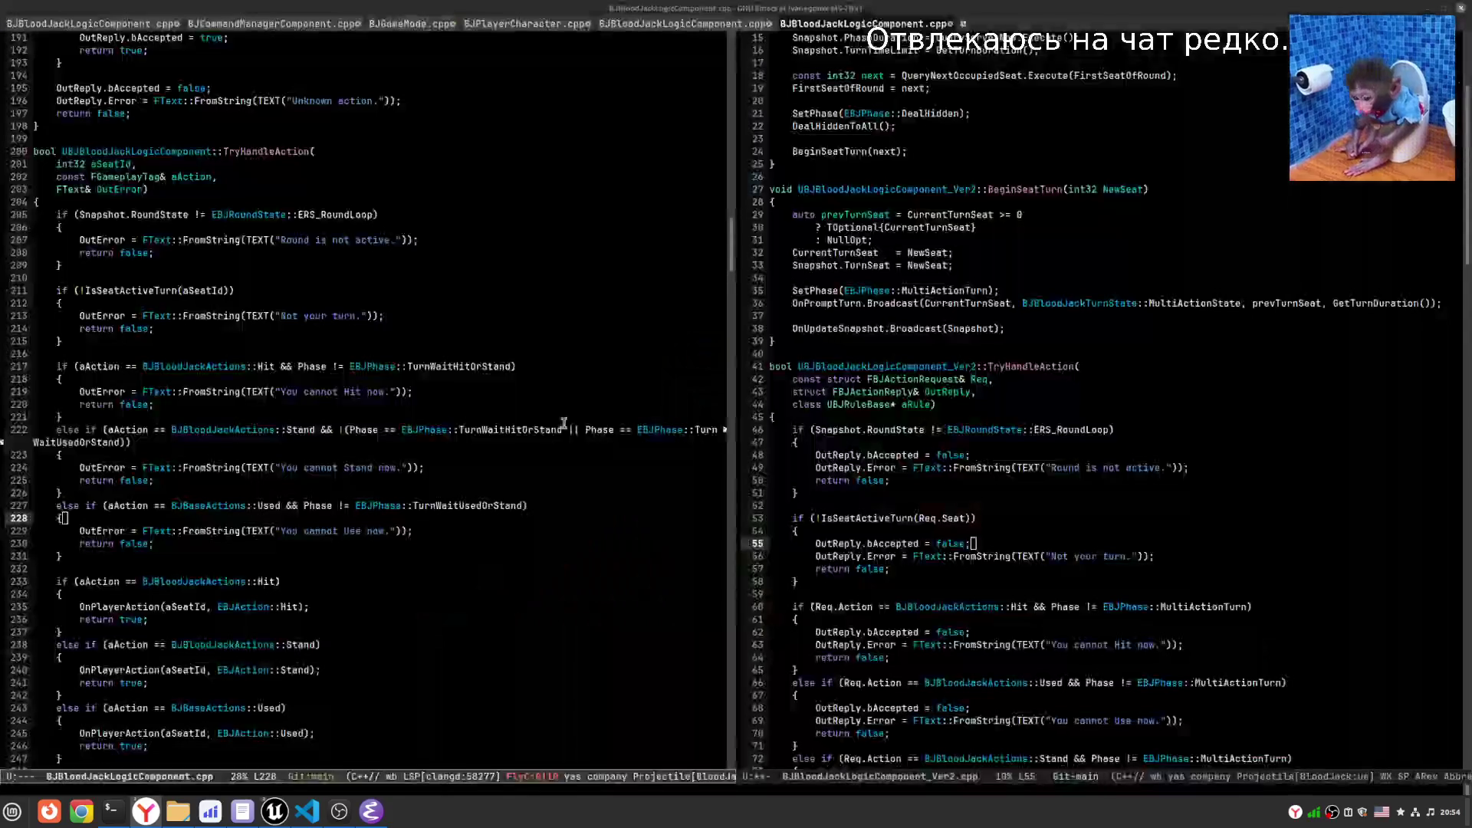
click(280, 355)
click(295, 345)
mouse_move(362, 374)
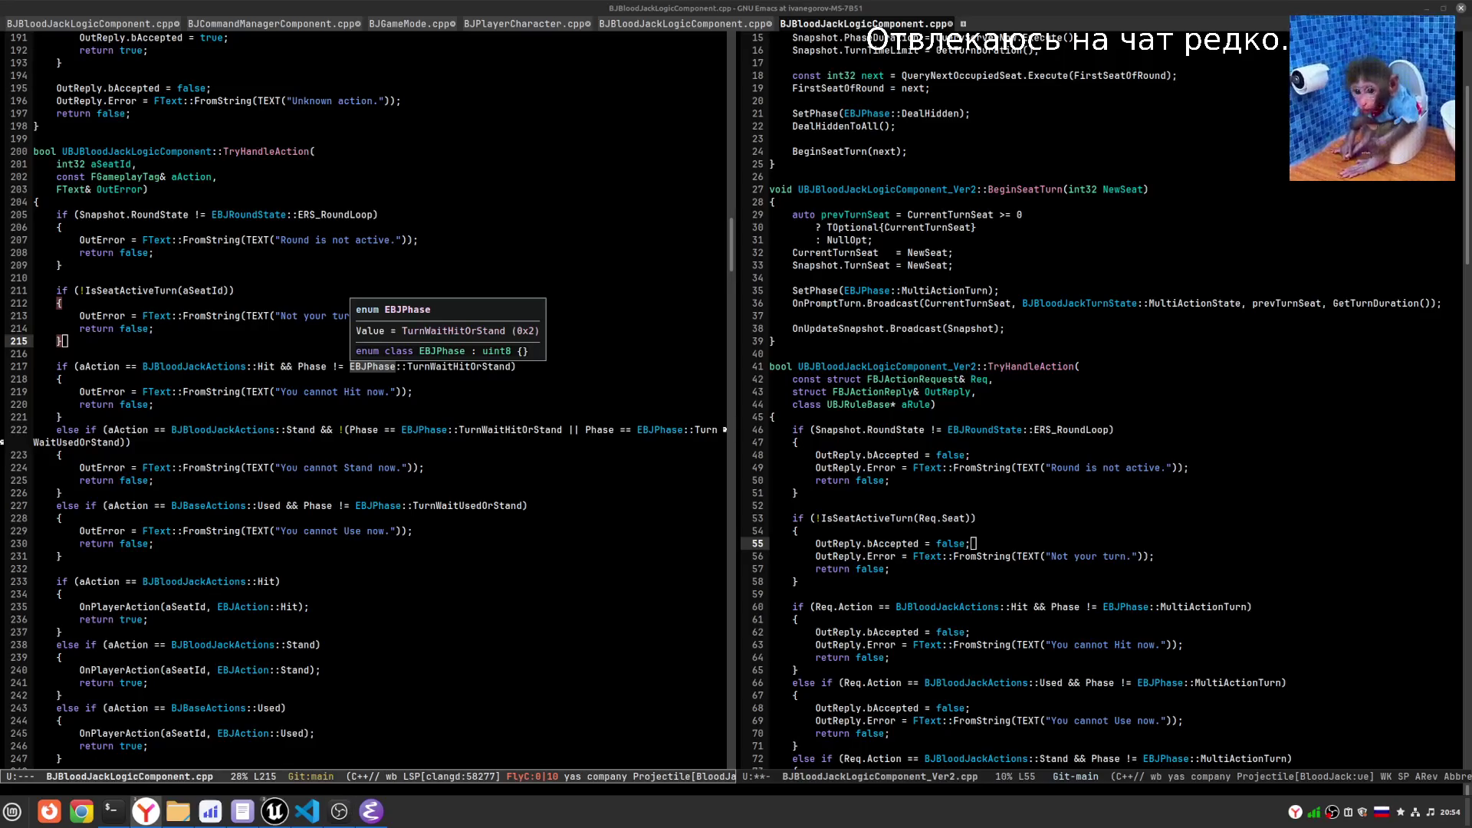
- Switch the keyboard layout to English and open a new Google Chrome tab from the taskbar
key(alt+shift)
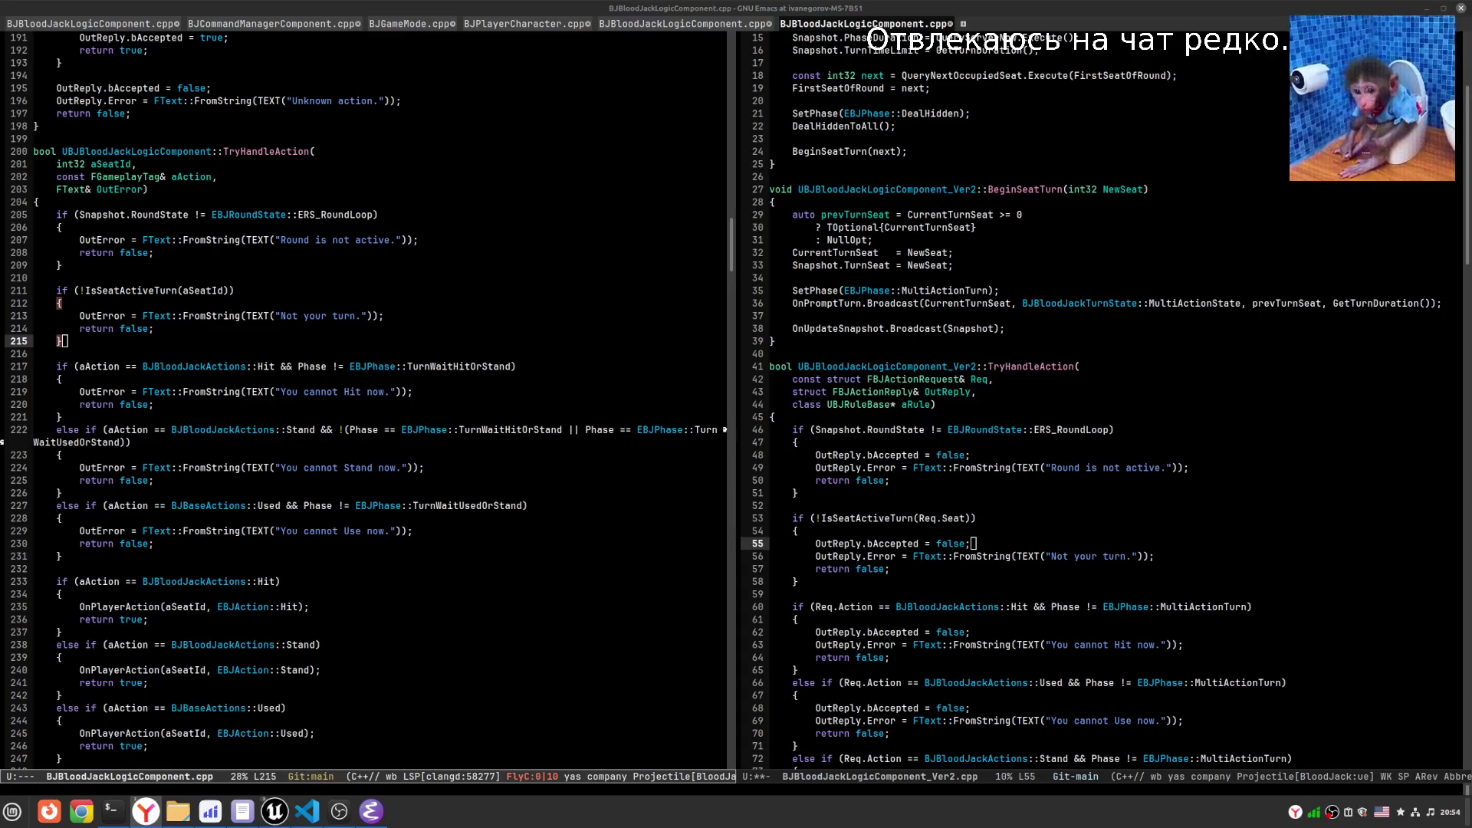
key(alt+shift)
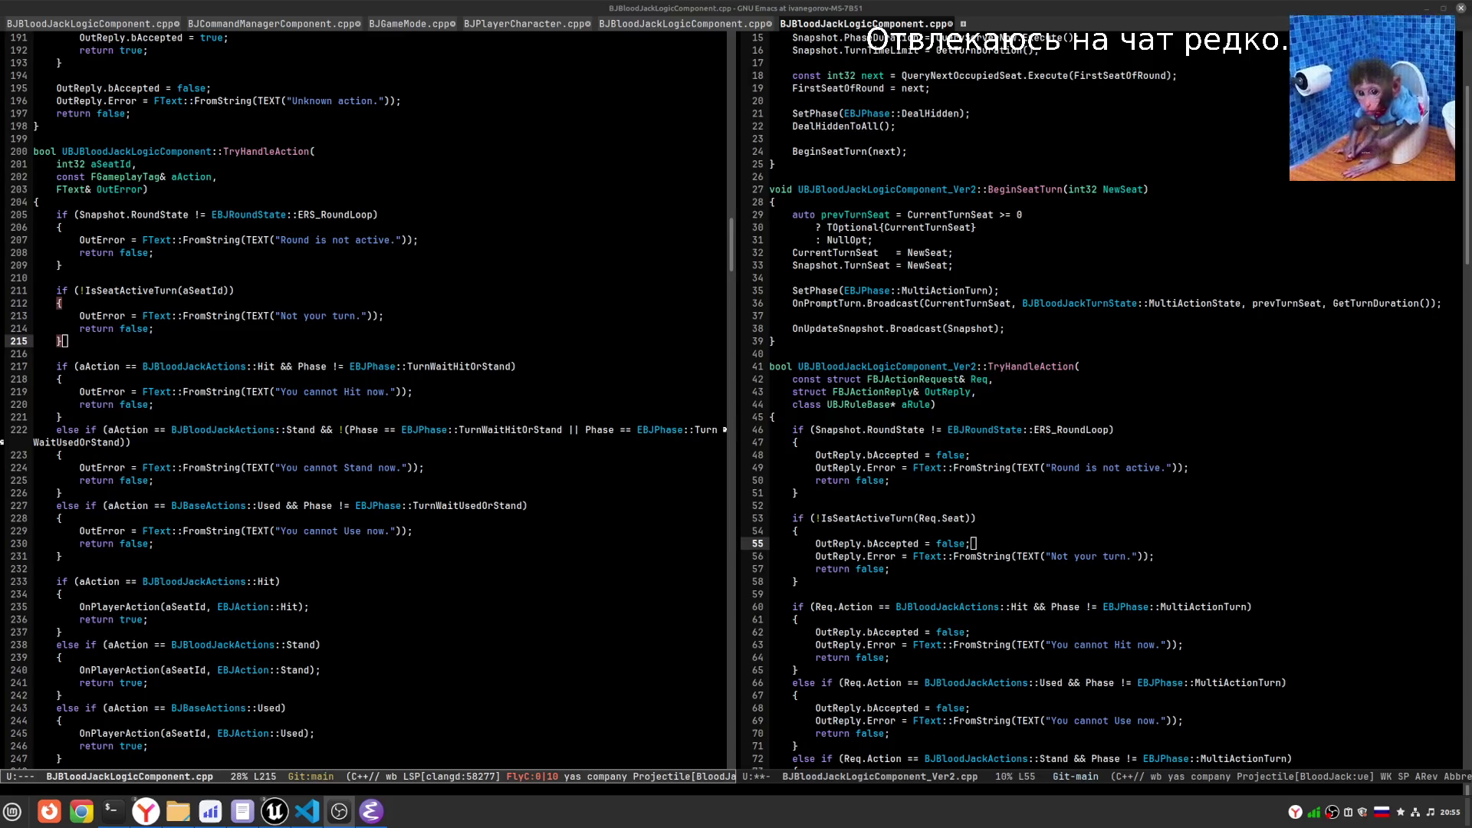
key(alt+shift)
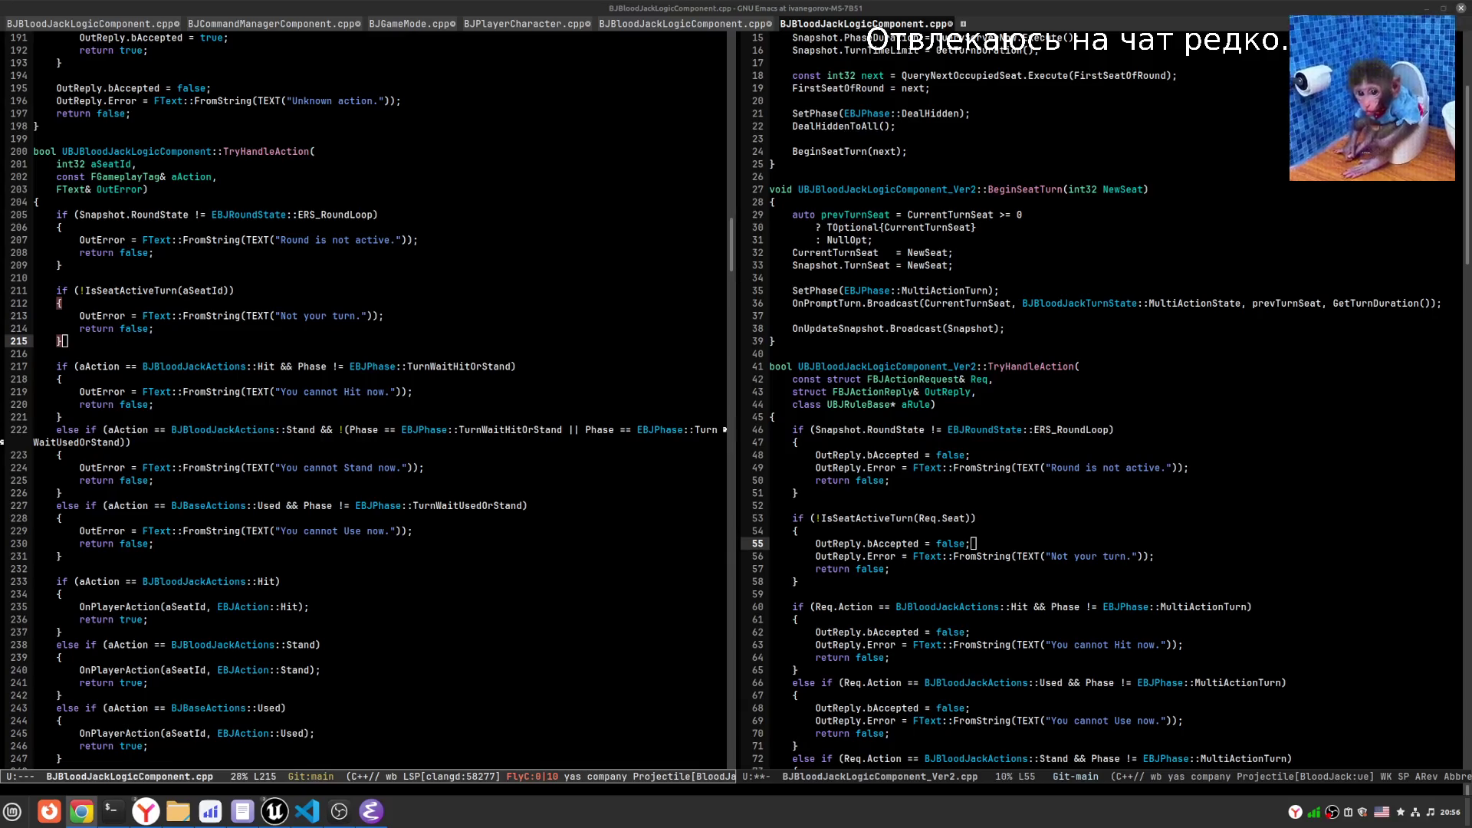
click(81, 811)
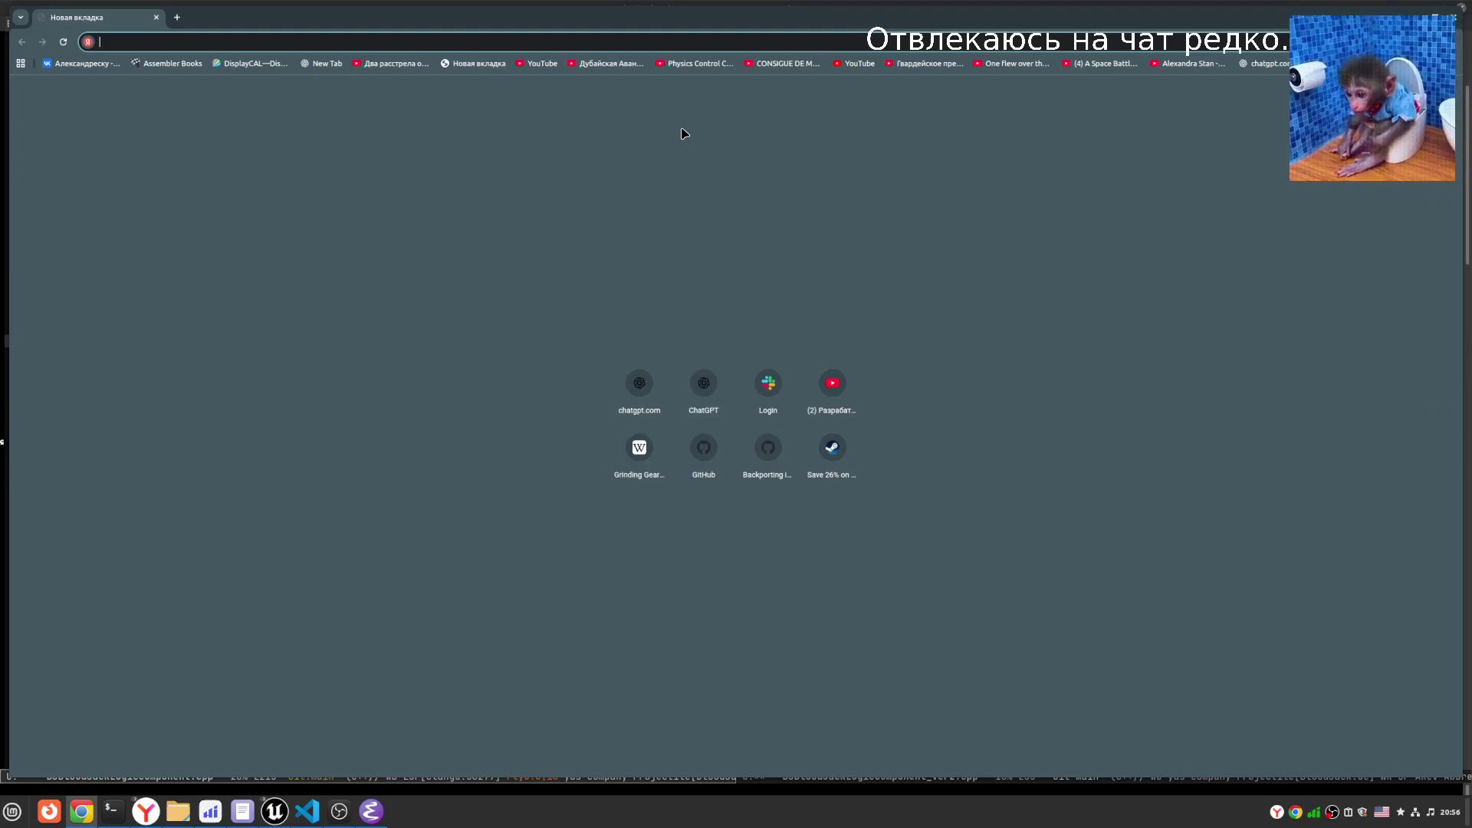
- Search Yandex for 'unreal engine partial tree', then for 'partial tree' alone
text(u)
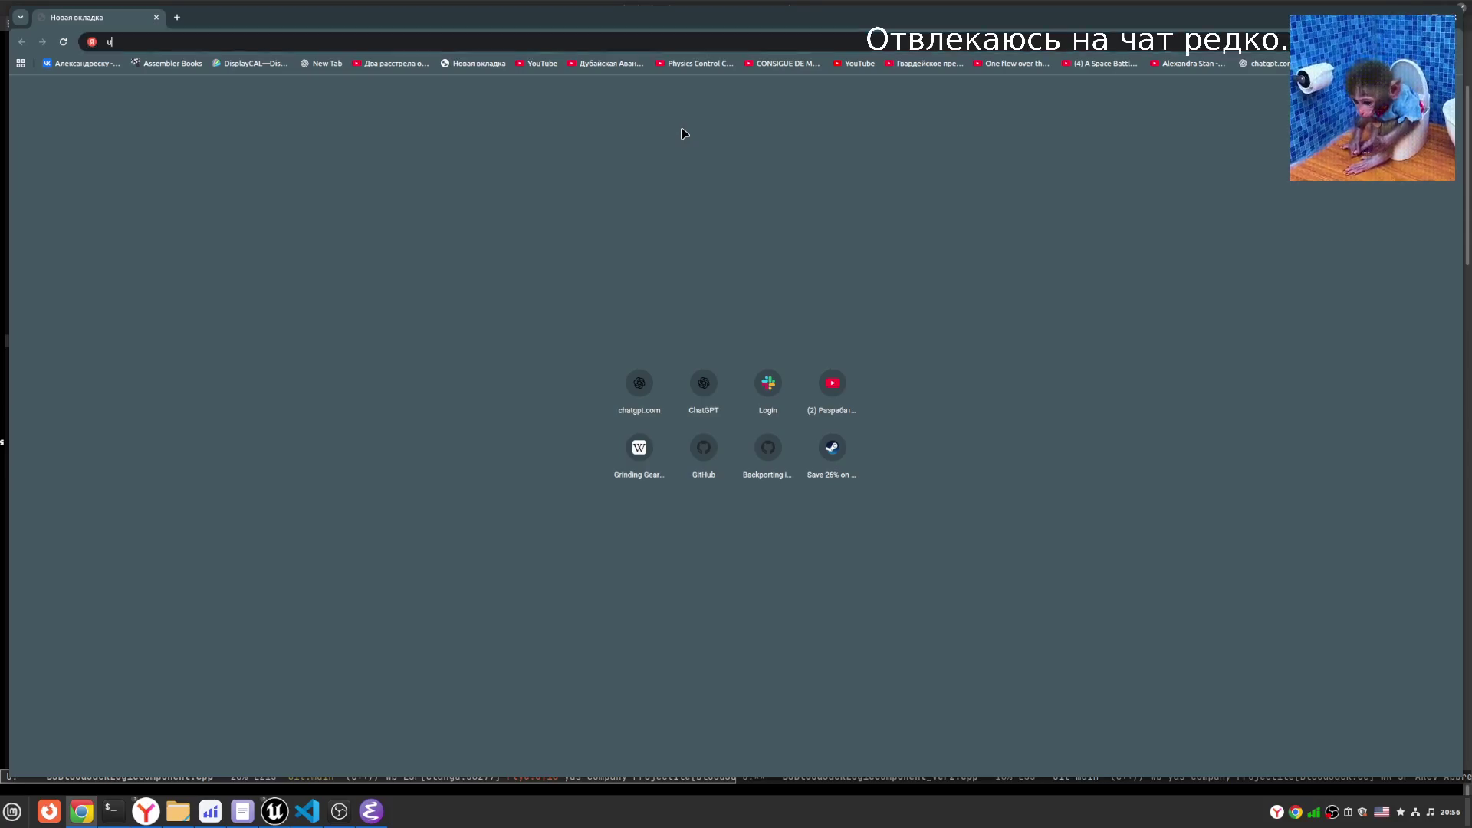
text(nreal engine )
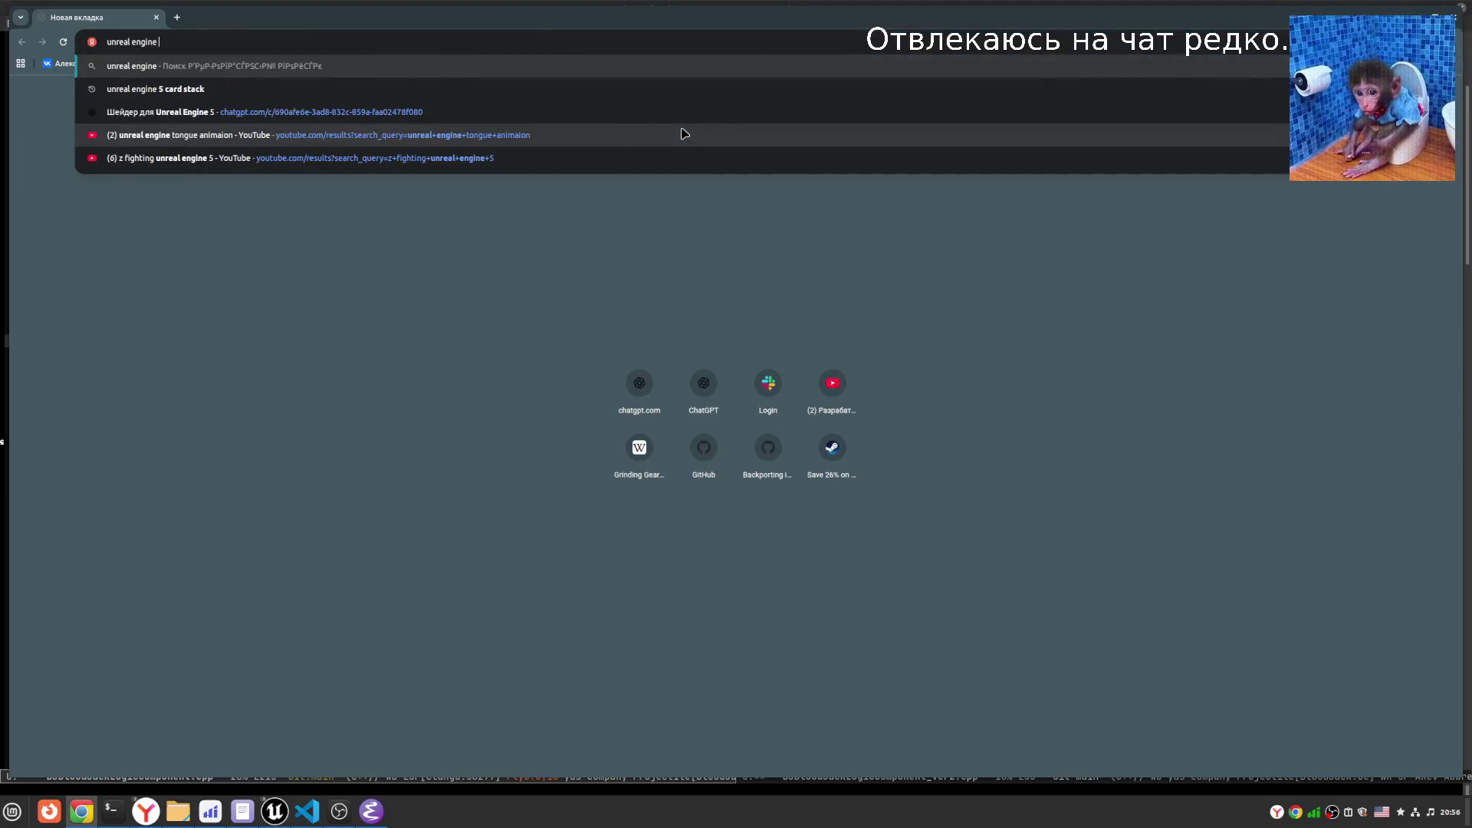
text(partial tree)
key(Return)
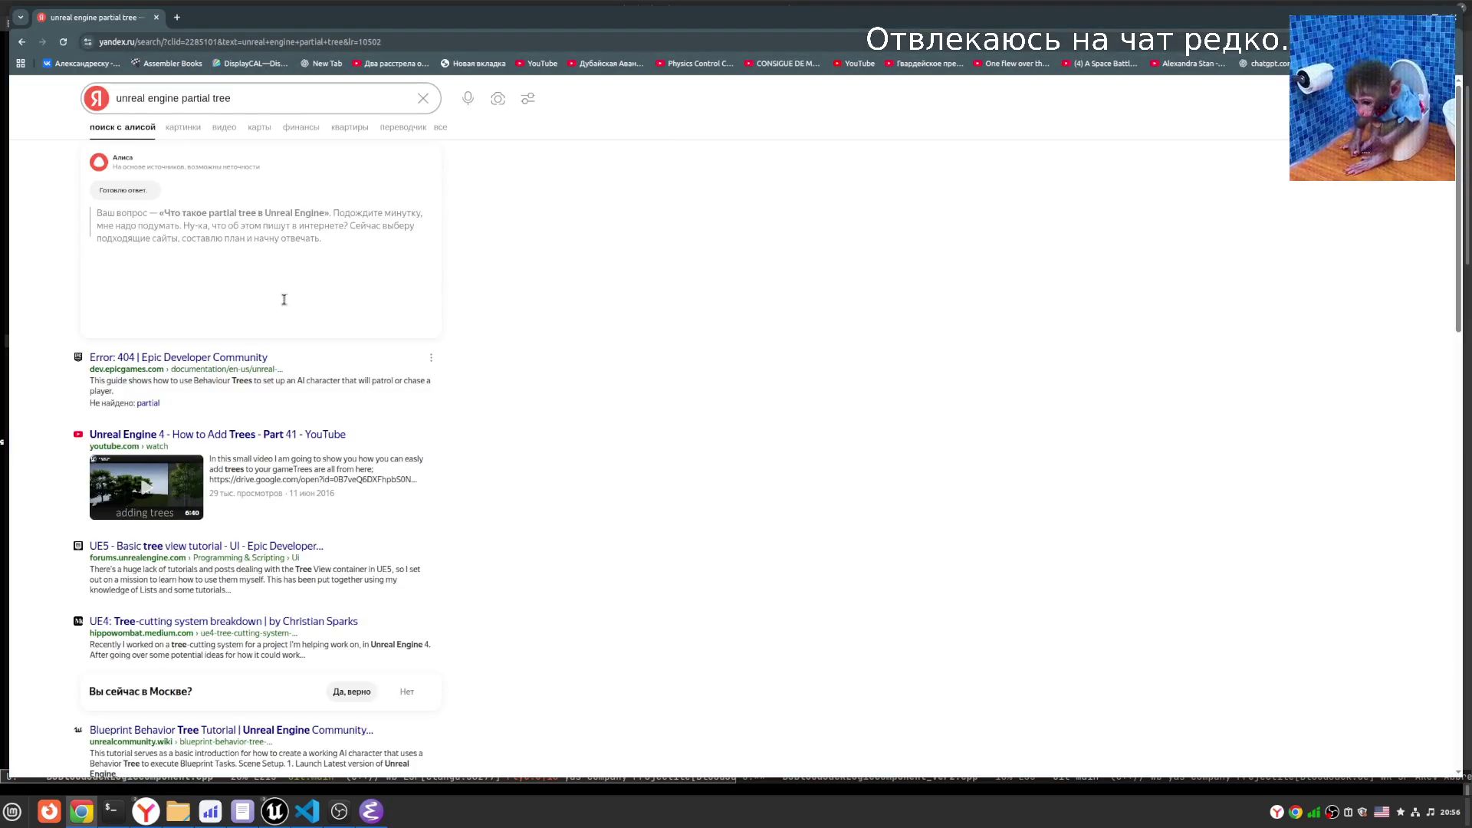
click(177, 98)
key(ctrl+BackSpace)
key(ctrl+BackSpace)
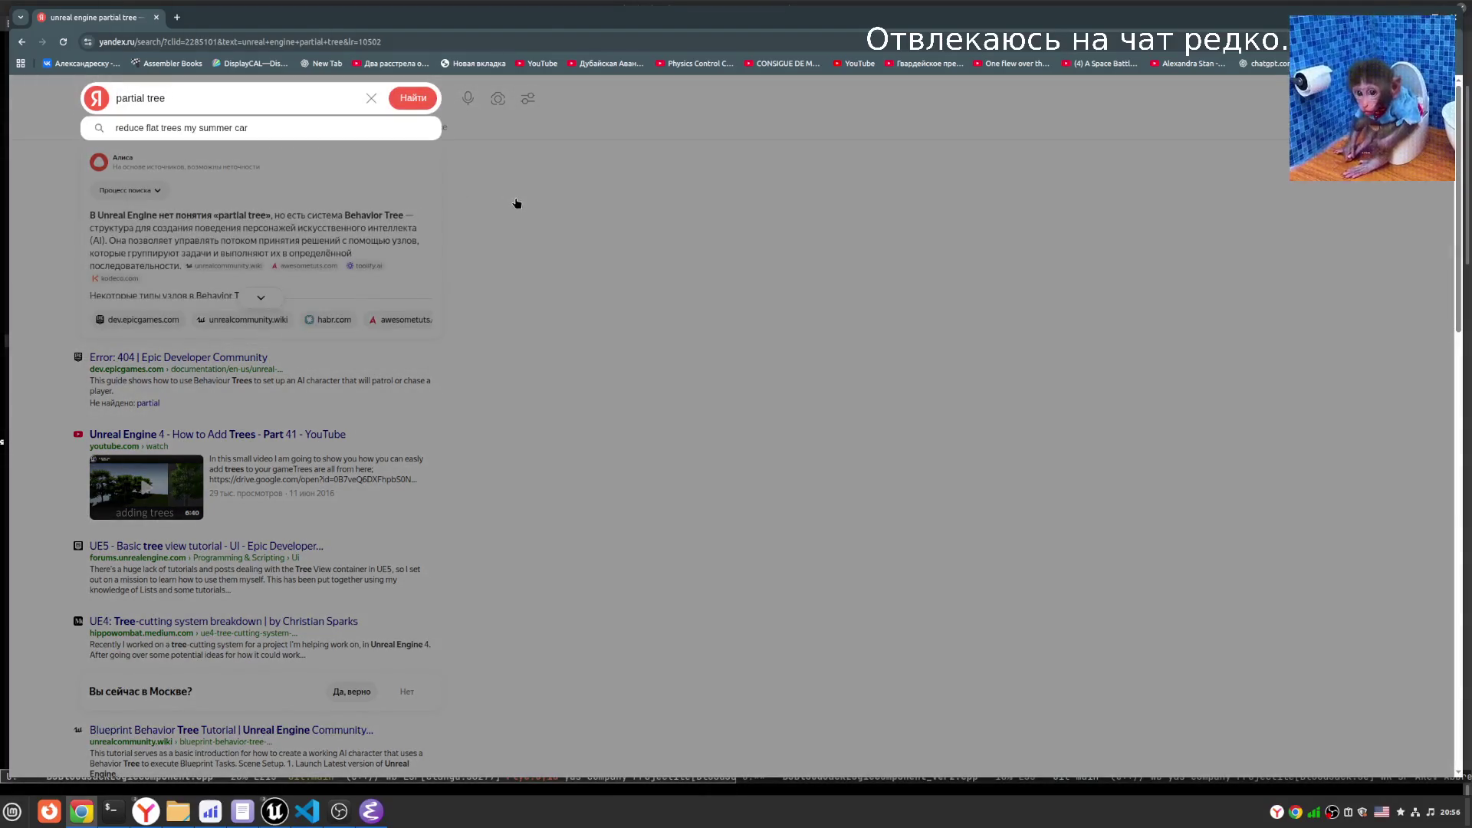
key(Return)
- Refine the query to 'unreal engine spartial tree' and search again
click(118, 99)
text(s)
key(Return)
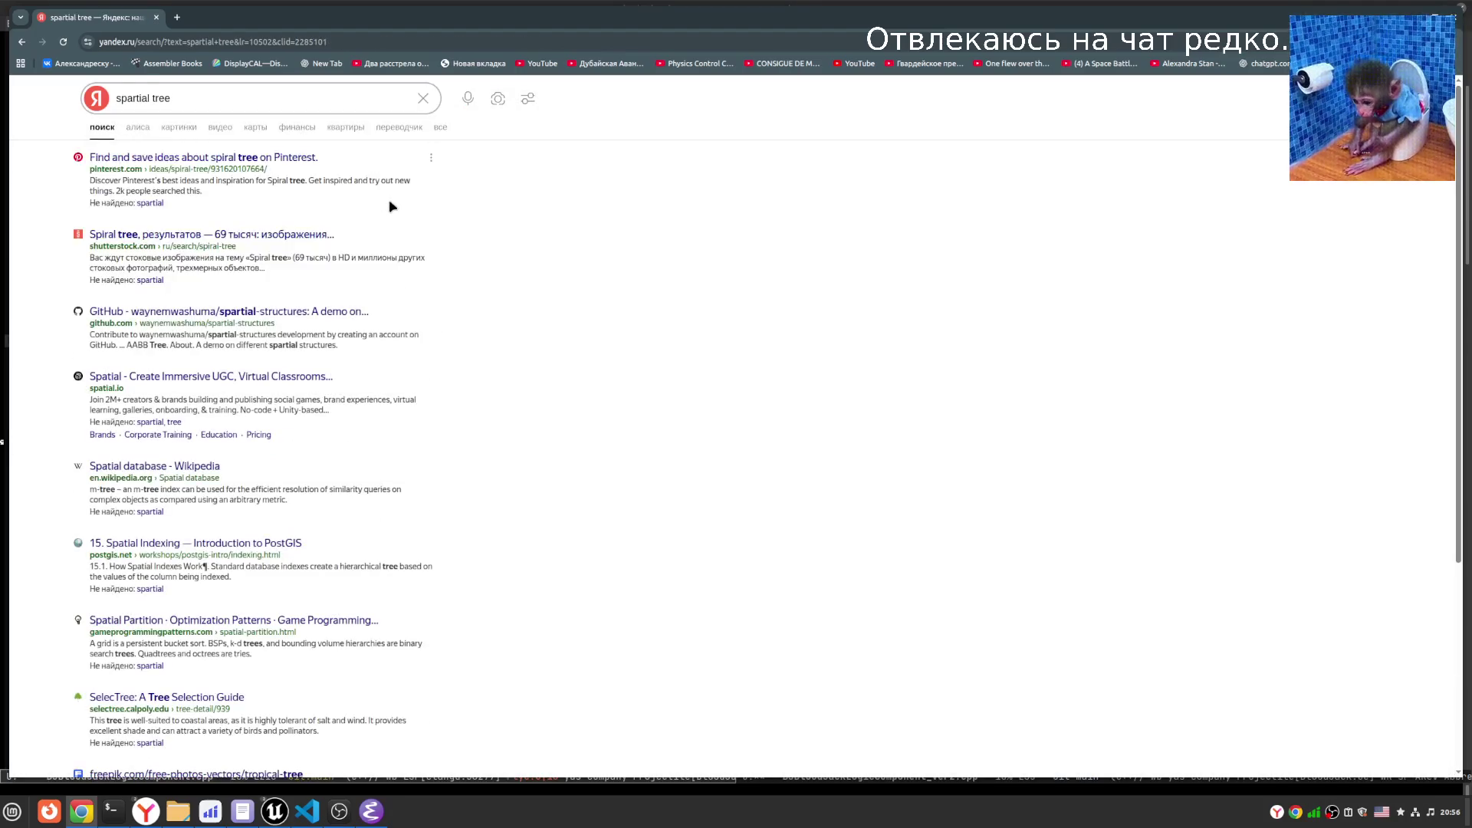
click(117, 96)
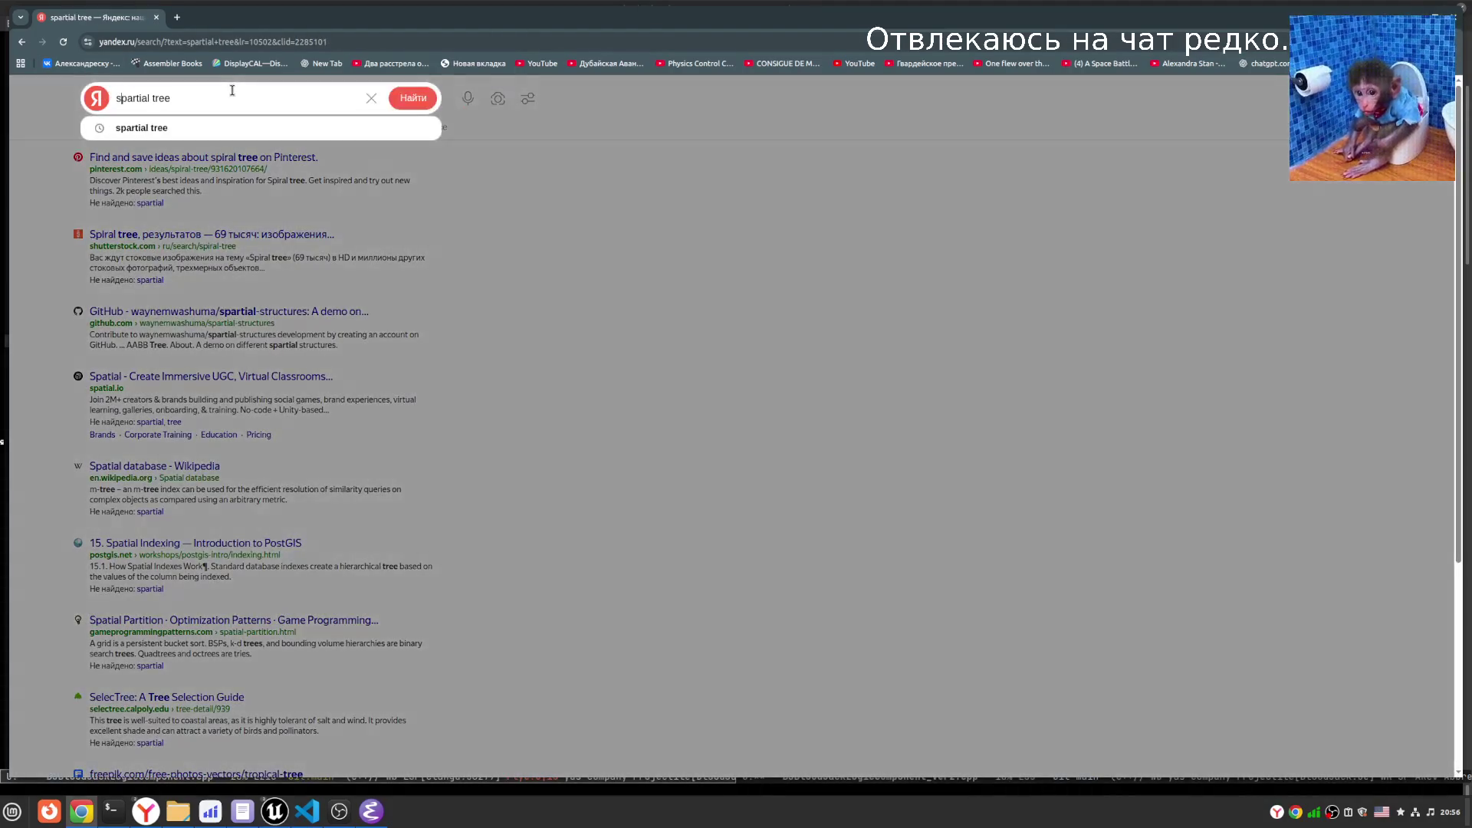
text(unreal eng)
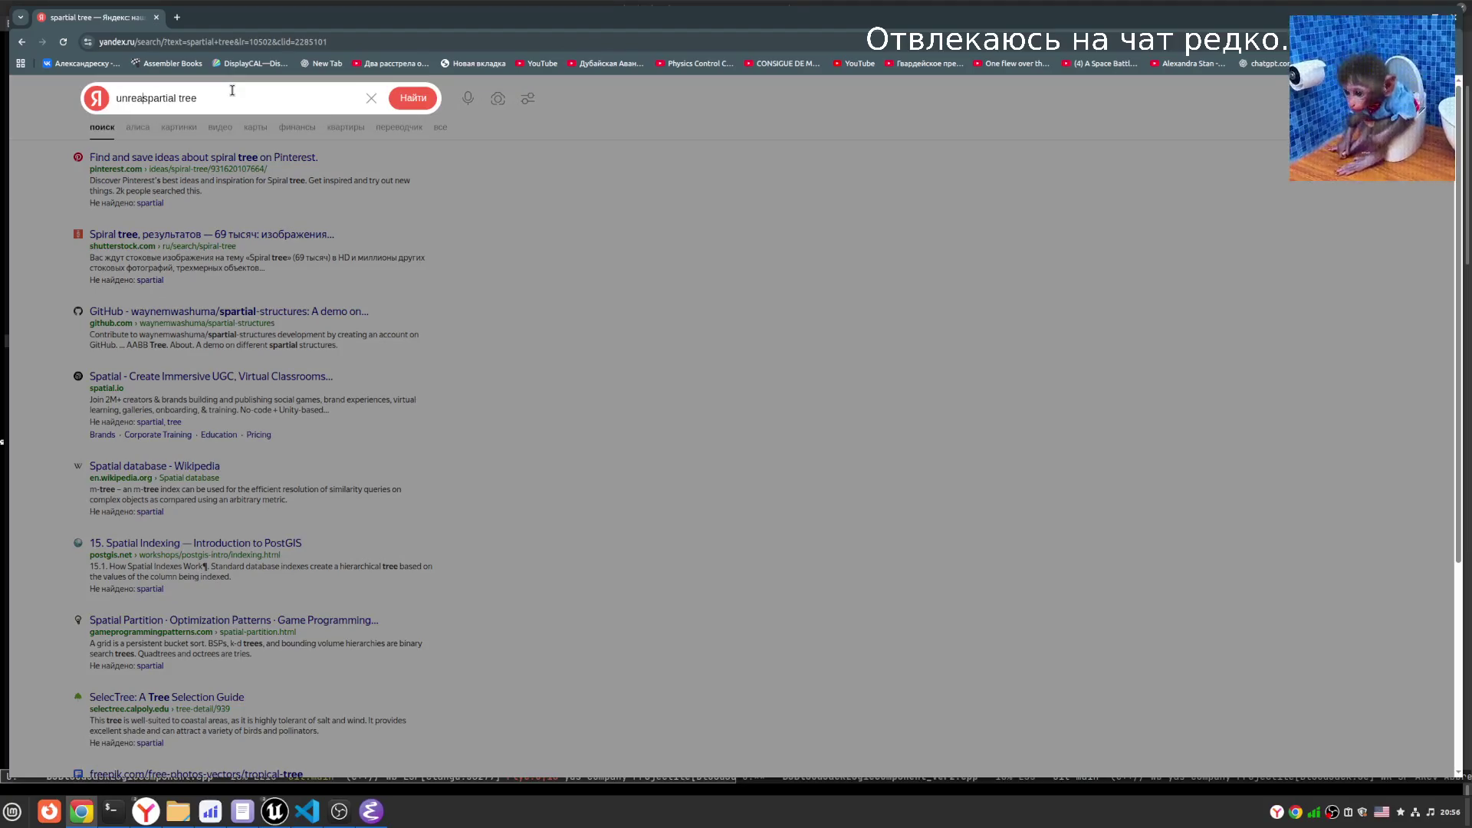
text(ine)
key(Return)
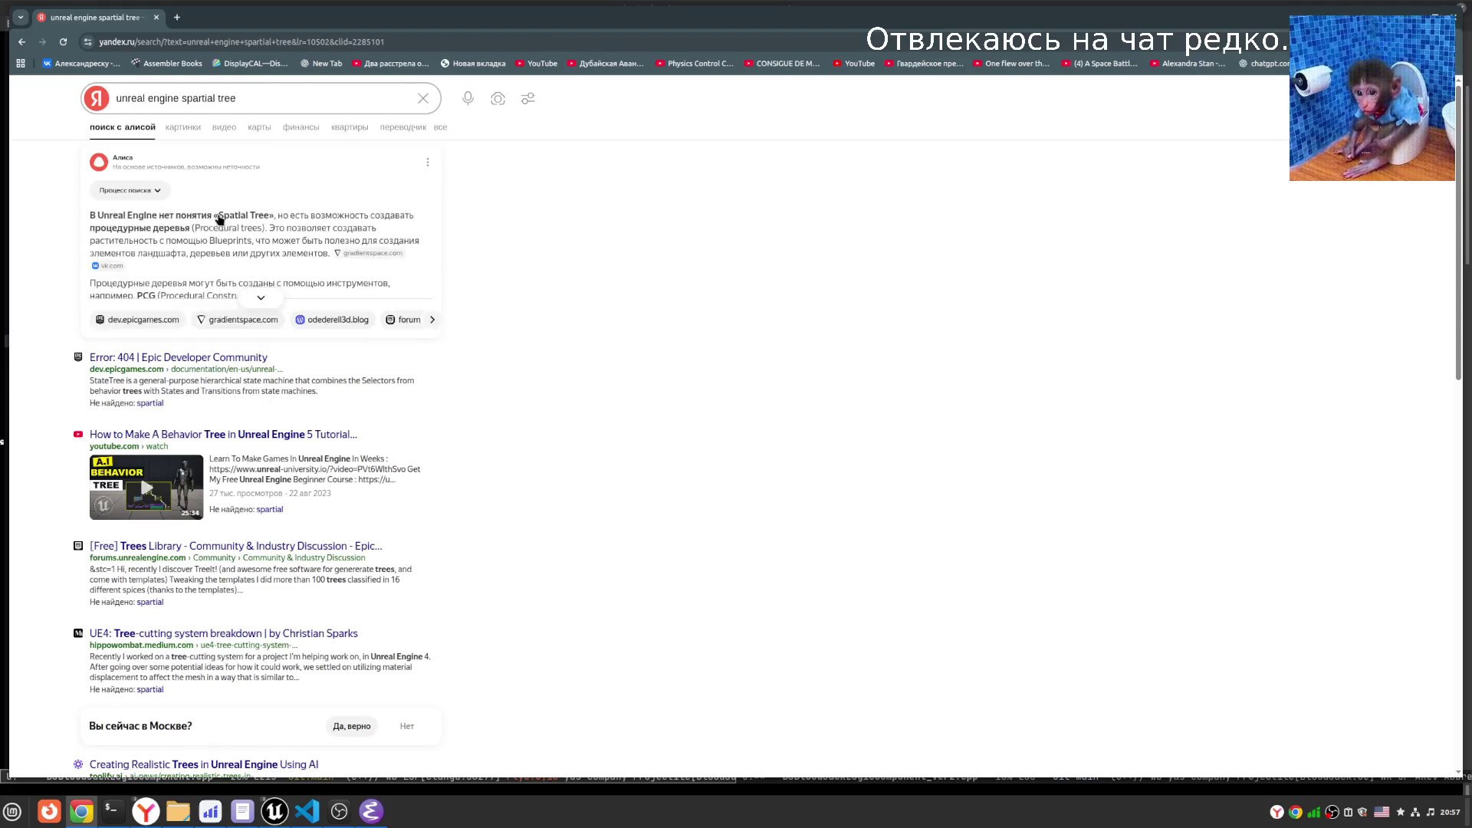
- Correct the misspelling to 'Spatial', then change the query to 'unreal engine hash grid' and search
double_click(234, 216)
key(ctrl+c)
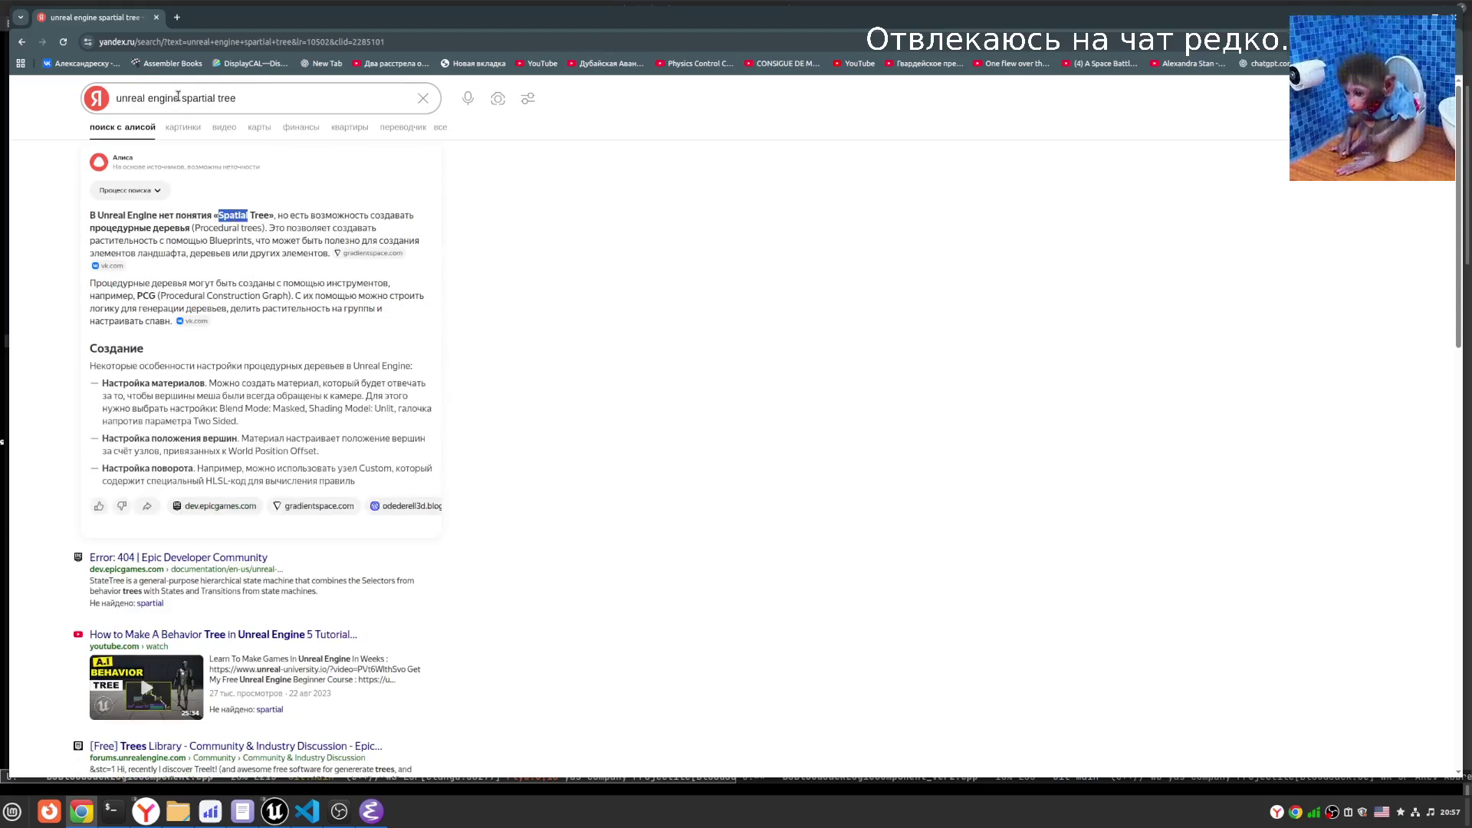
double_click(214, 108)
key(BackSpace)
key(ctrl+v)
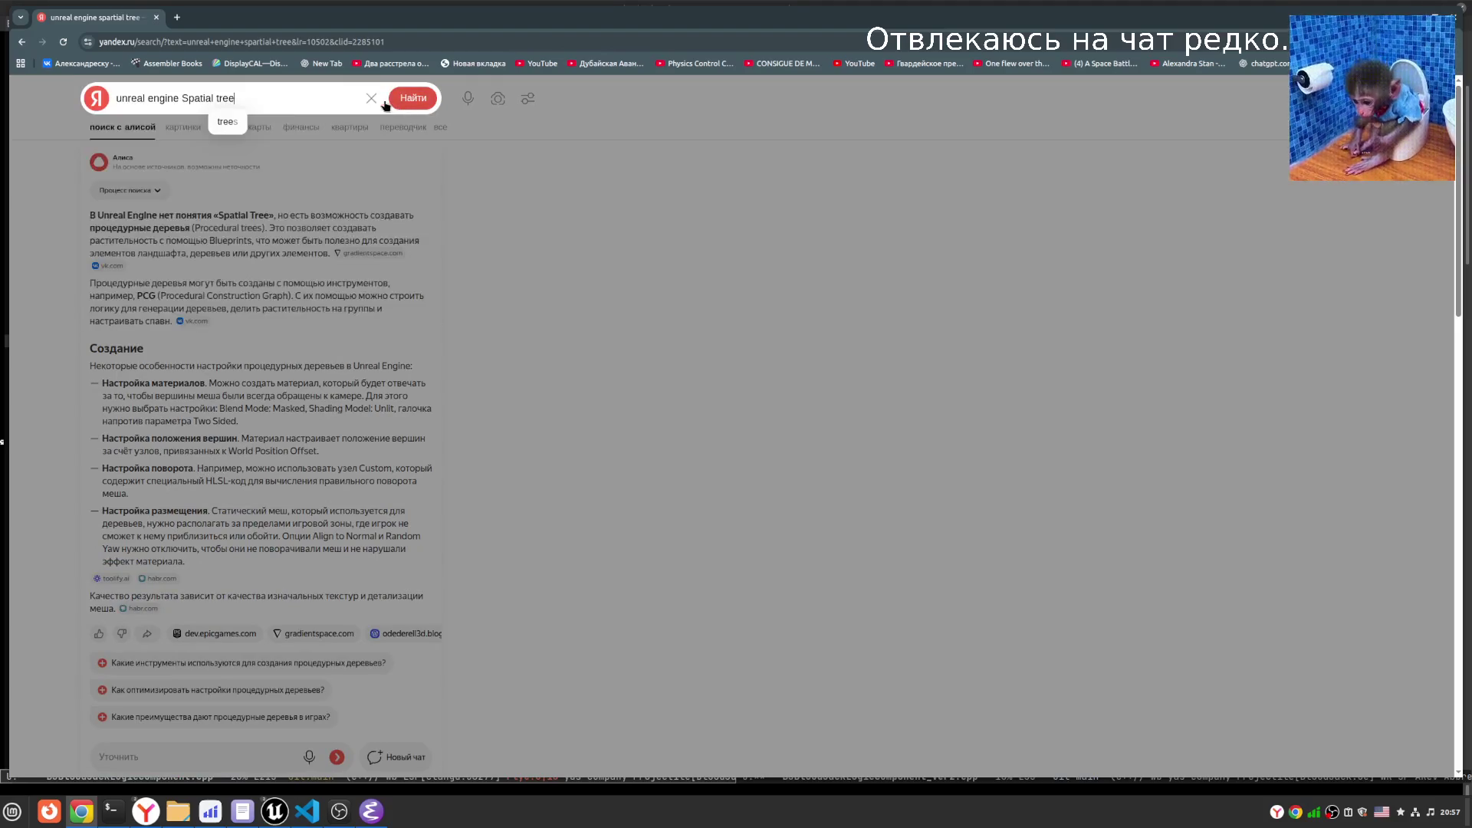
double_click(199, 100)
key(shift+End)
key(BackSpace)
text(has)
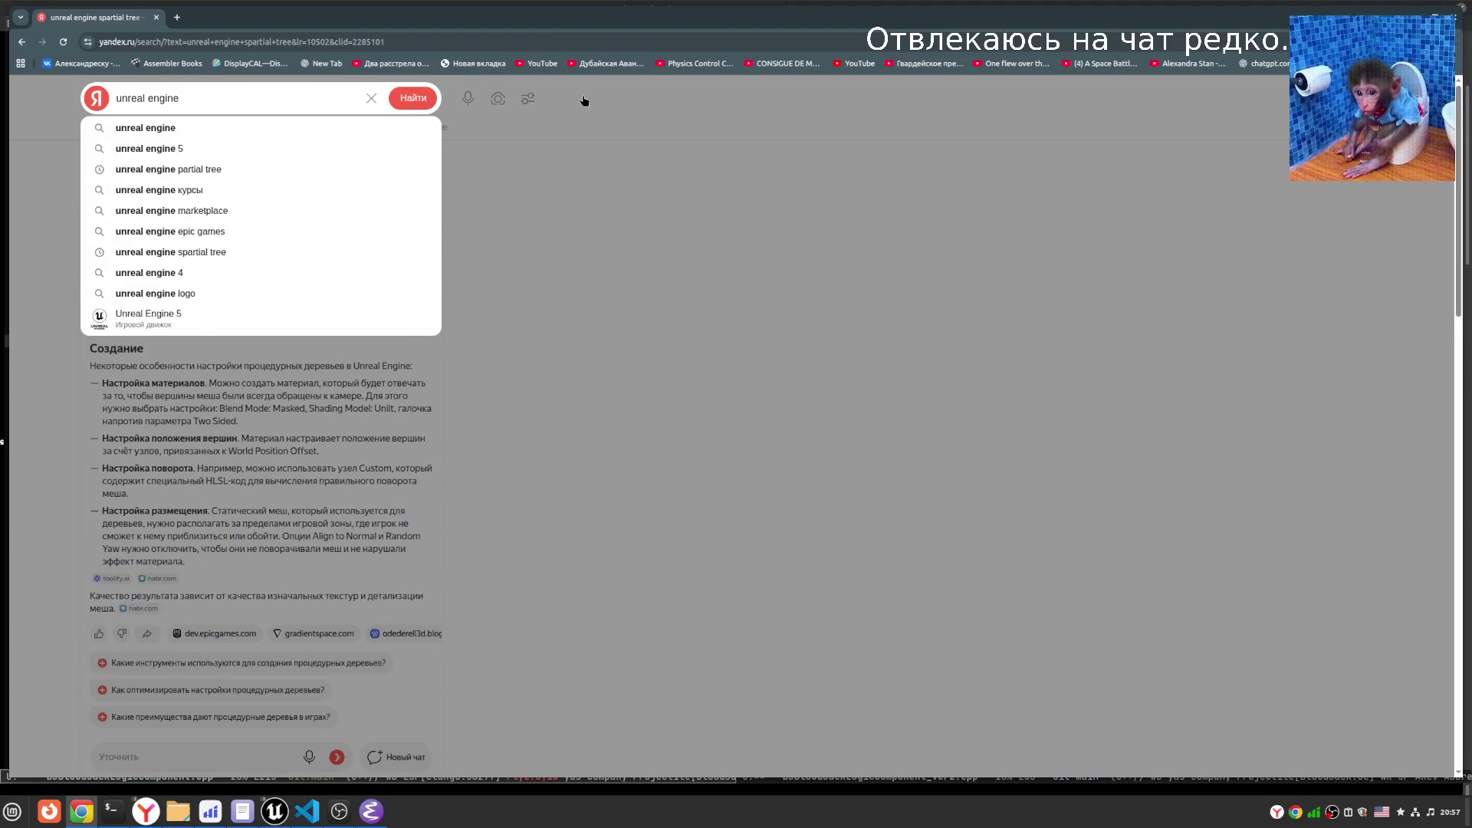
text(h grid)
key(Return)
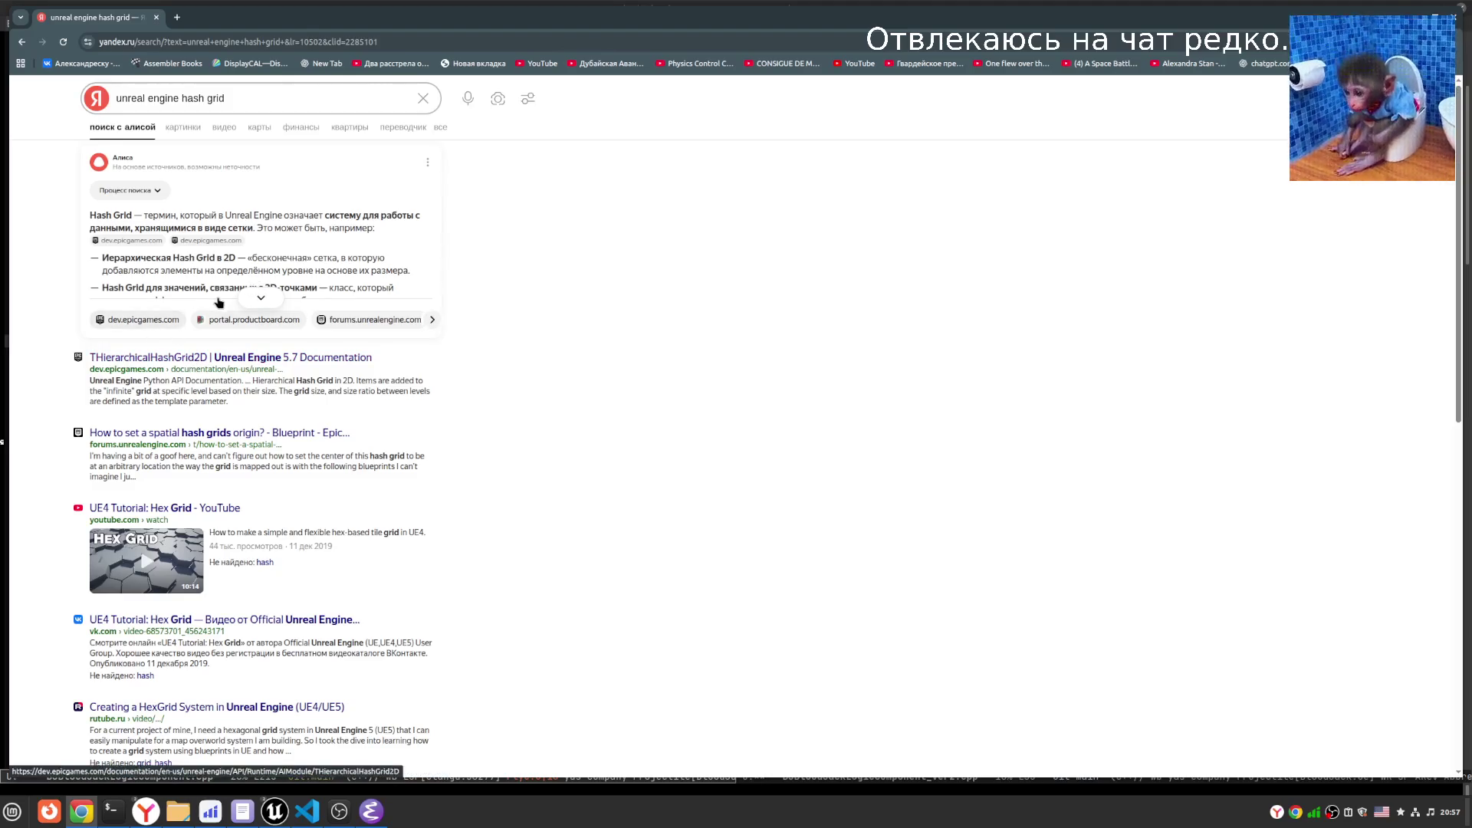
- Expand and read the full AI answer about Hash Grid, then open a new blank tab
click(253, 299)
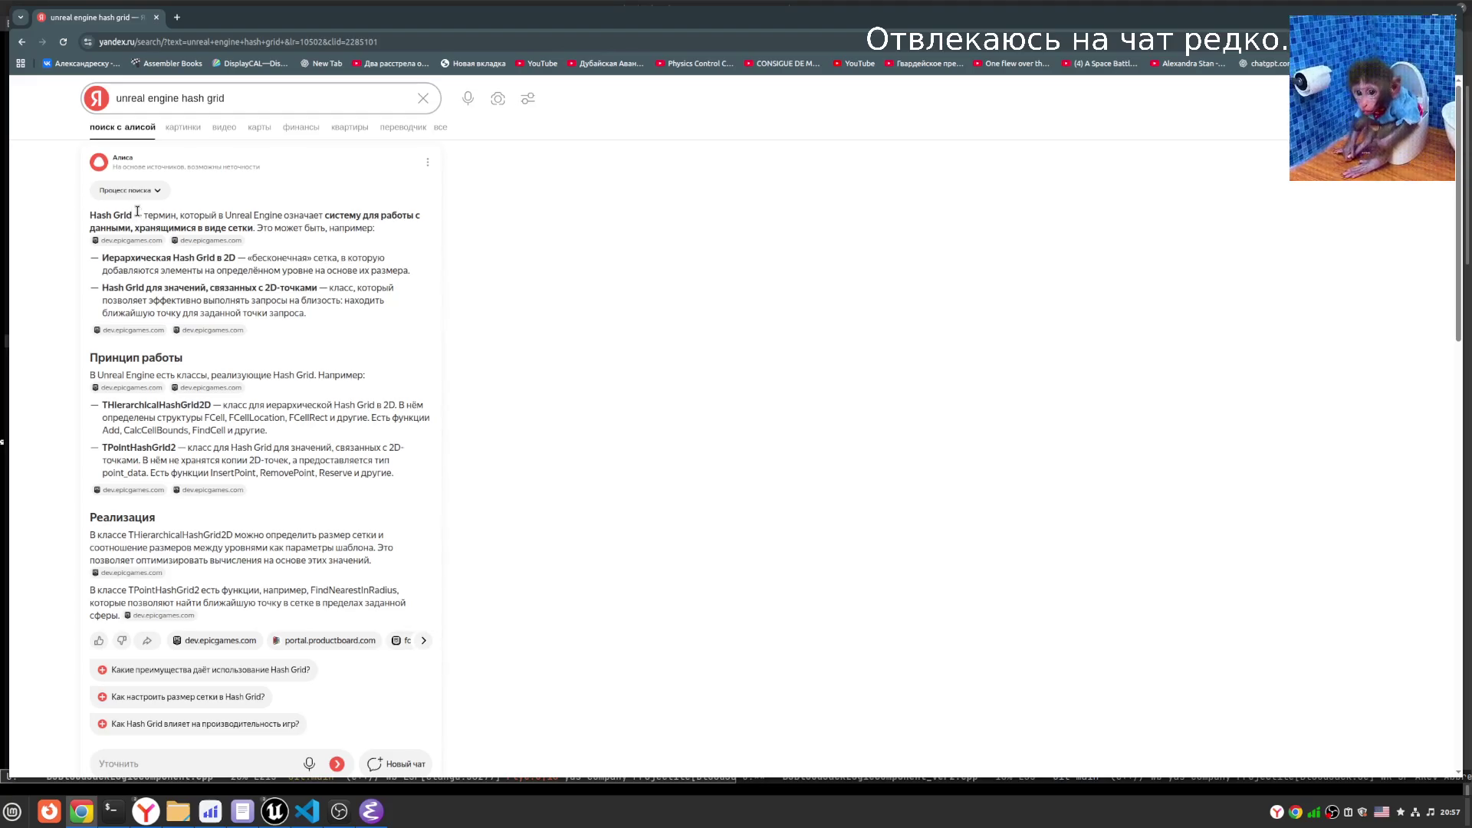
drag(133, 217, 88, 217)
click(354, 319)
click(177, 17)
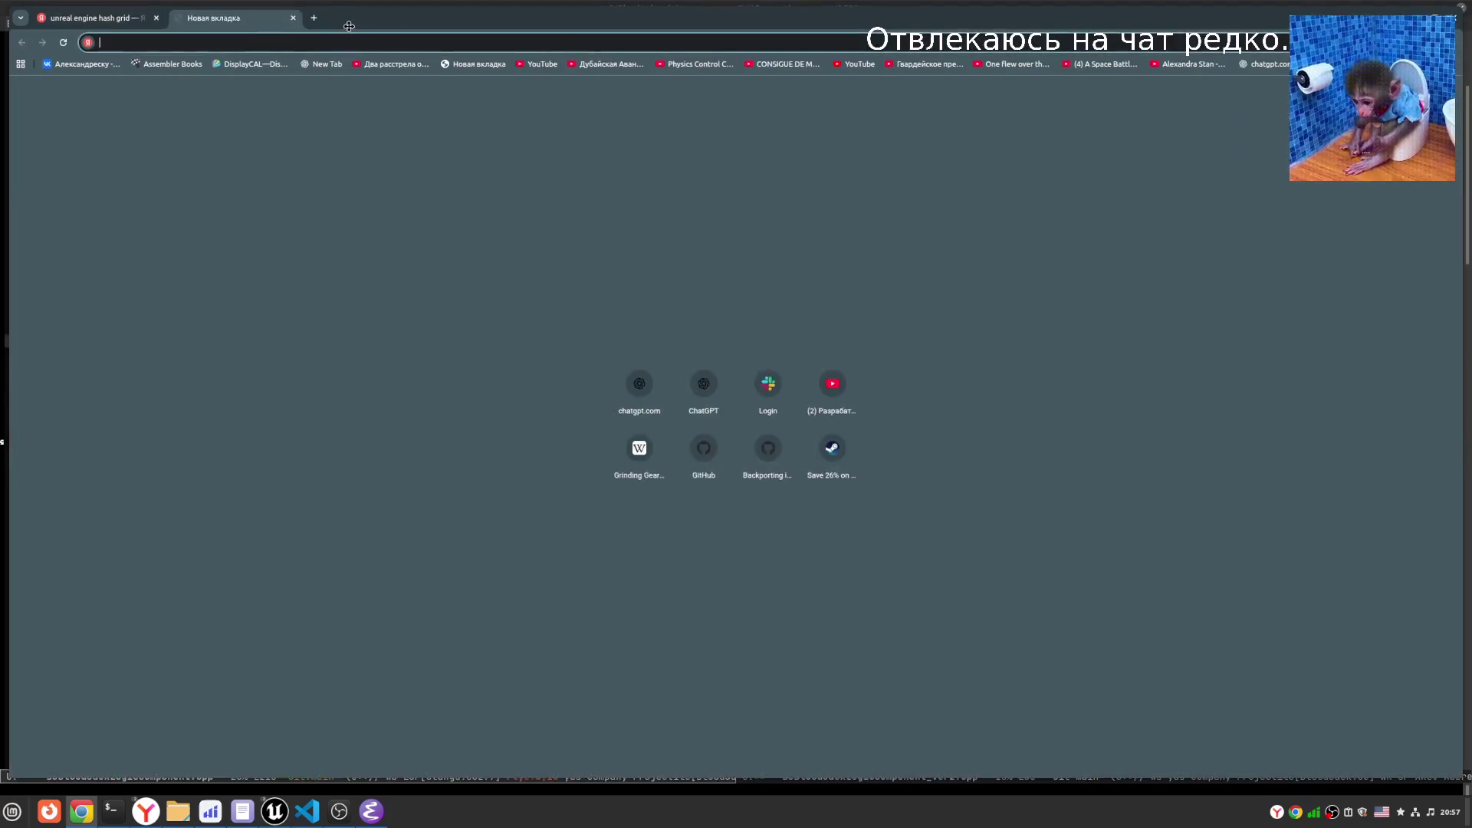
- Bring up empty canvas on the gamejem Miro board and start a pen sketch of a tower
key(alt+Tab)
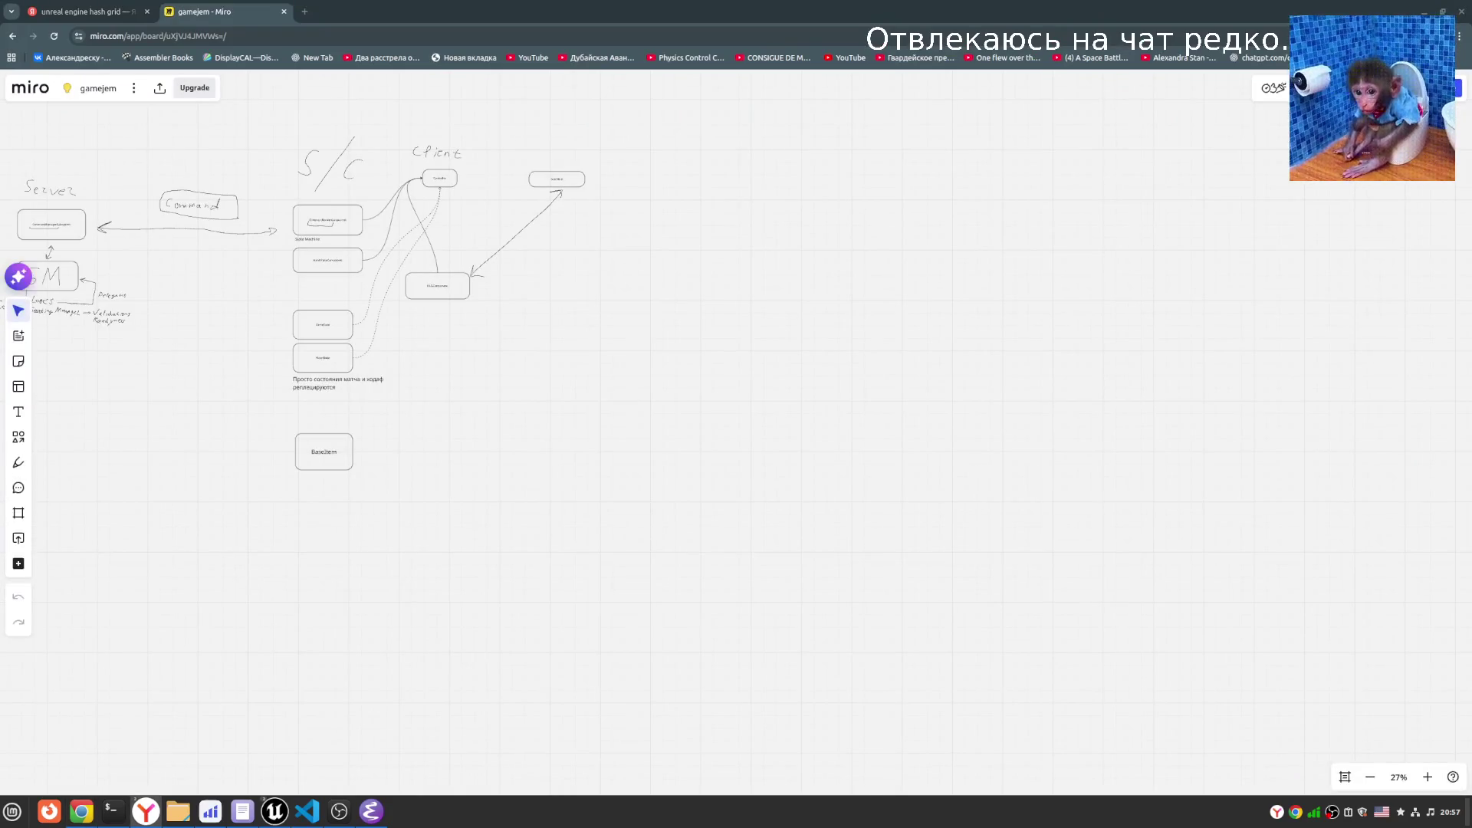
scroll(584, 489, up, 5)
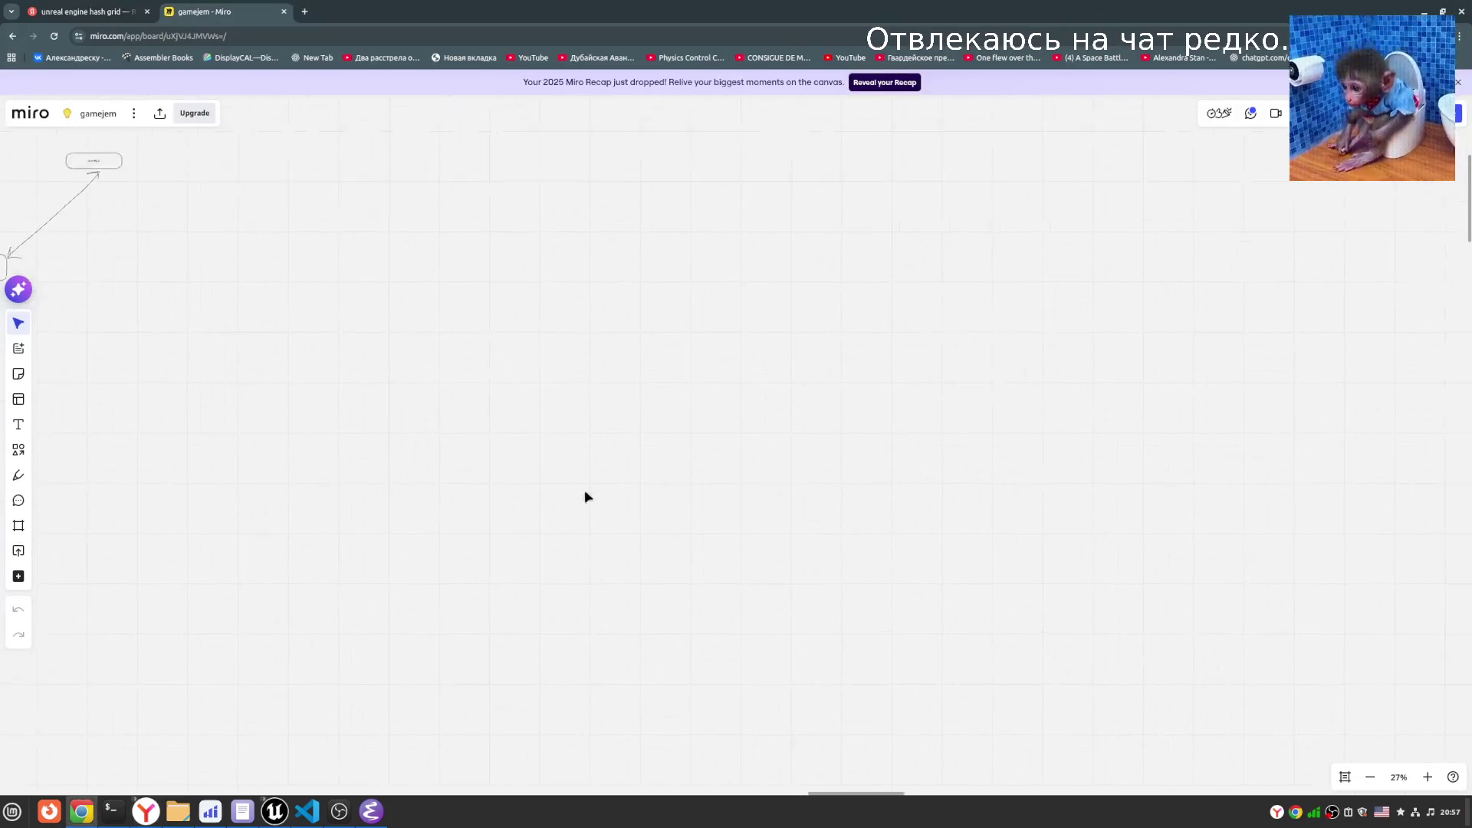
click(21, 476)
scroll(585, 323, up, 5)
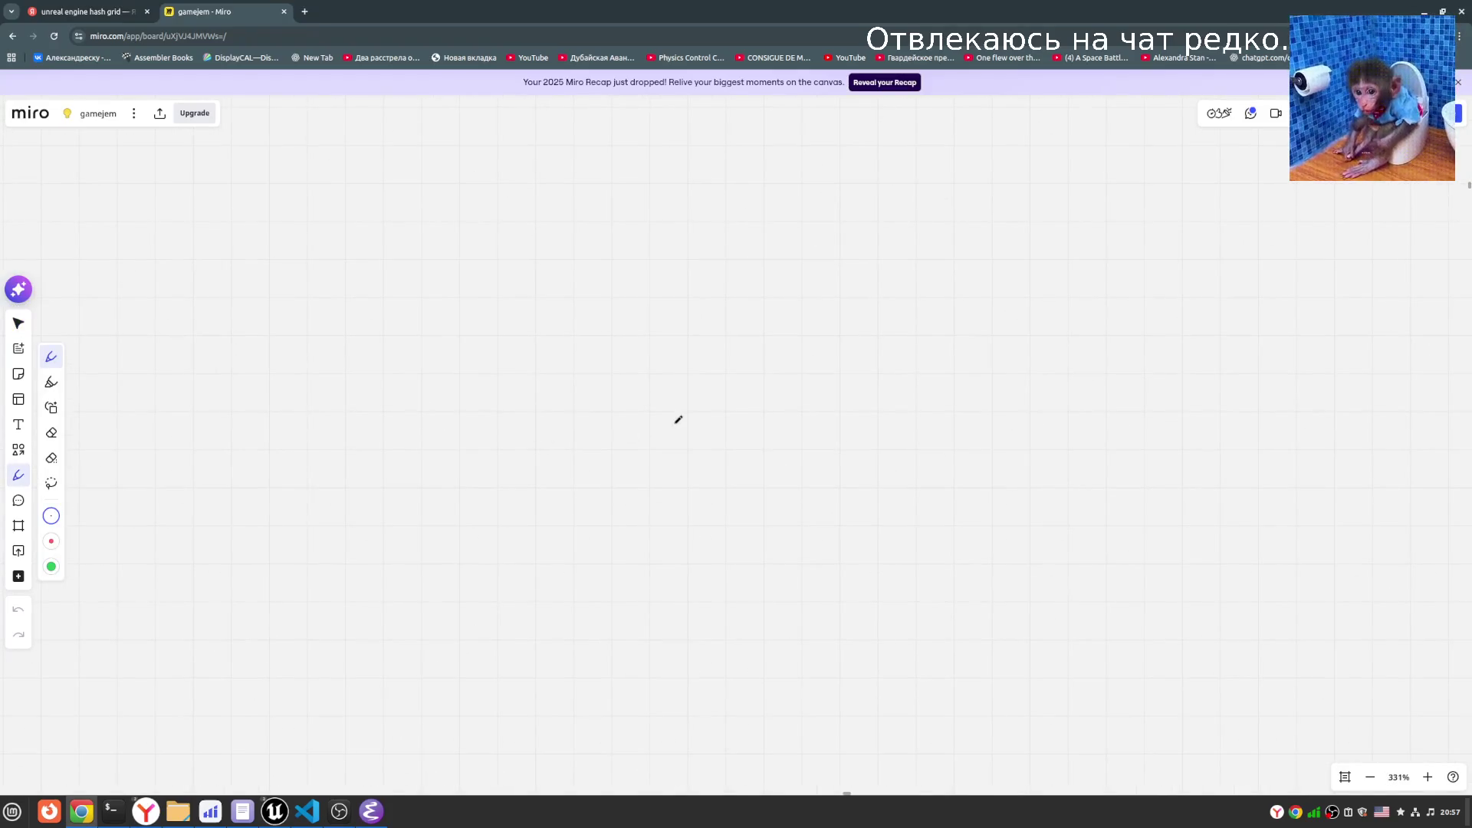
mouse_move(628, 446)
mouse_down()
mouse_move(624, 406)
mouse_move(657, 397)
mouse_move(657, 453)
mouse_up()
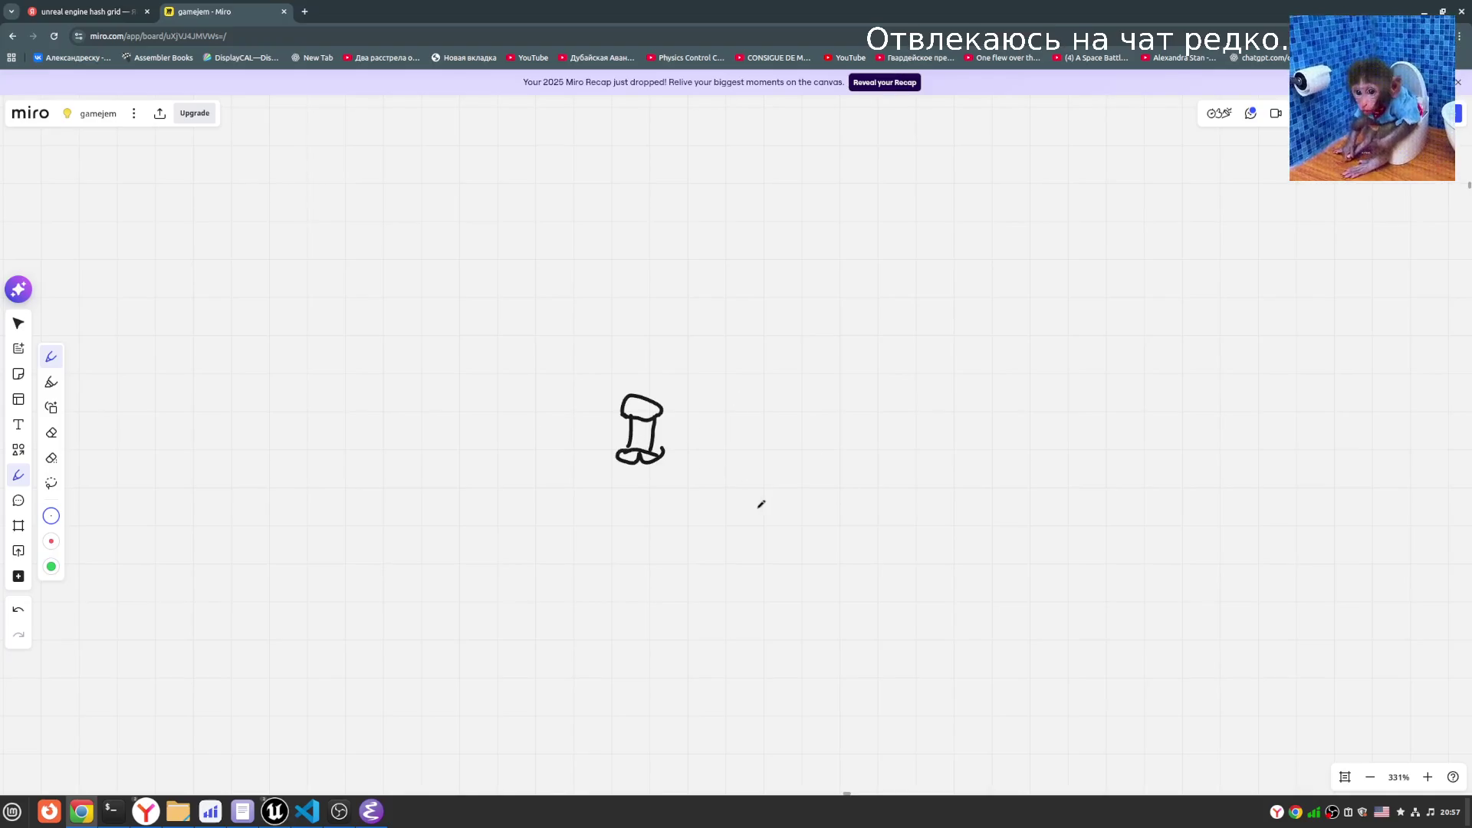
- Check the hash grid results, then draw a leaf stroke and a teardrop blob beside the tower
scroll(767, 556, left, 2)
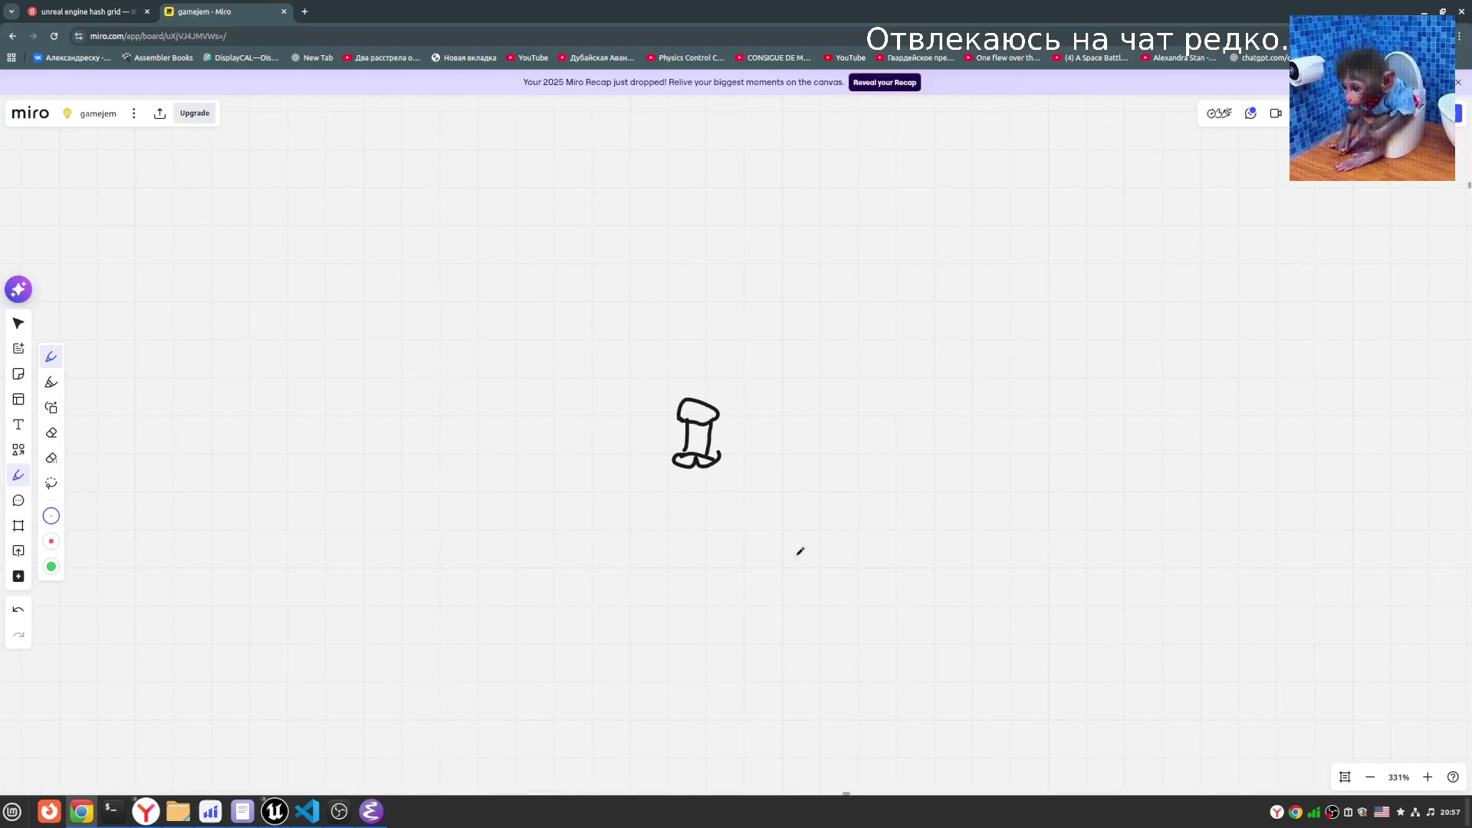
click(94, 15)
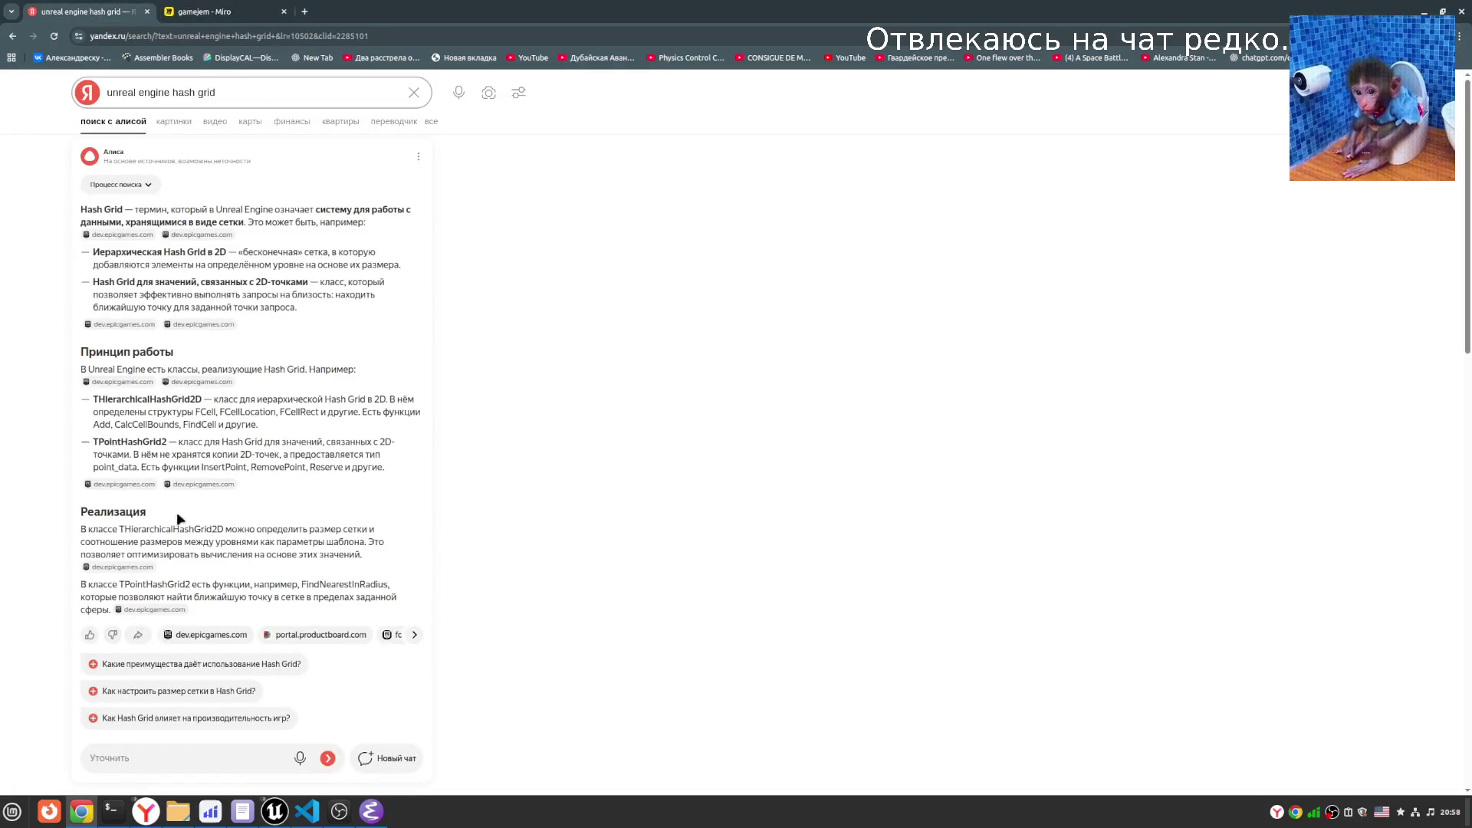
click(184, 12)
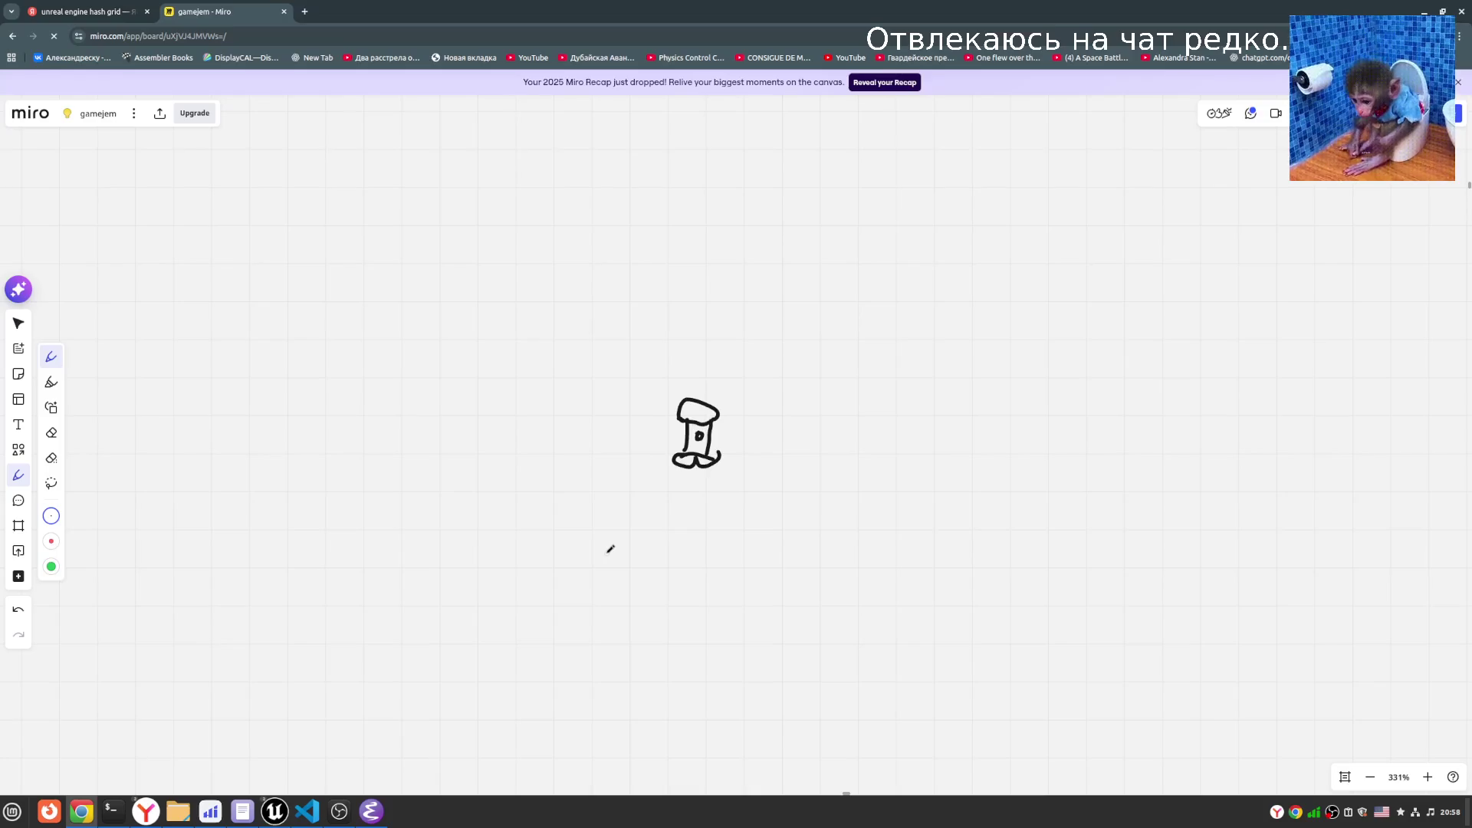
scroll(306, 564, left, 2)
mouse_move(325, 513)
mouse_down()
mouse_move(371, 510)
mouse_move(308, 522)
mouse_up()
scroll(393, 619, right, 1)
drag(393, 619, 391, 628)
- Add an oval, a spiral, a rounded blob and two circles around the tower sketch
drag(607, 617, 598, 627)
mouse_move(919, 616)
mouse_down()
mouse_move(933, 619)
mouse_move(887, 615)
mouse_up()
mouse_move(758, 688)
mouse_down()
mouse_move(767, 660)
mouse_move(755, 692)
mouse_up()
mouse_move(467, 709)
mouse_down()
mouse_move(503, 682)
mouse_move(470, 709)
mouse_move(468, 692)
mouse_up()
mouse_move(264, 611)
mouse_down()
mouse_move(270, 593)
mouse_move(263, 606)
mouse_up()
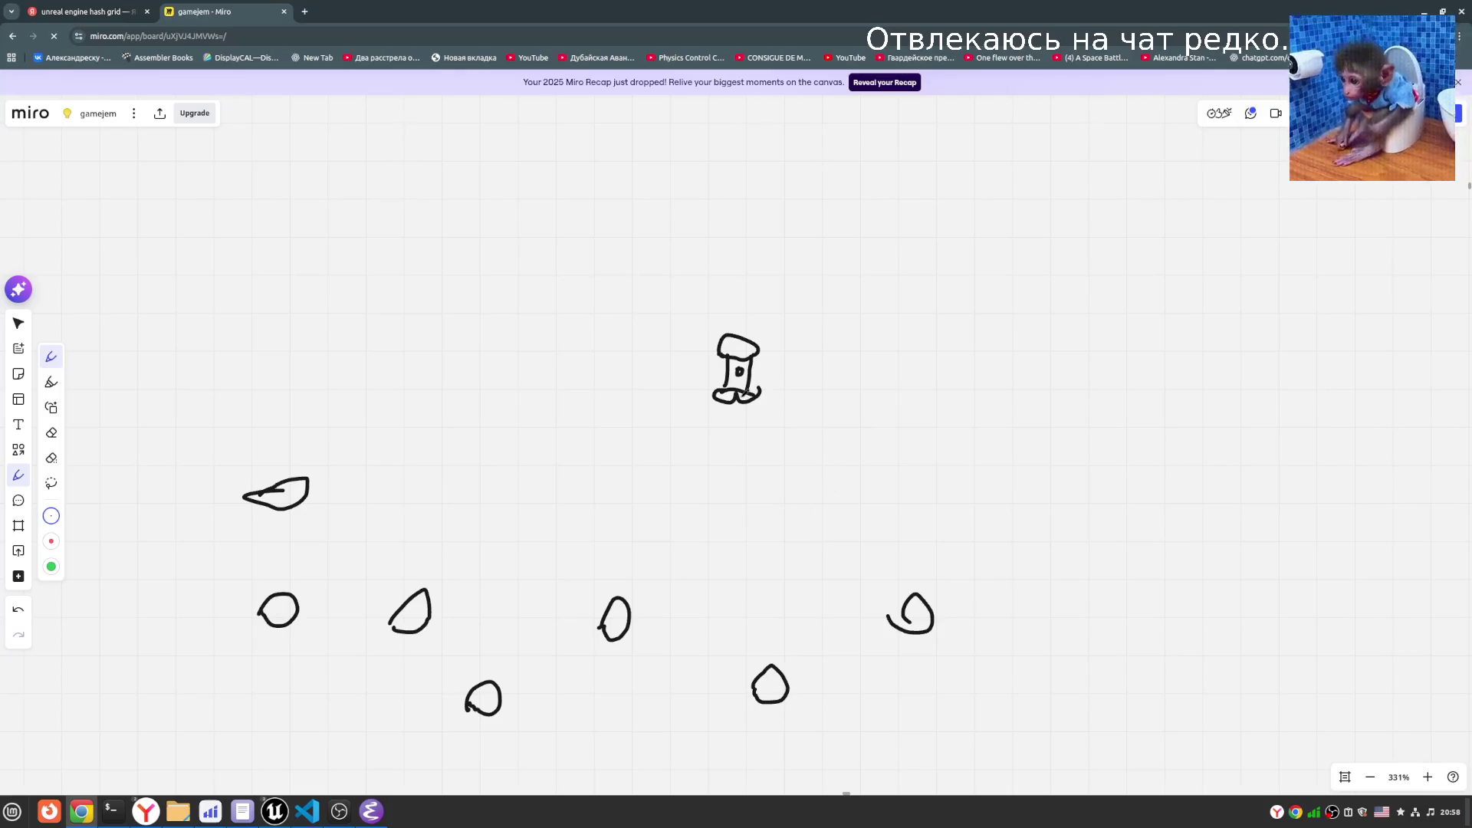
scroll(710, 494, up, 1)
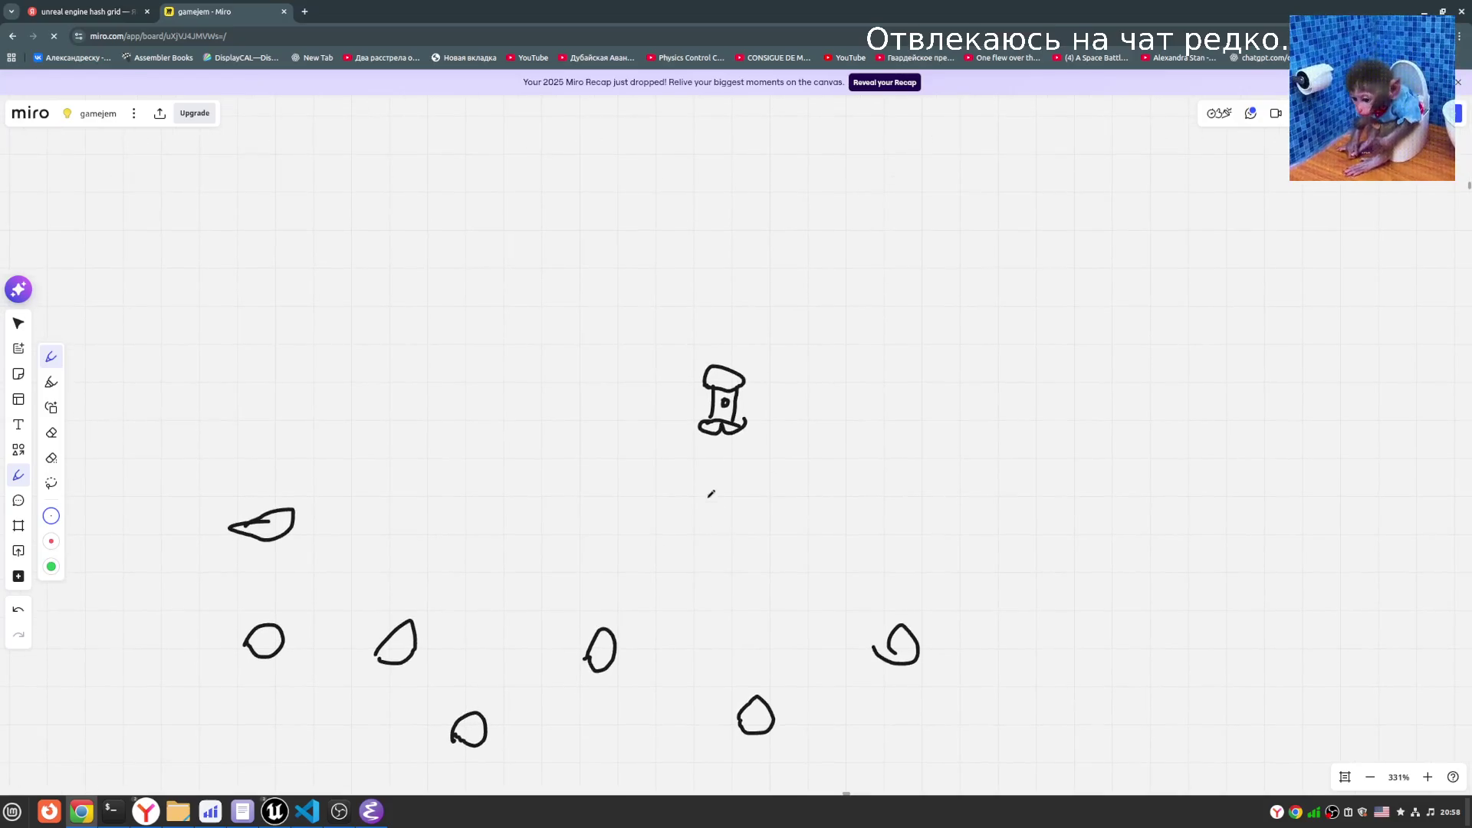
scroll(177, 440, down, 2)
scroll(443, 522, up, 2)
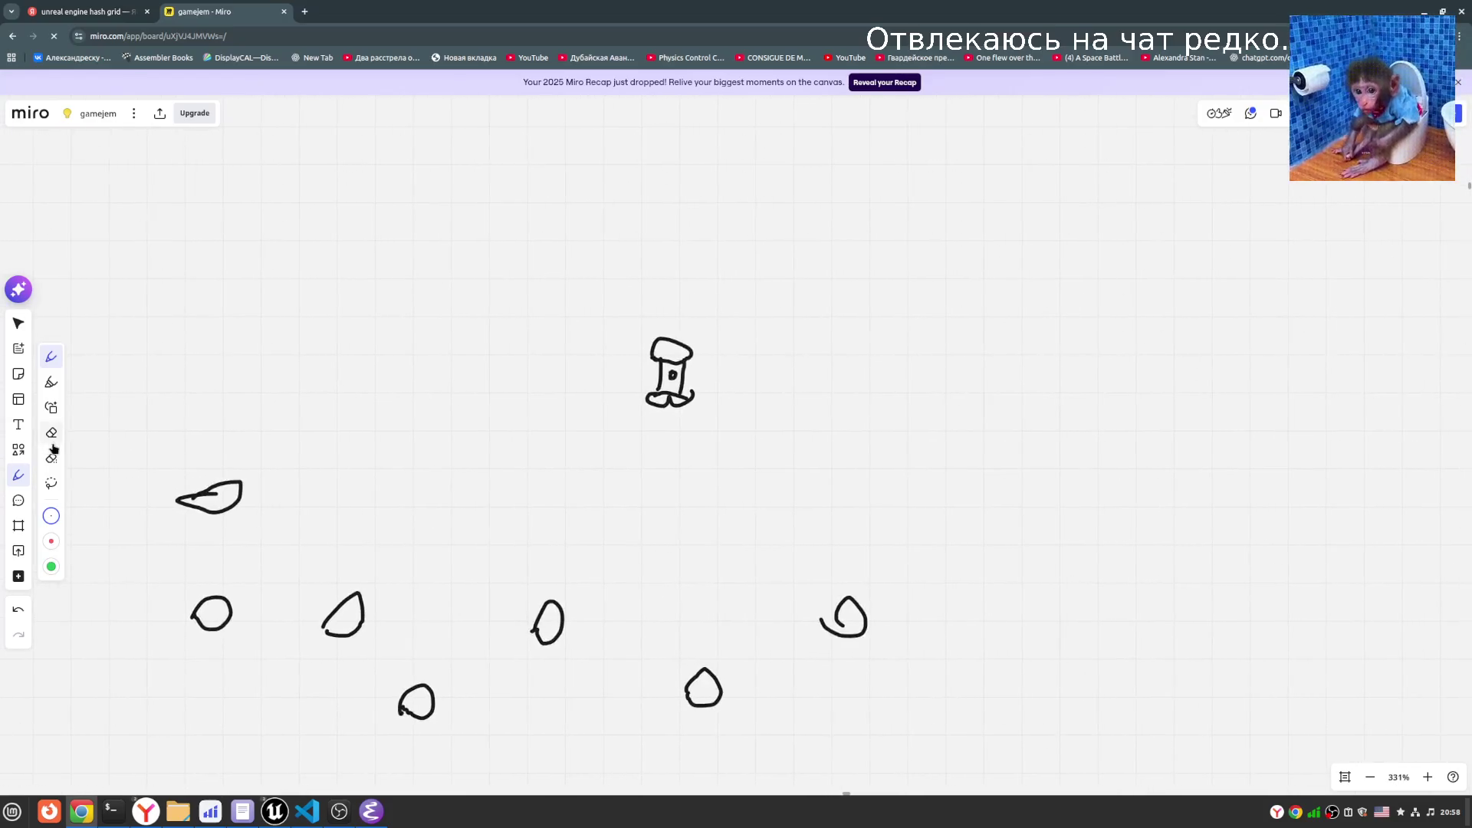
click(16, 453)
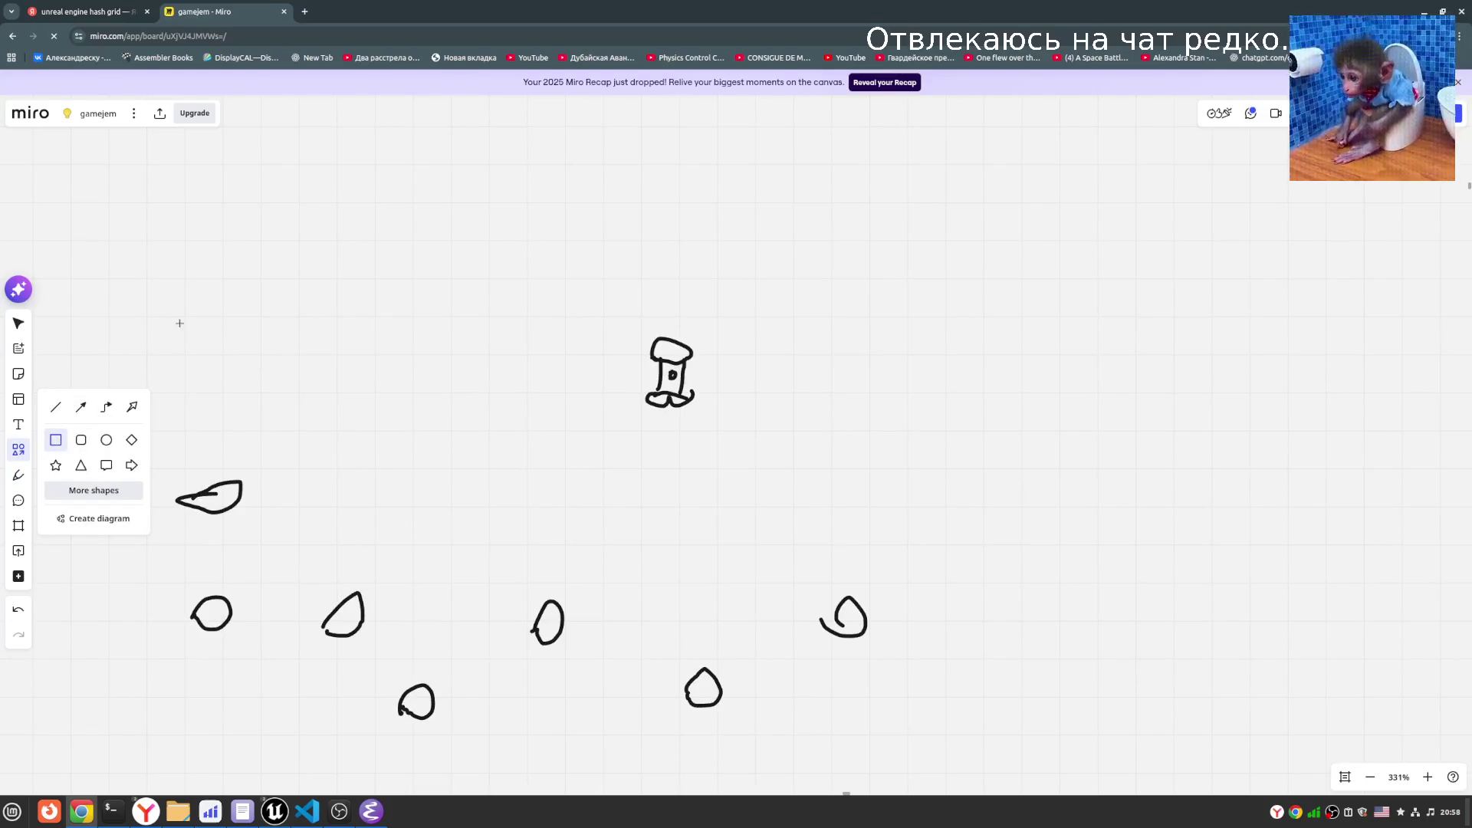
- Draw a square cell with 50% border opacity and enlarge it
mouse_move(152, 279)
mouse_down()
mouse_move(351, 450)
mouse_move(276, 469)
mouse_move(301, 463)
mouse_move(299, 430)
mouse_up()
key(Escape)
click(235, 331)
click(305, 230)
click(301, 323)
click(512, 412)
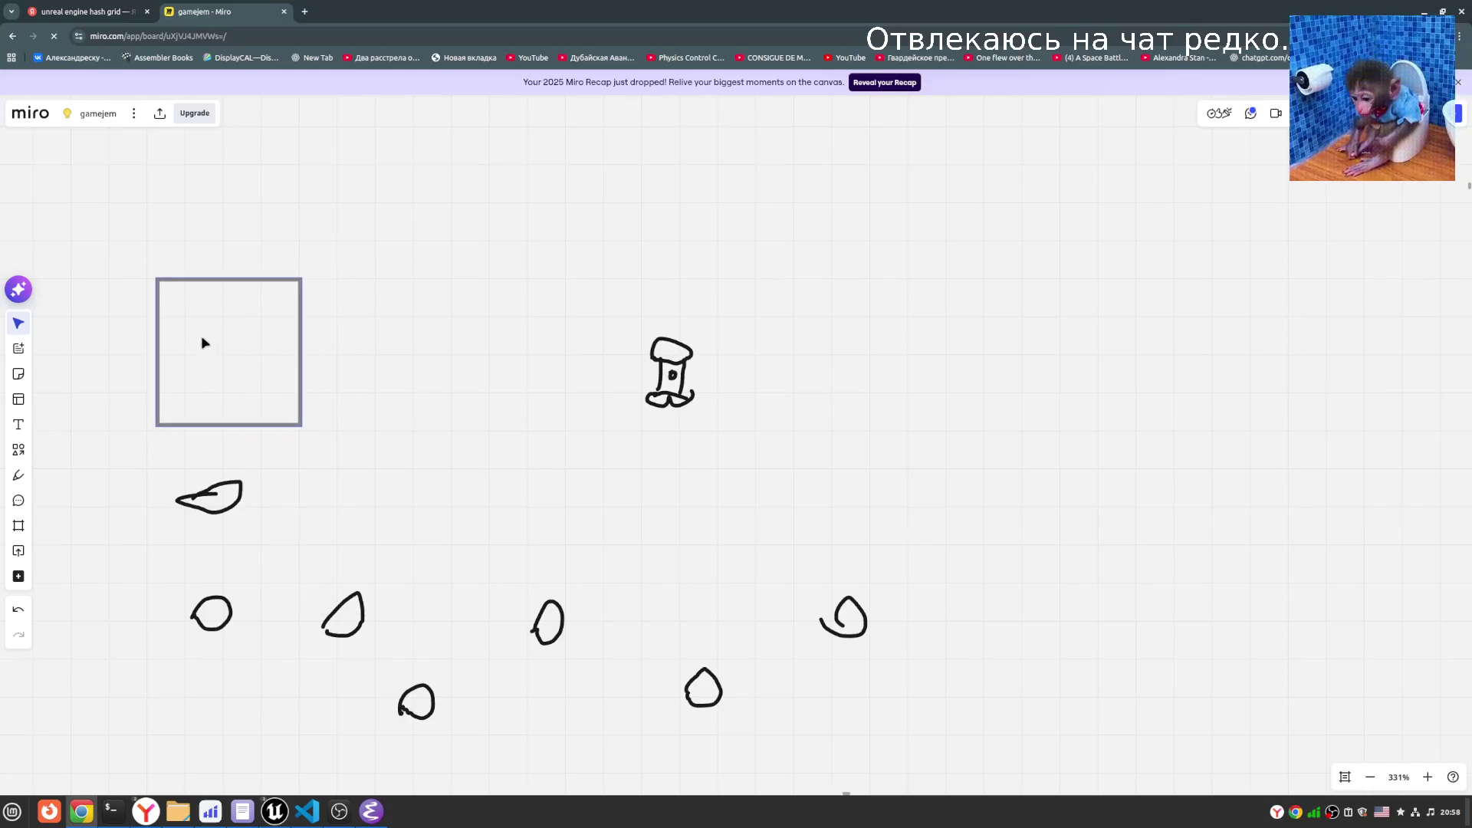
drag(203, 342, 198, 347)
click(277, 416)
drag(293, 433, 339, 469)
- Duplicate the square three times to form a top row of four cells
key(ctrl+d)
drag(374, 418, 377, 364)
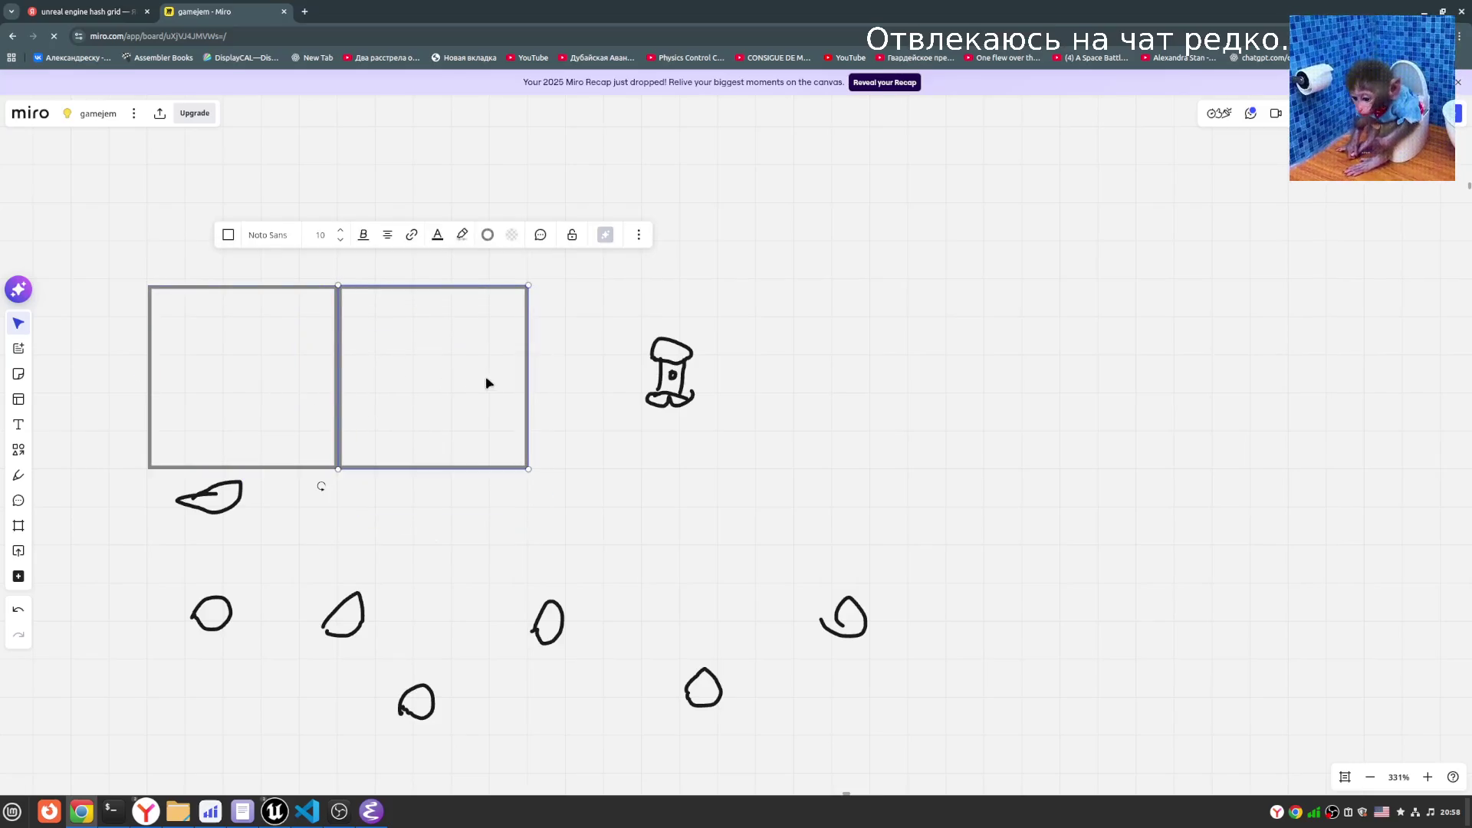
key(ctrl+d)
drag(848, 414, 621, 391)
key(ctrl+d)
mouse_move(768, 404)
mouse_down()
mouse_move(857, 371)
mouse_move(844, 379)
mouse_up()
- Place square copies beneath the first row to begin the middle row
key(ctrl+d)
mouse_move(901, 434)
mouse_down()
mouse_move(861, 655)
mouse_move(832, 577)
mouse_move(611, 559)
mouse_up()
key(ctrl+d)
click(76, 12)
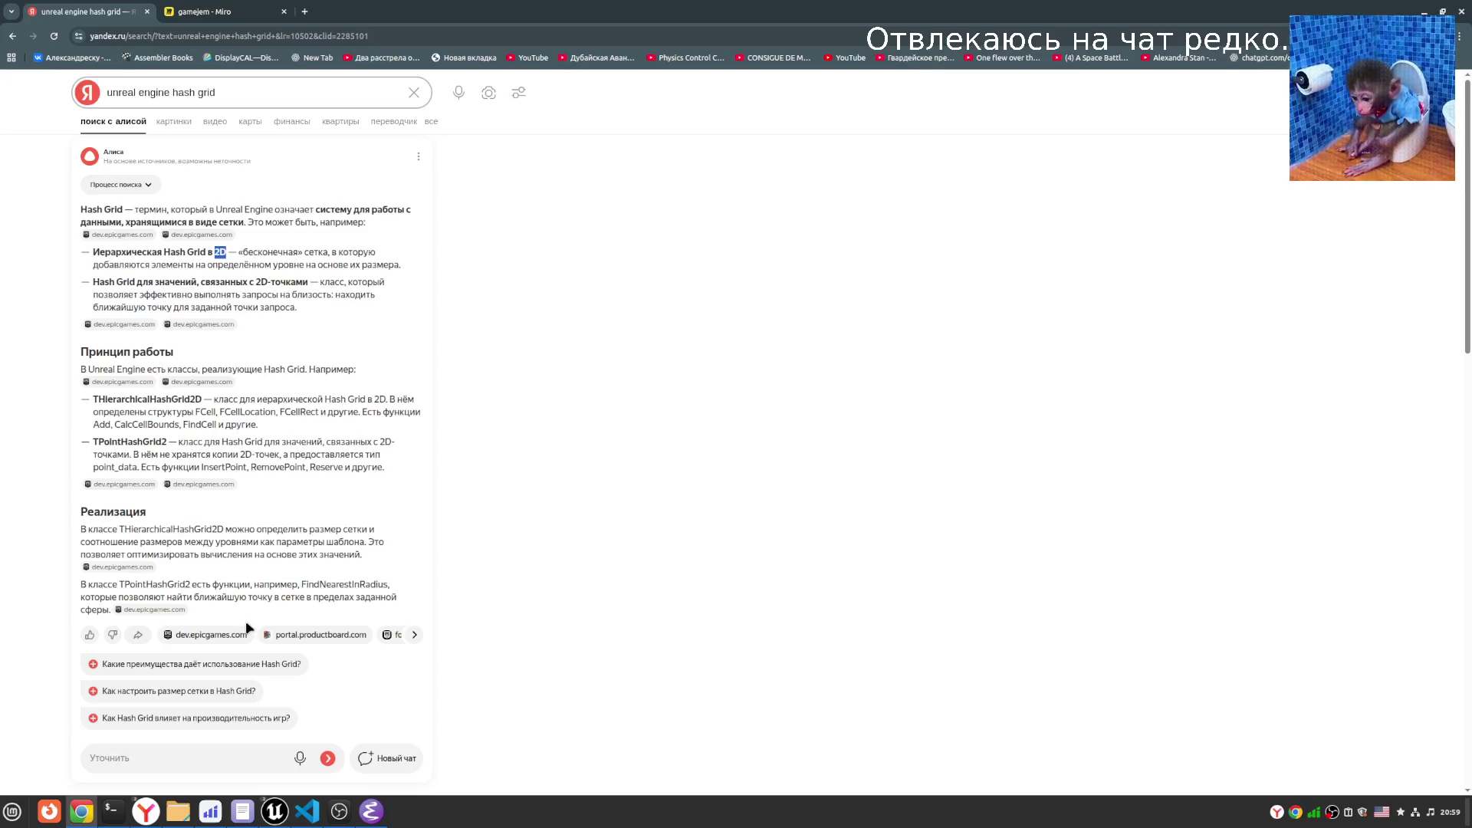
click(205, 12)
key(ctrl+d)
mouse_move(733, 581)
mouse_down()
mouse_move(436, 589)
mouse_move(451, 593)
mouse_move(275, 559)
mouse_up()
- Fill the remaining bottom-row slots with square copies to complete the 4×3 grid
scroll(490, 537, down, 3)
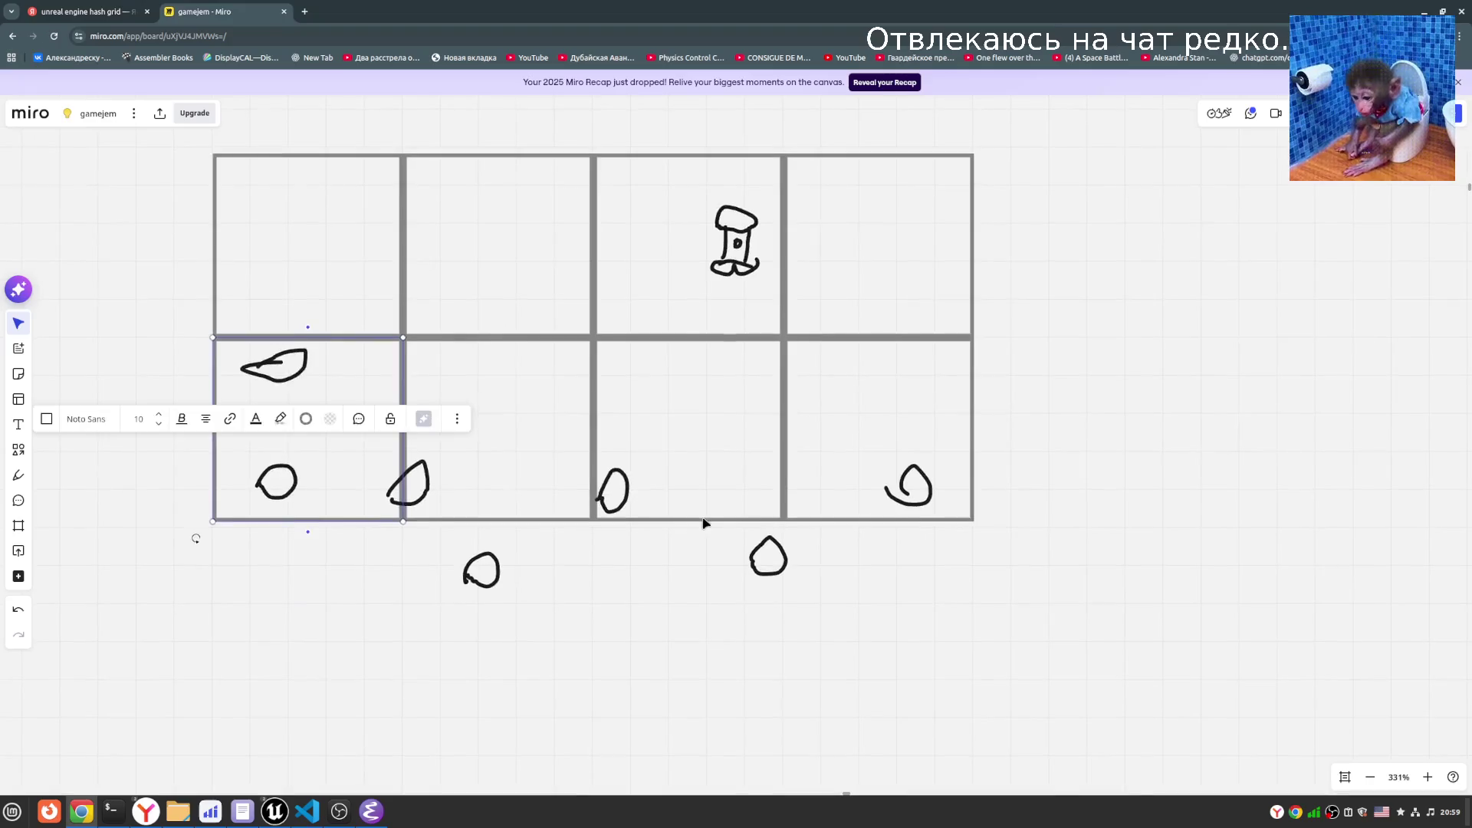
key(ctrl+d)
drag(559, 549, 335, 614)
key(ctrl+d)
drag(583, 605, 489, 624)
key(ctrl+d)
mouse_move(652, 614)
mouse_down()
mouse_move(798, 595)
mouse_move(704, 613)
mouse_move(953, 631)
mouse_move(930, 628)
mouse_up()
key(ctrl+d)
click(1166, 524)
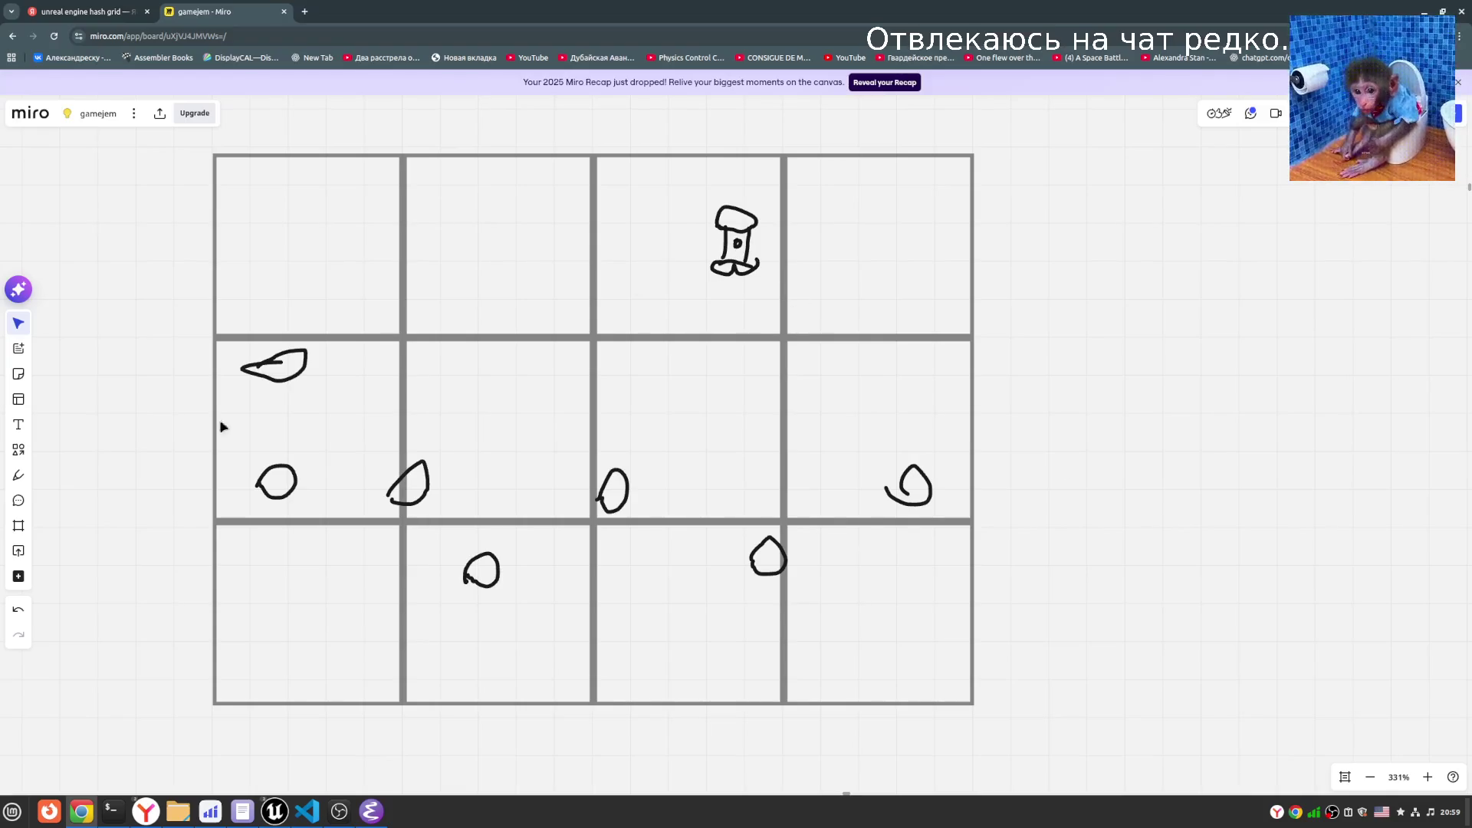
click(18, 449)
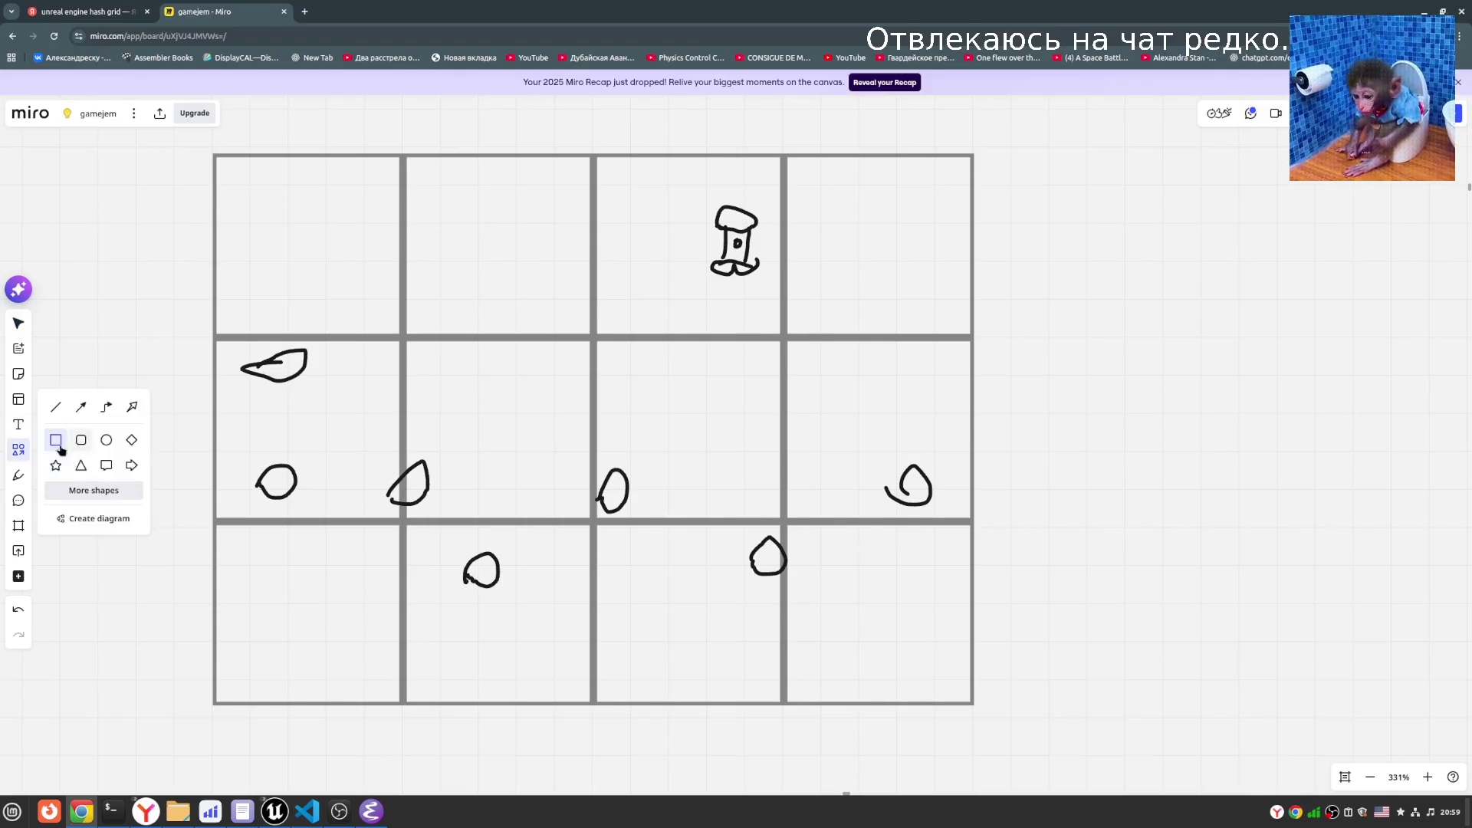
- Erase and delete the old top-row figure, then move a spare square into the empty slot
click(19, 474)
click(50, 483)
drag(736, 268, 701, 224)
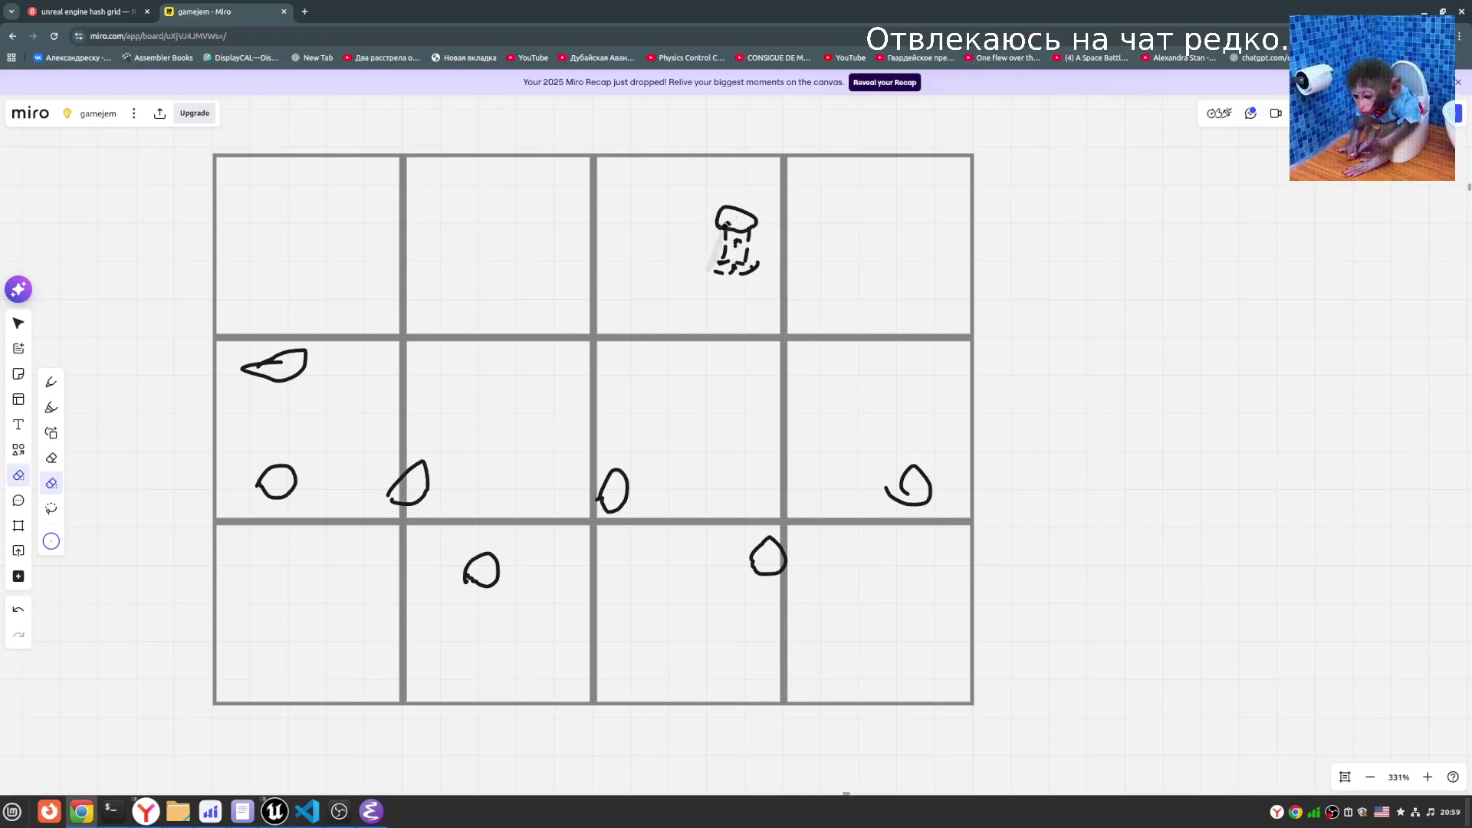
click(18, 323)
mouse_move(667, 175)
mouse_down()
mouse_move(741, 262)
mouse_move(670, 148)
mouse_up()
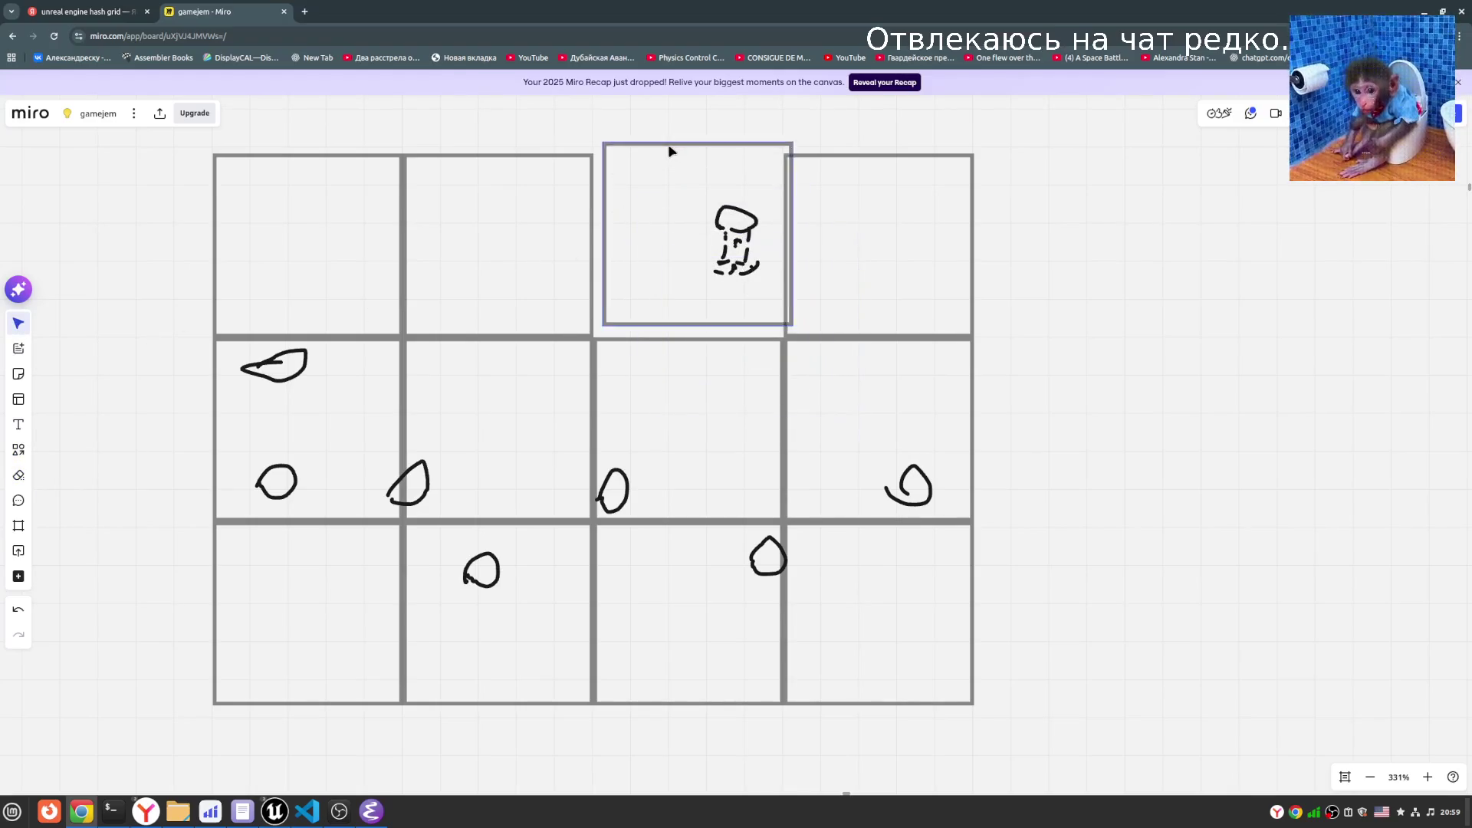
drag(792, 230, 1215, 279)
click(654, 203)
drag(654, 203, 772, 289)
key(Delete)
drag(1147, 355, 702, 284)
click(515, 325)
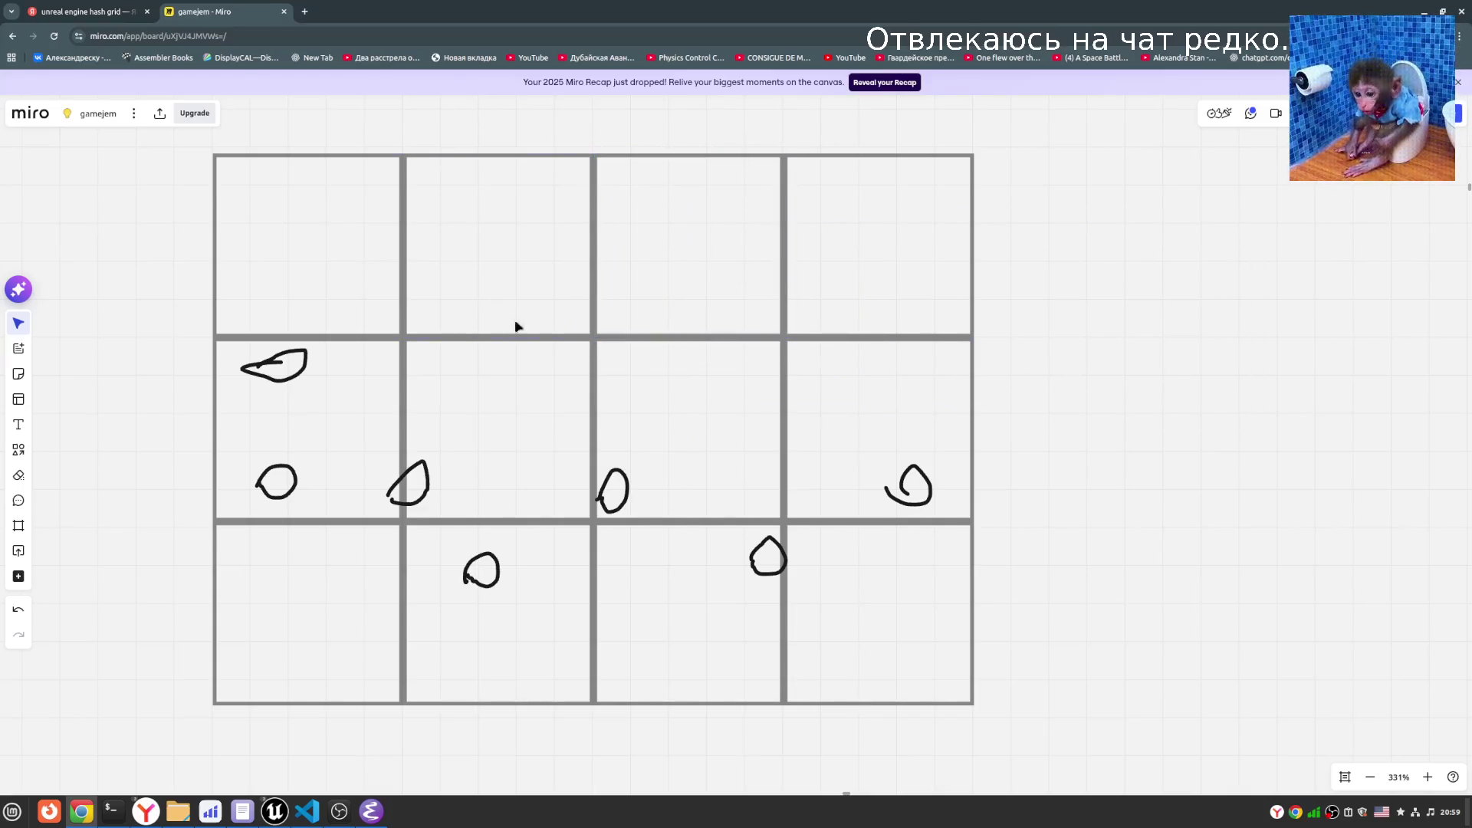
- Draw a rounded-rectangle character with a dark, fully opaque border in the top-row cell
click(18, 449)
click(80, 440)
mouse_move(648, 205)
mouse_down()
mouse_move(688, 275)
mouse_move(826, 294)
mouse_up()
click(722, 155)
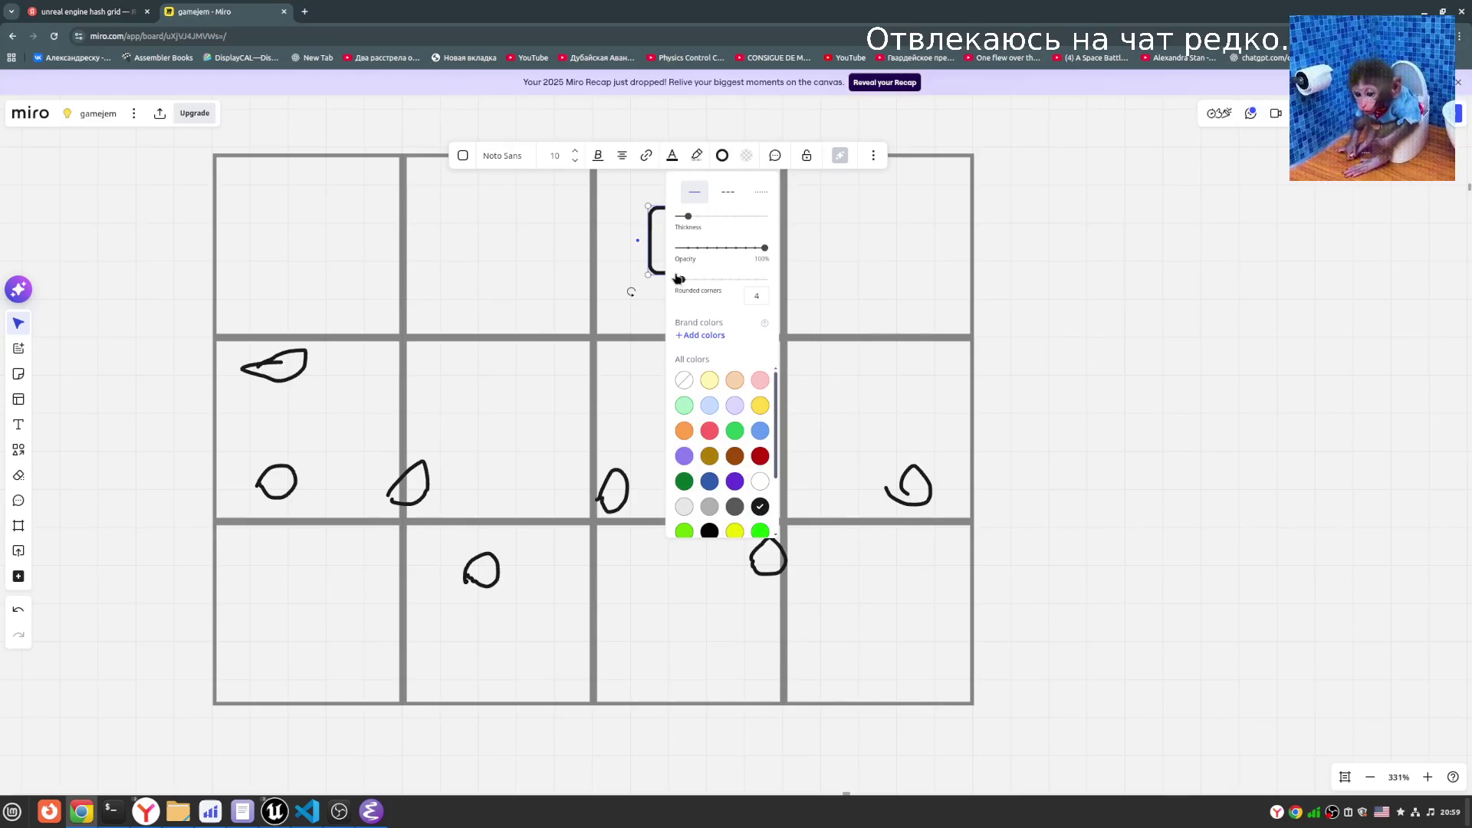
click(1152, 338)
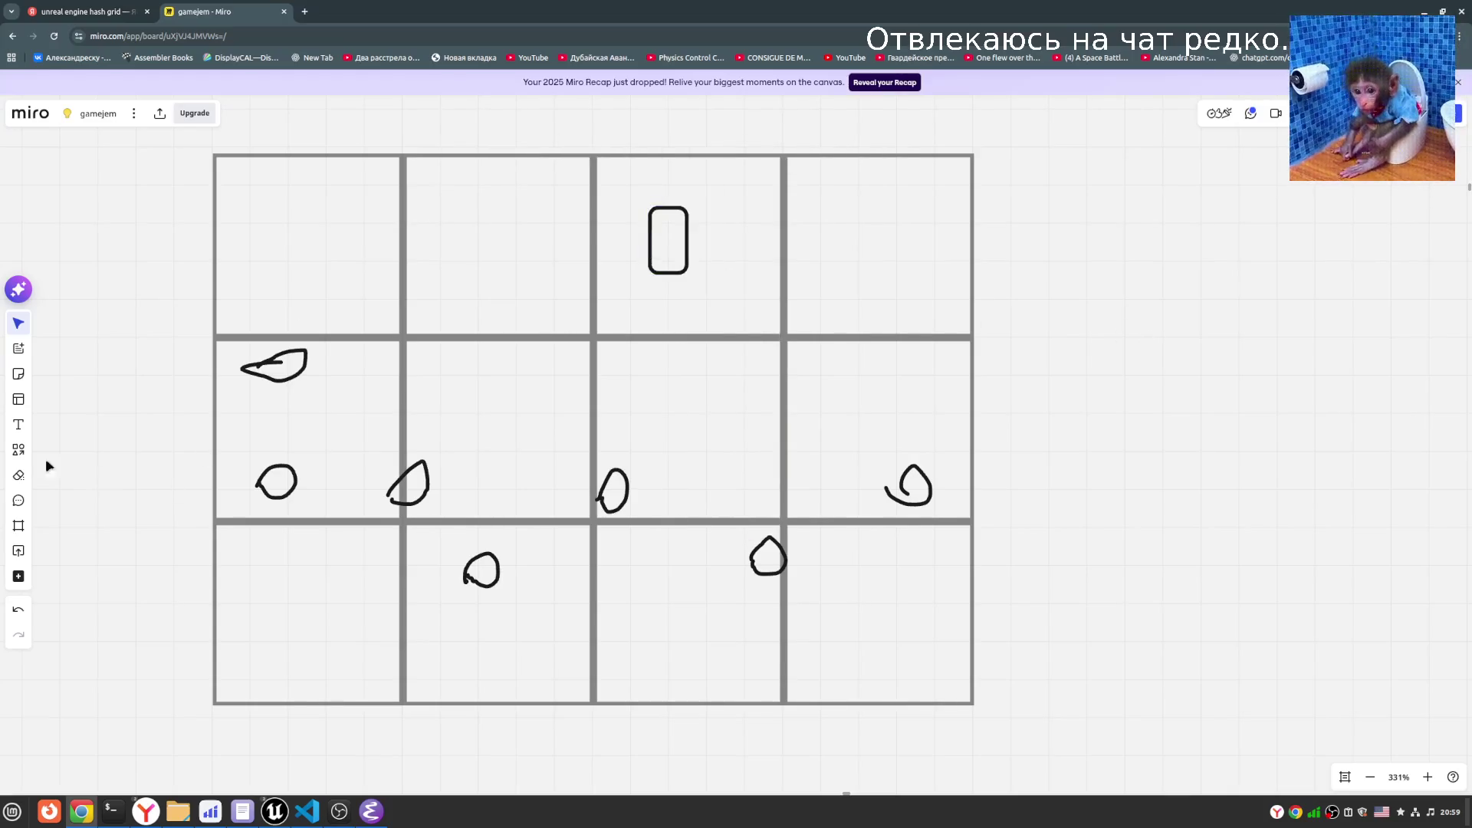
click(18, 475)
click(51, 382)
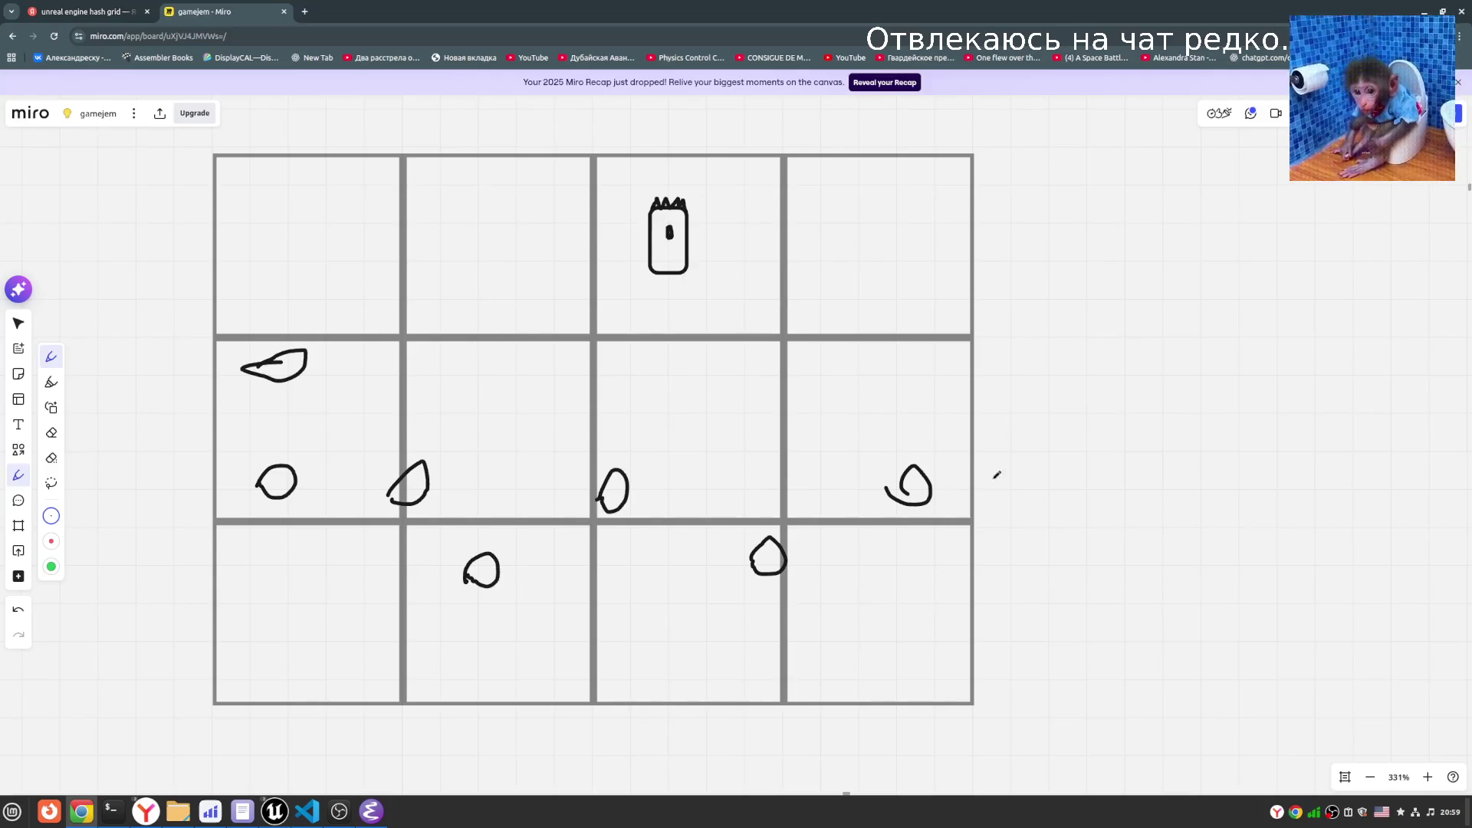
scroll(900, 492, up, 2)
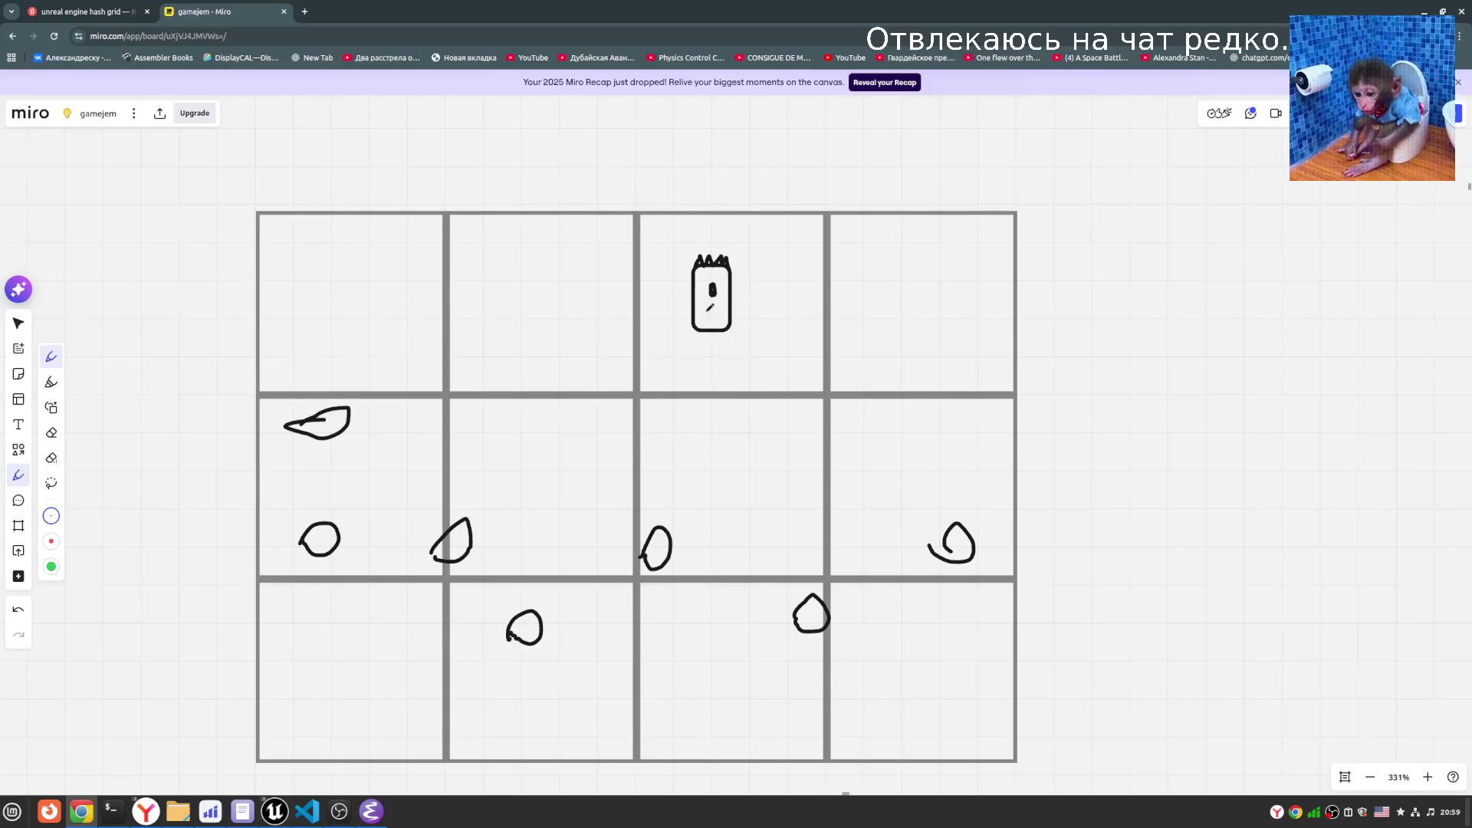
click(43, 9)
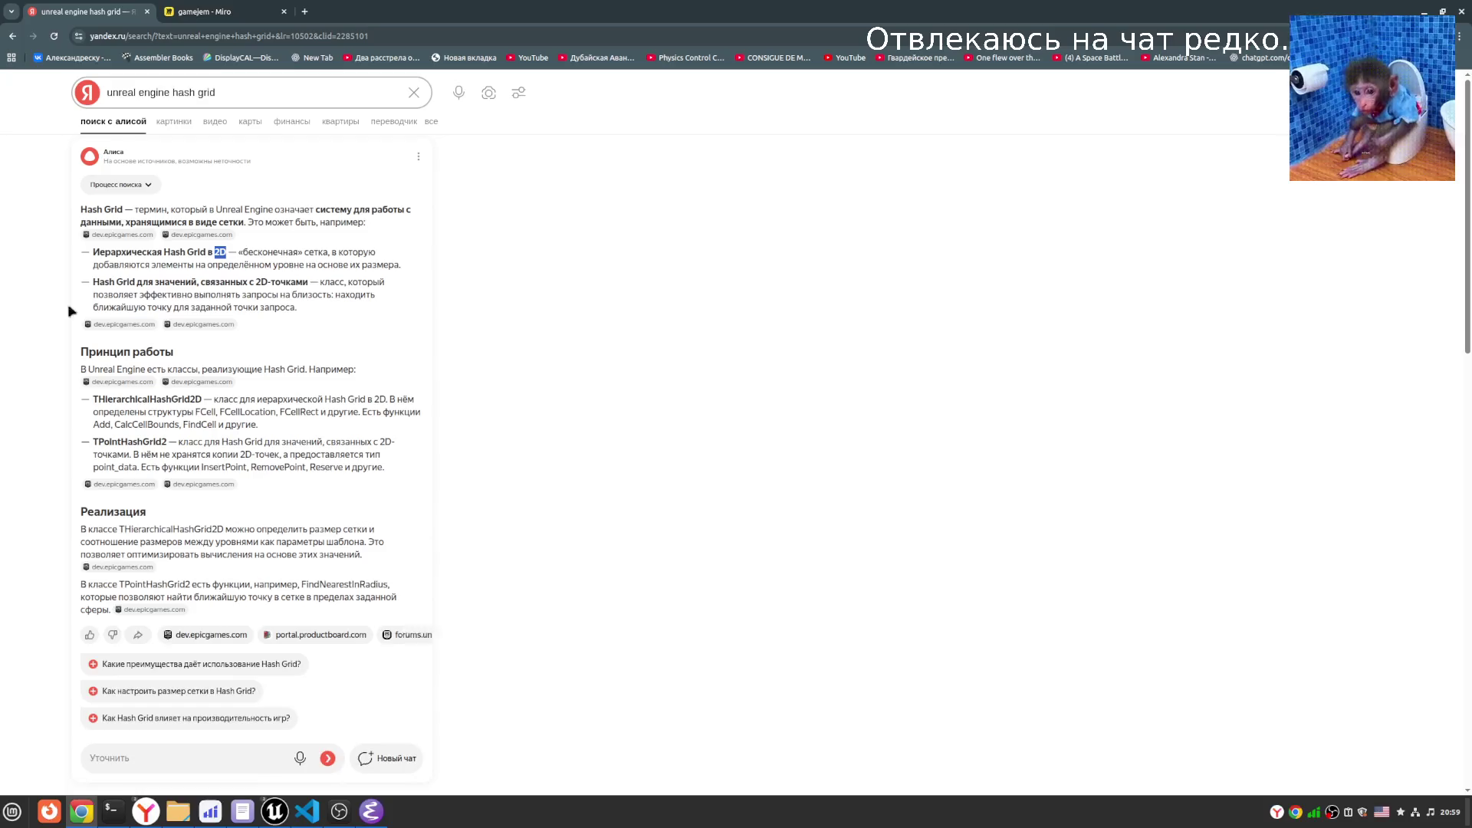
click(194, 455)
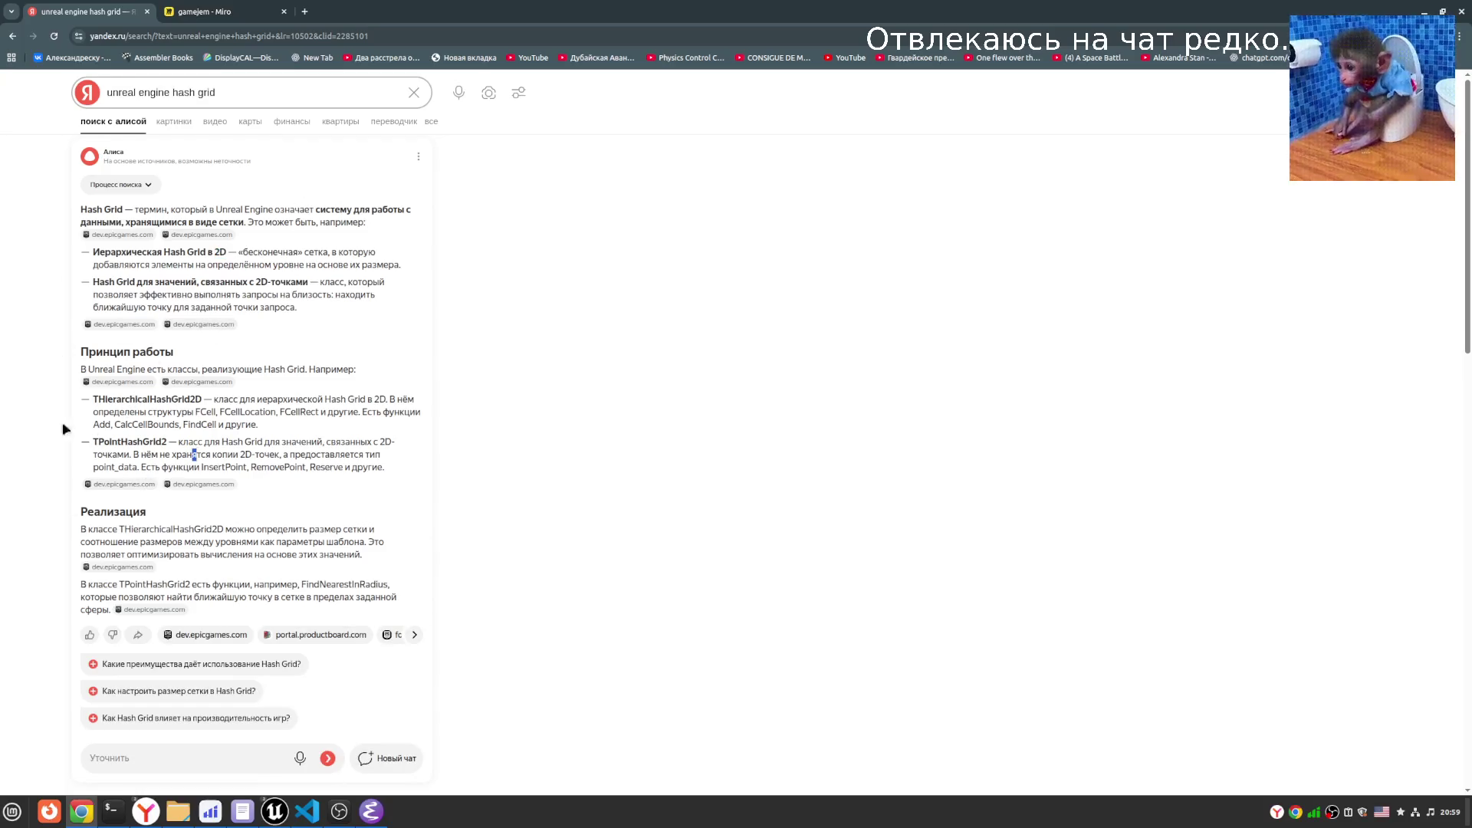
click(230, 11)
scroll(647, 601, down, 1)
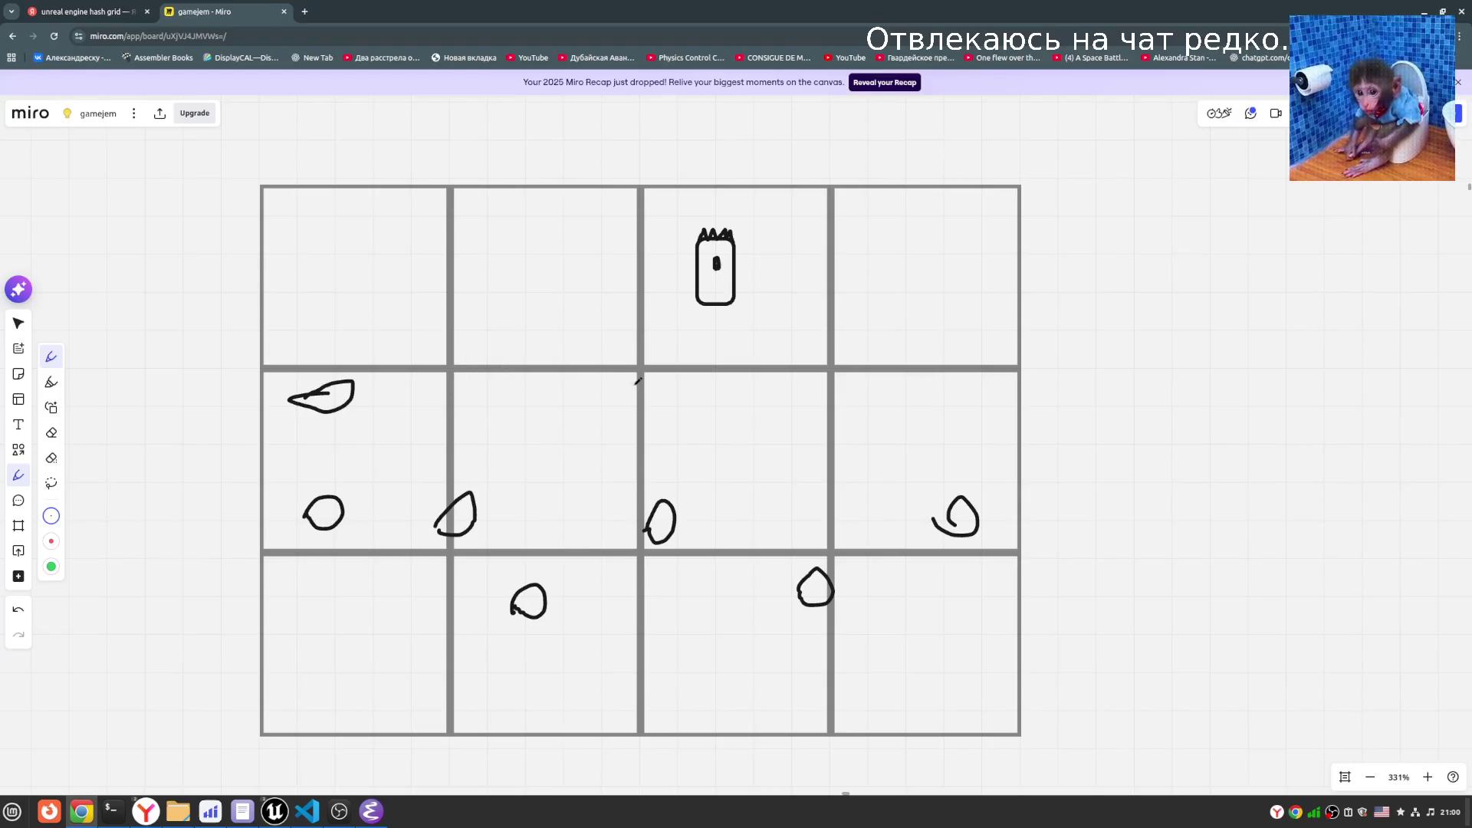
scroll(721, 322, down, 1)
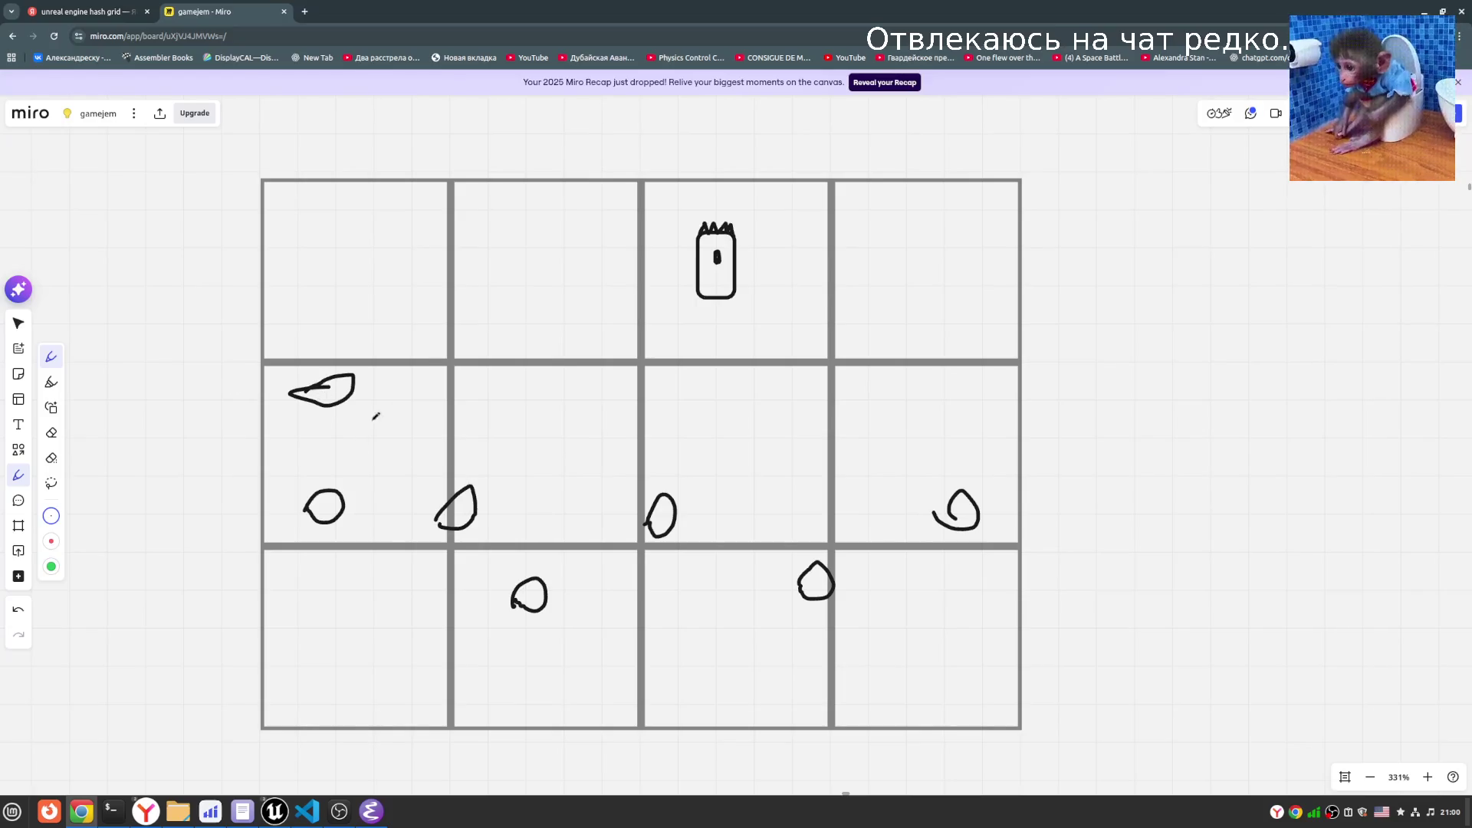
click(115, 11)
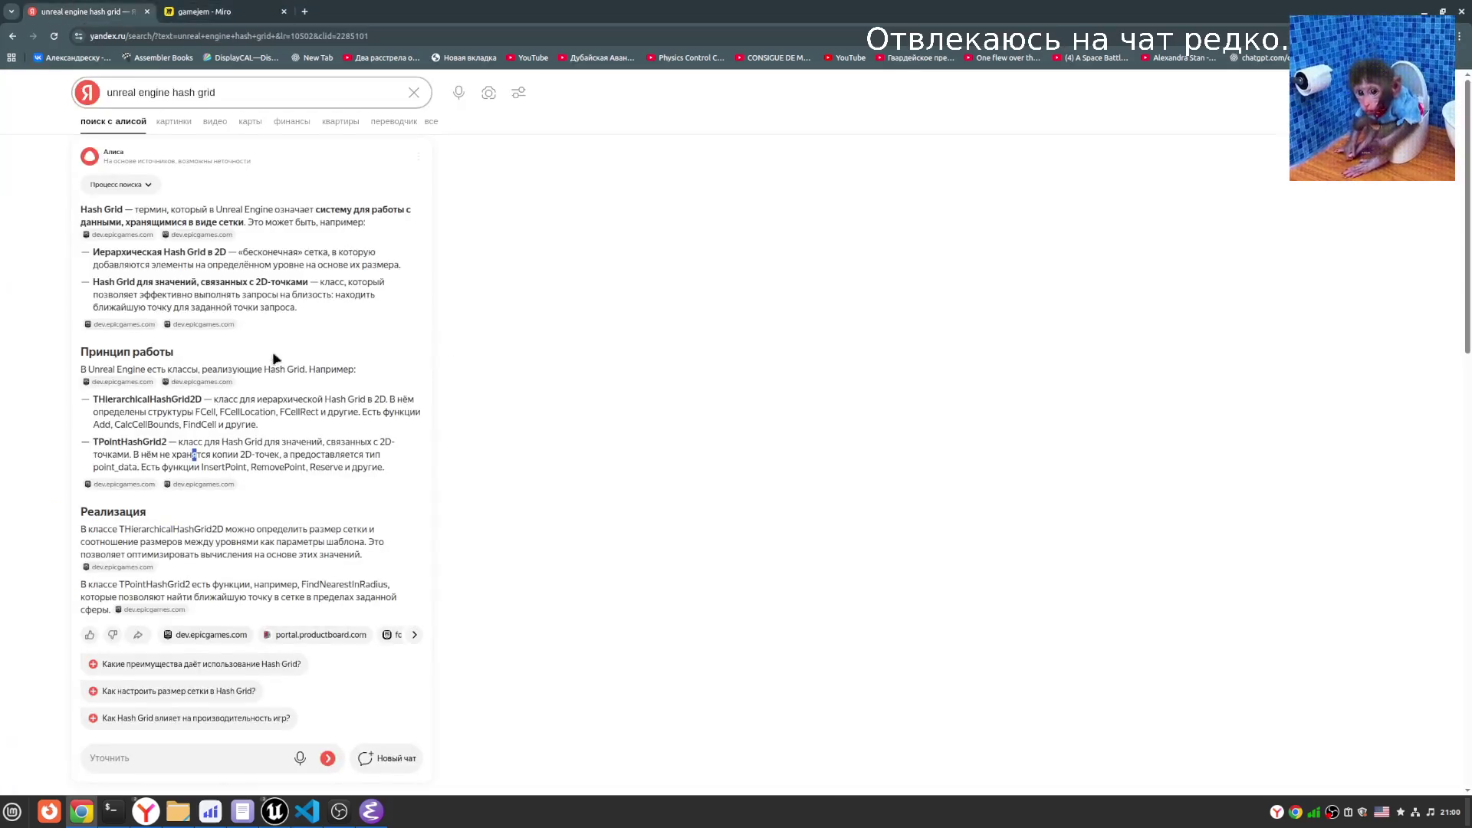
click(245, 12)
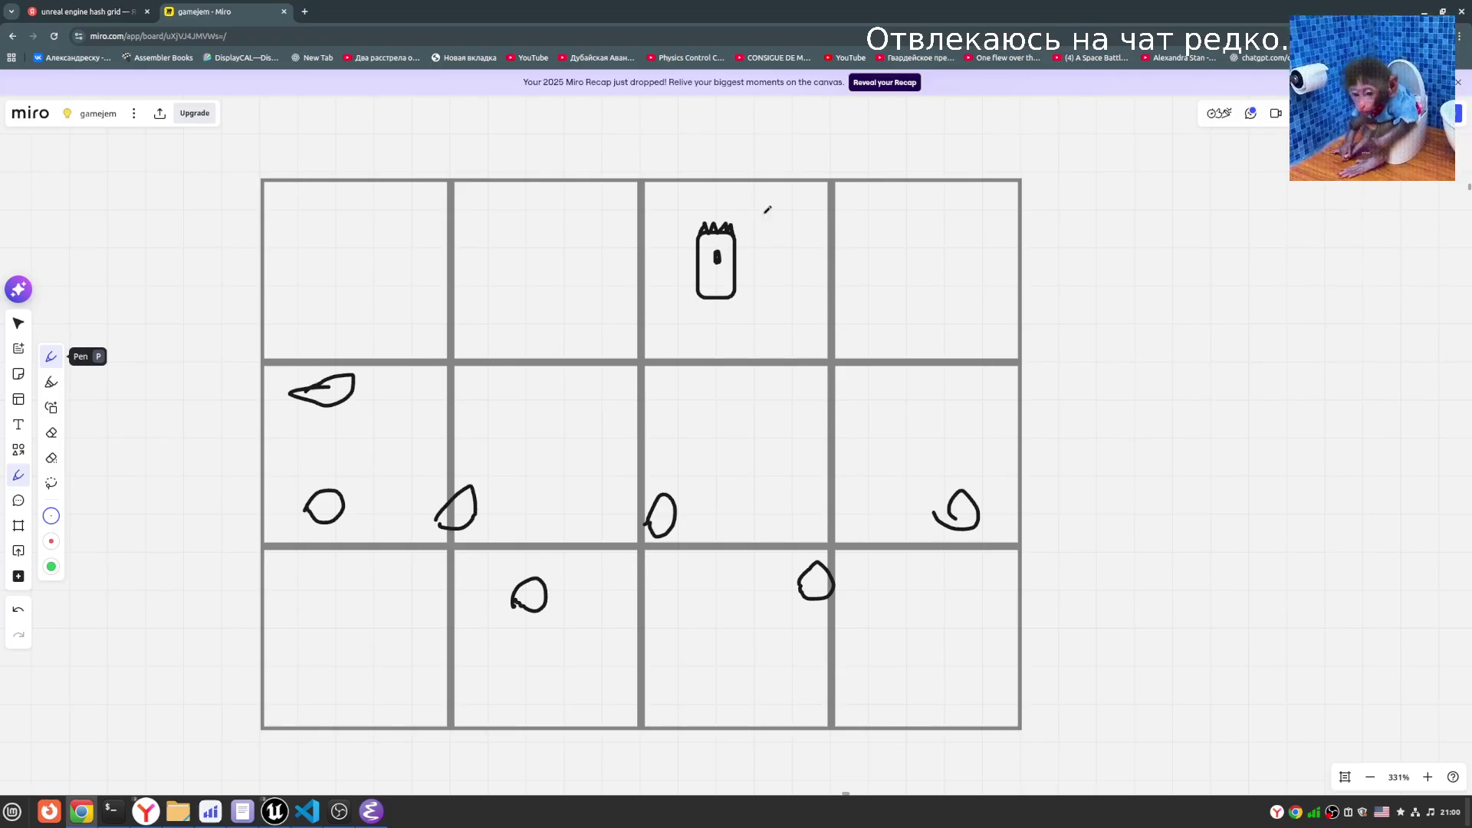
scroll(752, 407, up, 1)
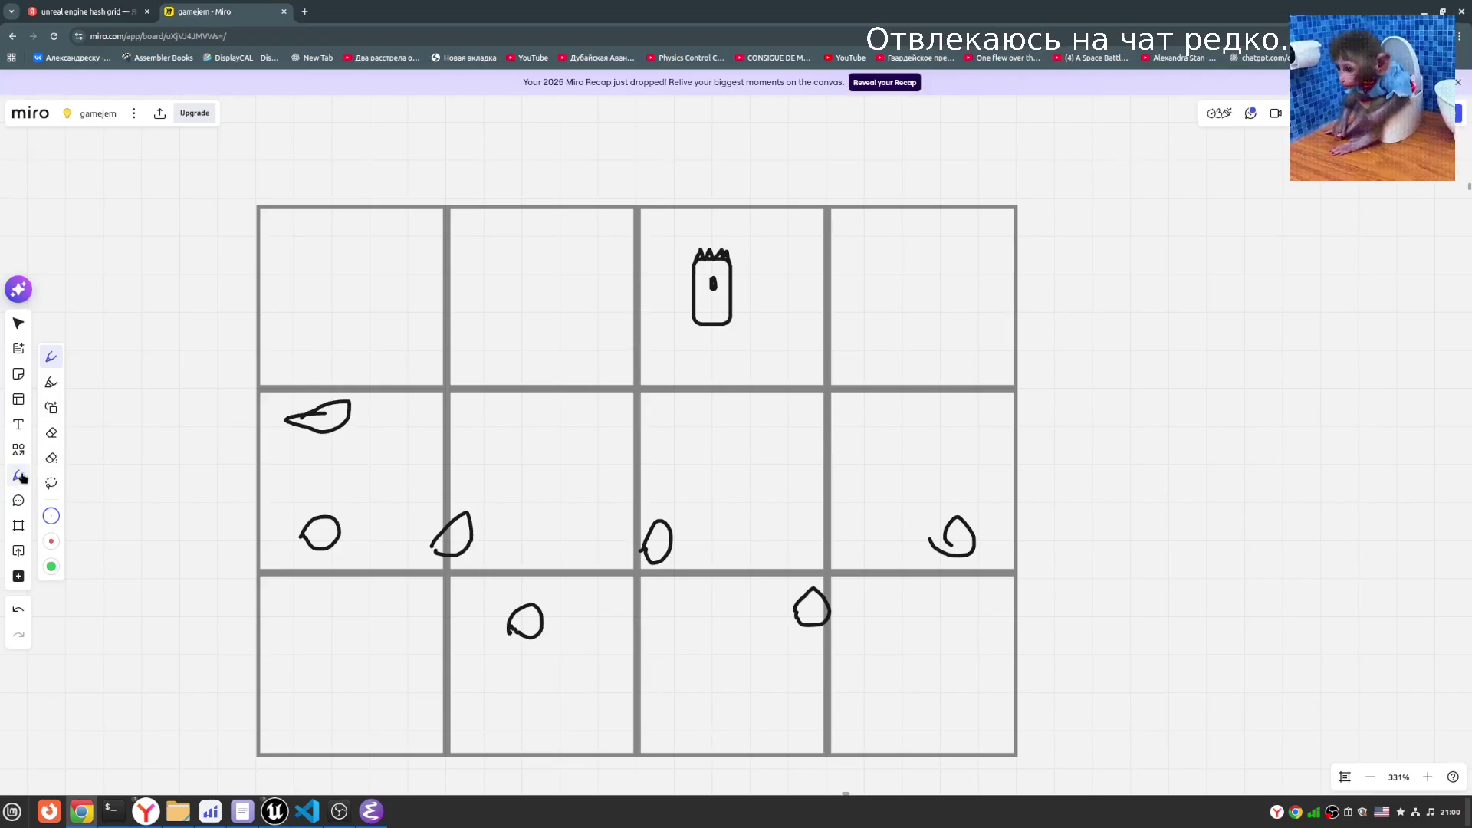
- Draw a large circle over the grid and centre it on the crowned character
click(19, 449)
click(106, 440)
mouse_move(497, 148)
mouse_down()
mouse_move(880, 420)
mouse_move(871, 523)
mouse_up()
mouse_move(729, 423)
mouse_down()
mouse_move(779, 397)
mouse_move(761, 385)
mouse_up()
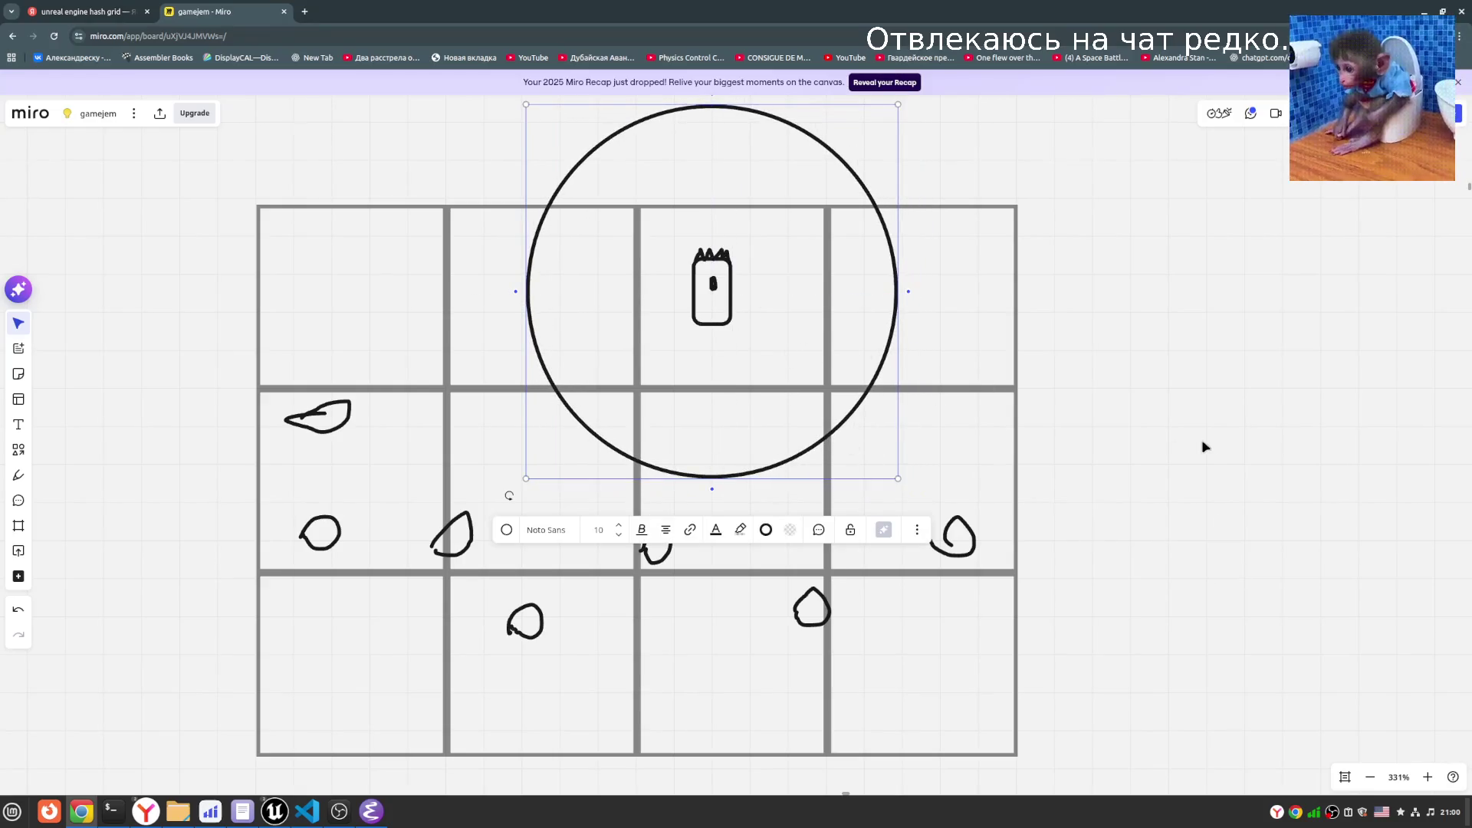
click(705, 529)
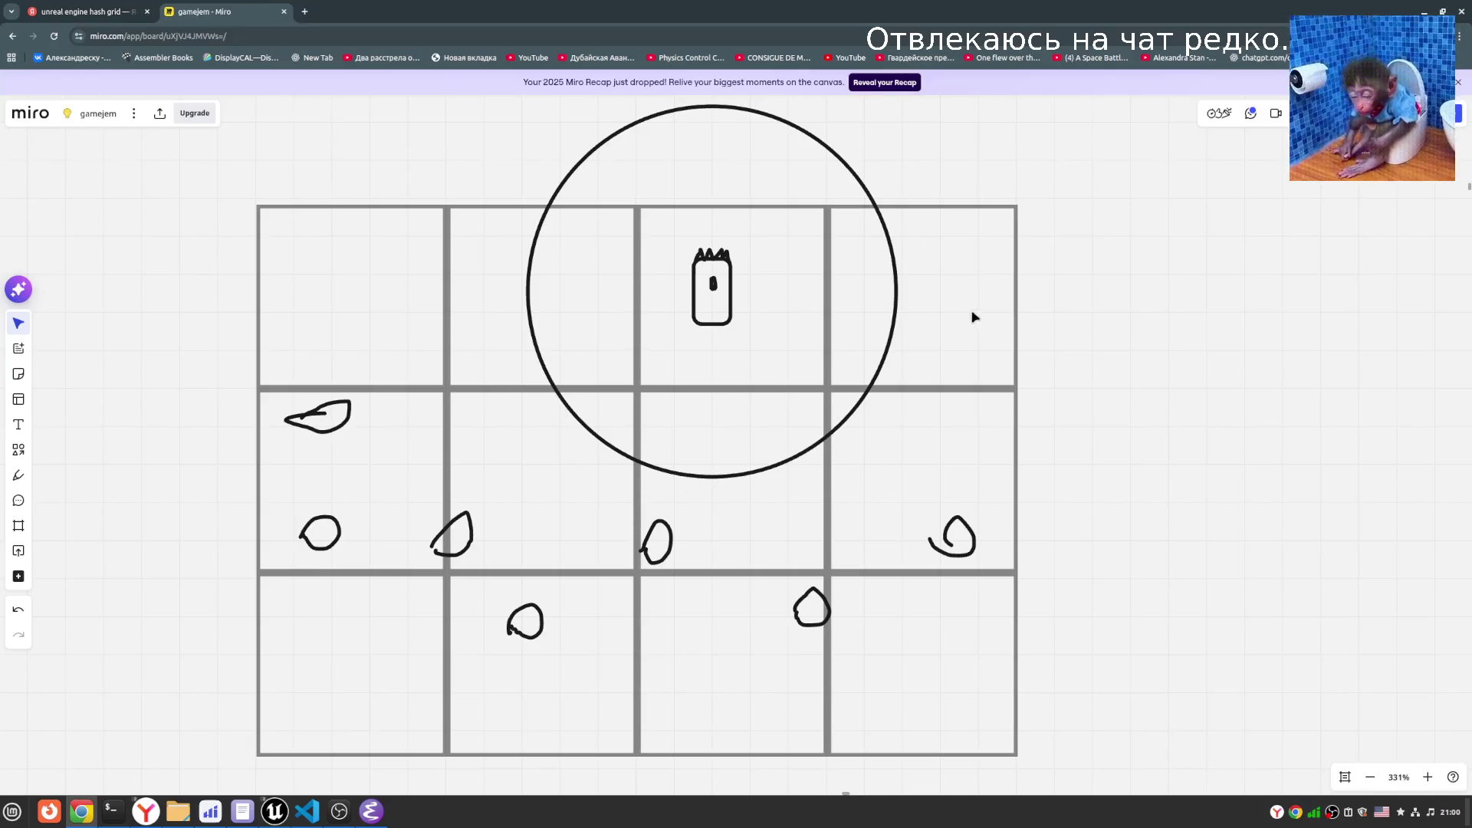
scroll(1118, 484, up, 2)
scroll(1117, 485, up, 1)
click(447, 461)
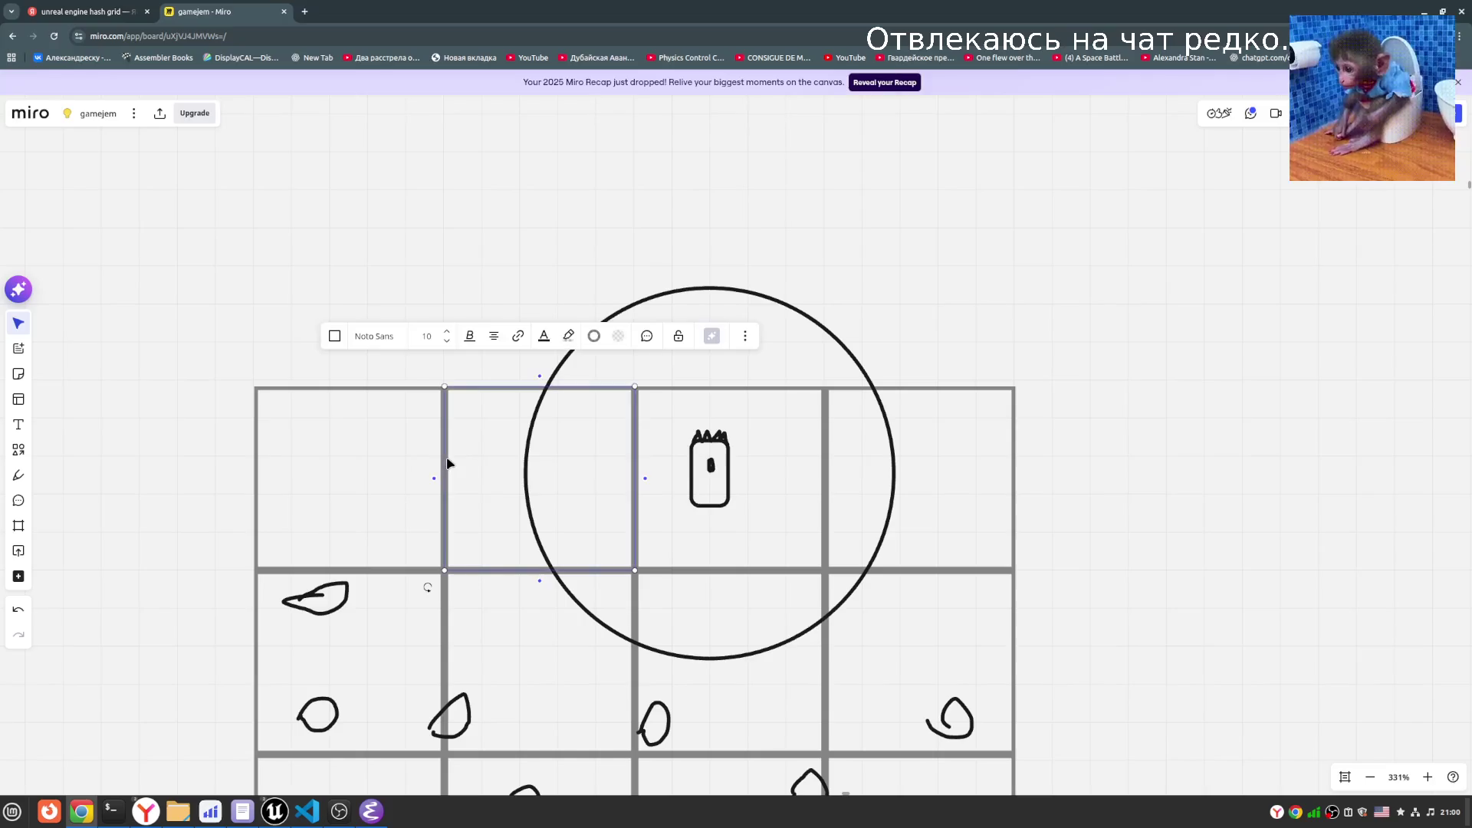
- Move a grid cell above the grid and duplicate it to start a new top row
mouse_move(564, 468)
mouse_down()
mouse_move(614, 516)
mouse_move(552, 352)
mouse_move(562, 342)
mouse_move(703, 299)
mouse_move(926, 315)
mouse_up()
key(ctrl+d)
key(ctrl+d)
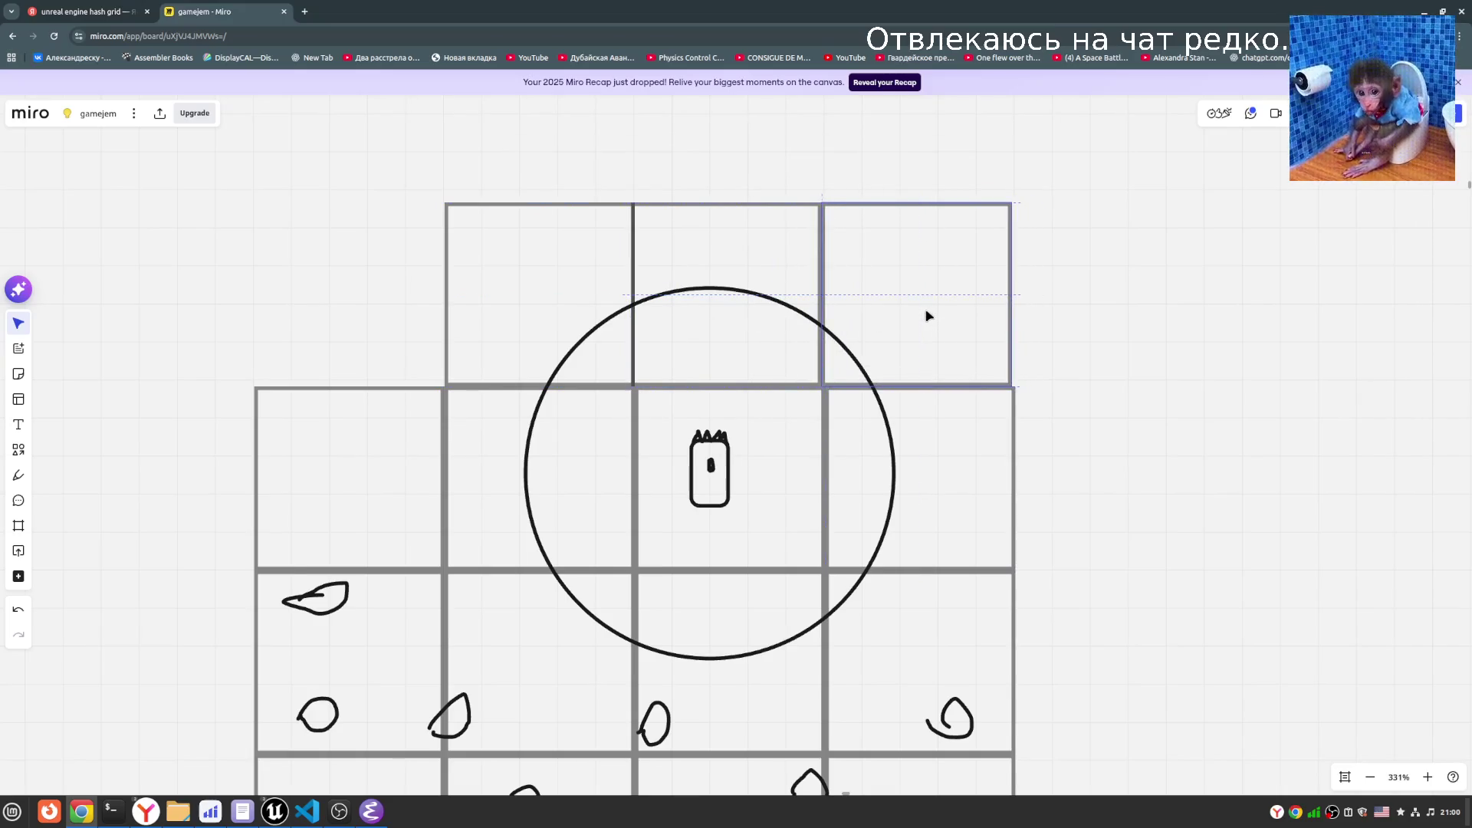
click(1166, 496)
scroll(1184, 517, down, 1)
scroll(1185, 517, down, 1)
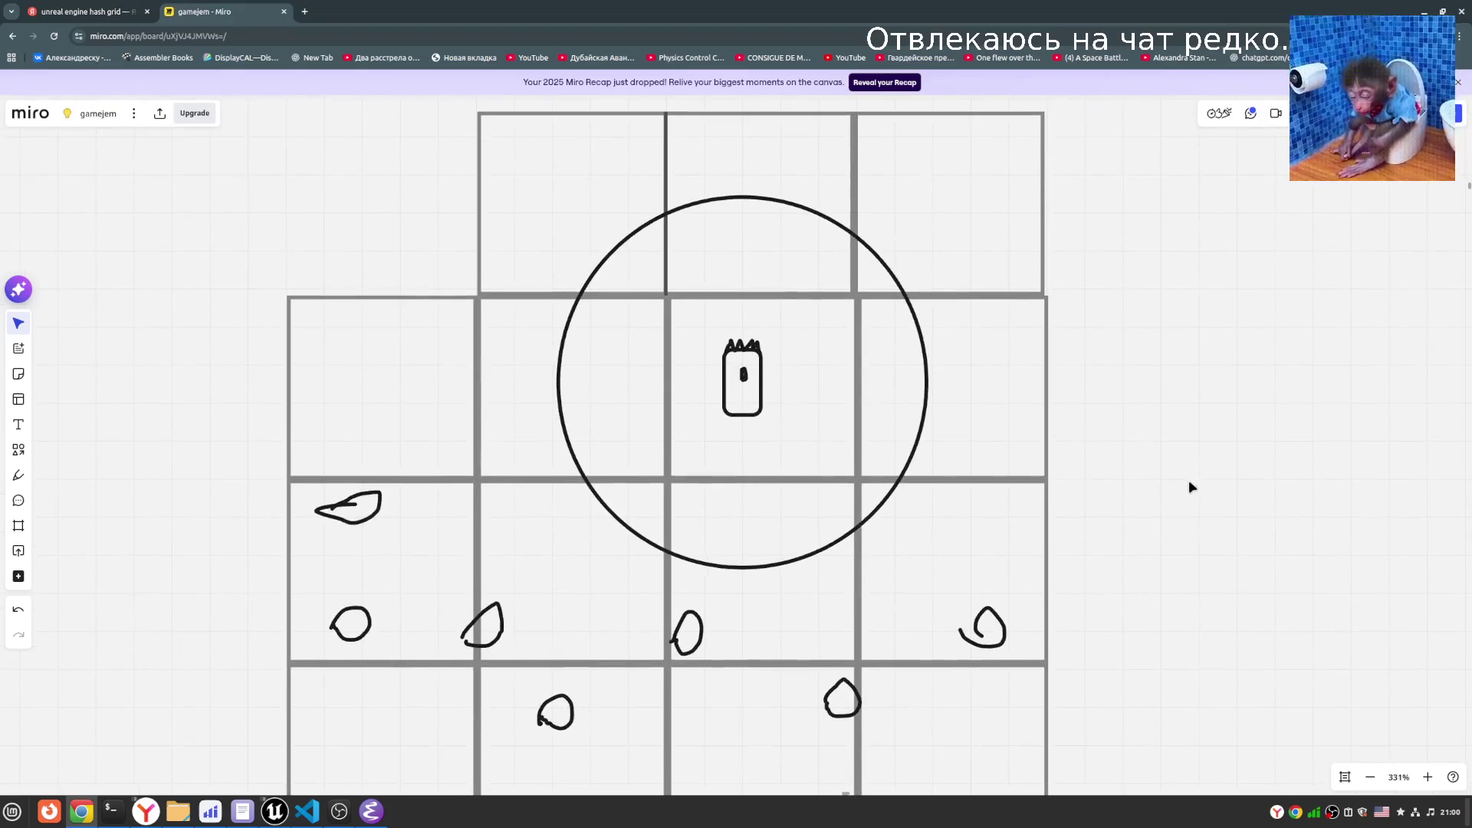
- Enlarge the circle, then shrink it back so it reaches only the adjacent cells
click(561, 423)
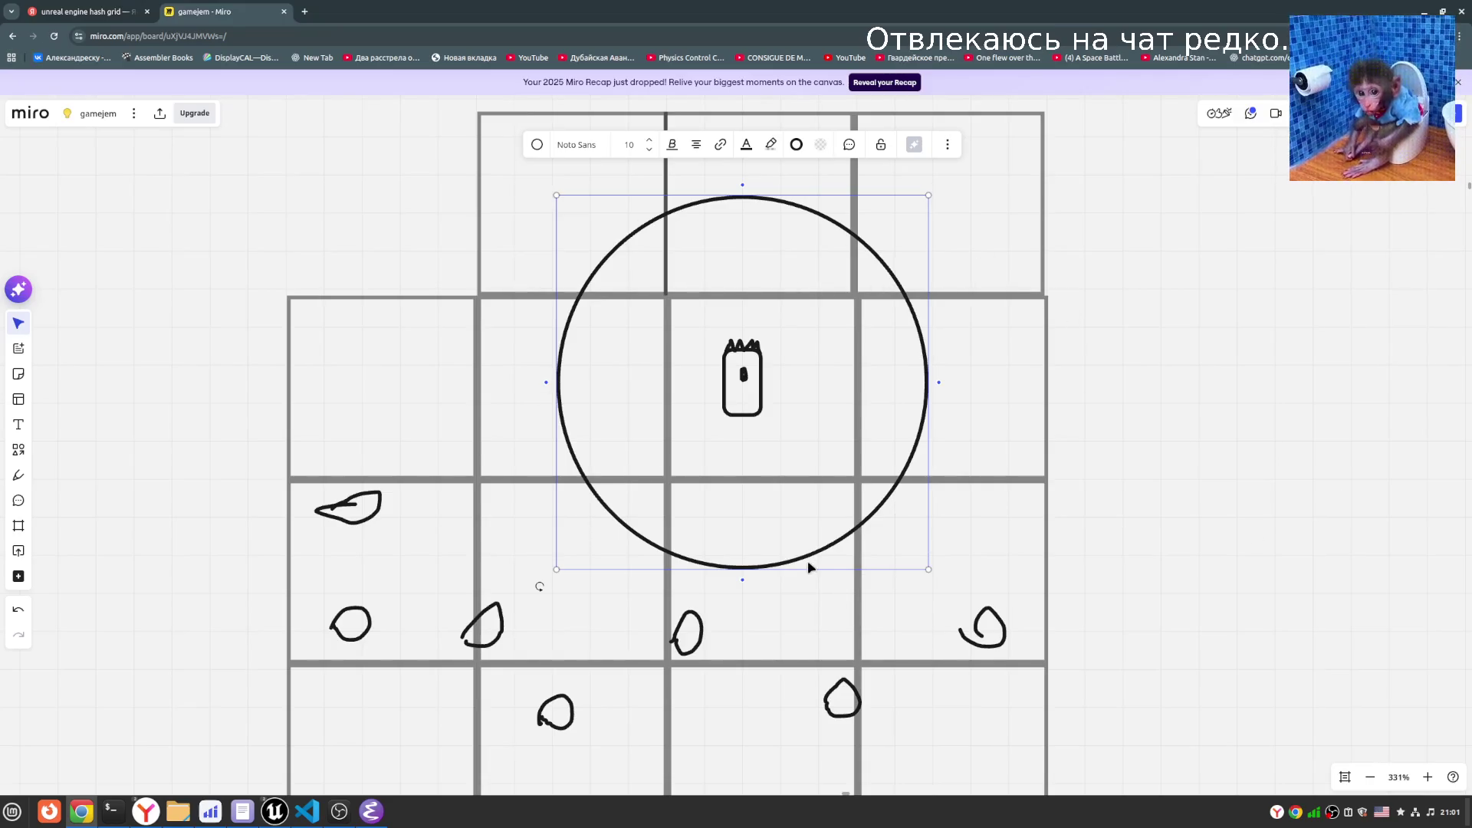
mouse_move(555, 570)
mouse_down()
mouse_move(502, 620)
mouse_move(449, 644)
mouse_move(428, 681)
mouse_up()
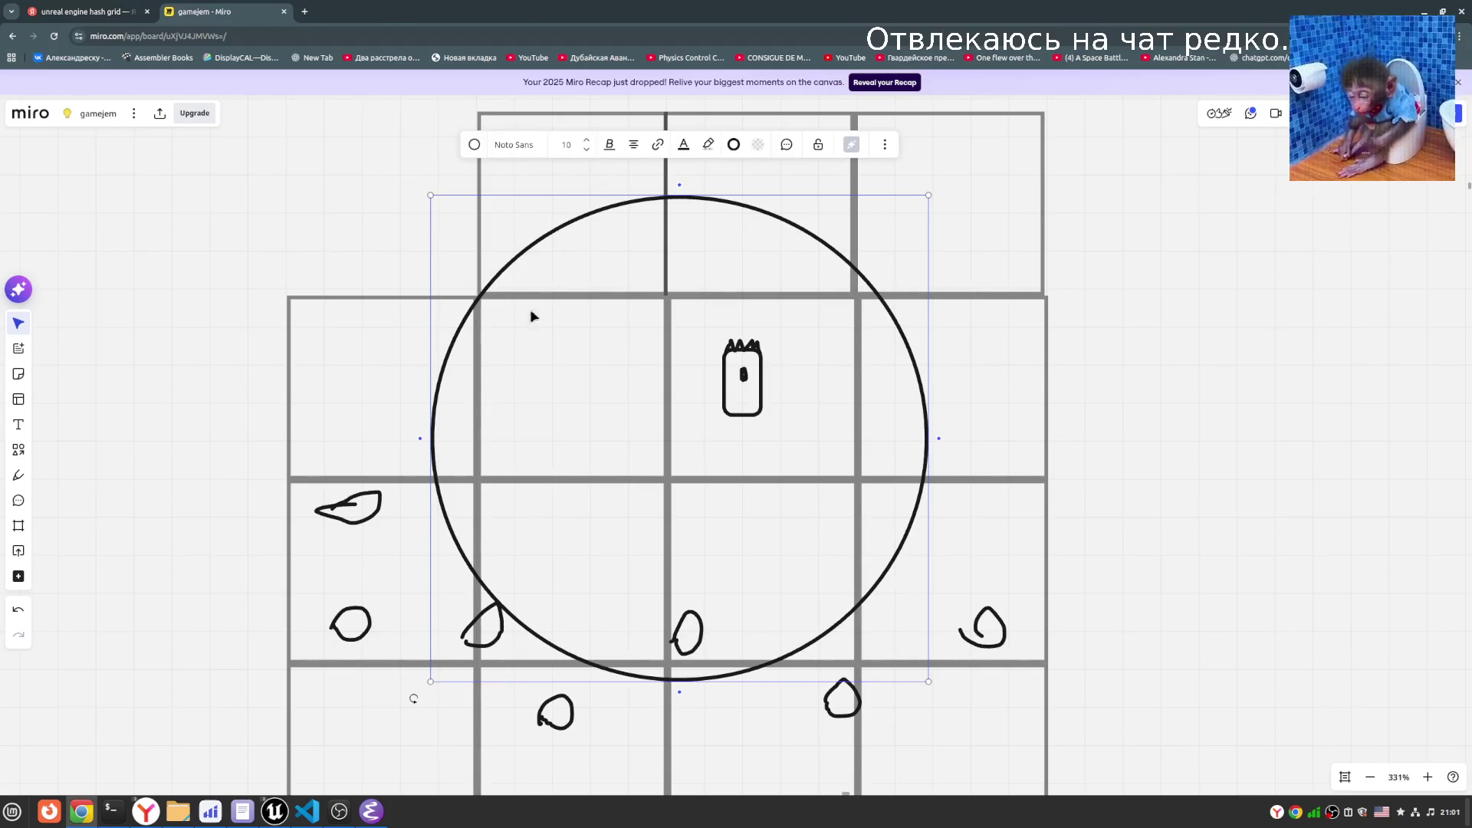
mouse_move(431, 680)
mouse_down()
mouse_move(558, 548)
mouse_move(551, 569)
mouse_up()
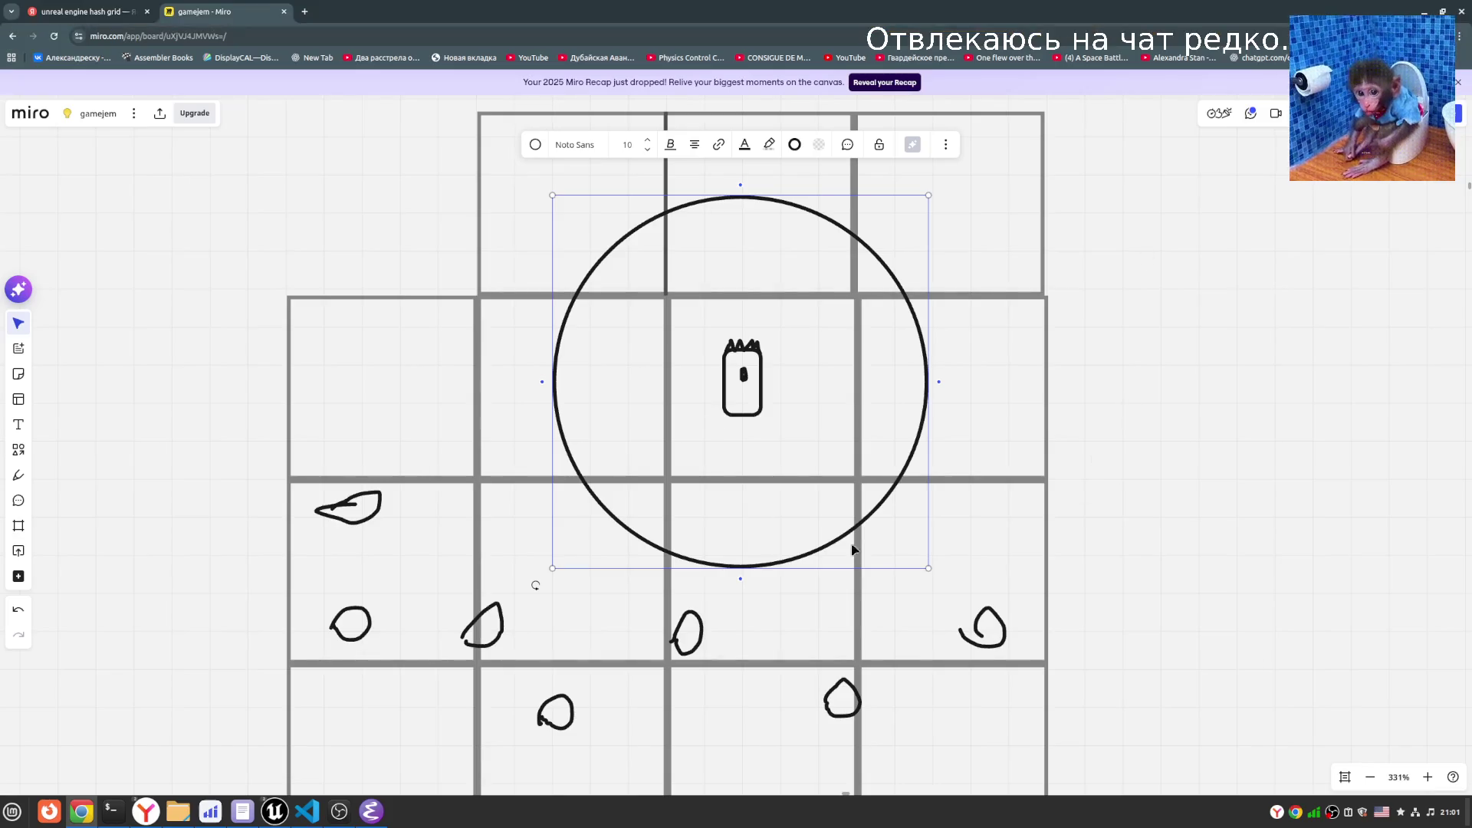
key(ctrl+Tab)
key(ctrl+Tab)
click(1221, 489)
scroll(1142, 404, right, 1)
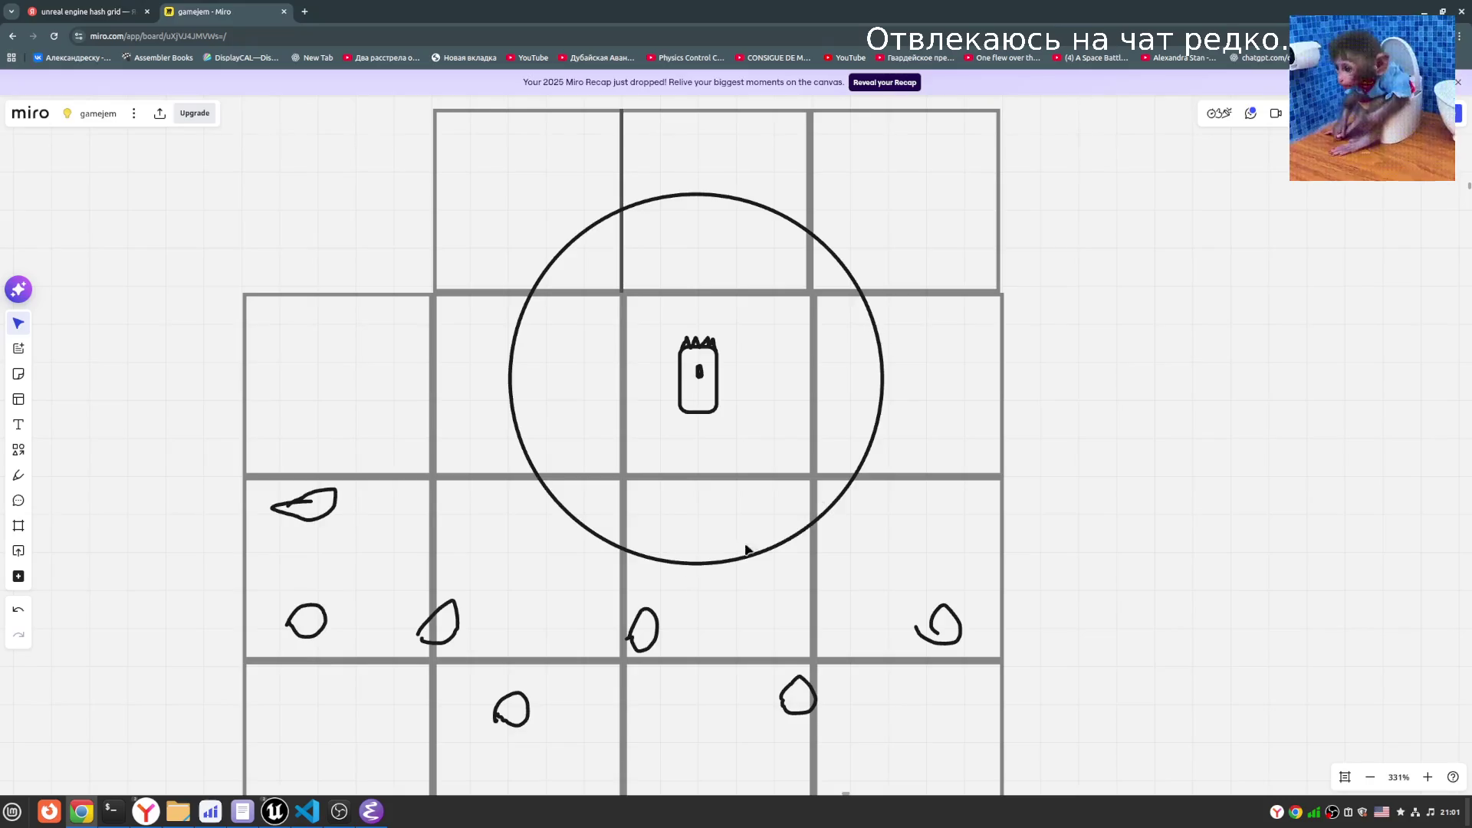
click(503, 197)
click(706, 138)
click(886, 149)
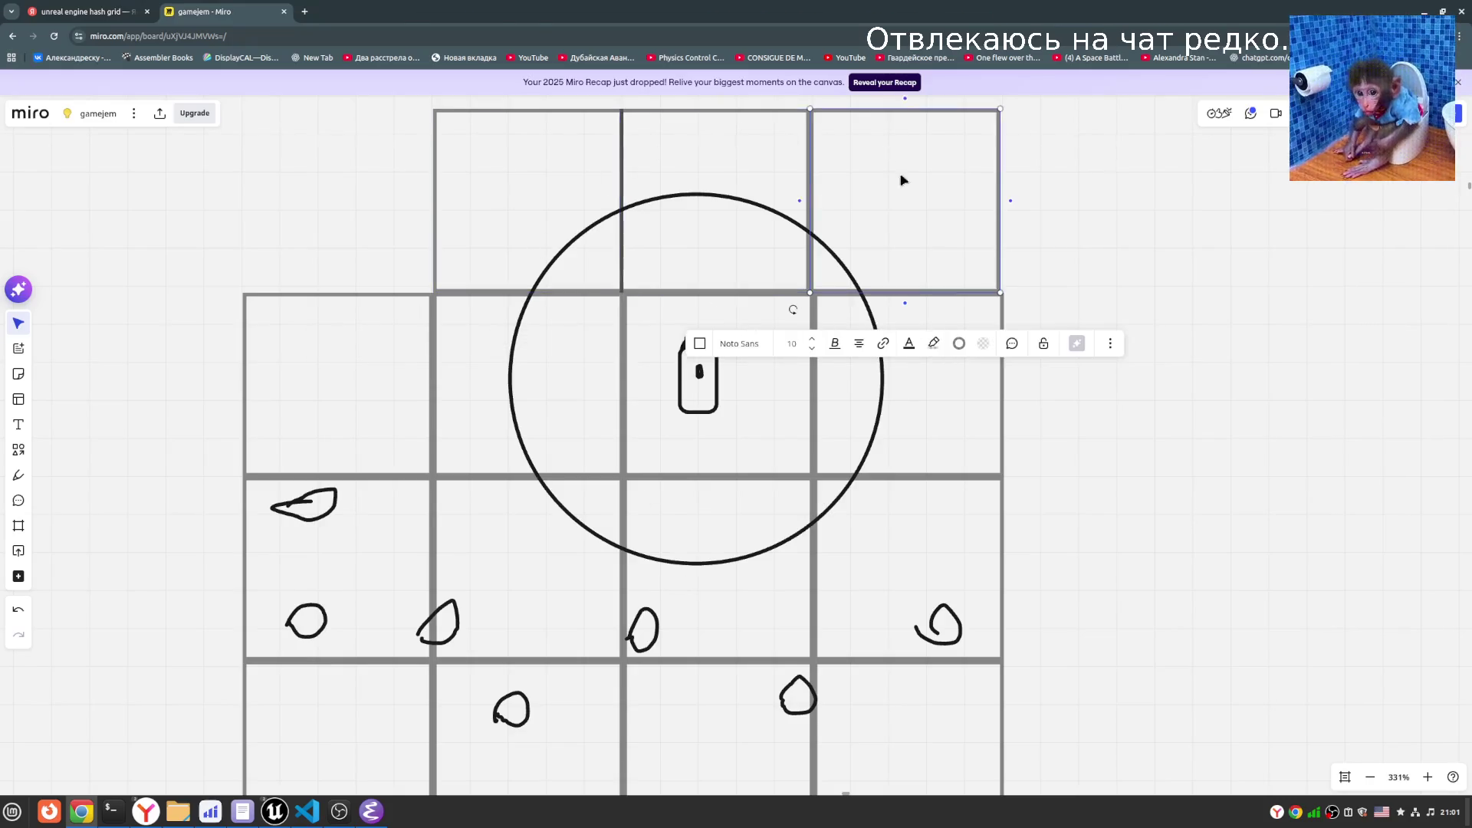
click(983, 398)
click(759, 361)
click(553, 370)
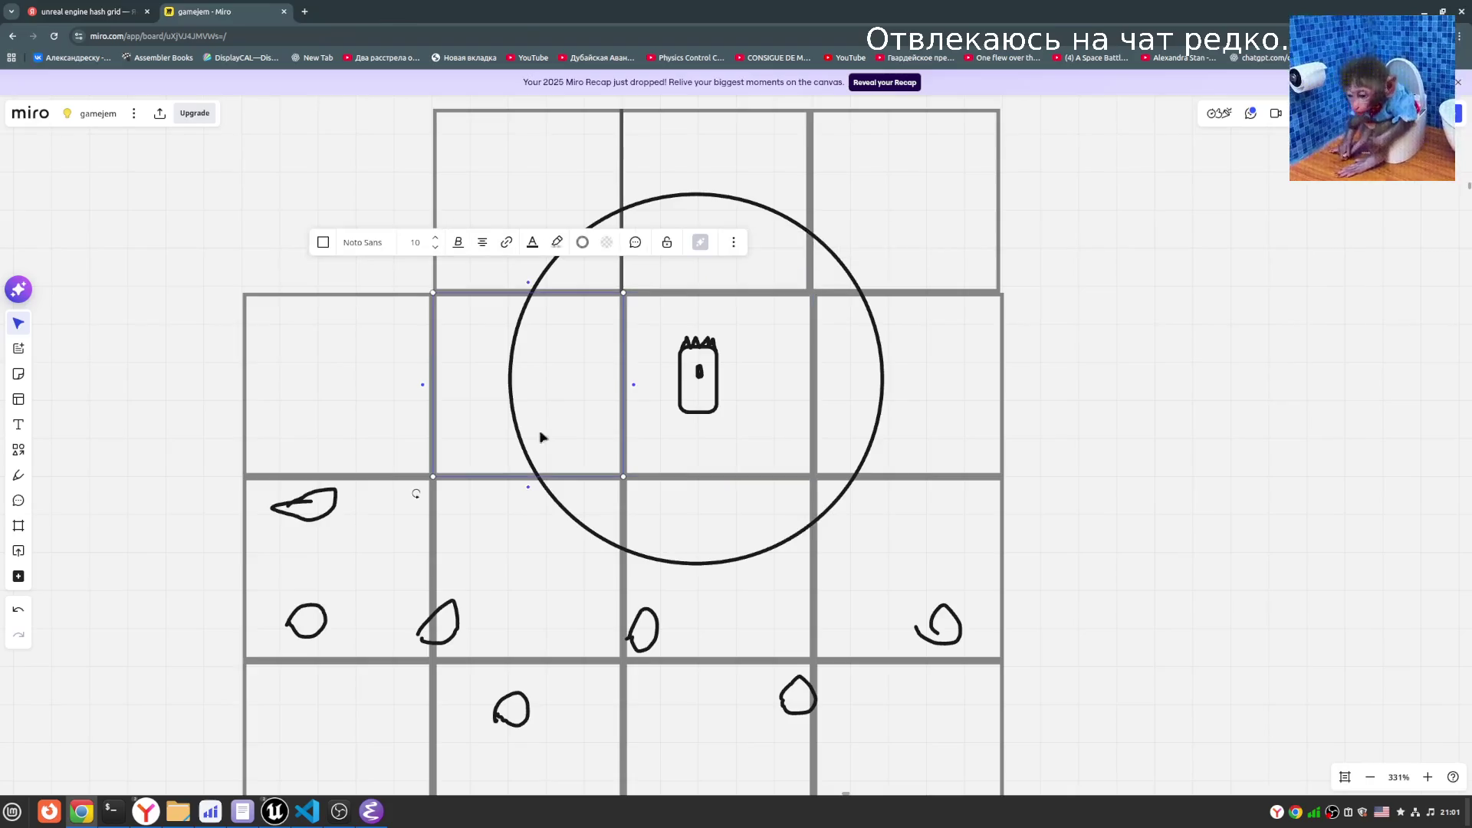
click(497, 591)
click(774, 595)
click(945, 565)
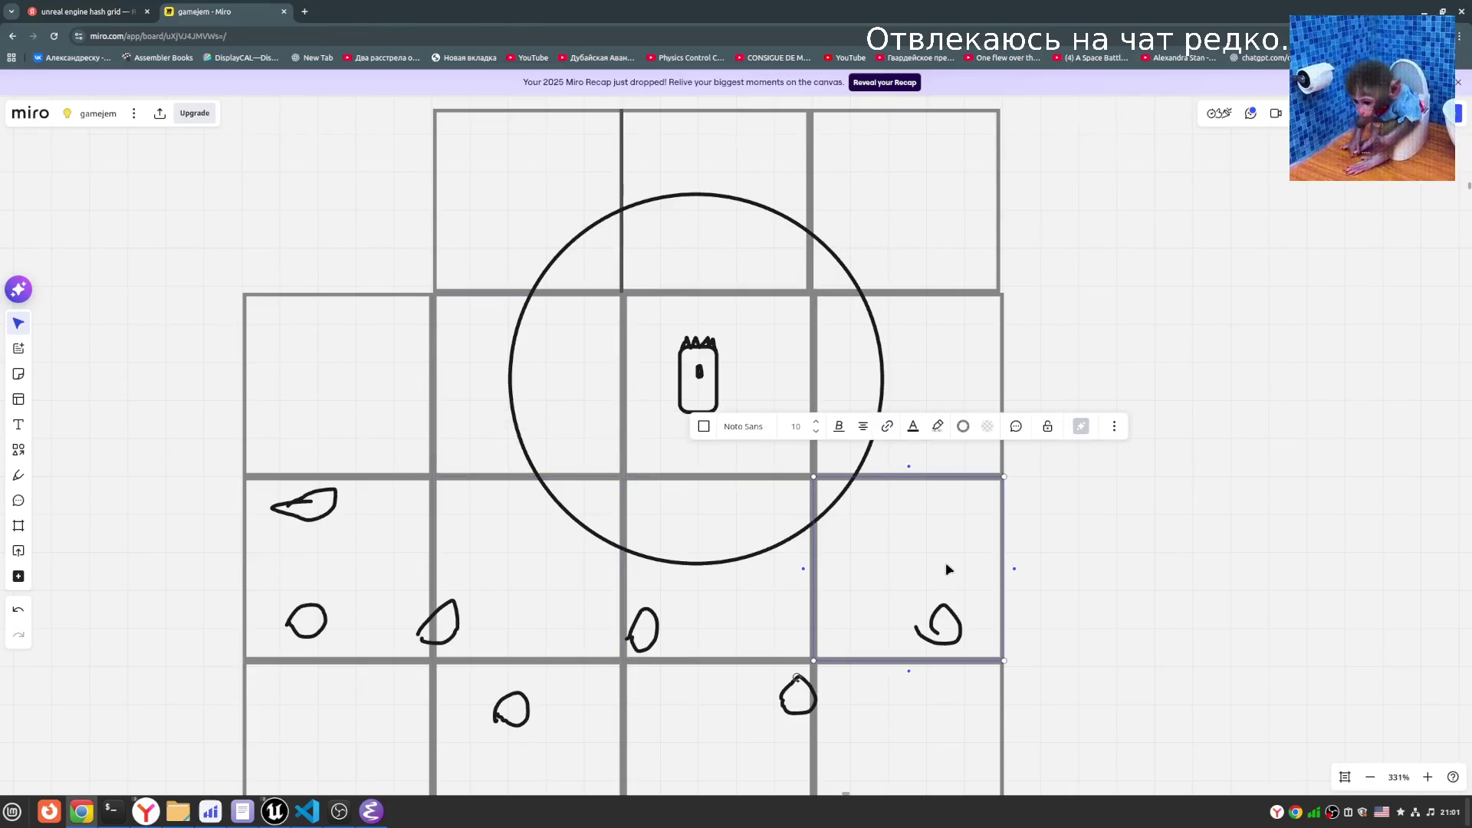
click(944, 327)
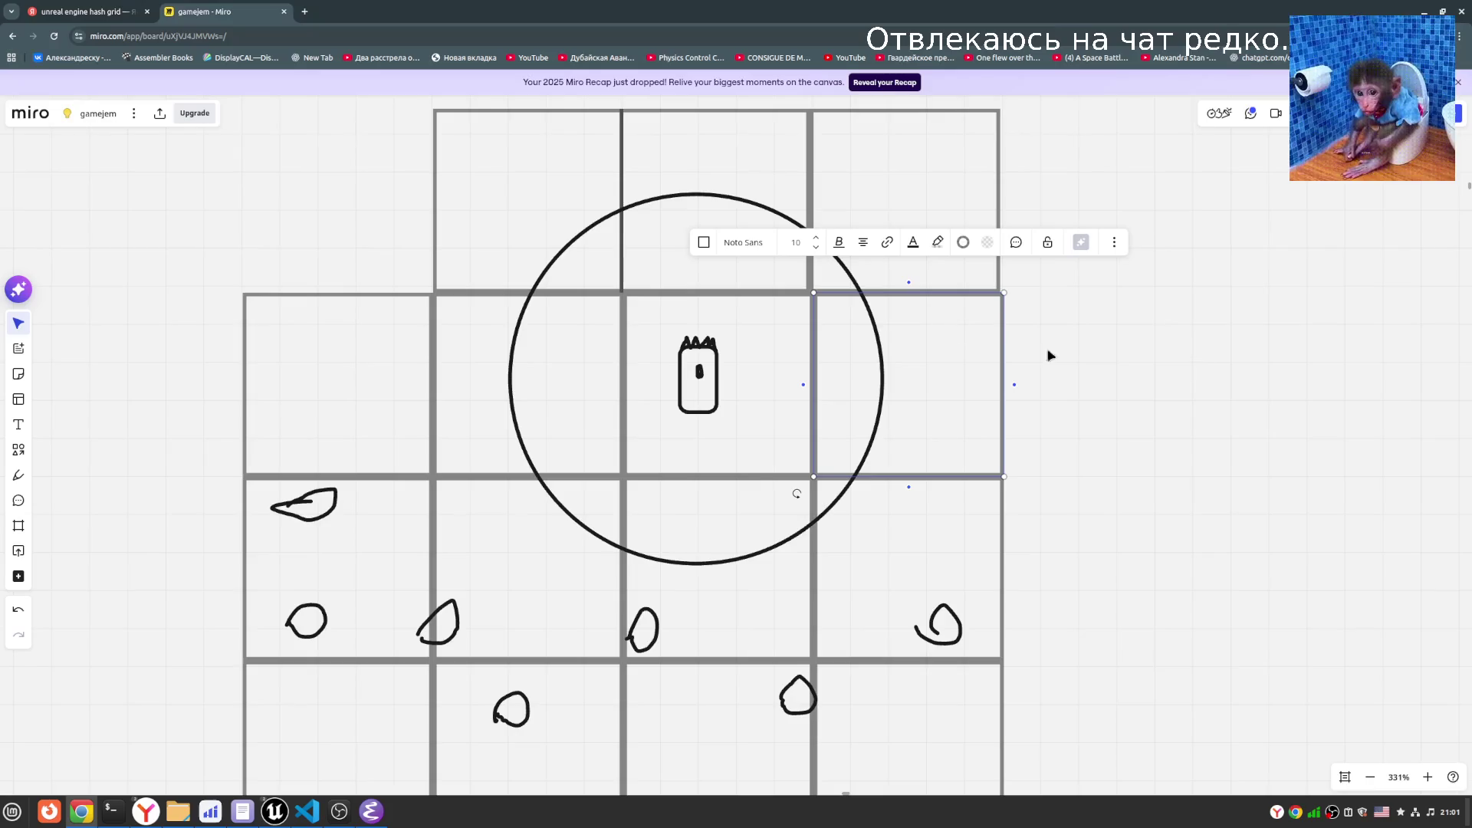
click(1254, 366)
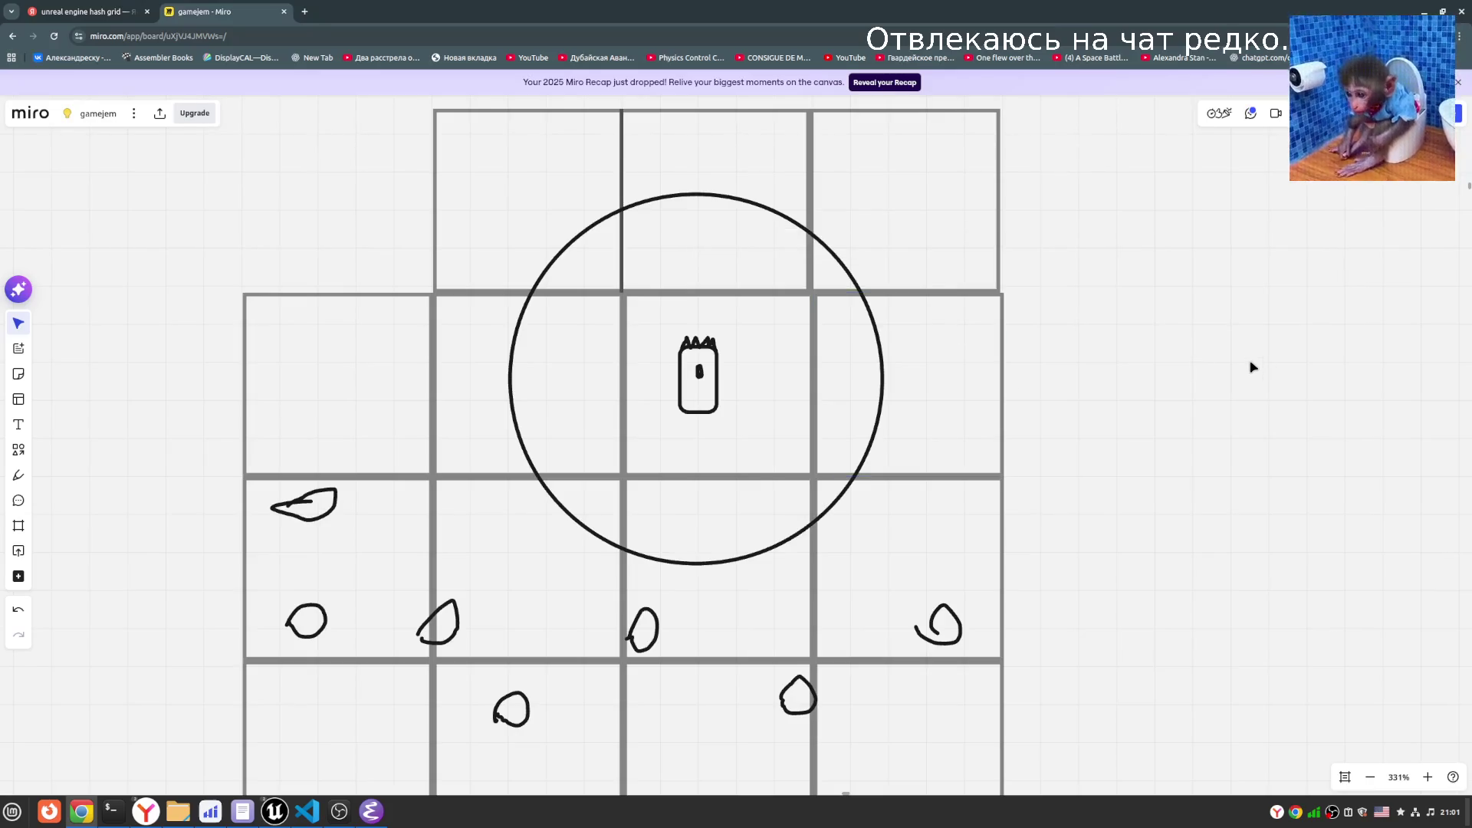
click(937, 627)
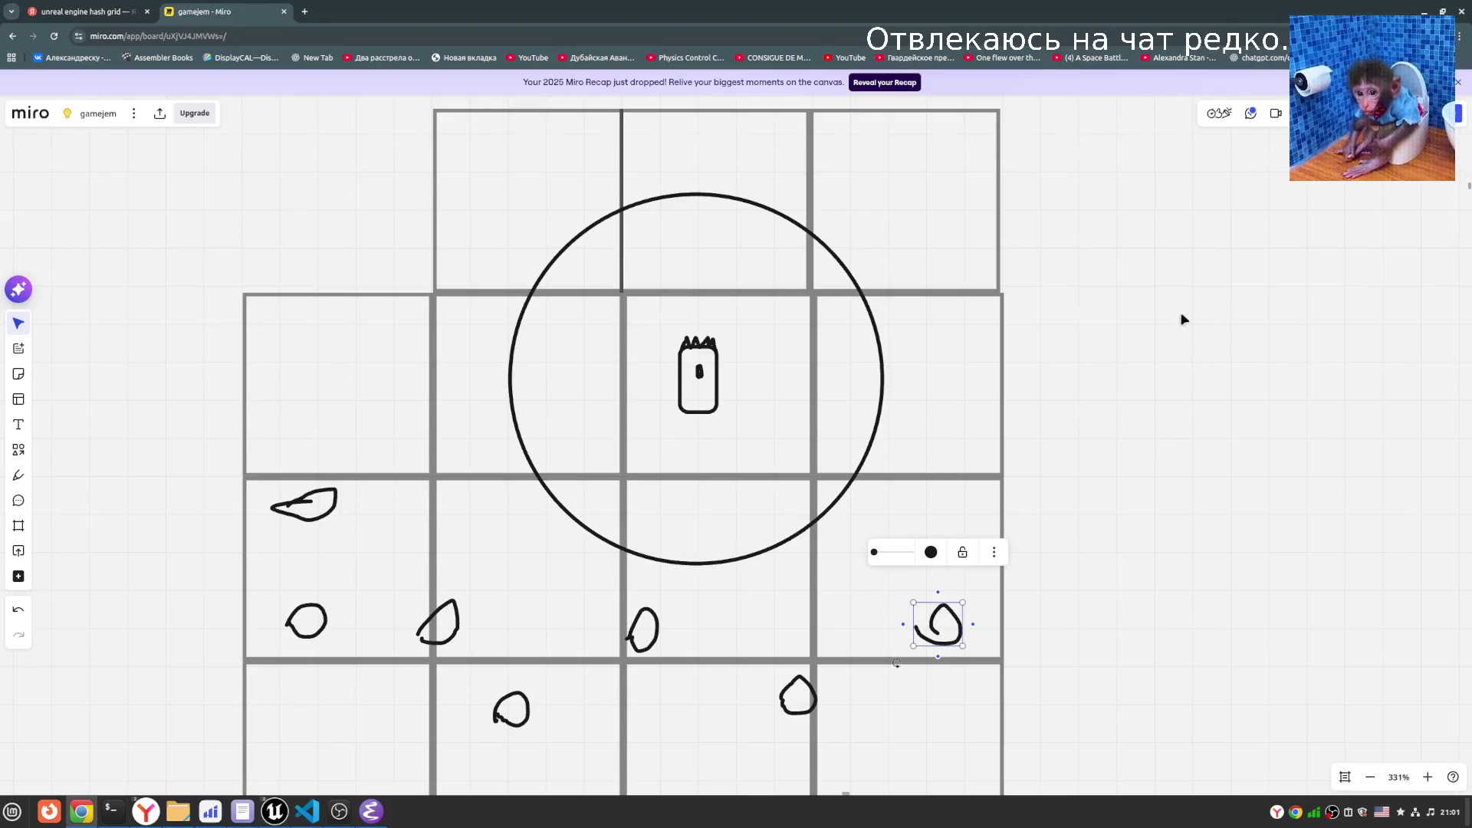
click(398, 156)
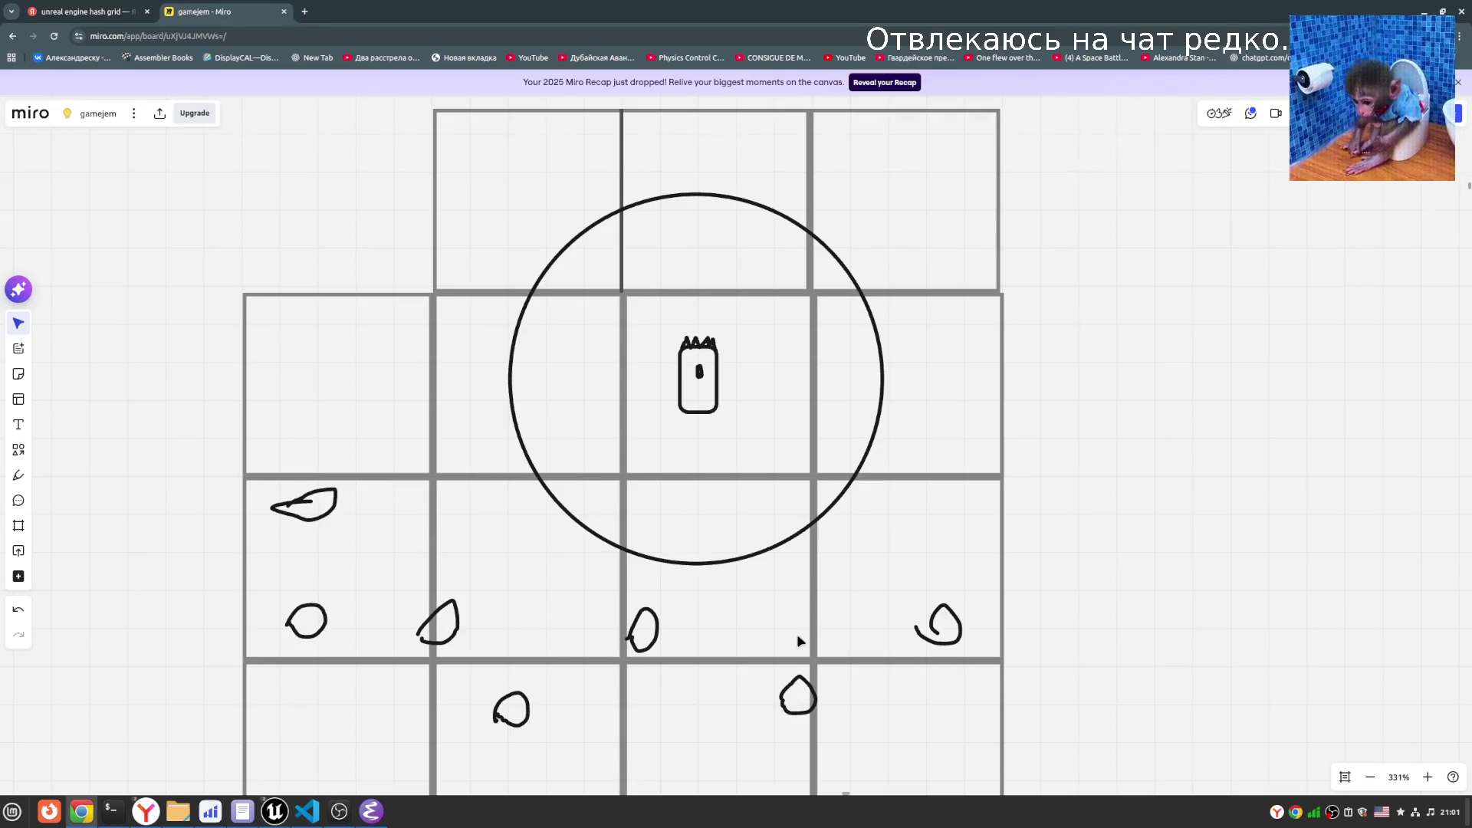
drag(1136, 618, 434, 633)
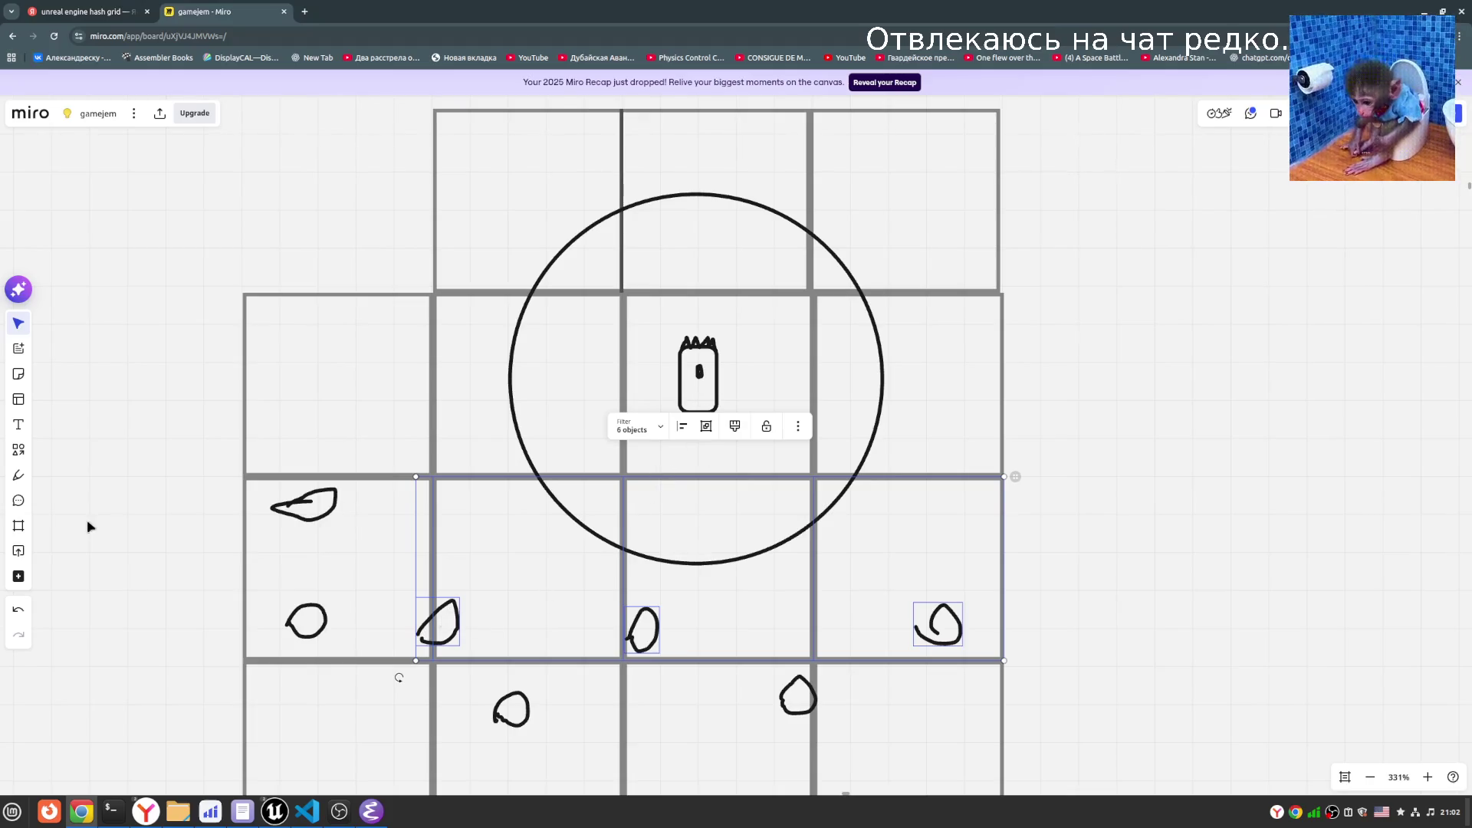
- Draw a small blob inside the circle, dot eyes into the blobs, and add short marks near the centre
click(19, 476)
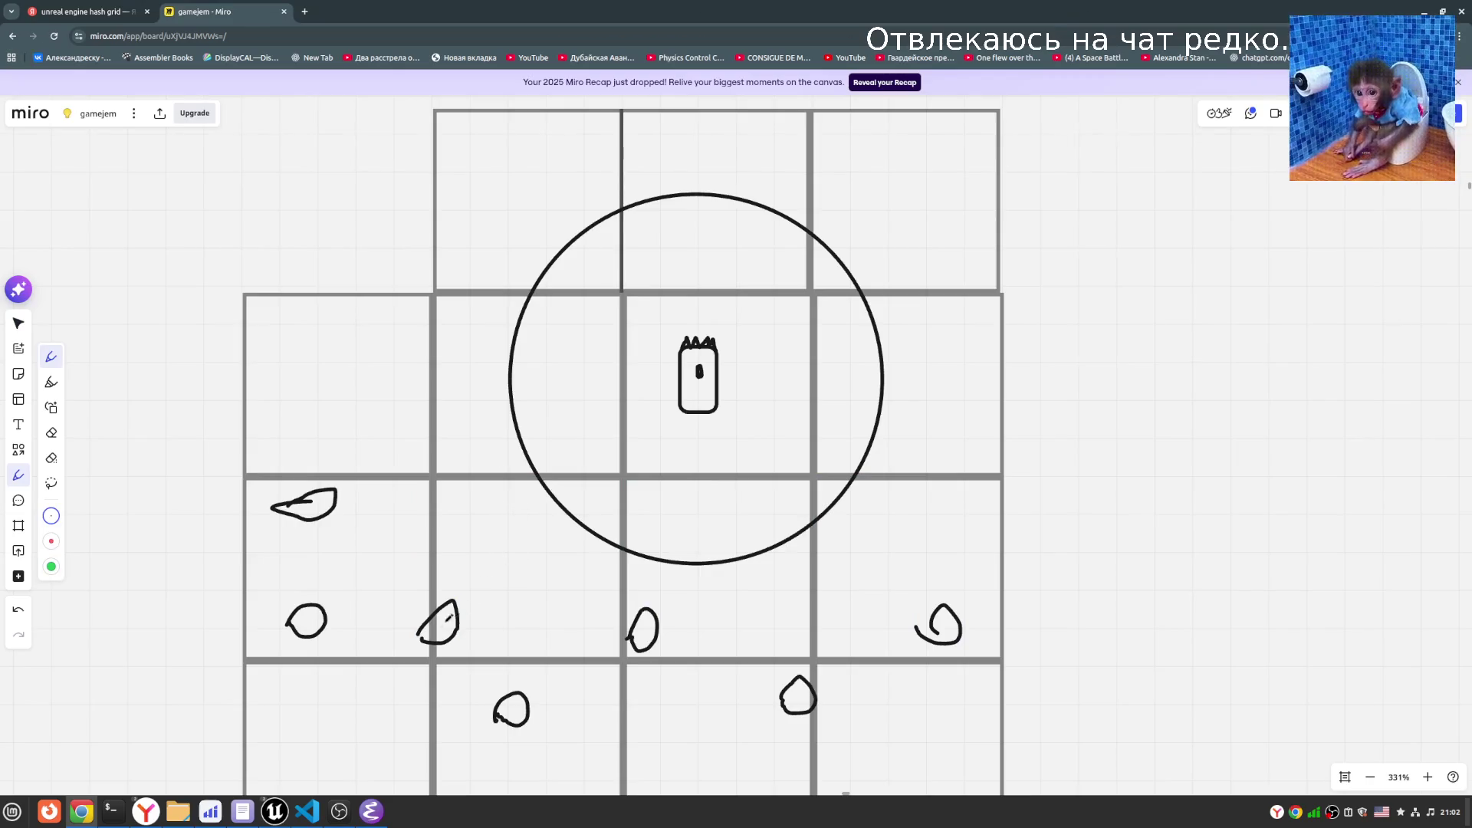
mouse_move(581, 512)
mouse_down()
mouse_move(605, 508)
mouse_move(583, 513)
mouse_up()
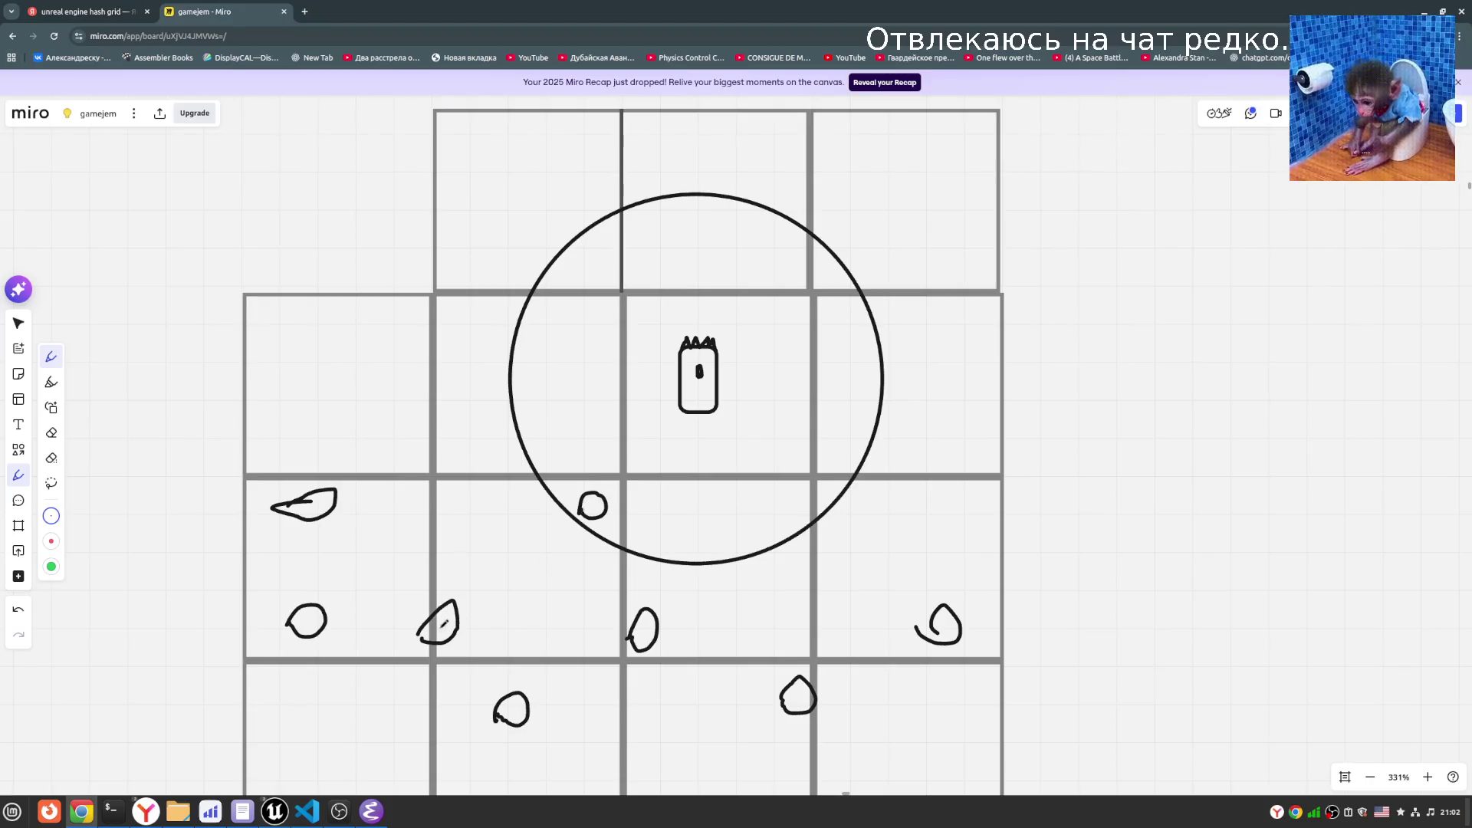
drag(646, 624, 645, 635)
drag(950, 627, 950, 636)
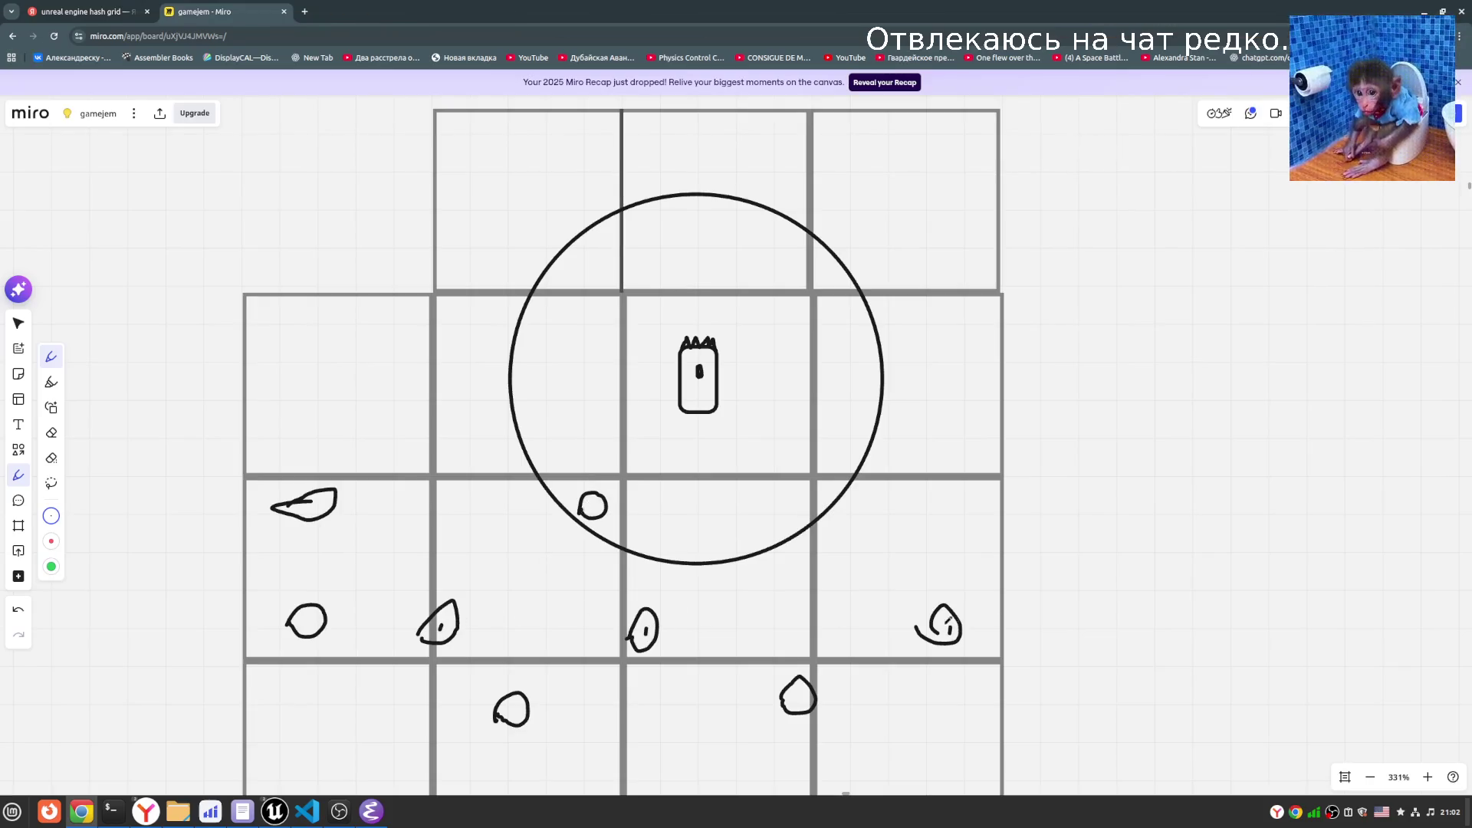
click(593, 508)
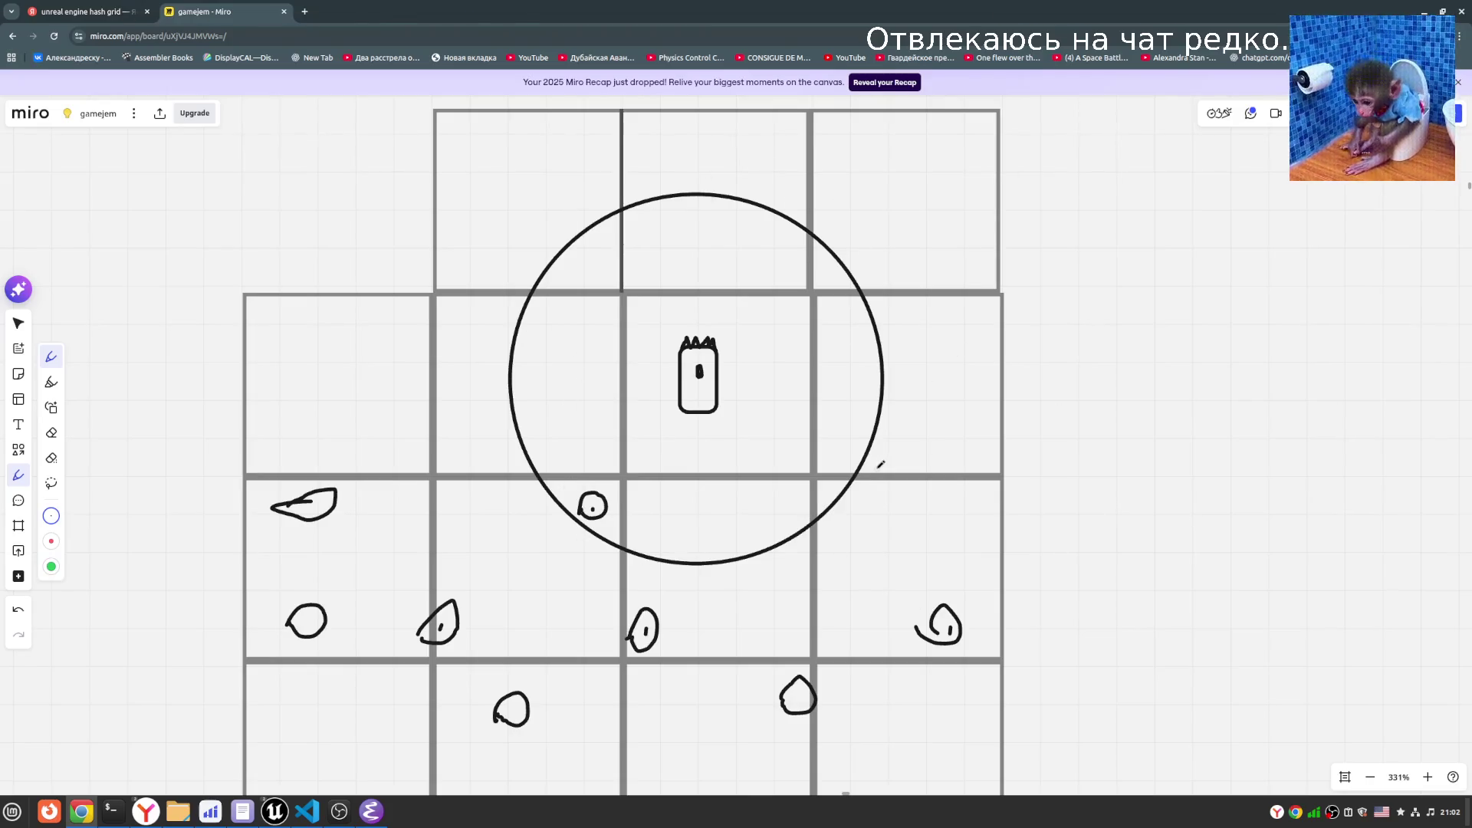
scroll(648, 521, up, 1)
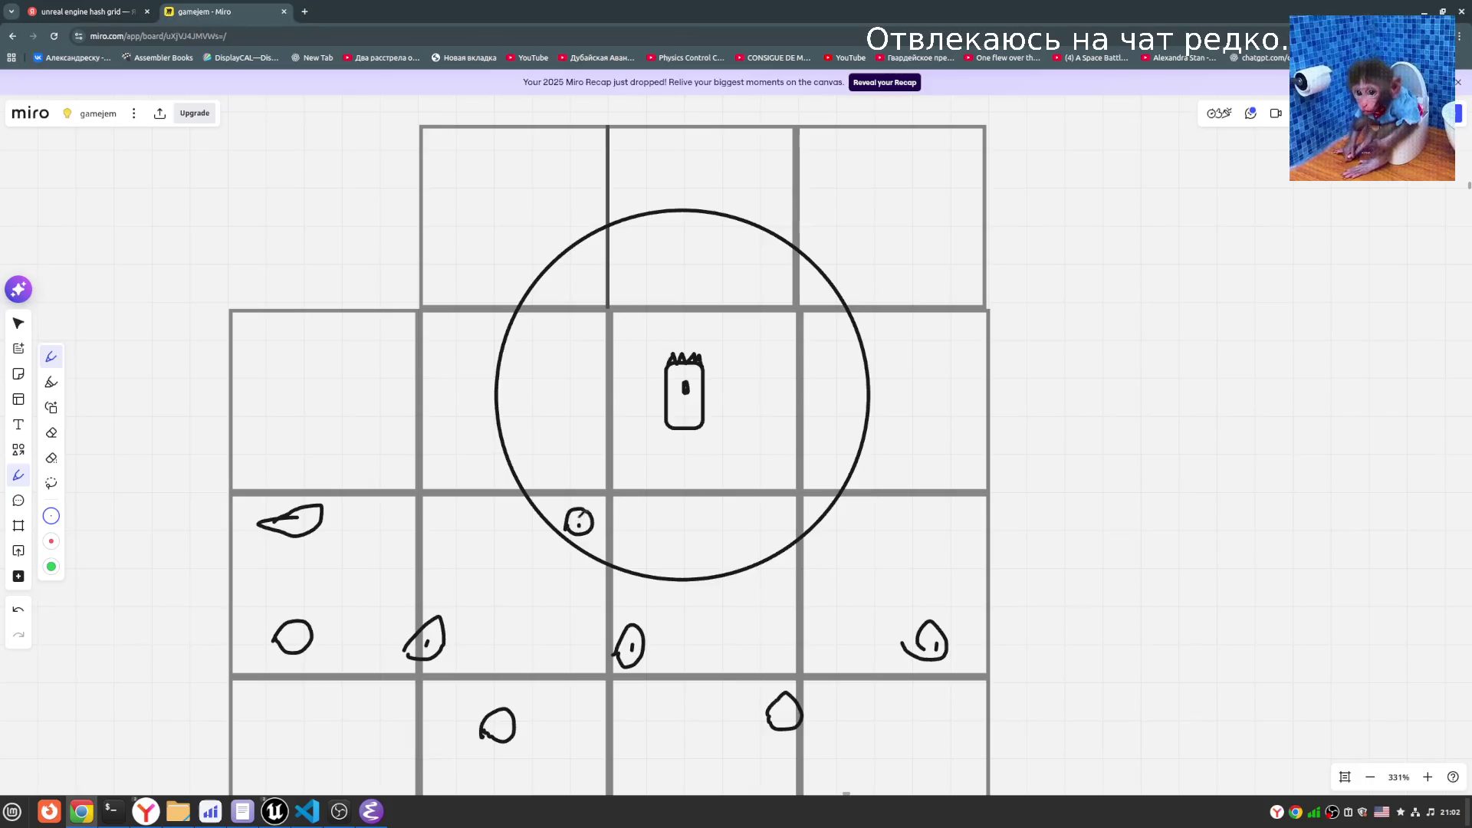
drag(637, 452, 633, 459)
drag(589, 518, 585, 526)
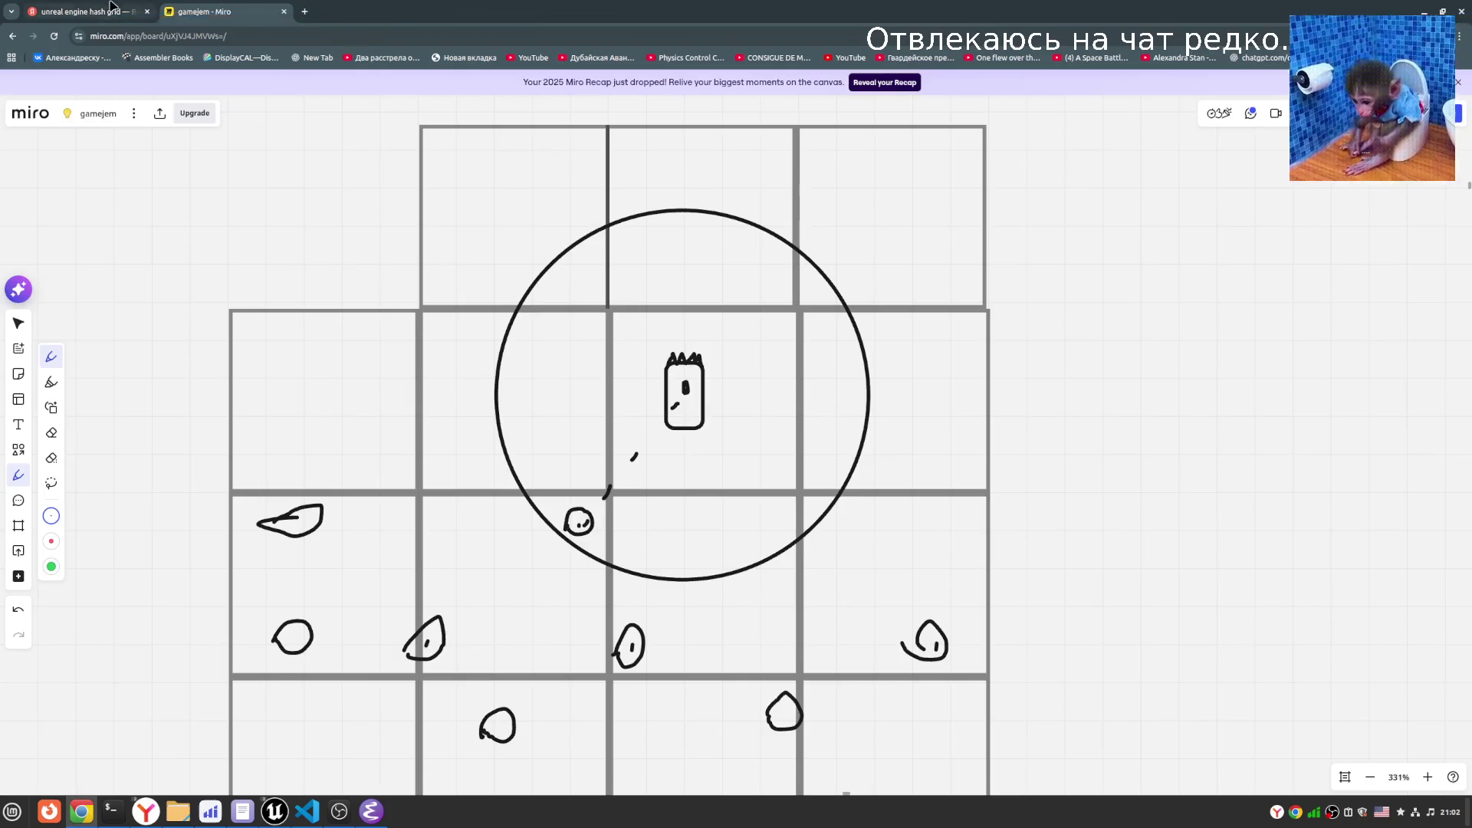
click(85, 12)
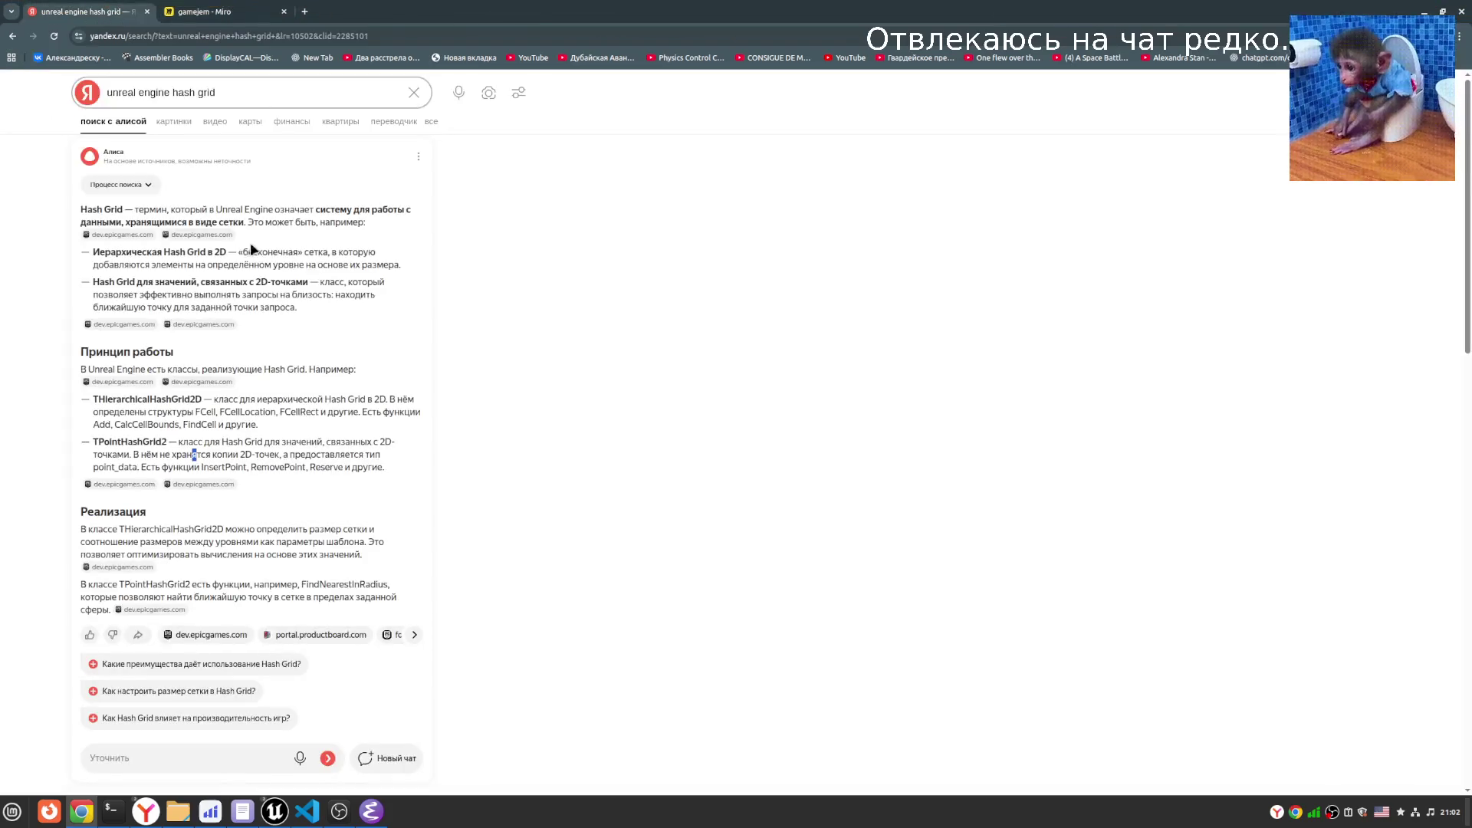
double_click(150, 400)
key(alt+Tab)
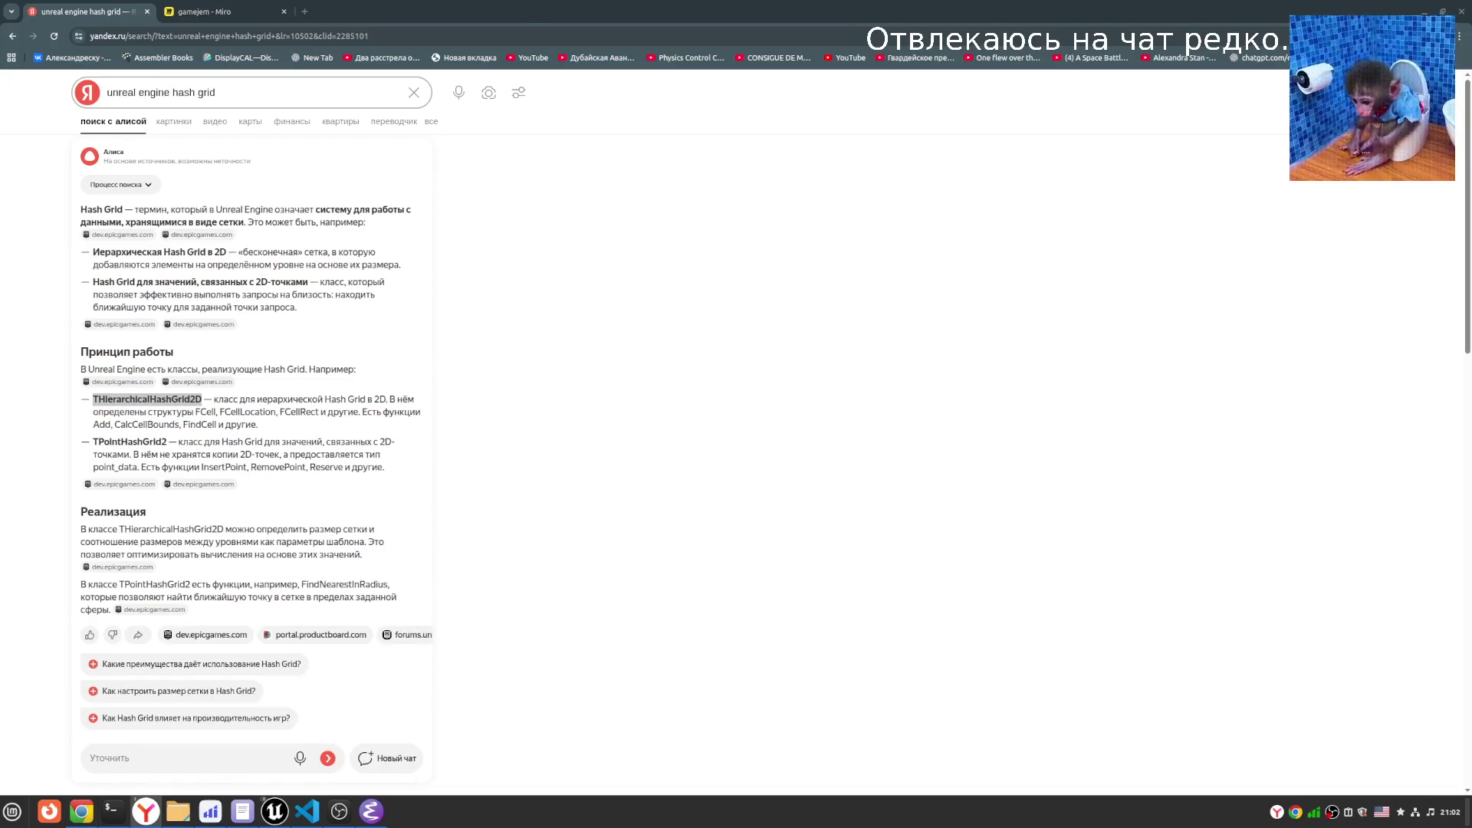
key(alt+Tab)
click(794, 238)
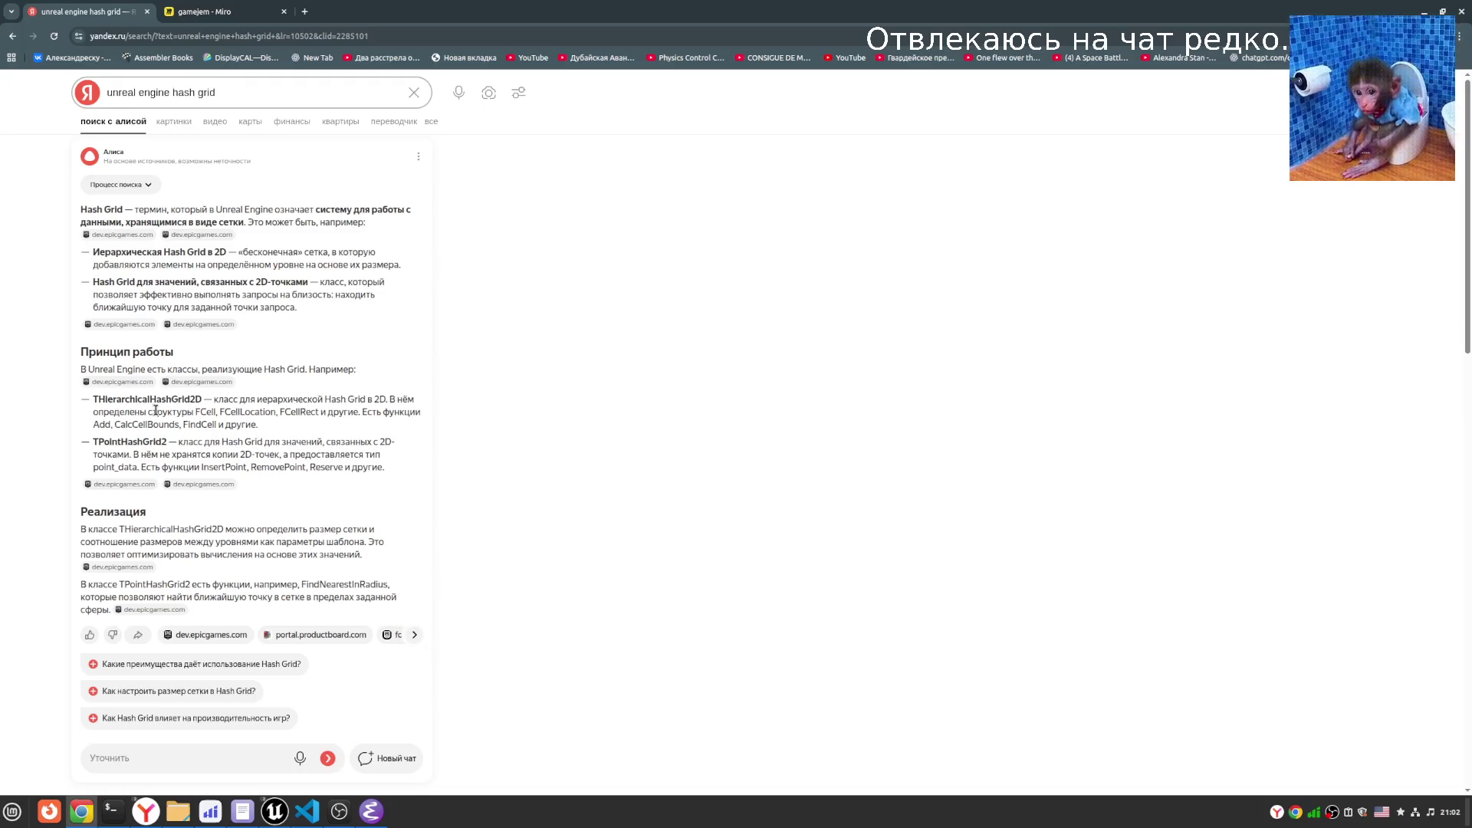
click(213, 9)
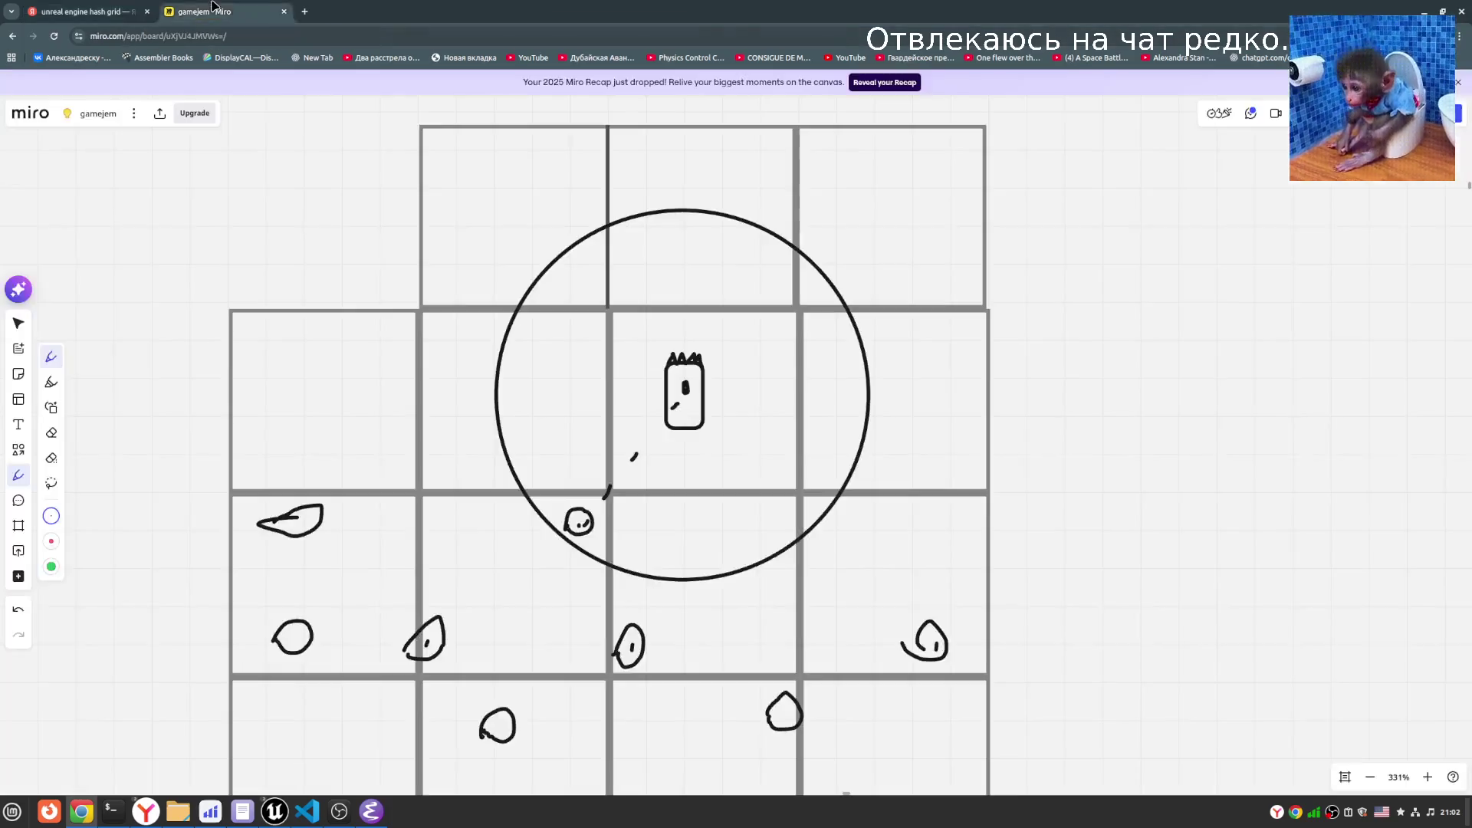
- Draw a short pen mark inside the rectangle figure at the big circle's centre, then pan around the board
drag(692, 406, 697, 400)
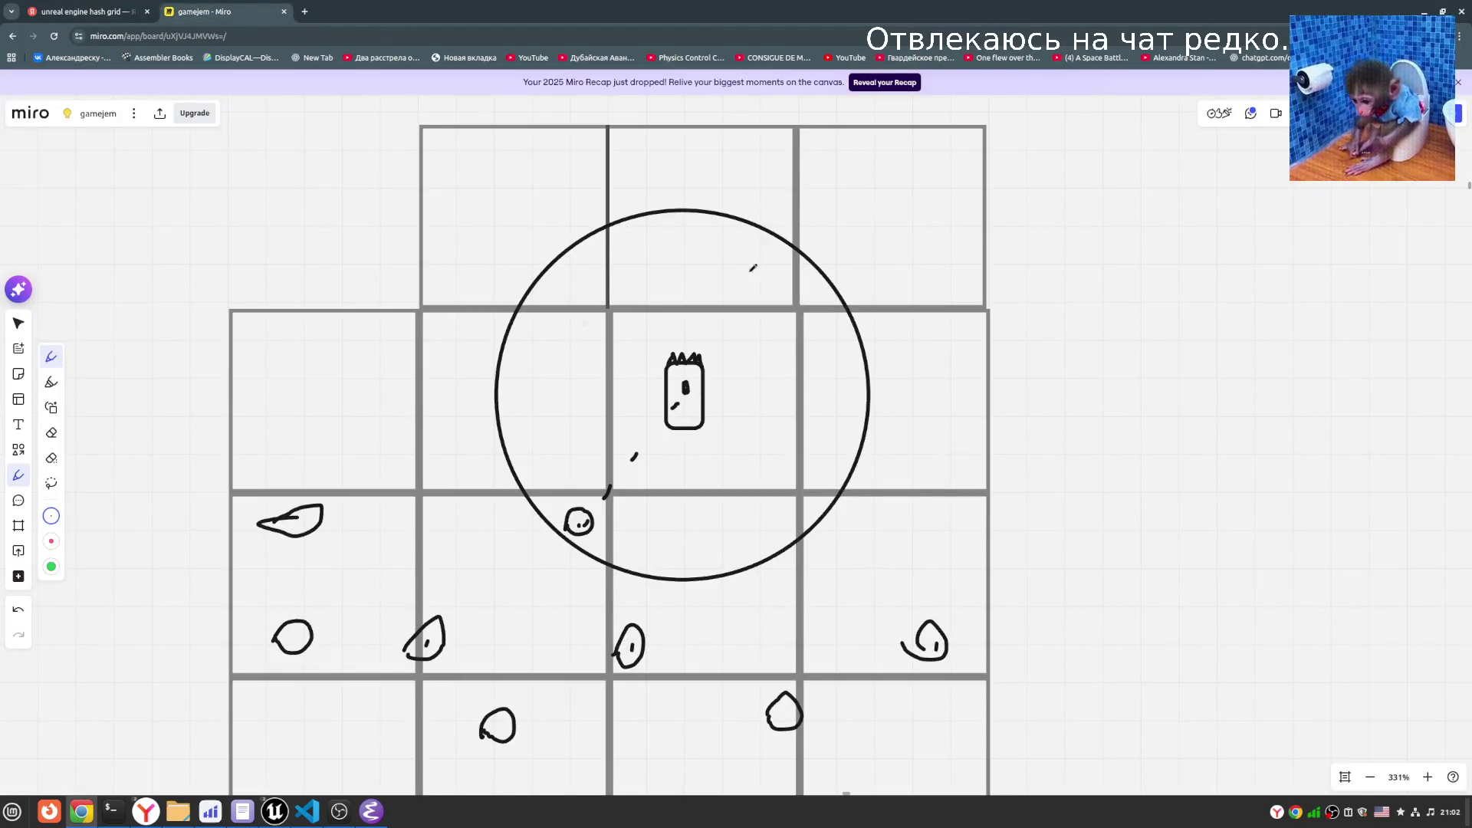
scroll(1343, 686, down, 1)
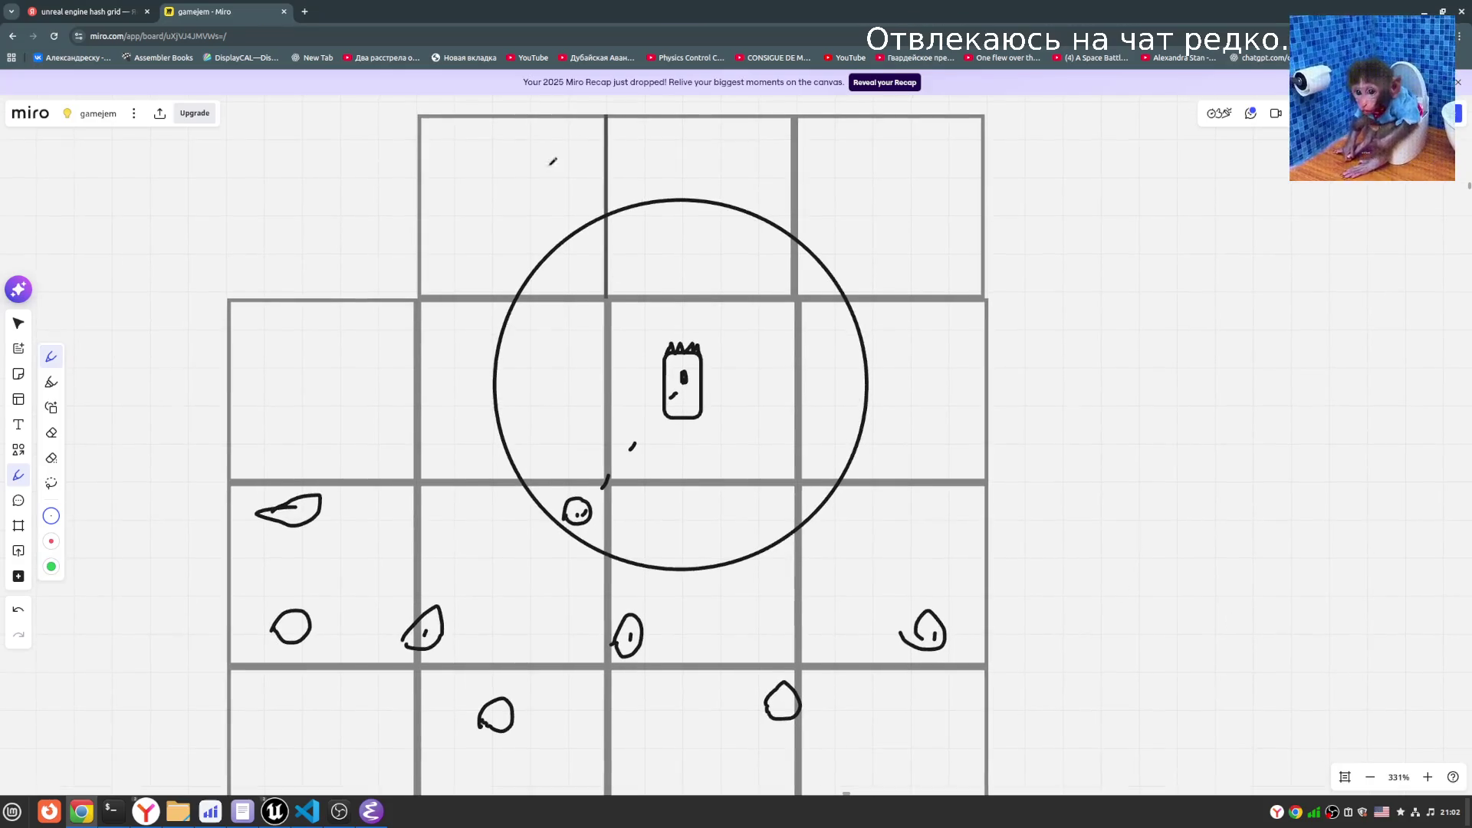
scroll(406, 205, up, 2)
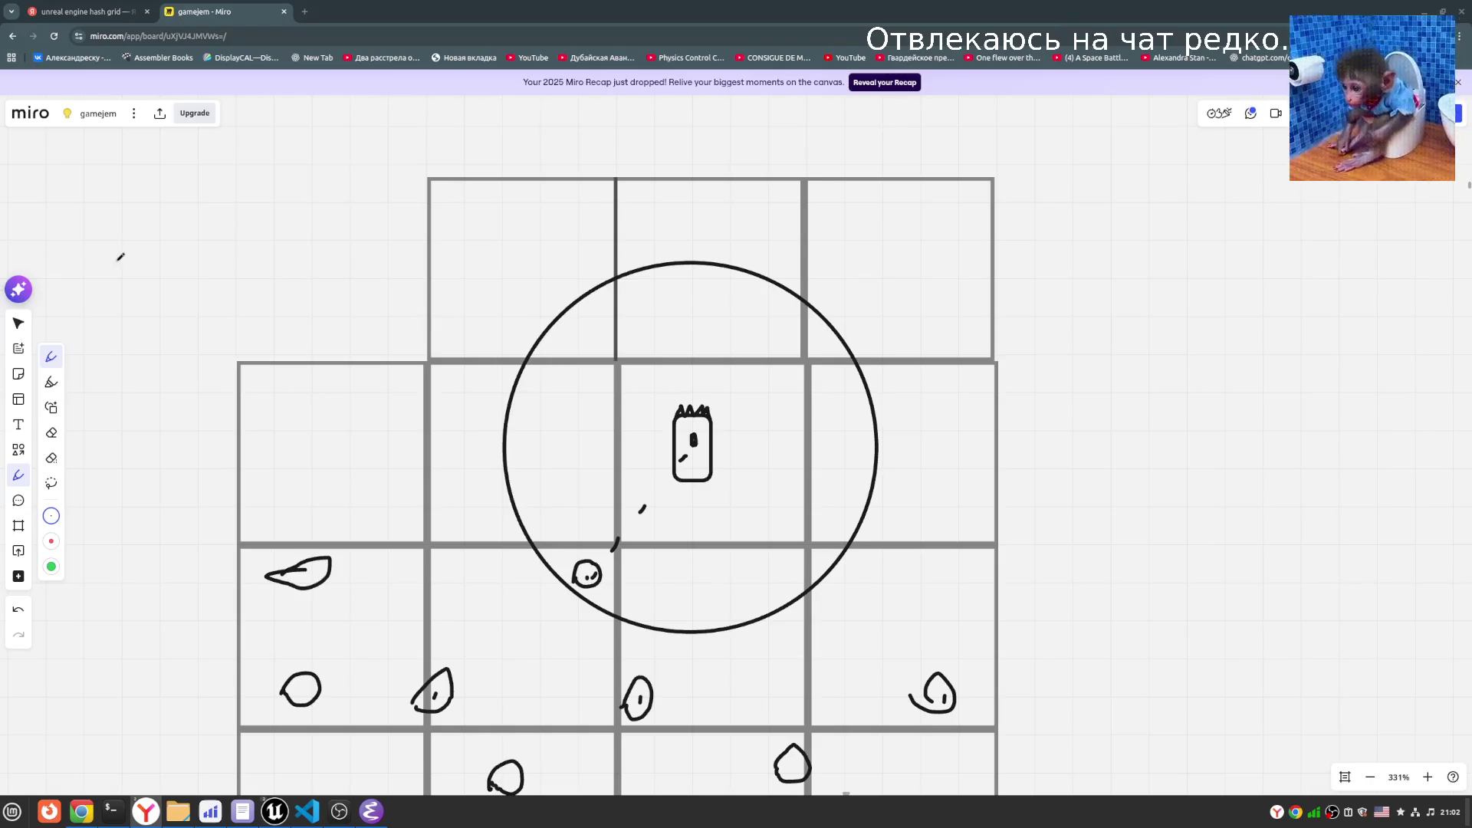
scroll(605, 452, down, 1)
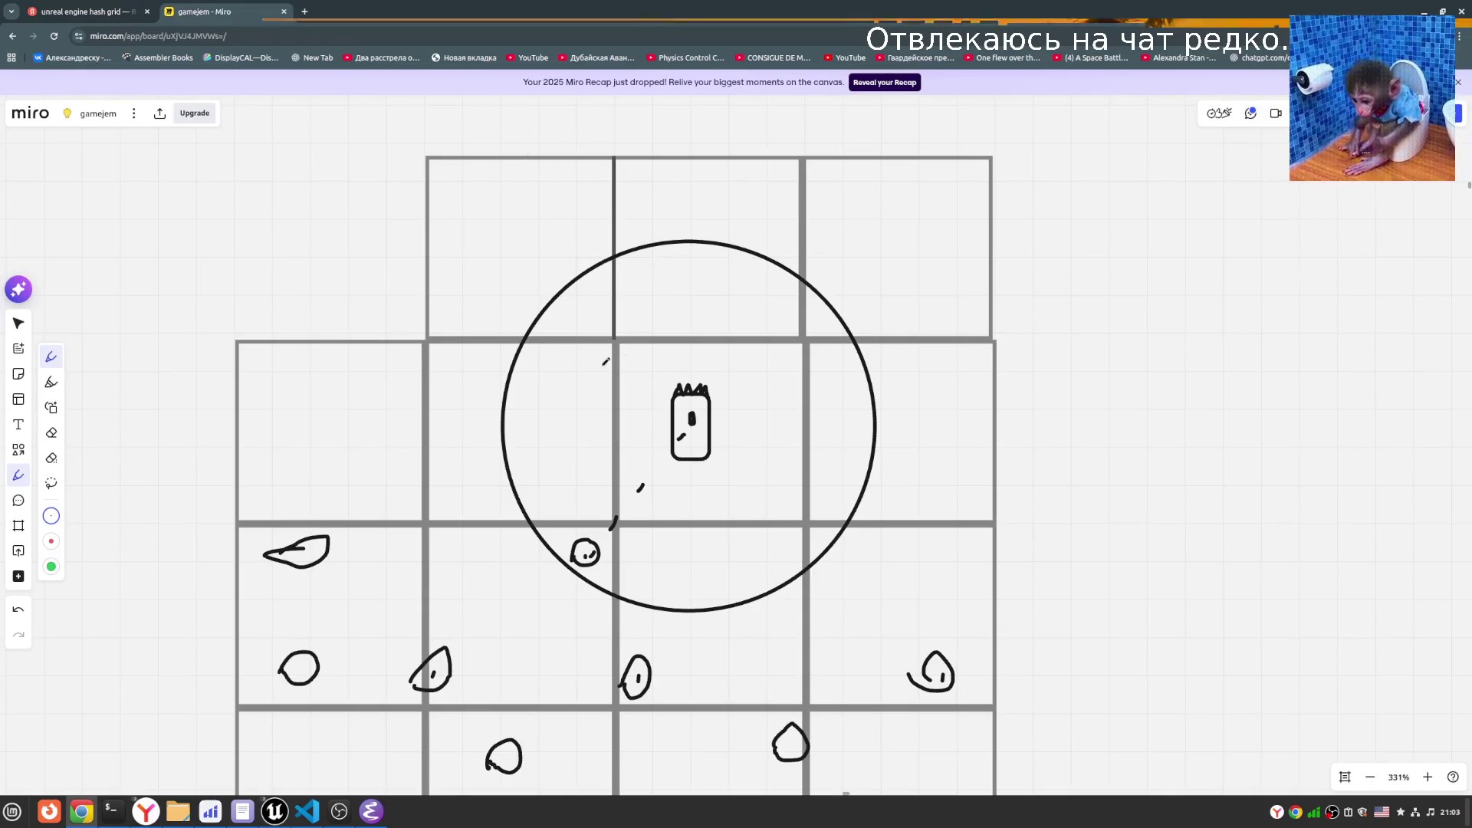
scroll(828, 505, down, 1)
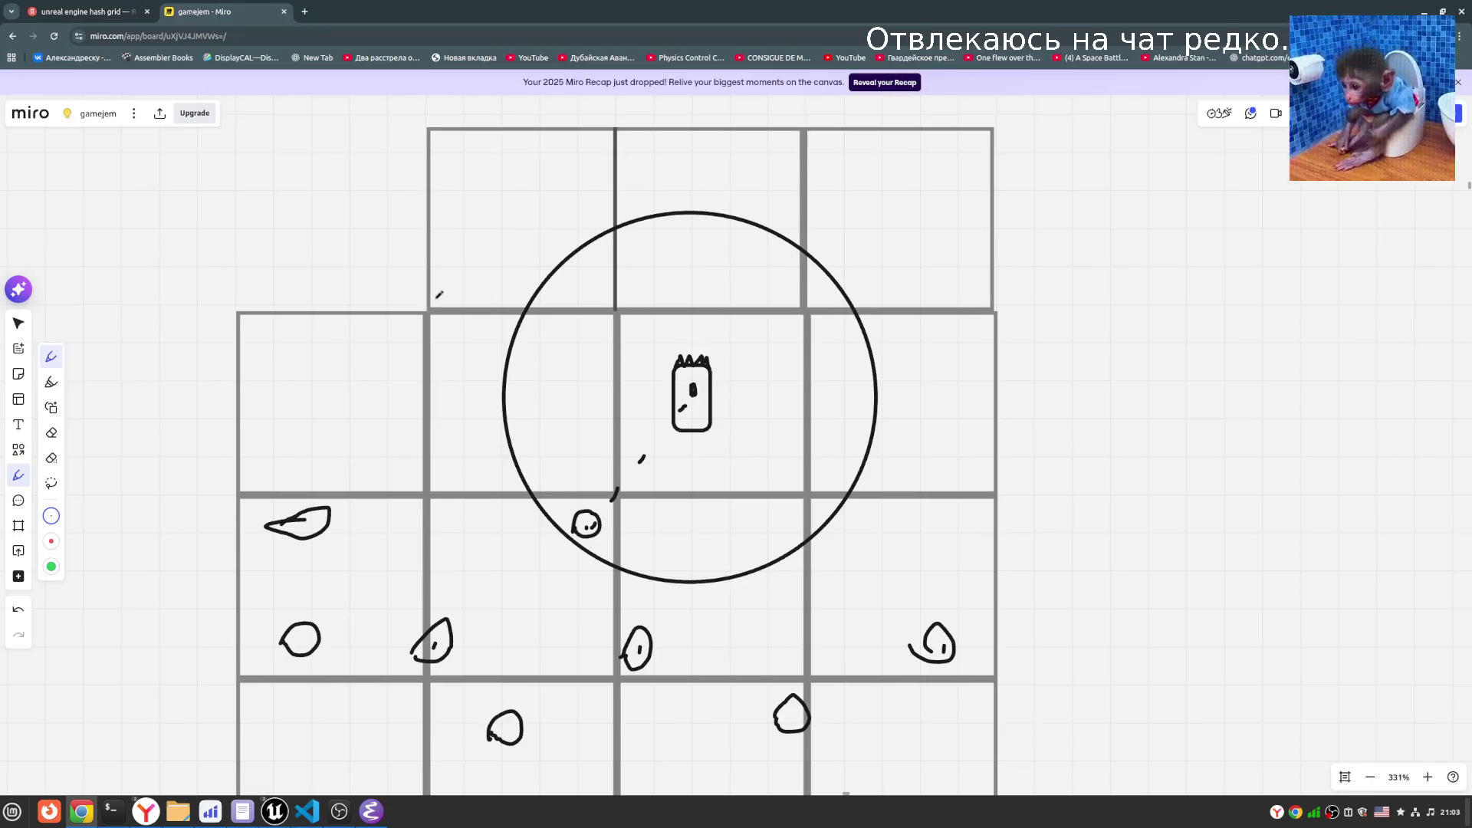
scroll(503, 298, up, 1)
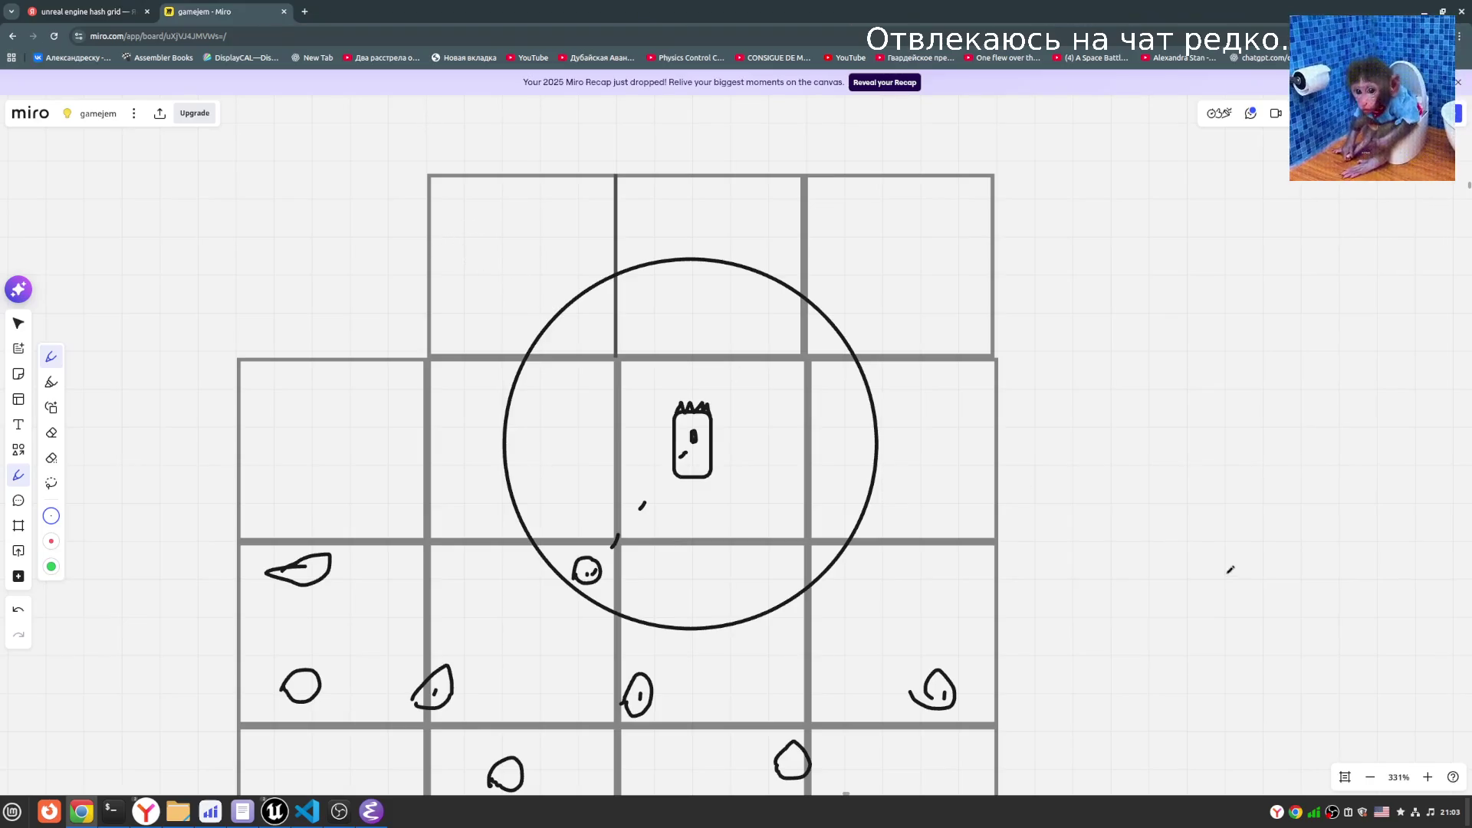
scroll(1211, 560, down, 1)
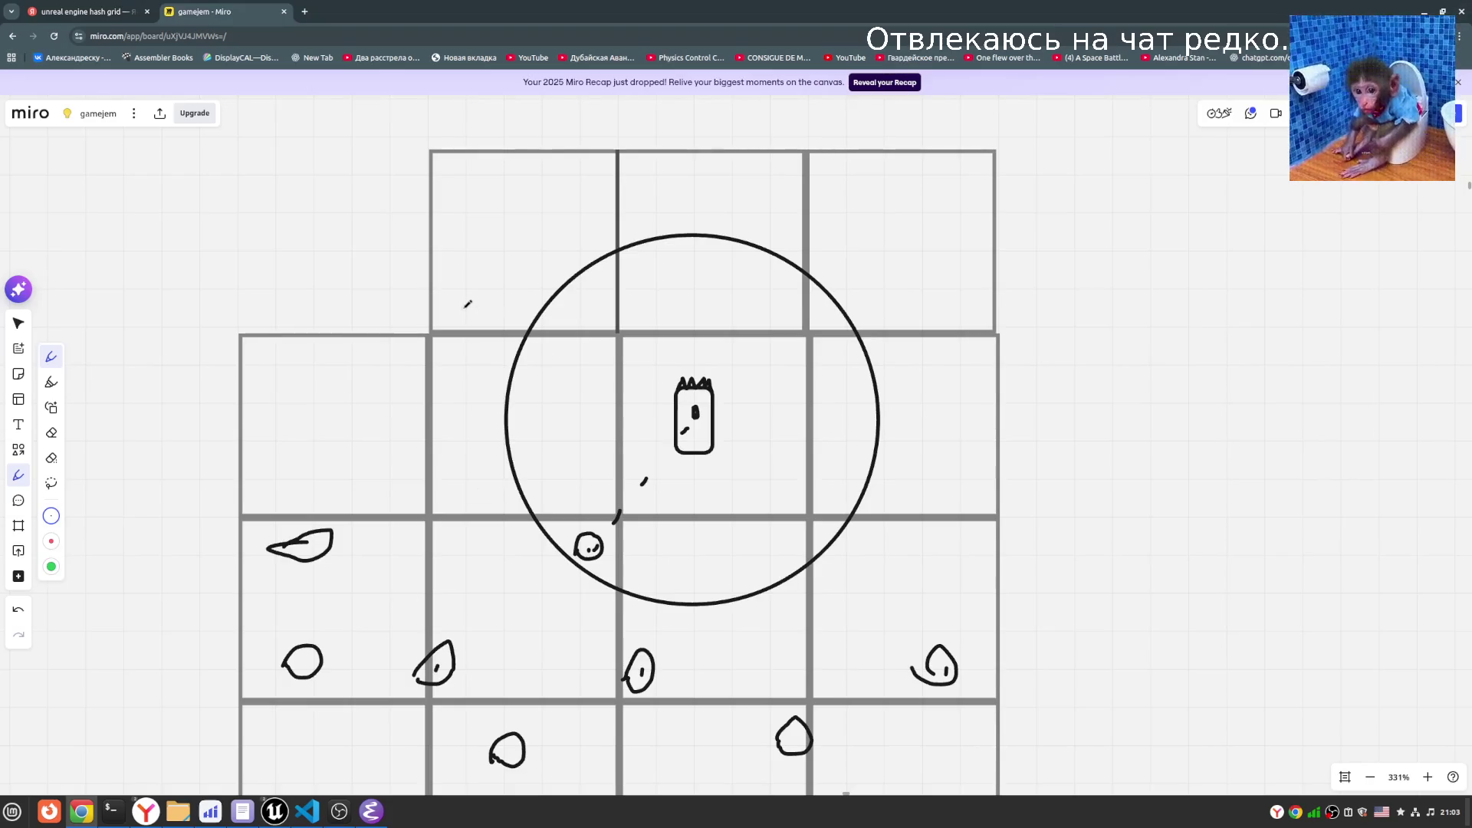
drag(883, 465, 851, 443)
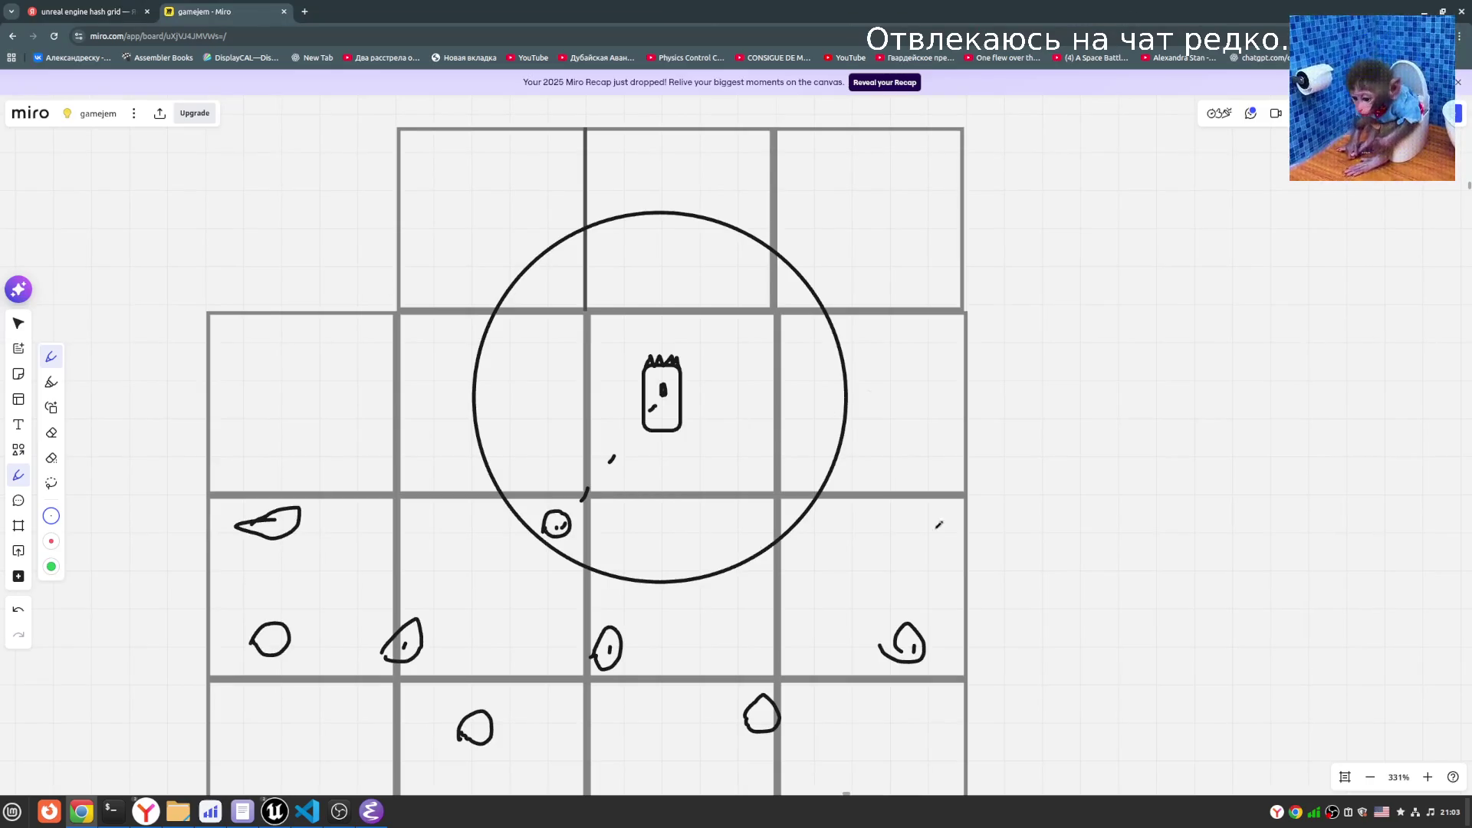
scroll(936, 522, right, 3)
scroll(780, 489, left, 1)
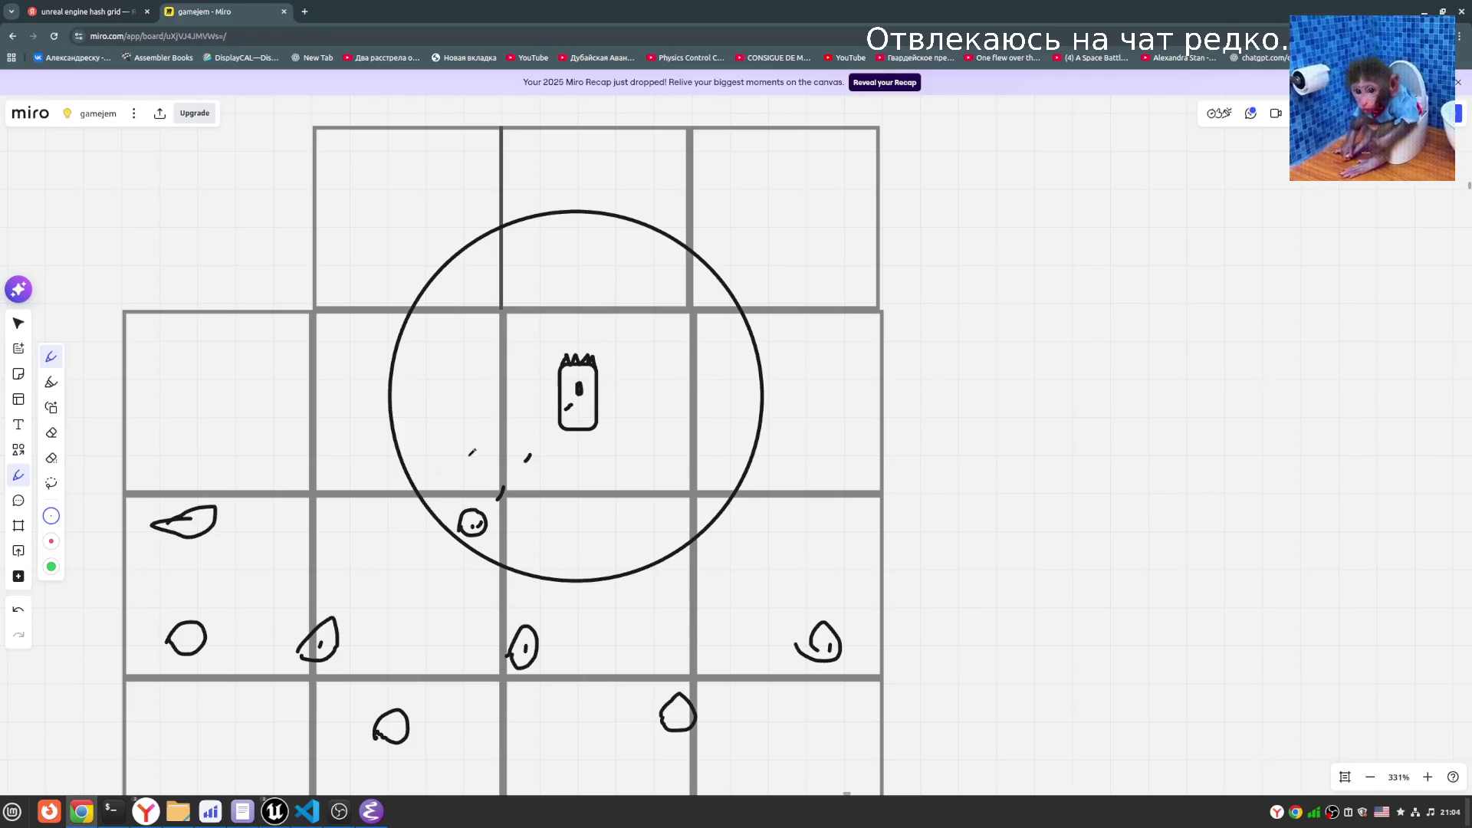
drag(473, 453, 570, 499)
scroll(471, 575, down, 1)
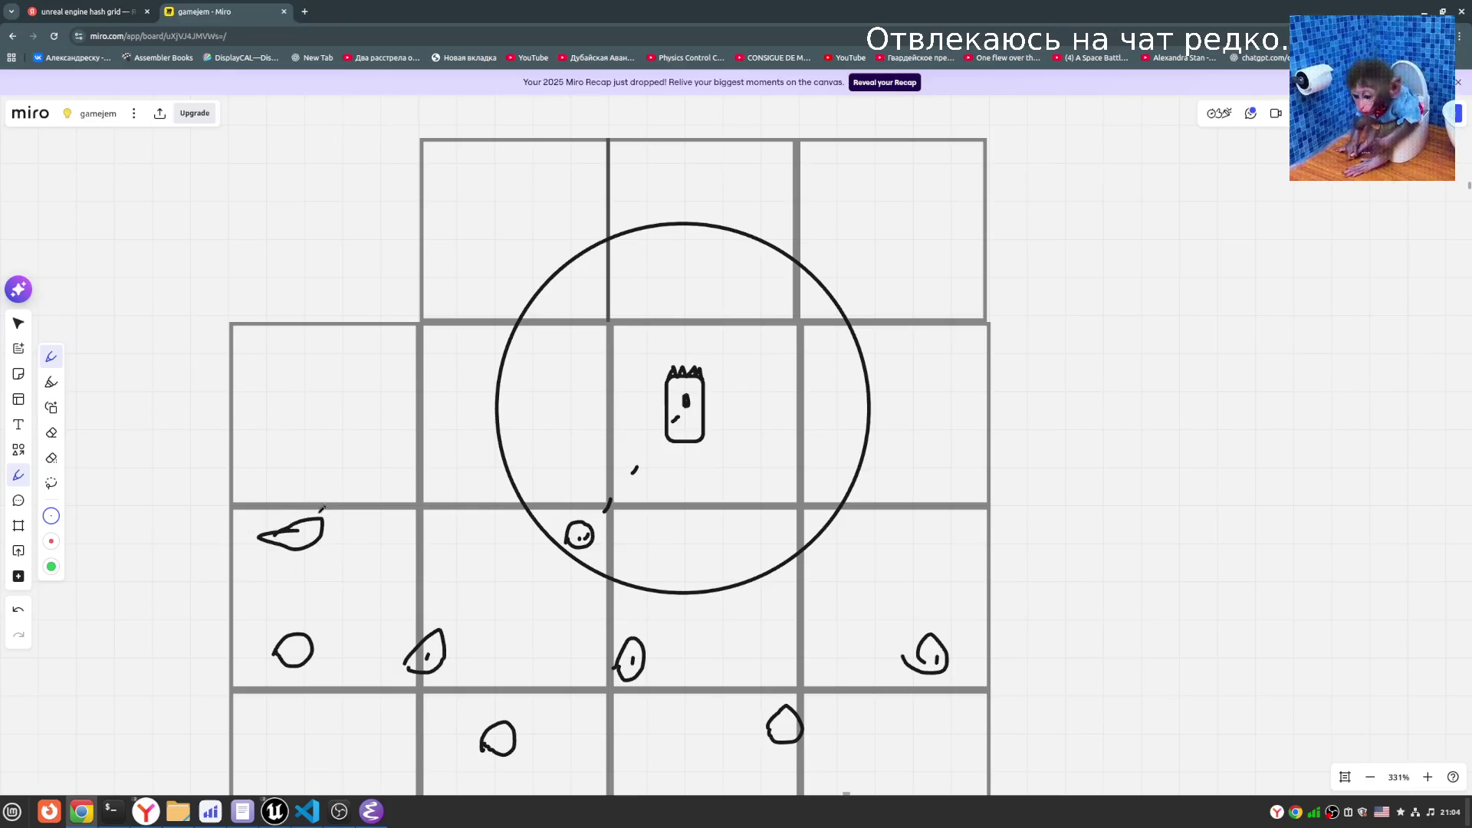
- Draw an eye inside the fish doodle and zoom out over the board
drag(310, 524, 289, 530)
scroll(992, 545, right, 3)
scroll(994, 541, down, 2)
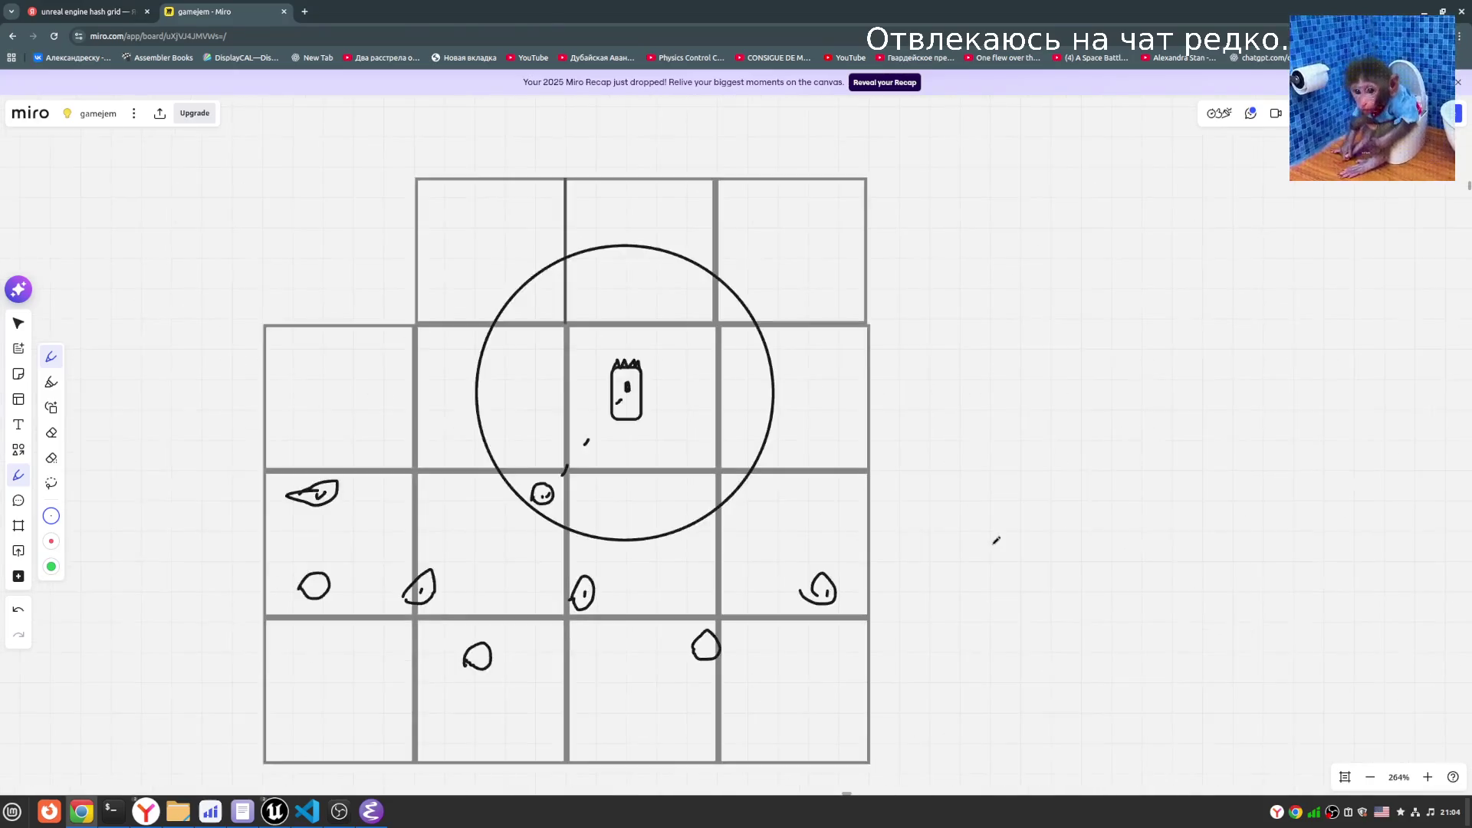
scroll(1050, 491, down, 2)
scroll(960, 480, up, 1)
scroll(927, 480, left, 3)
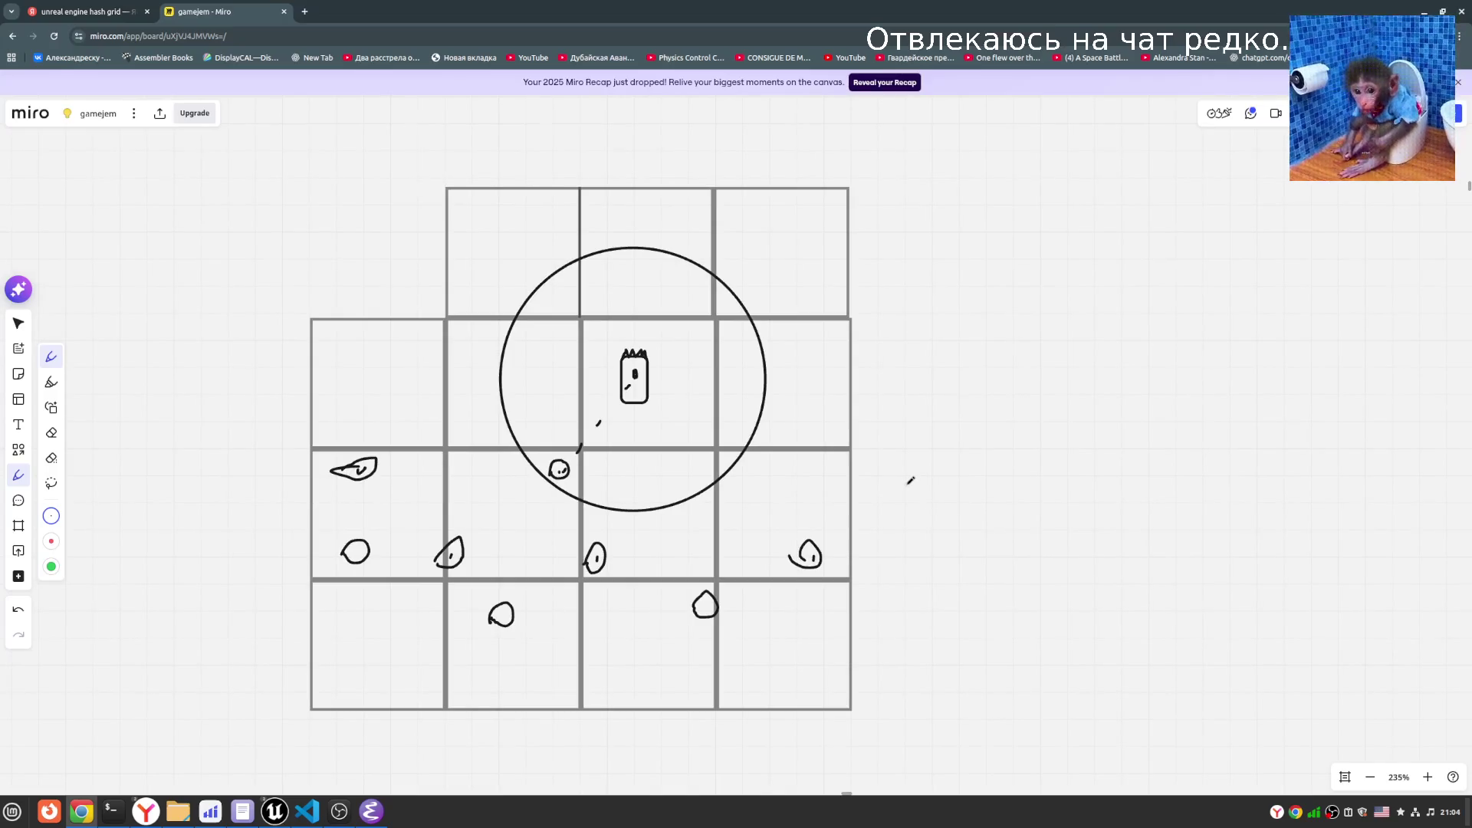
scroll(911, 480, right, 5)
scroll(854, 517, right, 1)
- Handwrite '1)' above the grid sketch and '2)' to its right, starting a name beneath it
drag(311, 121, 342, 128)
scroll(795, 171, right, 4)
drag(739, 115, 743, 136)
mouse_move(769, 108)
mouse_down()
mouse_move(761, 227)
mouse_move(769, 206)
mouse_move(776, 220)
mouse_up()
scroll(774, 169, right, 1)
scroll(774, 169, up, 1)
drag(793, 210, 797, 206)
- Delete the handwritten 'Pe.' marks beside the 2) label
click(792, 214)
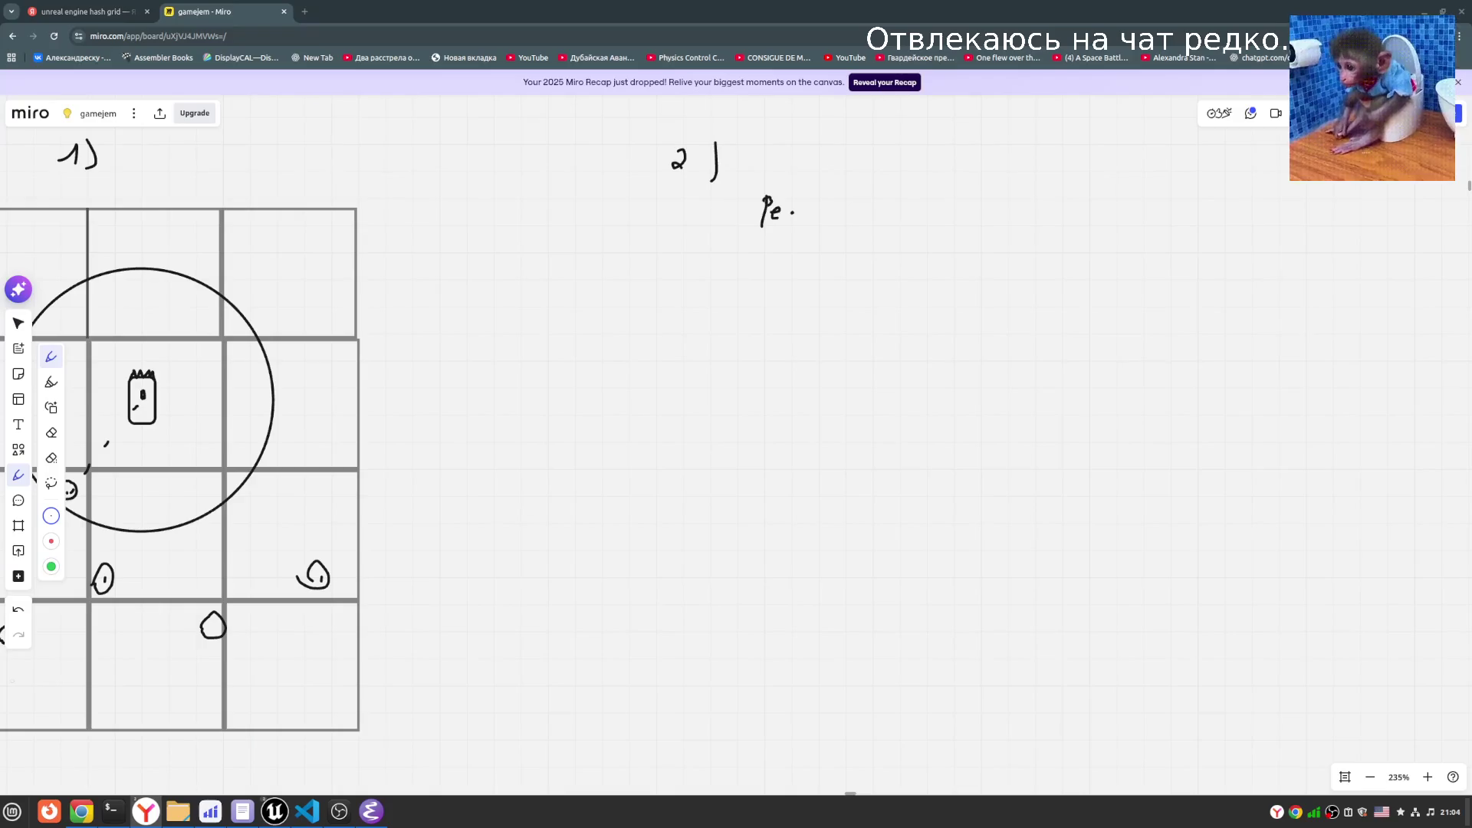
key(alt+shift)
key(v)
drag(849, 265, 758, 193)
key(Delete)
- Add a text box under 2) with AIPerceptionComponent pasted on two lines
click(19, 424)
click(740, 188)
text(AIPerceptionComponent)
drag(918, 215, 1084, 210)
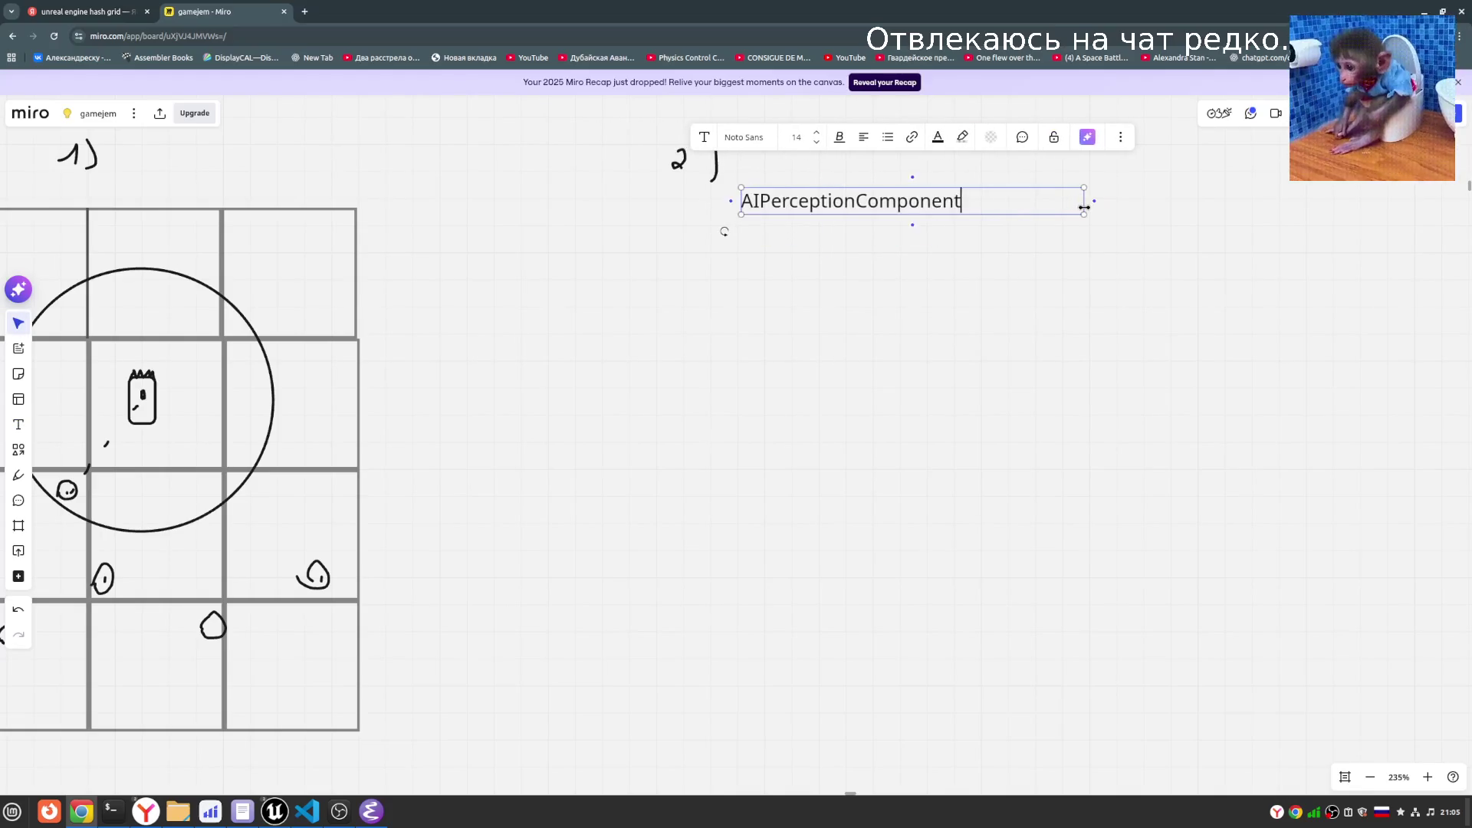
key(End)
key(Return)
text(AIPerceptionComponent)
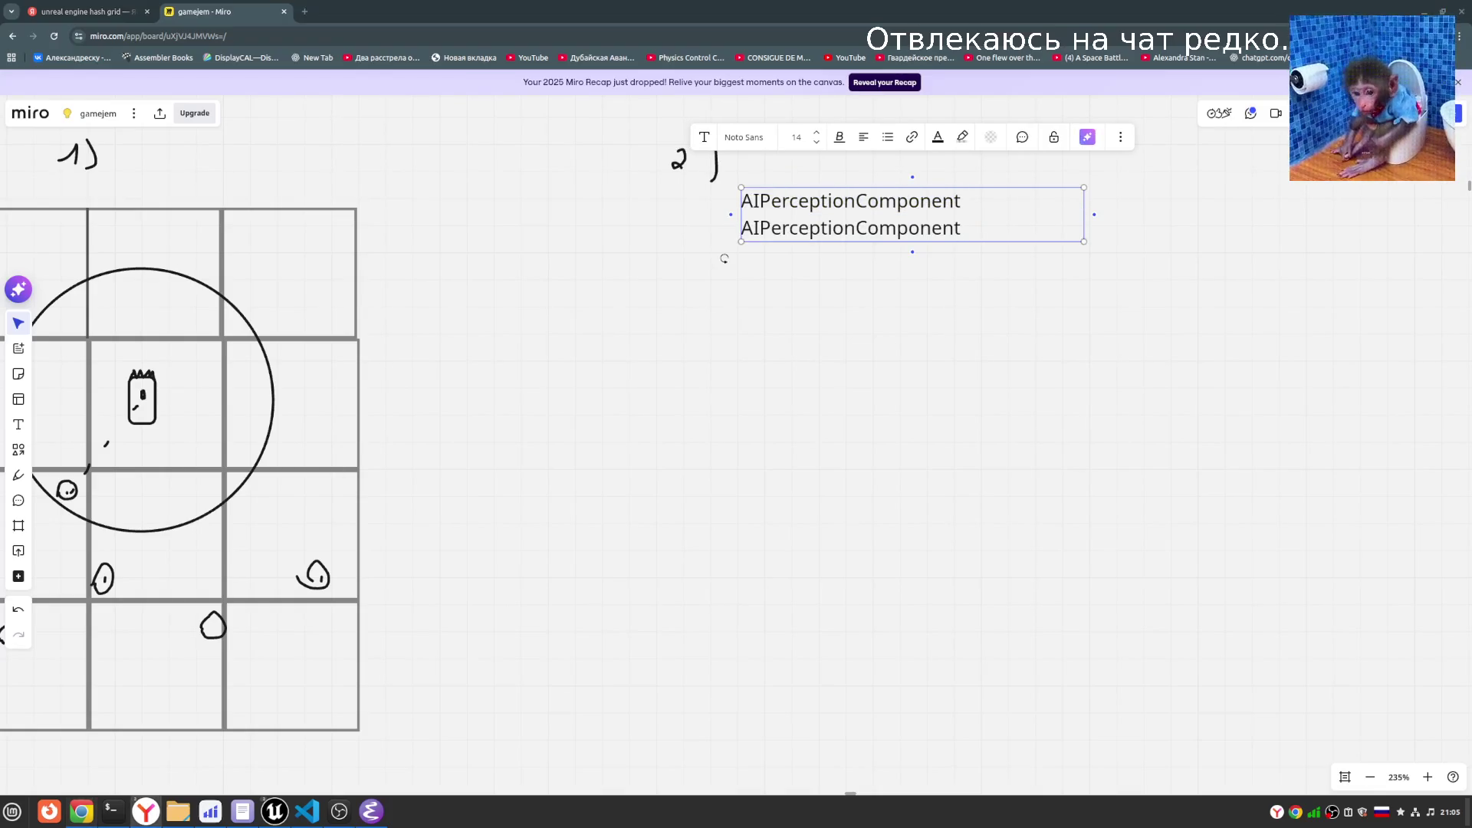
- Change the second line to AIPerceptionStimuliSourceComponent and finish the text box
drag(958, 228, 758, 229)
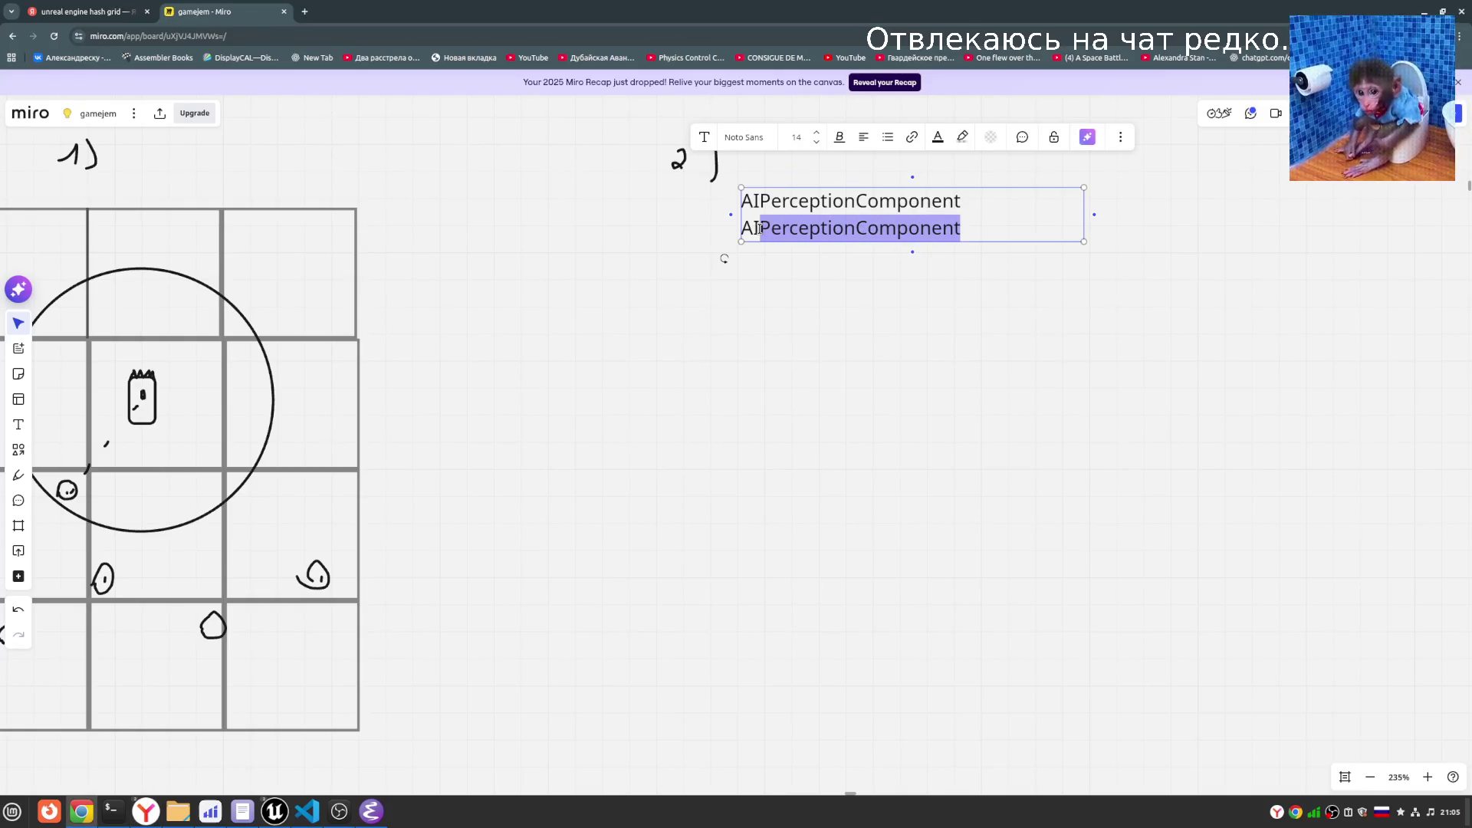
text(StimuliSourceComponent)
click(996, 230)
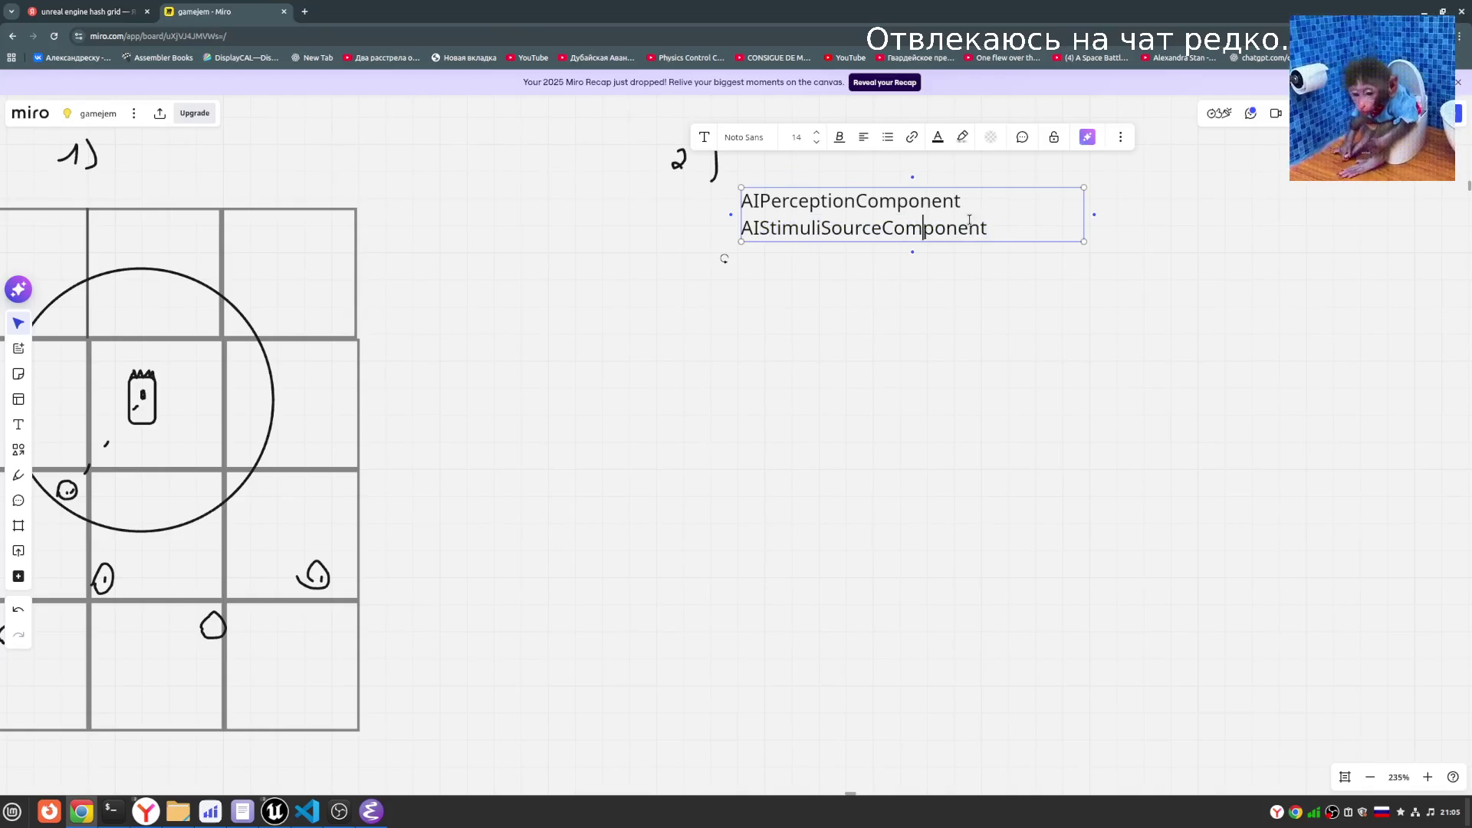
key(ctrl+z)
double_click(916, 228)
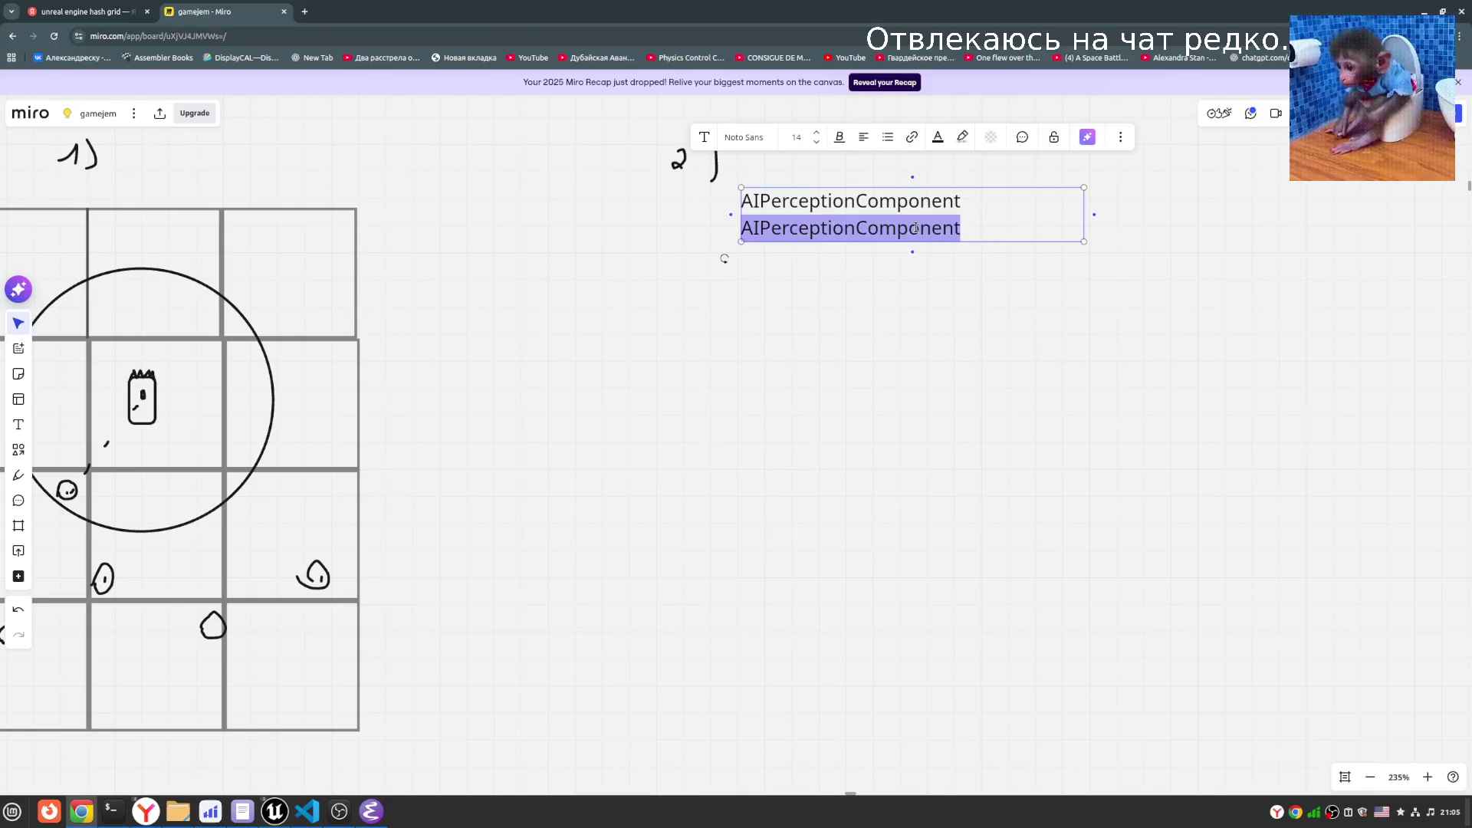
drag(858, 227, 976, 216)
text(StimuliSourceComponent)
click(1011, 312)
scroll(976, 434, up, 2)
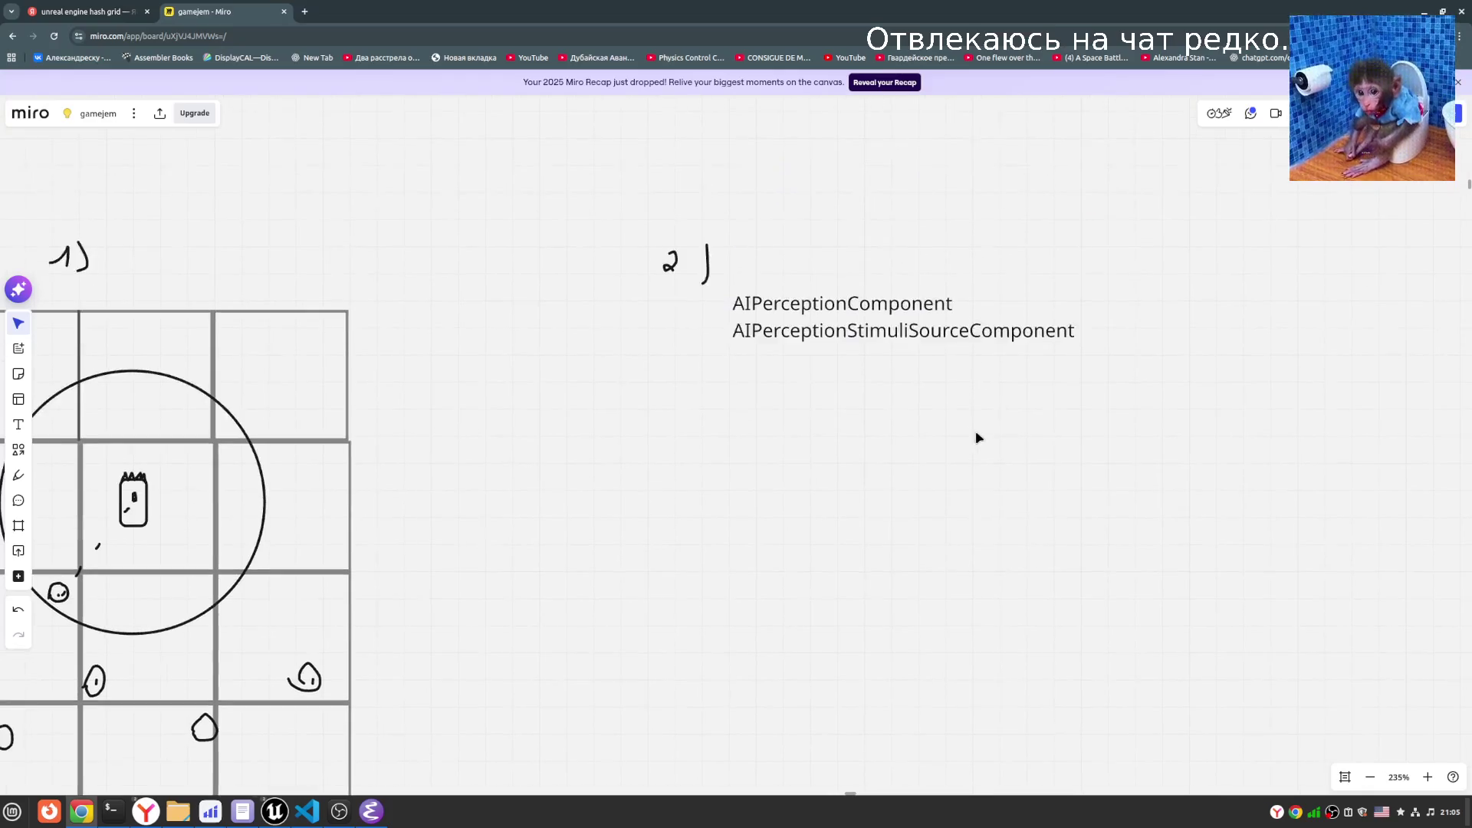
- Draw pen lines linking the perception component names to the character and a lower grid blob
click(18, 474)
scroll(759, 422, left, 2)
mouse_move(916, 278)
mouse_down()
mouse_move(680, 480)
mouse_move(502, 606)
mouse_move(392, 653)
mouse_up()
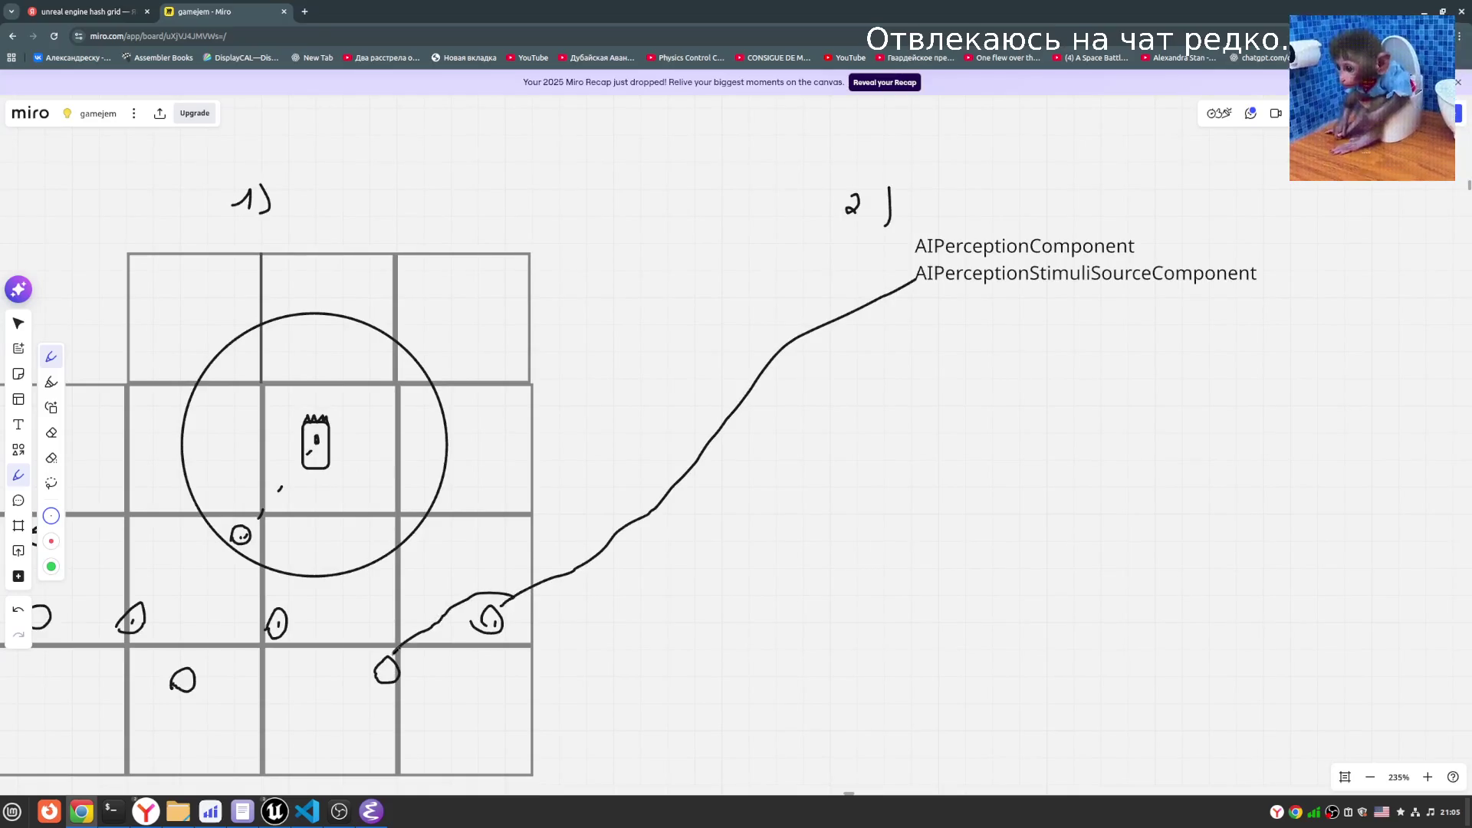
drag(915, 245, 331, 423)
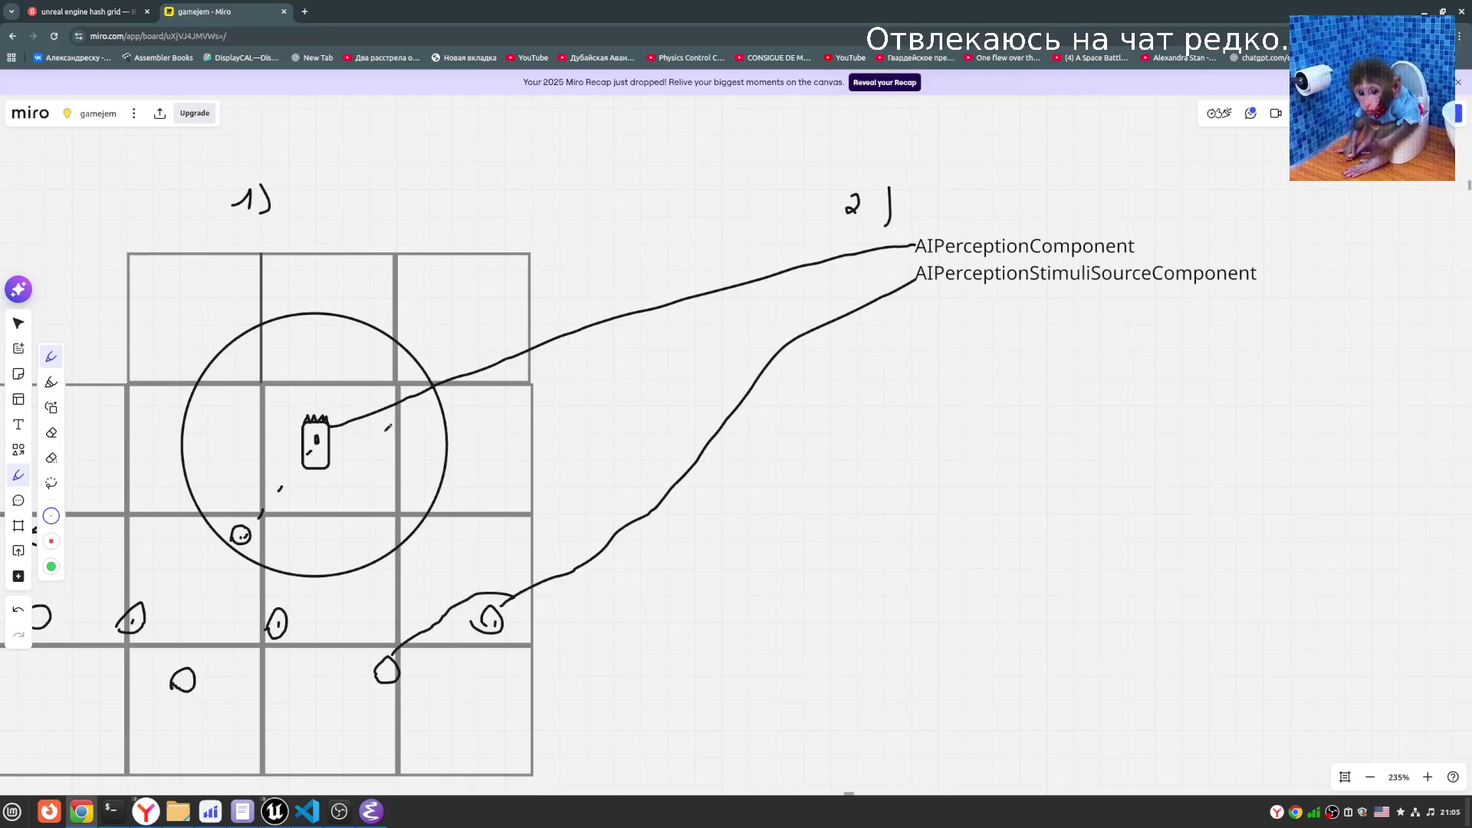
scroll(959, 368, left, 3)
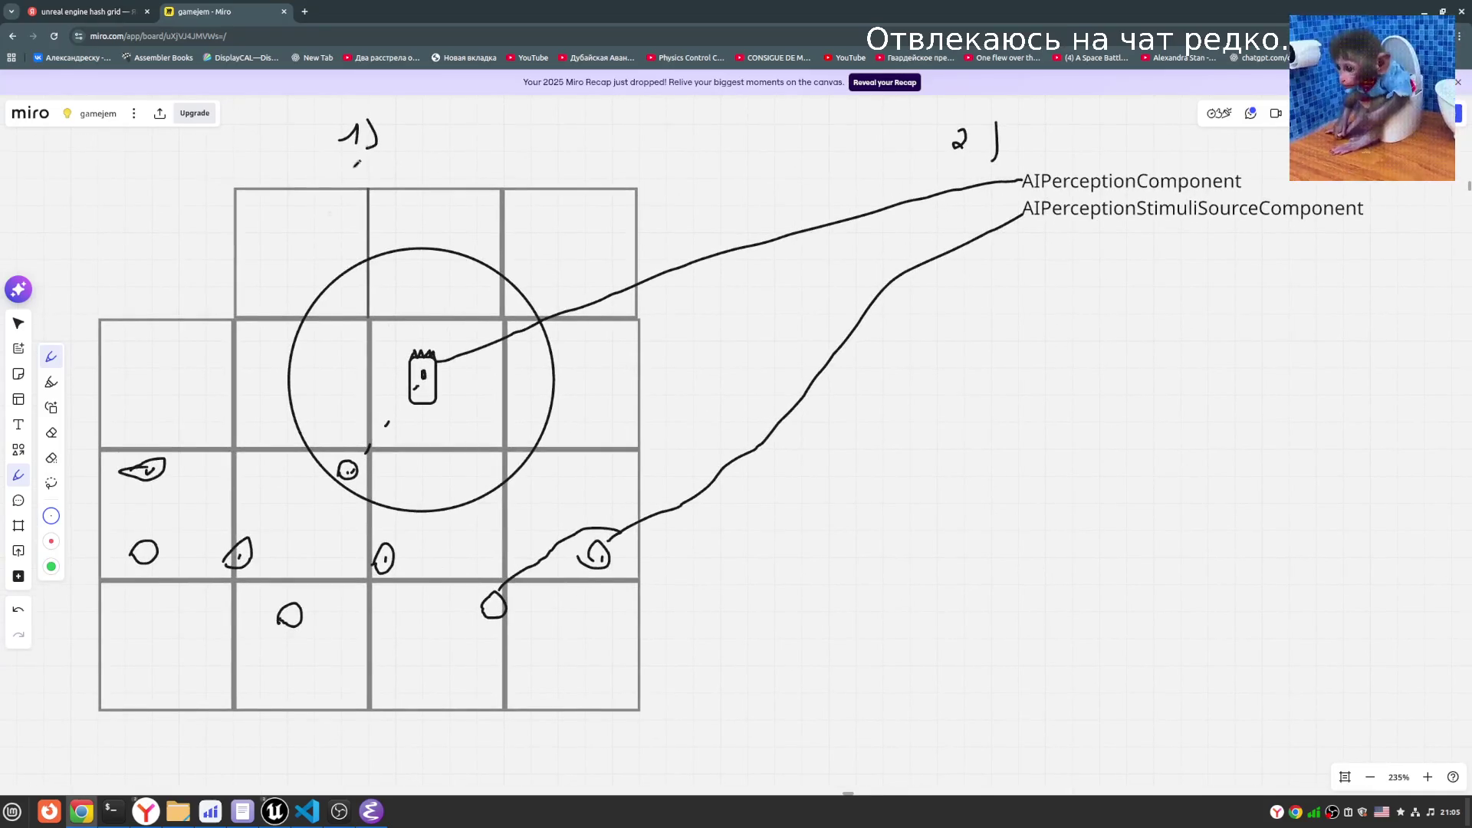
scroll(838, 285, up, 2)
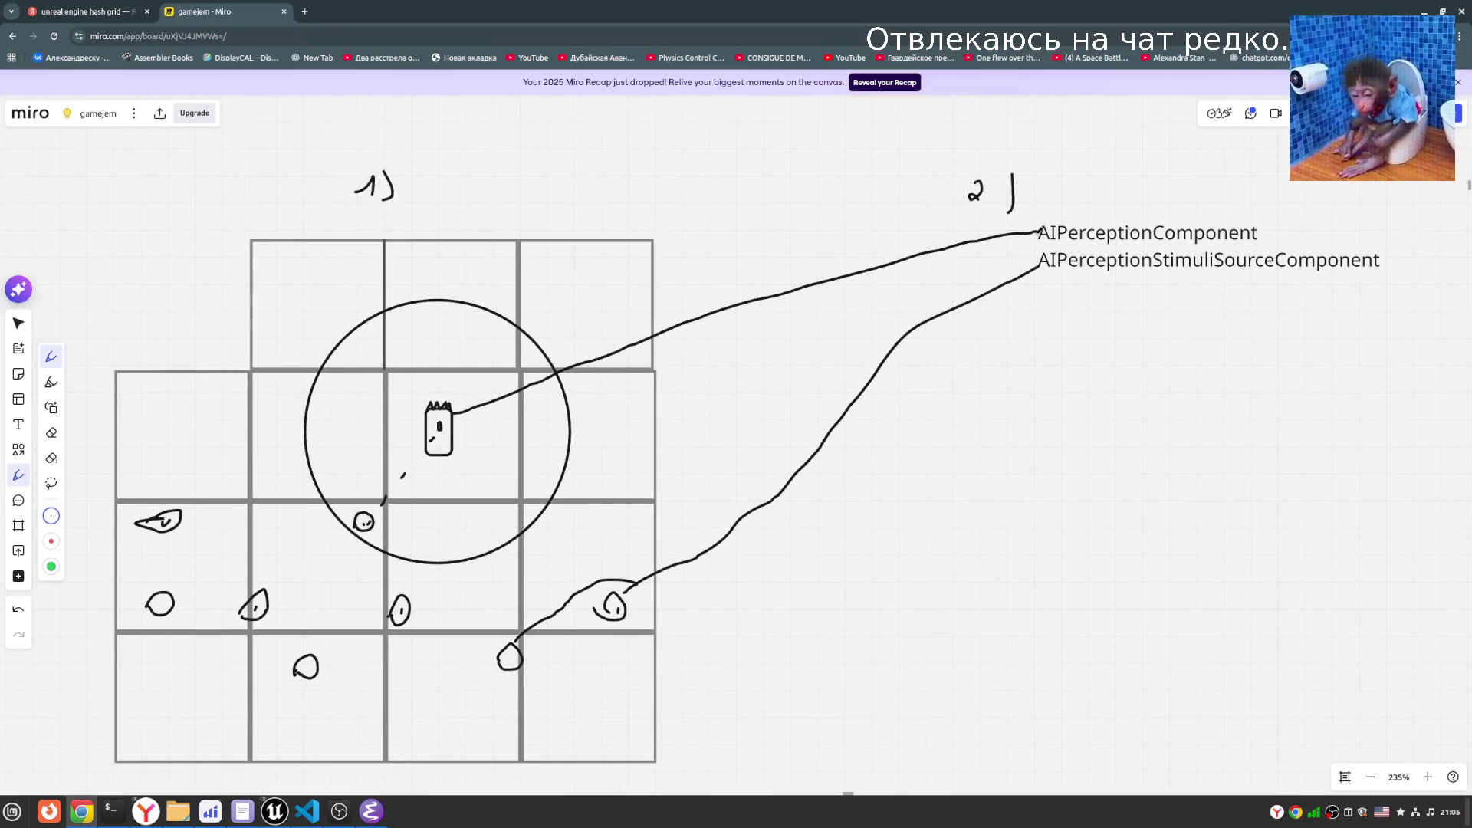
drag(1036, 232, 608, 566)
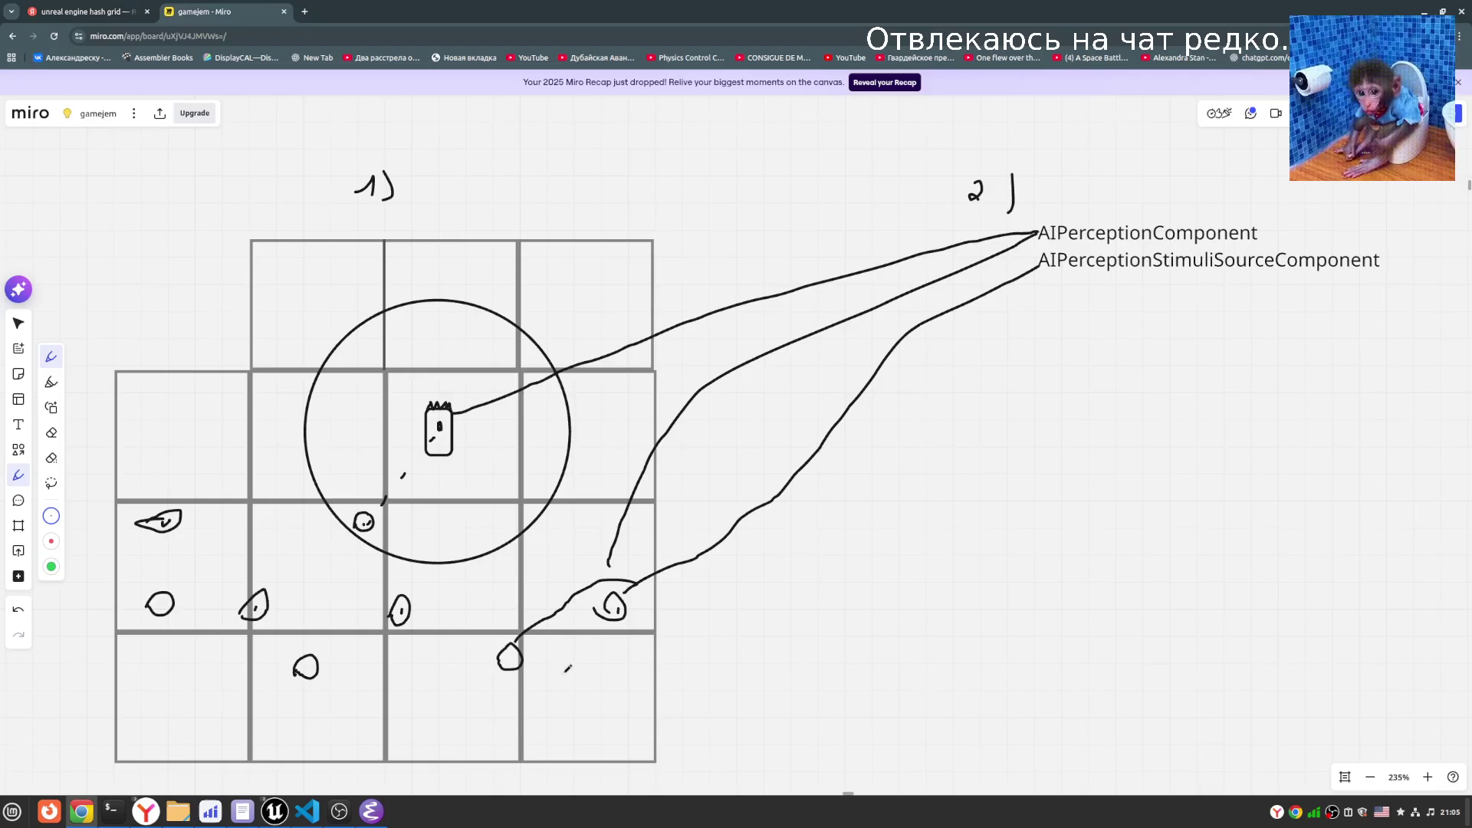
- Draw a freehand loop enclosing the whole grid sketch
drag(768, 693, 732, 666)
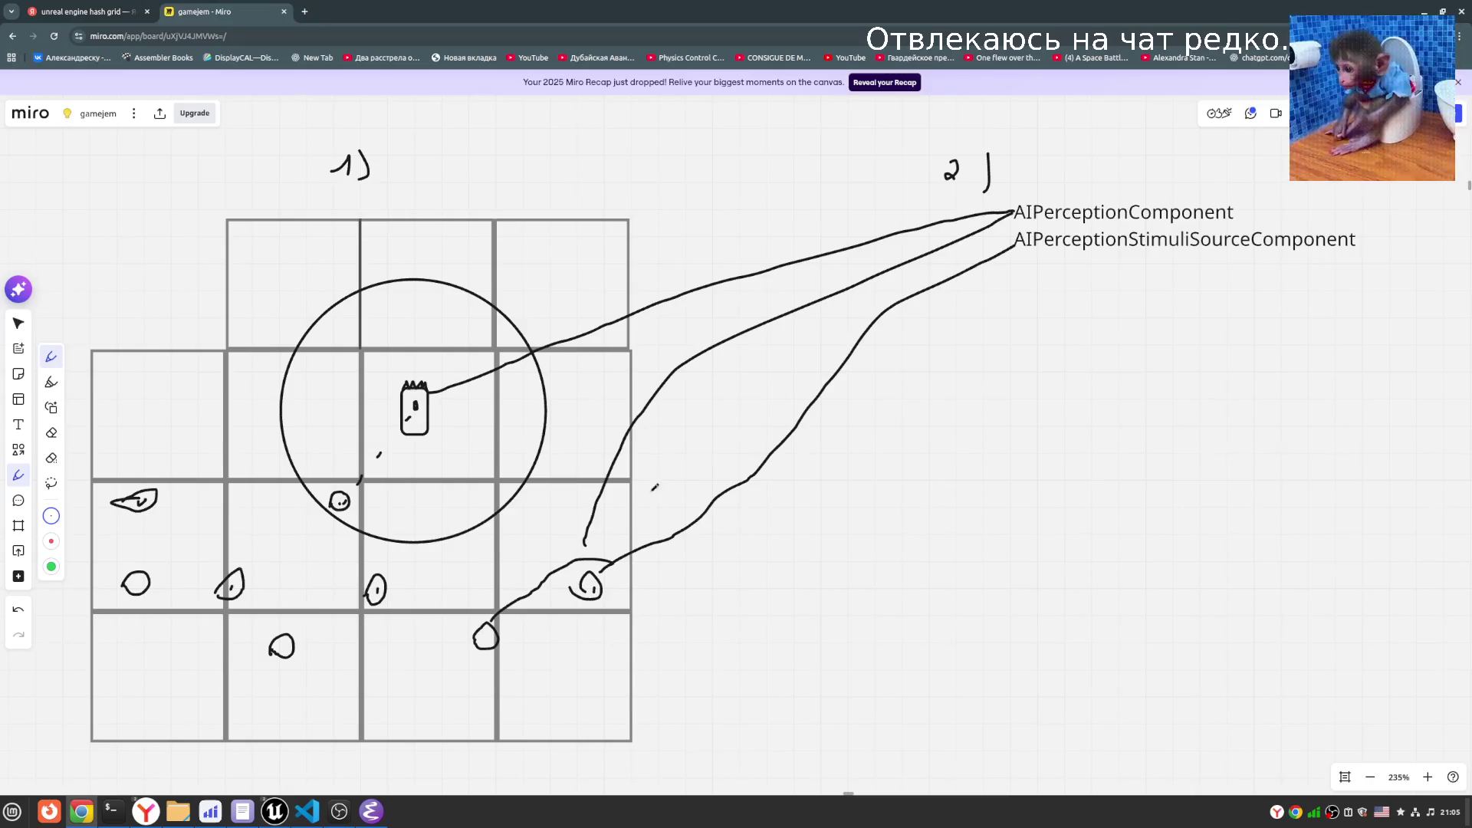
scroll(486, 171, left, 4)
mouse_move(311, 331)
mouse_down()
mouse_move(835, 729)
mouse_move(296, 255)
mouse_up()
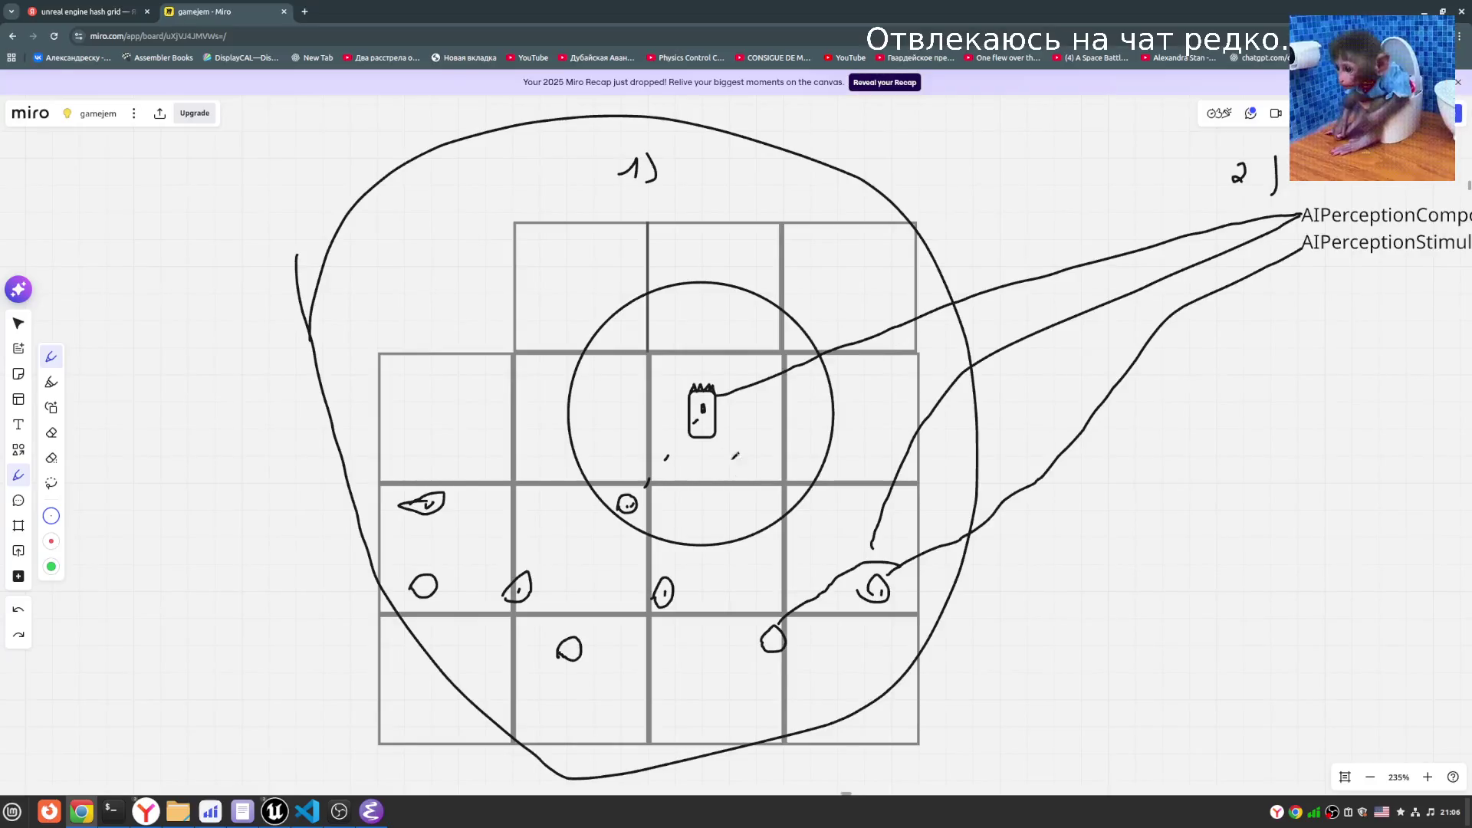
click(88, 12)
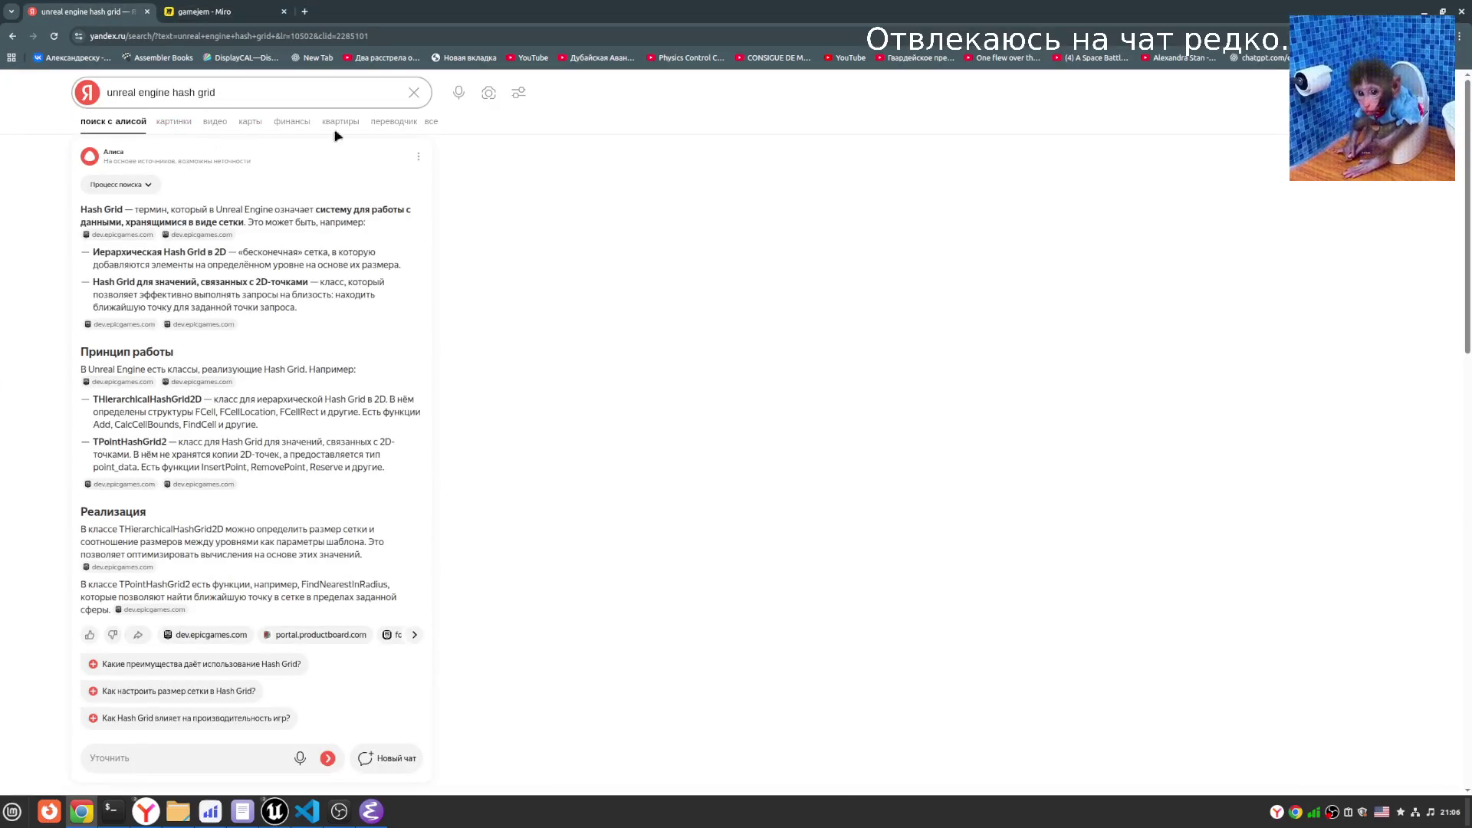
- Search Yandex for 'spatial tree' and open the doplab 8-Spatial-Tree-Algorithms-1.pdf result
click(253, 92)
text(a)
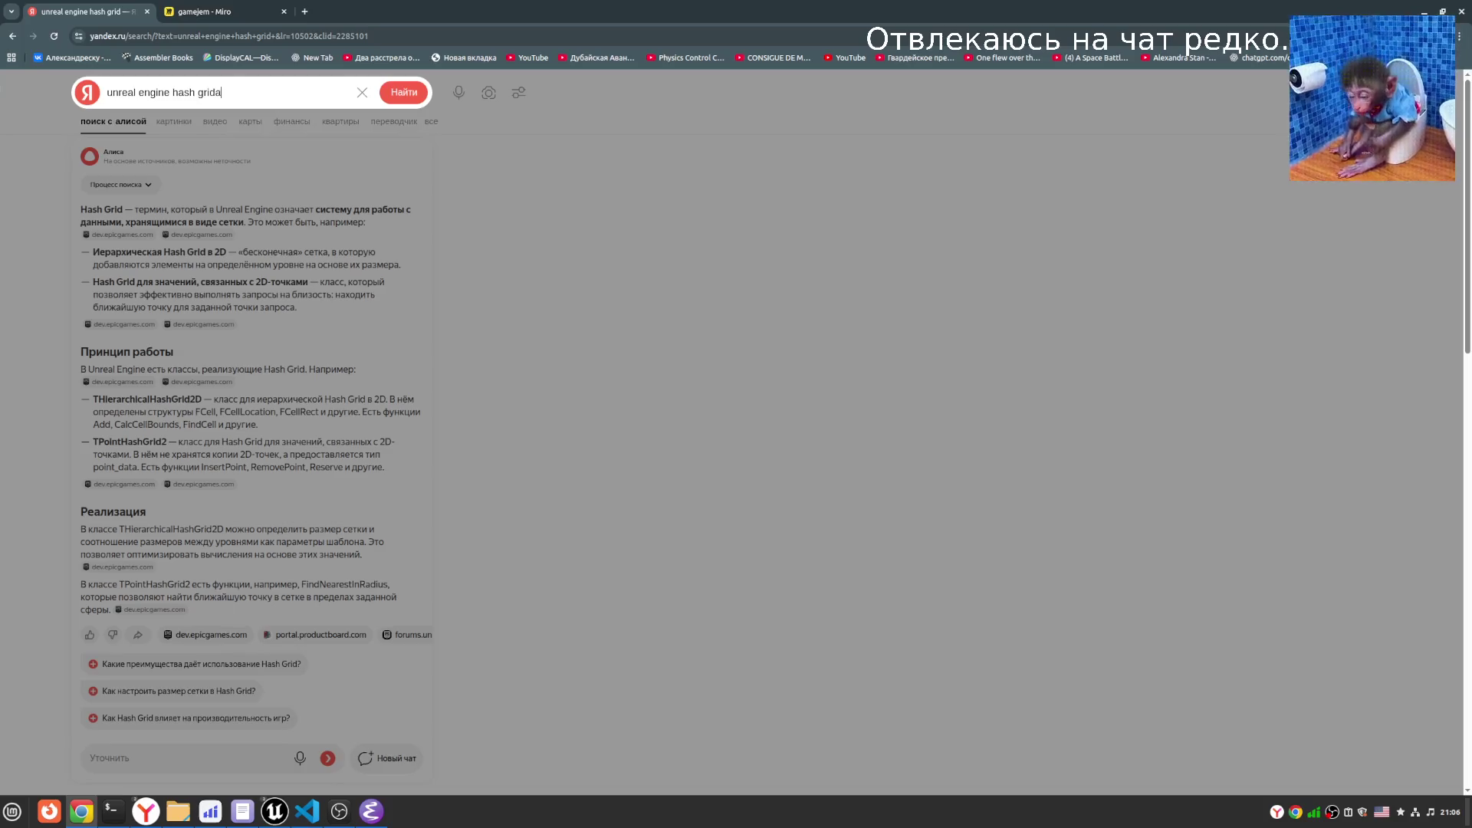
key(ctrl+a)
text(spati)
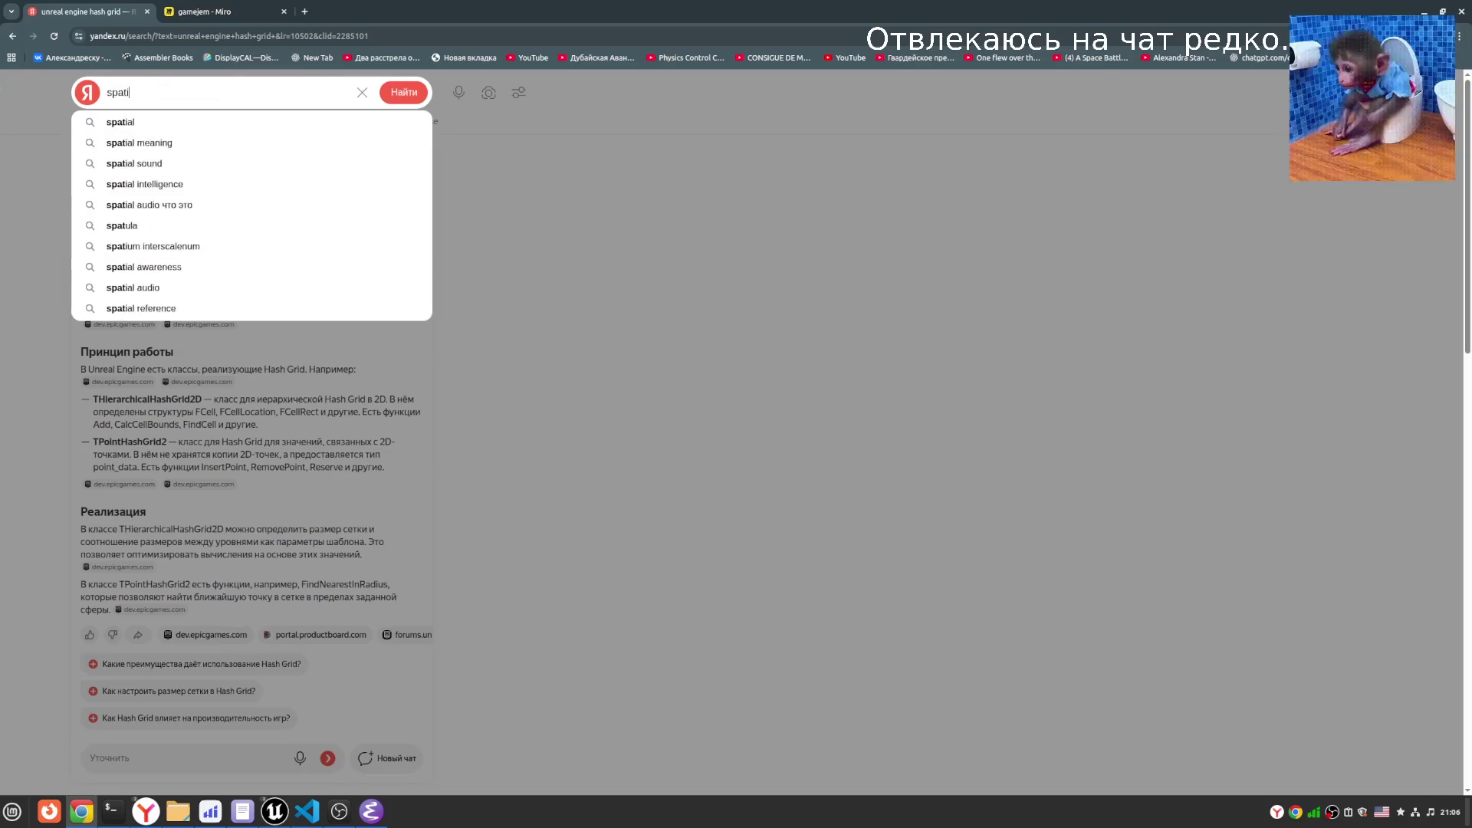
text(al tree)
key(Return)
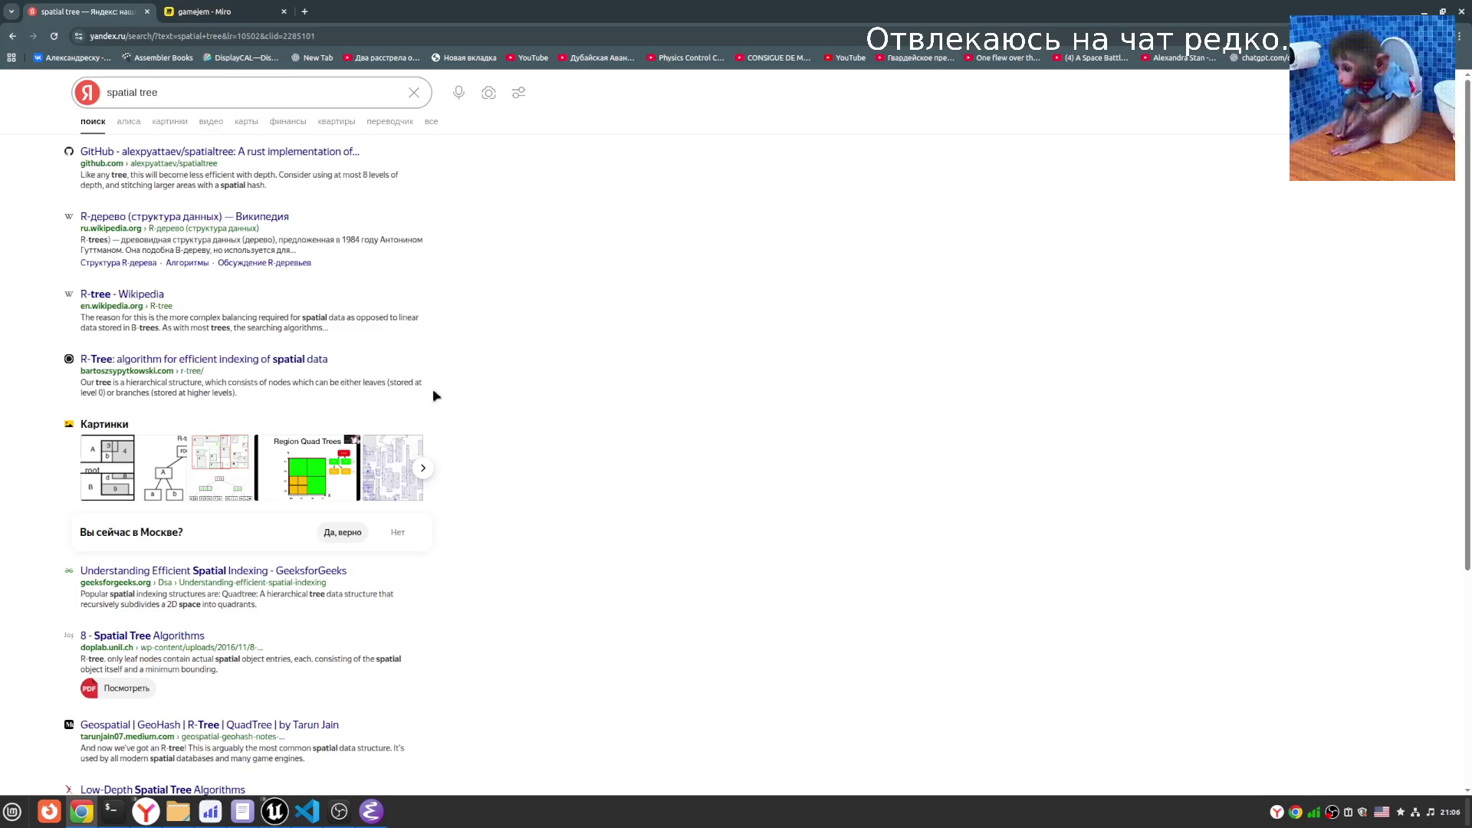
click(139, 630)
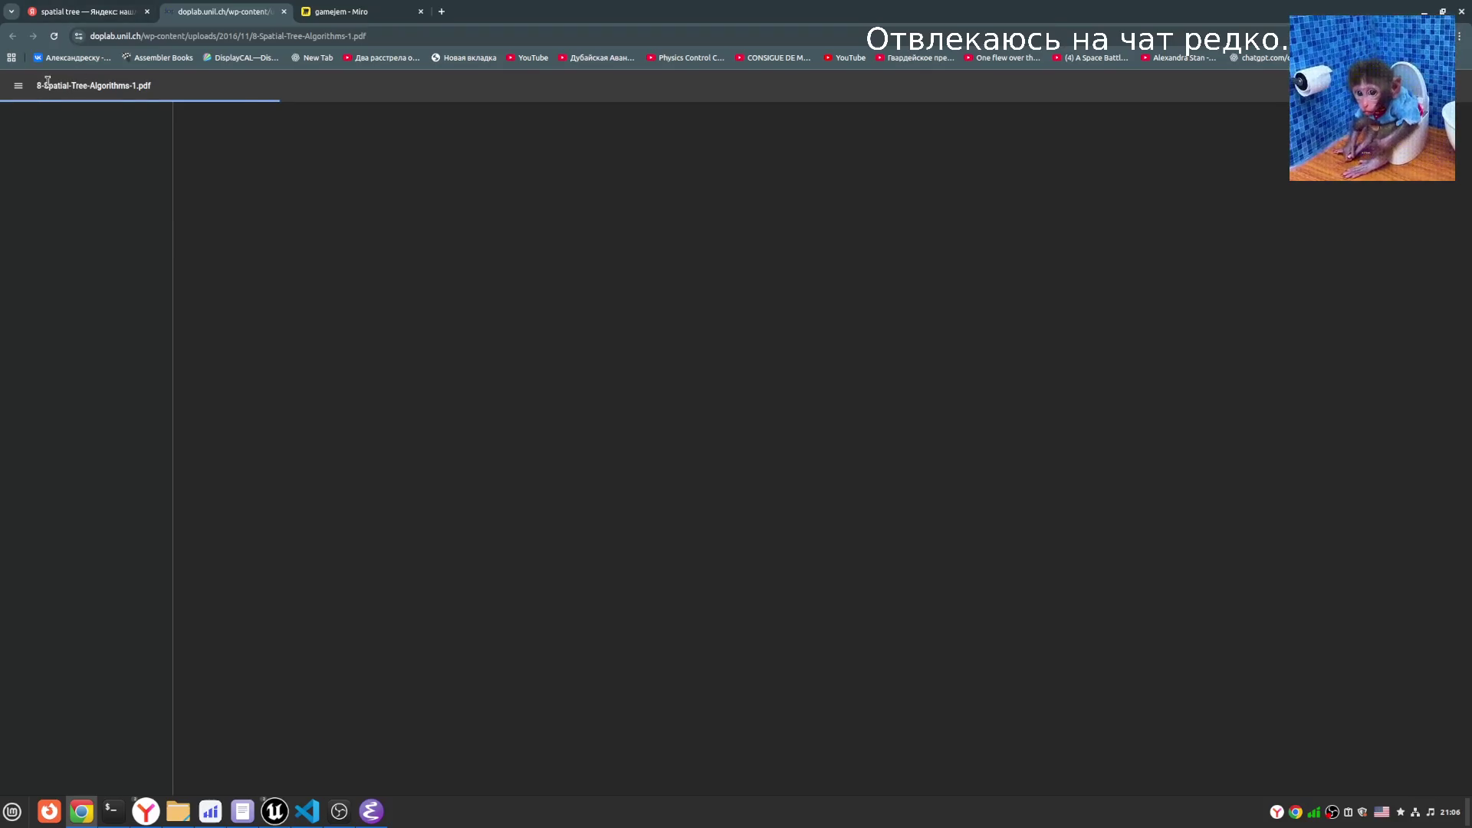
drag(44, 85, 90, 85)
click(326, 217)
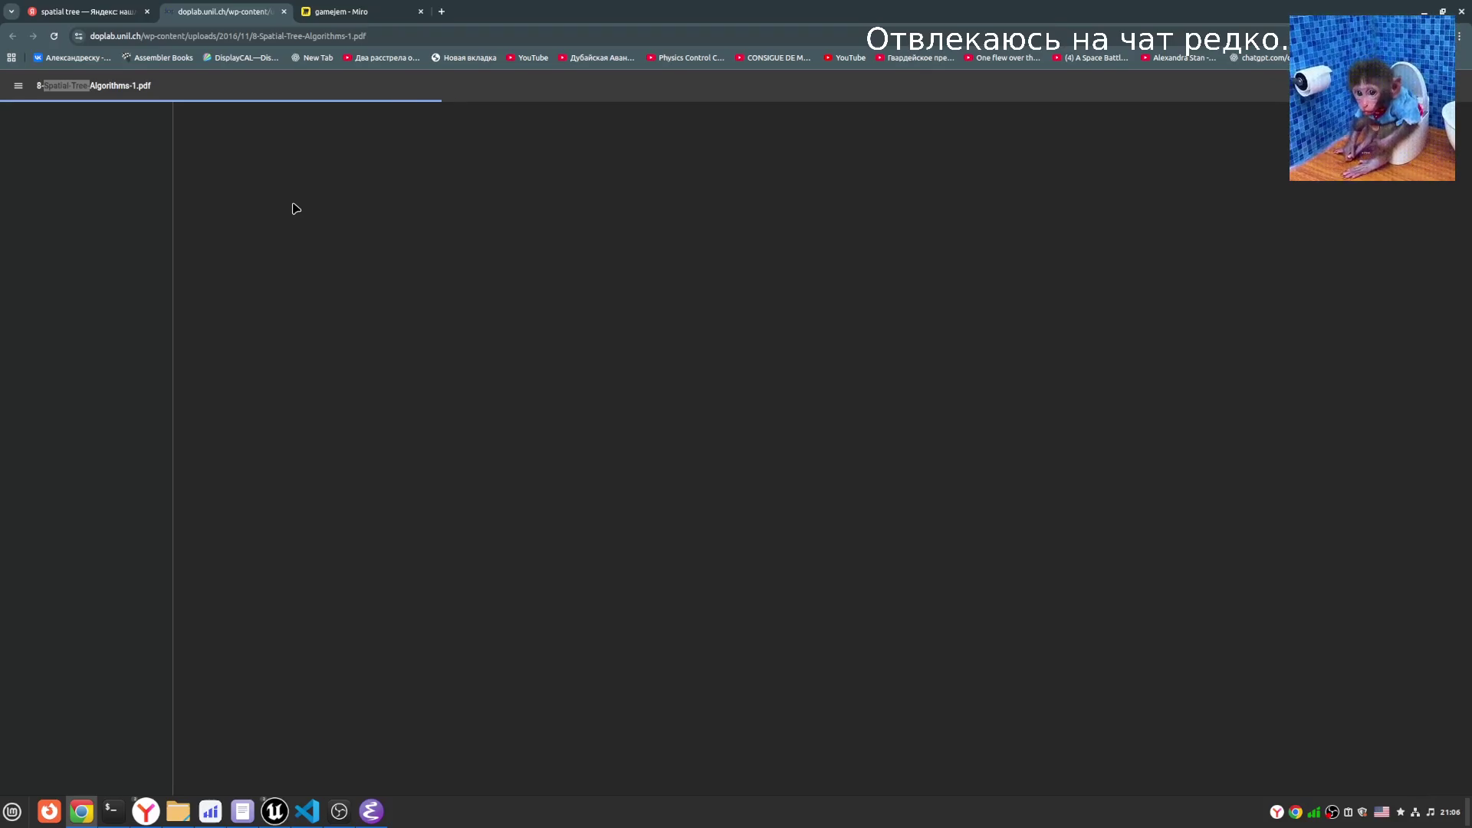
click(284, 12)
- Back on the Miro board, erase the extra line from AIPerceptionComponent to the lower blob
click(222, 12)
scroll(1134, 559, right, 5)
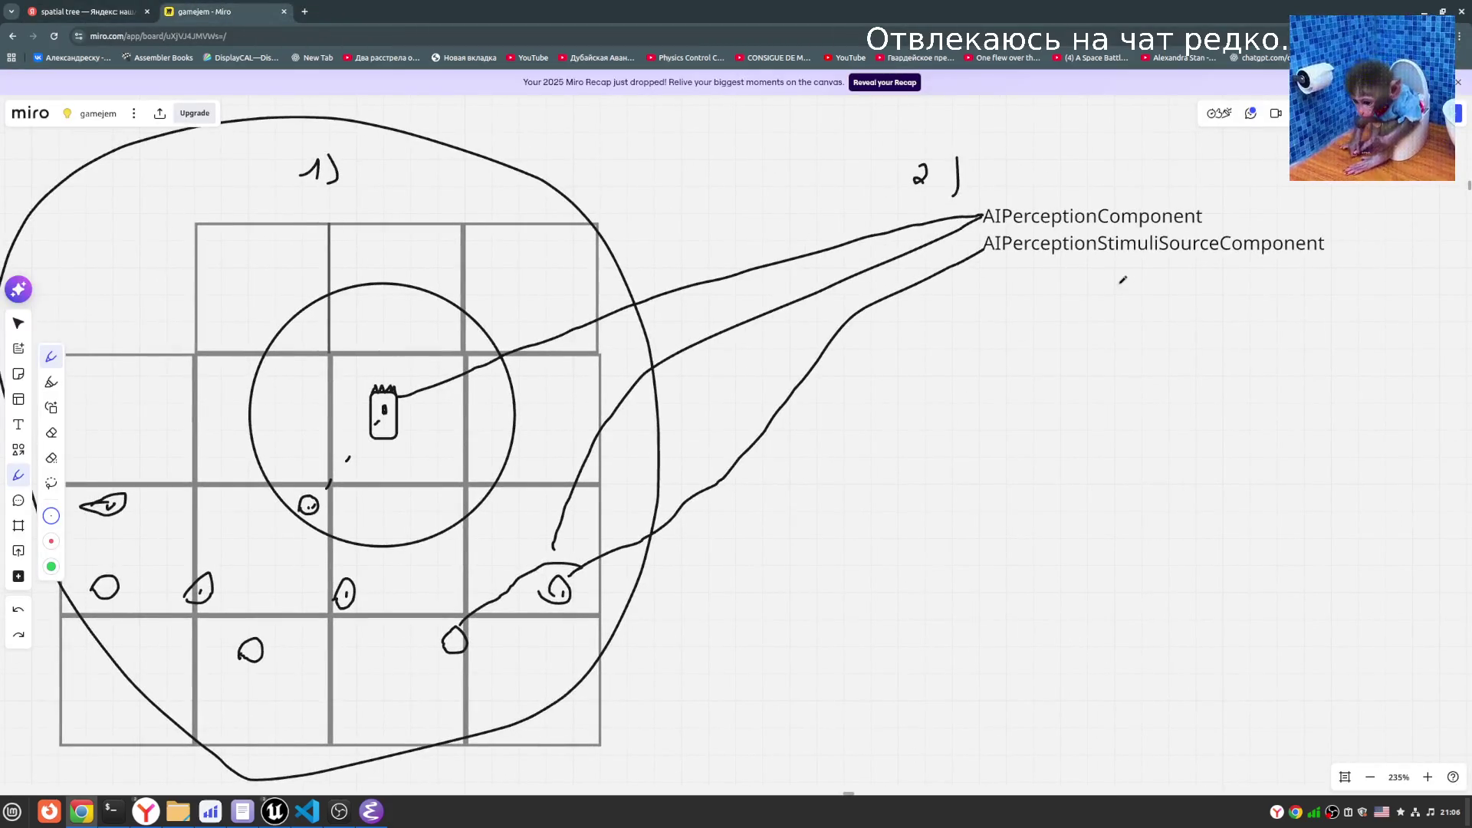
click(51, 431)
click(824, 288)
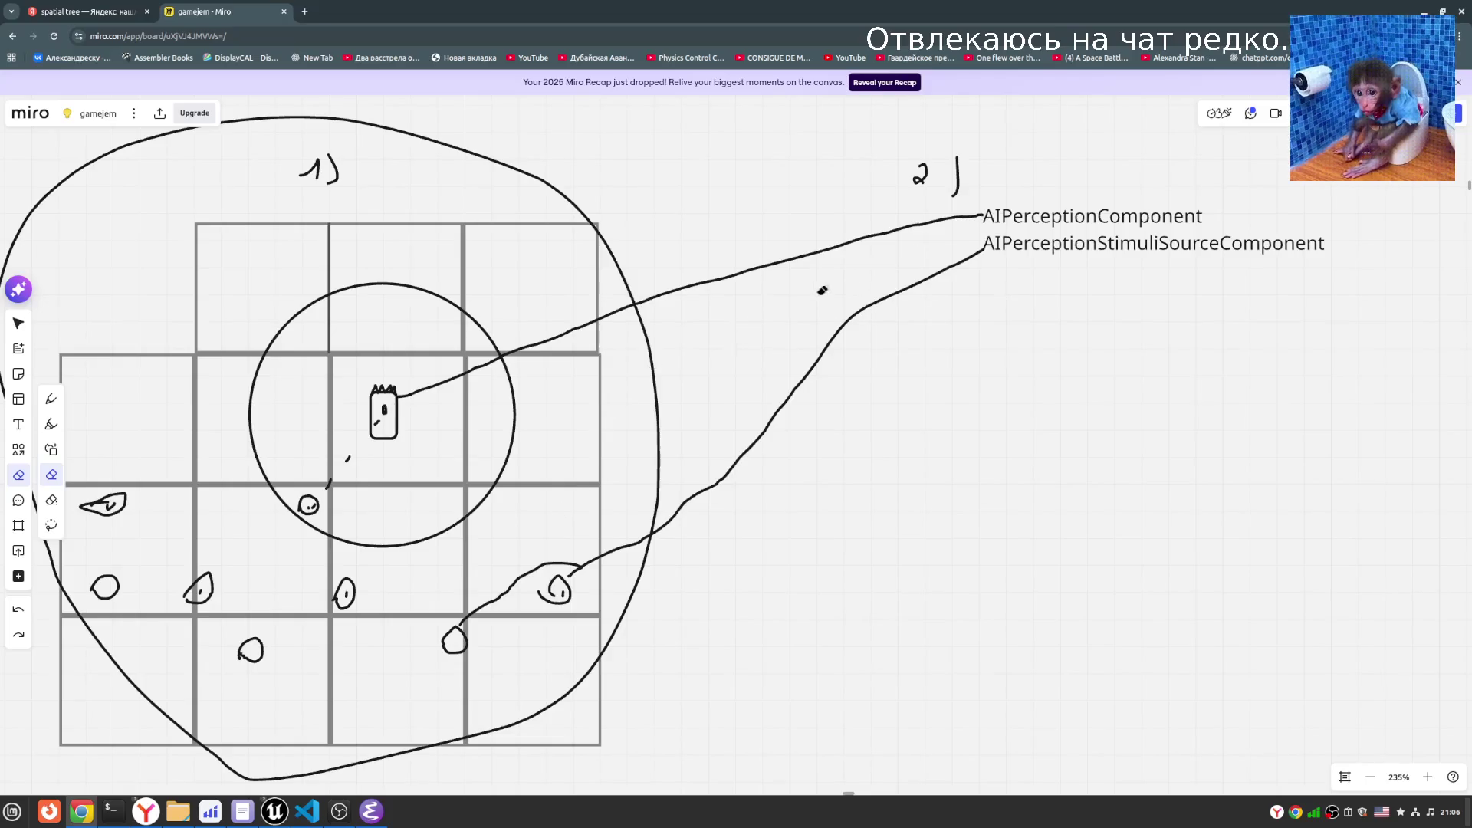
click(52, 398)
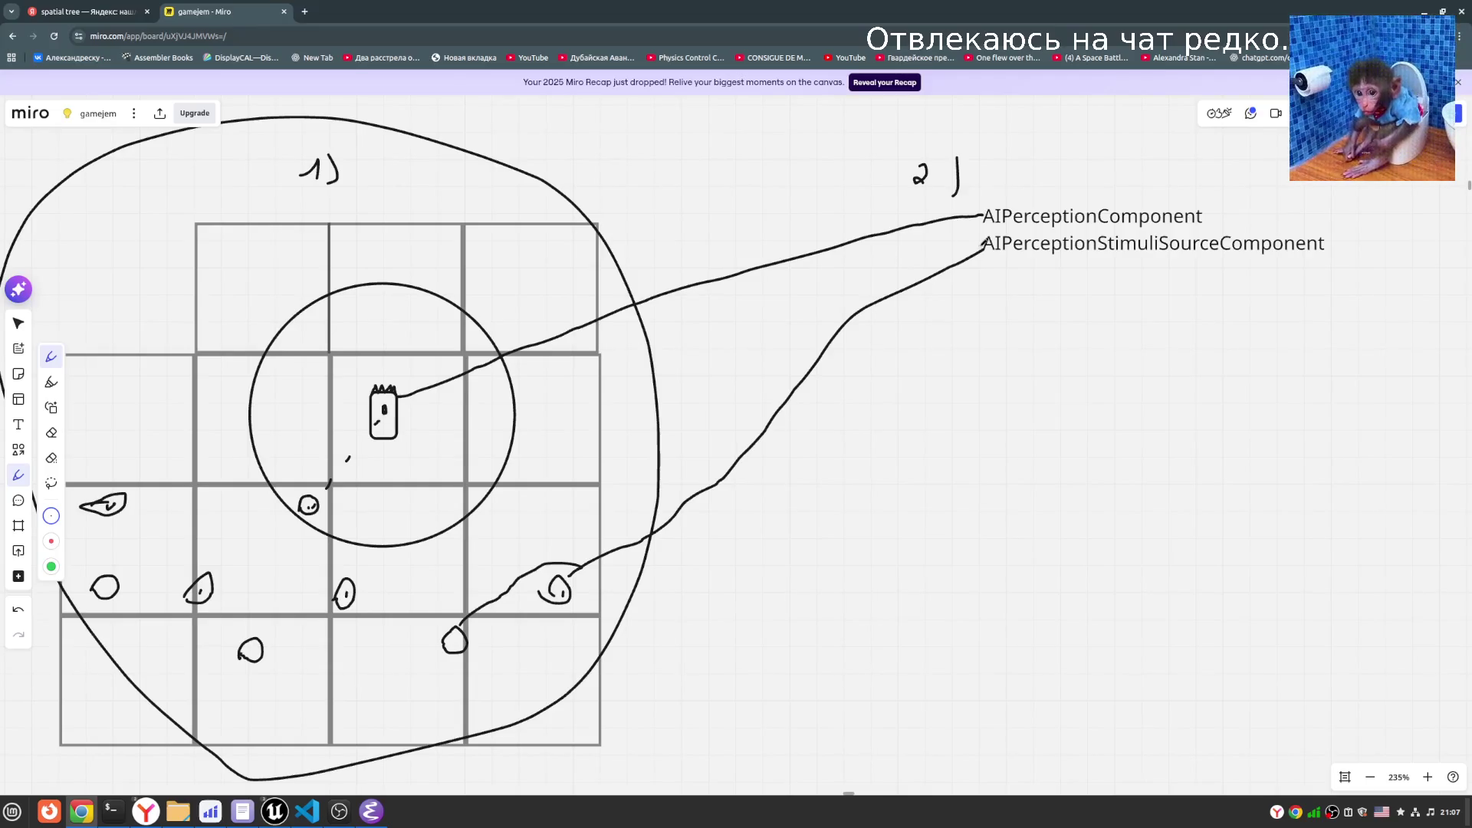
- Underline AIPerceptionStimuliSourceComponent, erasing a stray bracket drawn under StimuliSource
drag(981, 262, 1346, 265)
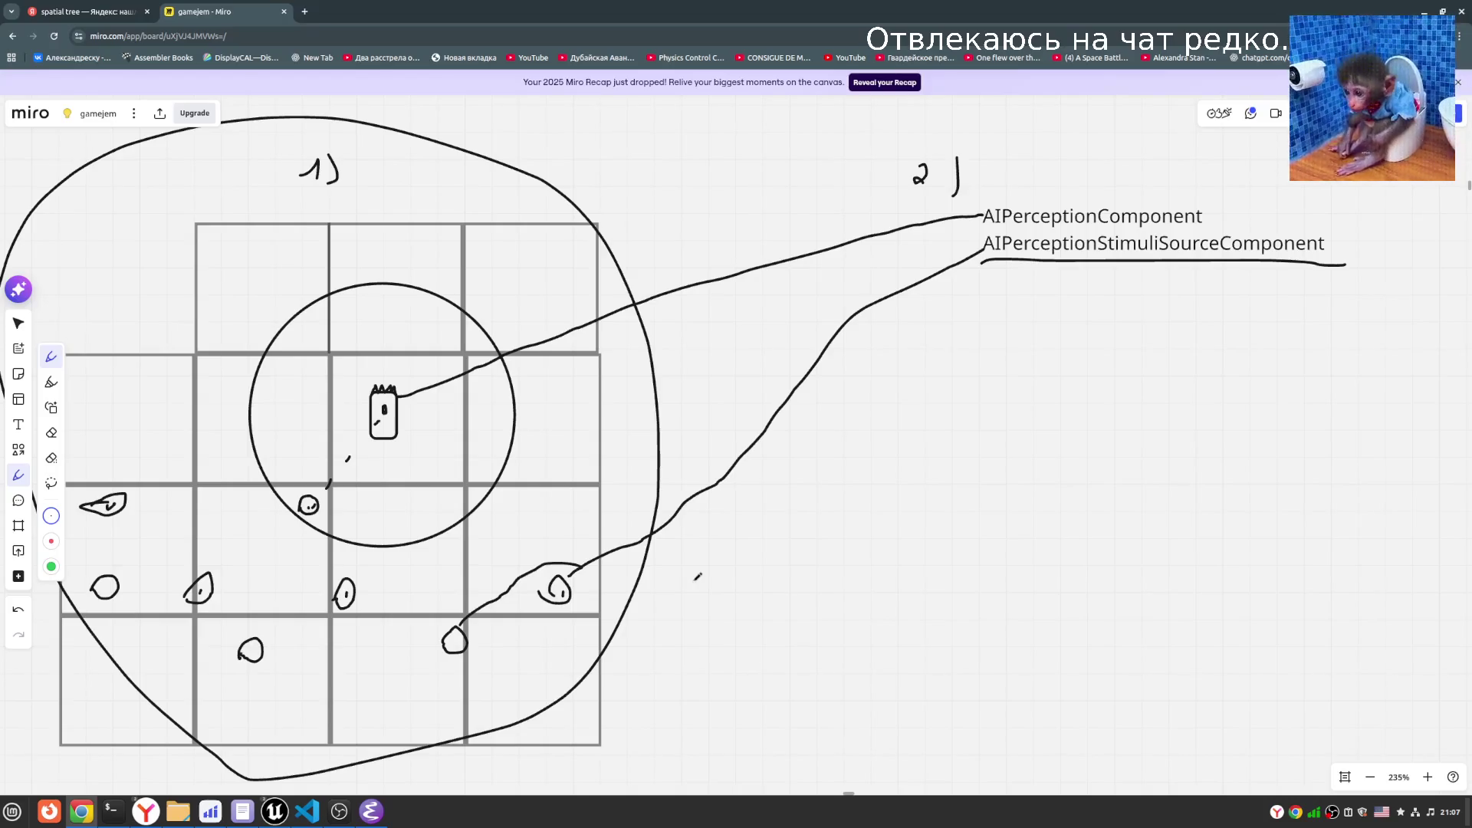
scroll(782, 546, left, 2)
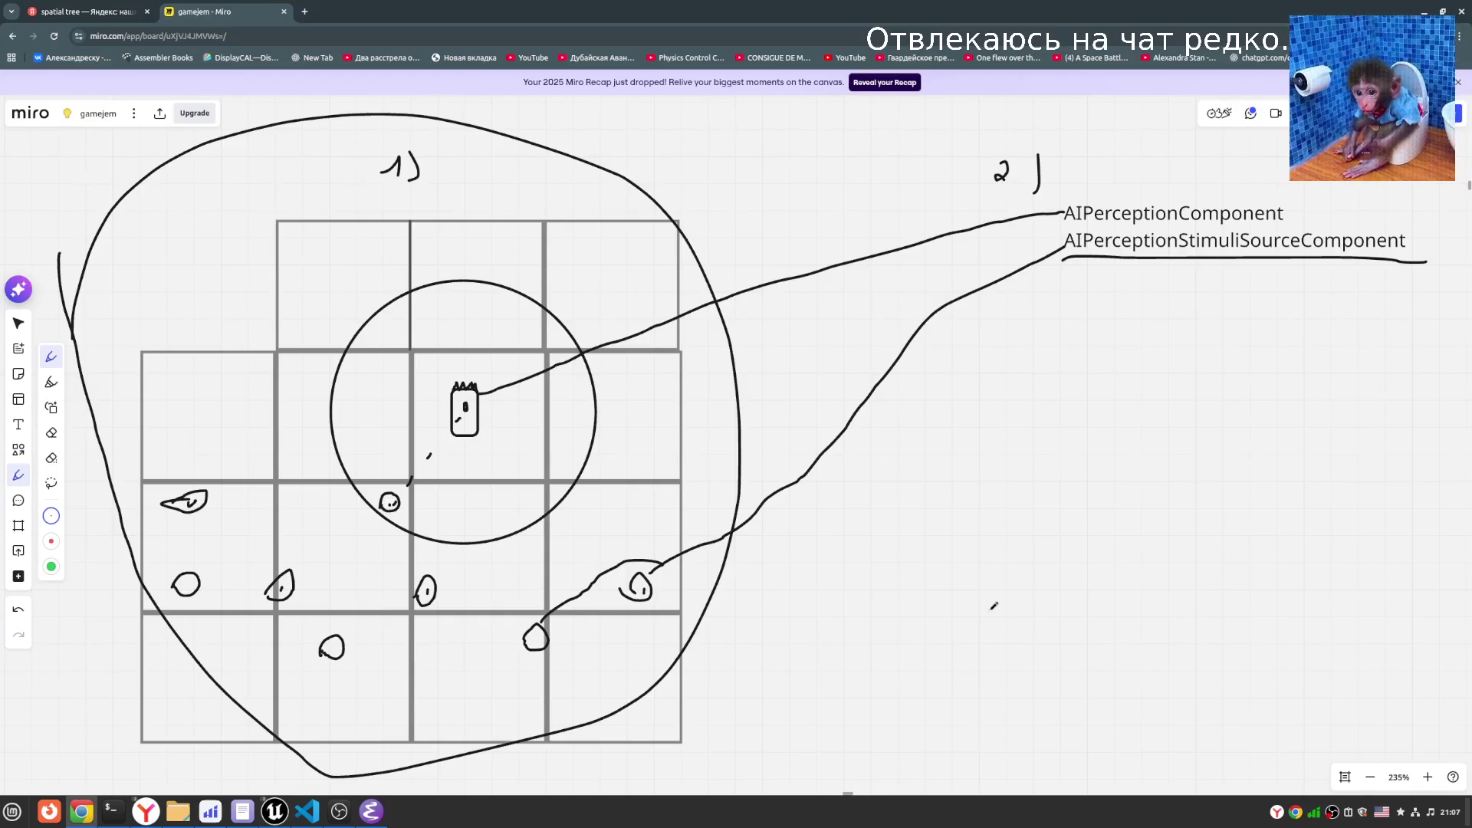
mouse_move(1177, 245)
mouse_down()
mouse_move(1200, 264)
mouse_move(1308, 246)
mouse_up()
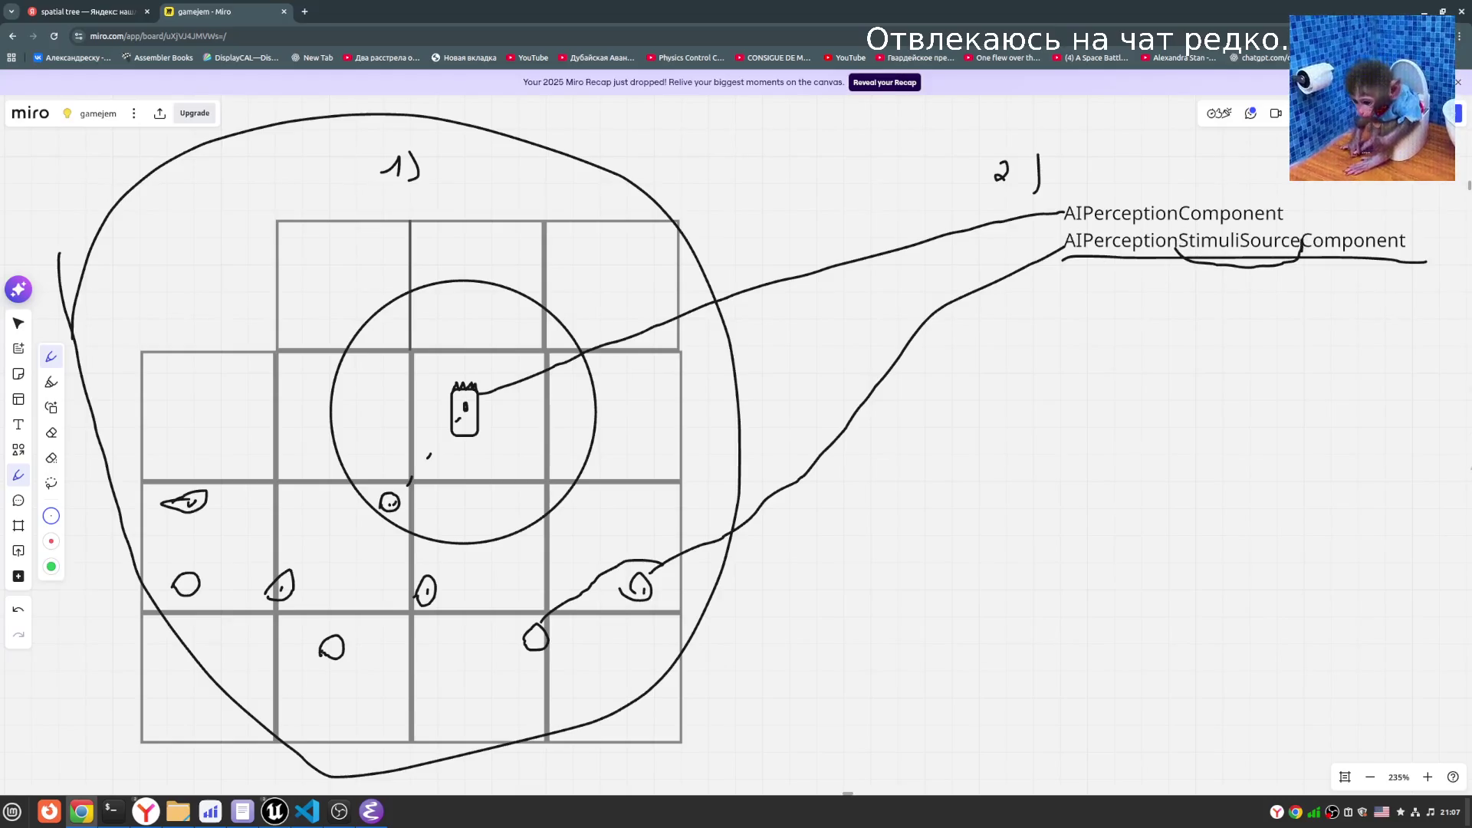
click(51, 432)
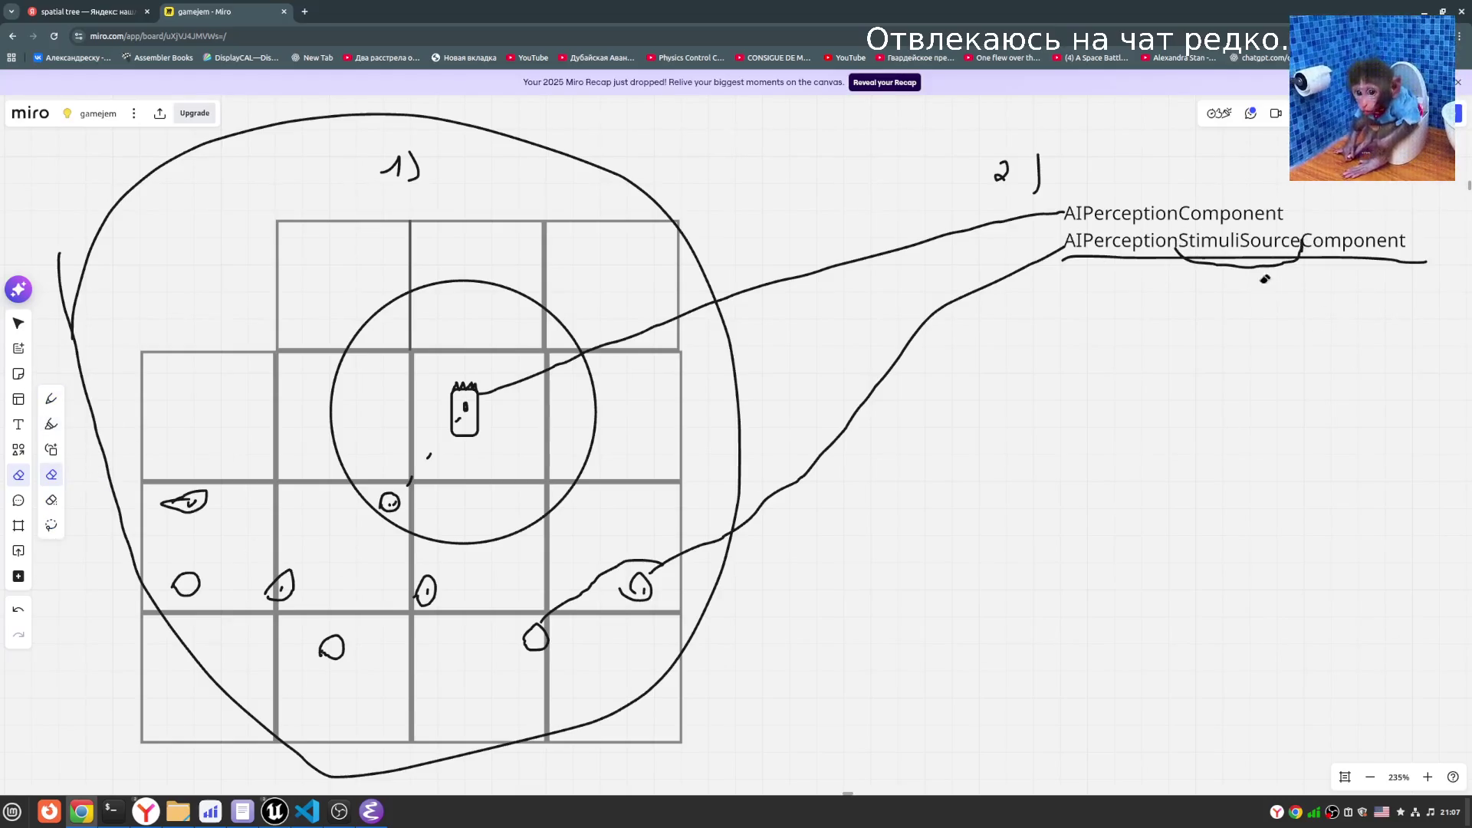
drag(1247, 259, 1240, 275)
click(51, 398)
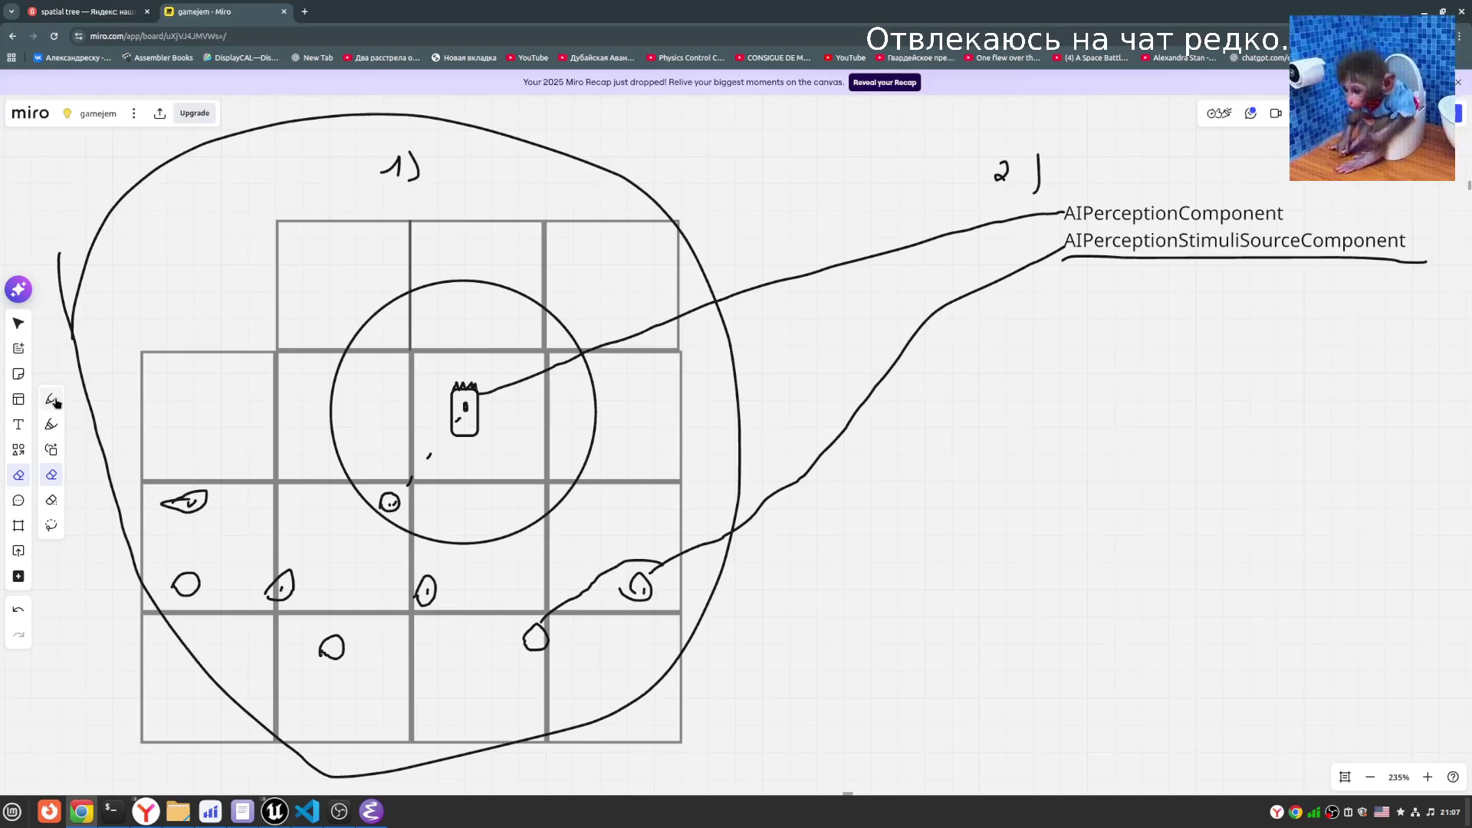
- Draw a vertical bracket beside both perception component names
scroll(411, 227, left, 3)
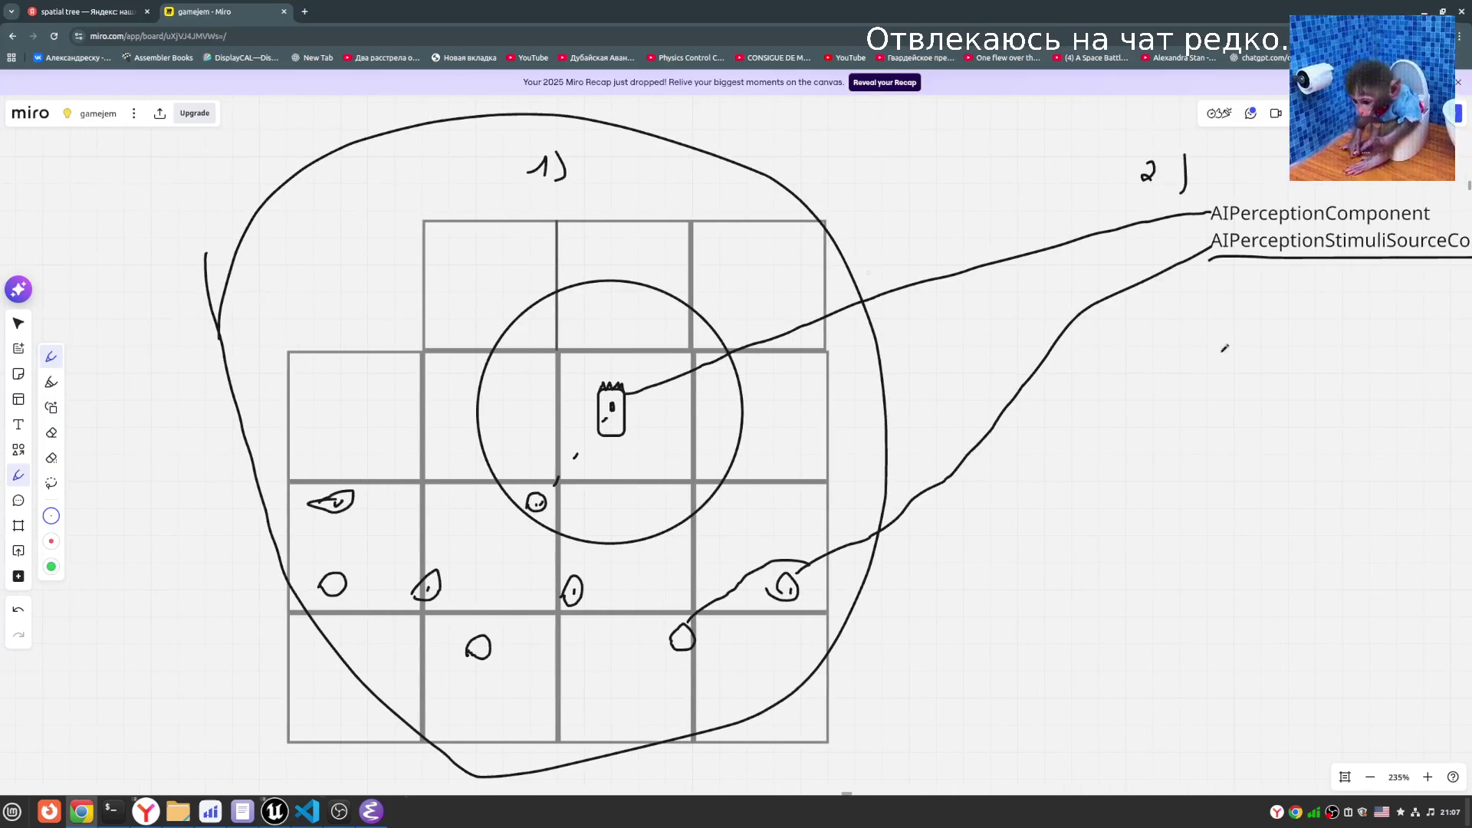
scroll(1224, 348, right, 1)
drag(1171, 184, 1170, 267)
scroll(1226, 328, right, 2)
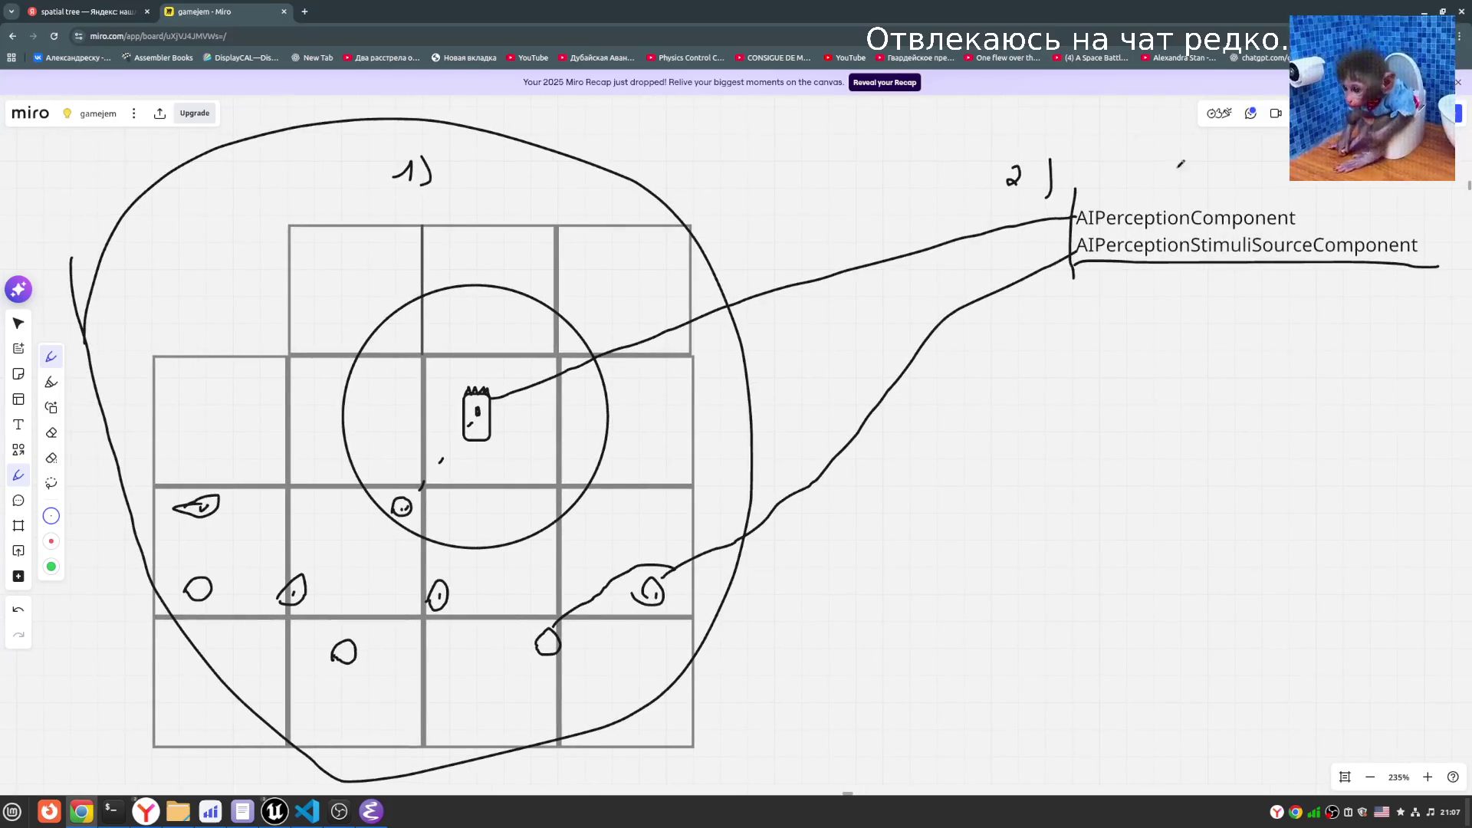
scroll(968, 359, left, 2)
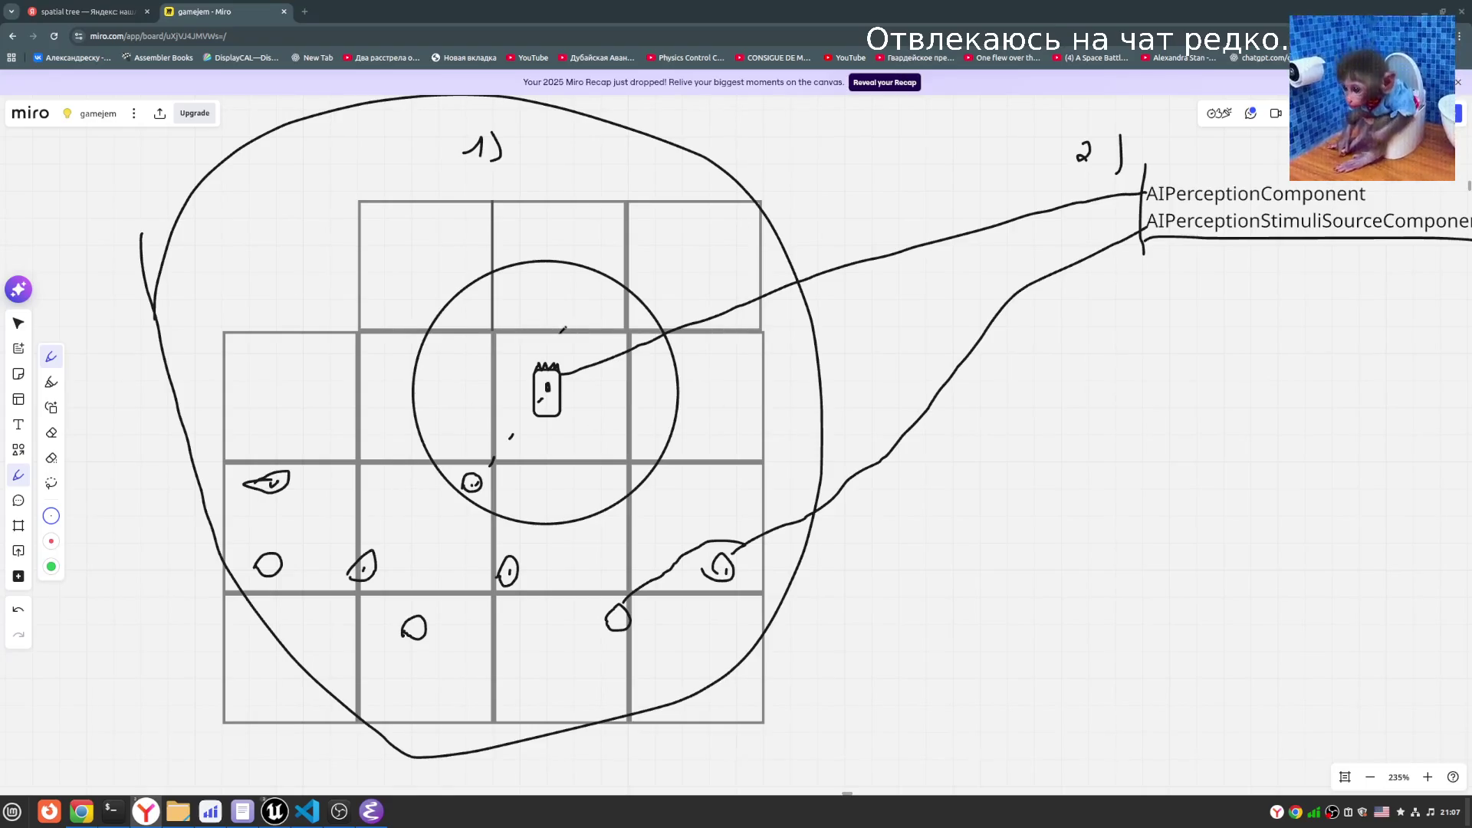
scroll(839, 468, up, 1)
scroll(839, 467, left, 1)
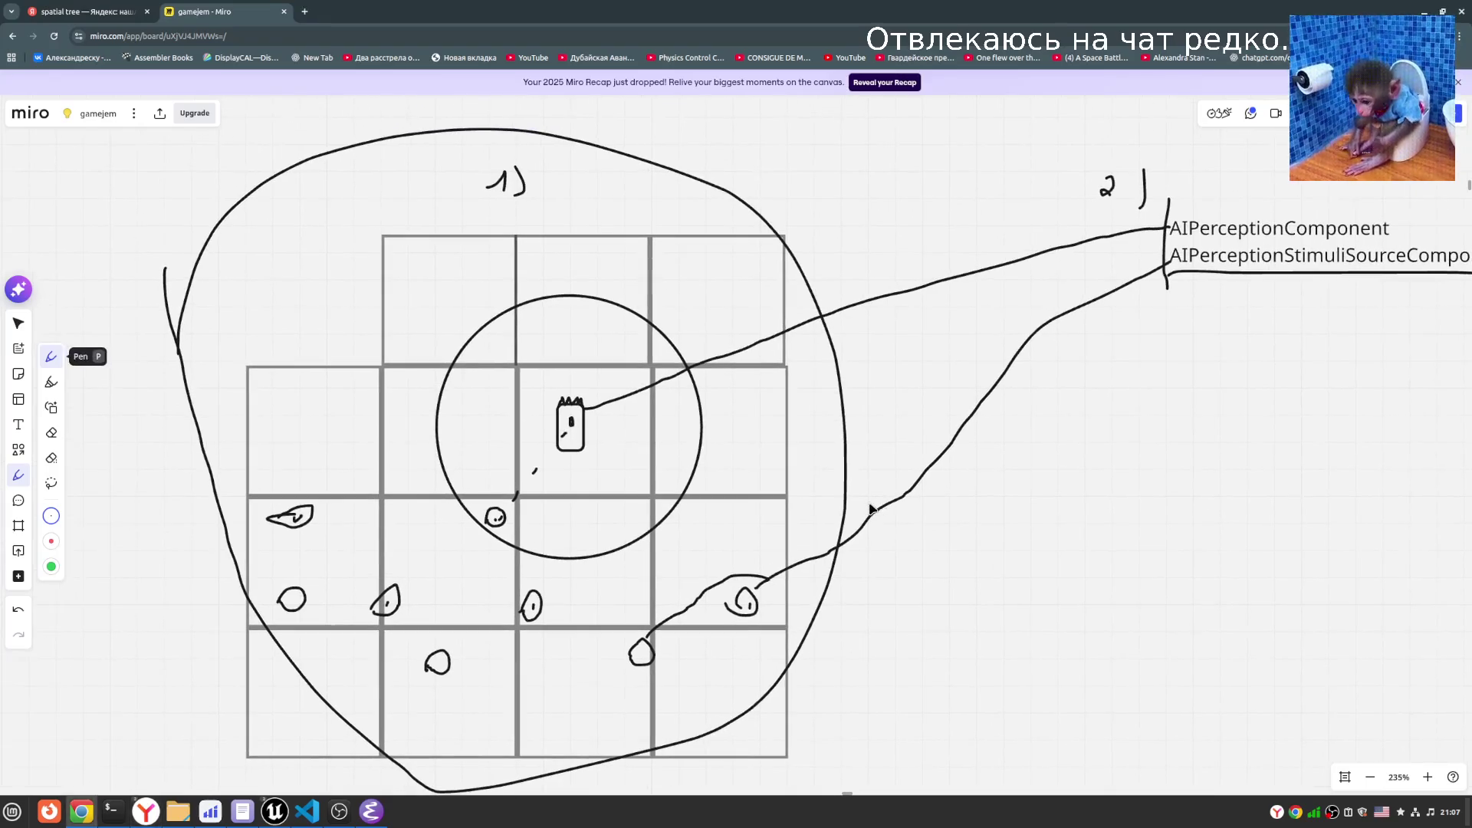
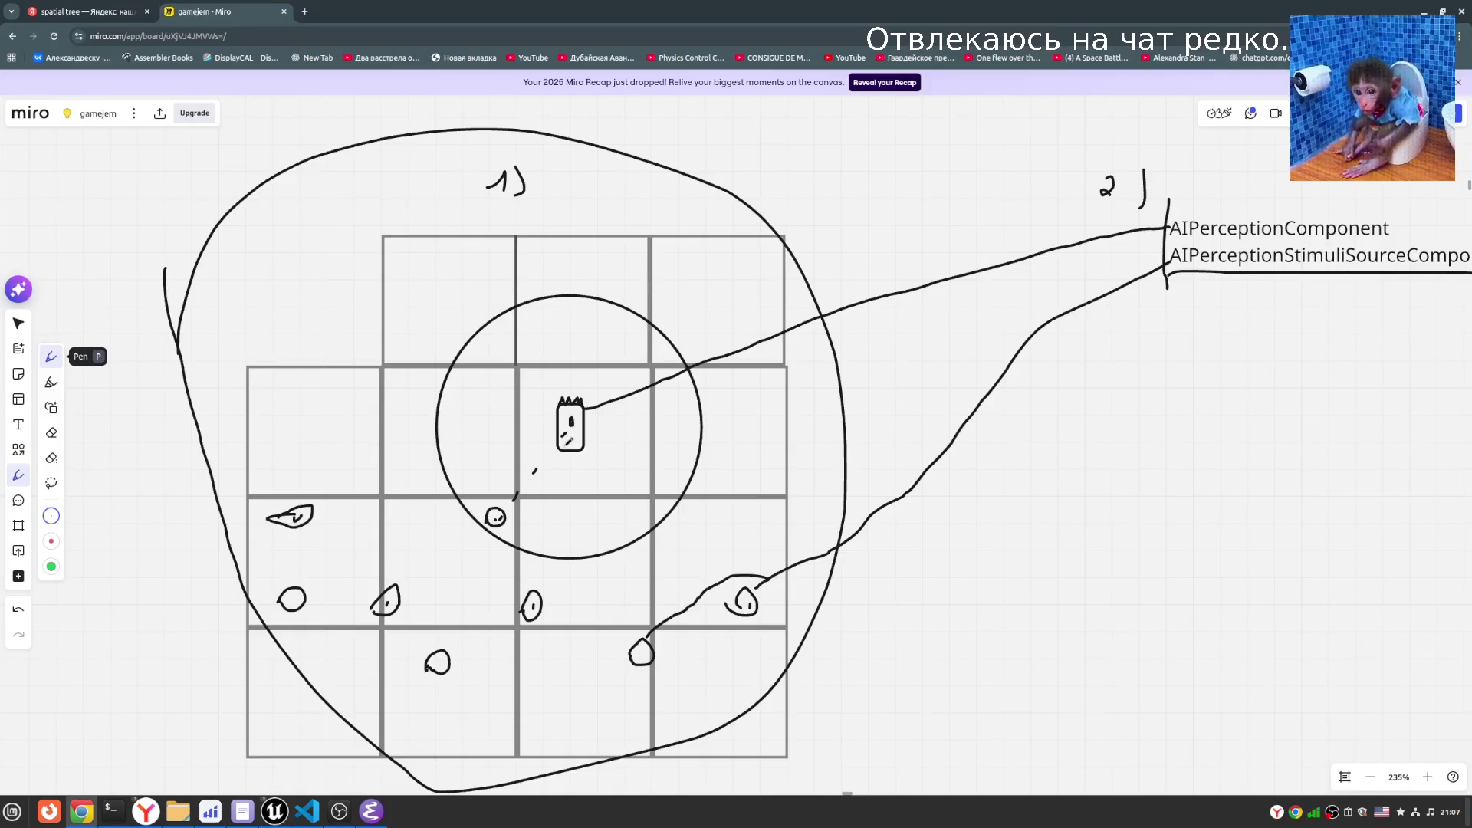
- Sketch a small boat inside the left side of the tower's range circle
mouse_move(464, 463)
mouse_down()
mouse_move(449, 438)
mouse_move(474, 373)
mouse_up()
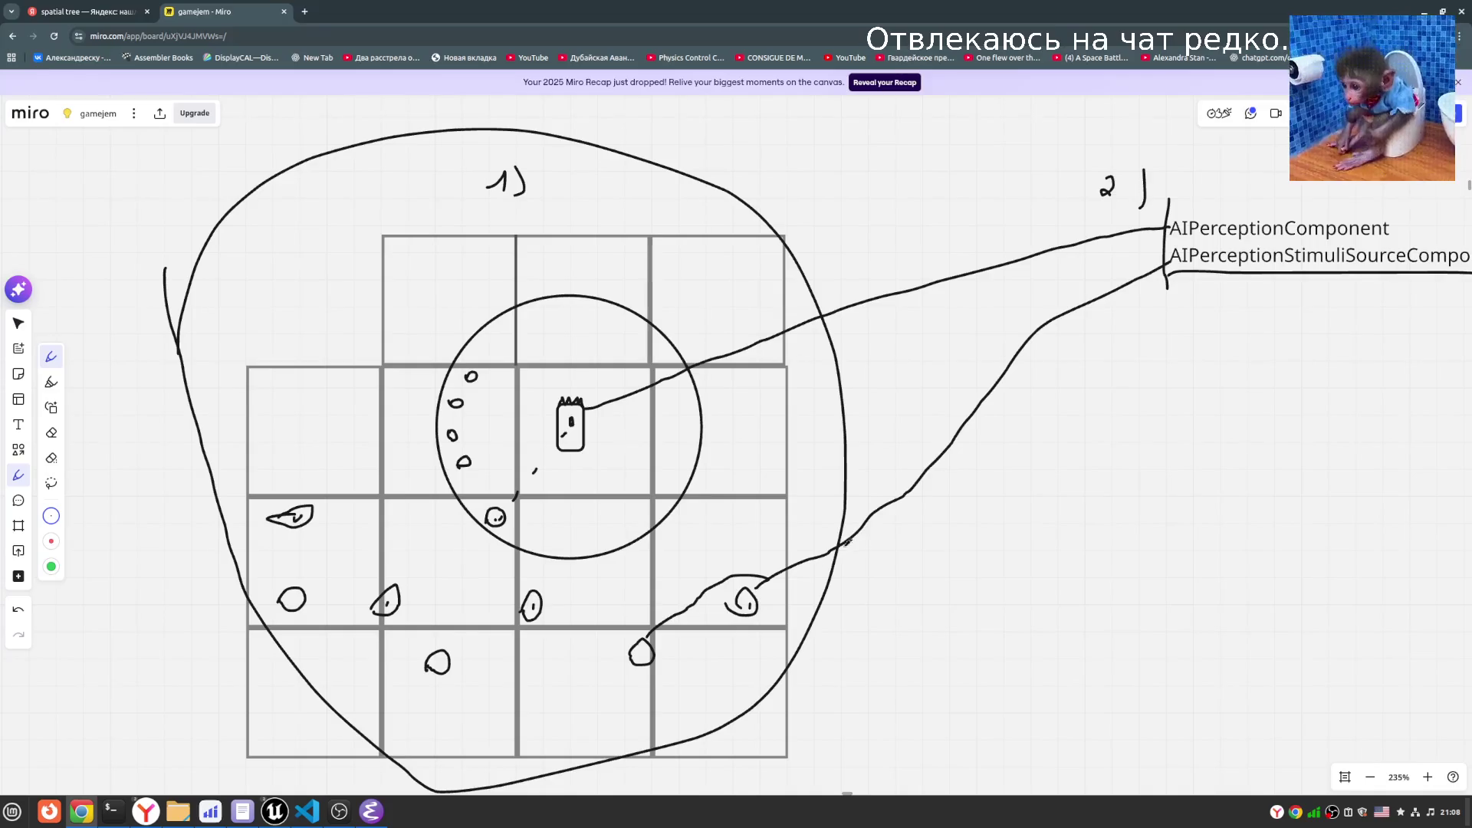
scroll(1135, 624, down, 1)
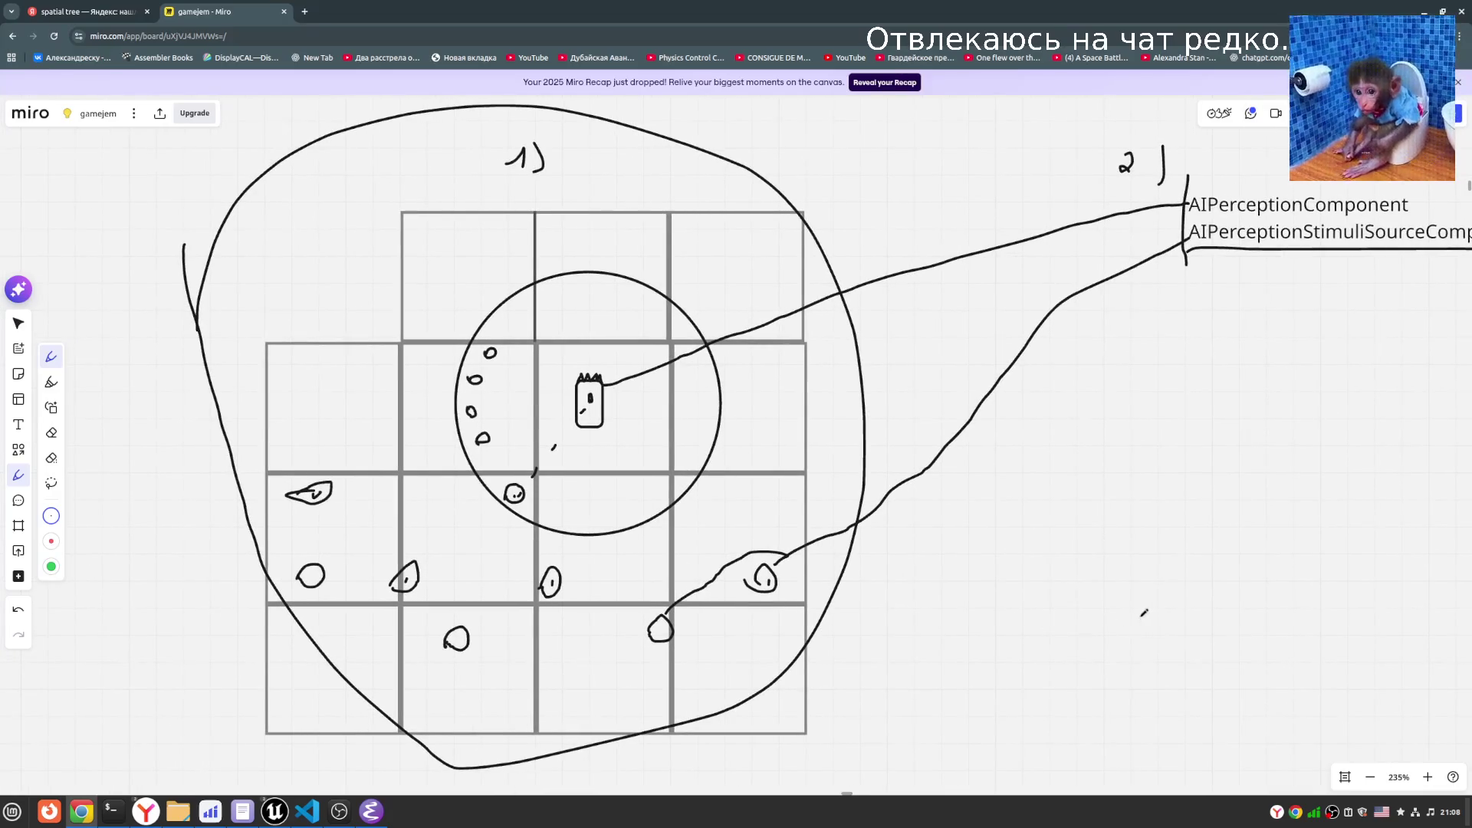
scroll(1051, 631, left, 2)
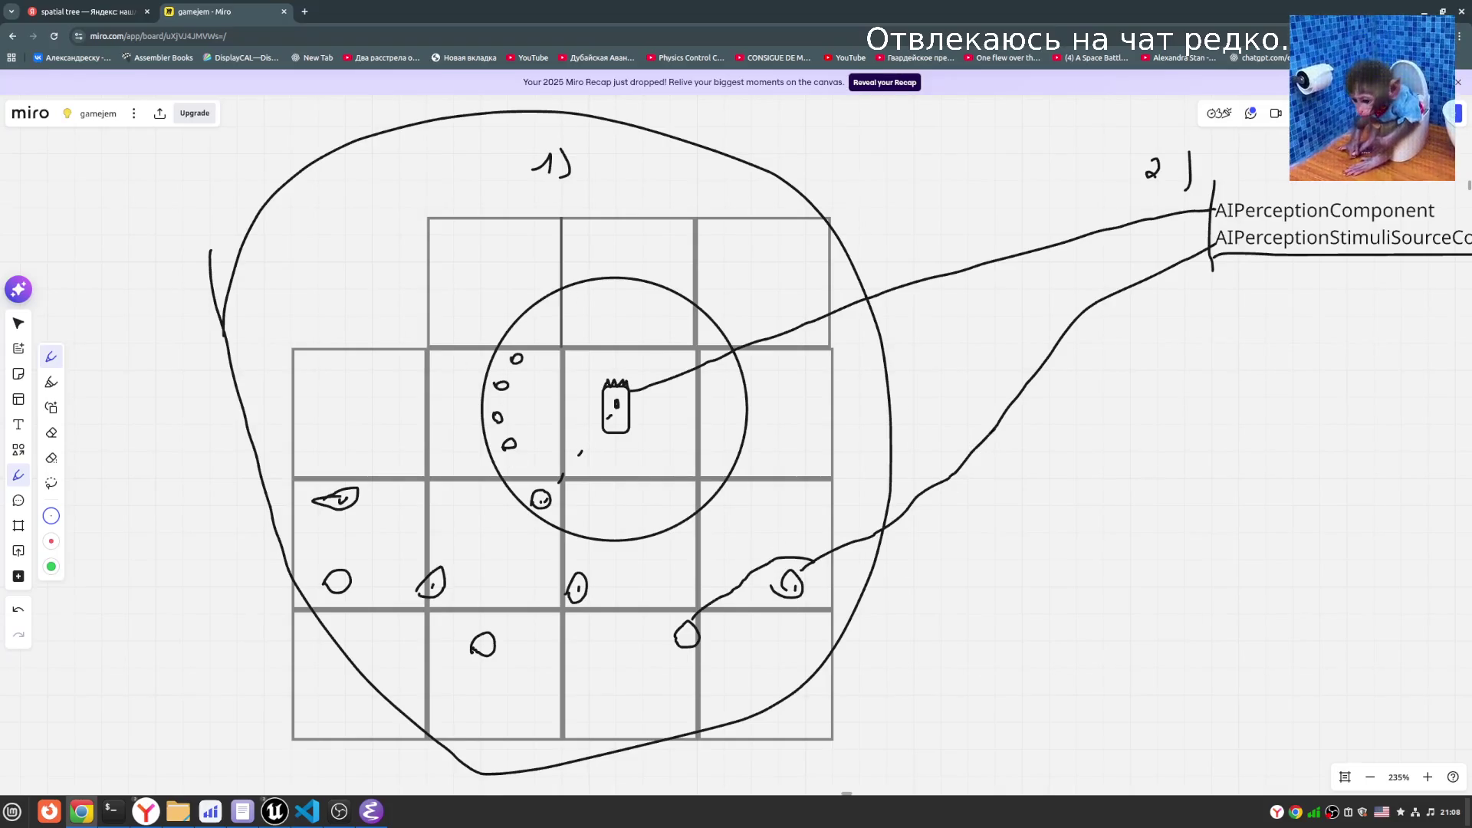
- Toggle the eraser, go back to the Pen, and bring up the 'spatial tree' search results
click(51, 458)
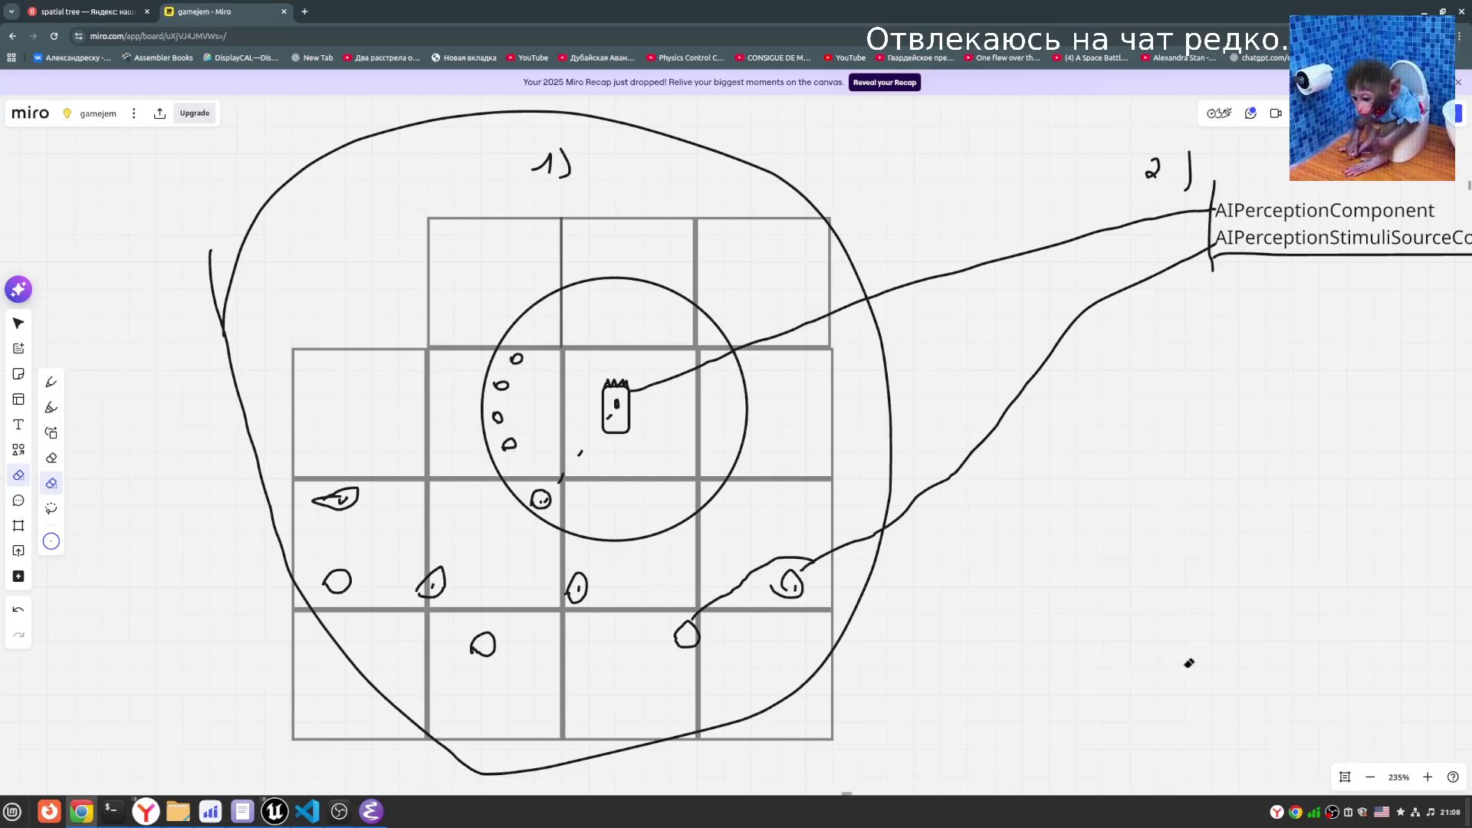
click(51, 381)
scroll(1027, 557, left, 2)
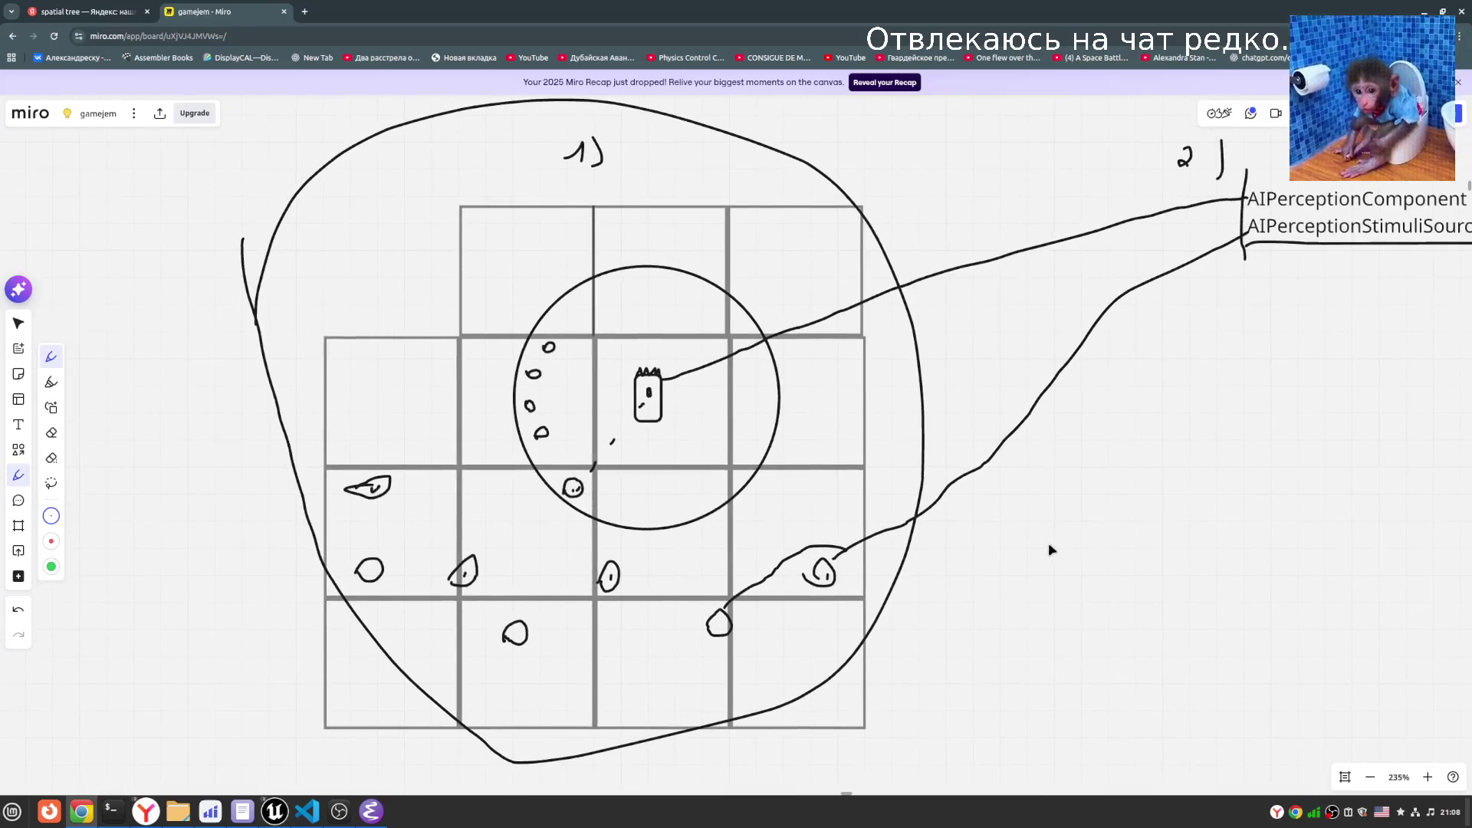
click(88, 12)
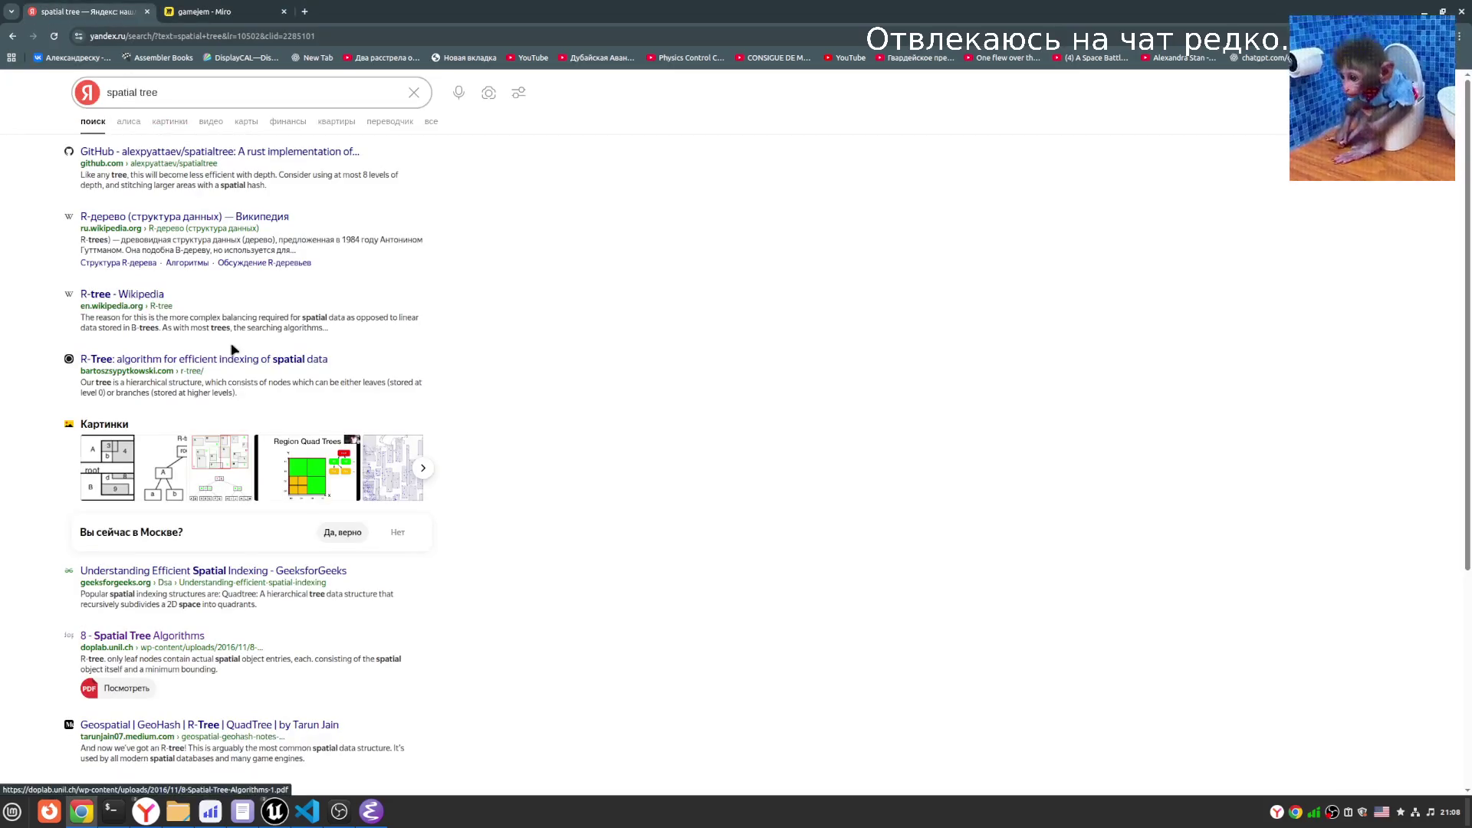
- Dismiss the 'spatial tree' search suggestions and minimize the browser to reveal Emacs
click(165, 92)
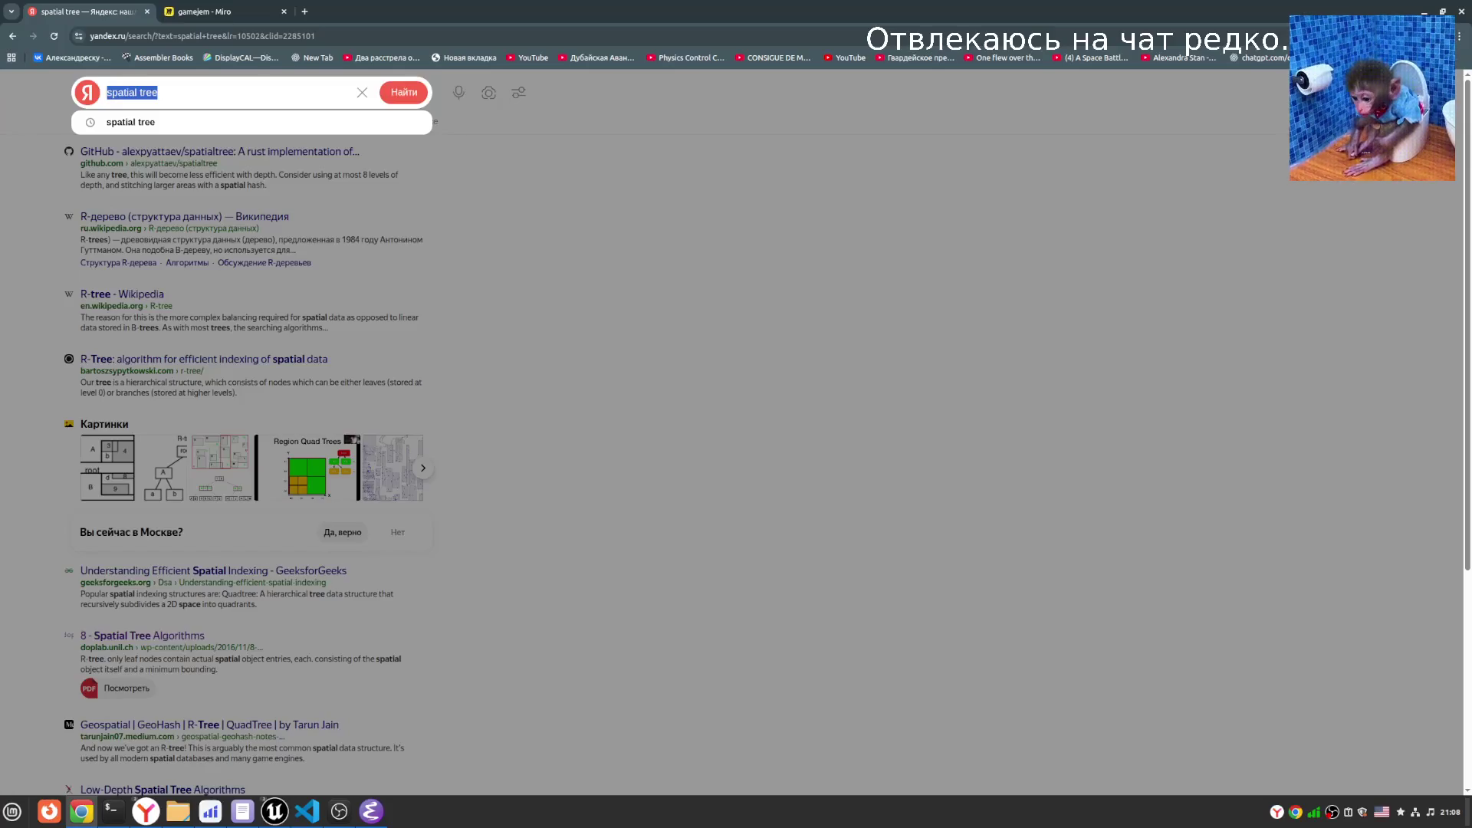
key(Escape)
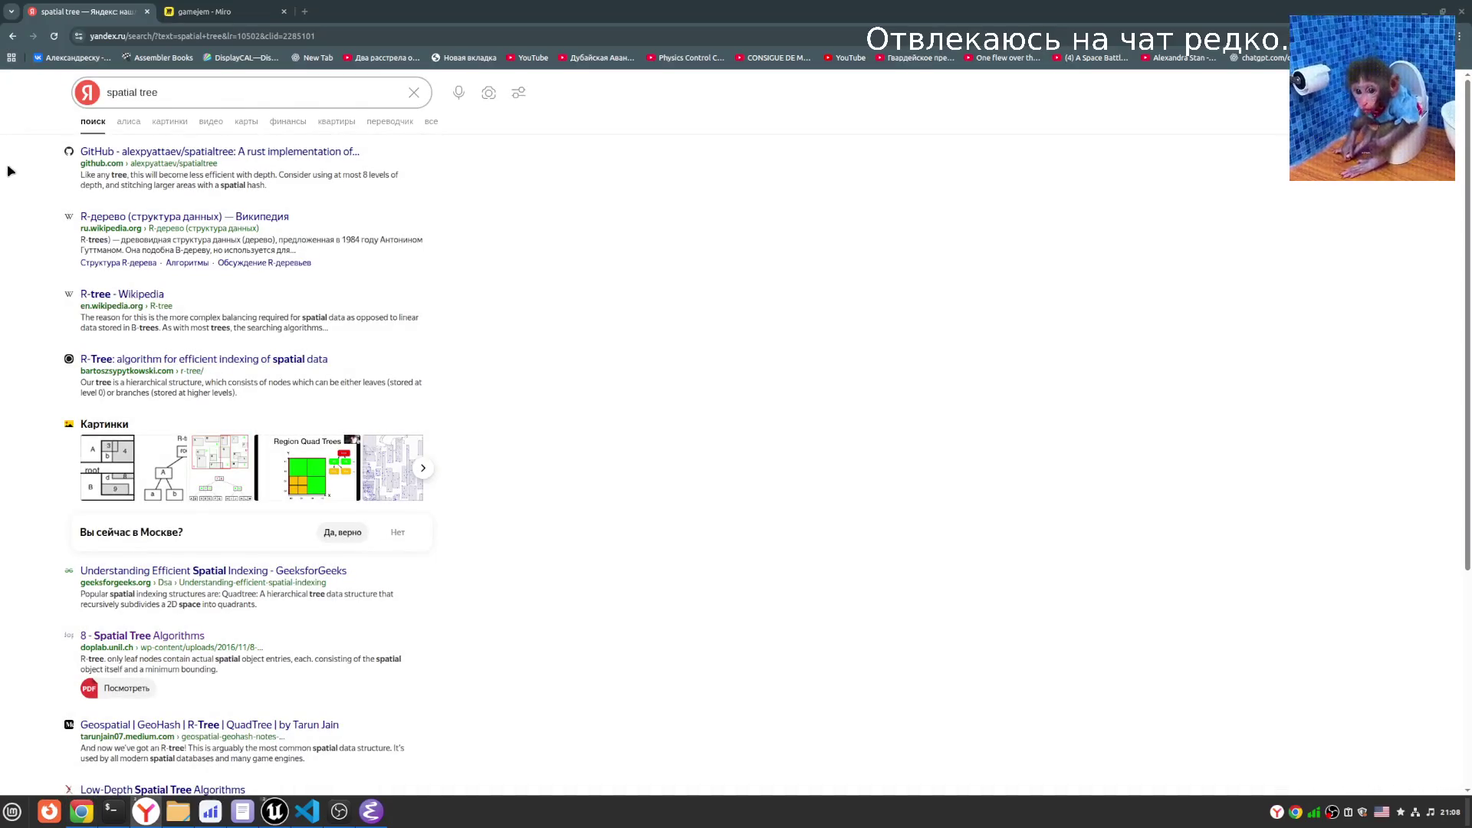
click(1425, 12)
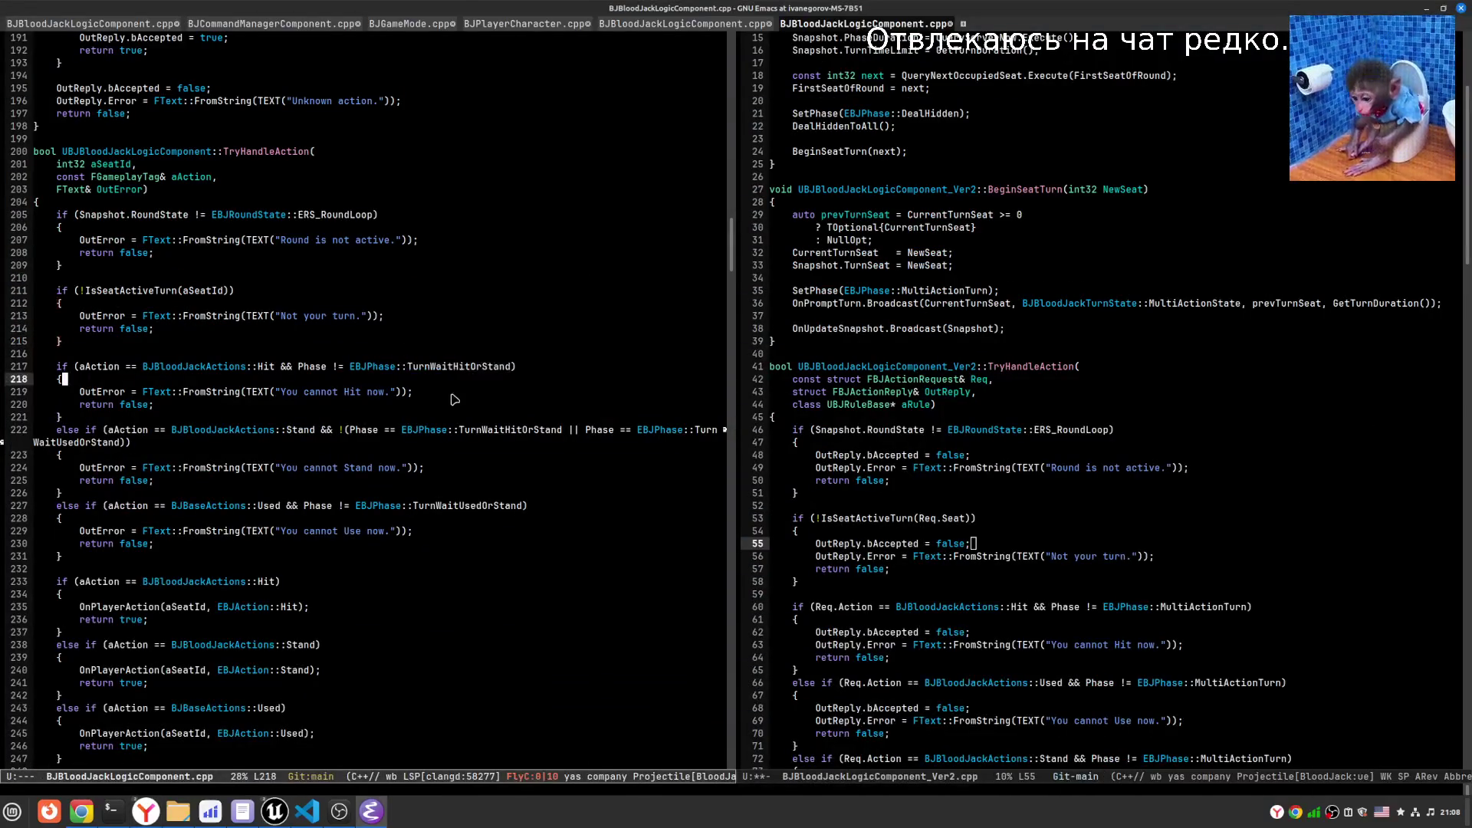
- Move the caret around the TryHandleAction code in both panes, lines 41–48 and 226
key(Down)
click(537, 494)
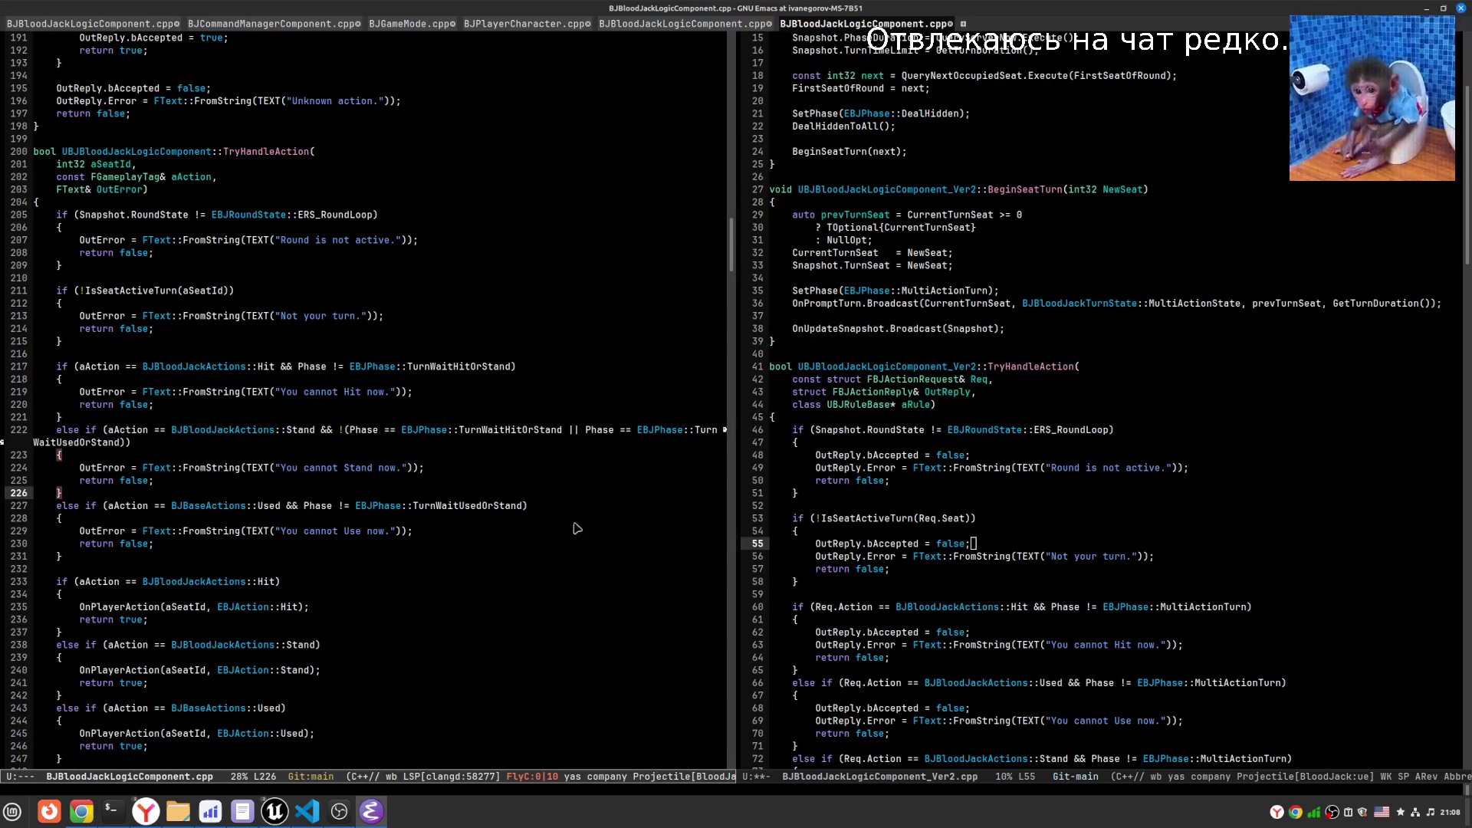
click(1133, 497)
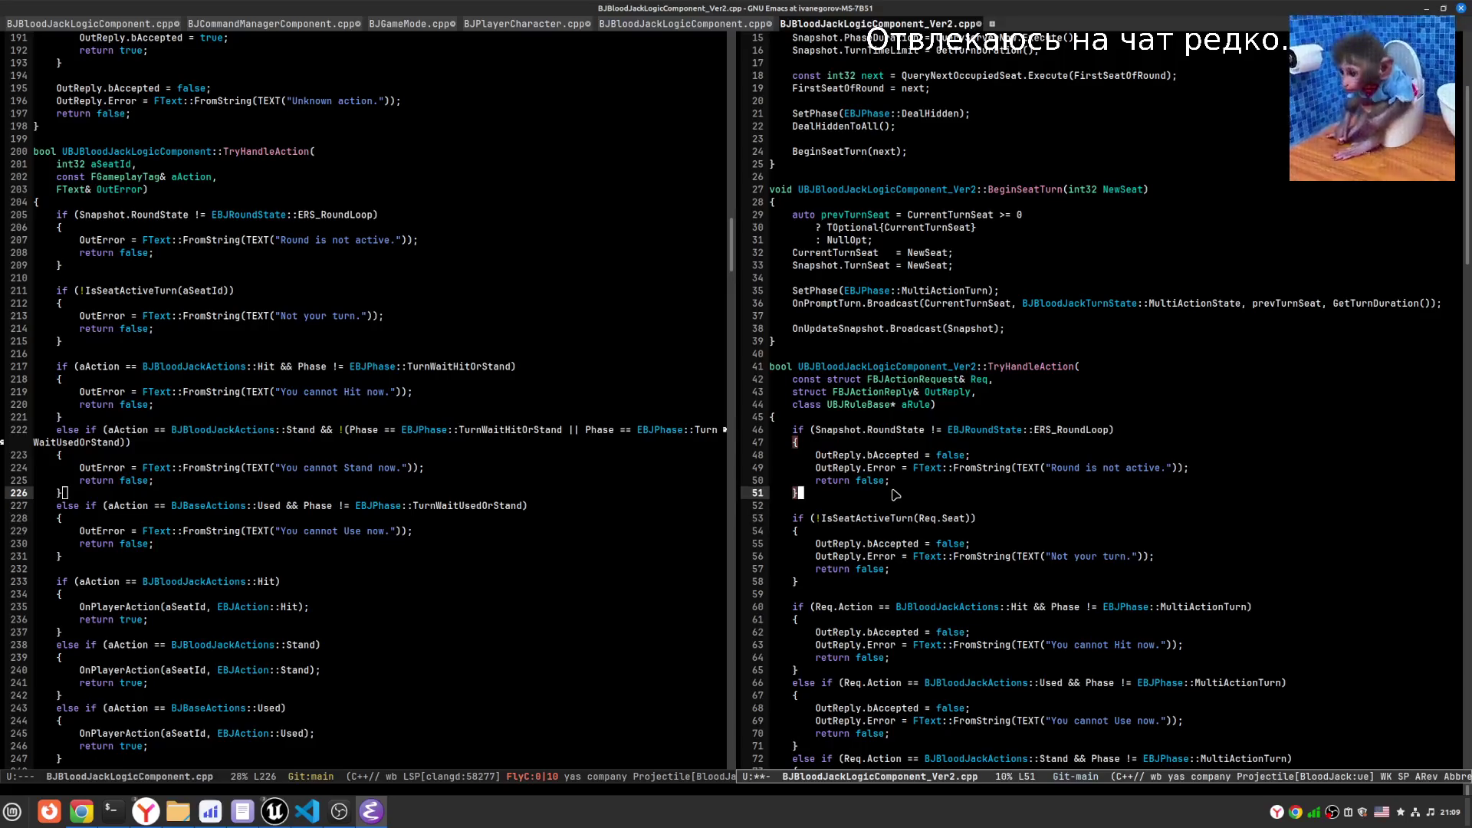
click(812, 443)
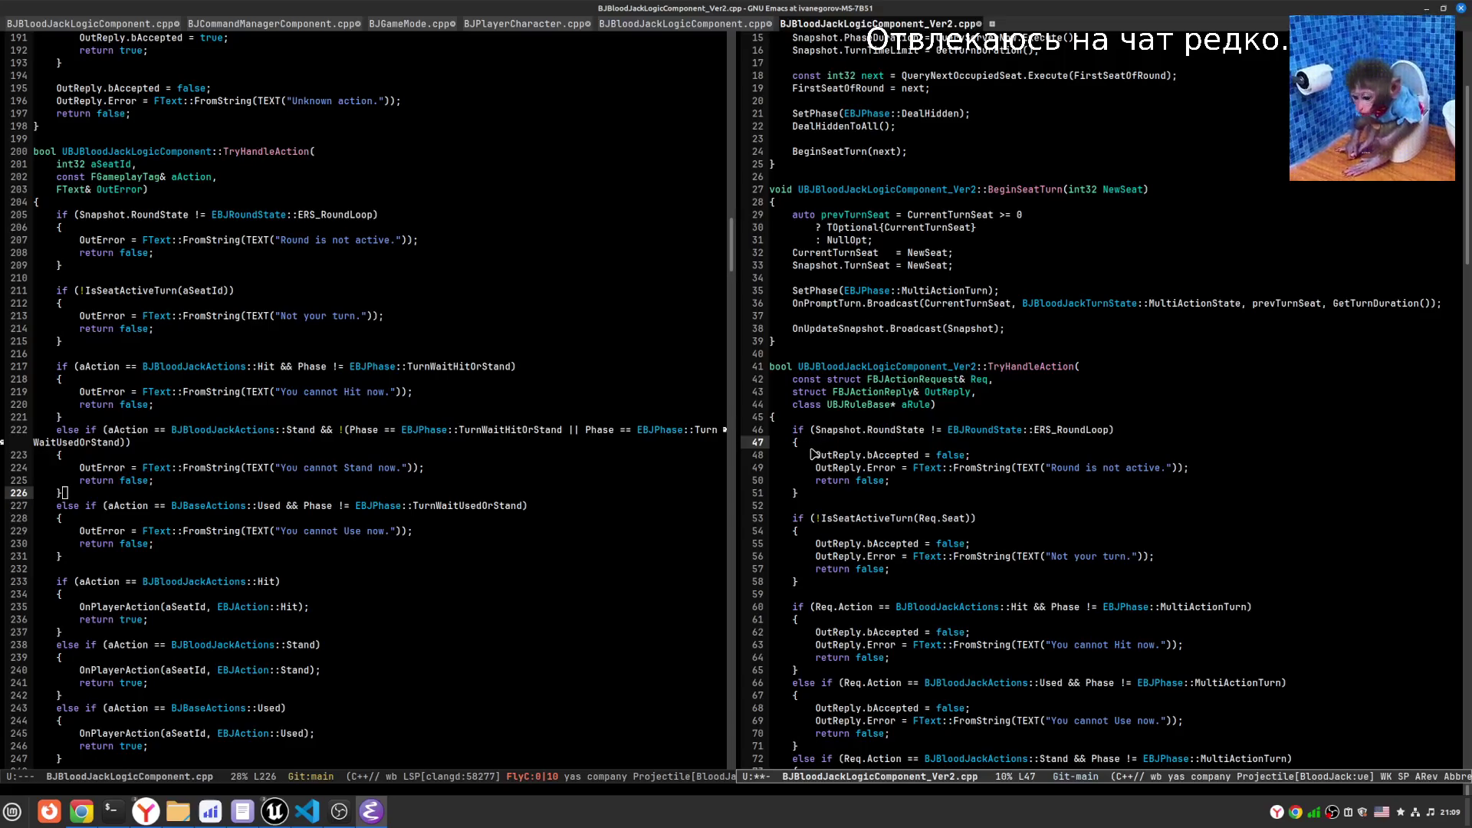
key(alt+Tab)
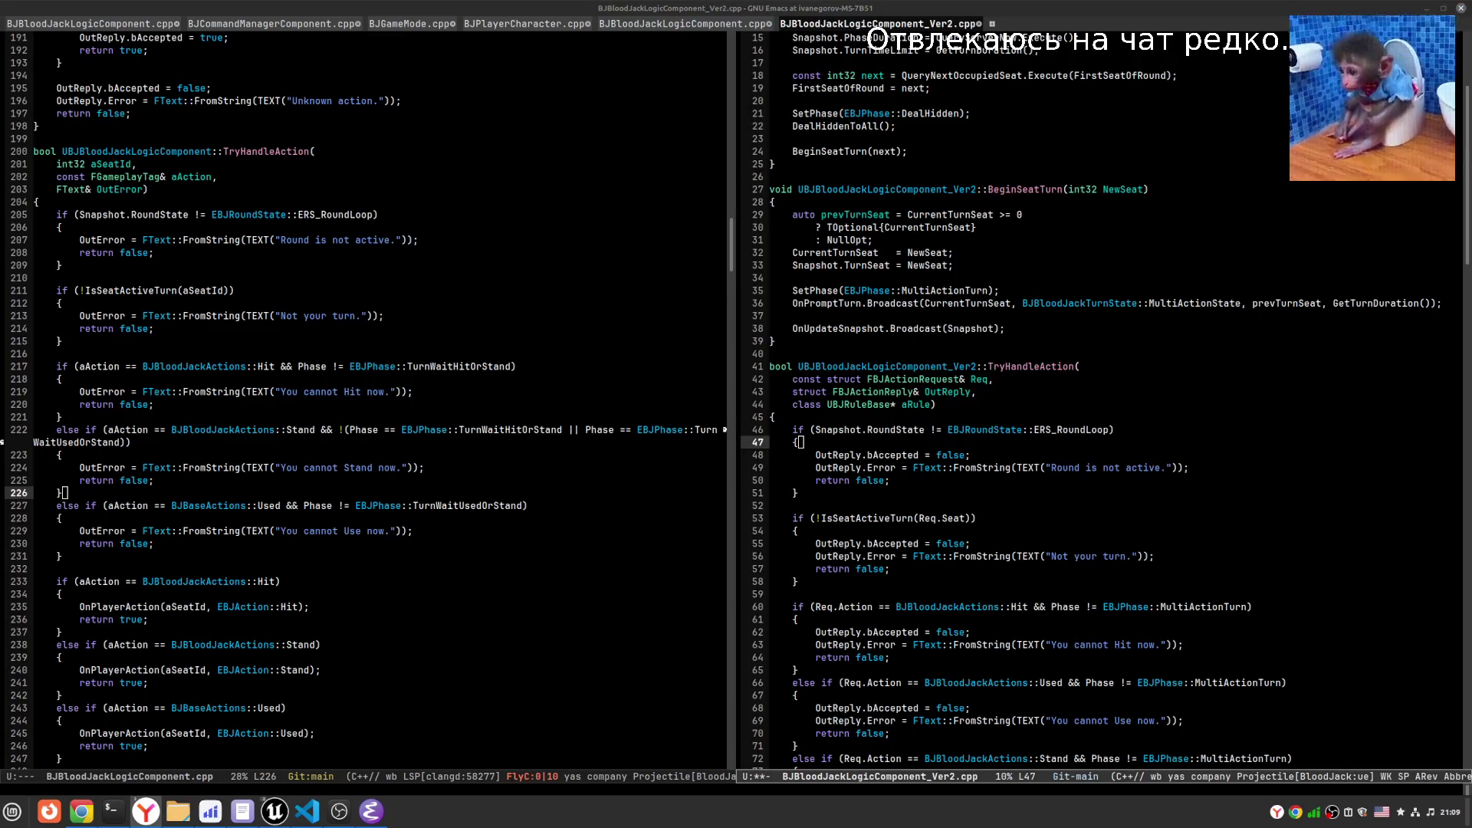
click(1053, 461)
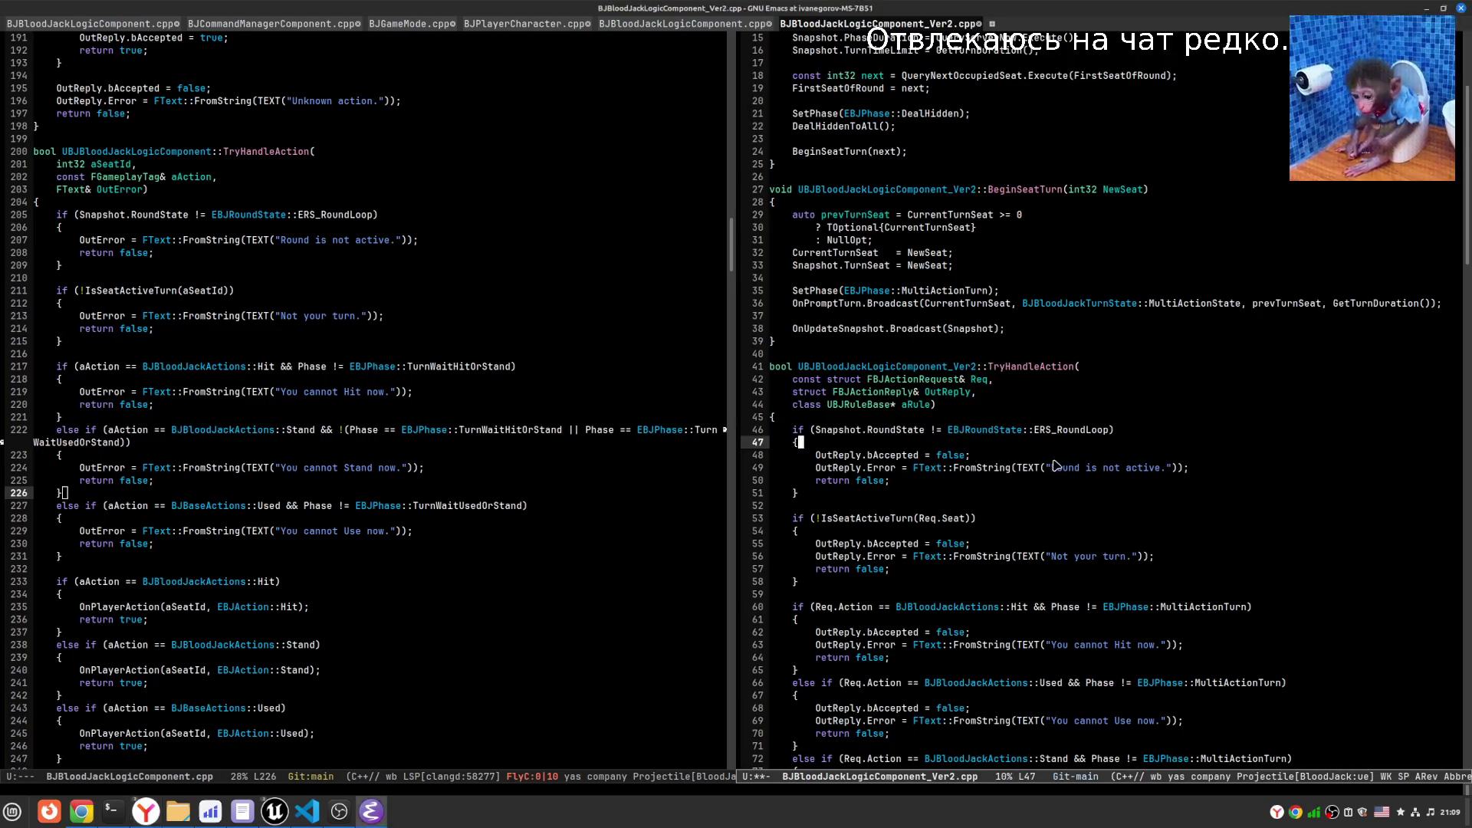
key(Up)
key(Up)
key(Up)
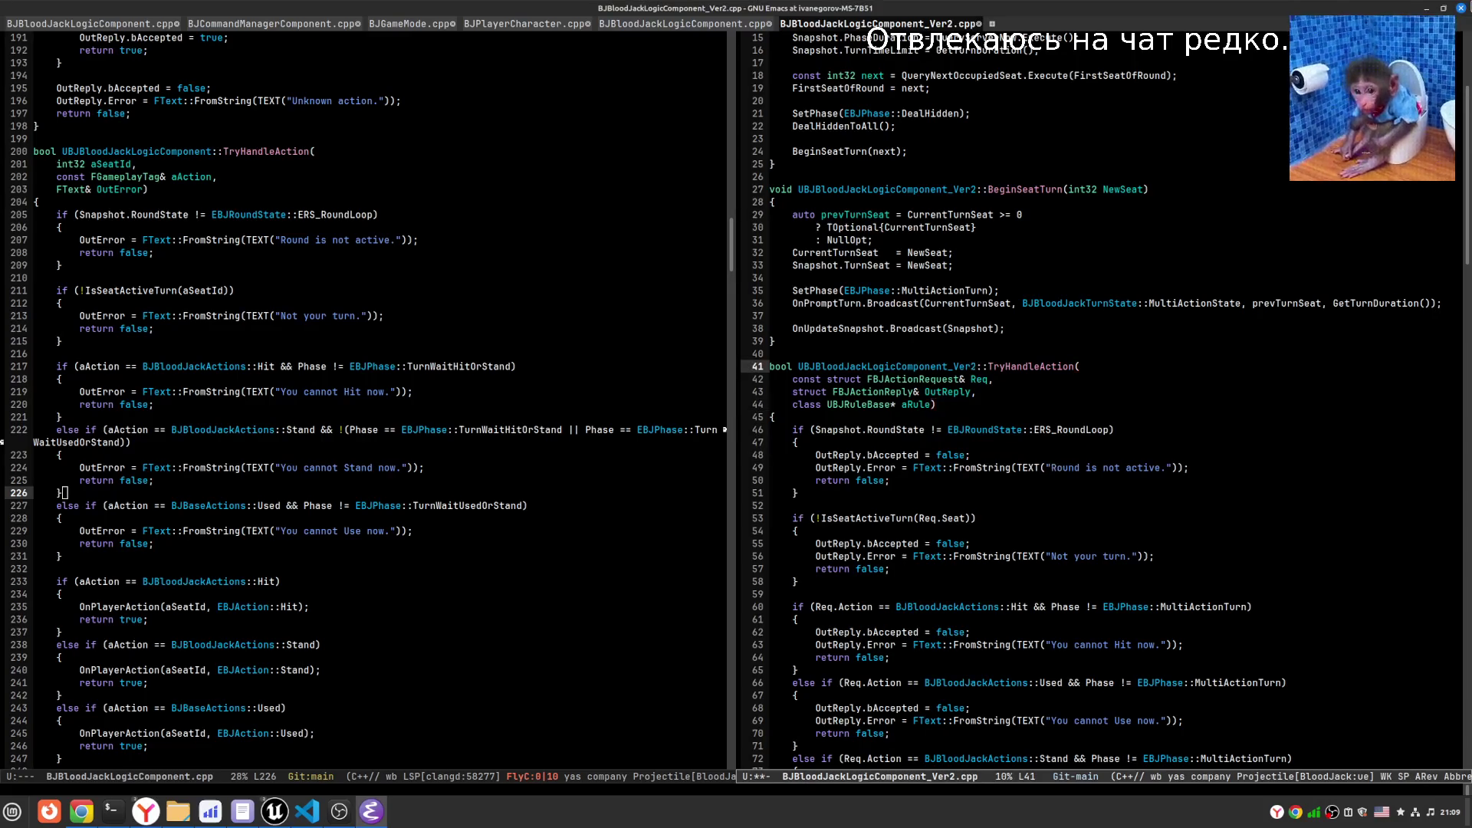
- Close the Emacs window without saving, then exit with C-x C-c
click(1461, 9)
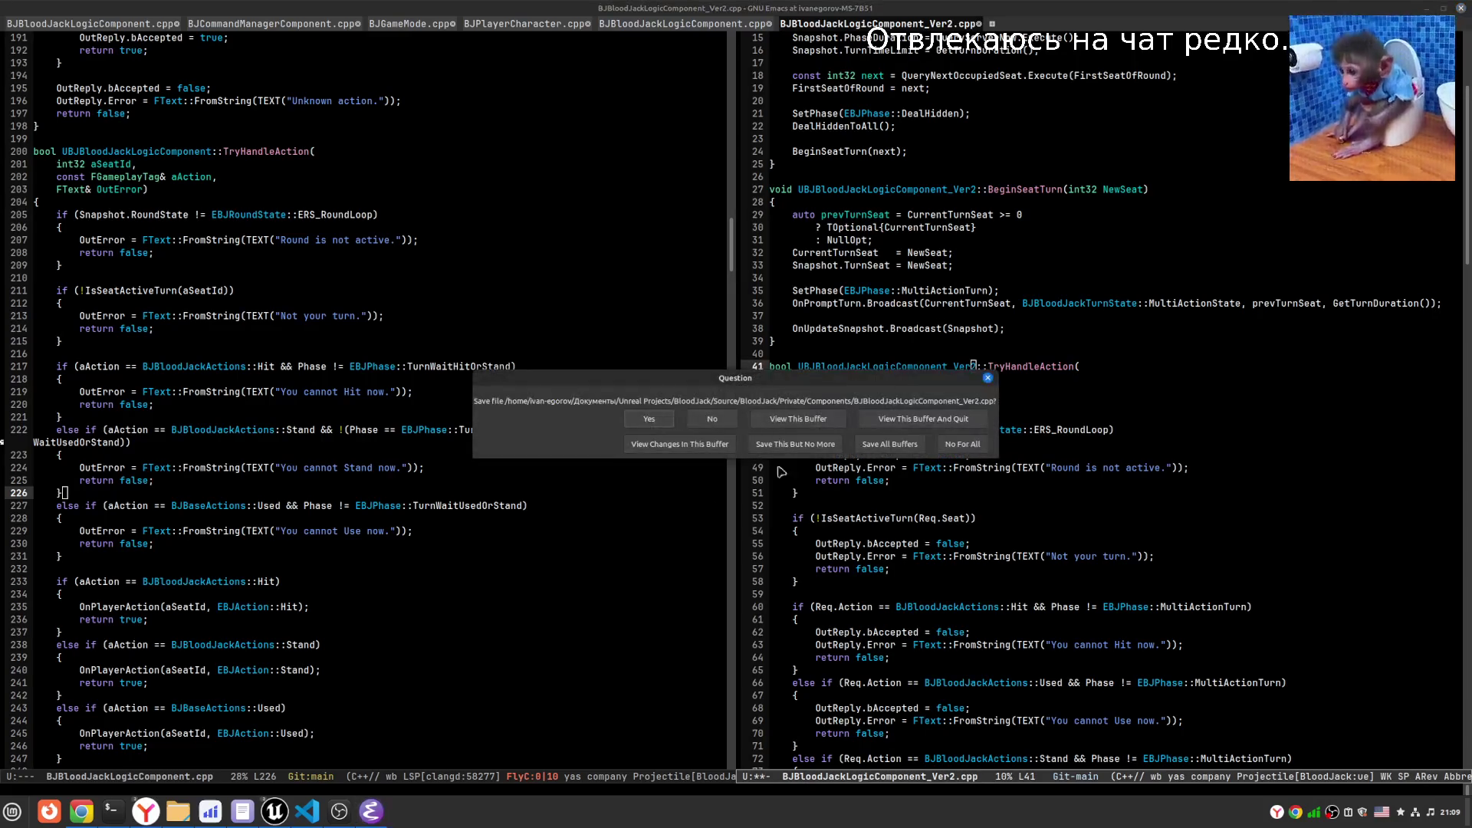
click(988, 378)
key(Down)
key(Down)
key(Down)
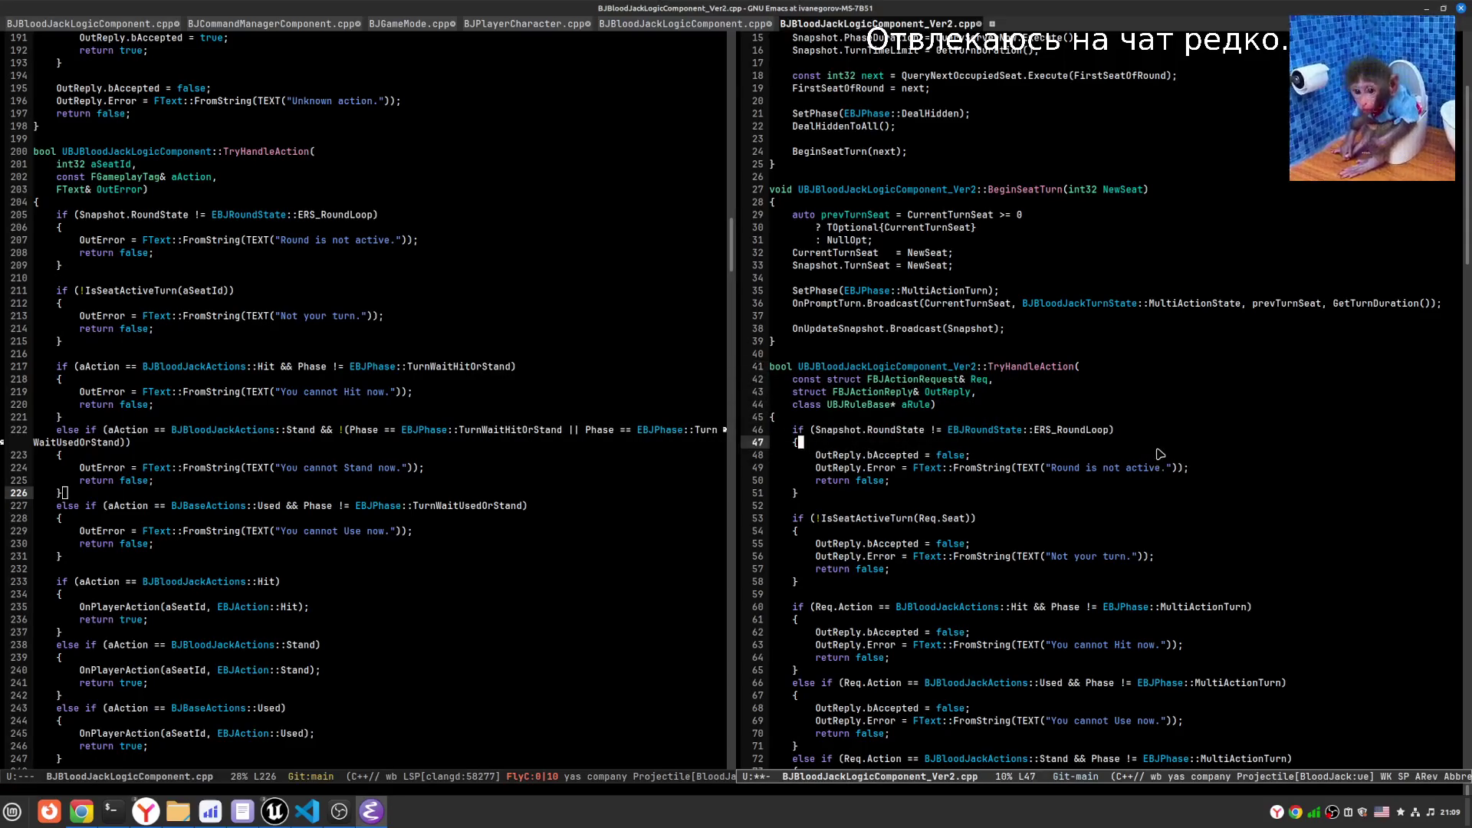
key(ctrl+x)
key(ctrl+c)
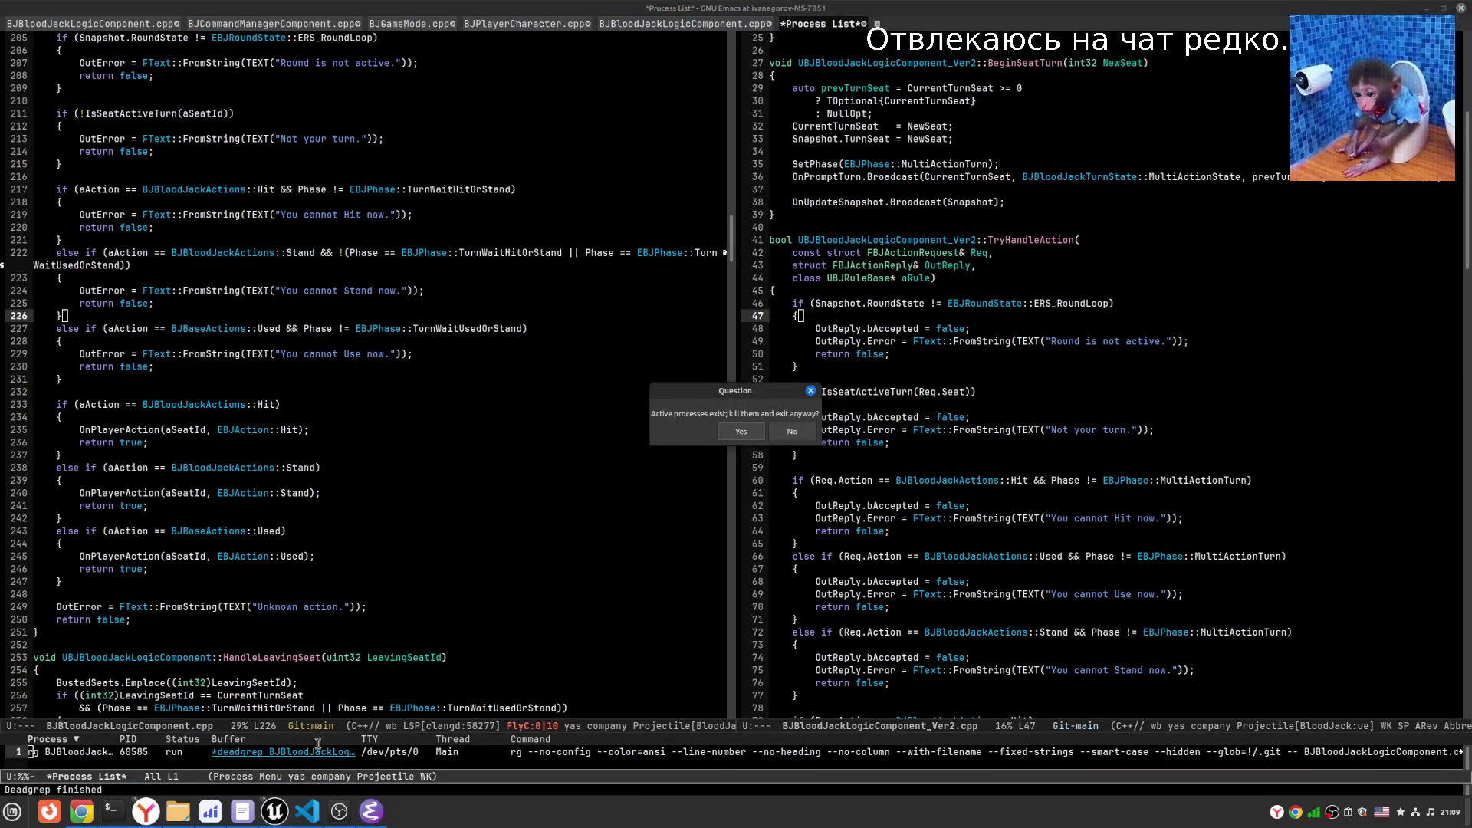
- Confirm killing active processes and exiting, then view the 'spatial tree' search results
click(734, 437)
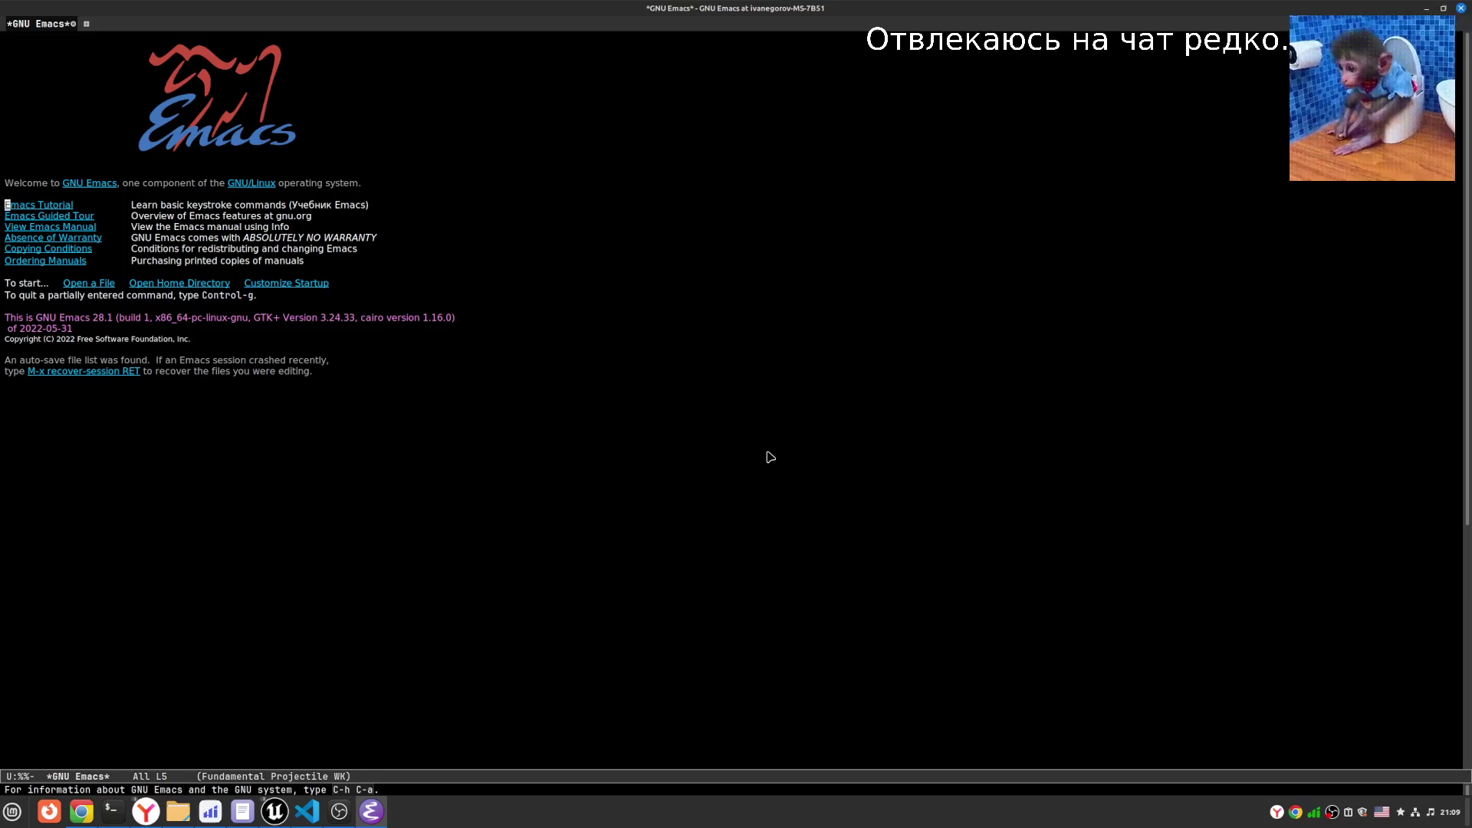
click(149, 814)
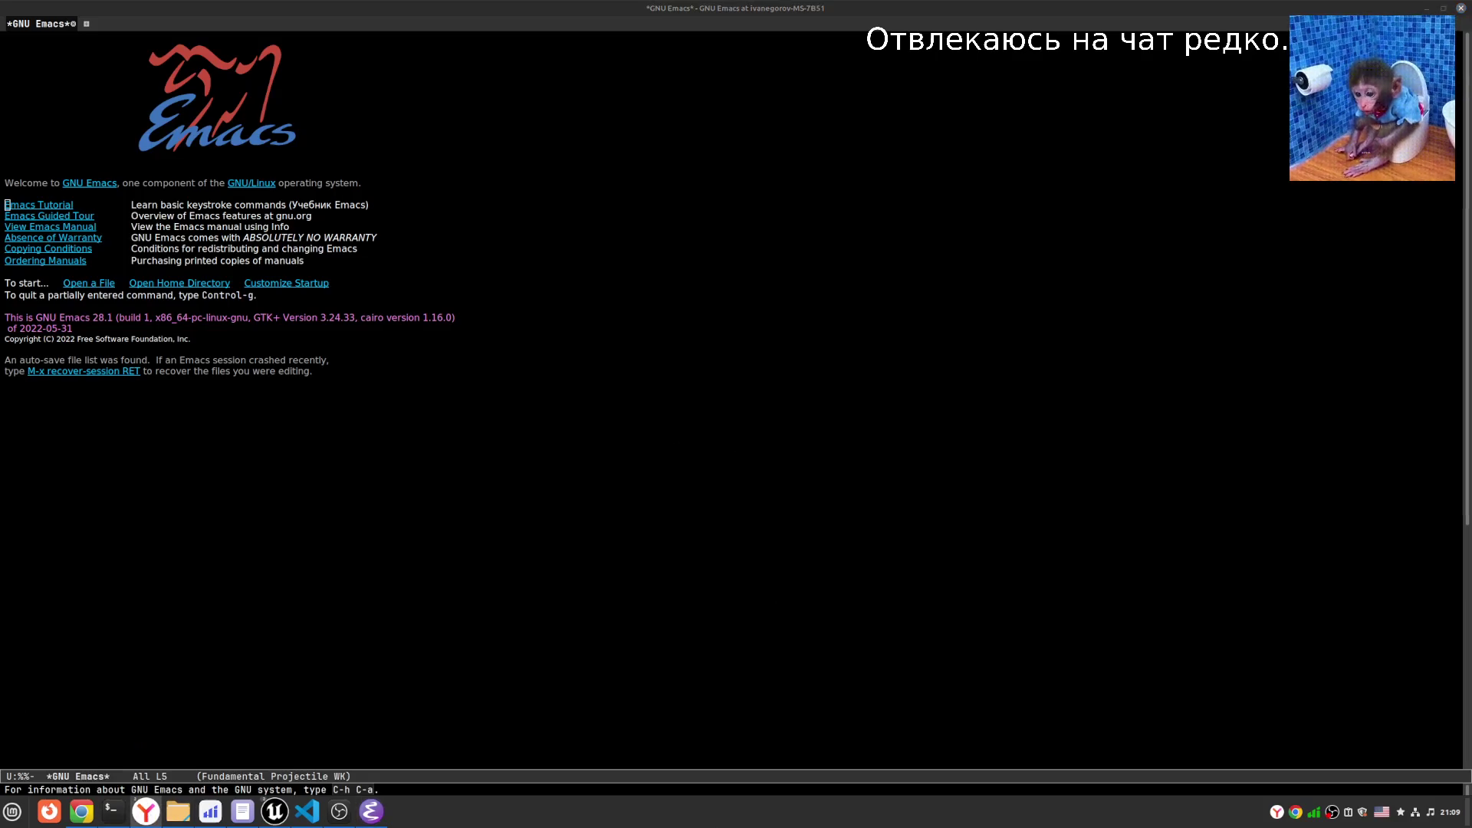
click(81, 811)
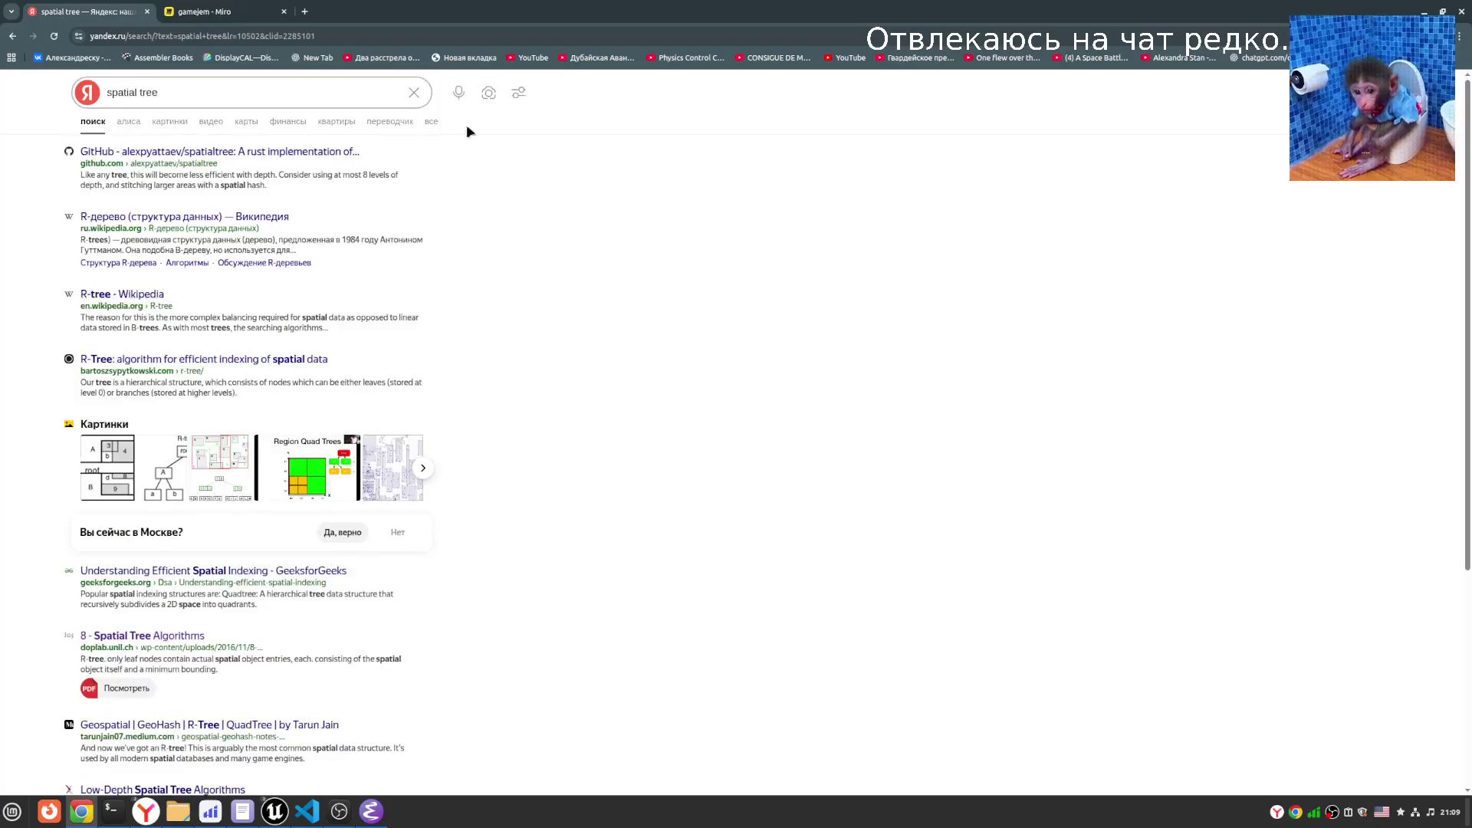
- Look over the gamejem Miro board, then bring the restarted Emacs to the front
click(234, 15)
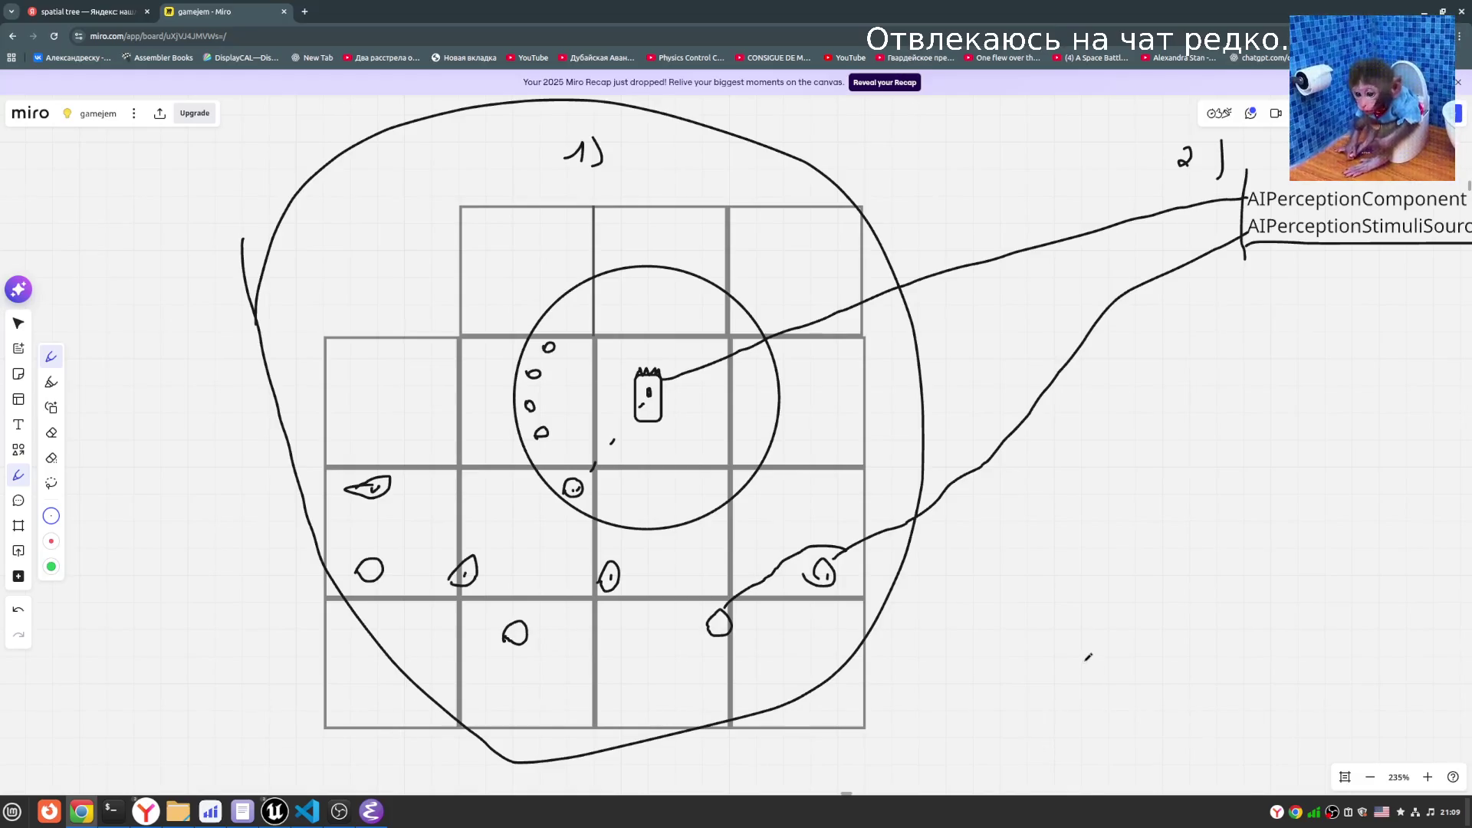
scroll(1087, 657, down, 1)
scroll(1087, 657, right, 1)
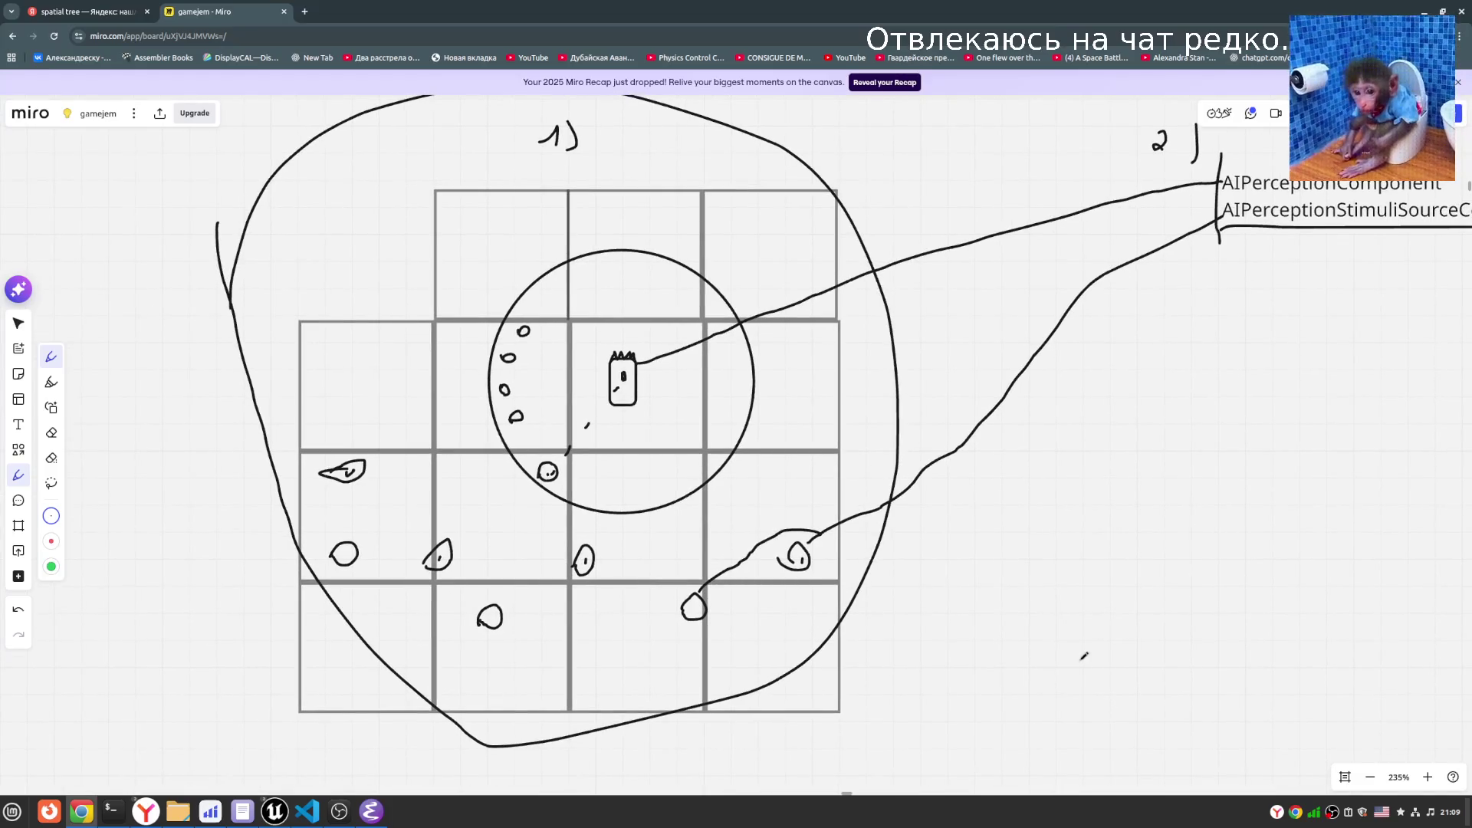
scroll(1018, 647, right, 1)
click(371, 811)
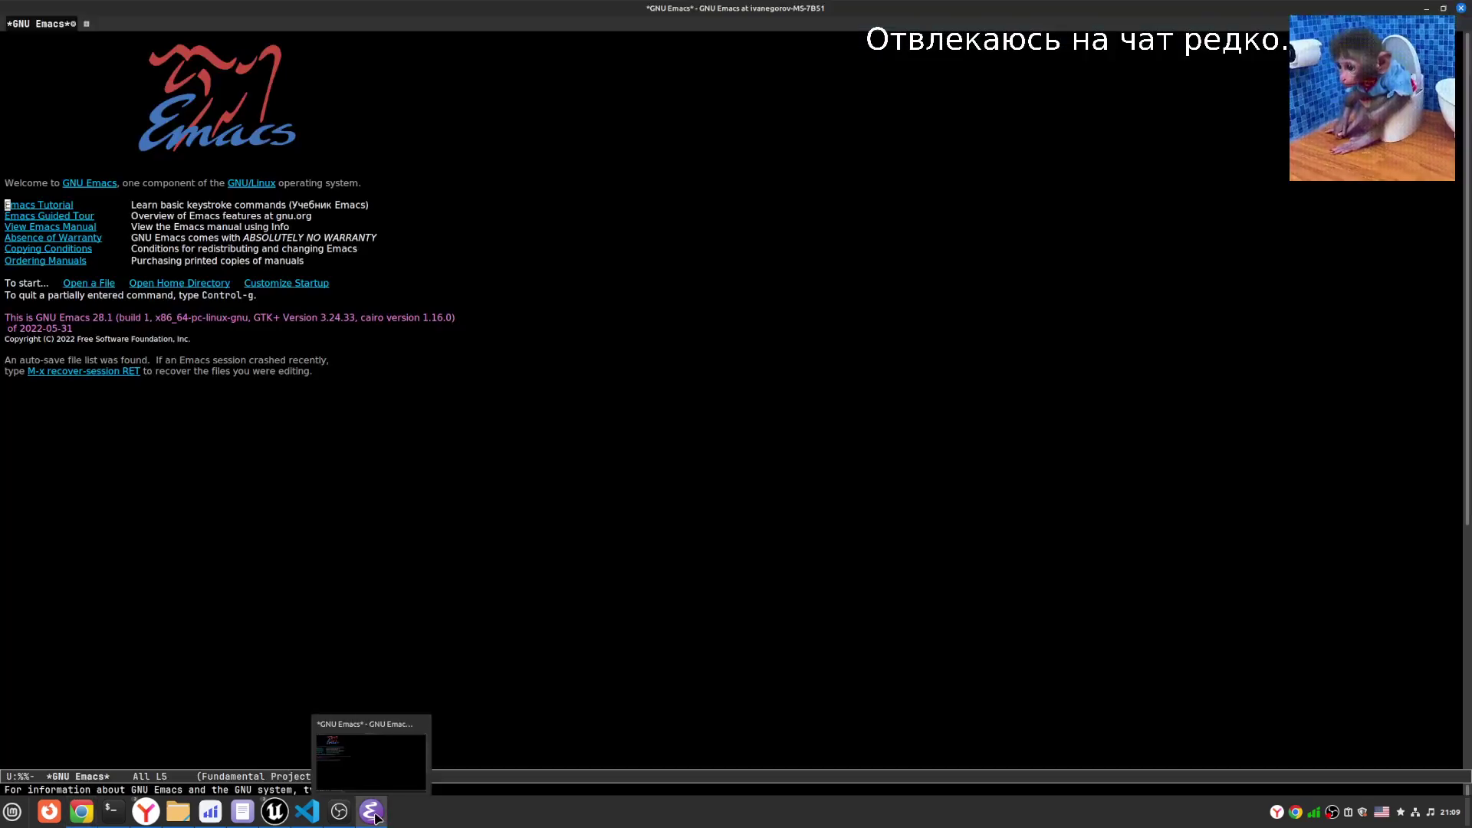
- Open BJBloodJackLogicComponentTests.cpp from the recent files list
key(ctrl+x)
key(ctrl+r)
key(Down)
key(Left)
key(Left)
key(Left)
key(Left)
key(Left)
key(Left)
key(Up)
key(Down)
key(Return)
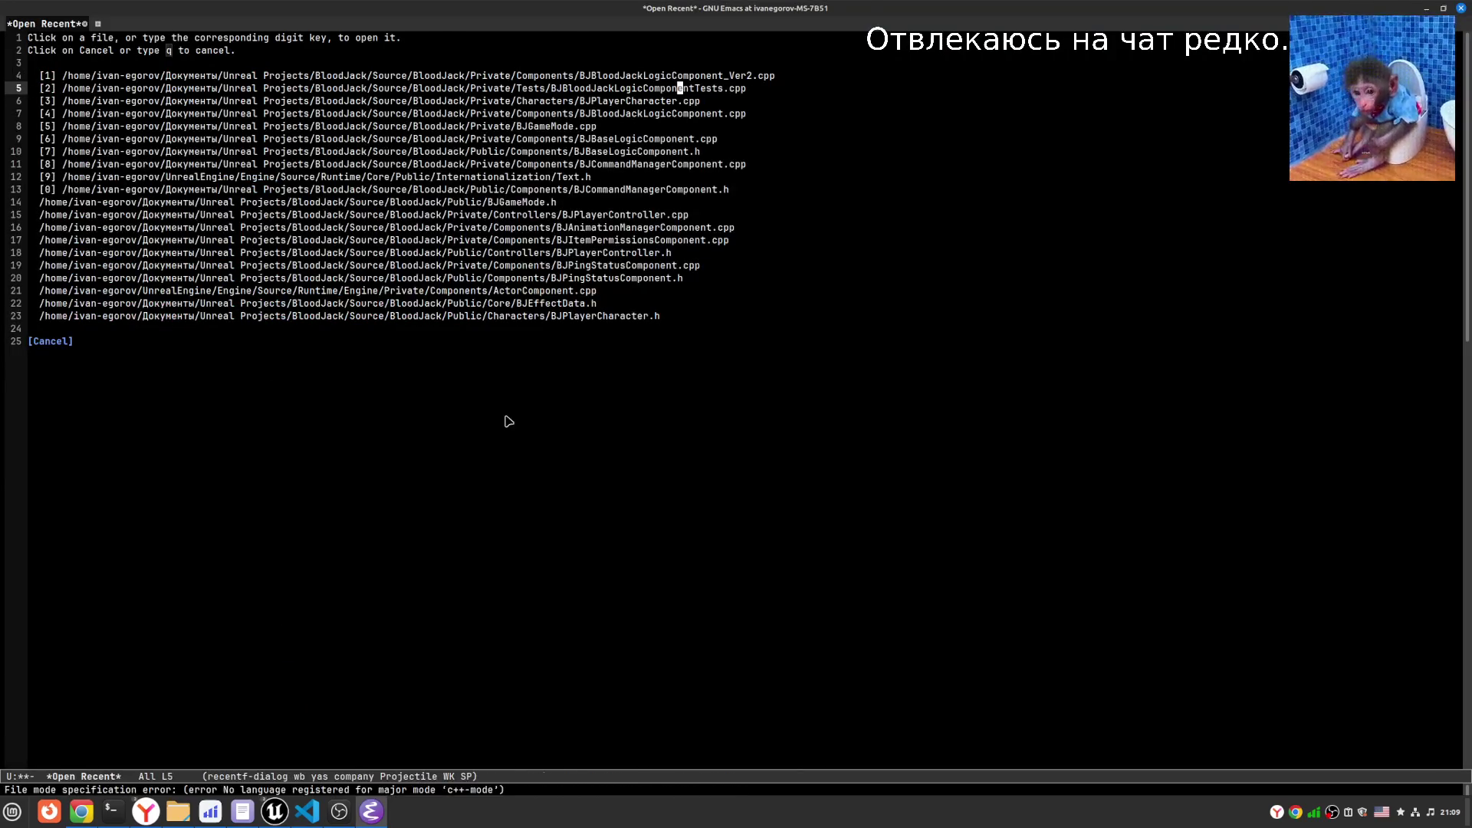
key(Down)
key(Down)
key(Down)
- Jump back through the mark ring, start a ripgrep search over BloodJack, and cancel it
key(ctrl+u)
key(ctrl+space)
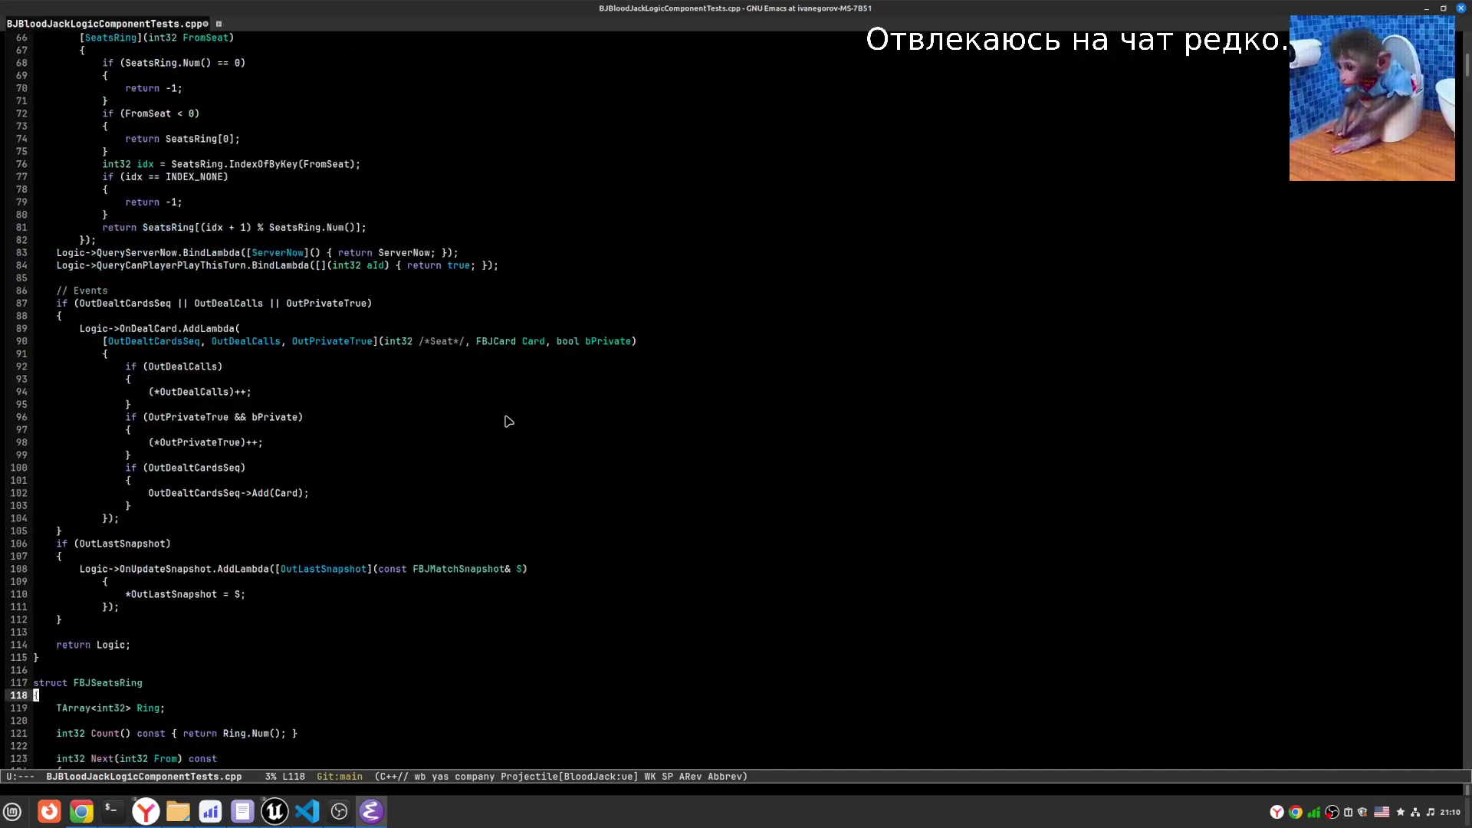
key(ctrl+u)
key(ctrl+space)
key(ctrl+u)
key(ctrl+space)
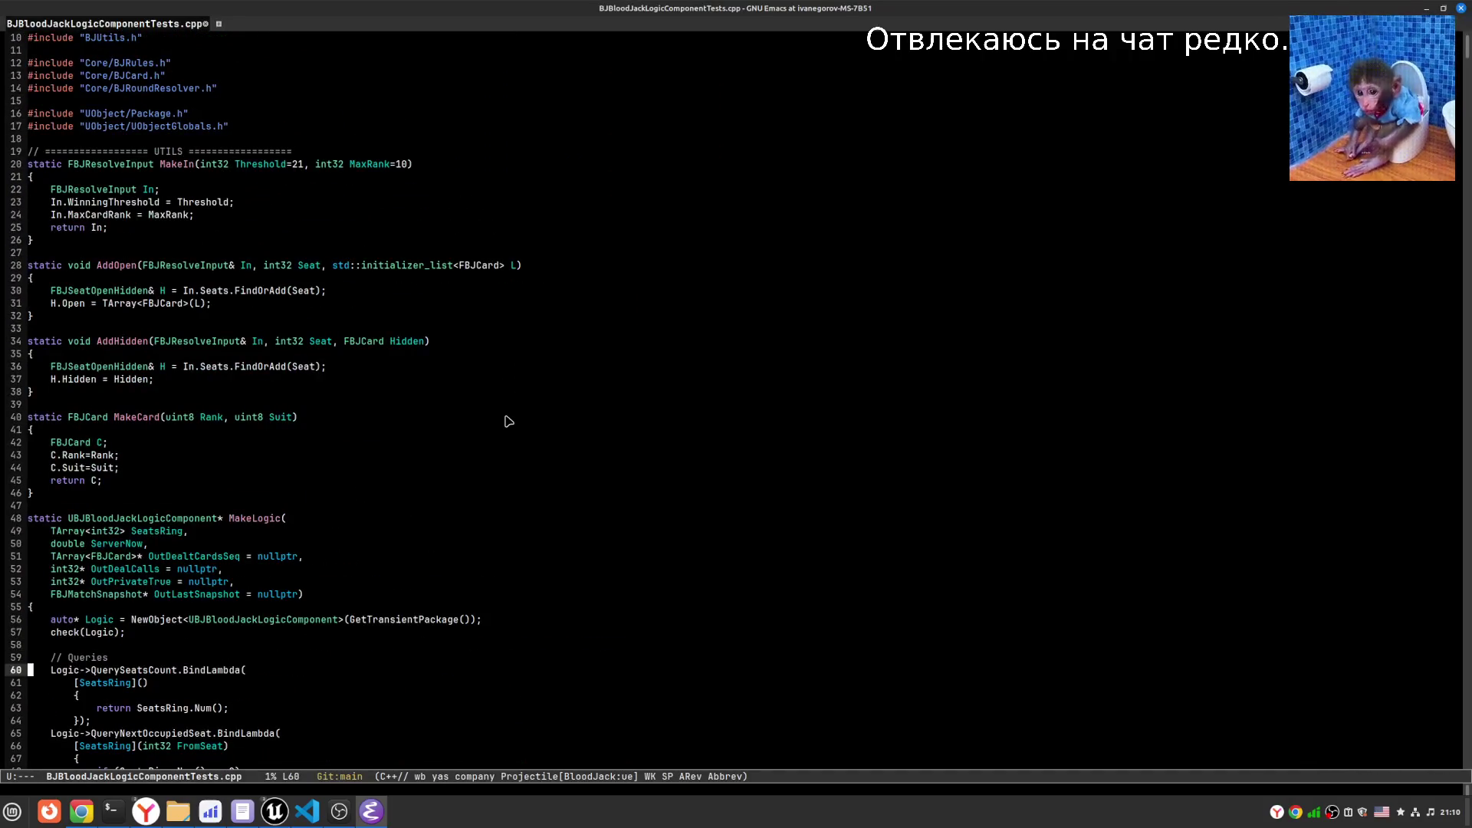
key(alt+s)
key(r)
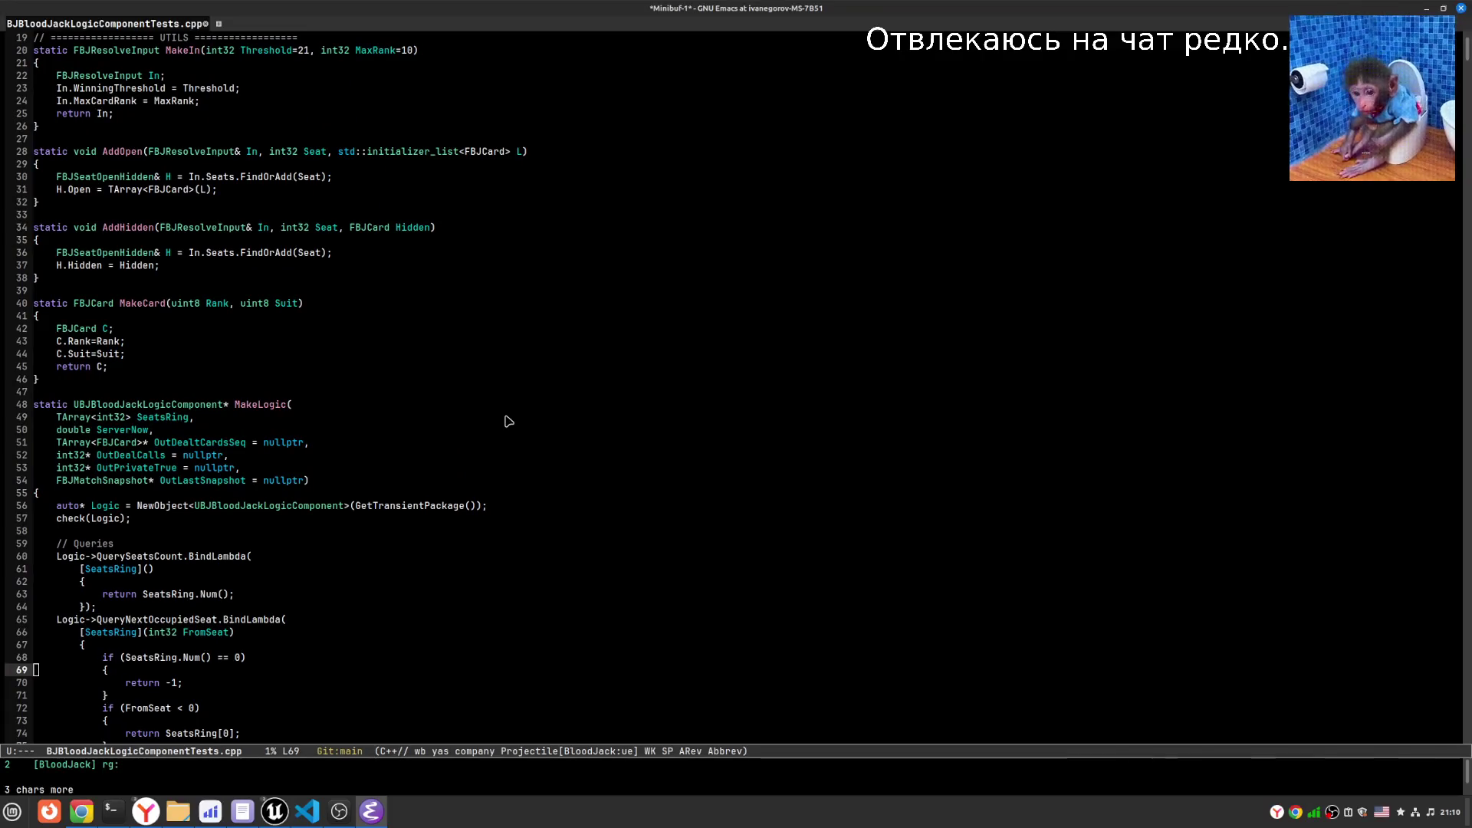
key(ctrl+g)
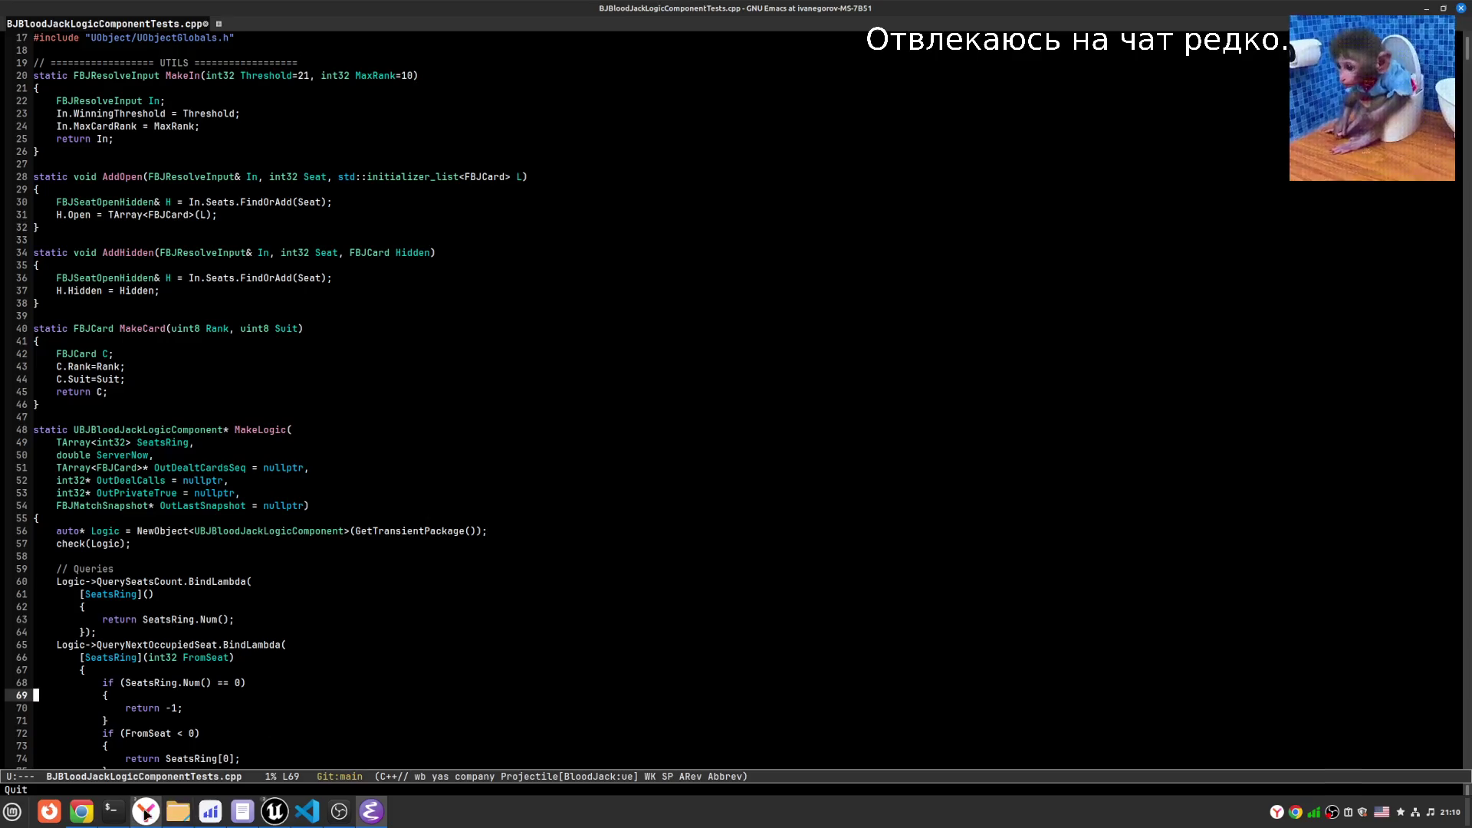
- Switch to the browser briefly and return to the Emacs editor
click(145, 811)
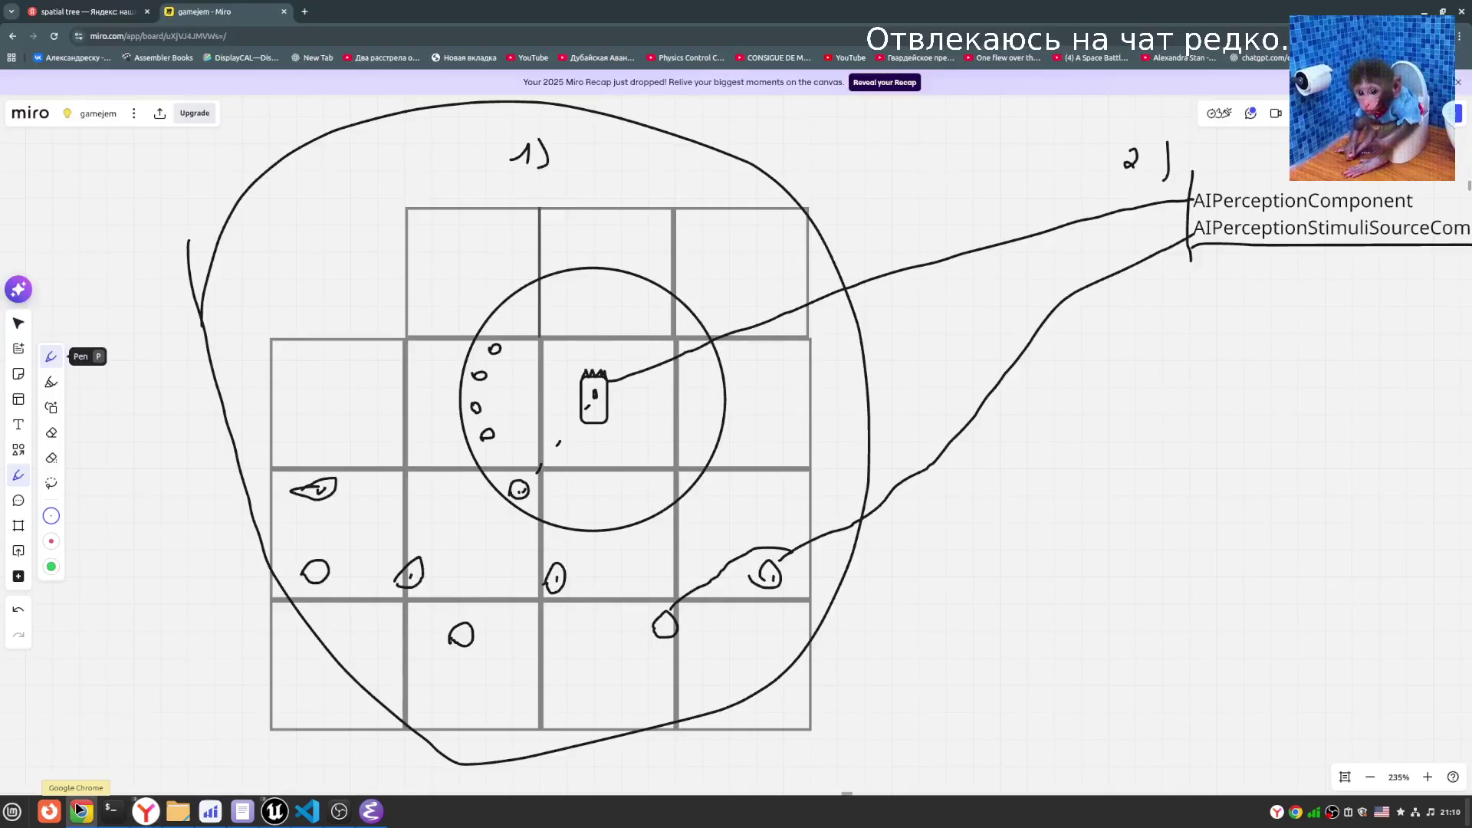
mouse_move(79, 810)
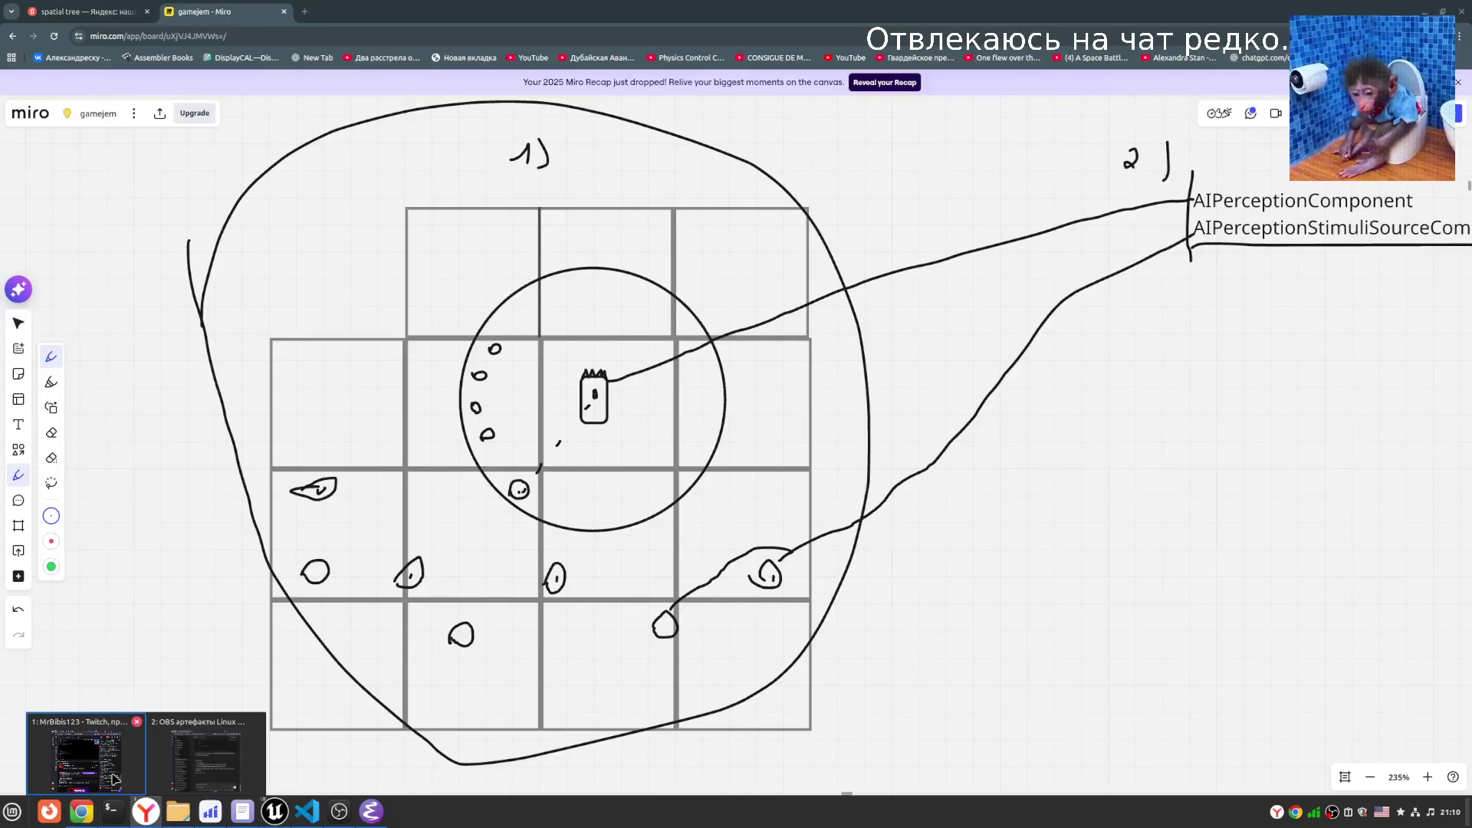
mouse_move(303, 814)
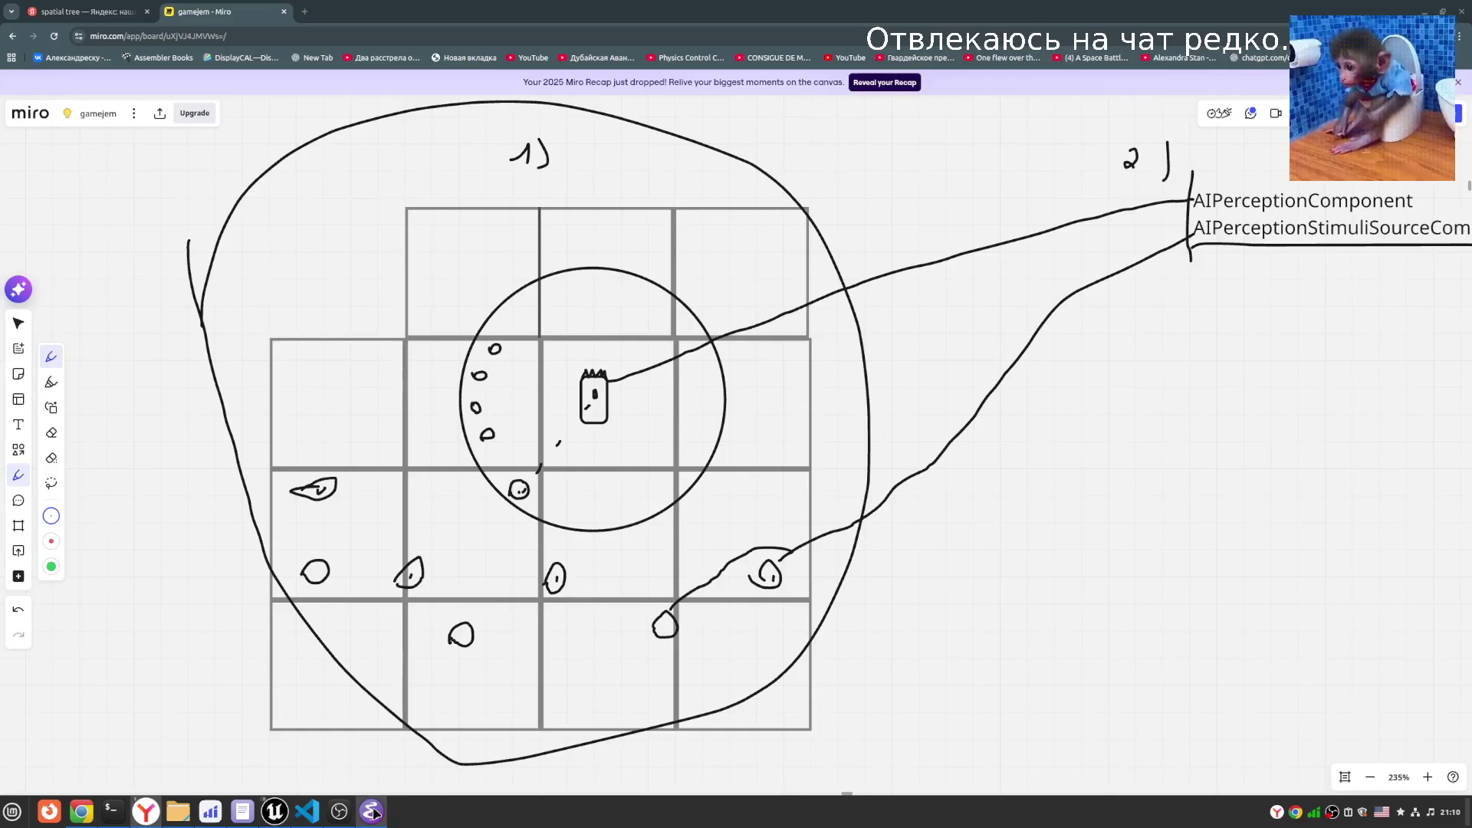
click(371, 811)
- Open the DeepTideMarauders project folder and go into its Source folder
key(2)
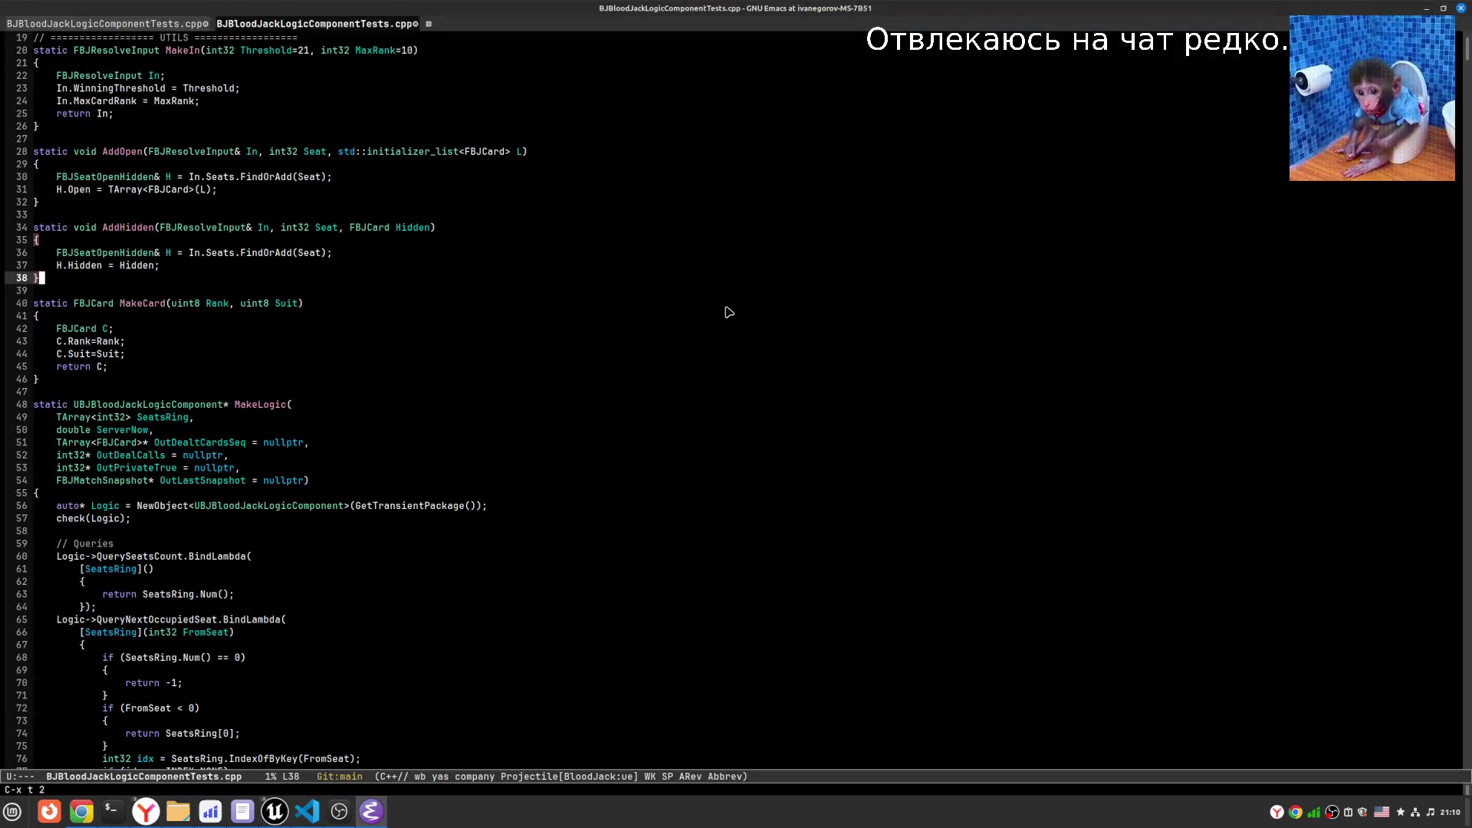
key(ctrl+x)
key(ctrl+f)
key(BackSpace)
key(BackSpace)
key(BackSpace)
key(BackSpace)
key(BackSpace)
key(BackSpace)
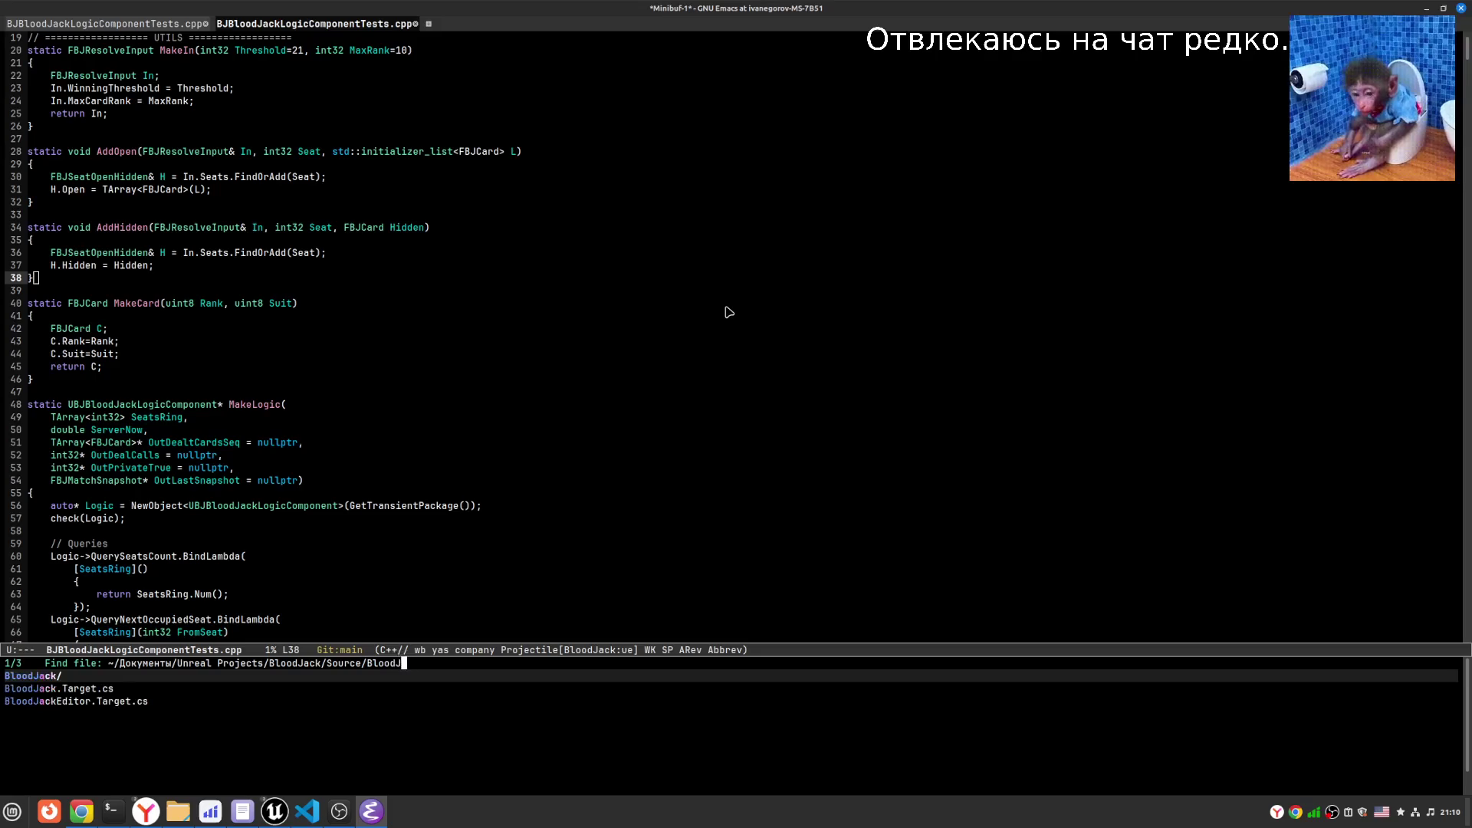
key(BackSpace)
text(Dee)
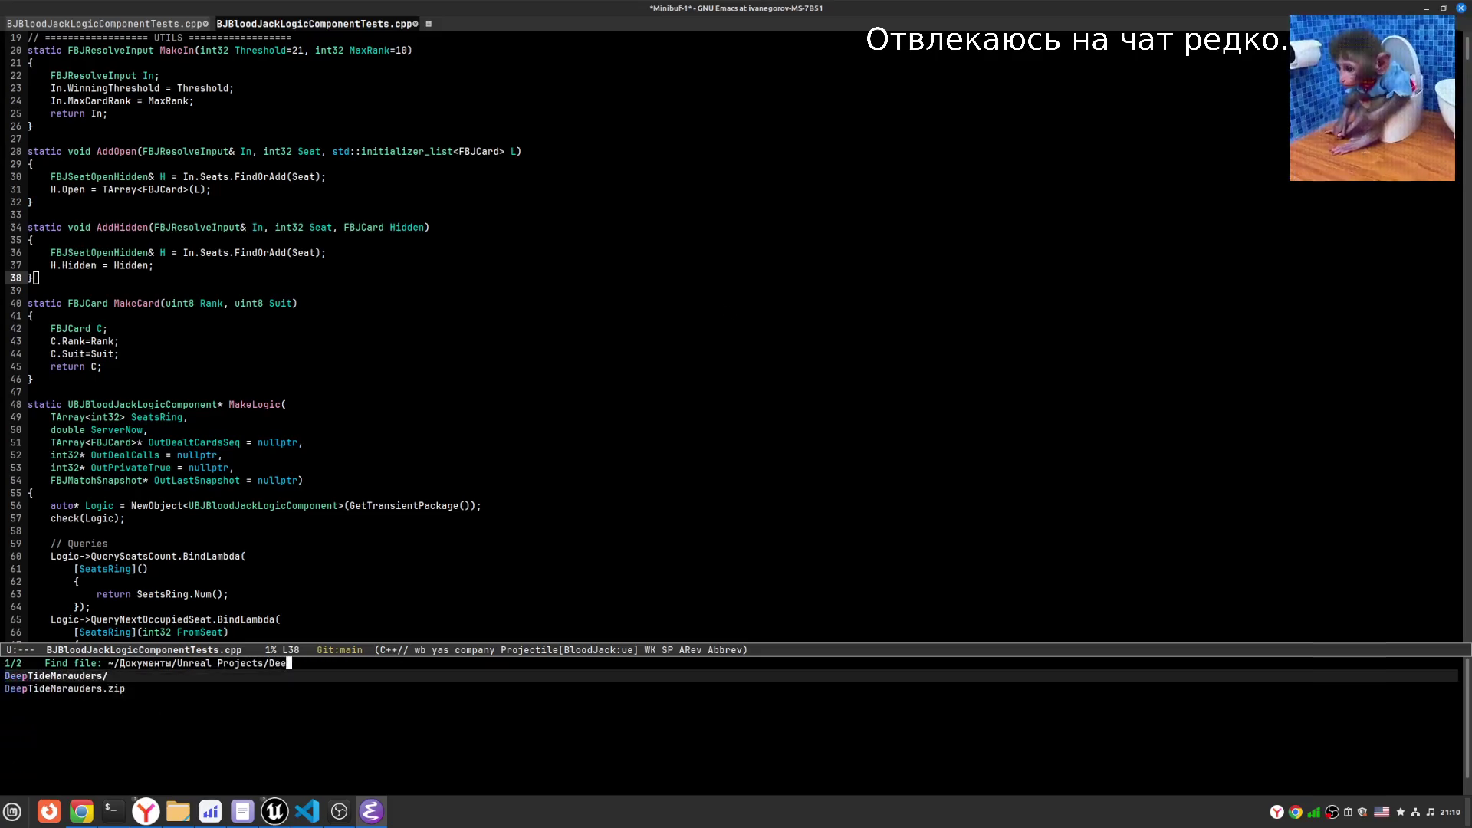
key(Tab)
key(Return)
key(Down)
key(Down)
key(Down)
- Navigate Dired to Source/DeepTideMarauders/Private/Mass
key(Down)
key(Down)
key(Down)
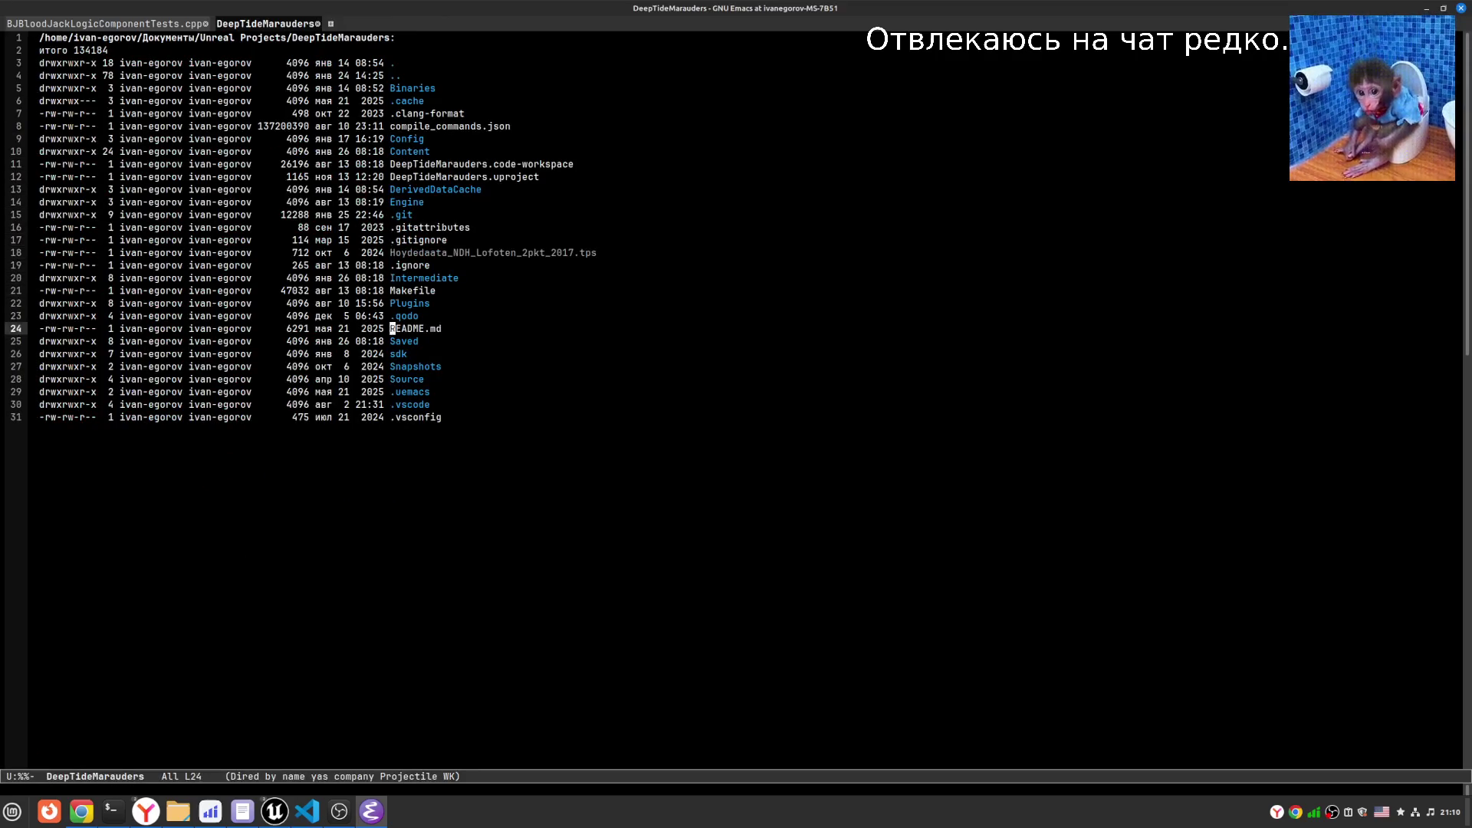
key(Return)
key(Down)
key(Up)
key(Return)
key(Down)
key(Down)
key(Down)
key(Return)
key(Down)
key(Down)
key(Down)
key(Down)
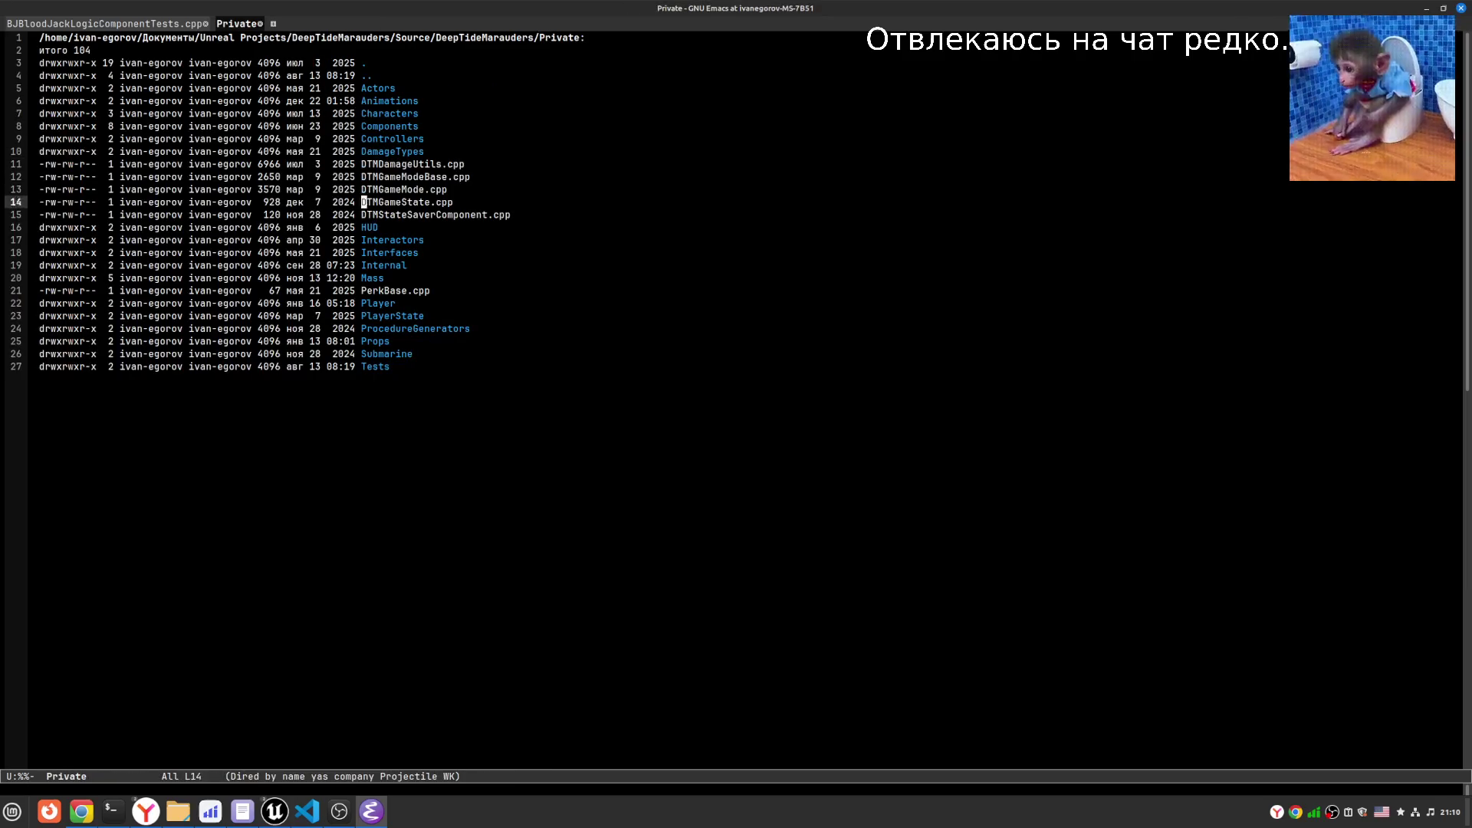
key(Down)
key(Down)
key(Down)
key(Down)
key(Up)
key(Up)
key(Up)
key(Down)
key(Return)
key(Down)
key(Down)
key(Down)
- Open DTMPlayersTrackingSubsystem.cpp and switch to its header file
key(Up)
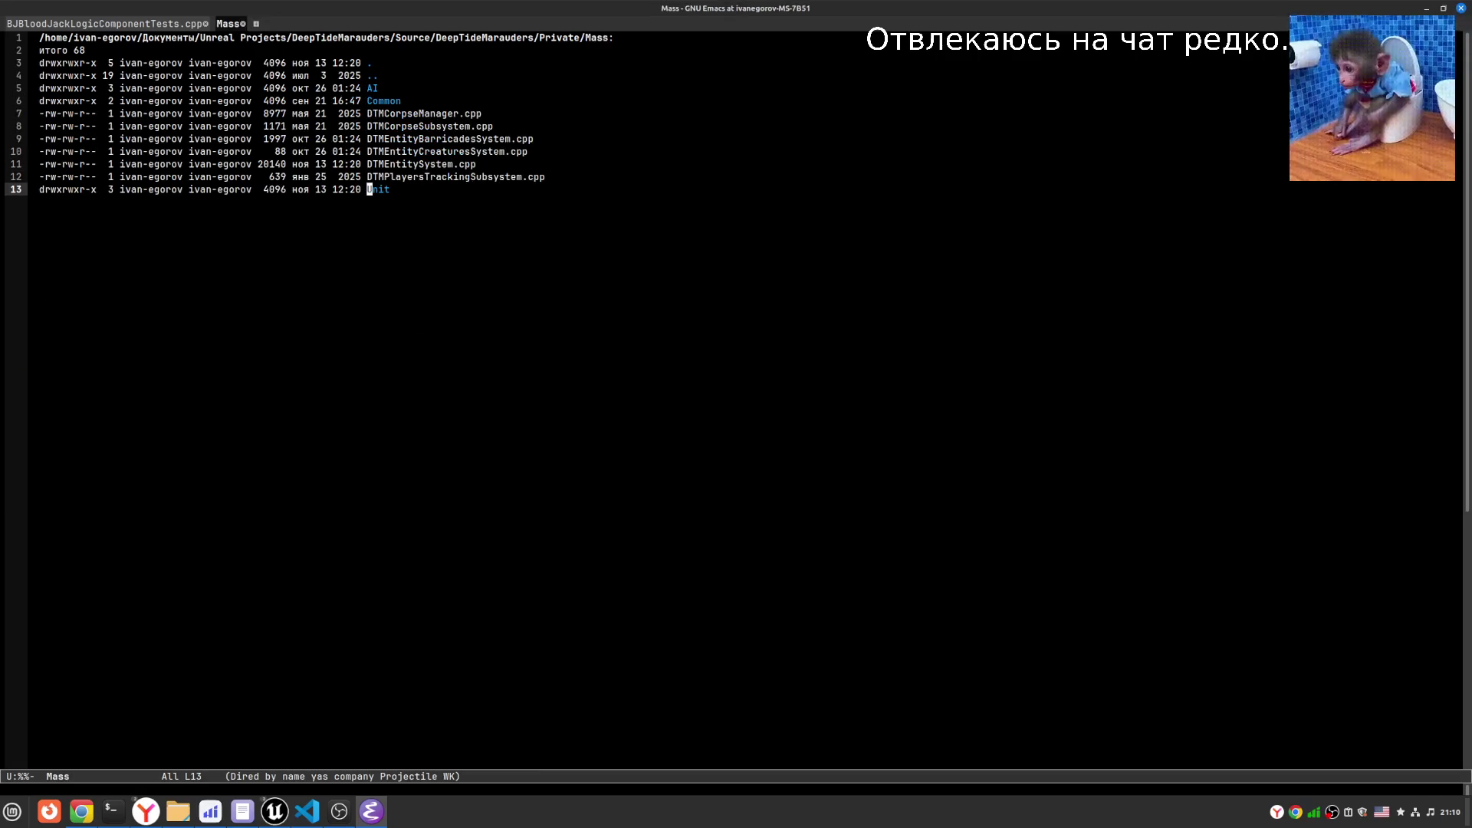
key(Up)
key(Return)
key(ctrl+c)
key(o)
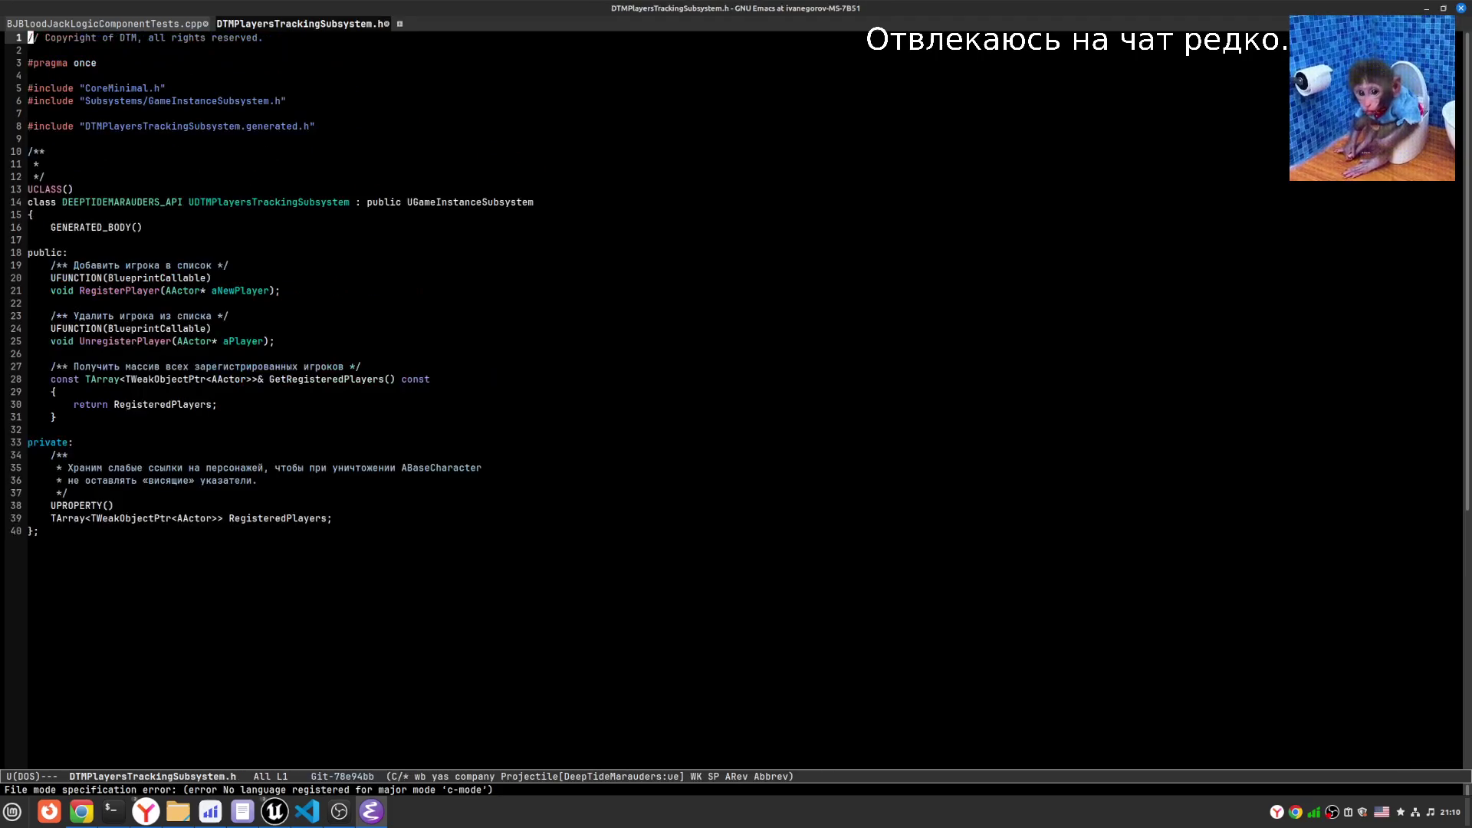
- Start a project-wide ripgrep search for 'hash'
key(ctrl+c)
text(psr)
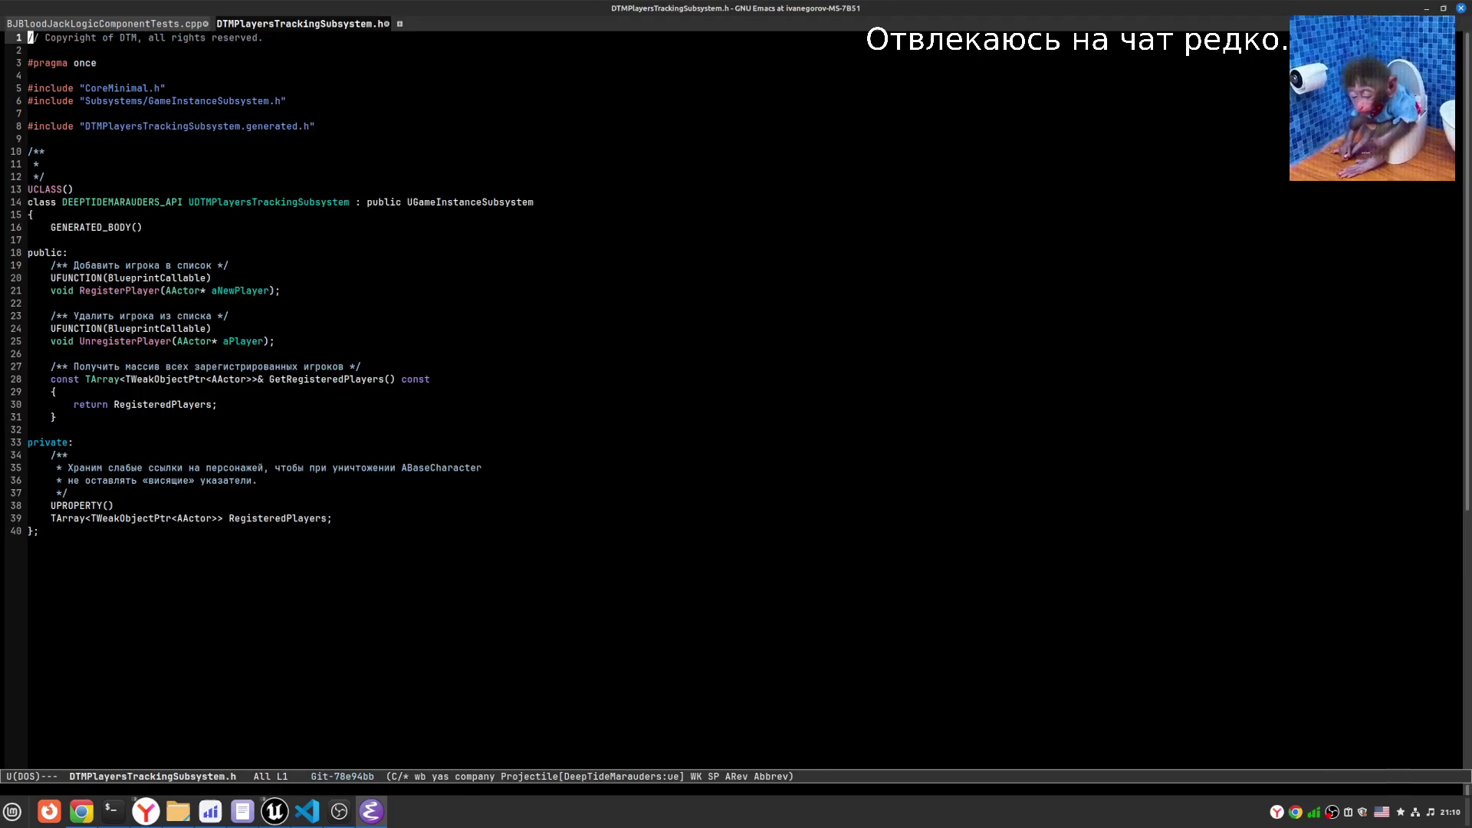
text(hash)
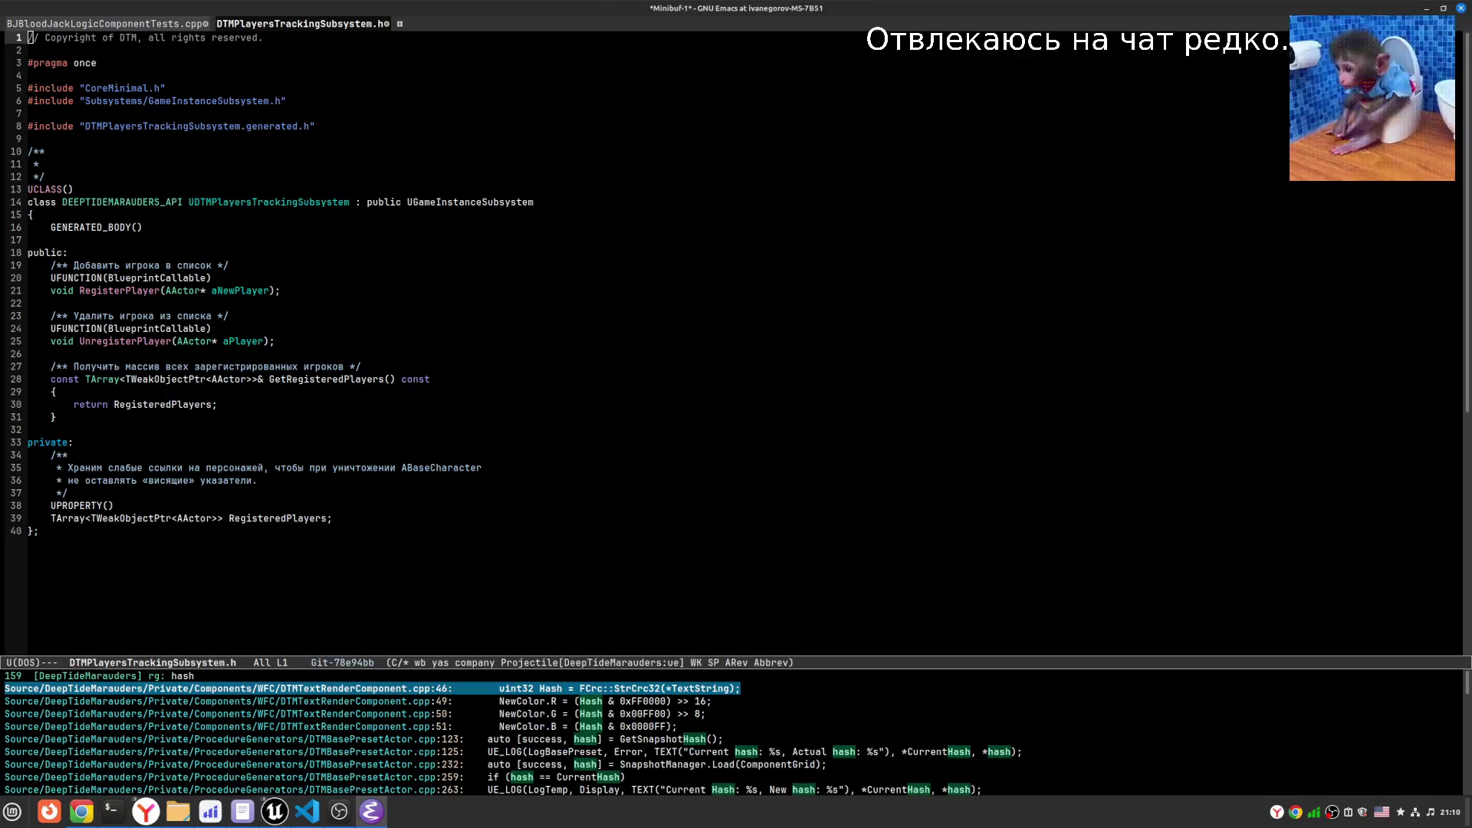
text(gri)
key(BackSpace)
- Step through the project matches for 'hashgrid', then cancel the search
text(grid)
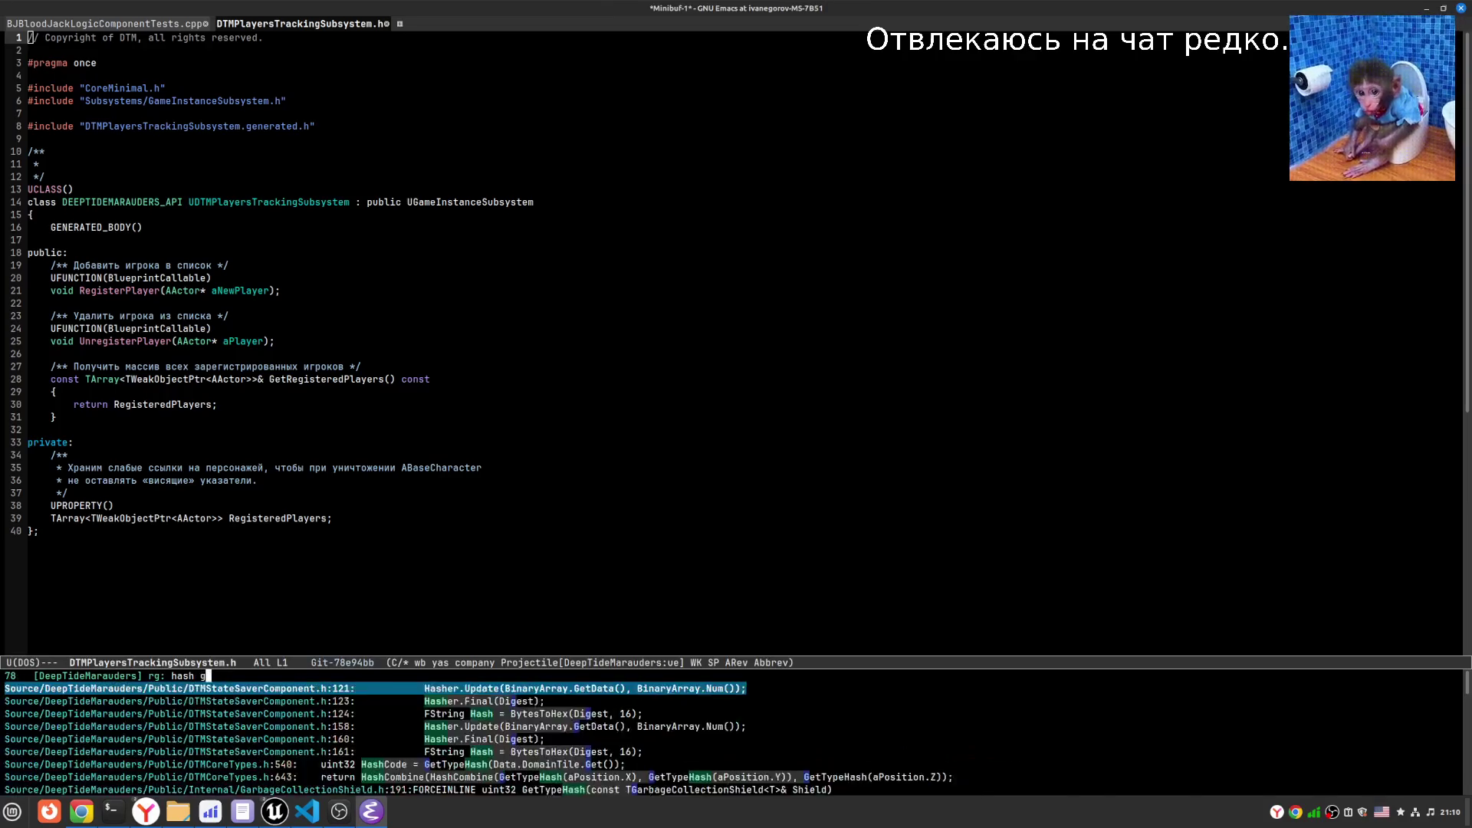
key(Down)
key(Down)
key(Down)
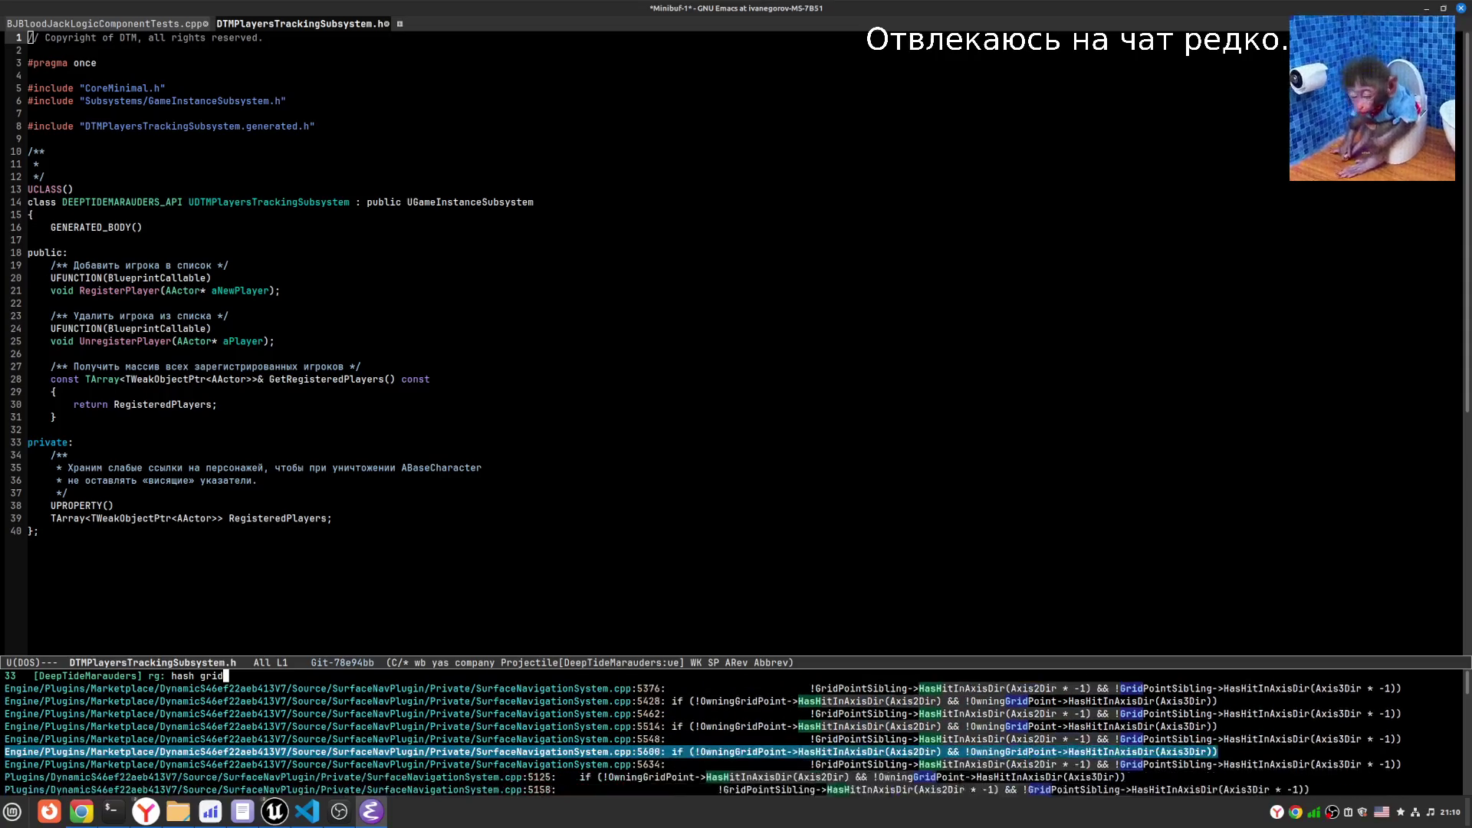
key(Down)
key(Down)
key(Down)
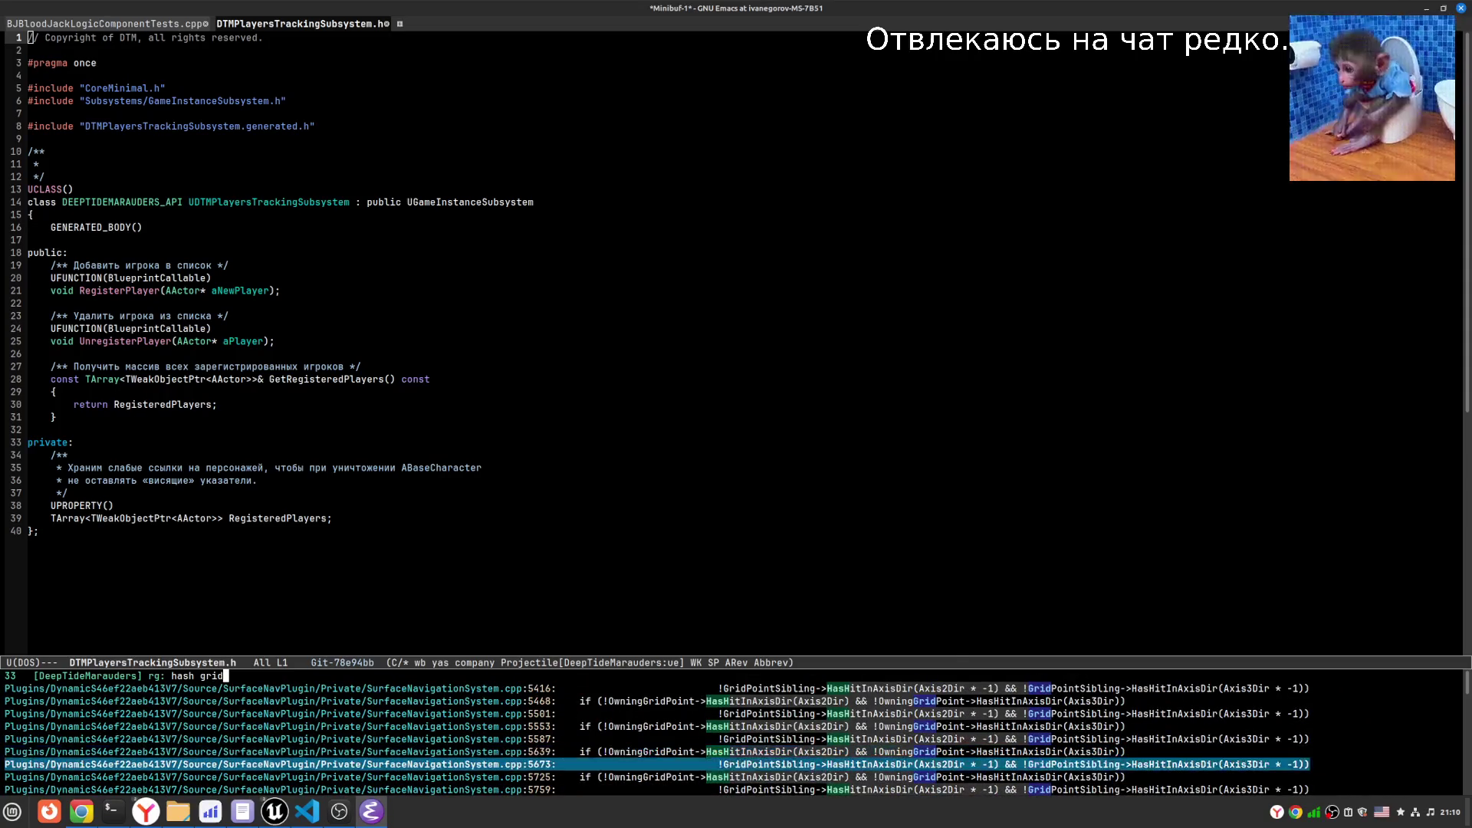
key(ctrl+g)
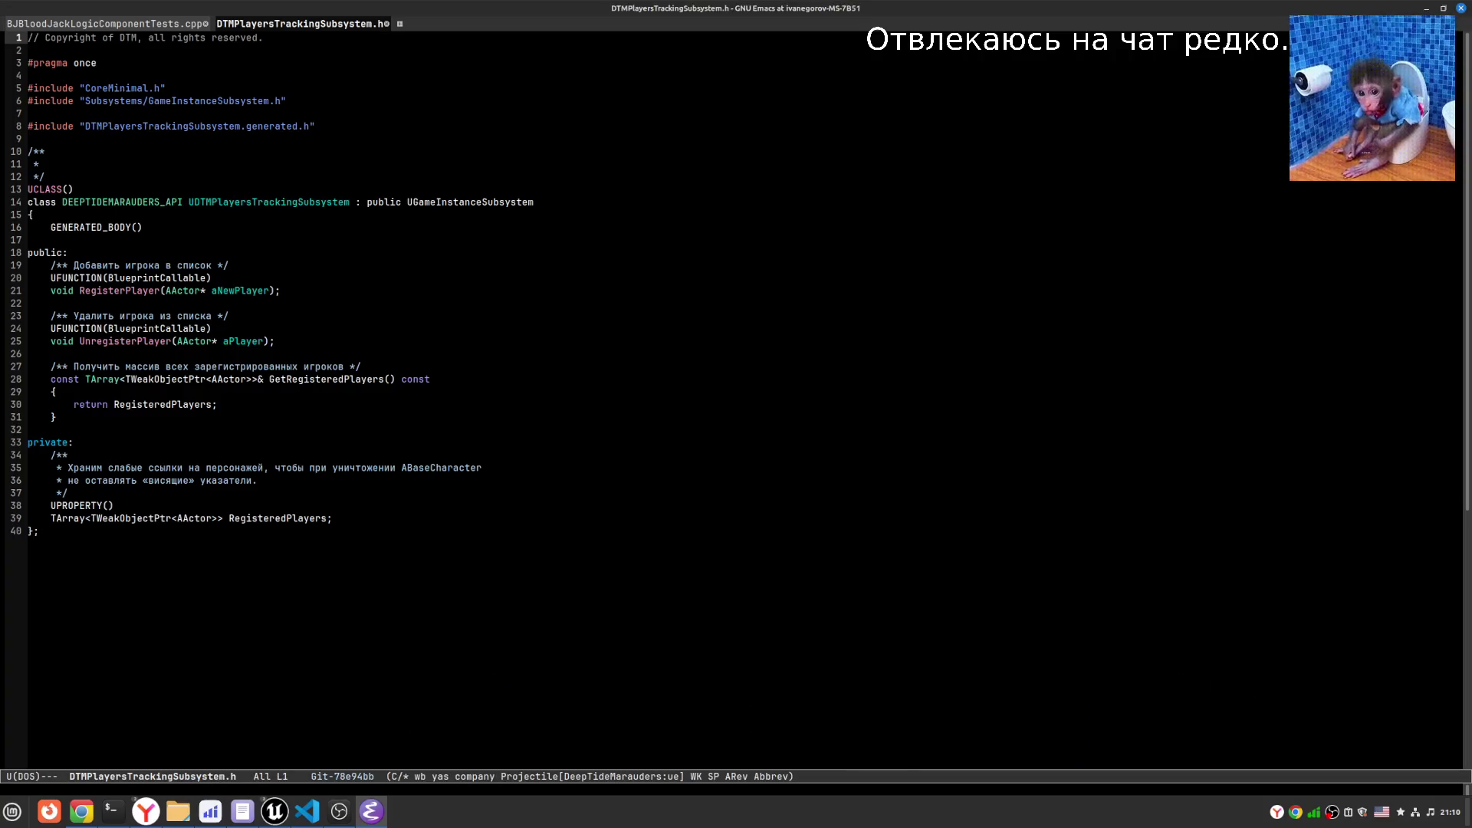
- Run a deadgrep search for 'hash.*grid', review the results, and close them
text(sh)
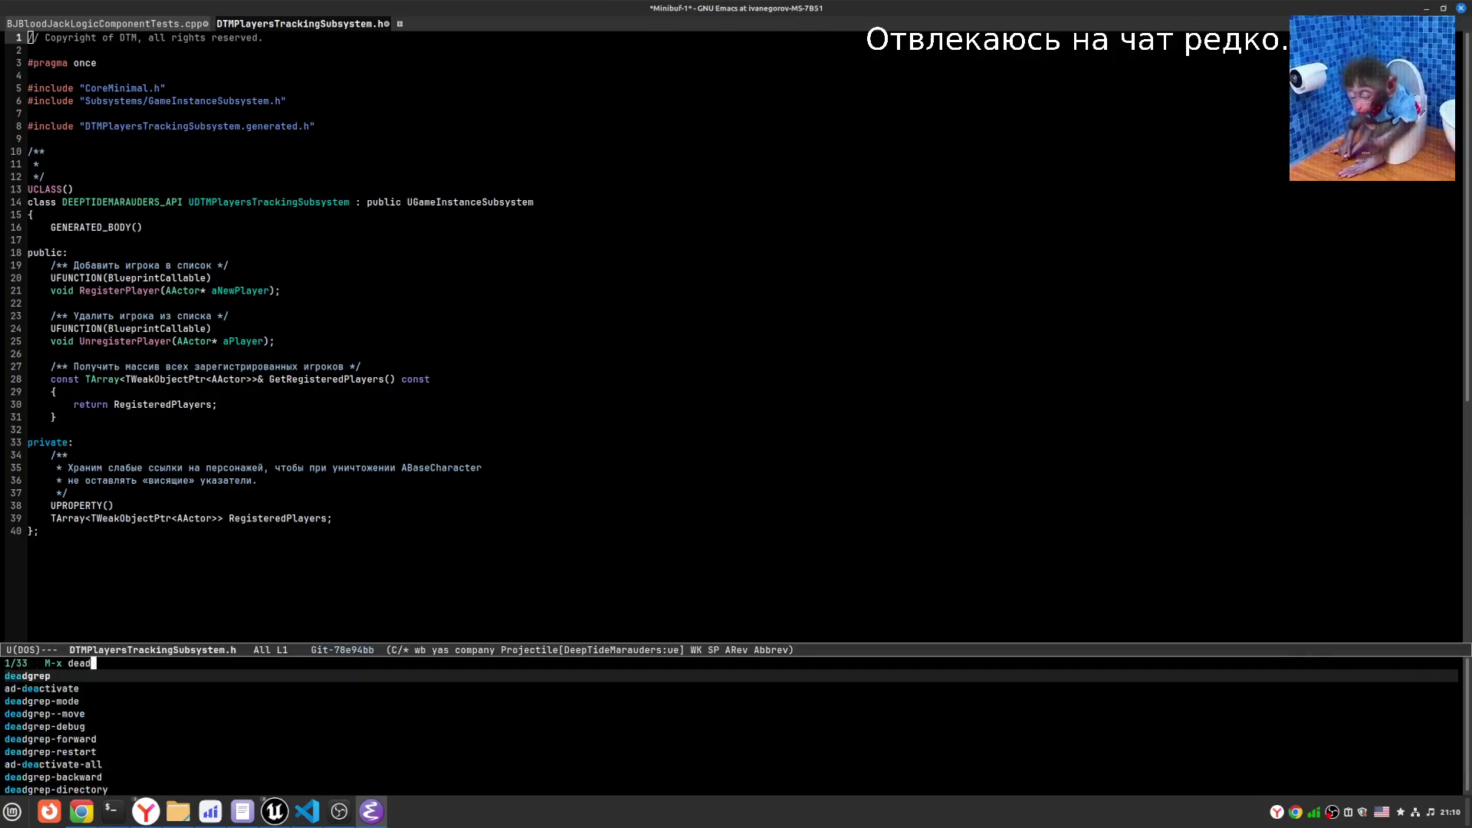
text(grid)
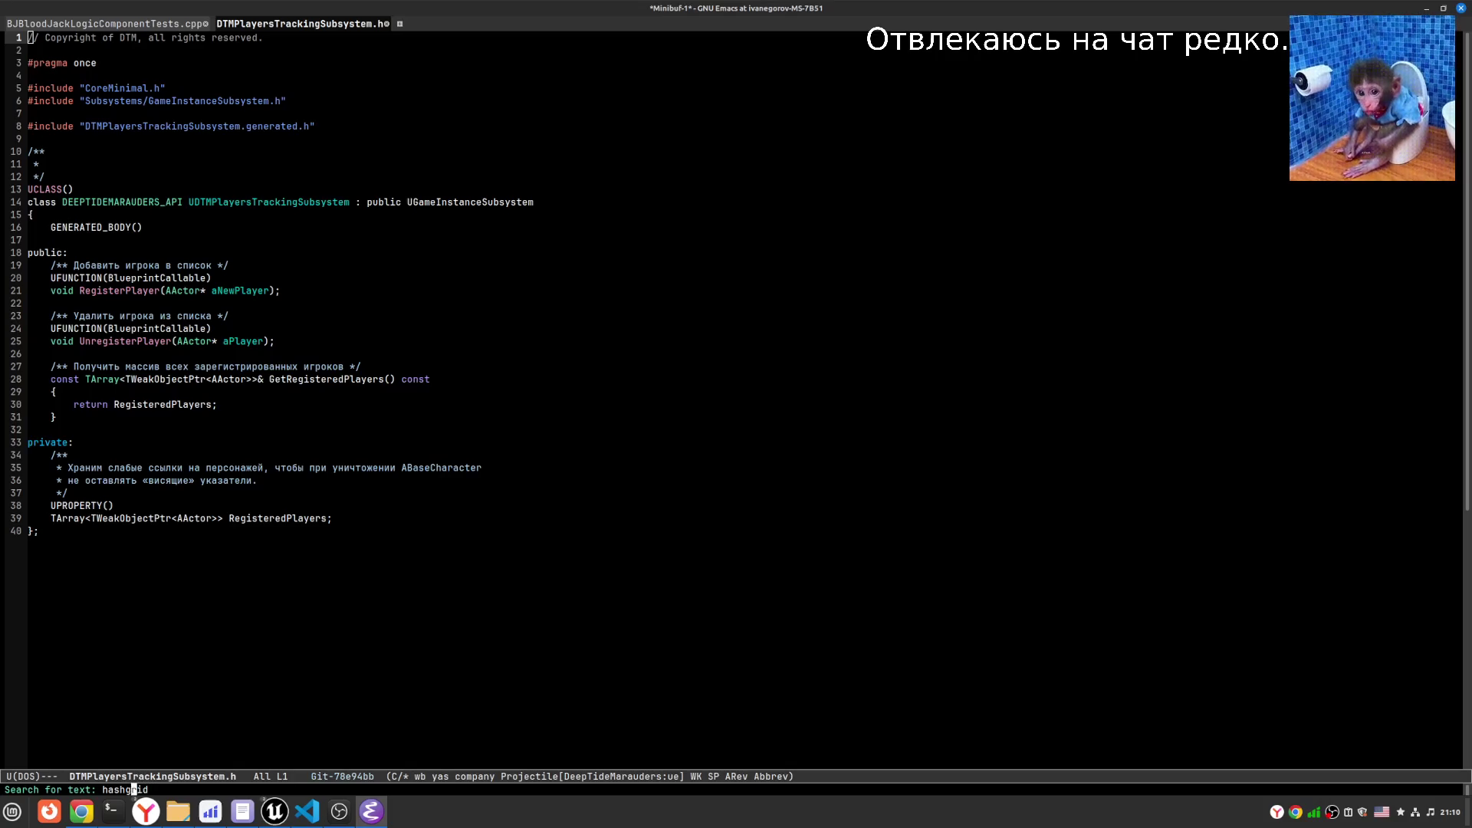
key(Left)
key(Left)
key(Left)
text(.*)
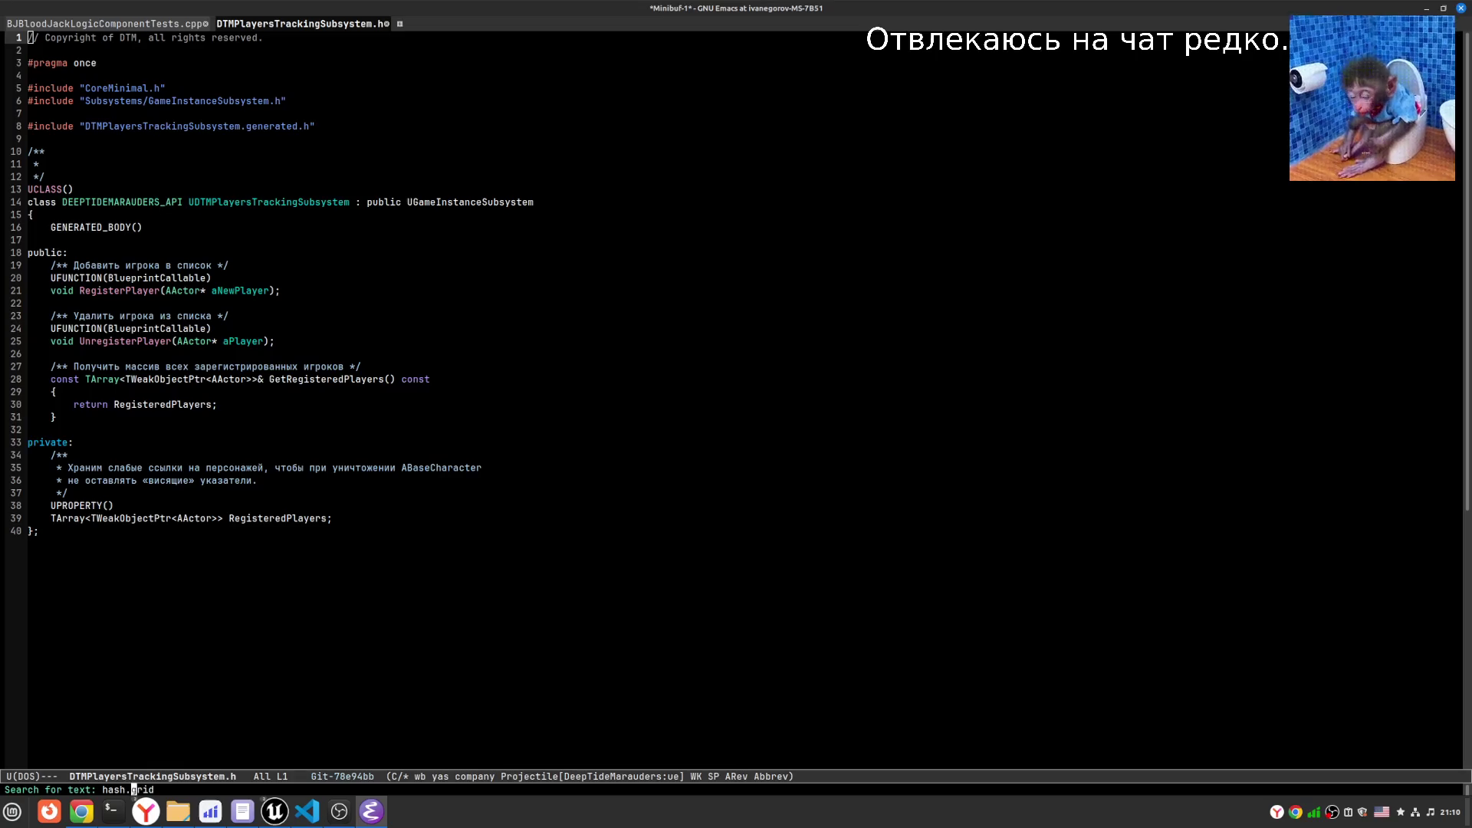
key(Return)
key(Up)
key(Up)
key(Up)
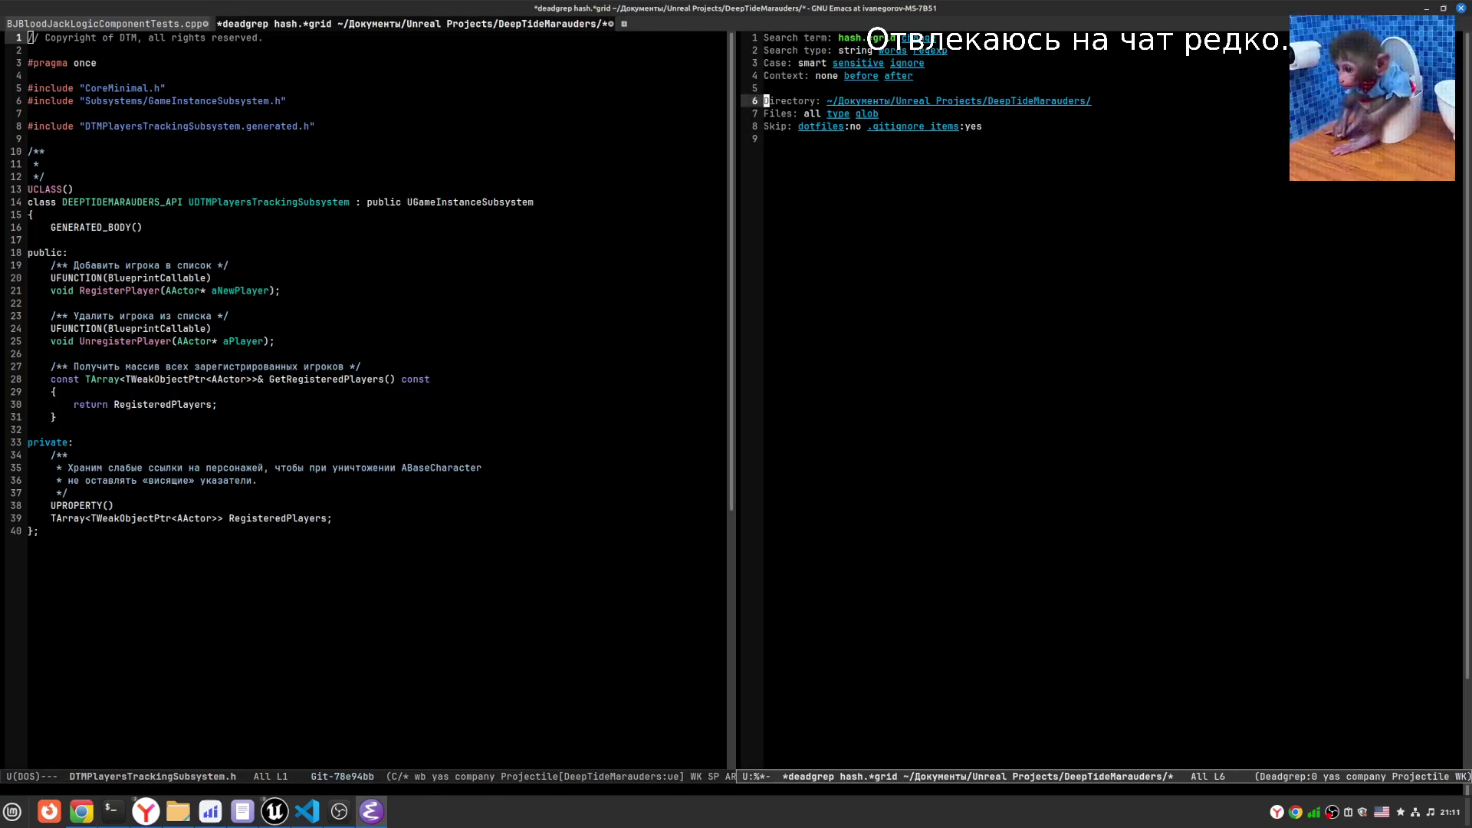
key(q)
key(alt+Tab)
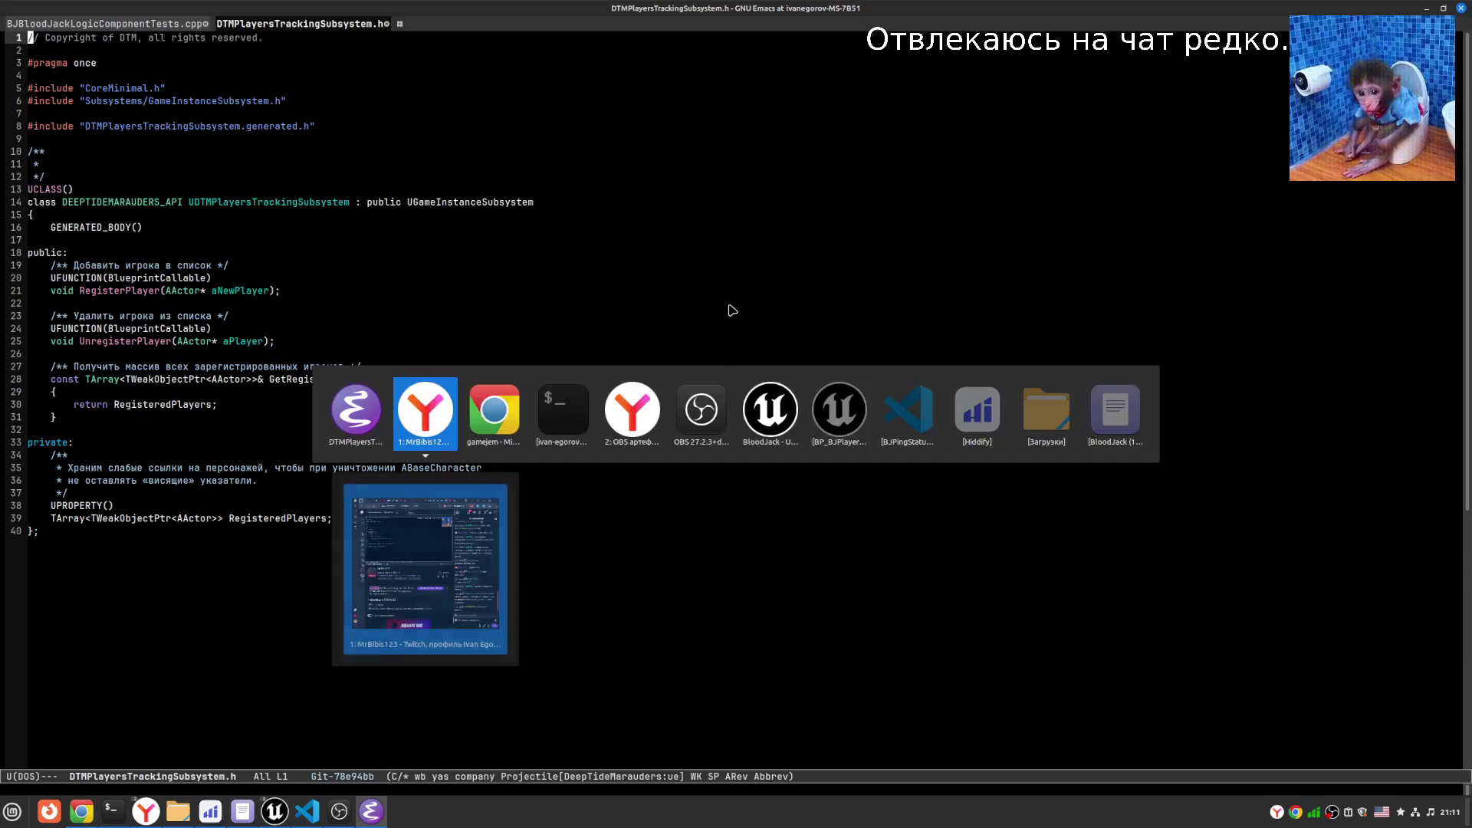
key(ctrl+c)
- Switch to DTMPlayersTrackingSubsystem.cpp and return to the Mass folder listing
key(o)
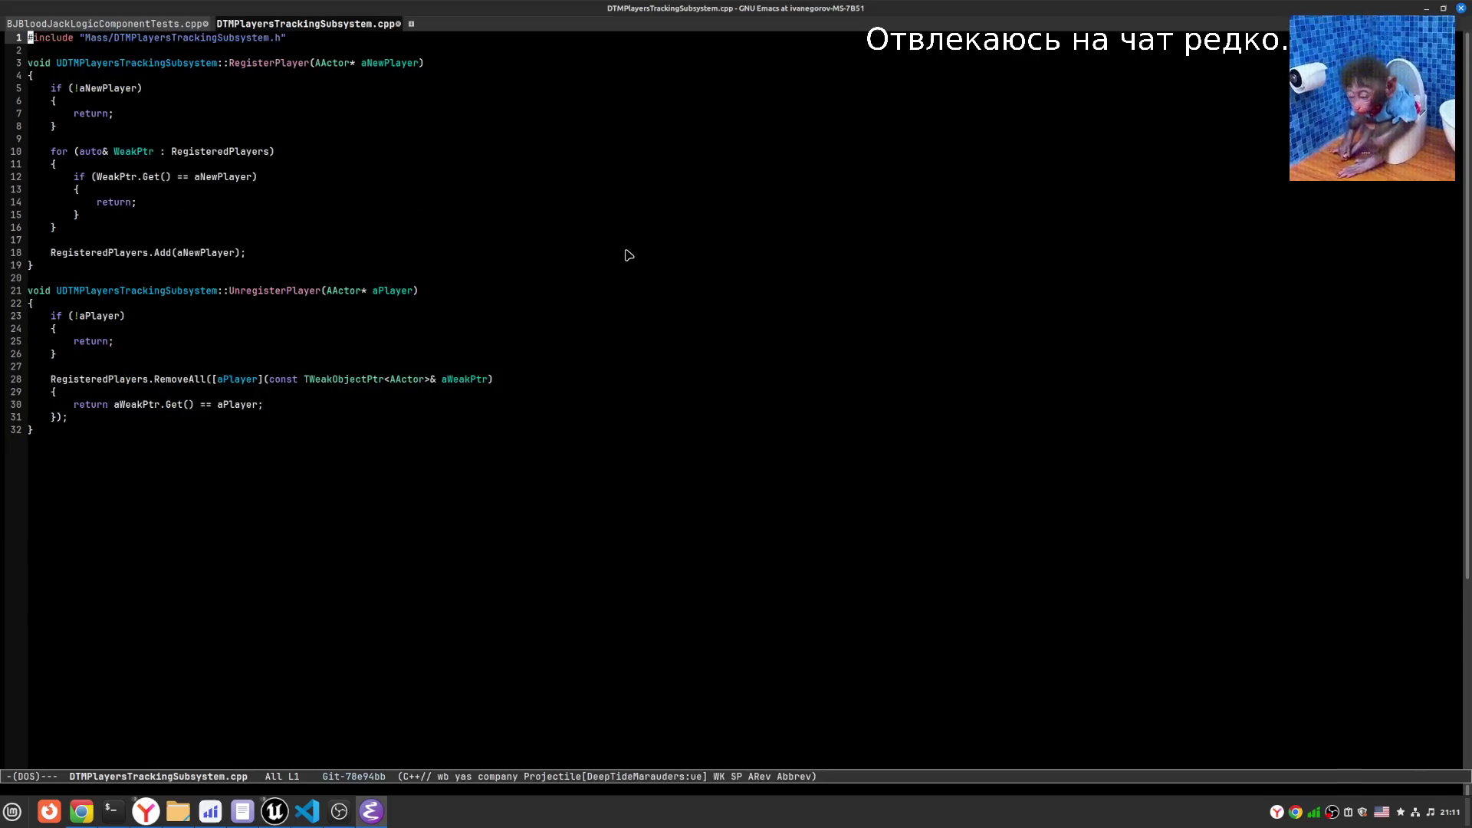
key(ctrl+x)
key(ctrl+j)
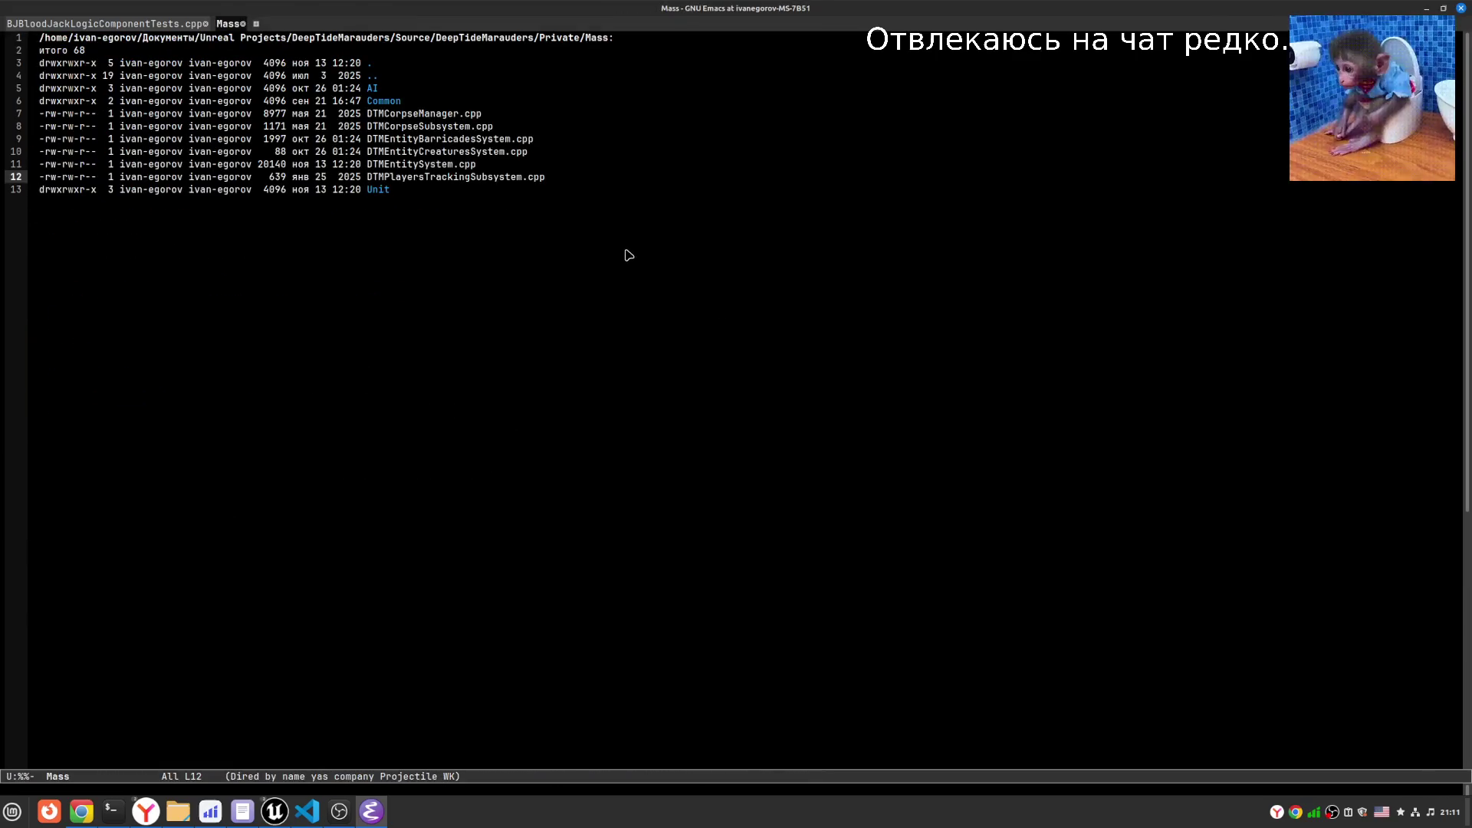
- Open DTMEntityCreaturesSystem.cpp and check its header before switching back
key(Up)
key(Up)
key(Up)
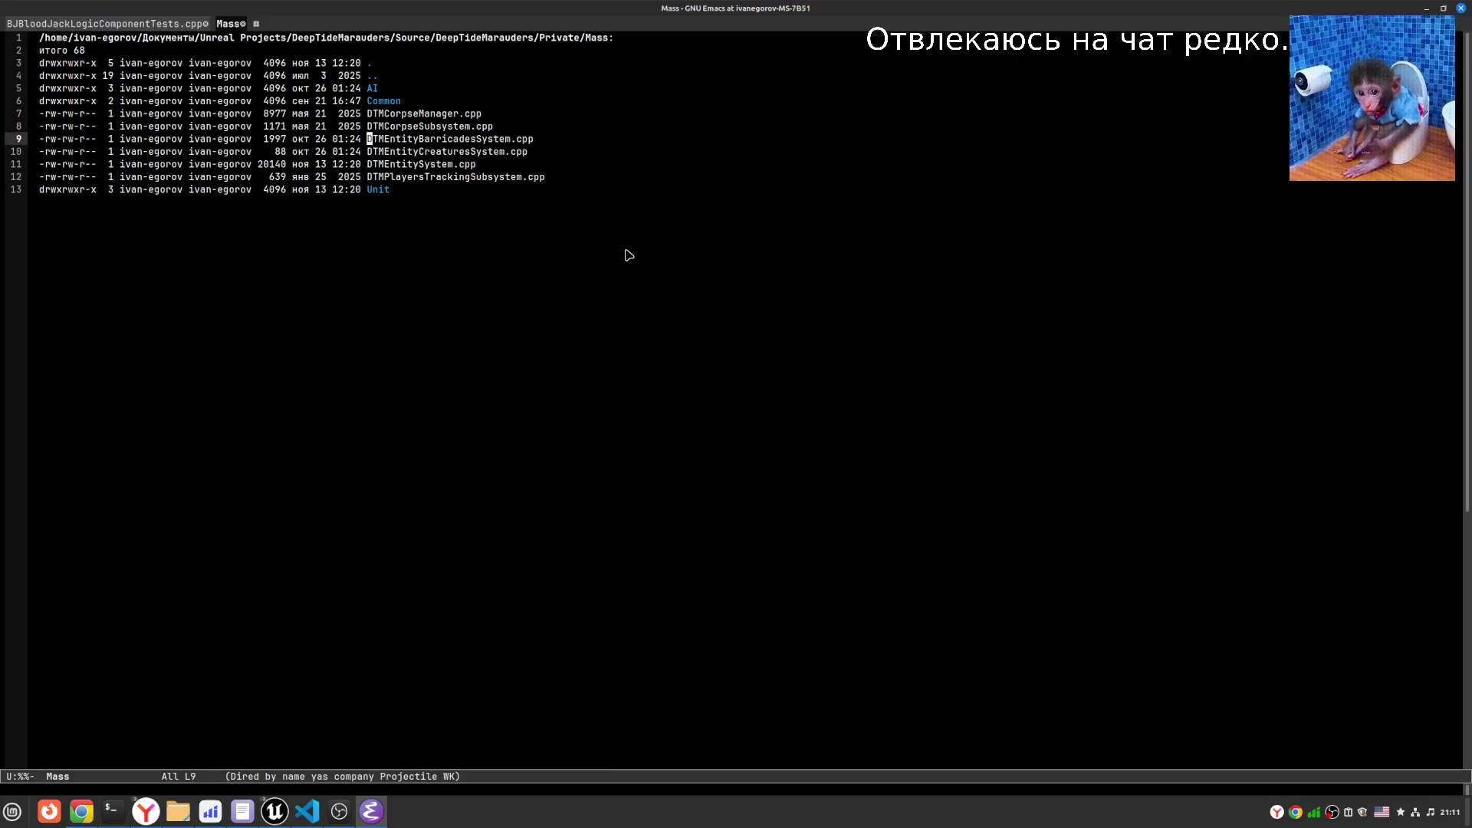
key(Down)
key(Down)
key(Down)
key(Up)
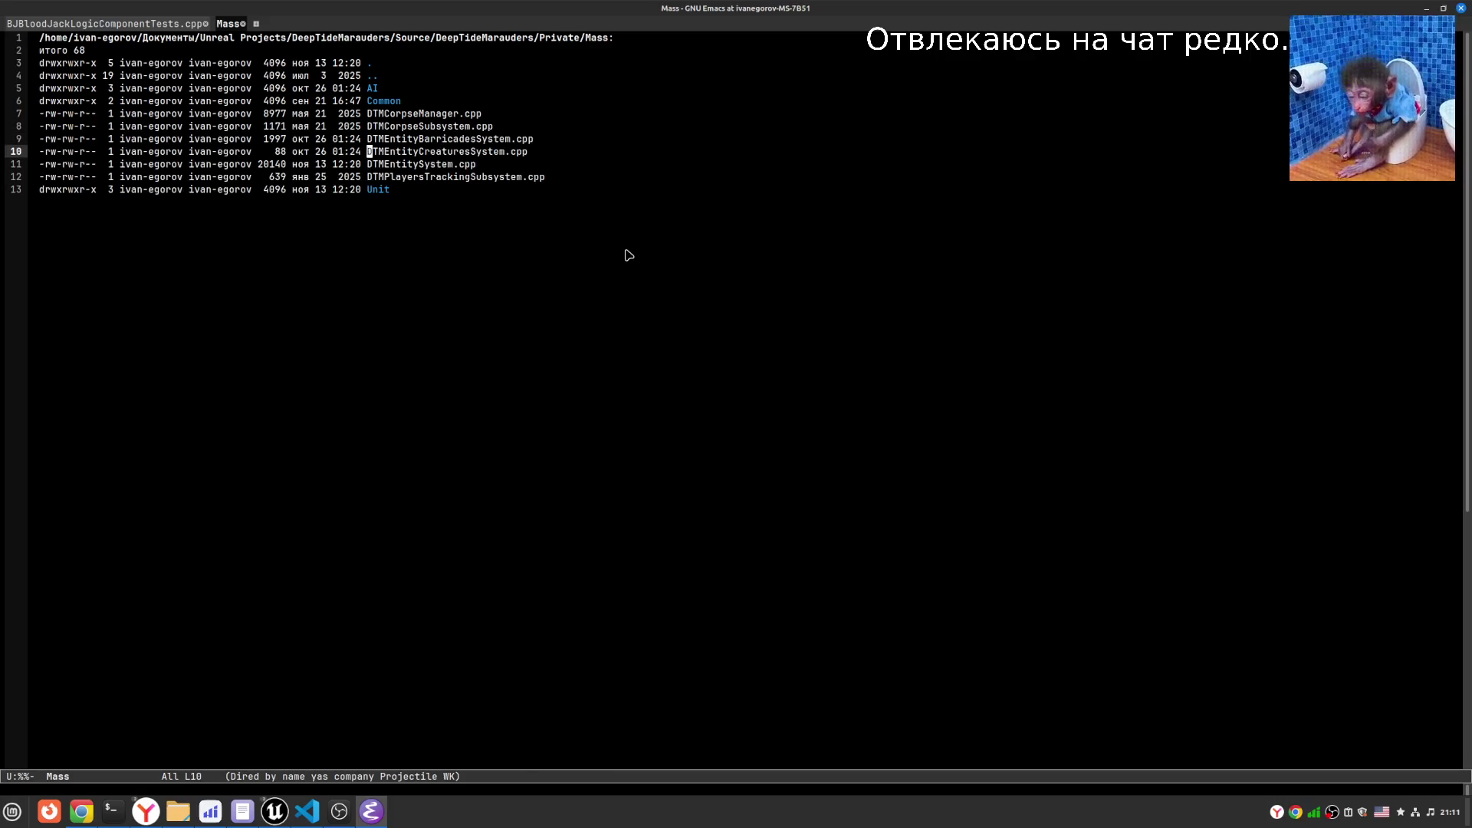
key(Return)
key(ctrl+c)
key(o)
key(Down)
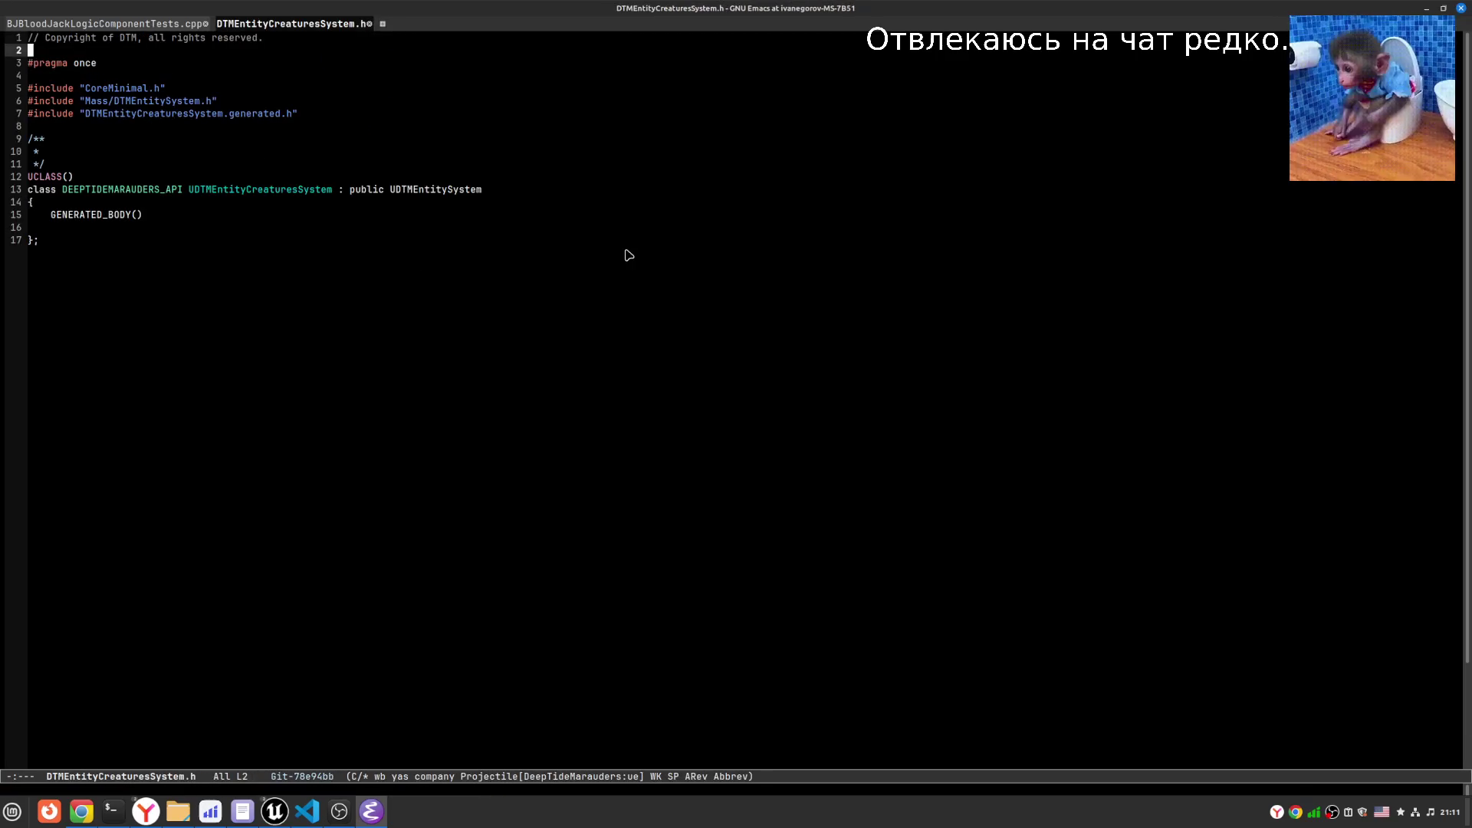
key(ctrl+c)
key(o)
- Open DTMEntitySystem.cpp from the Mass listing and jump into the Spawn function body
key(ctrl+x)
key(ctrl+j)
key(Down)
key(Down)
key(Down)
key(Up)
key(Up)
key(Return)
key(ctrl+Down)
key(ctrl+Down)
key(ctrl+Down)
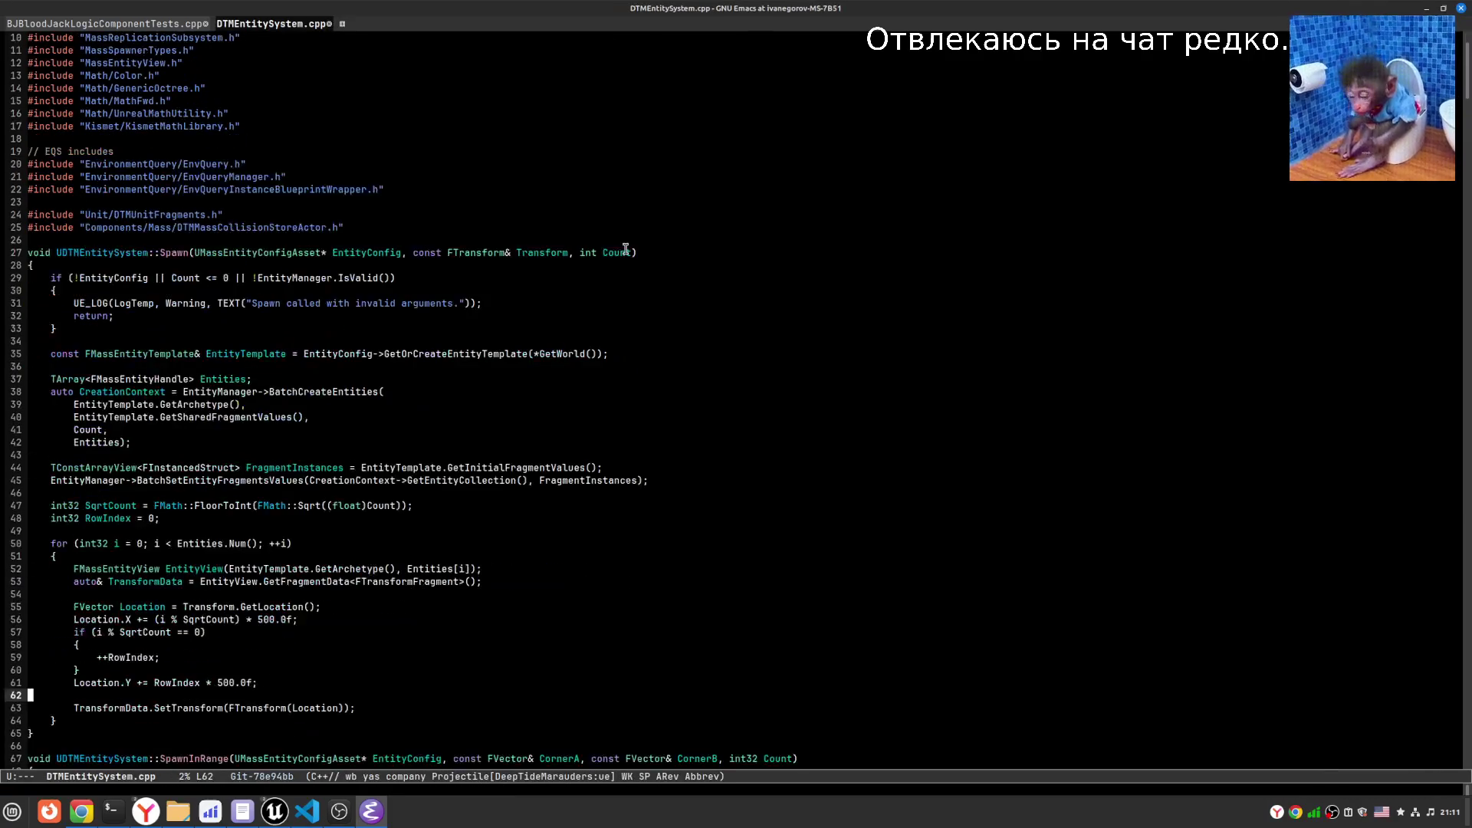
- Read through DTMEntitySystem.h down to the GetNodesAndEntitiesInBox declaration
key(ctrl+c)
key(o)
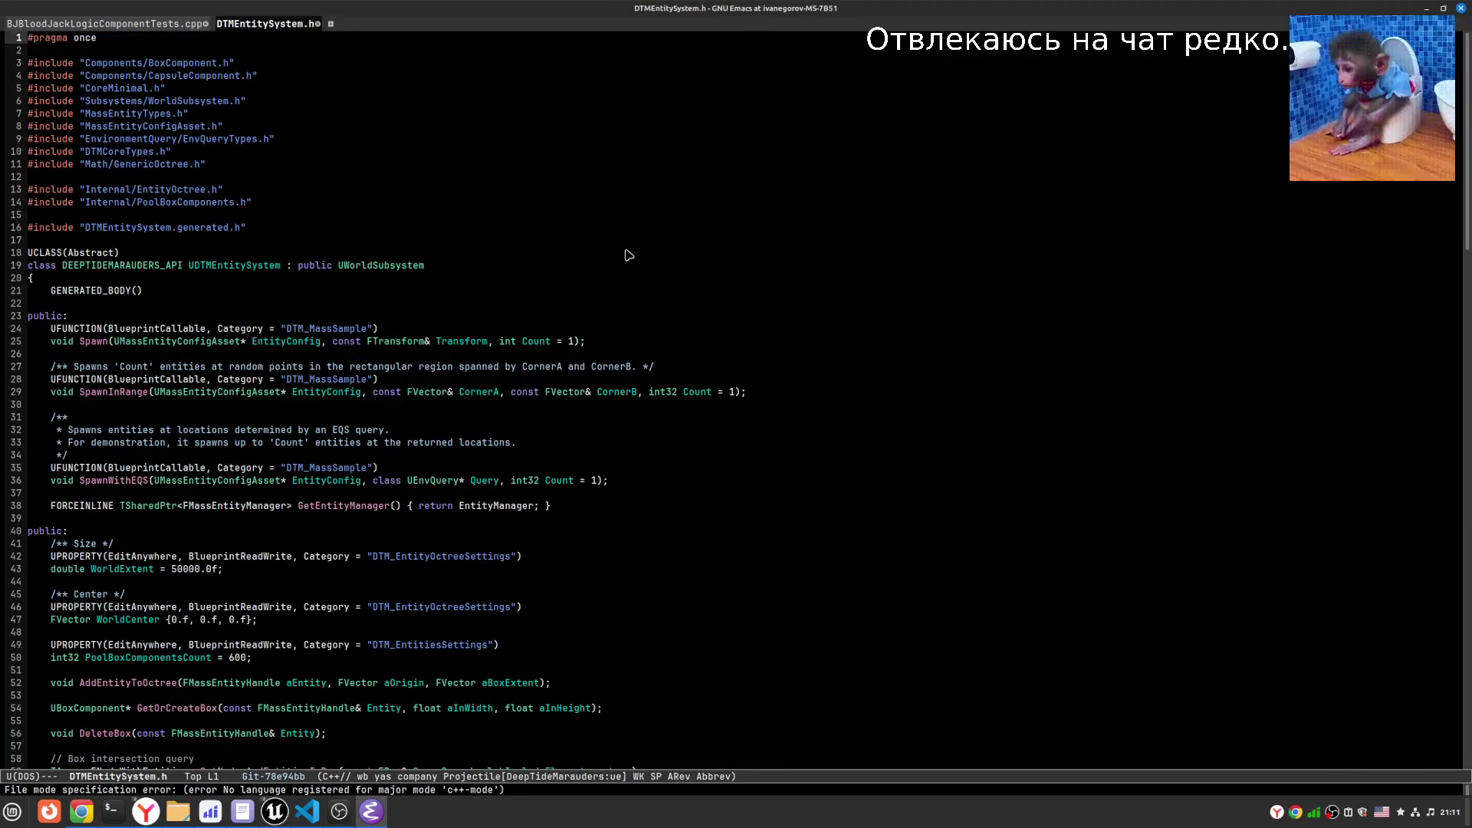
key(Down)
key(Down)
key(Down)
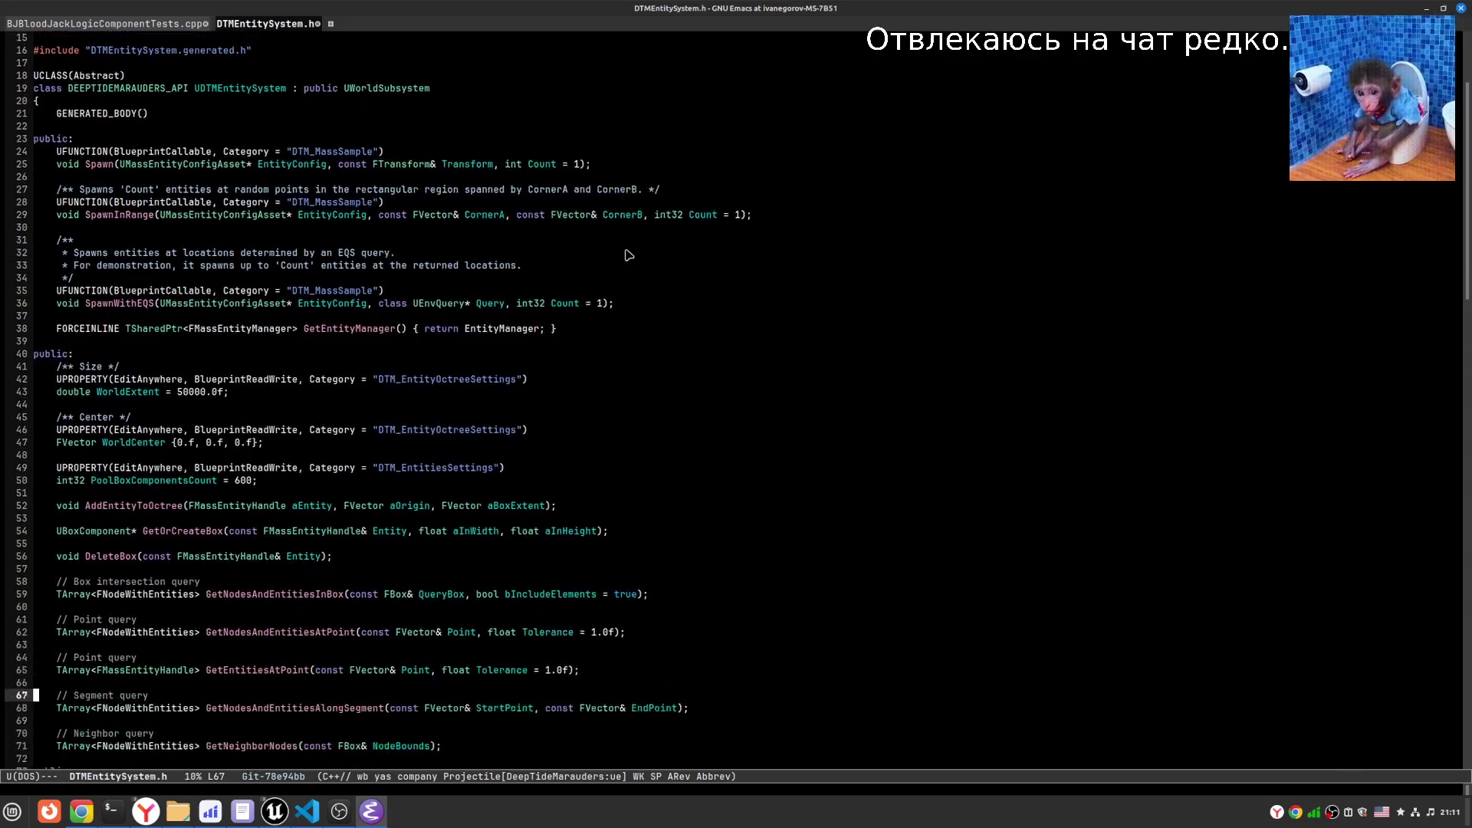
key(Up)
key(Up)
key(Up)
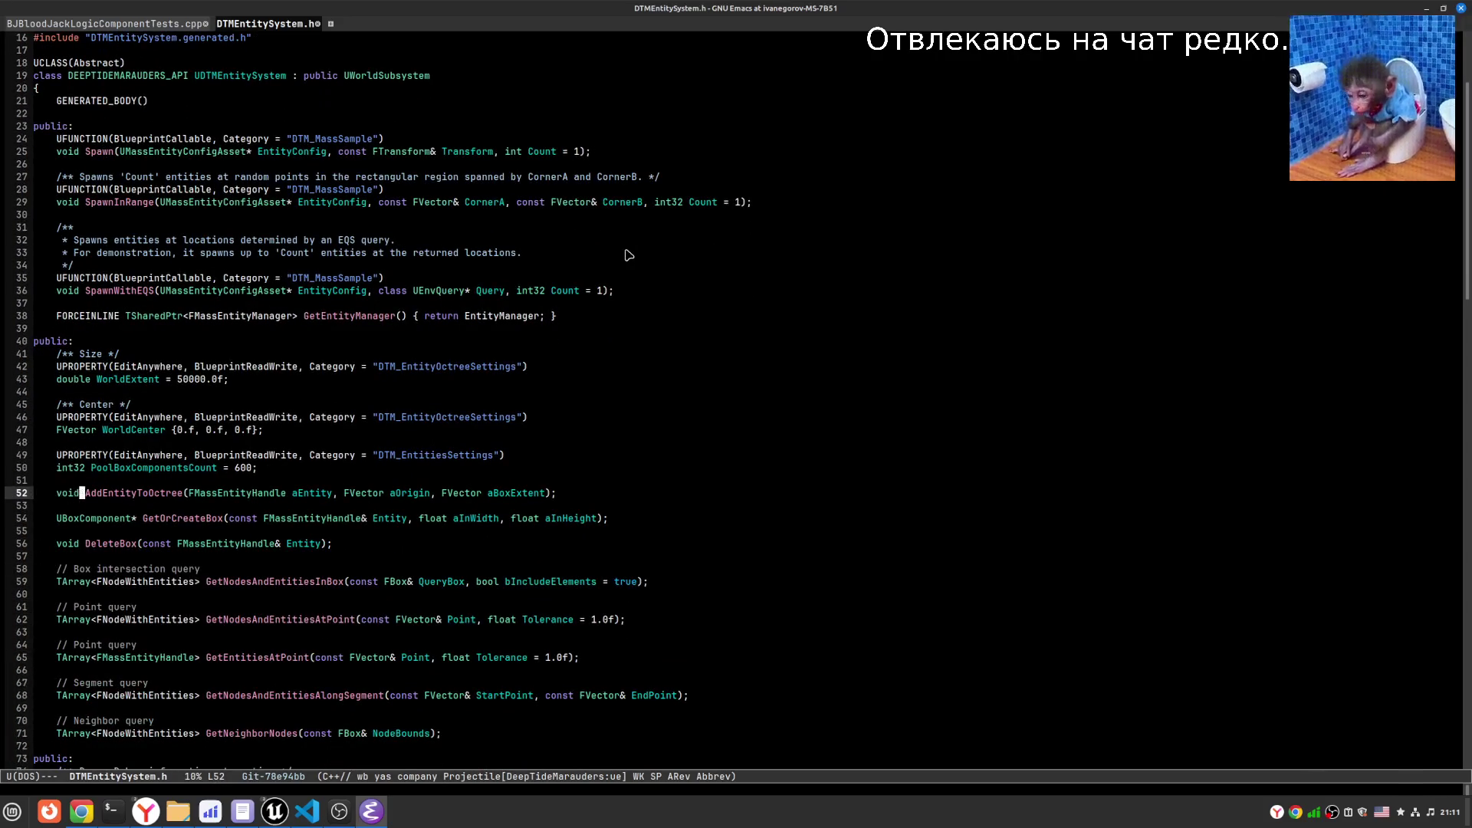
key(Down)
key(Down)
key(Down)
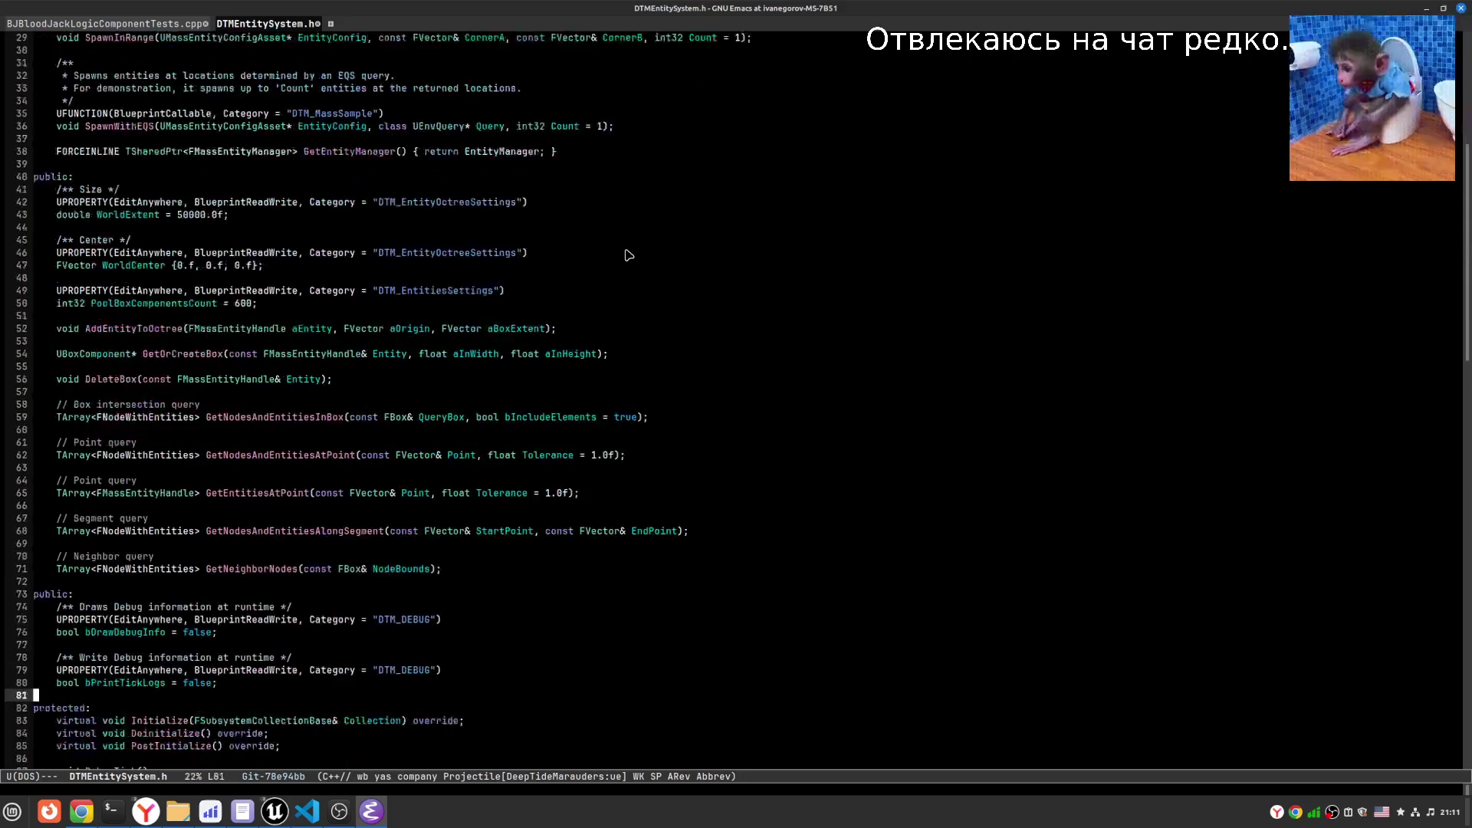
key(Down)
key(Down)
key(Down)
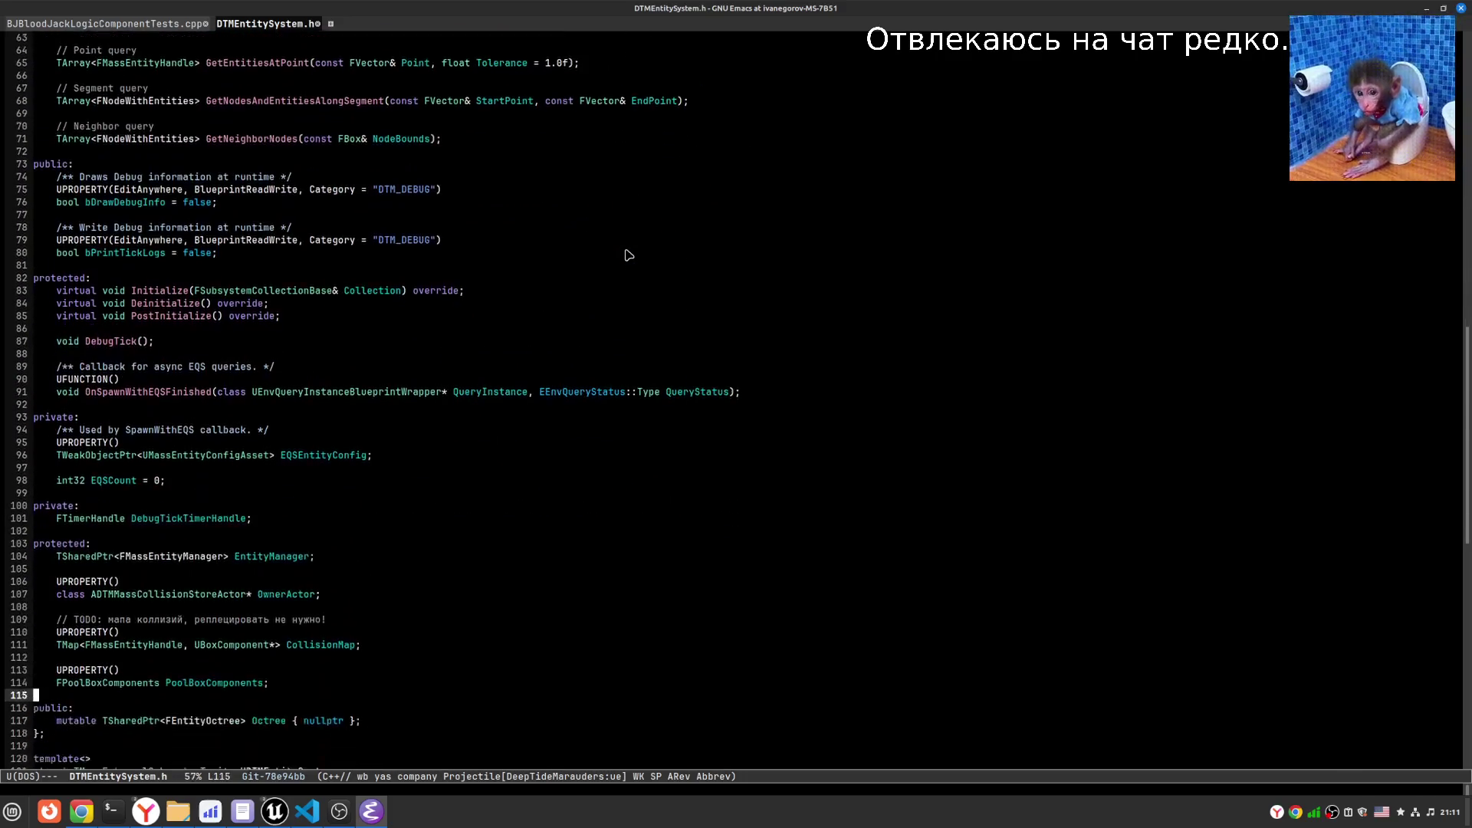
key(Up)
key(Up)
key(Up)
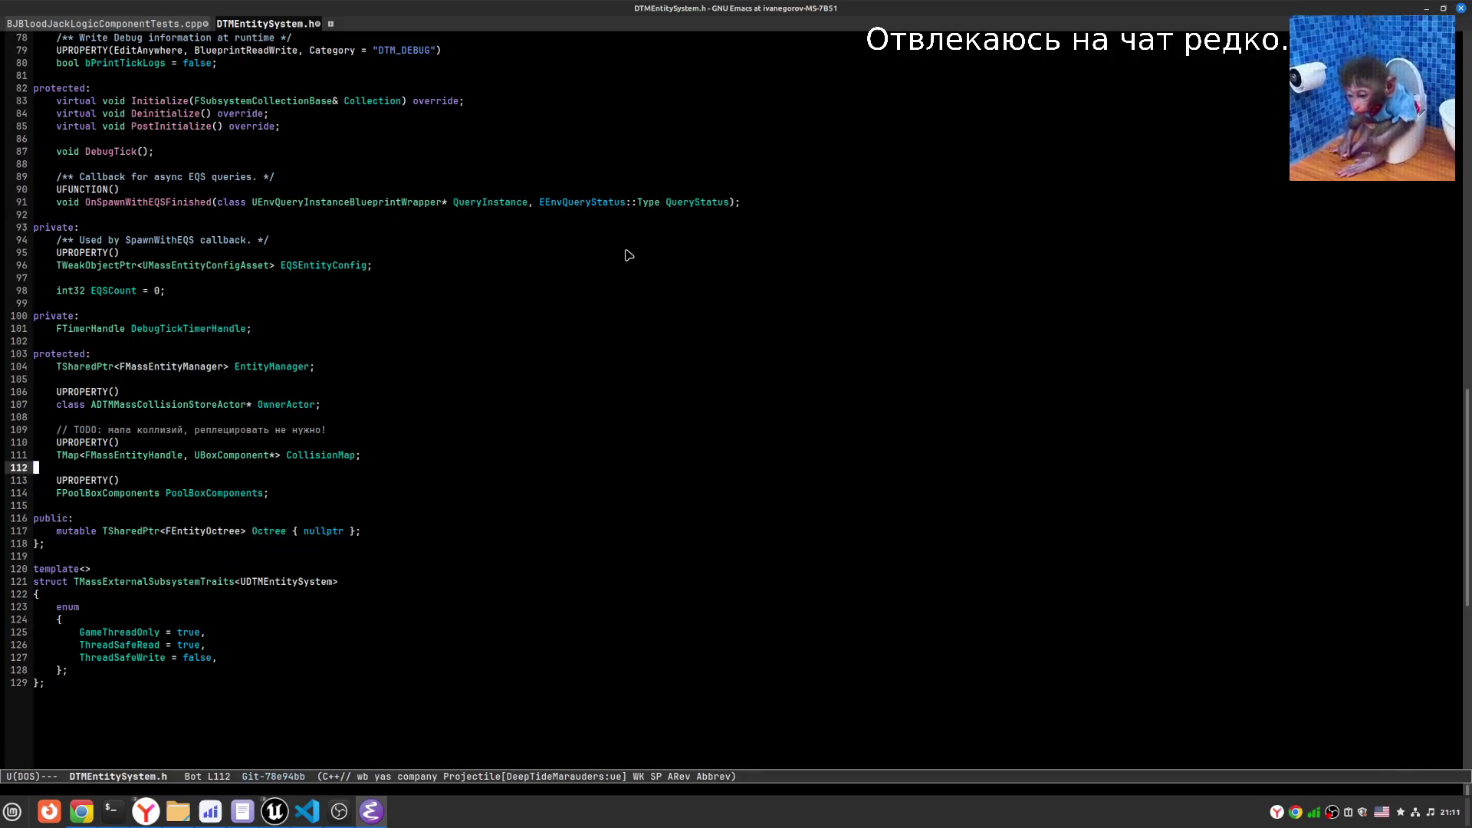
key(Up)
key(Up)
key(Up)
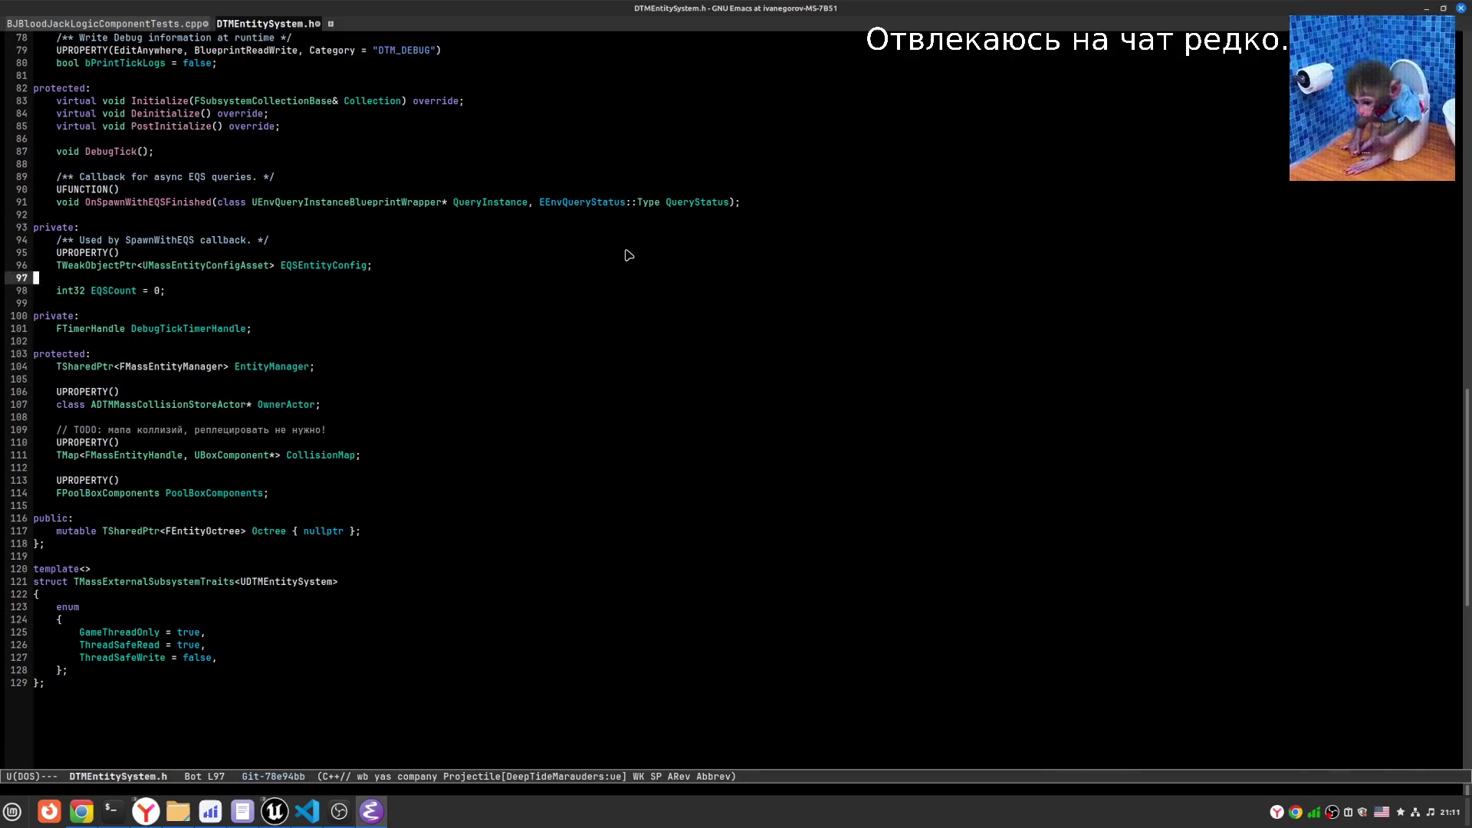
key(Up)
key(Up)
key(Up)
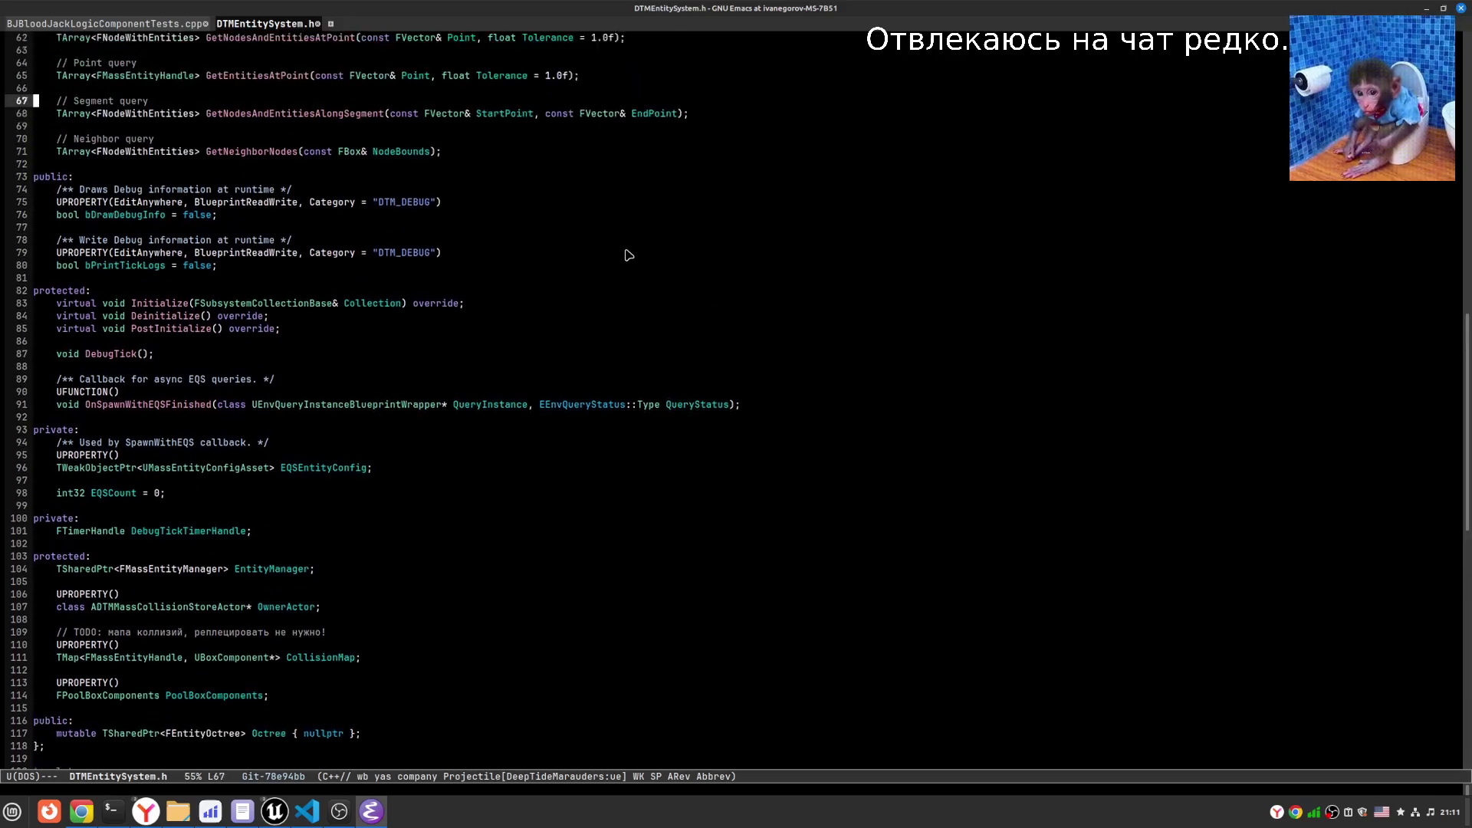
key(Up)
key(Up)
key(Up)
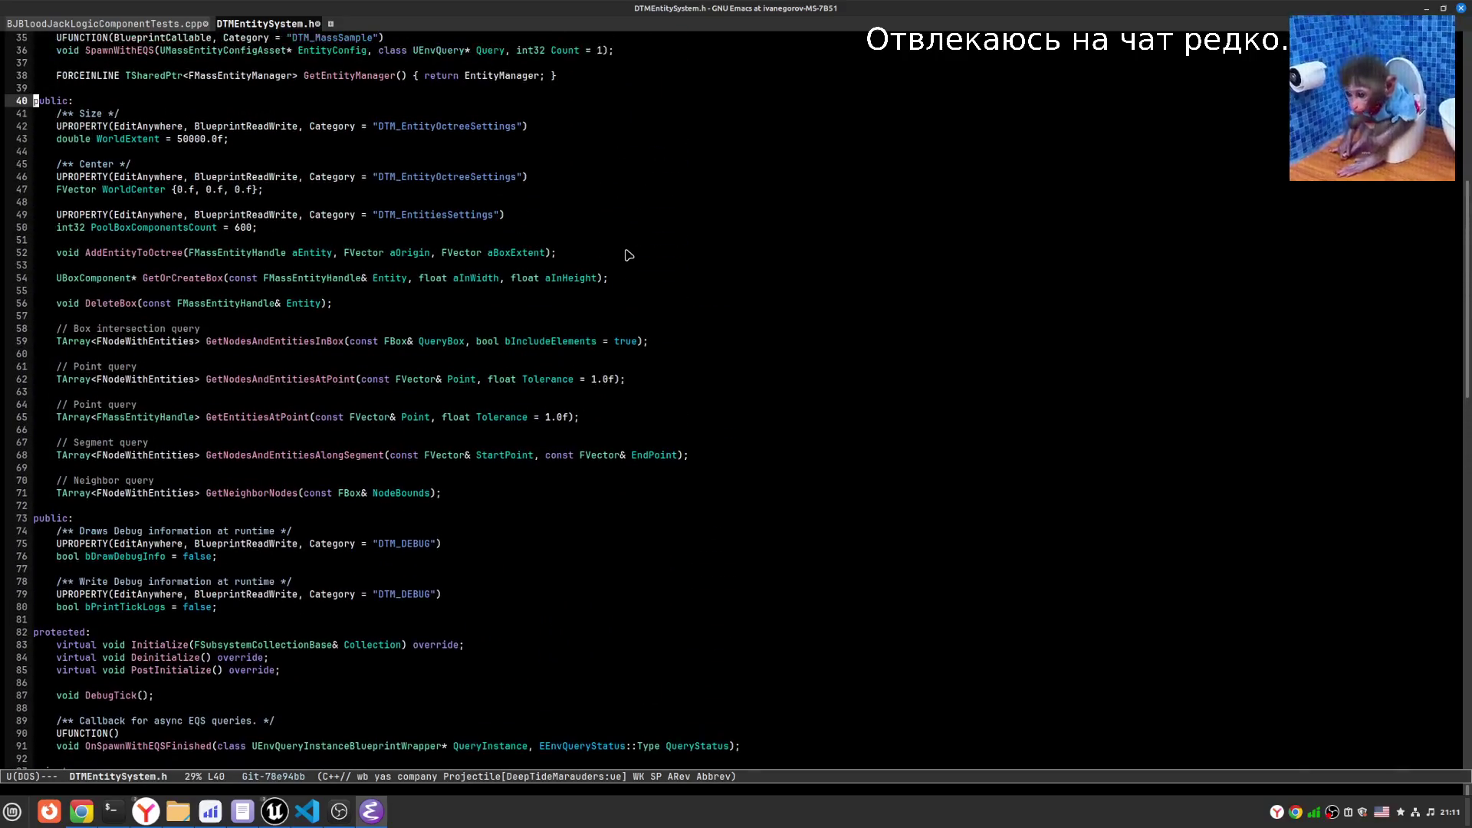
key(Down)
key(Down)
key(Down)
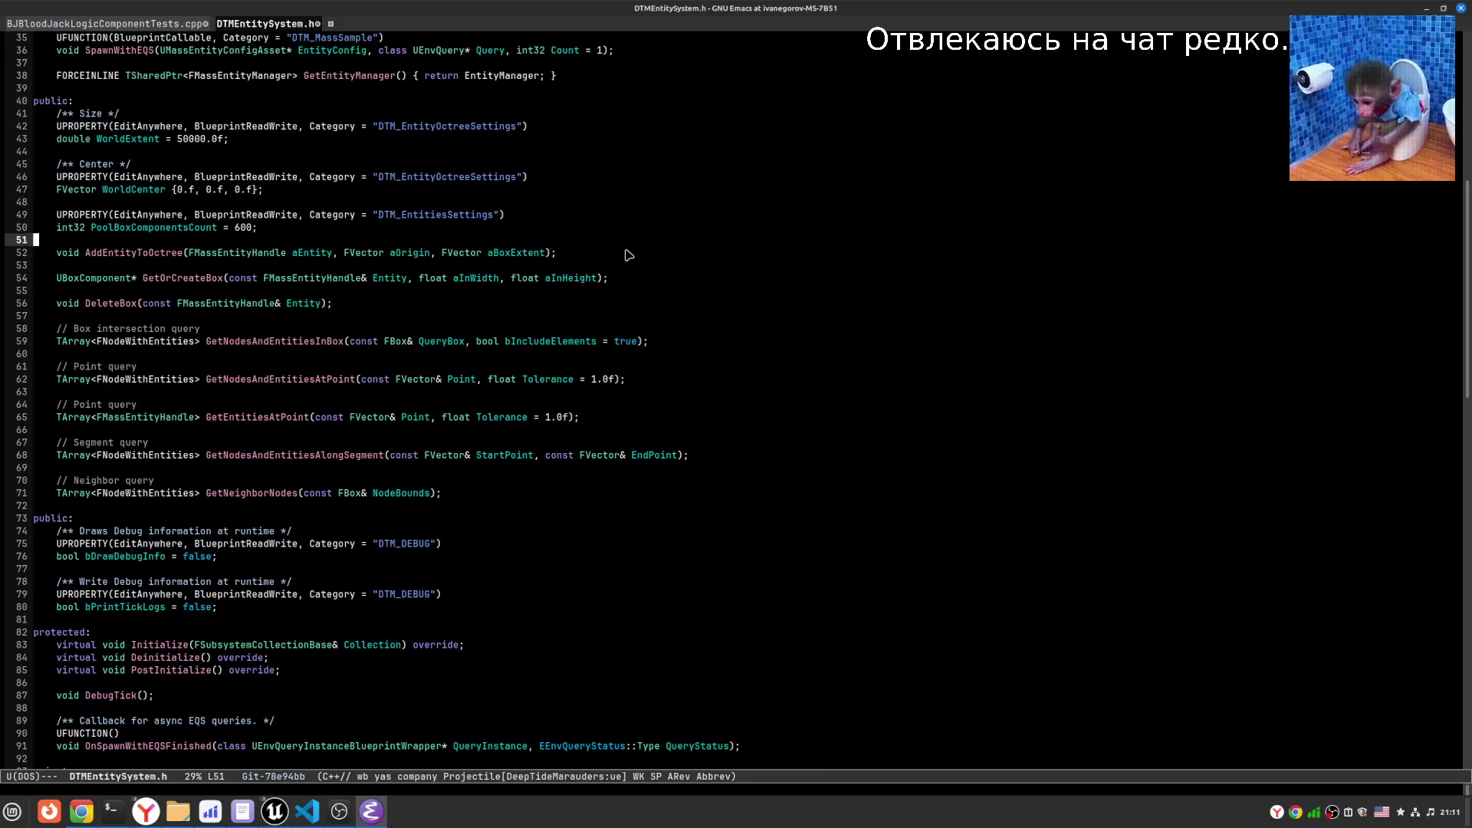
key(Down)
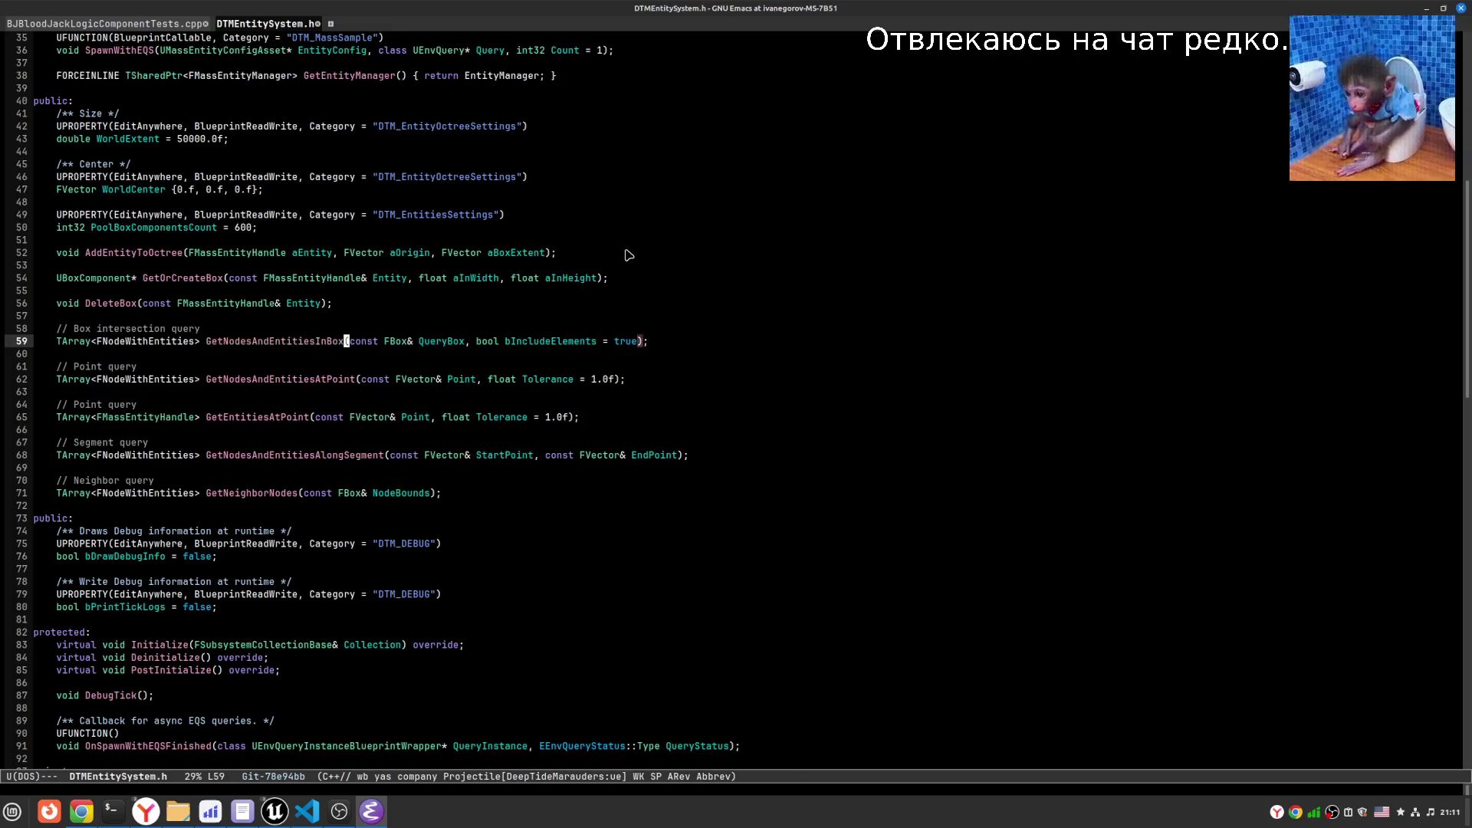
- Find GetNodesAndEntitiesInBox in DTMEntitySystem.cpp and read it and GetEntitiesAtPoint
key(alt+o)
key(ctrl+s)
key(ctrl+y)
key(Down)
key(Down)
key(Down)
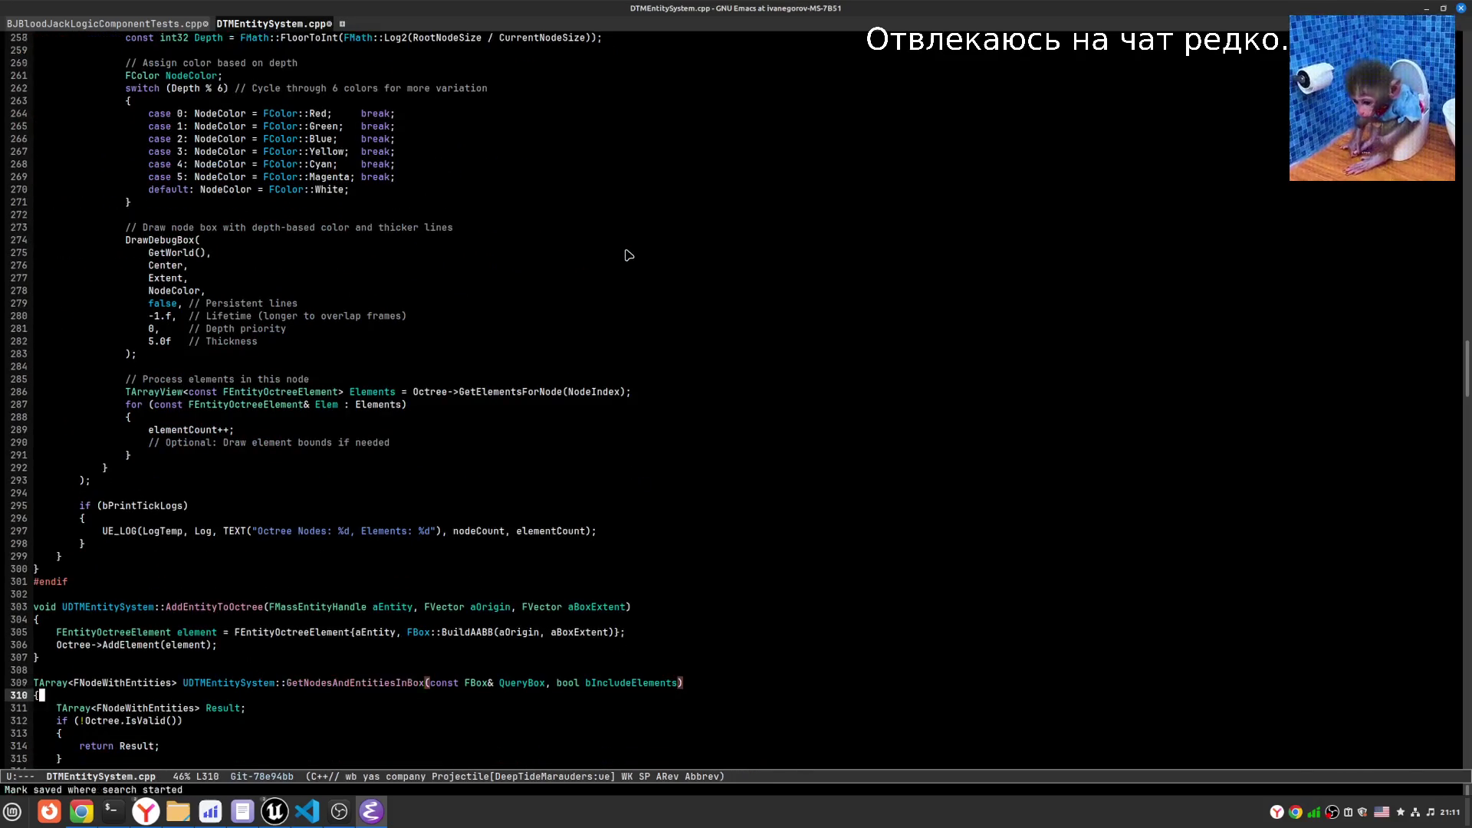
key(Down)
key(Down)
key(Down)
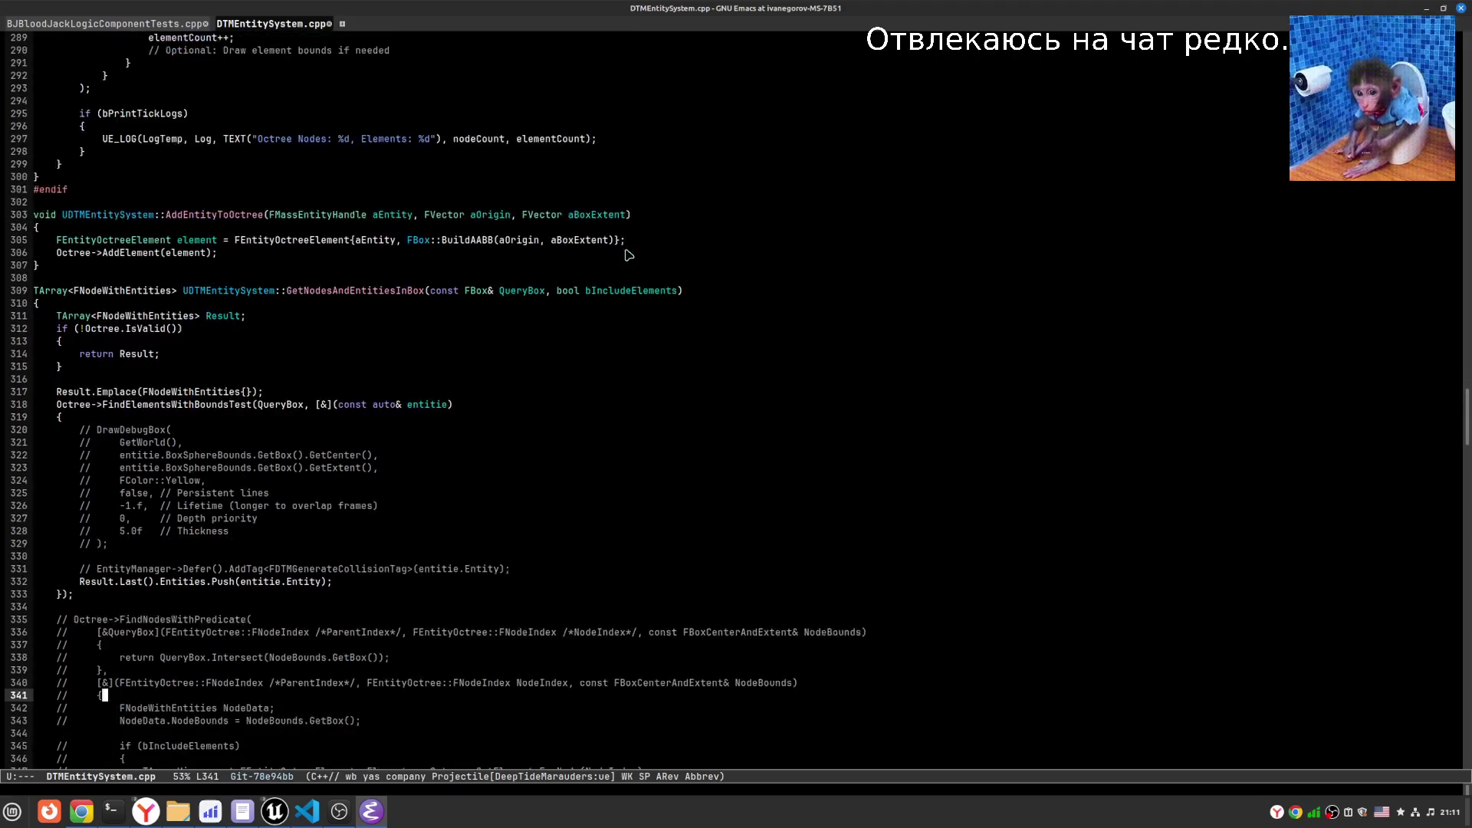
key(Down)
key(Down)
key(Down)
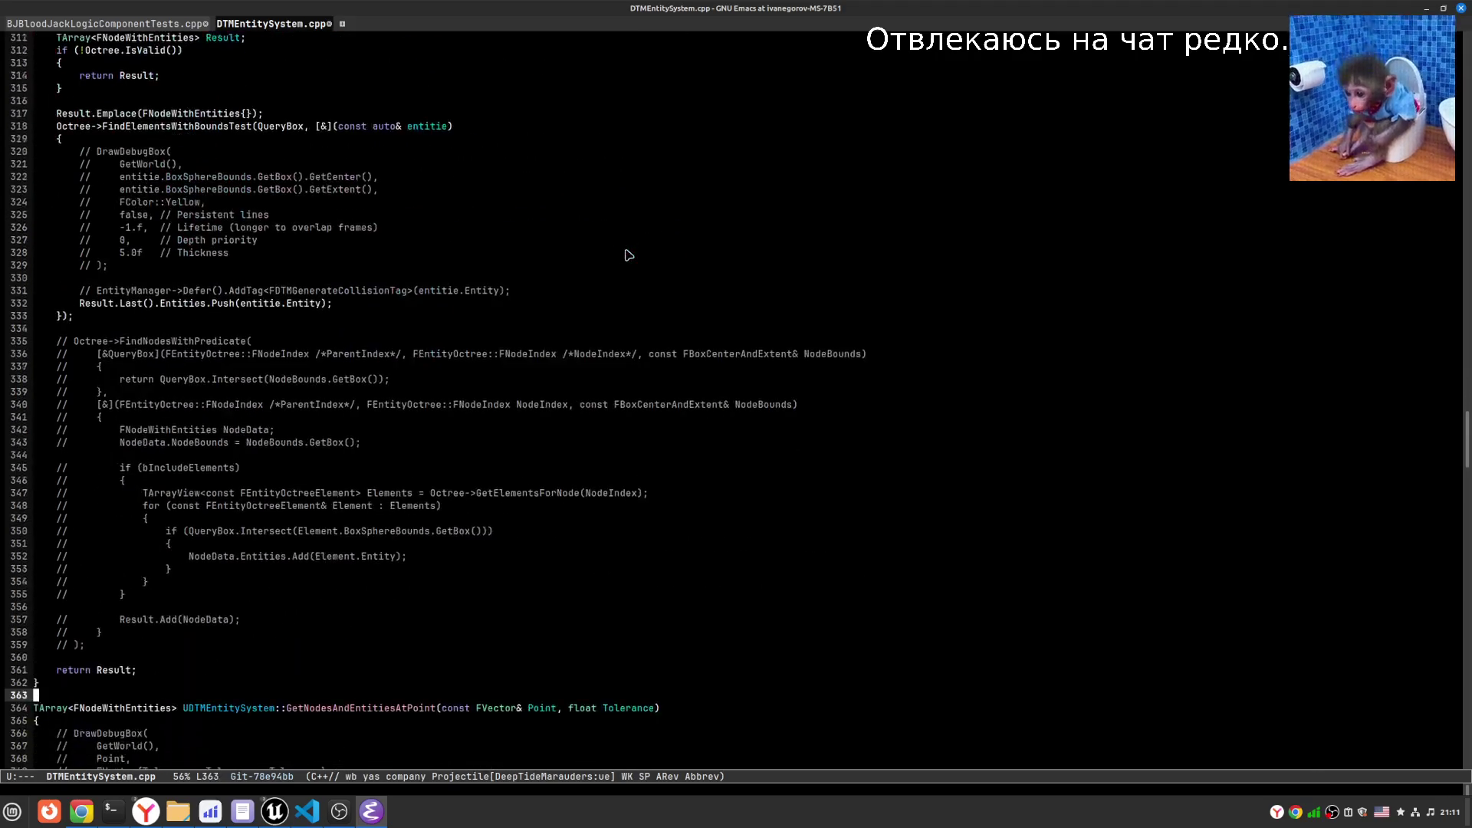
key(Down)
key(Down)
key(Down)
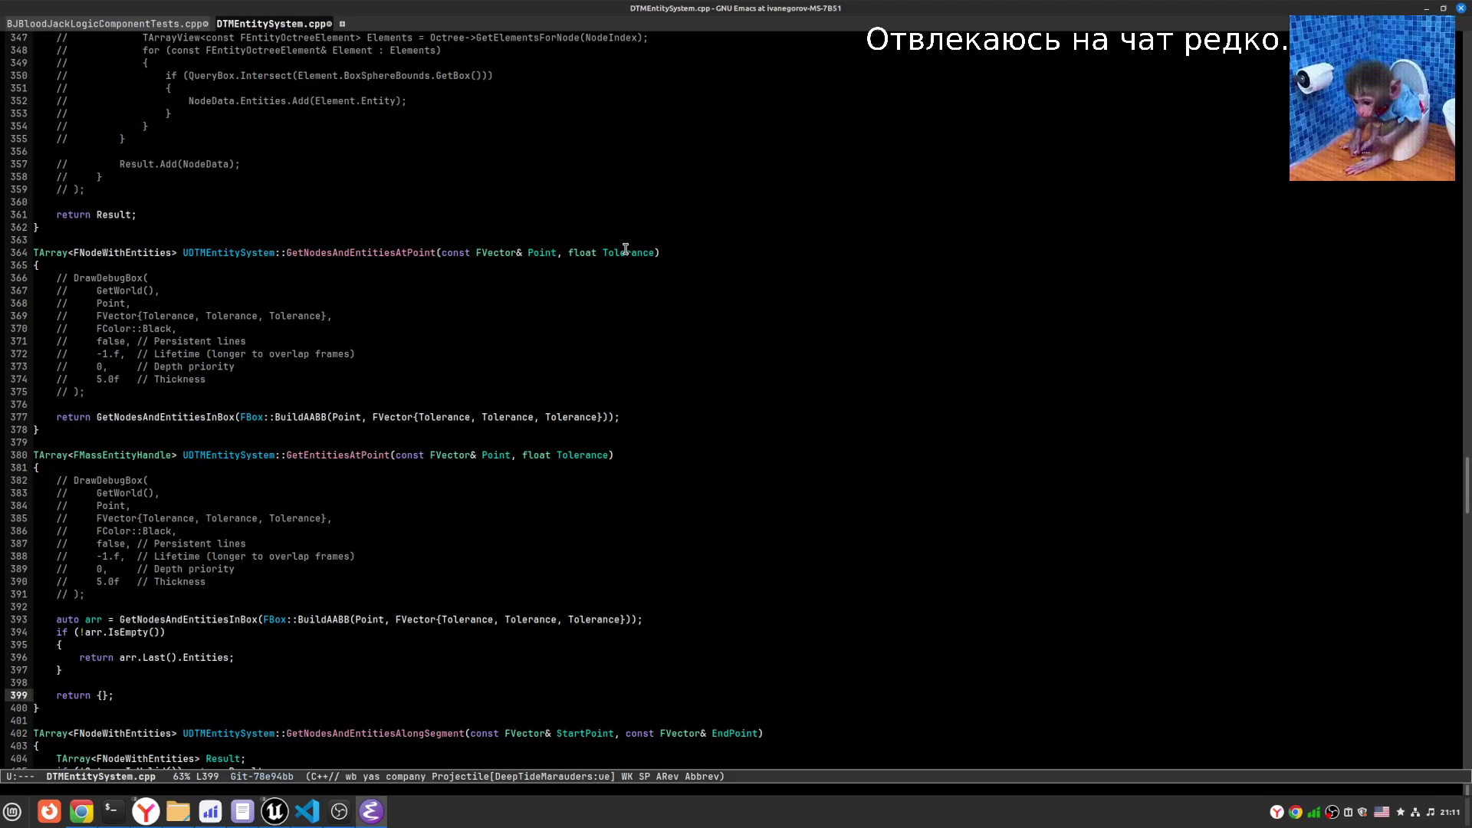
- Return to DTMEntitySystem.h and begin opening a file from the Mass folder
key(ctrl+c)
key(o)
key(ctrl+x)
key(ctrl+f)
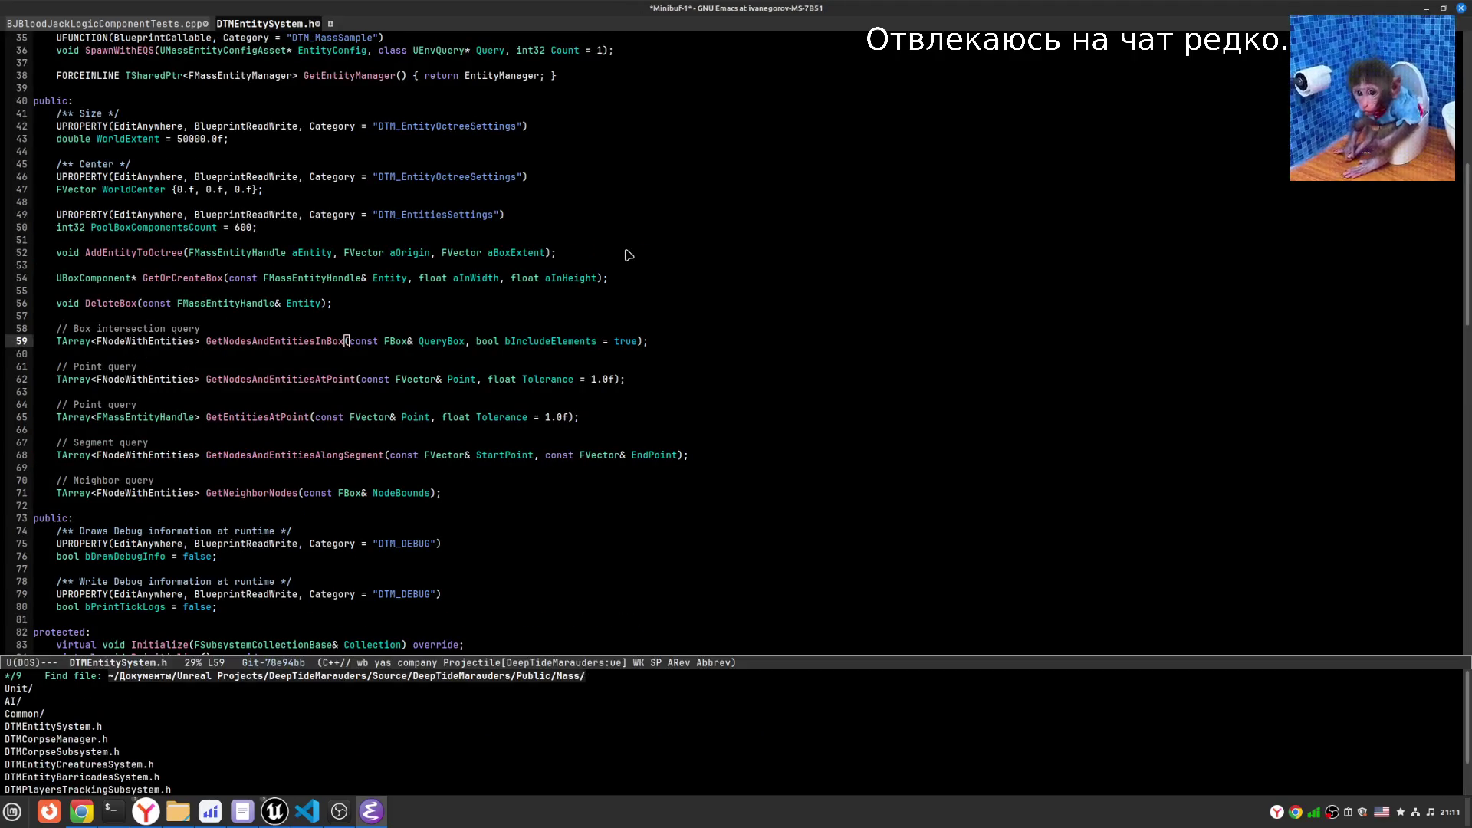
- Open the Mass folder and peek at DTMEntityBarricadesSystem.h
key(Return)
key(Down)
key(Down)
key(Down)
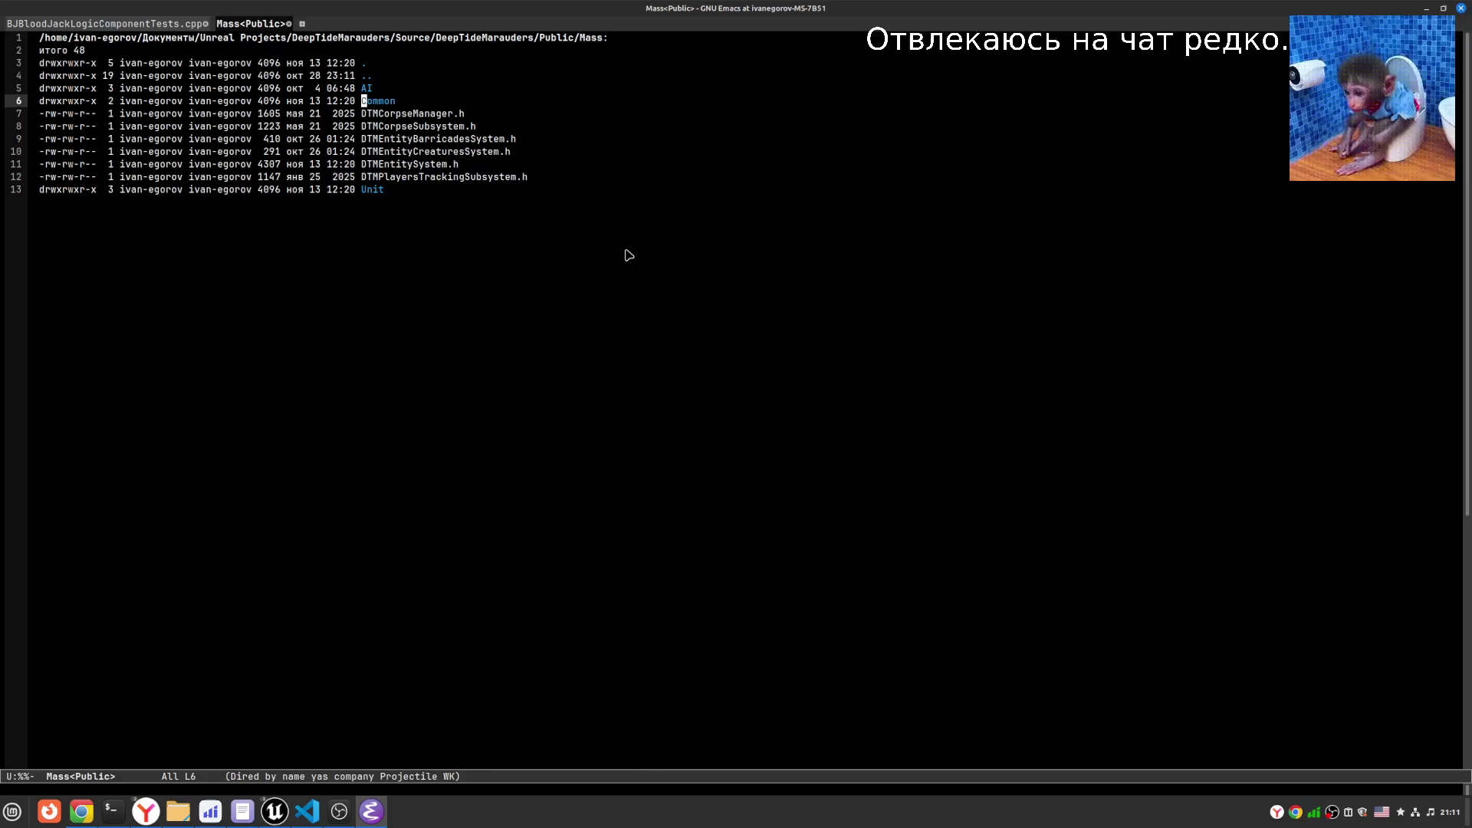
key(Return)
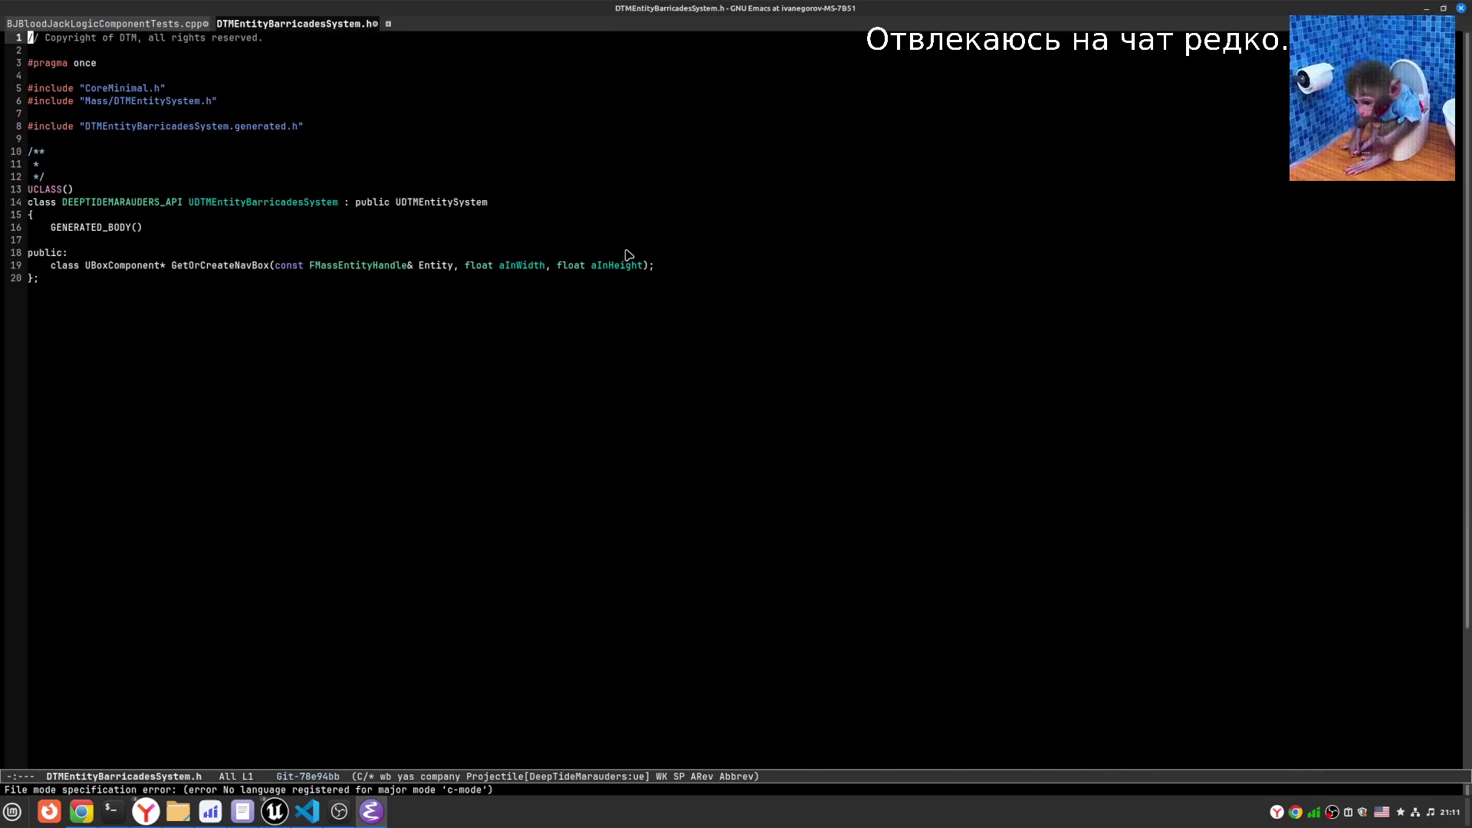
key(ctrl+x)
key(ctrl+j)
- Step into the Unit folder, then go up to the Public folder listing
key(Down)
key(Down)
key(Down)
key(Return)
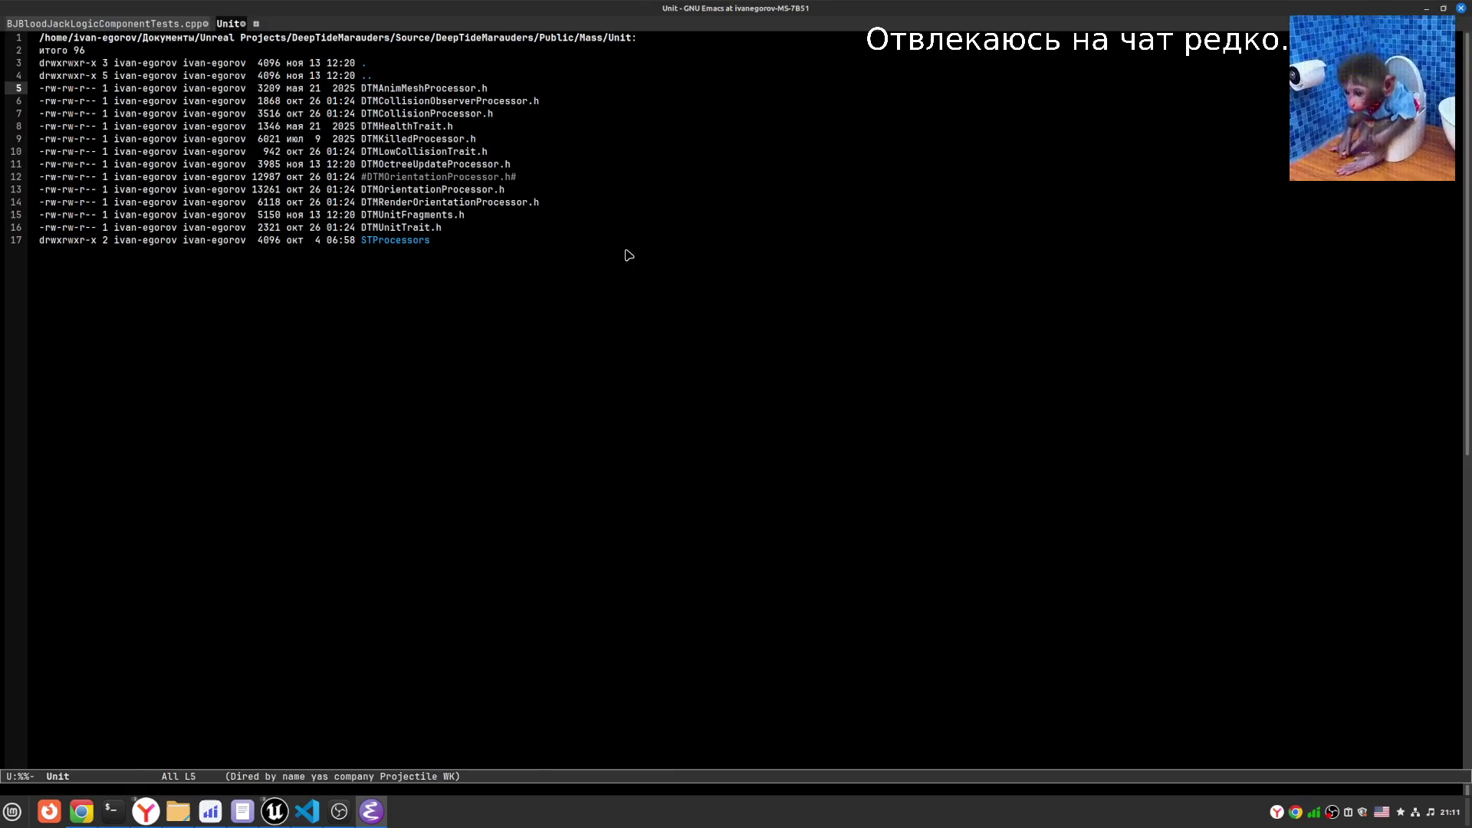
key(ctrl+x)
key(ctrl+j)
key(Up)
key(Up)
key(Up)
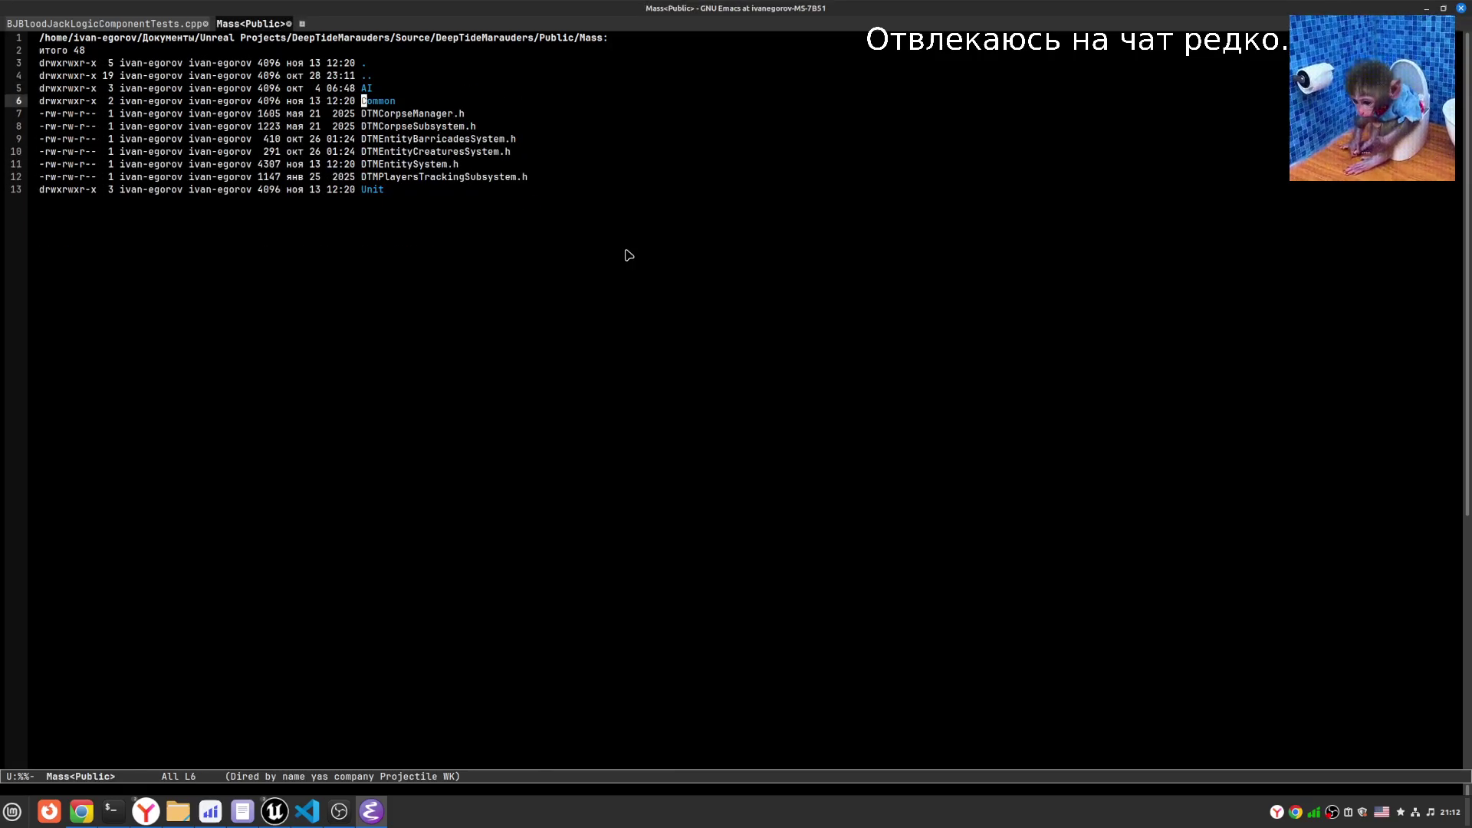
key(Return)
- Browse the Public entries (Submarine, Interactors, Interfaces) and enter its Mass subfolder
key(Down)
key(Down)
key(Down)
key(Up)
key(Up)
key(Up)
key(Up)
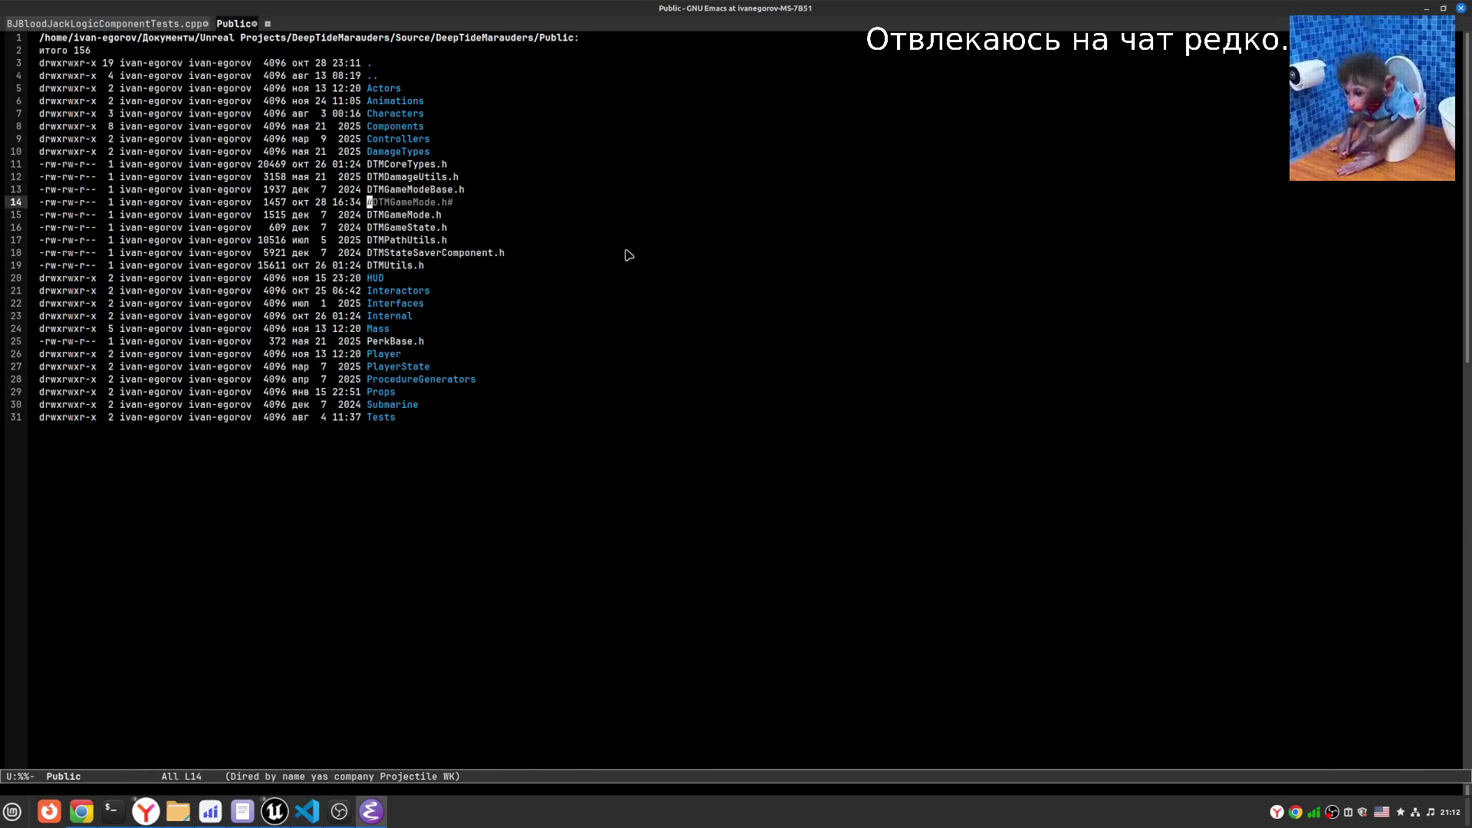
key(Down)
key(Down)
key(Down)
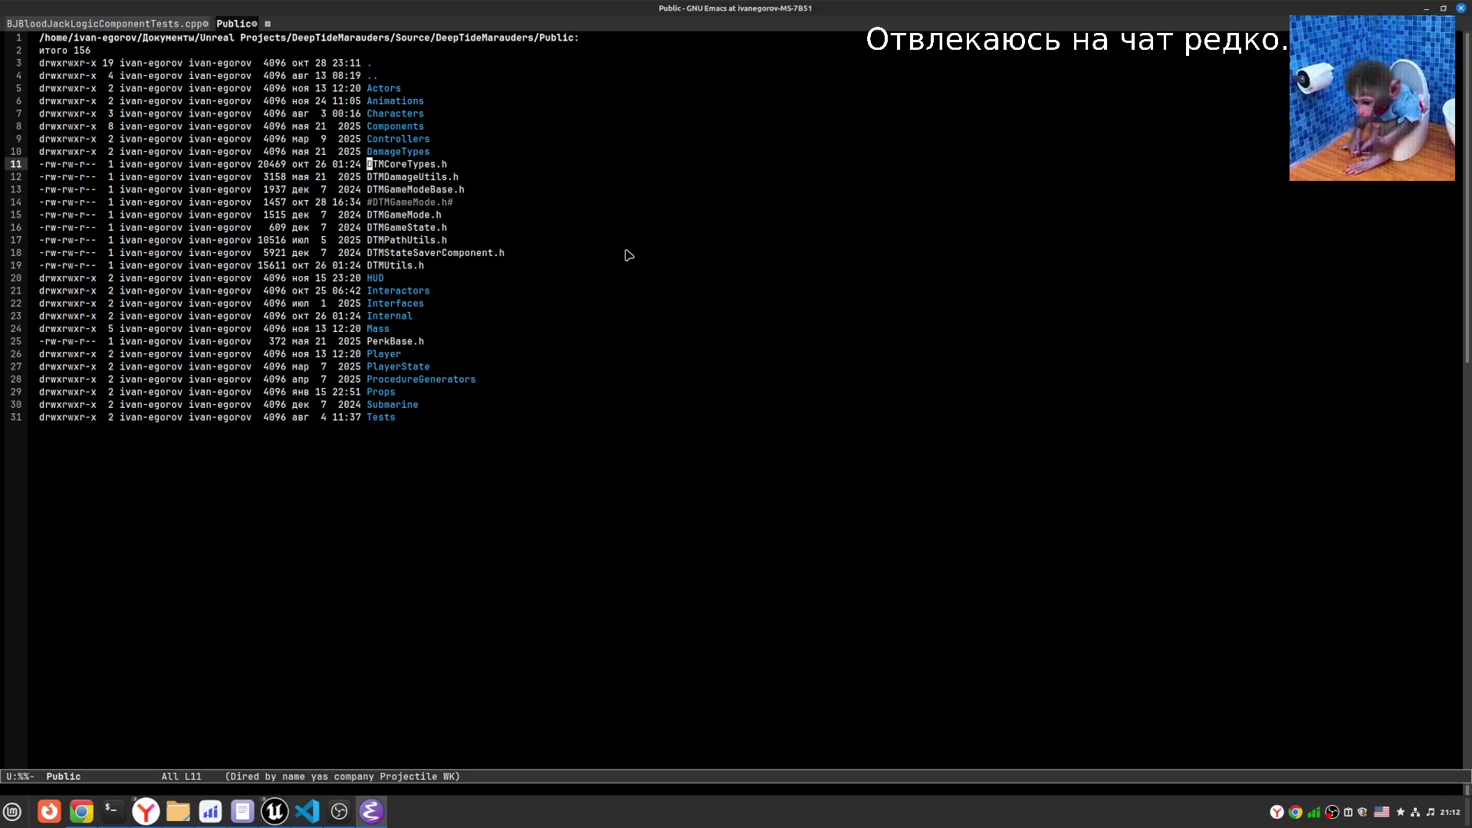
key(Up)
key(Up)
key(Up)
key(Down)
key(Down)
key(Down)
key(Down)
key(Down)
key(Up)
key(Up)
key(Up)
key(Up)
key(Down)
key(Down)
key(Down)
key(Down)
key(Down)
key(Down)
key(Up)
key(Return)
key(Down)
key(Down)
key(Down)
key(Down)
key(Down)
key(Down)
key(Up)
key(Up)
key(Up)
key(Up)
key(Down)
key(Down)
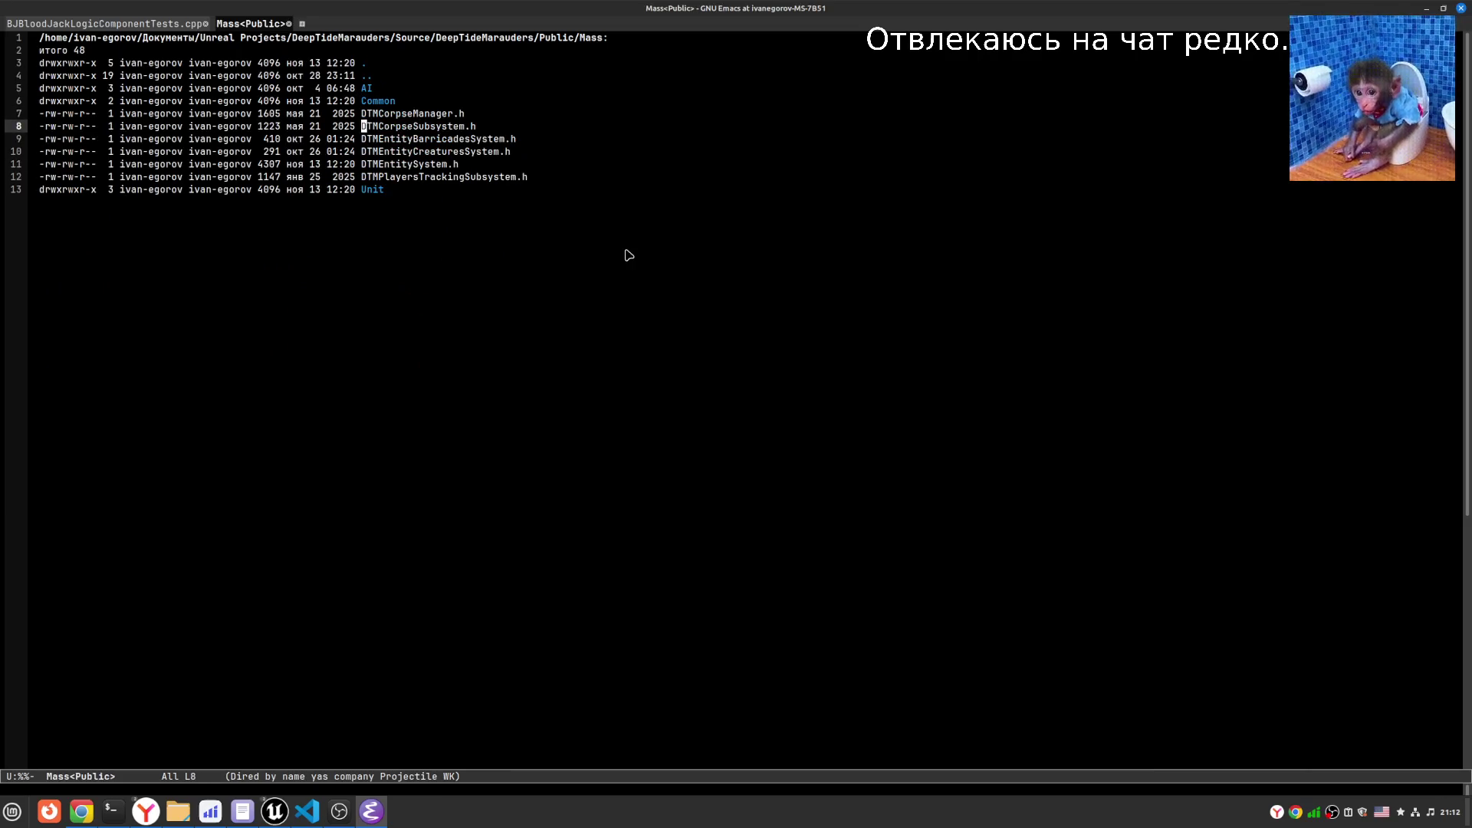
- Peek at DTMEntityCreaturesSystem.h, then reopen DTMEntitySystem.h from the Mass listing
key(Up)
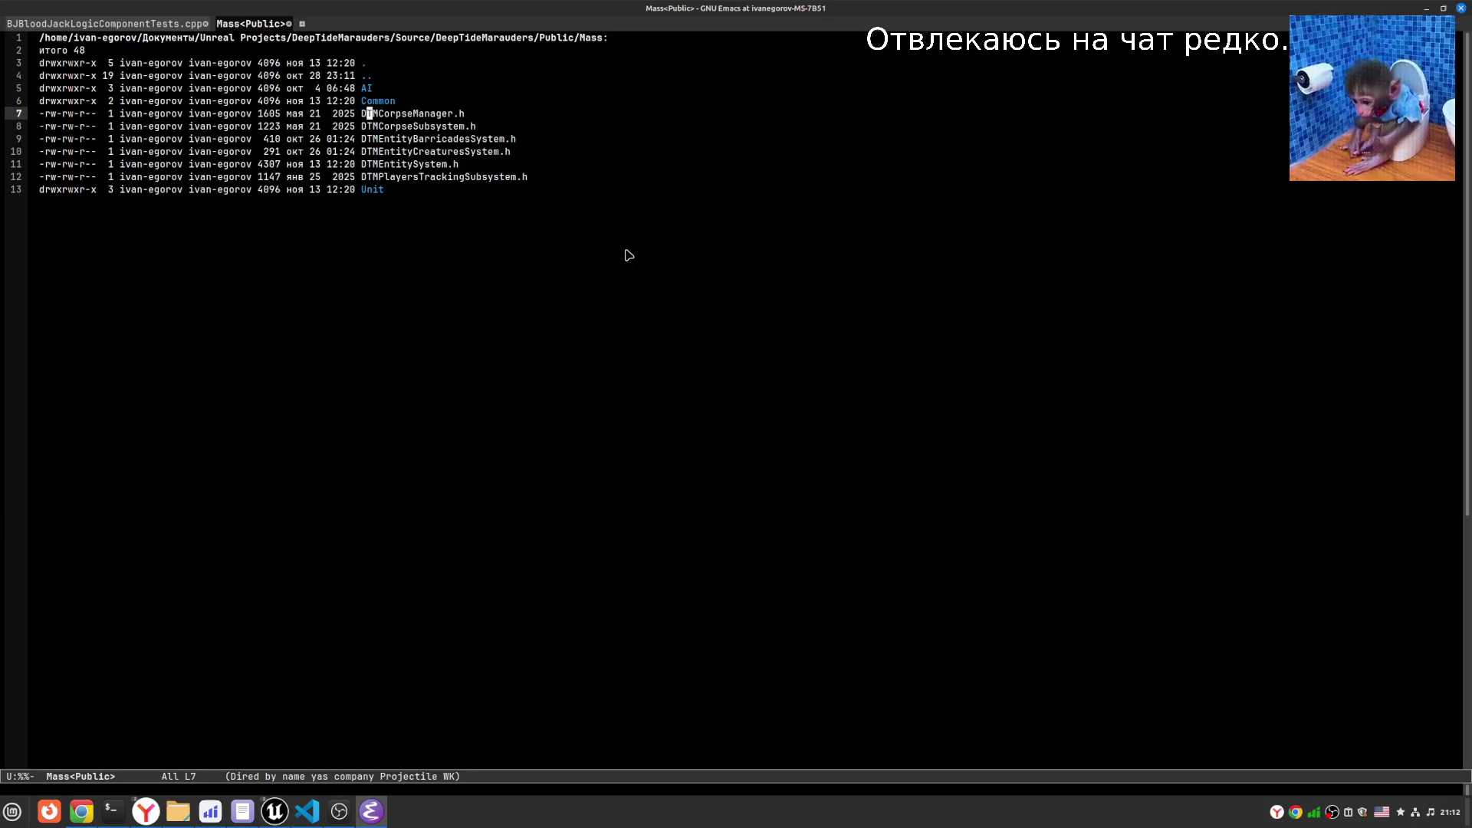
key(Down)
key(Down)
key(Down)
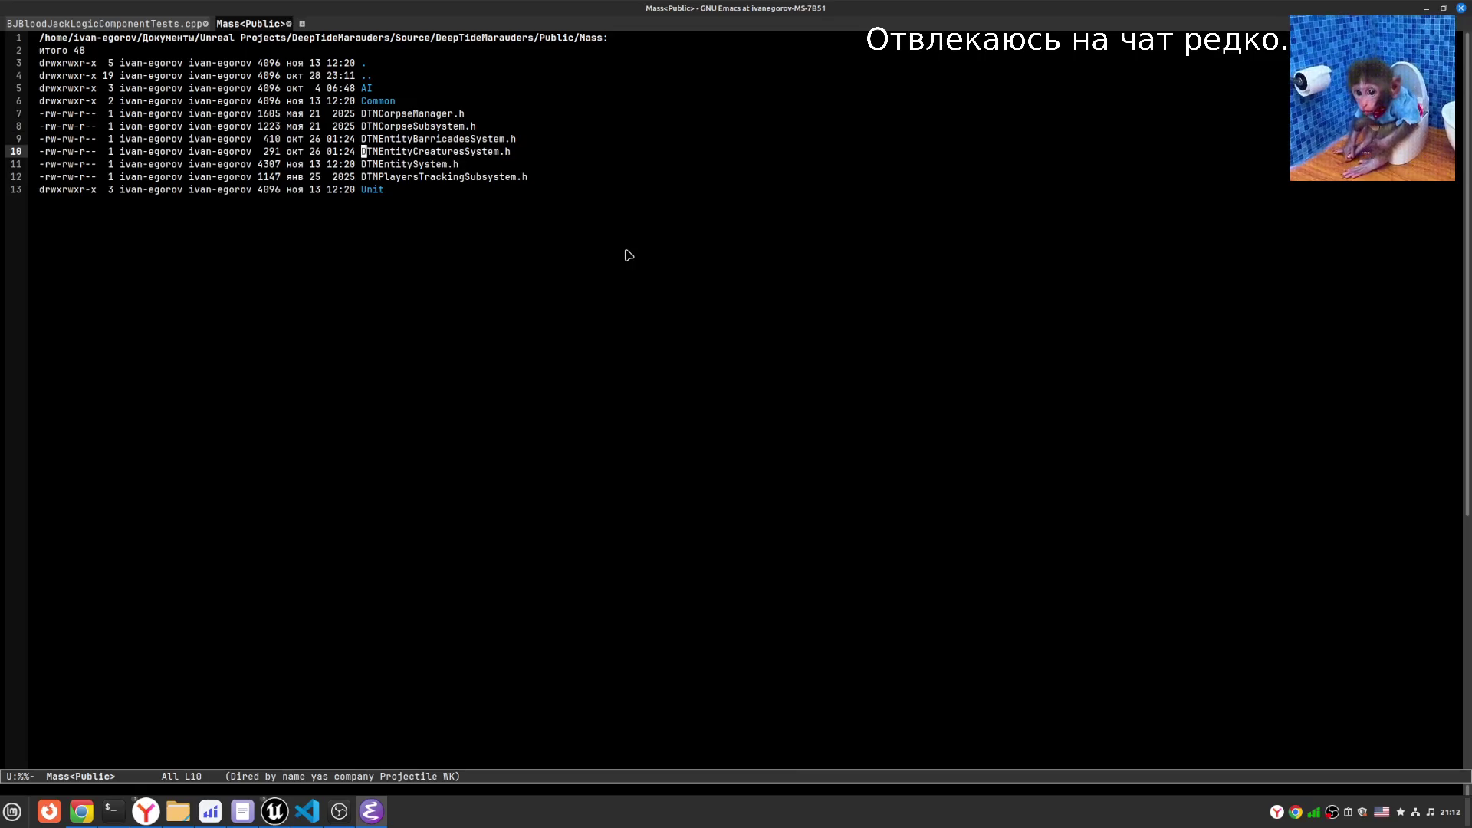
key(Return)
key(ctrl+x)
key(ctrl+j)
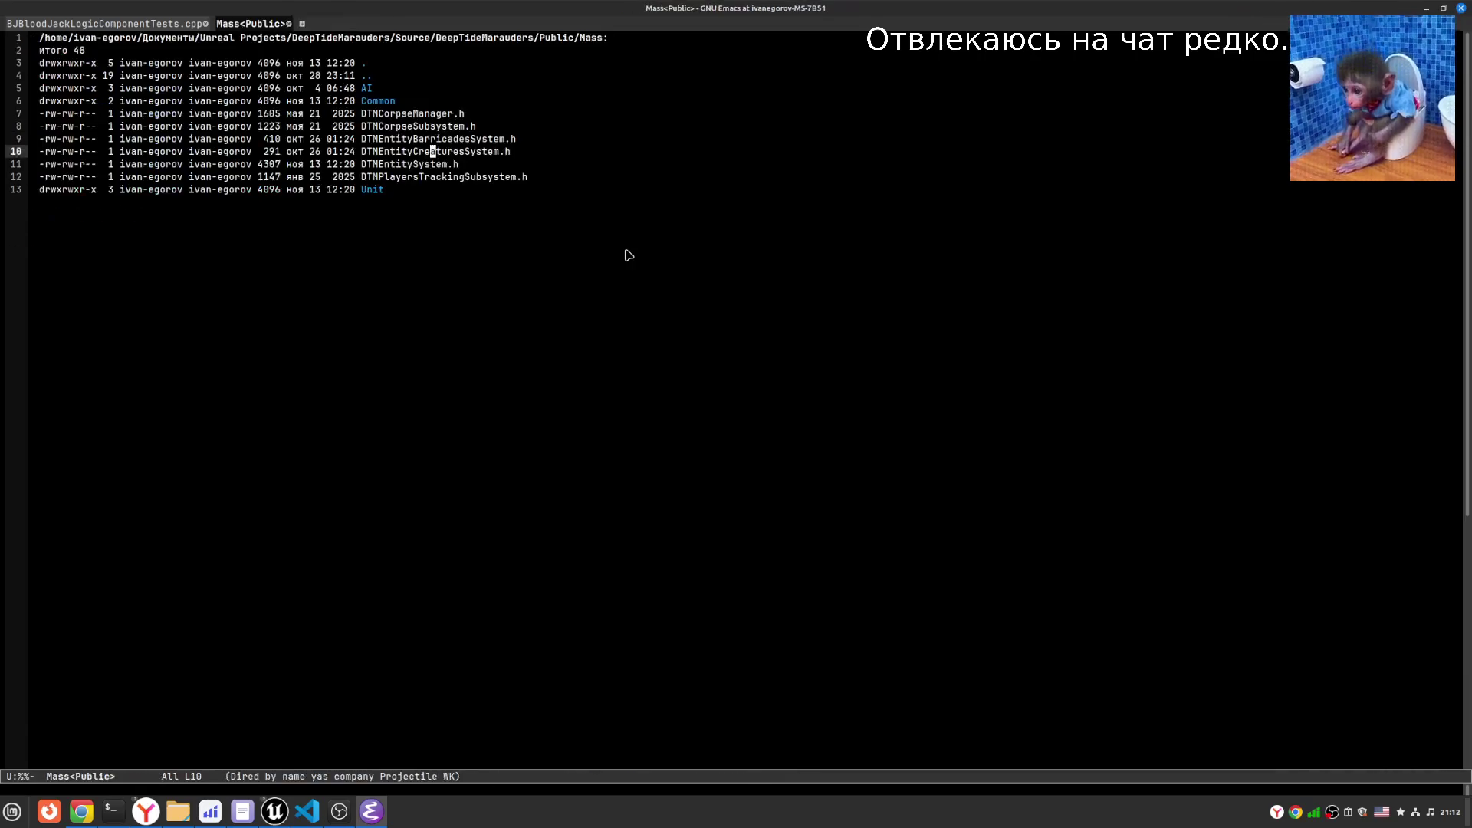
key(Down)
key(Return)
key(Down)
key(Down)
key(Down)
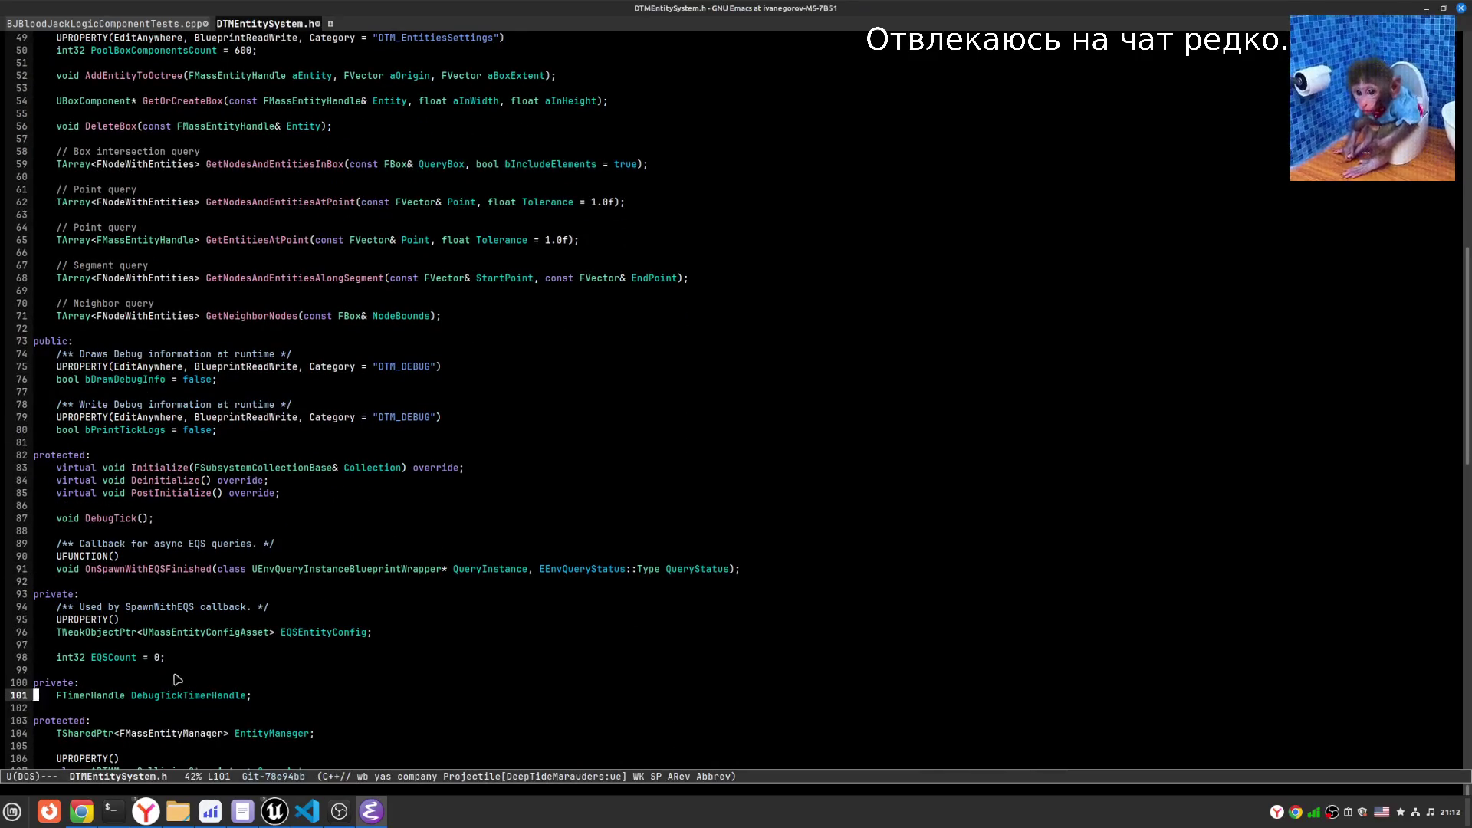
- Move down DTMEntitySystem.h to line 117 and select the FEntityOctree type name
key(Down)
key(Down)
key(Down)
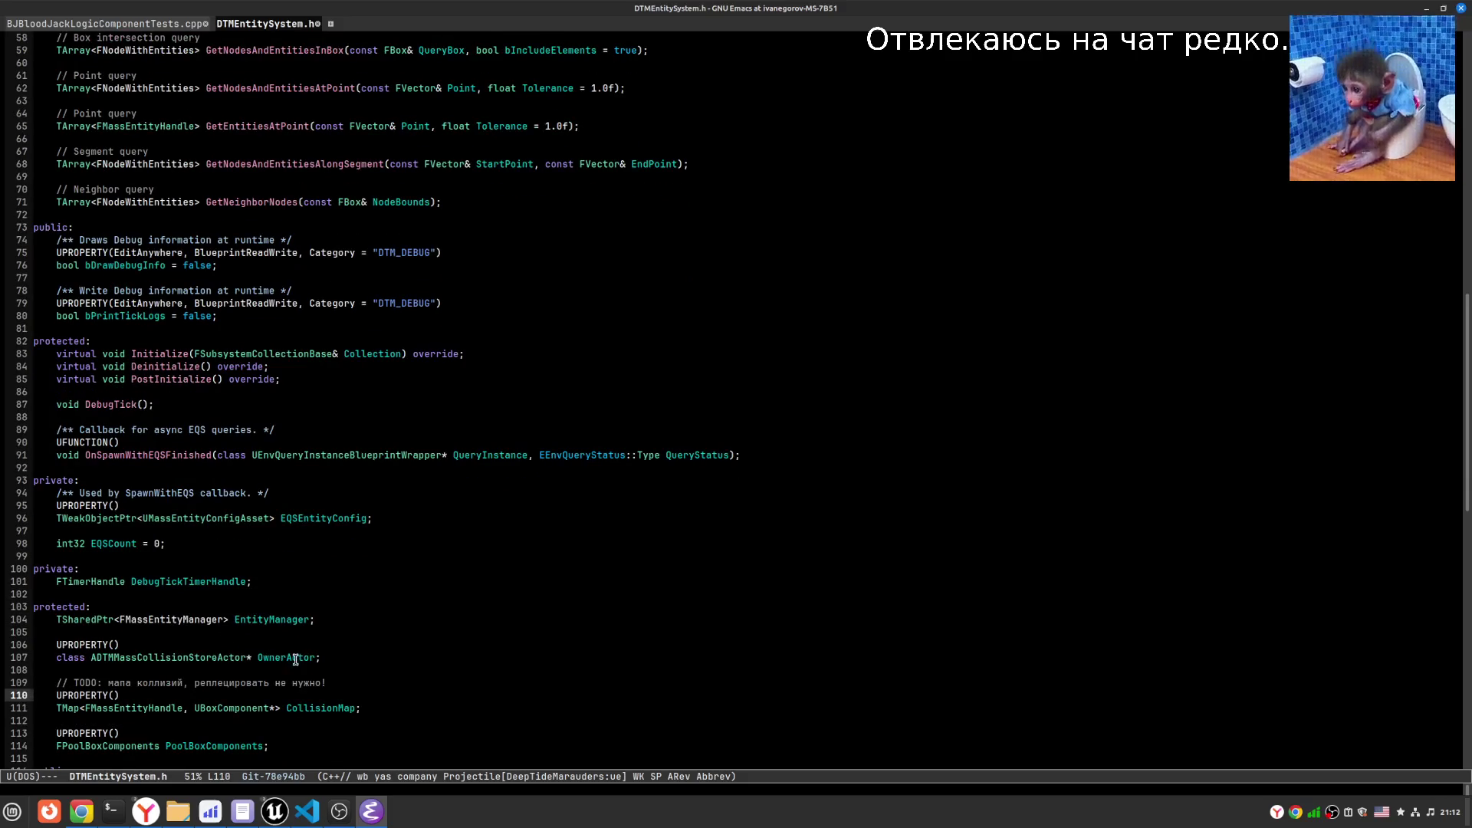
key(Down)
key(Down)
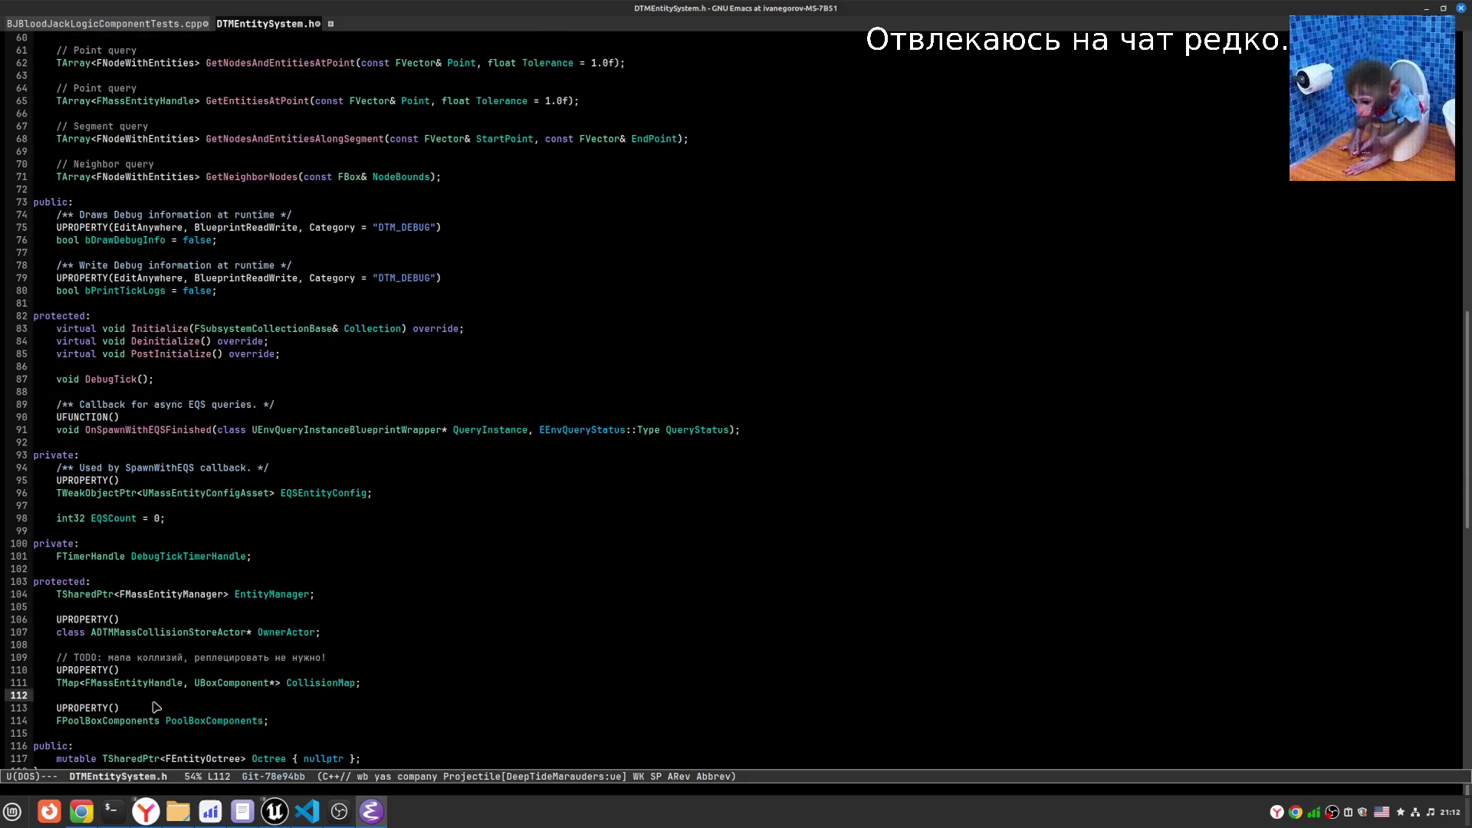
key(Down)
key(Down)
key(Down)
click(270, 681)
key(alt+b)
key(alt+b)
key(alt+b)
key(ctrl+space)
click(220, 683)
double_click(220, 683)
mouse_move(148, 811)
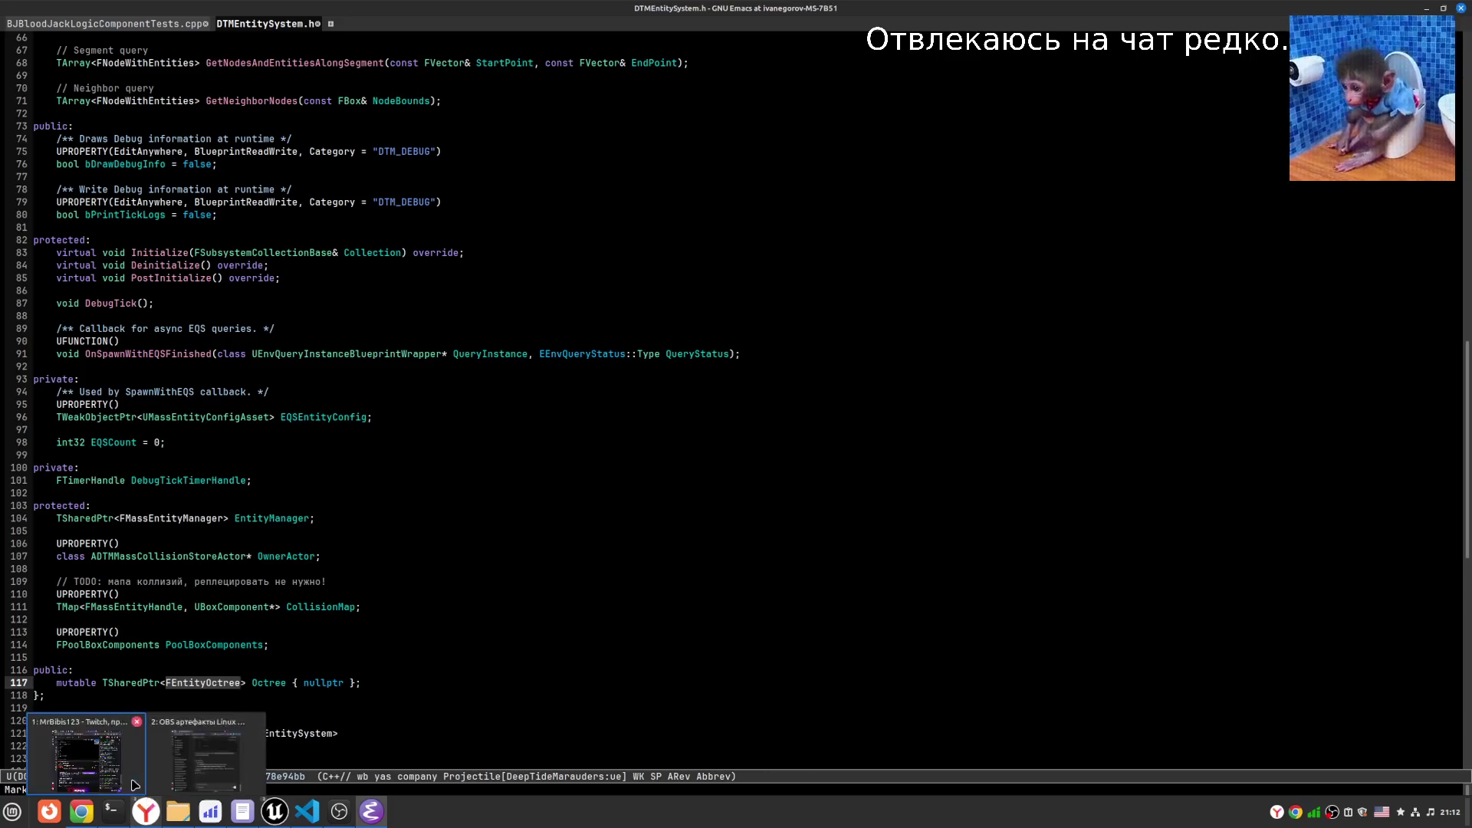
click(81, 811)
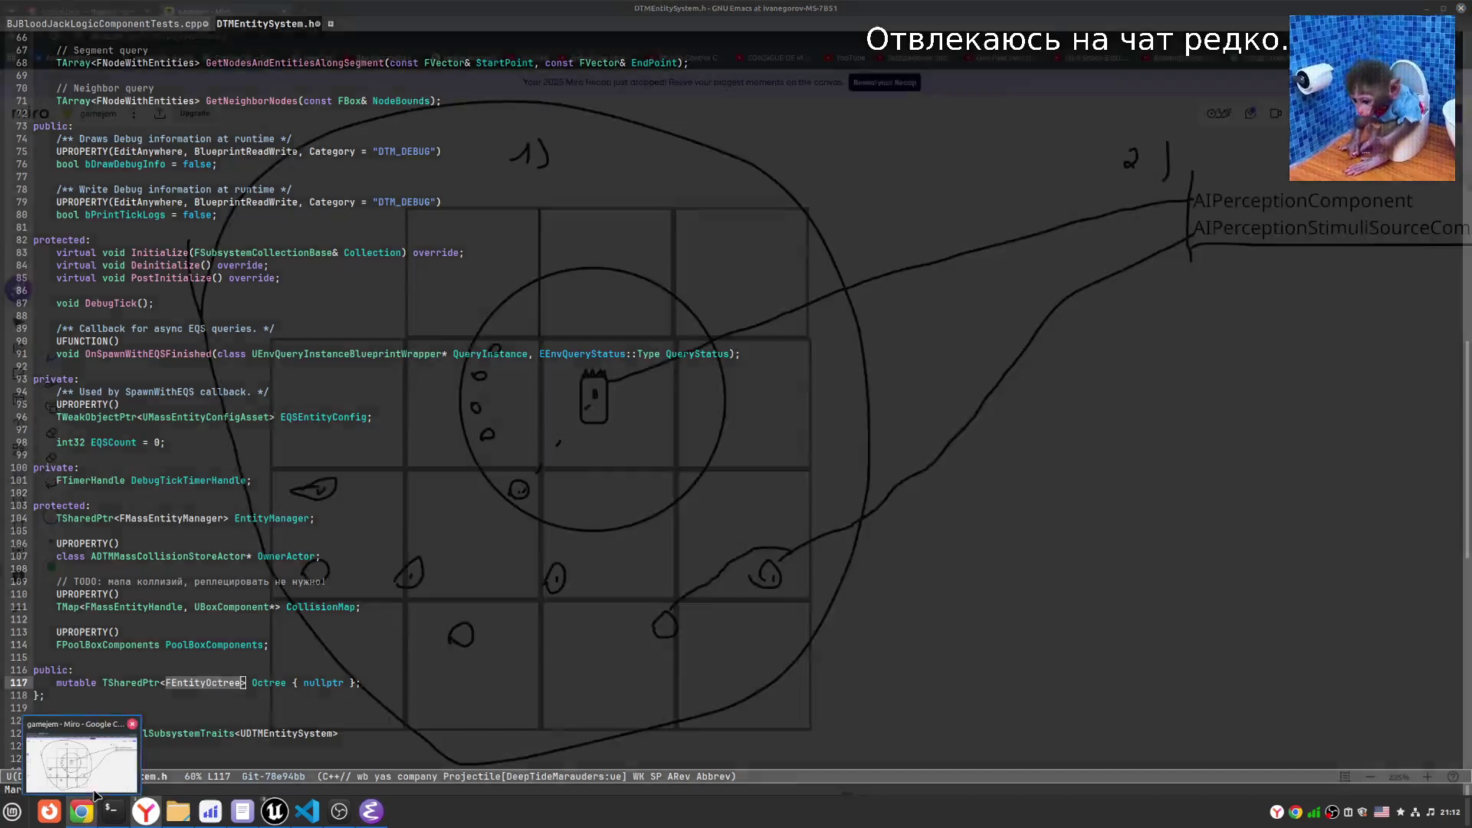
- Search Yandex for 'hash grid real egngine' and open the THierarchicalHashGrid2D Unreal docs page
click(89, 9)
click(175, 94)
key(ctrl+a)
text(hash g)
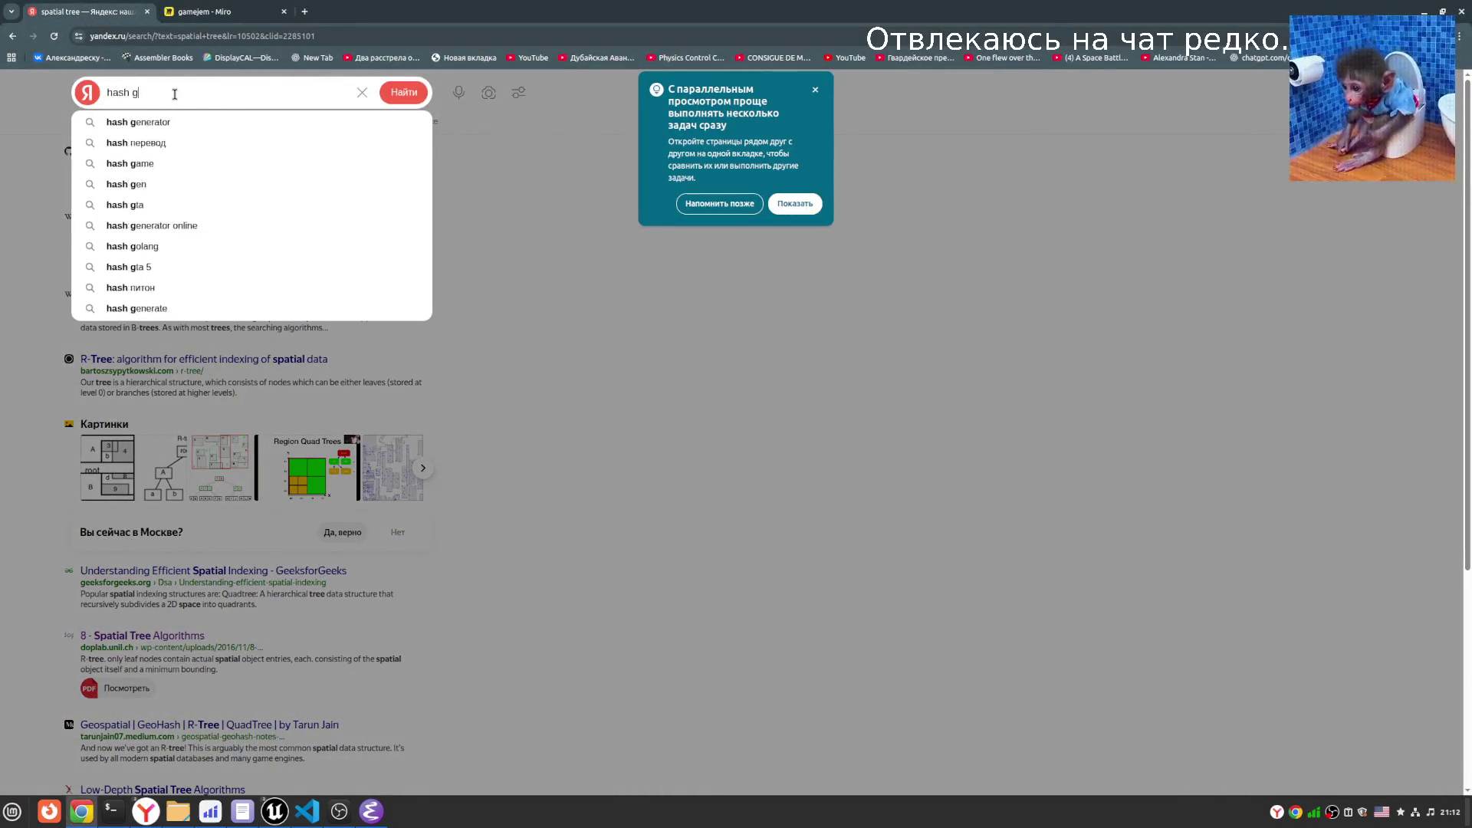
text(rid real egnio)
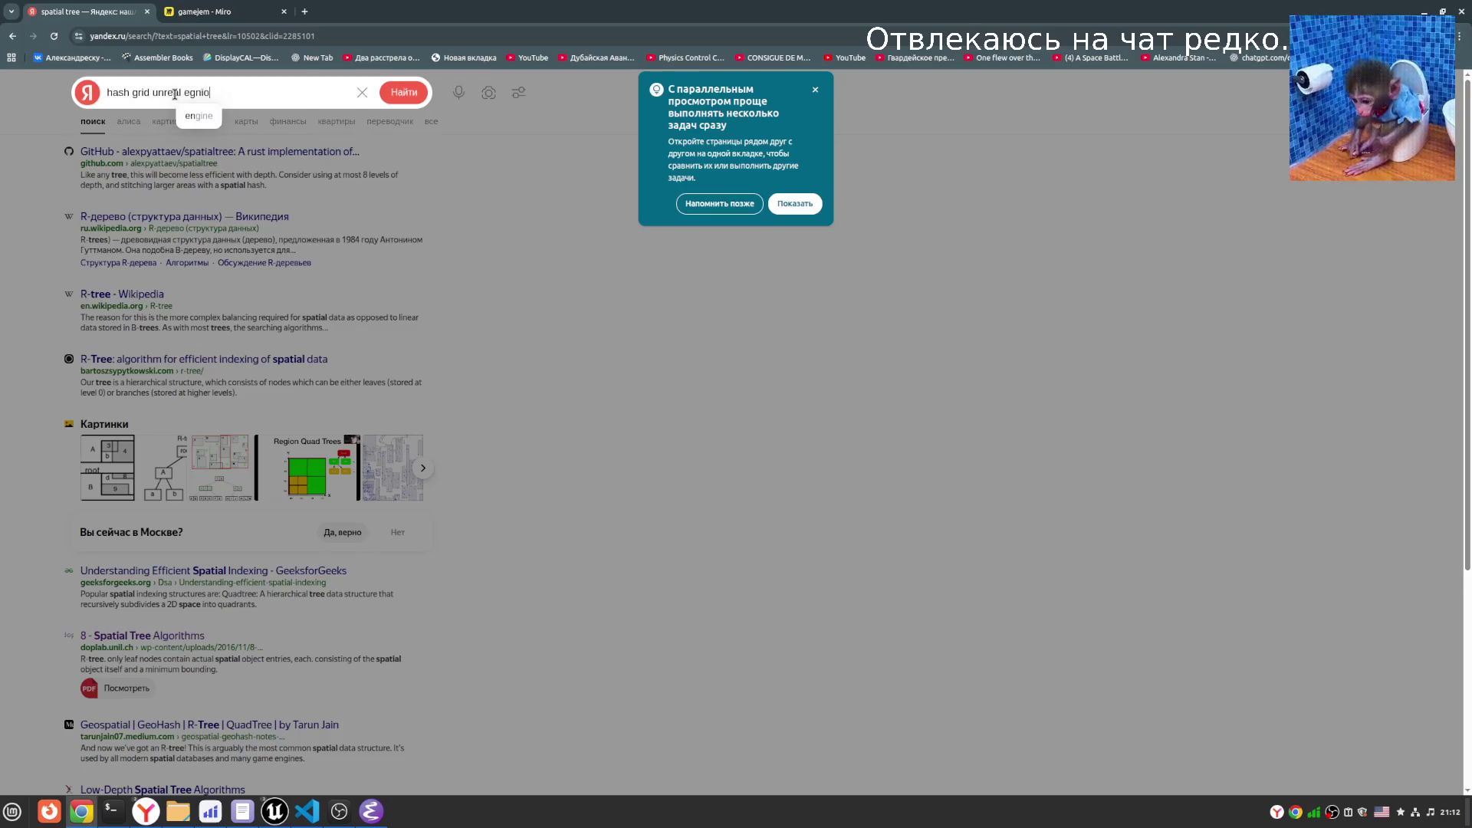
text(ngine)
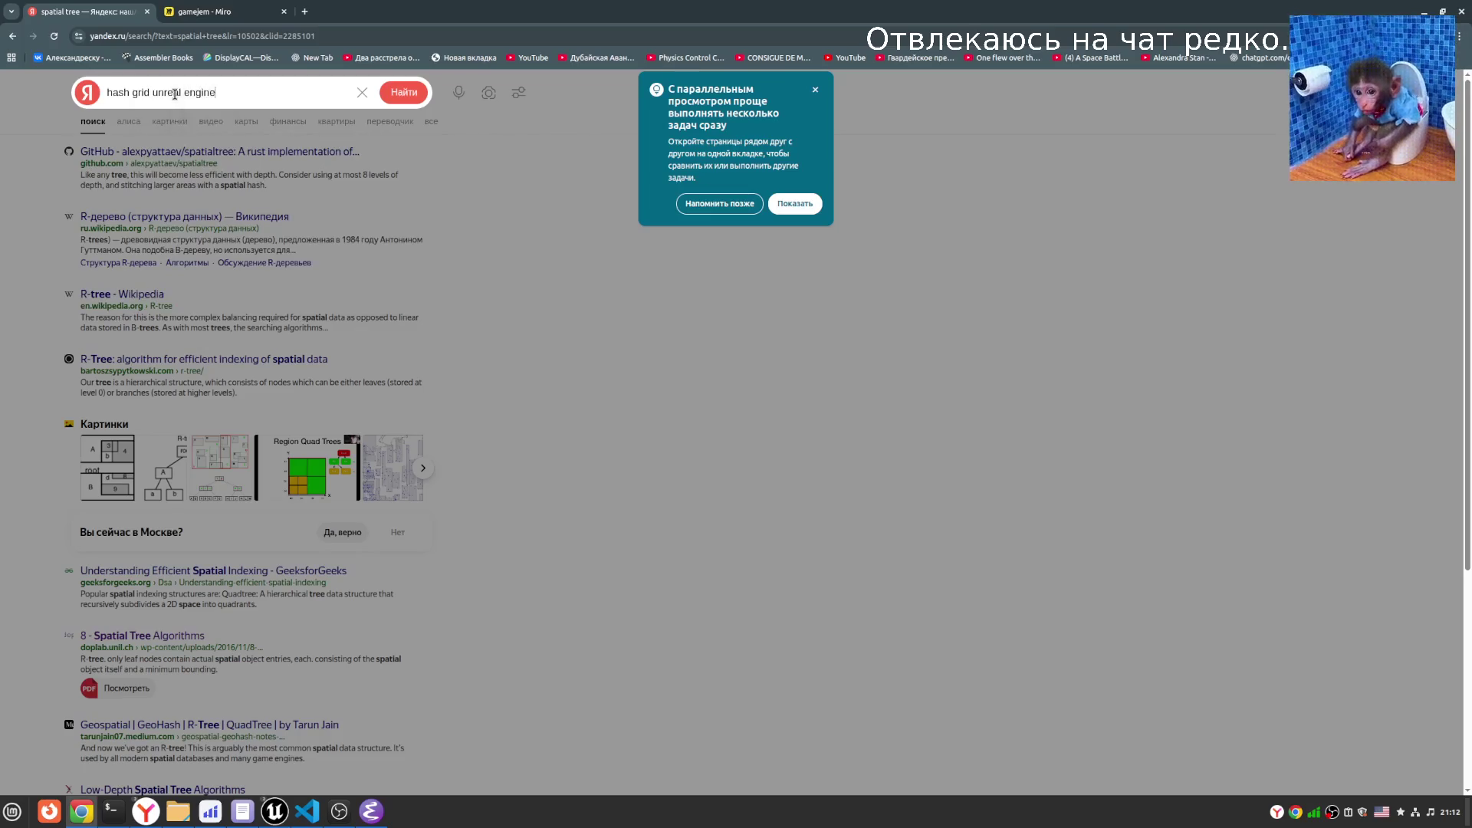
key(Return)
click(257, 158)
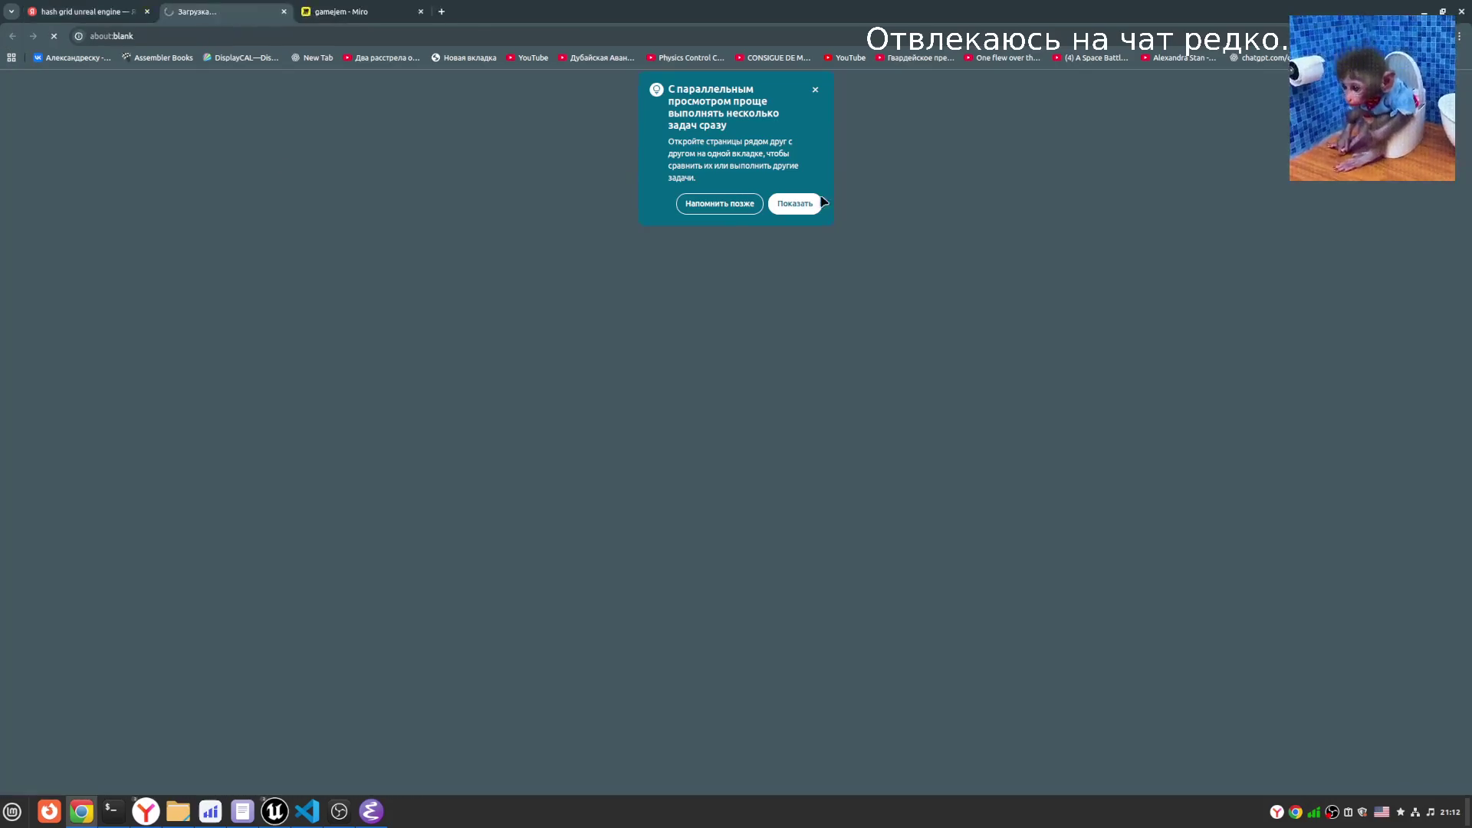
- Read through the THierarchicalHashGrid2D public functions table, then go back to Emacs
scroll(895, 353, down, 4)
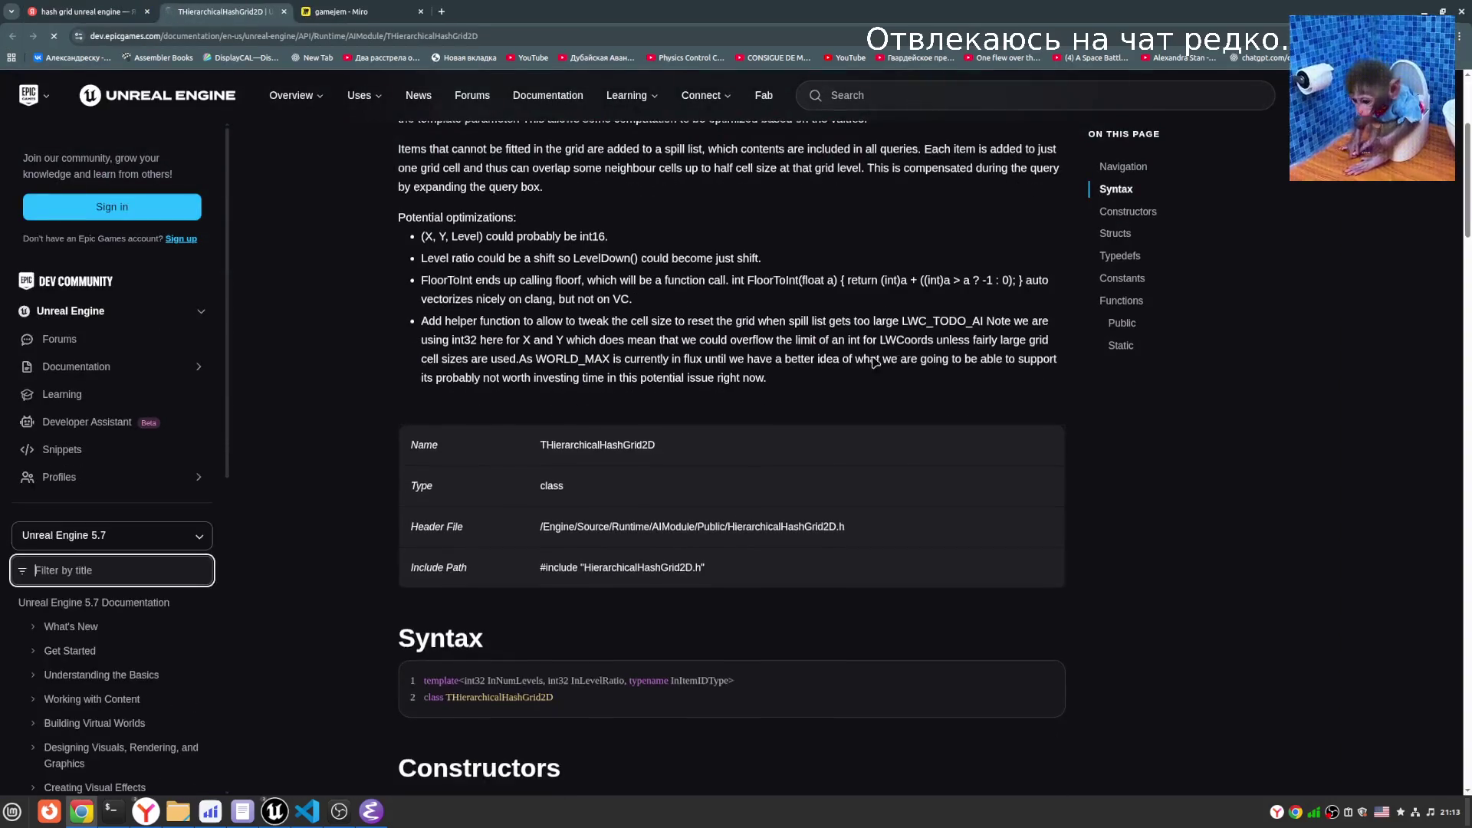
scroll(872, 359, down, 8)
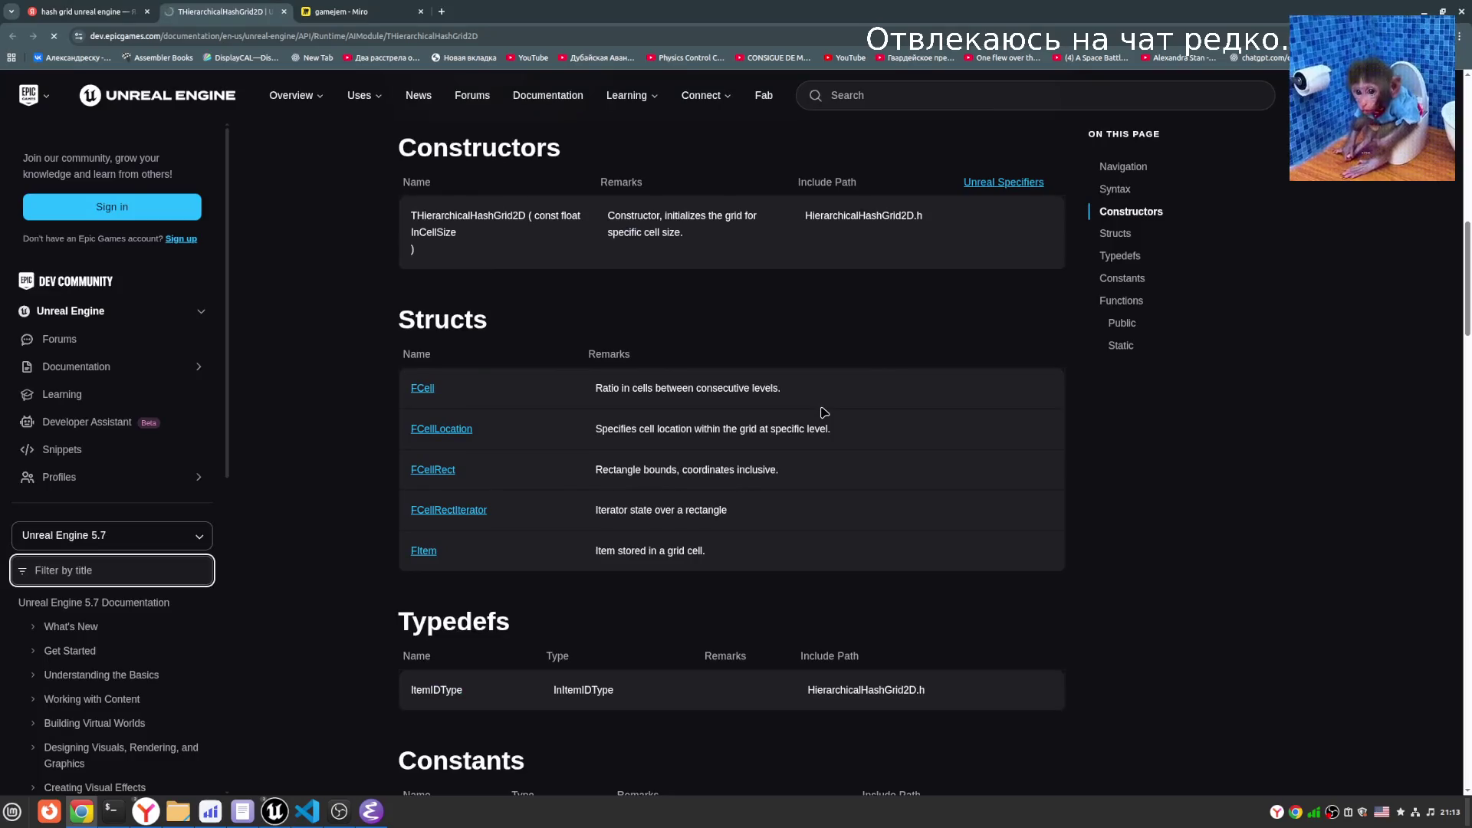
scroll(814, 539, down, 9)
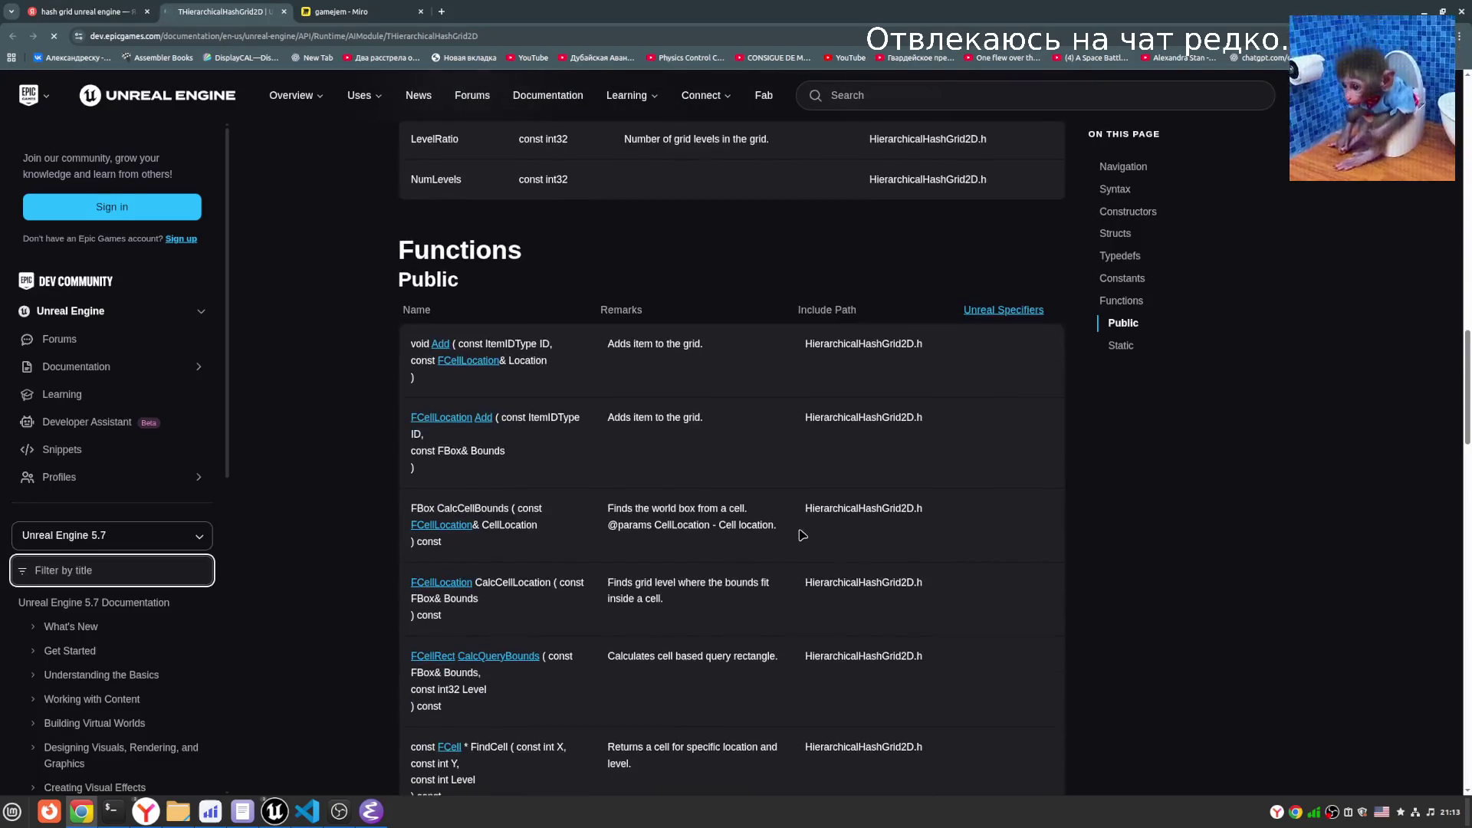
scroll(769, 544, down, 2)
scroll(769, 545, up, 2)
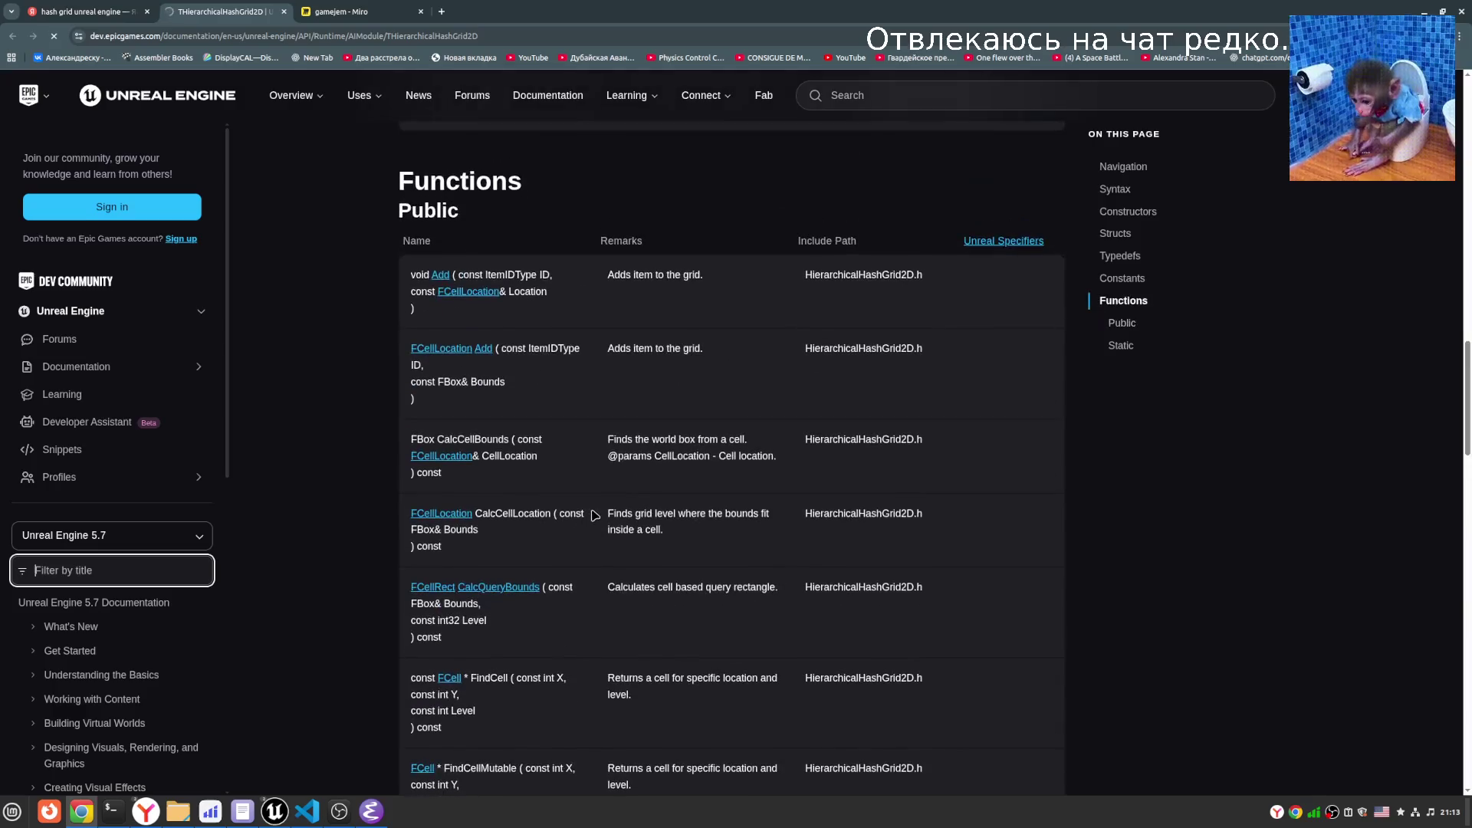
scroll(597, 551, down, 8)
scroll(513, 607, up, 11)
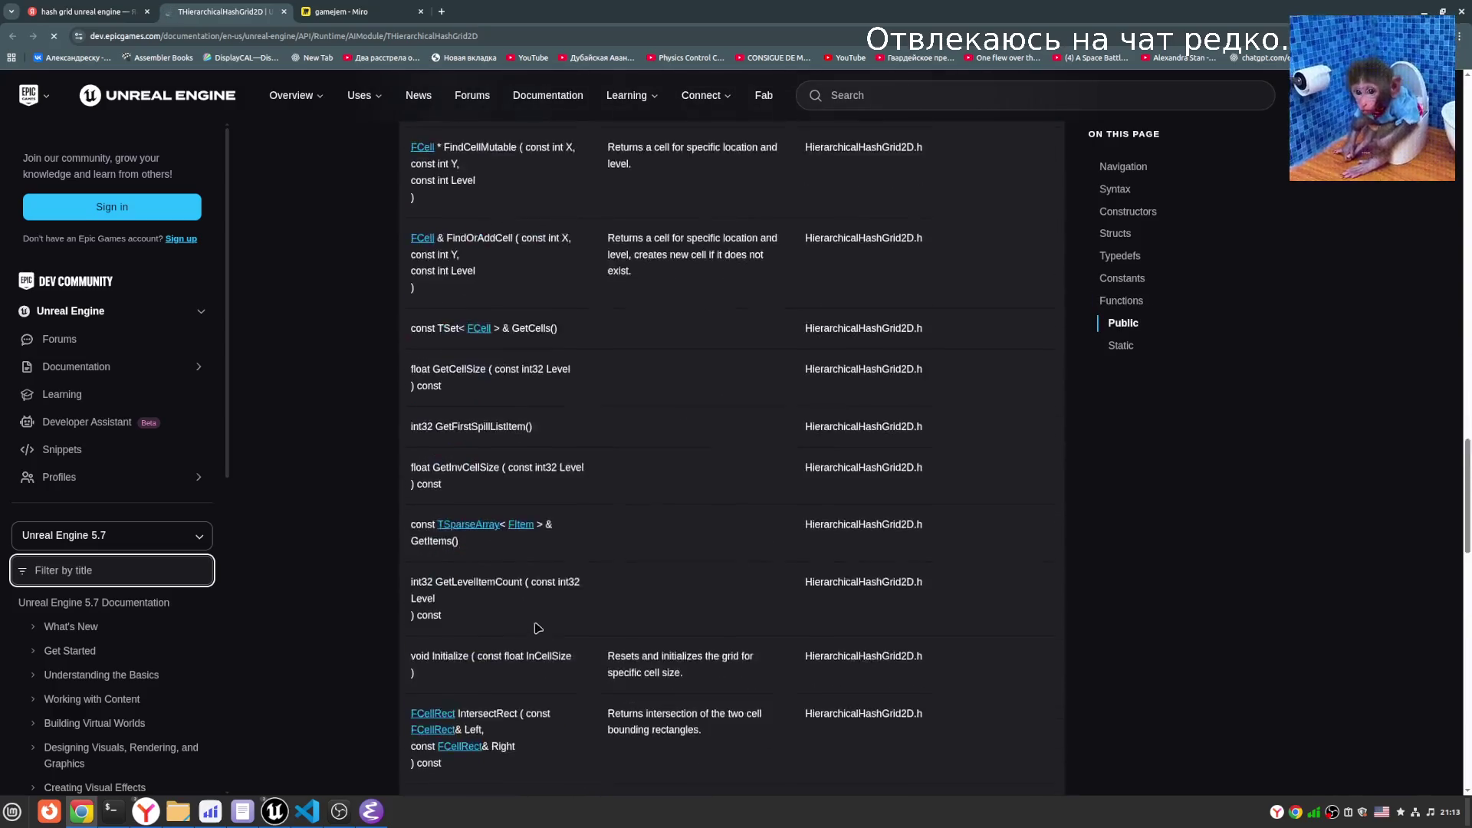
scroll(513, 606, down, 2)
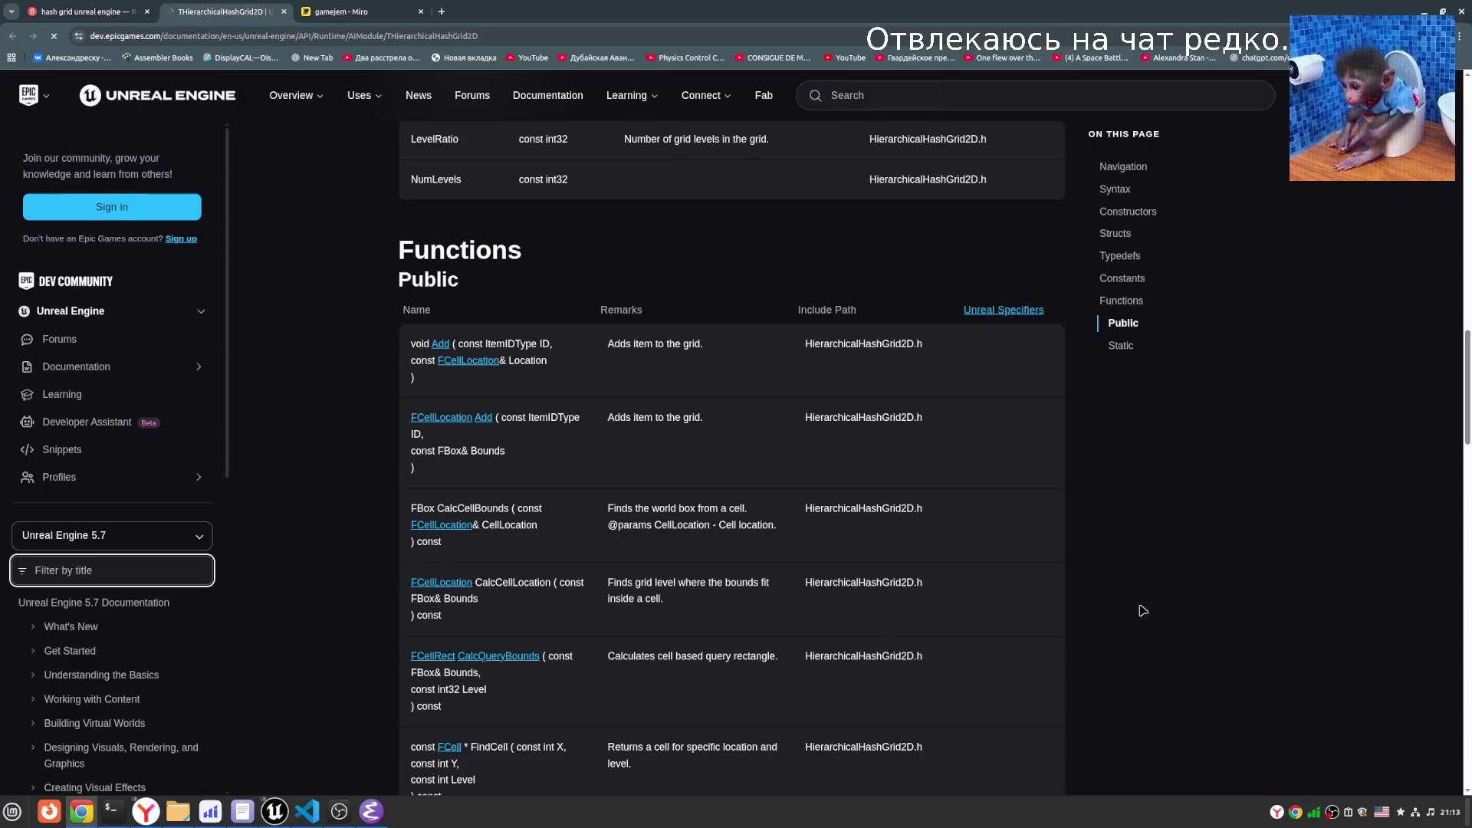
scroll(265, 436, down, 1)
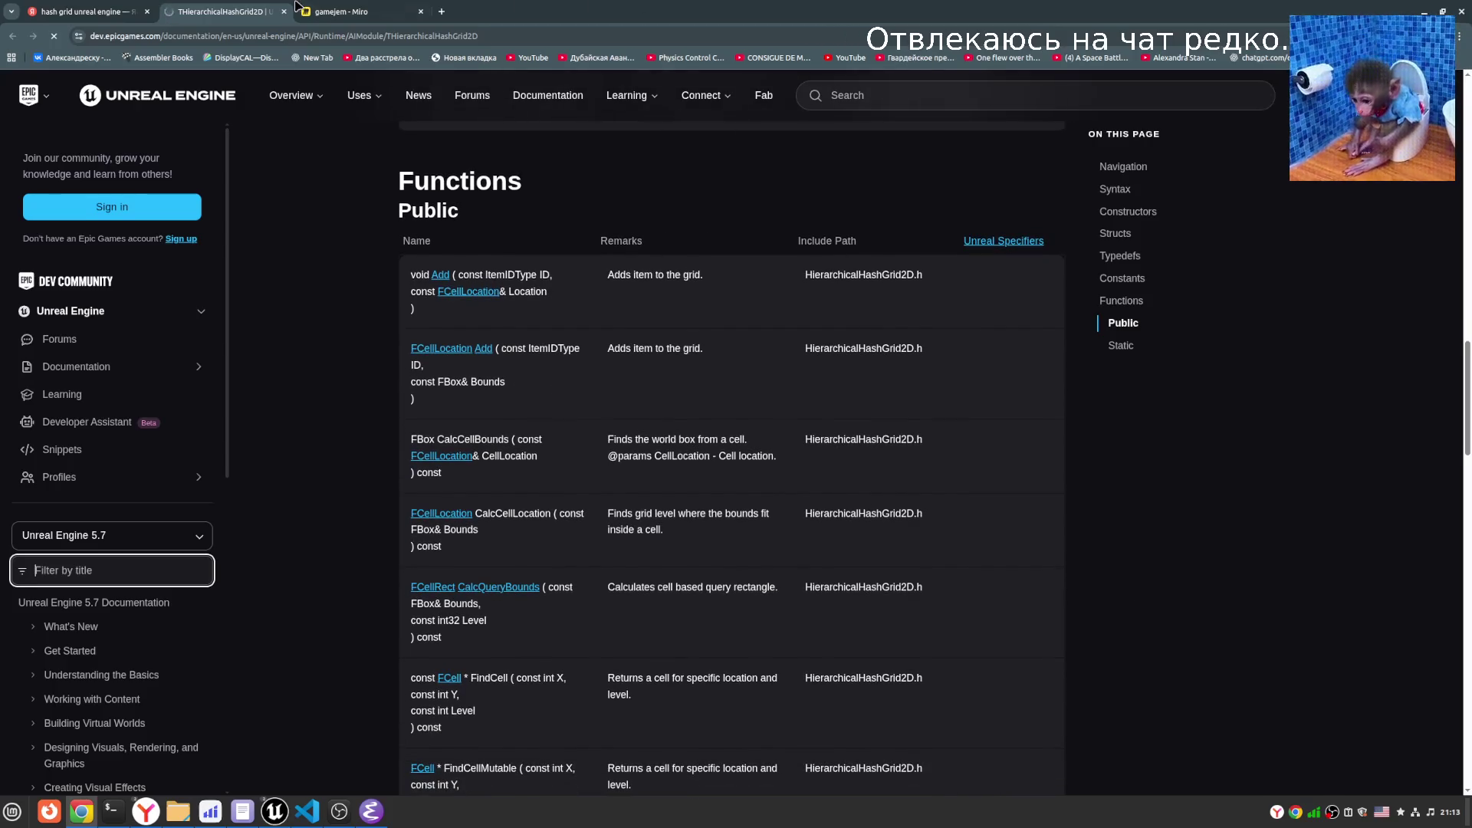
click(1418, 11)
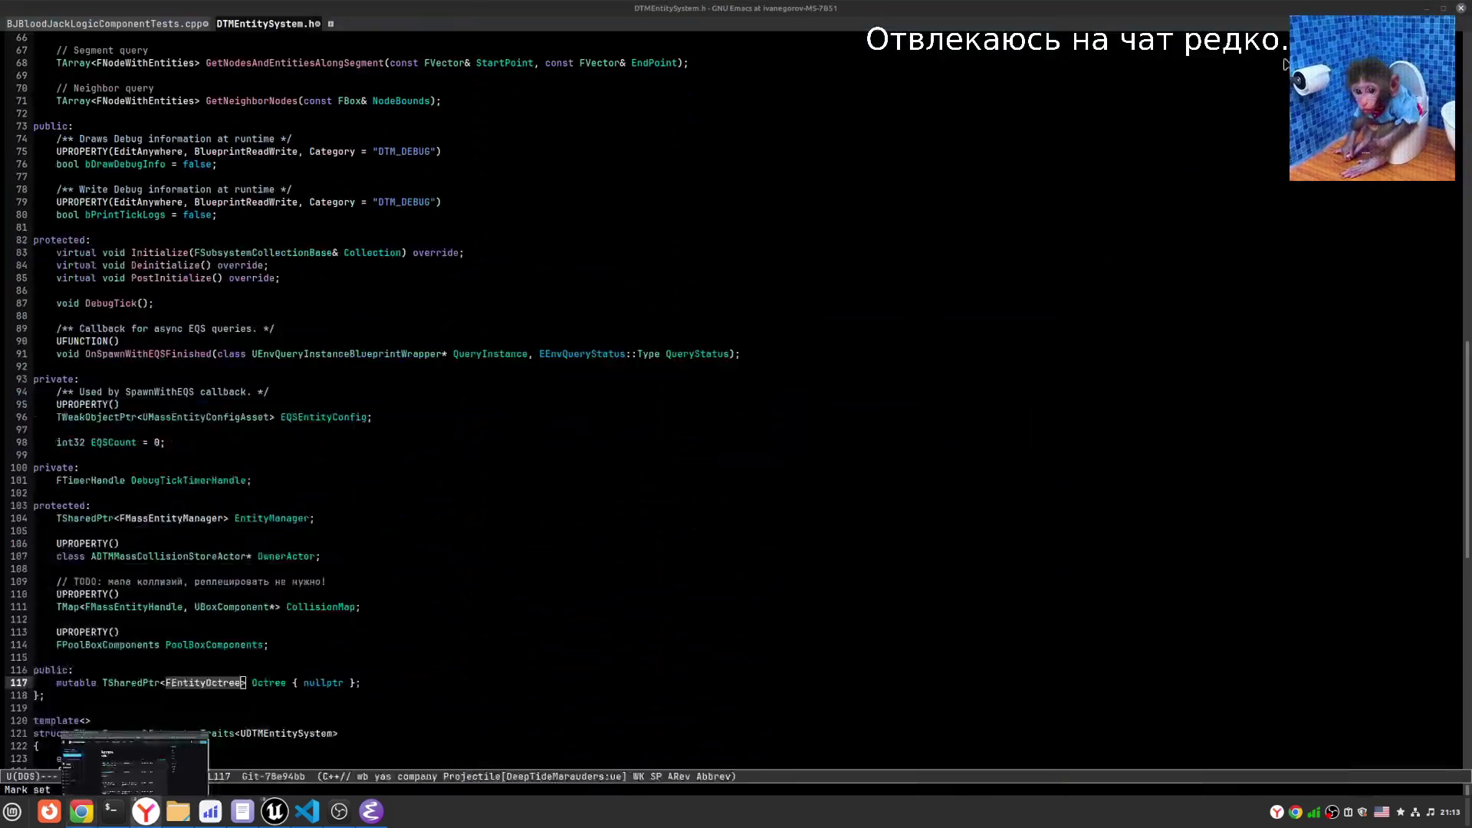
- Jump from the AddEntityToOctree declaration to its definition in DTMEntitySystem.cpp, at the Octree AddElement line
scroll(685, 596, up, 3)
scroll(685, 596, up, 5)
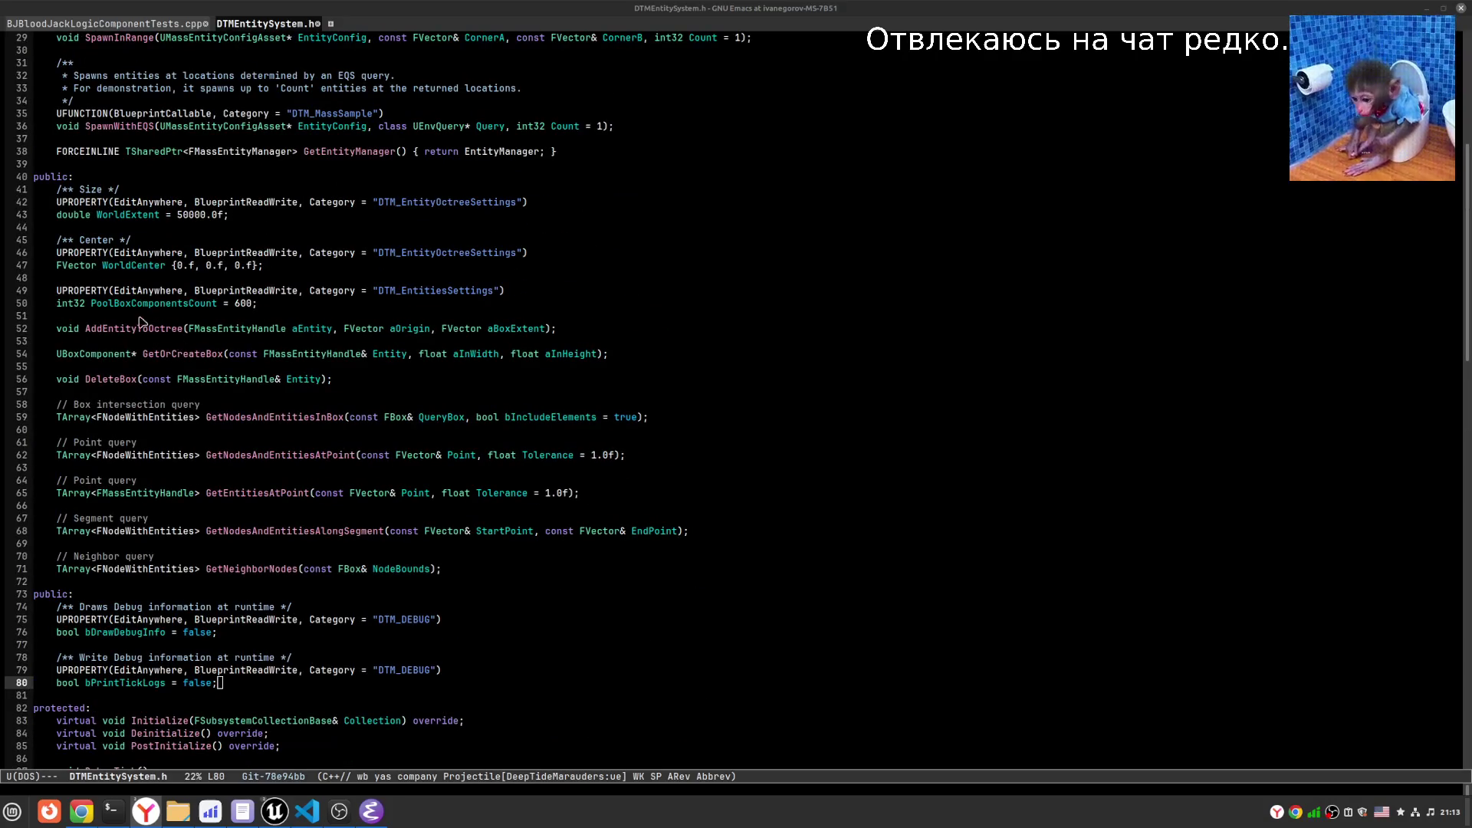
click(135, 328)
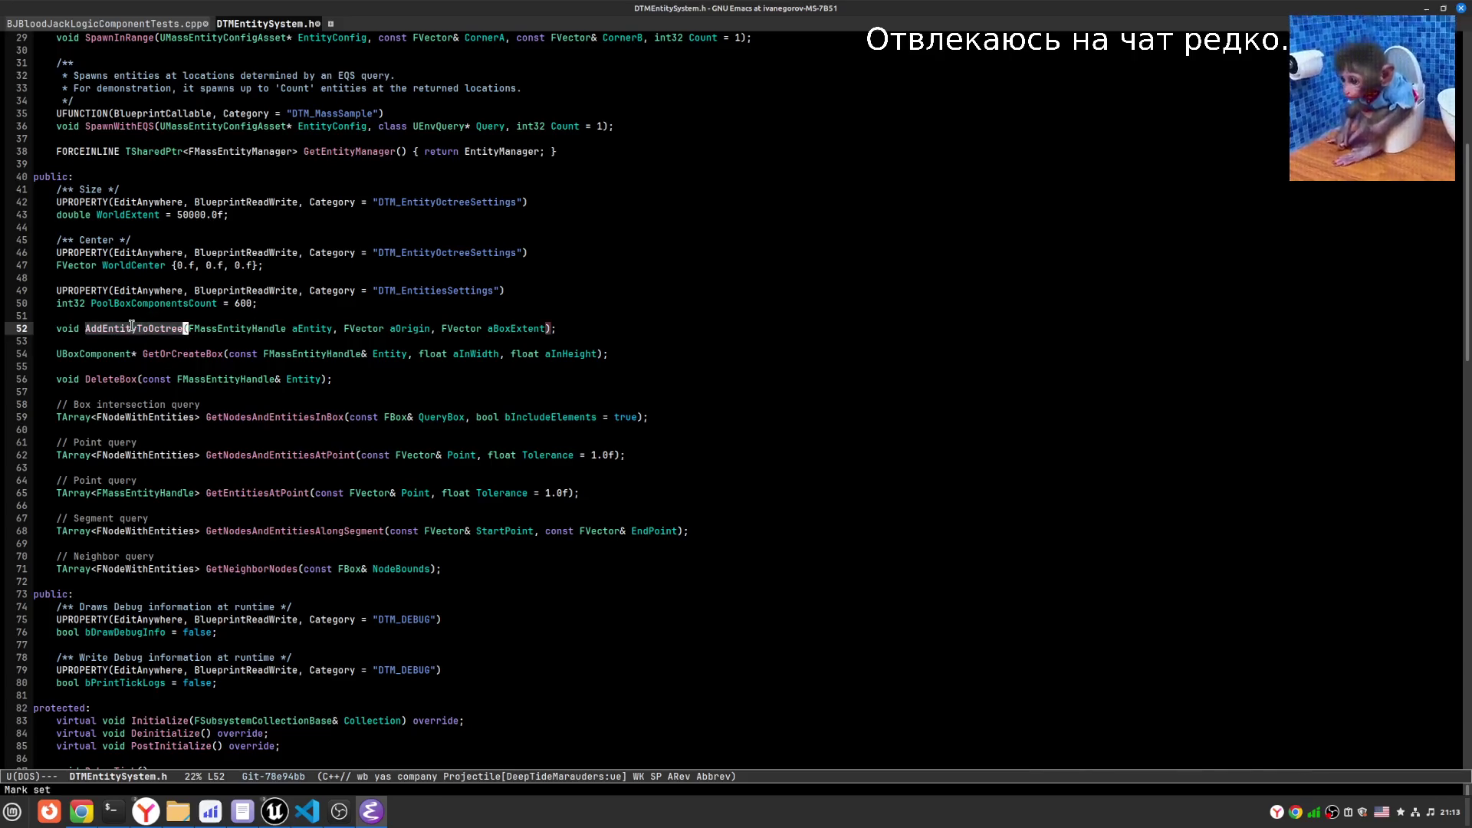
key(ctrl+c)
key(o)
key(alt+less)
key(alt+.)
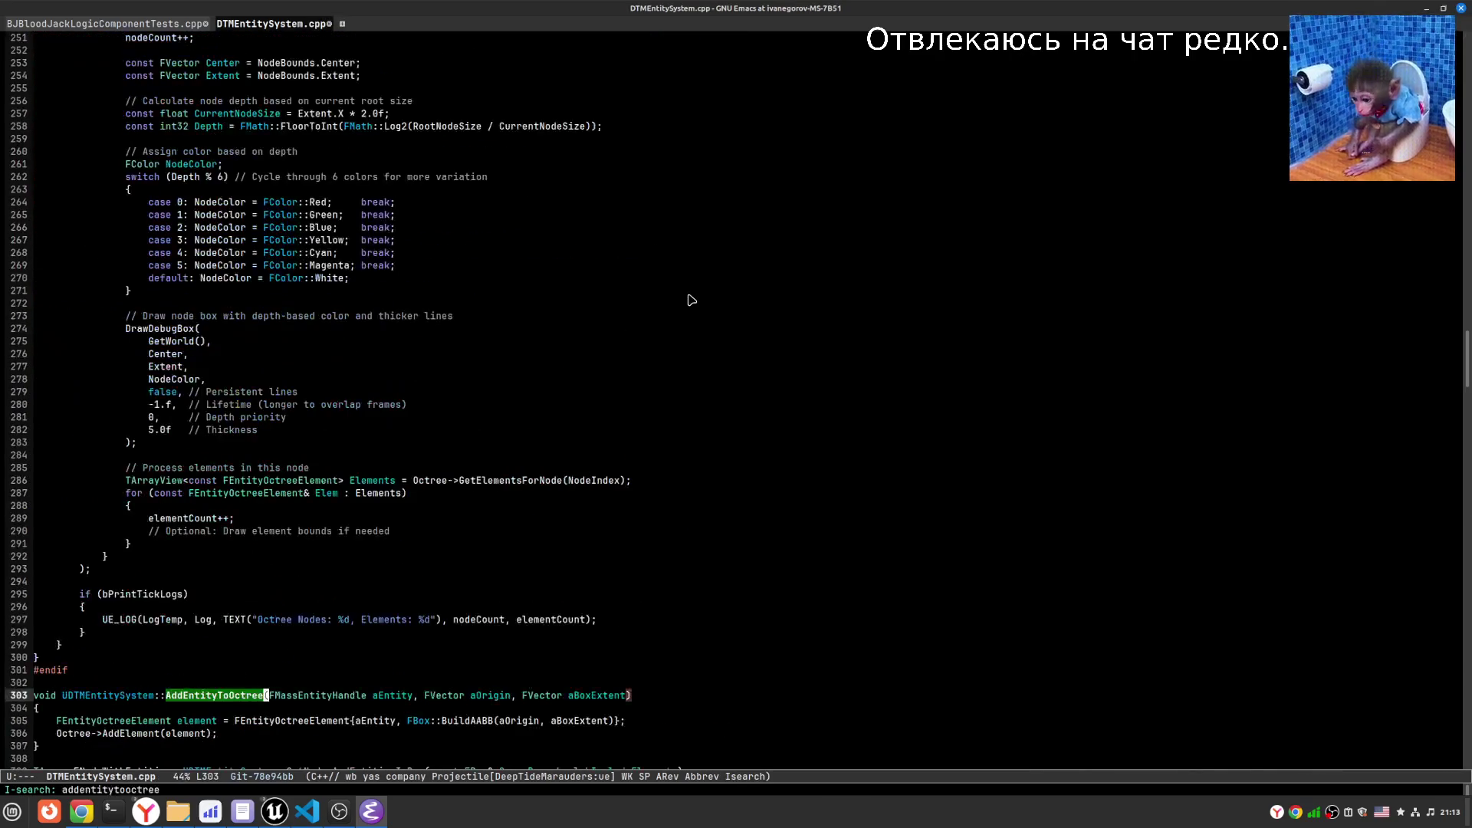
key(Down)
key(Down)
key(Down)
key(Up)
key(Up)
key(Up)
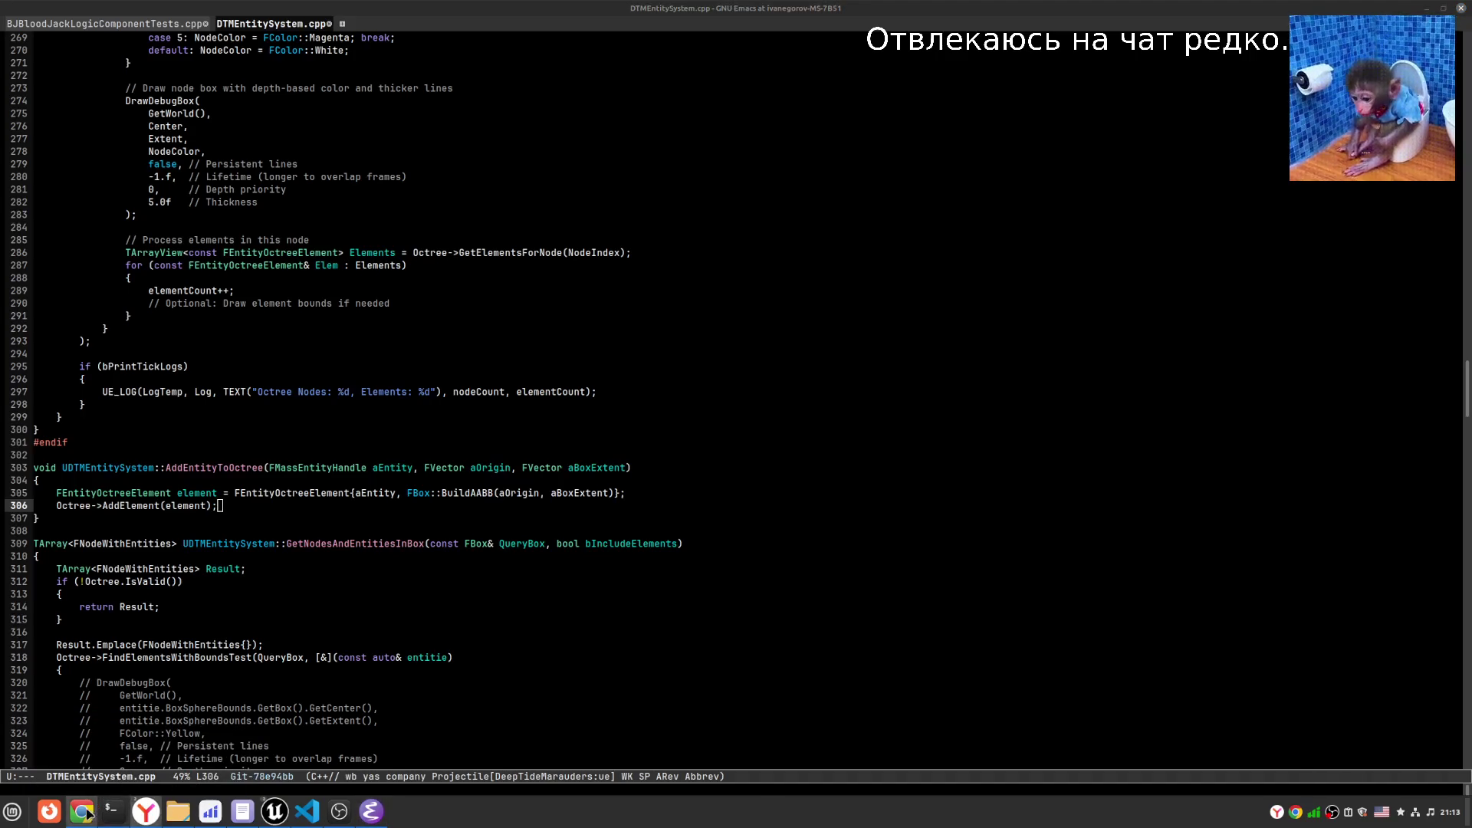
mouse_move(82, 811)
click(682, 454)
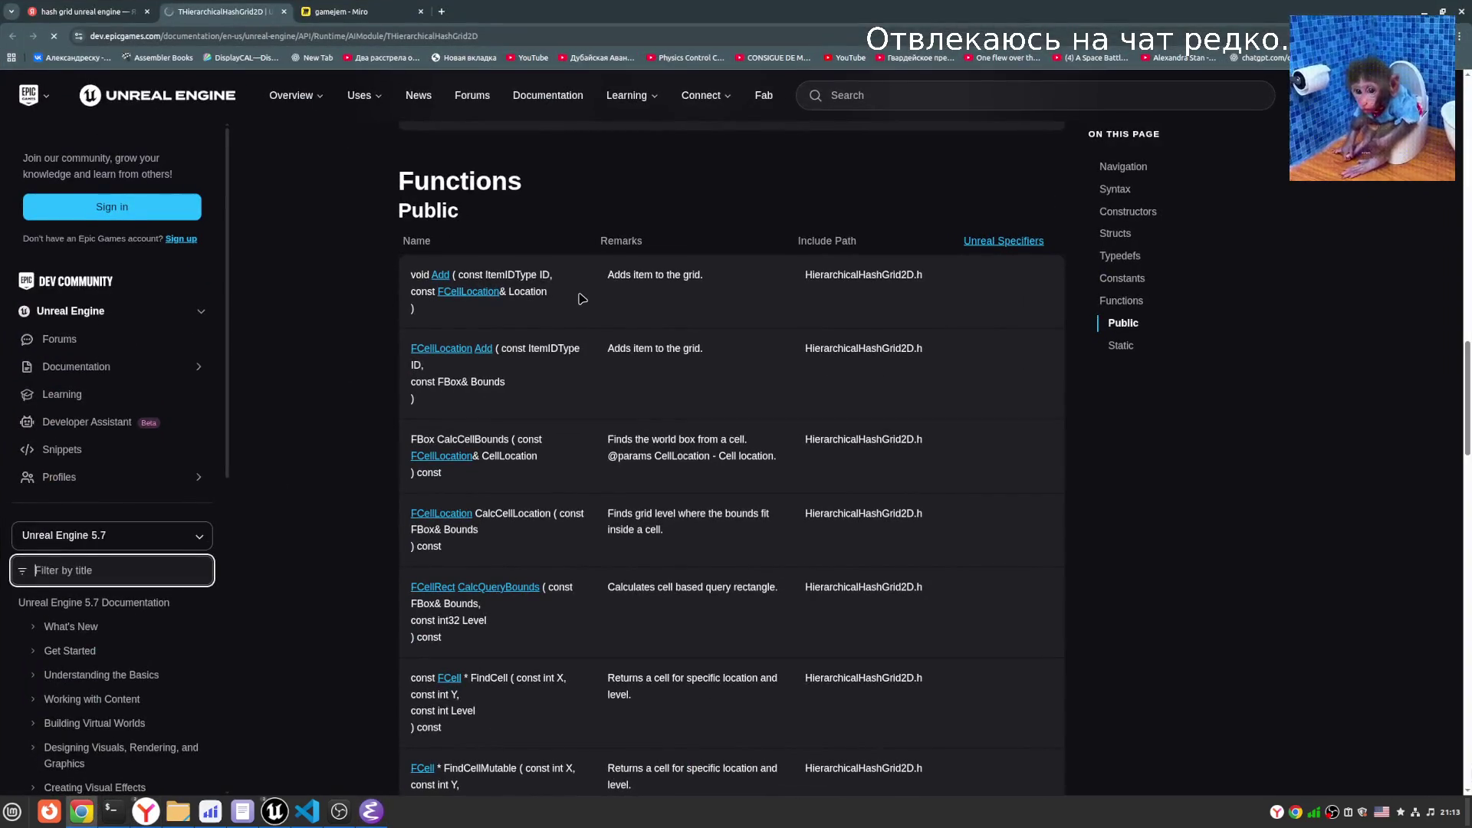
- Highlight the ID and FBox Bounds parameters in the Add signature
mouse_move(512, 381)
mouse_down()
mouse_move(412, 381)
mouse_move(441, 349)
mouse_move(418, 374)
mouse_up()
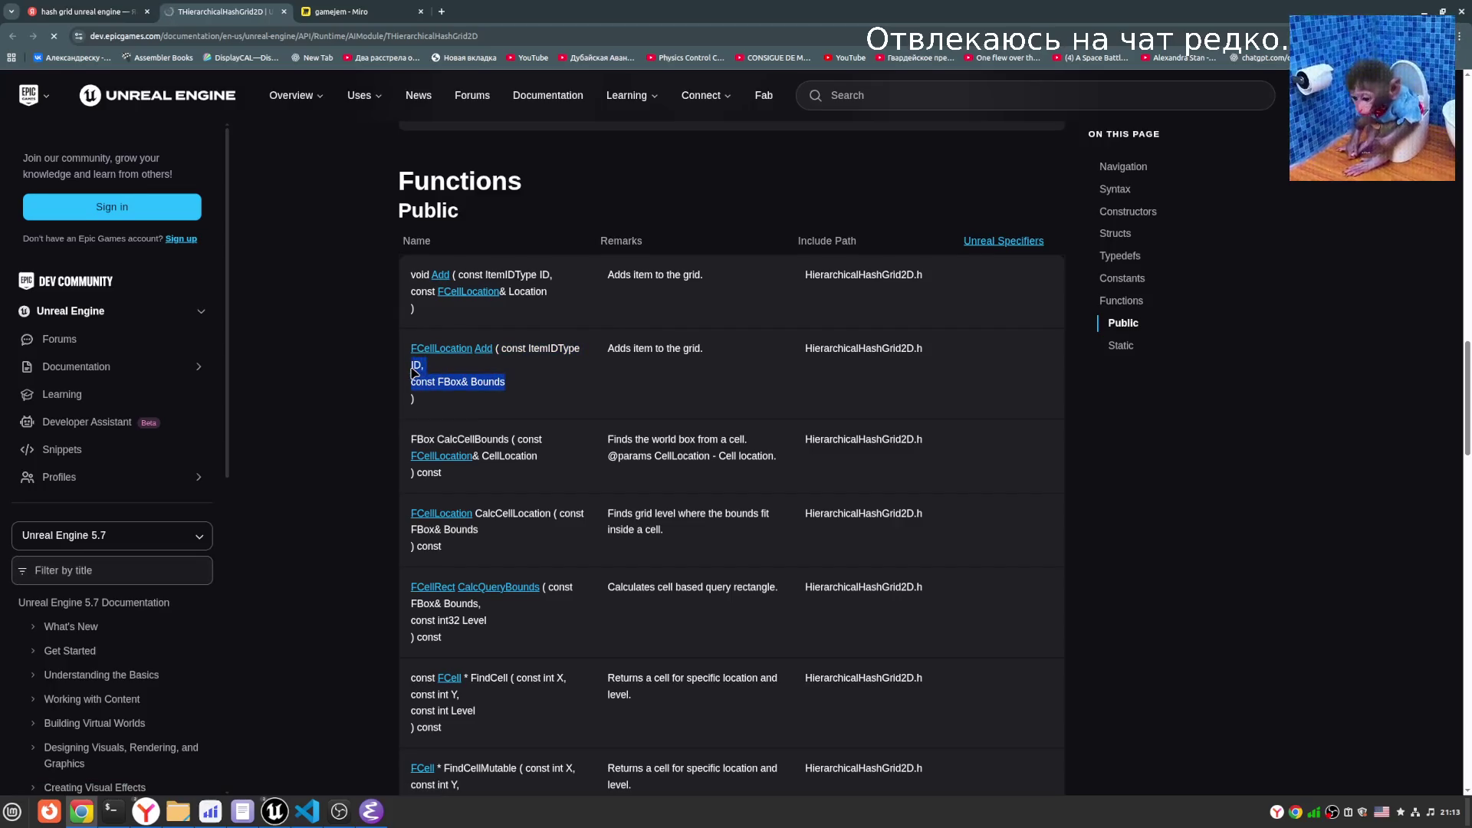
click(482, 393)
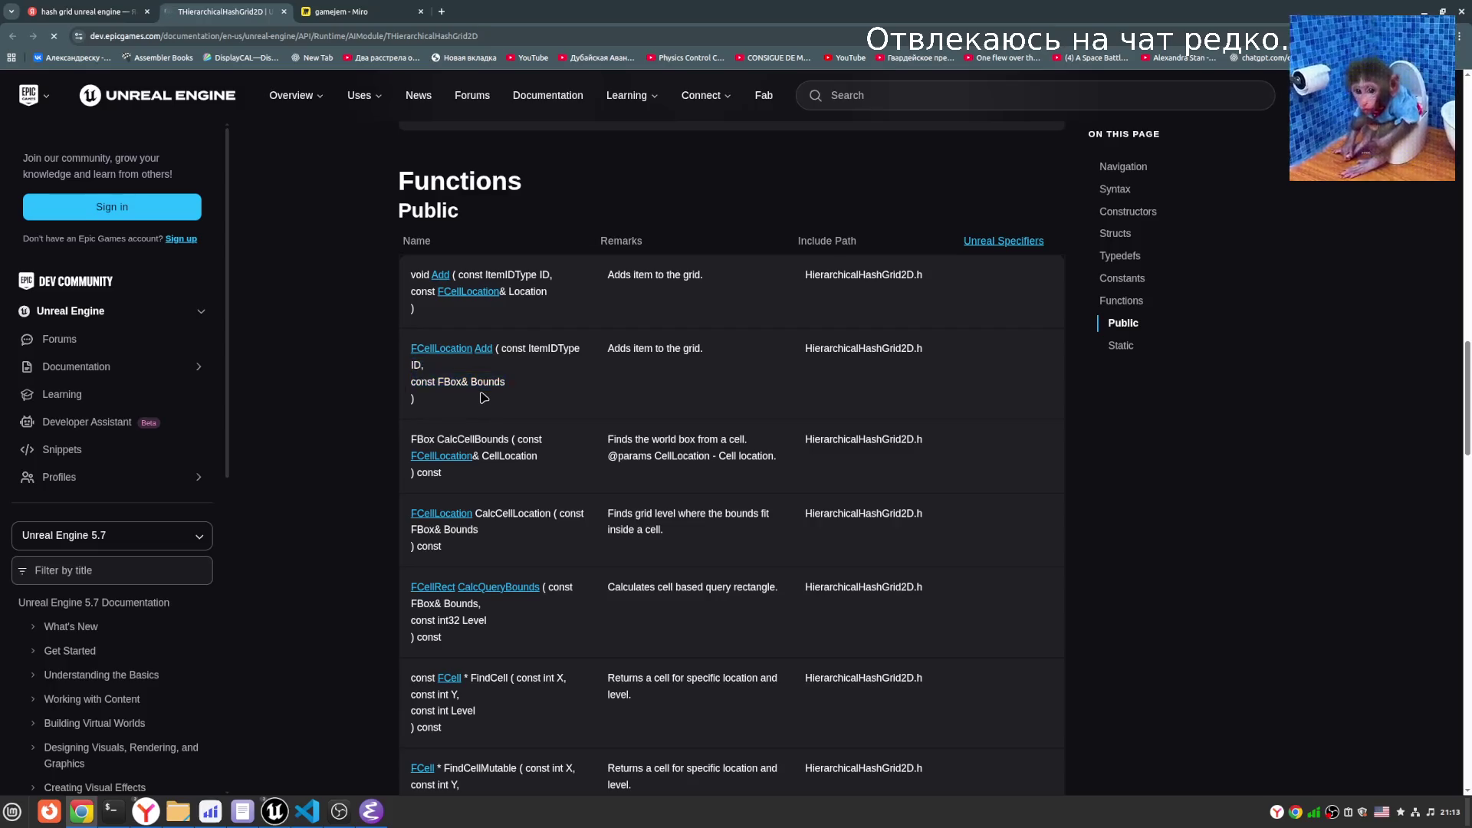
double_click(452, 381)
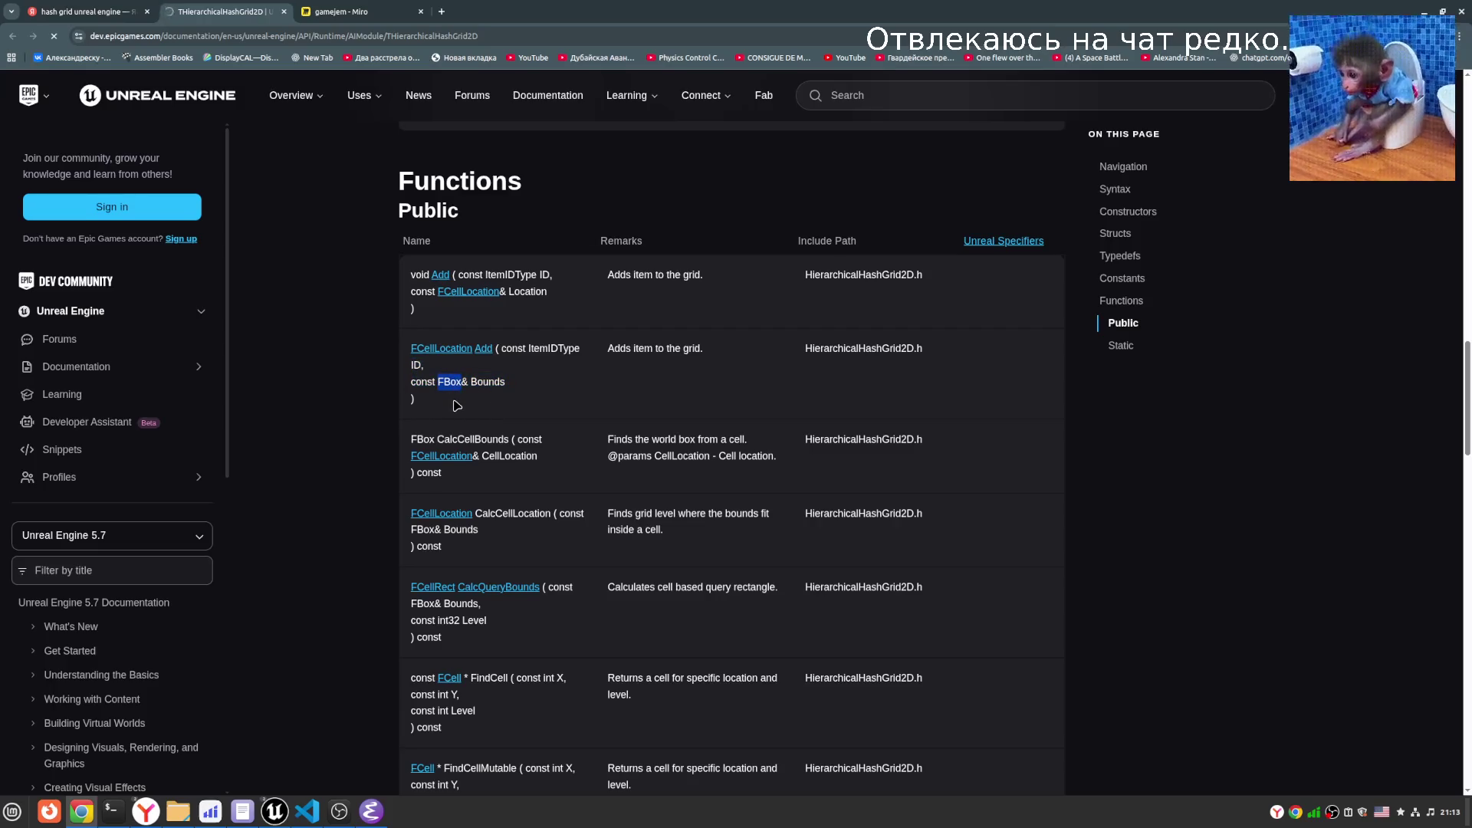
- On the gamejem Miro board, draw a small mark in the left grid cell, then erase it
click(349, 12)
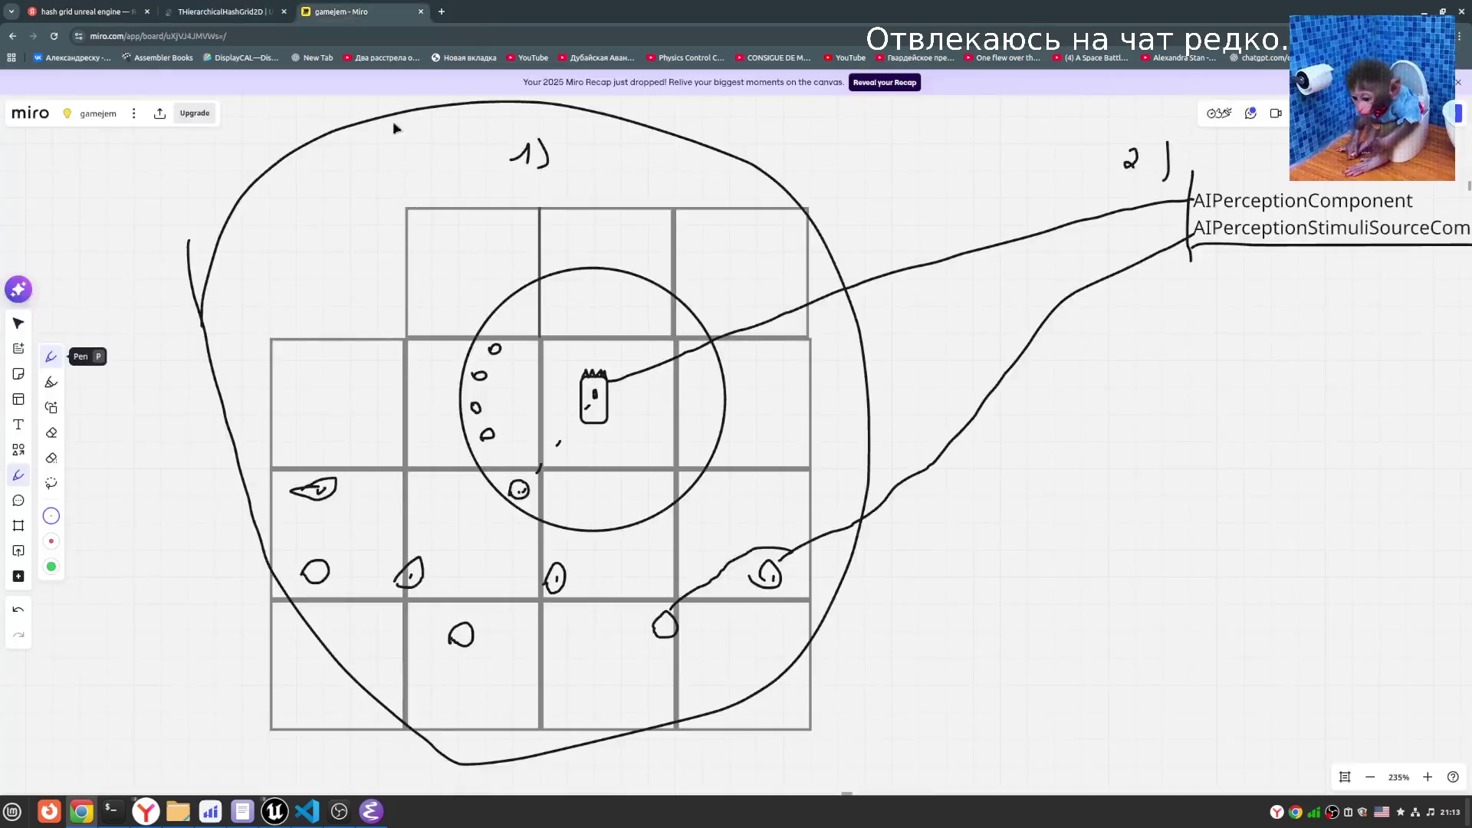
drag(357, 387, 415, 371)
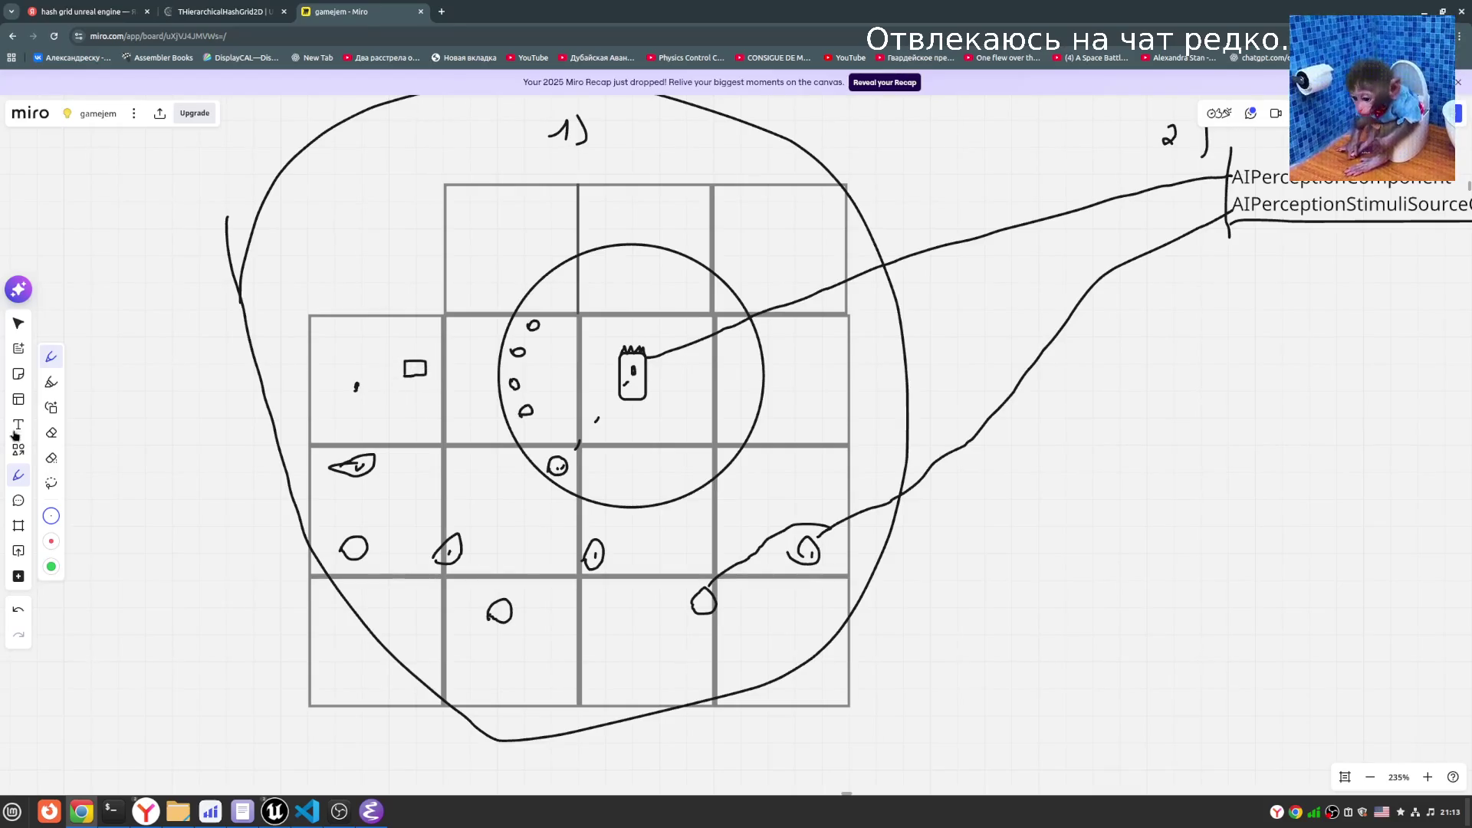
click(52, 433)
drag(418, 355, 356, 385)
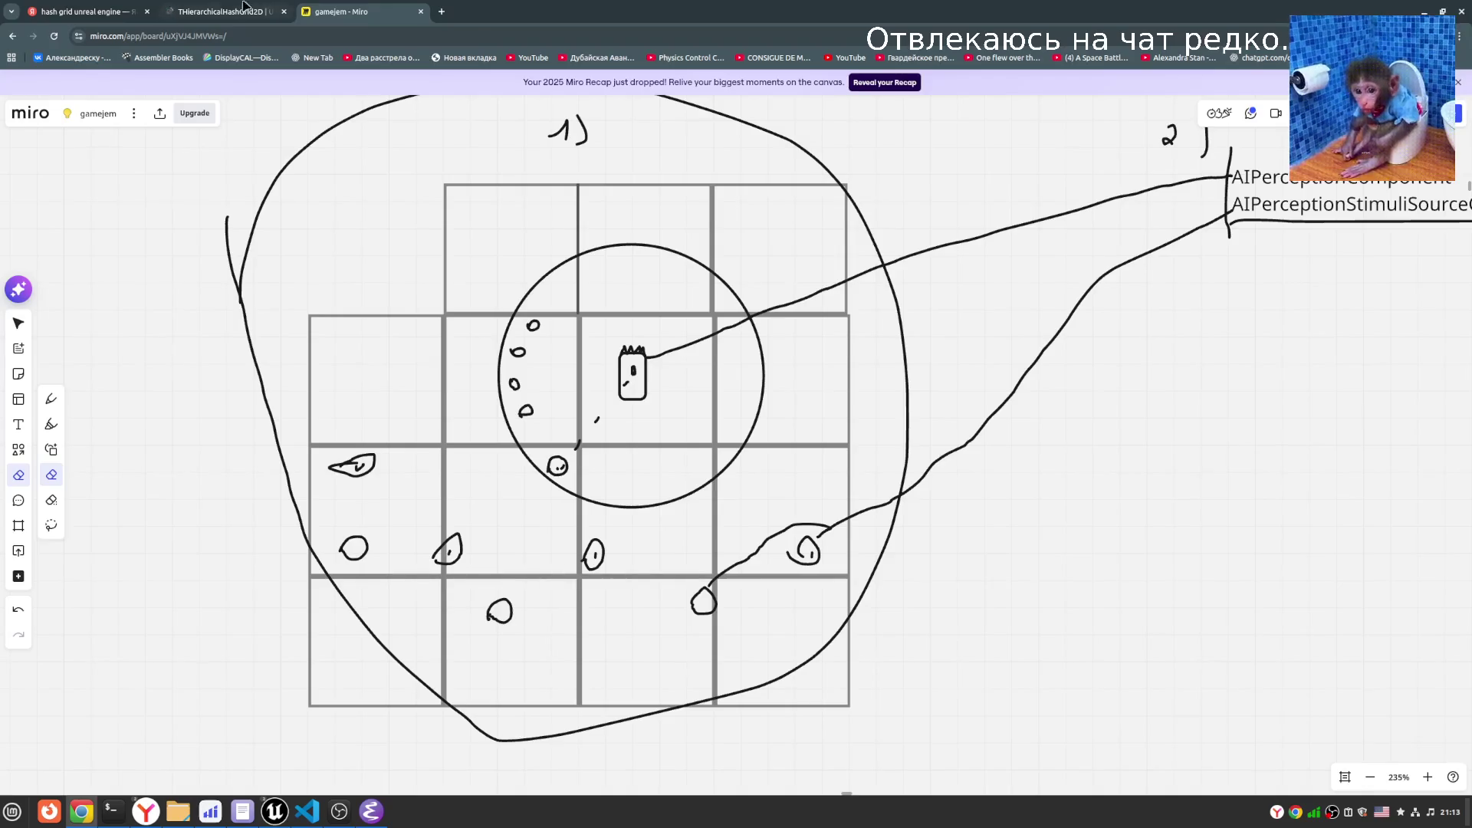
- Back in the docs, select the const FCellLocation& Location line of the first Add overload
click(244, 6)
drag(490, 310, 411, 275)
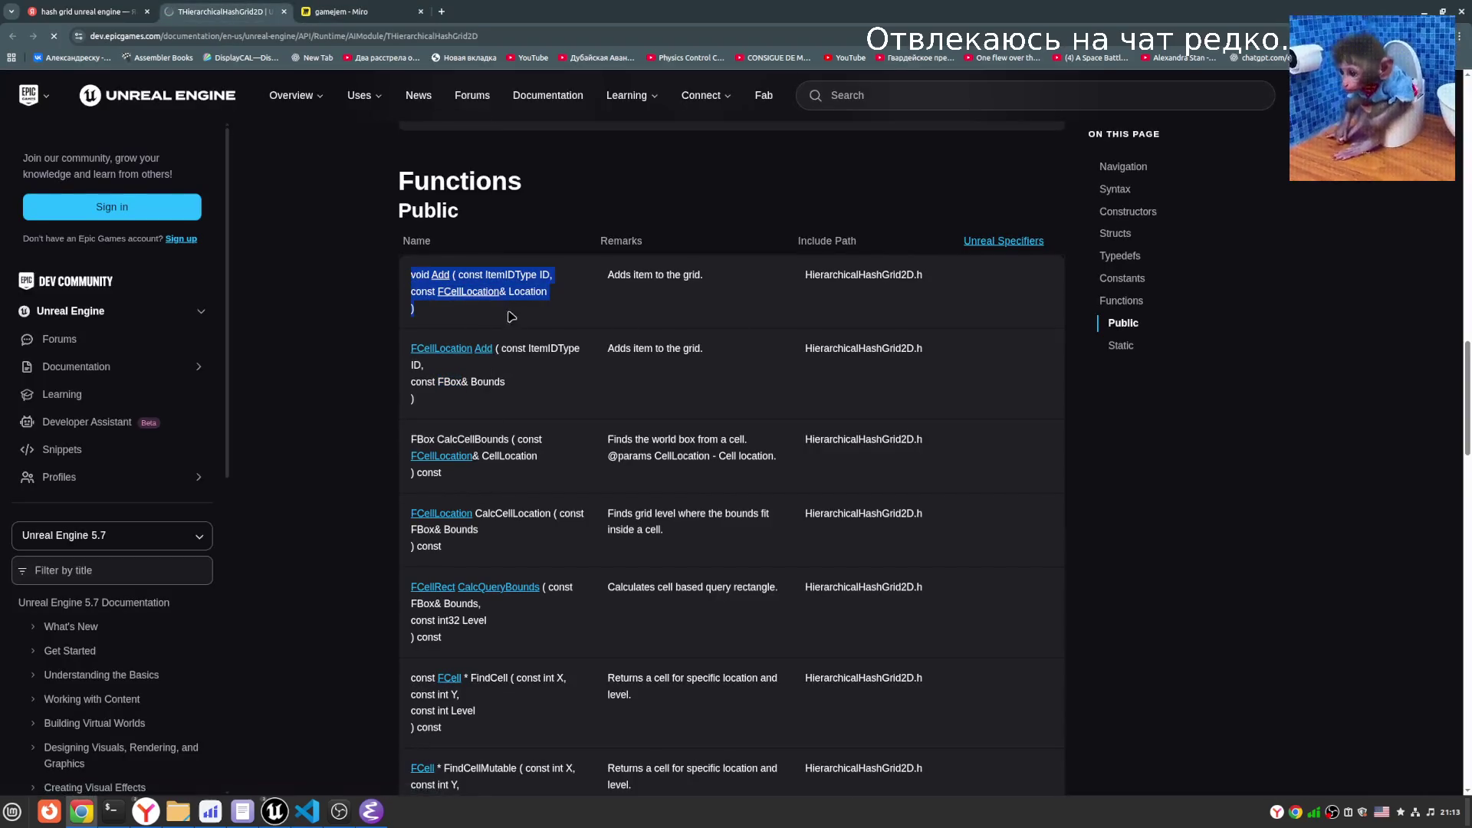
triple_click(524, 291)
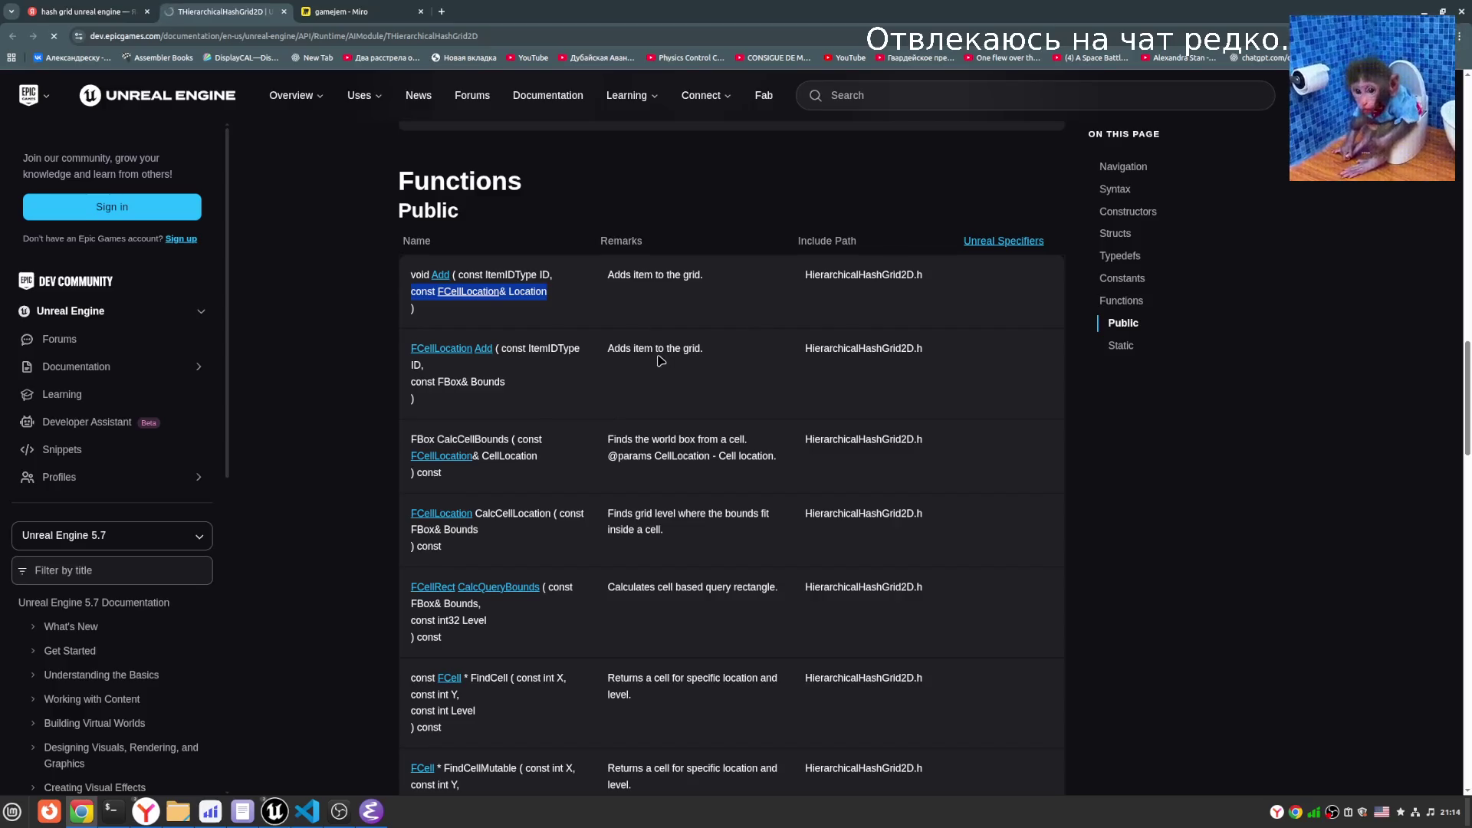
click(560, 296)
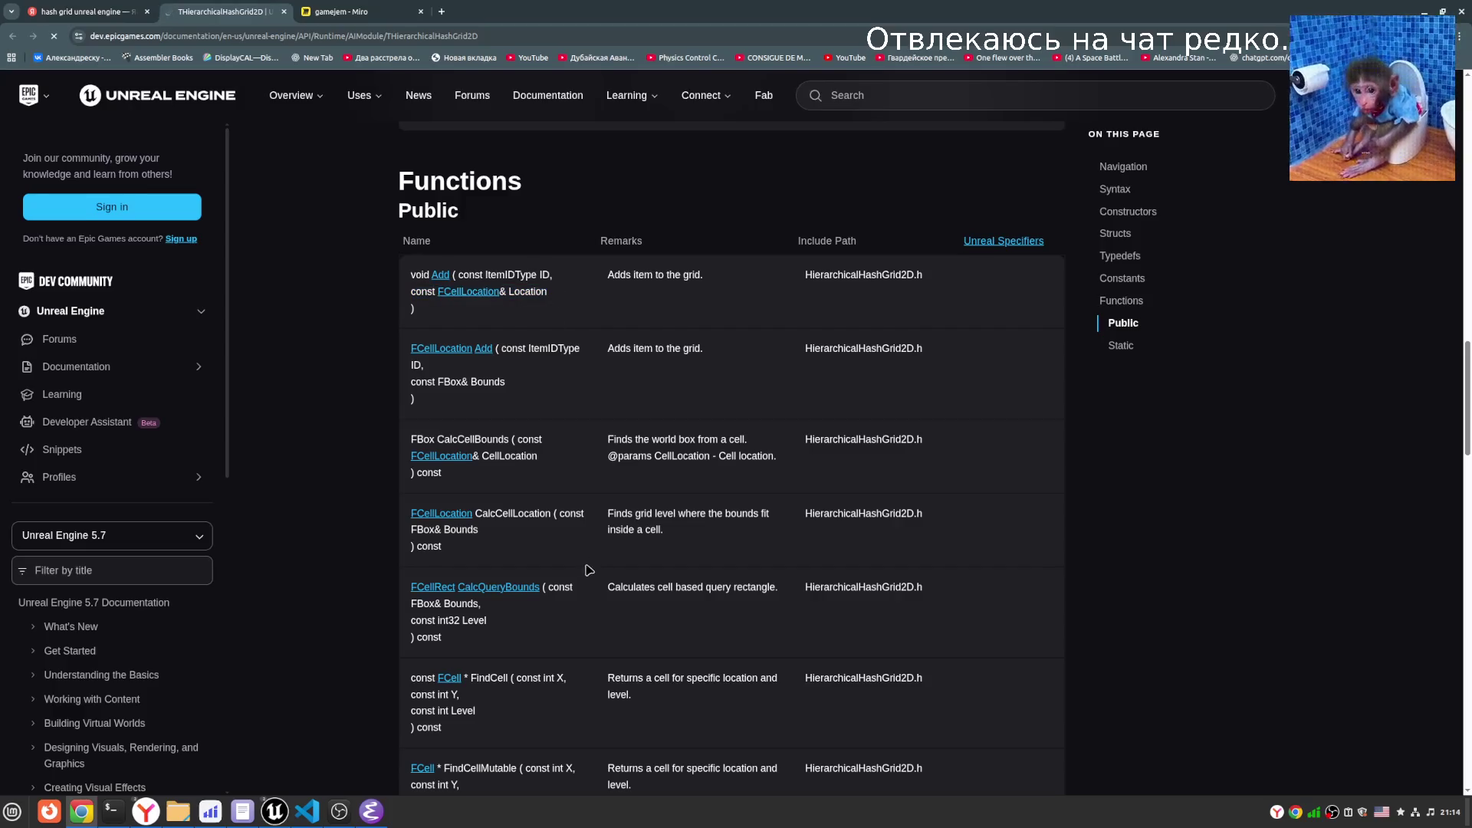
- Scroll the Functions table down to the Move overloads and highlight NewBounds
scroll(597, 548, down, 1)
scroll(603, 389, down, 5)
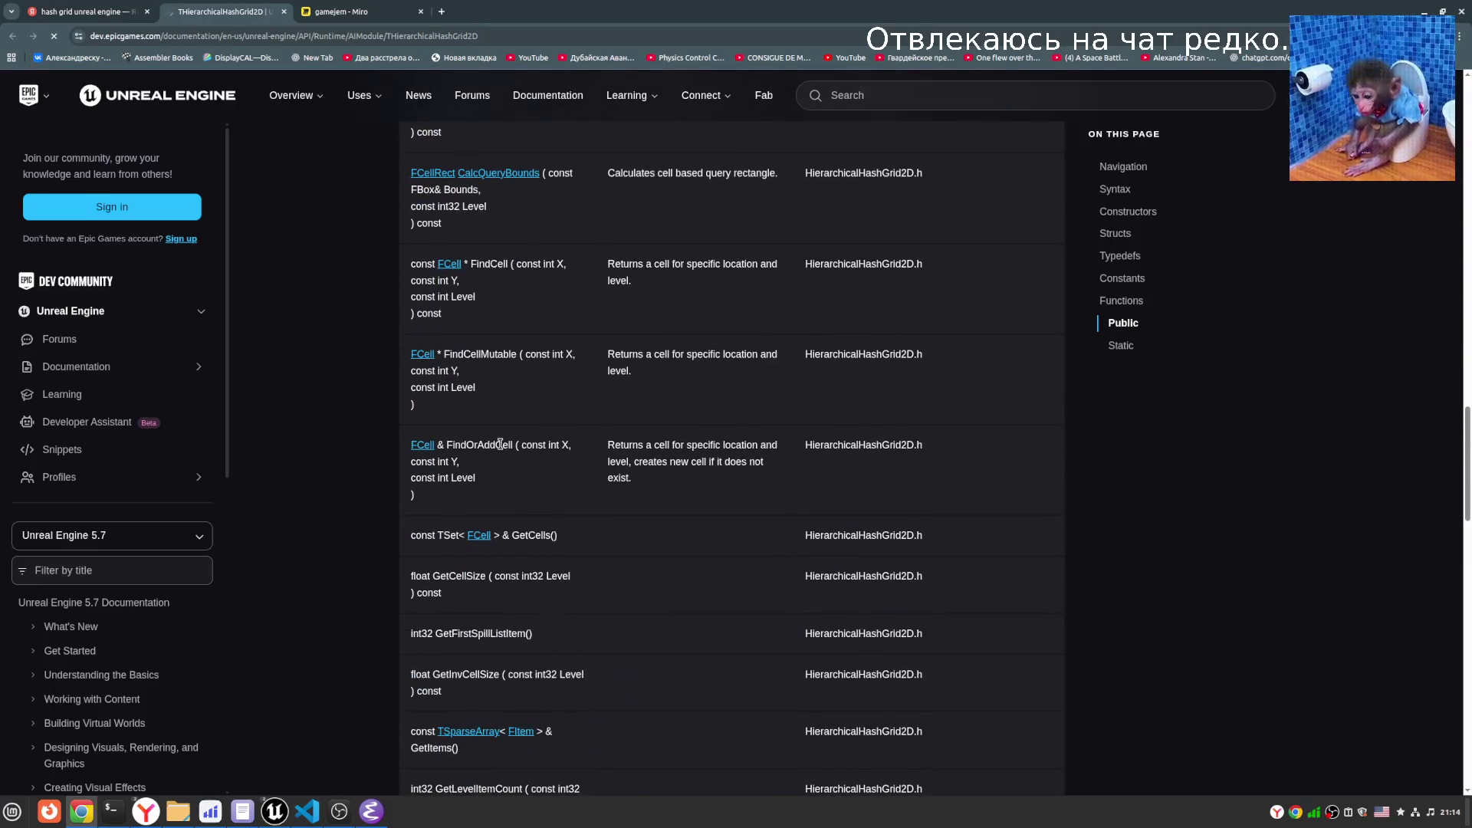
scroll(568, 652, down, 4)
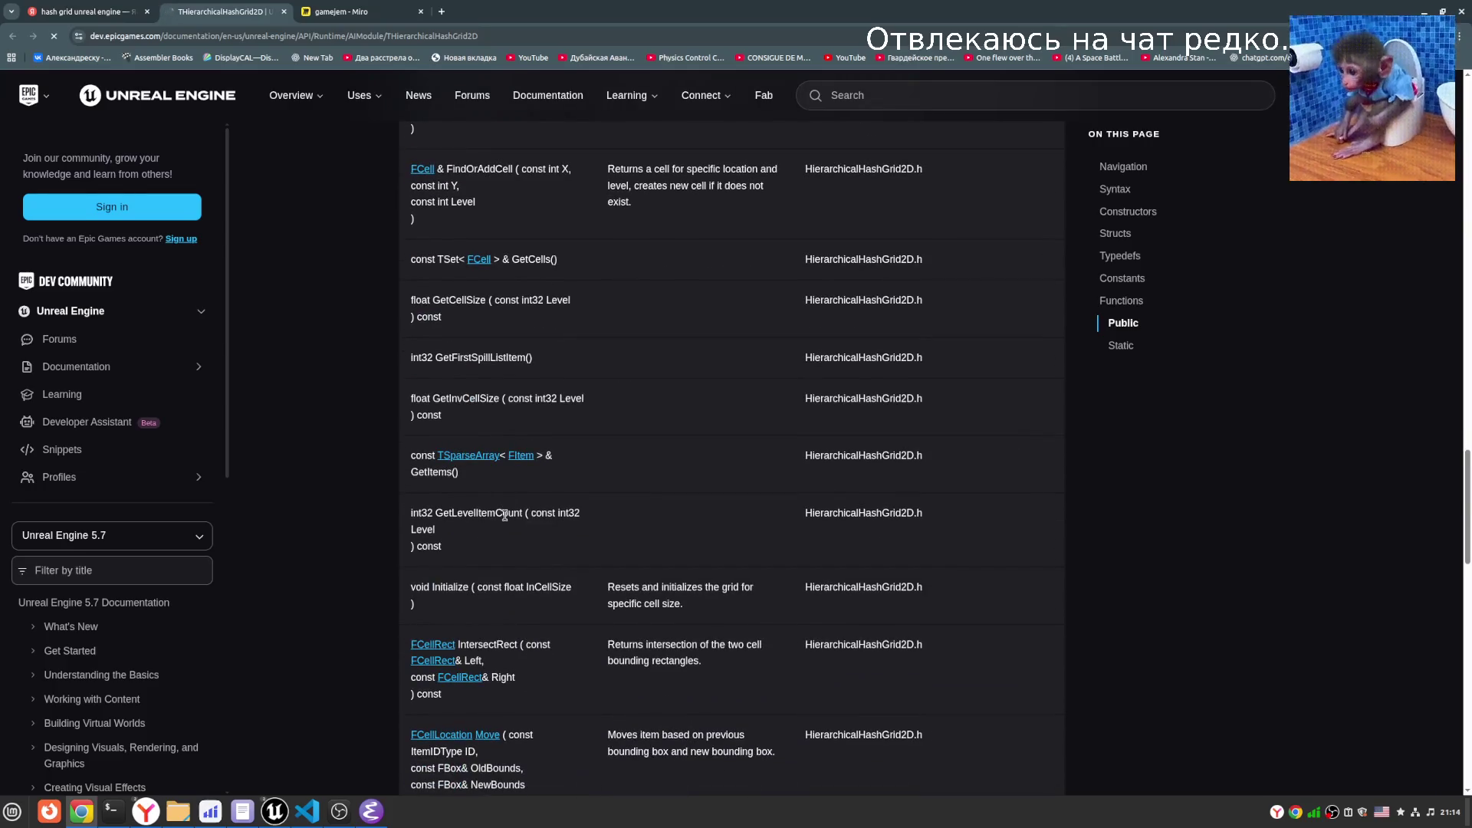
scroll(504, 516, down, 1)
scroll(513, 575, down, 3)
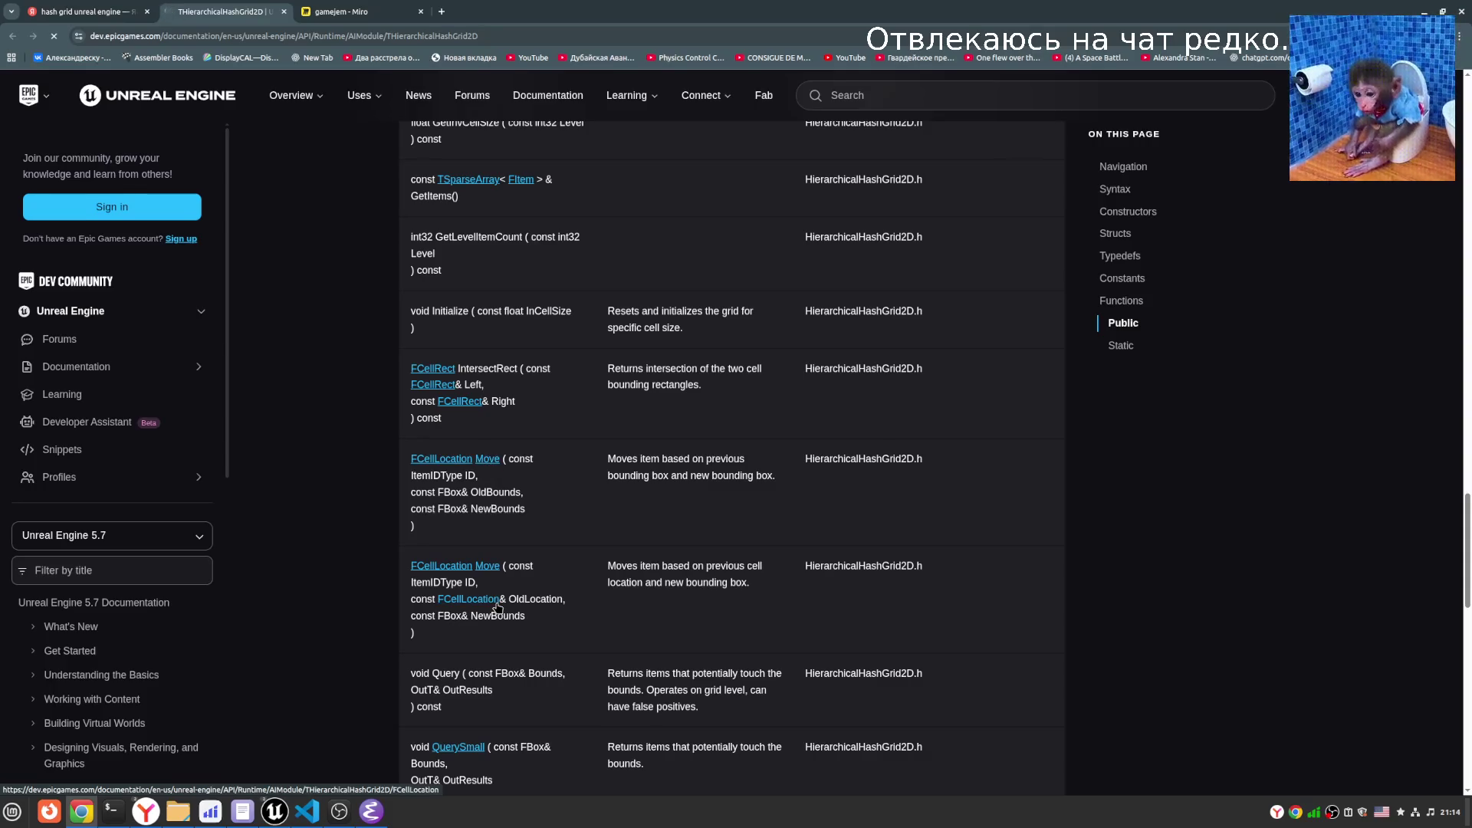
scroll(502, 612, down, 2)
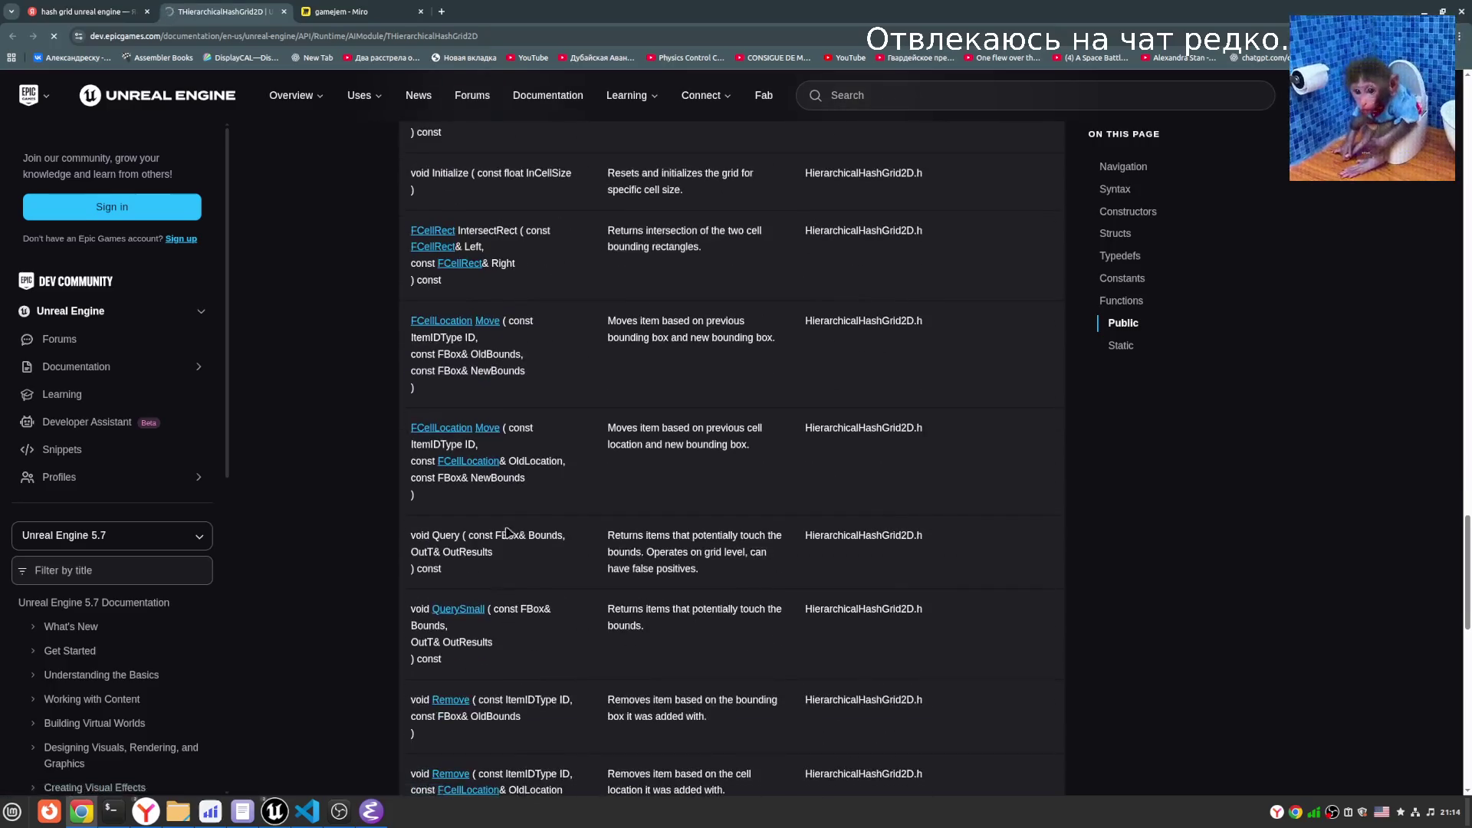
scroll(529, 479, up, 1)
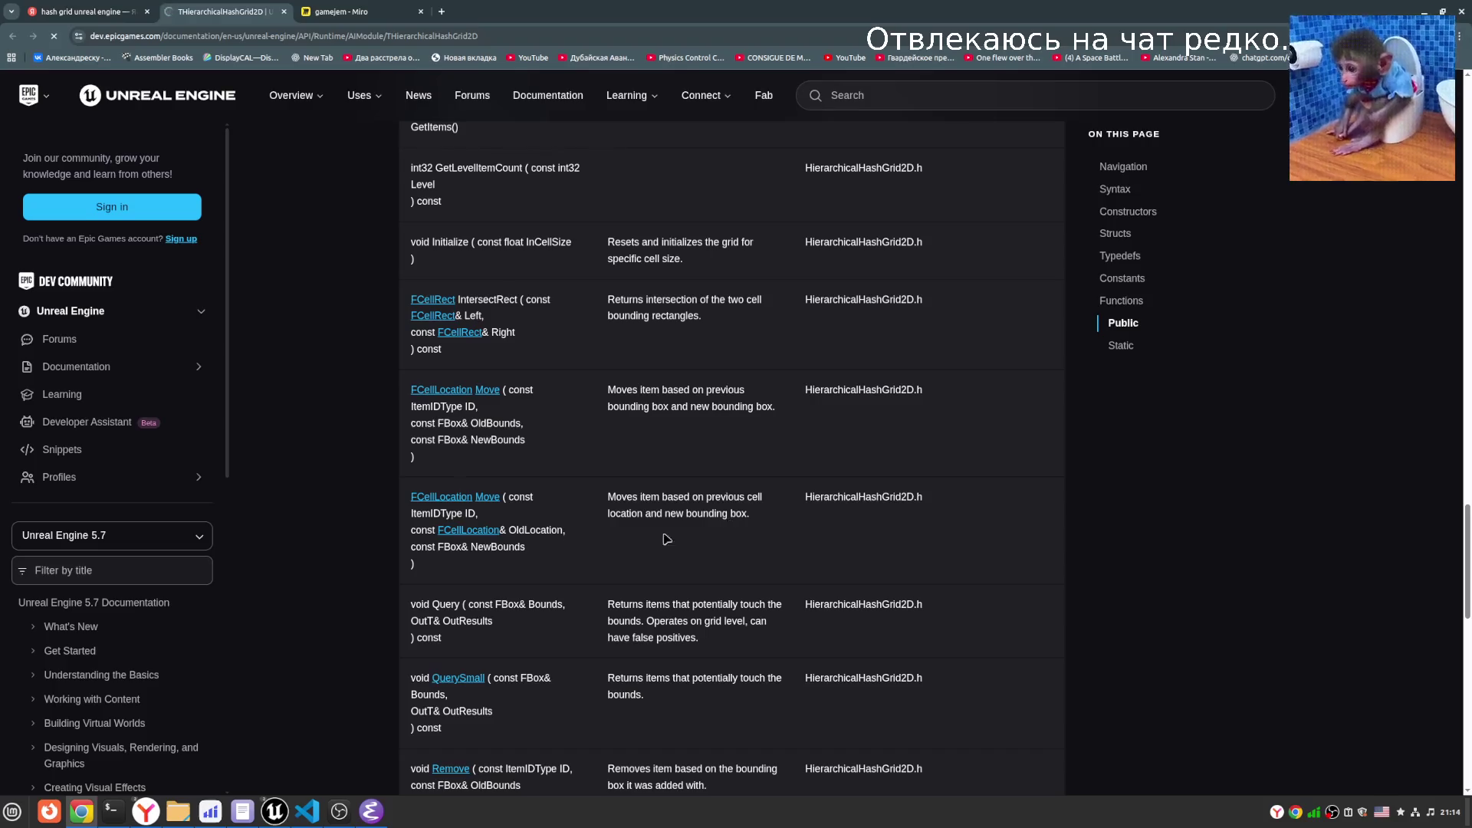
double_click(503, 546)
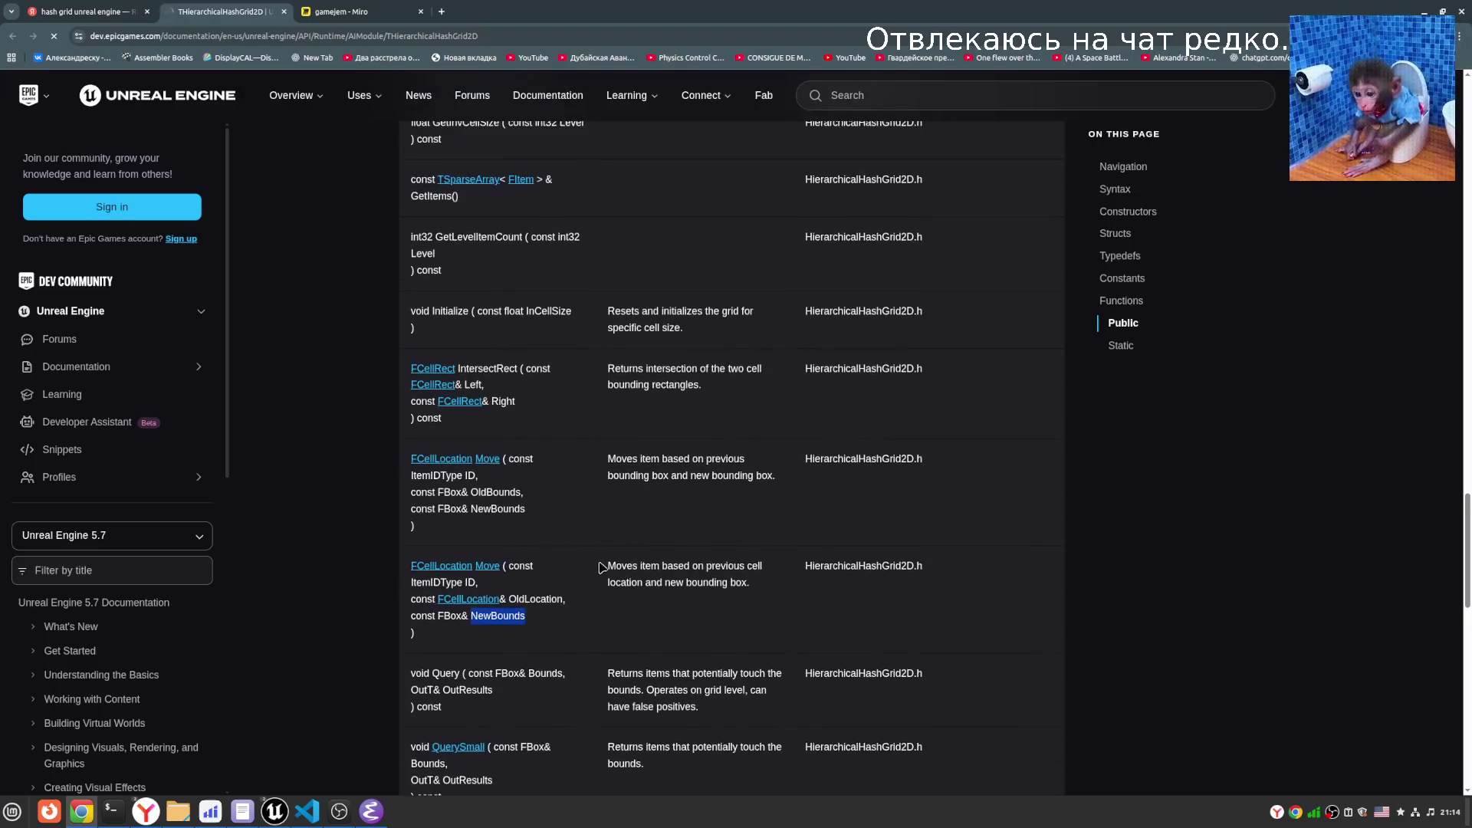
click(342, 12)
scroll(445, 366, up, 3)
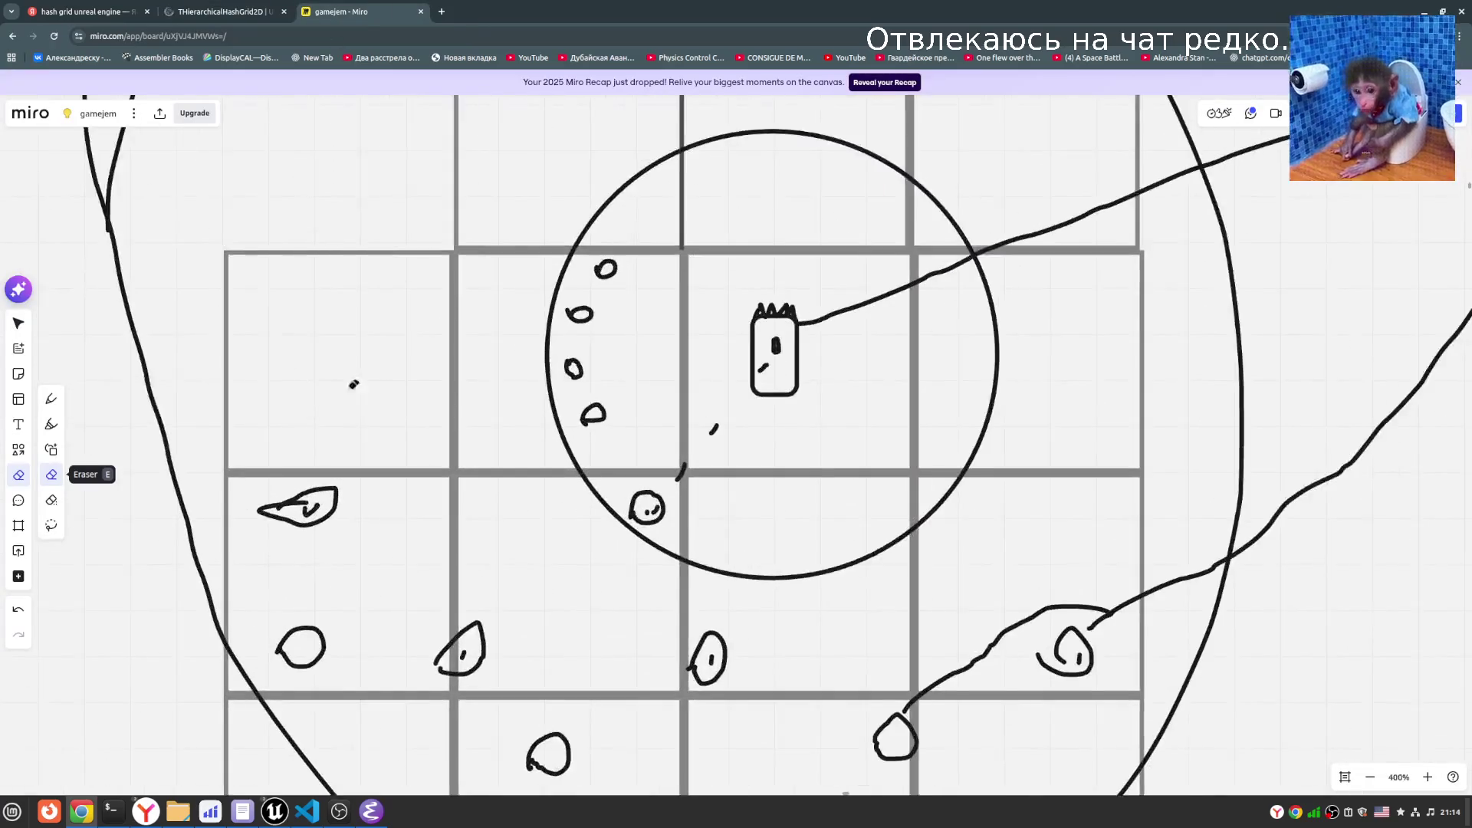
- With the Pen, draw a small boat shape in the left grid cell and outline it with a square
scroll(352, 385, down, 3)
click(51, 398)
scroll(675, 482, left, 4)
scroll(675, 482, up, 2)
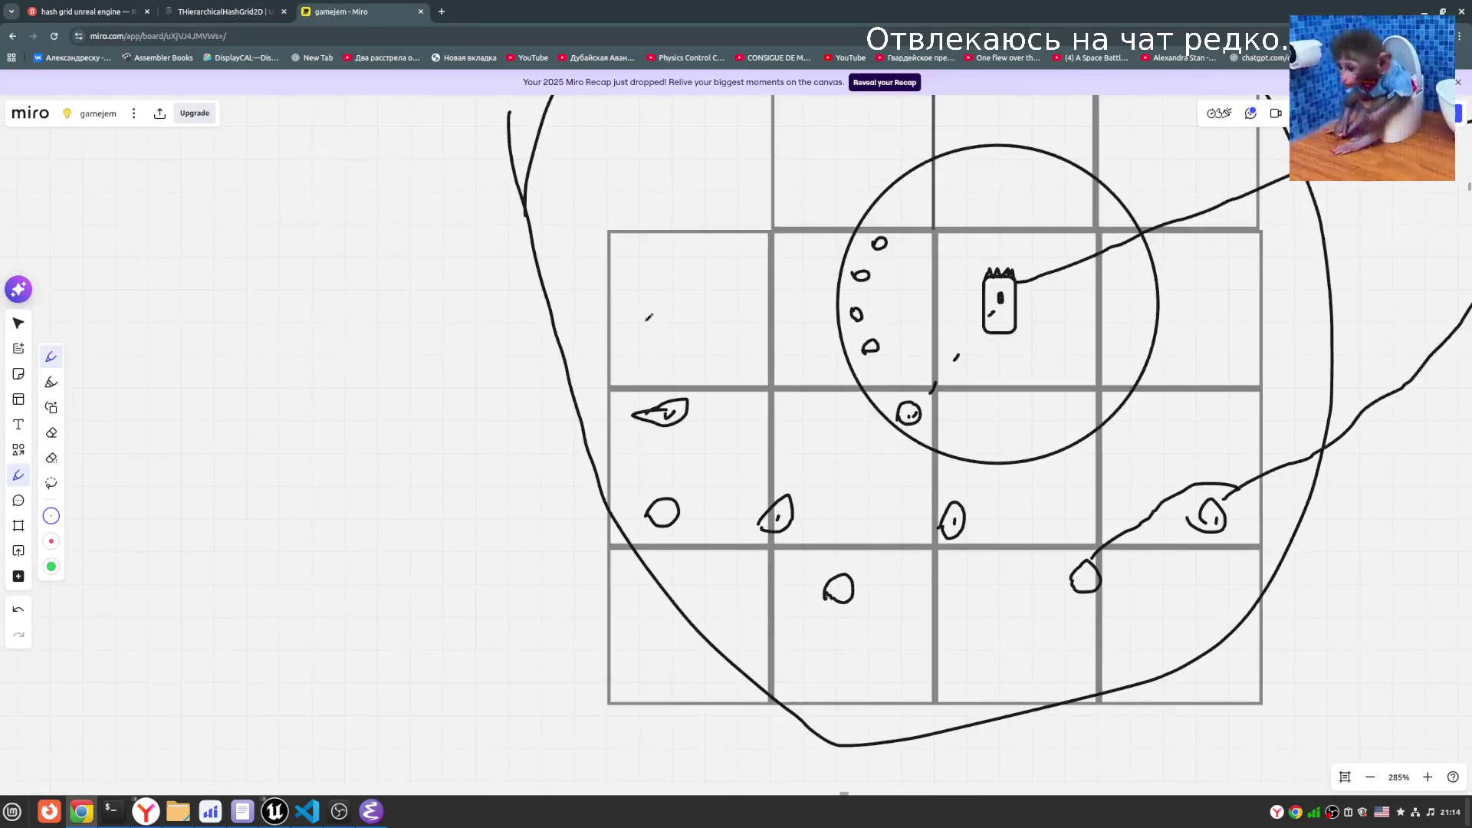
mouse_move(680, 326)
mouse_down()
mouse_move(714, 322)
mouse_move(683, 314)
mouse_move(702, 315)
mouse_up()
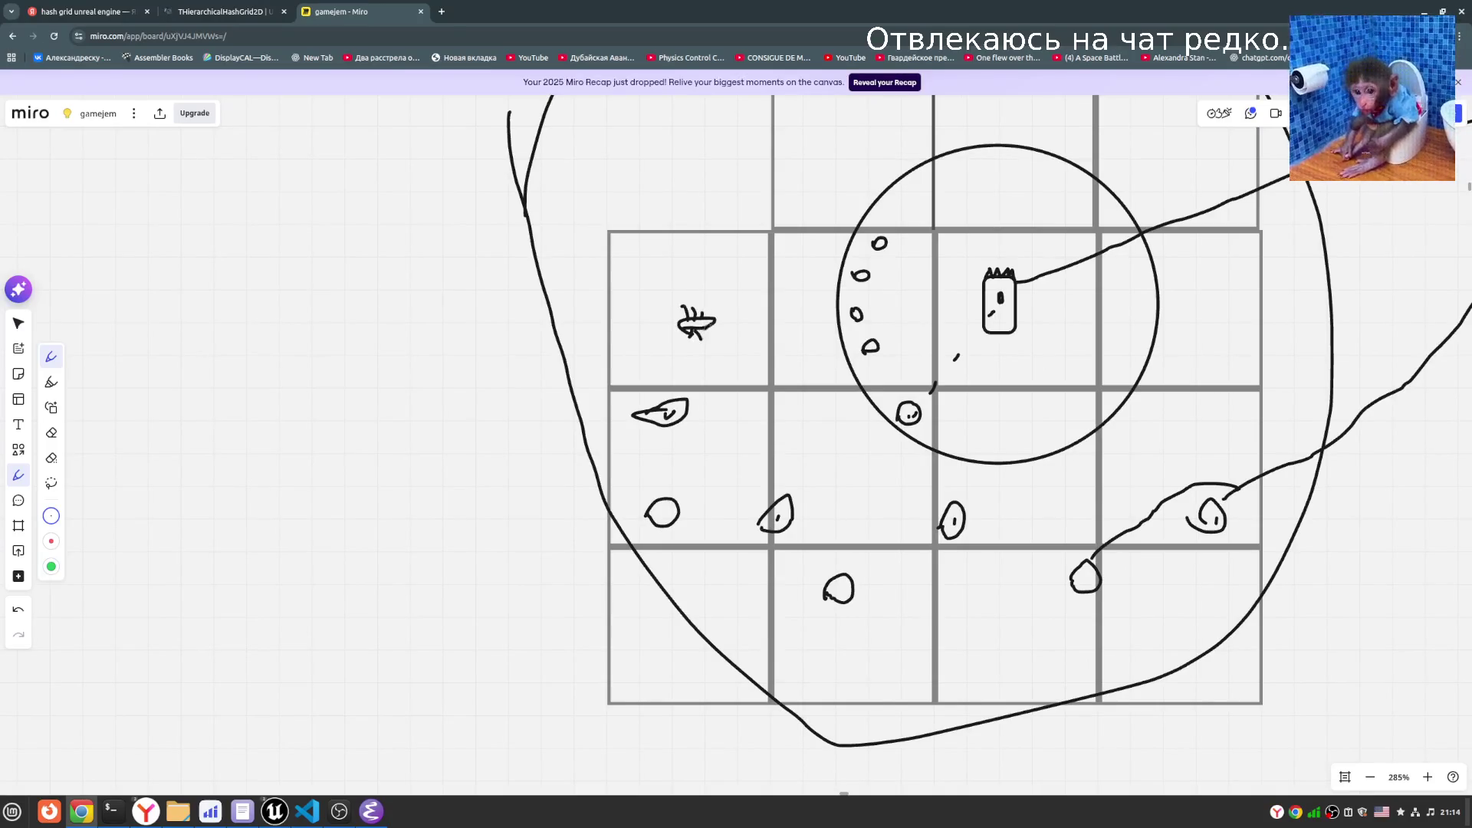
mouse_move(706, 342)
mouse_down()
mouse_move(675, 345)
mouse_move(674, 304)
mouse_move(721, 301)
mouse_move(693, 346)
mouse_up()
scroll(668, 276, up, 2)
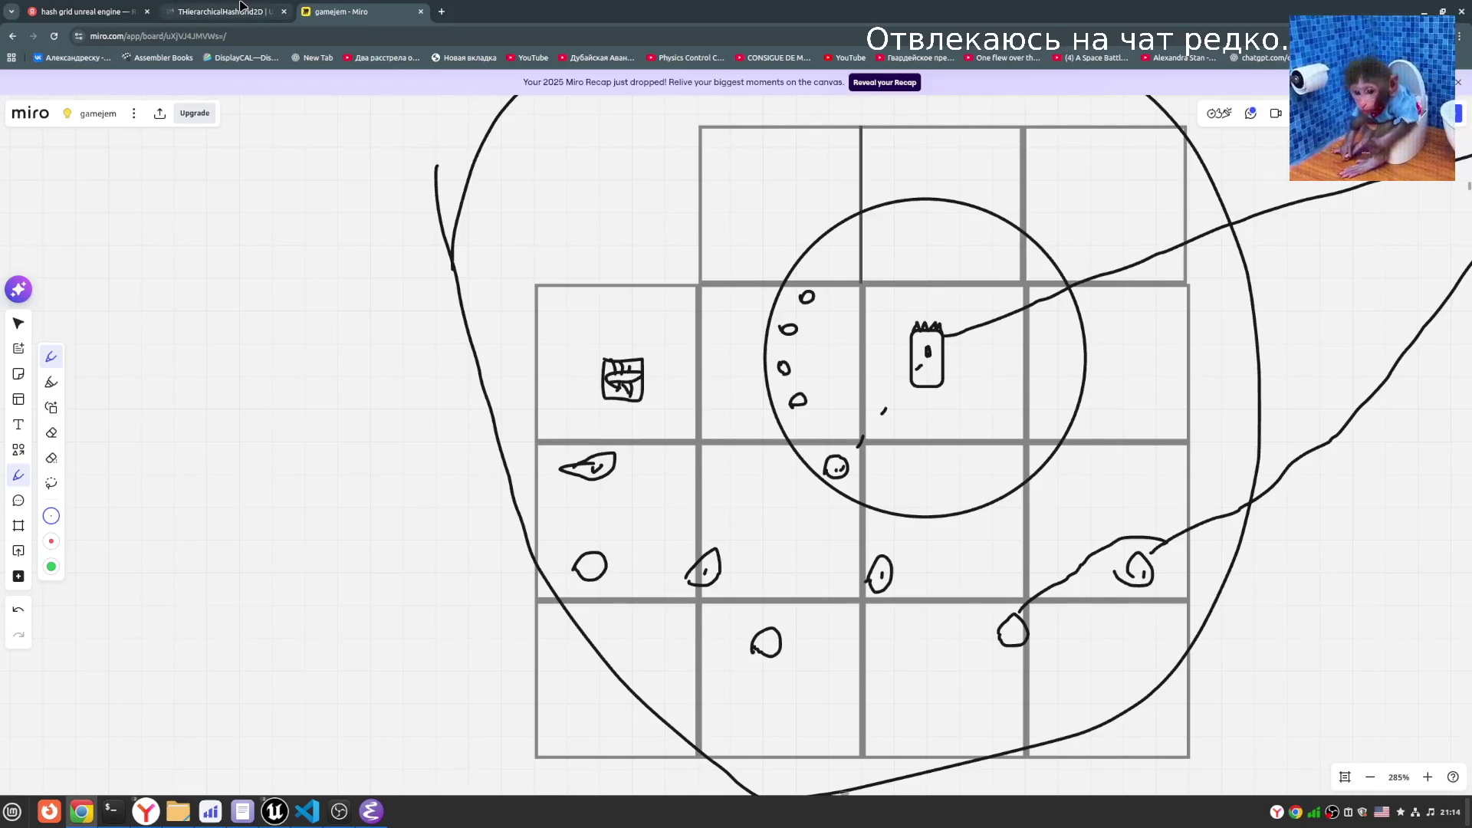
scroll(395, 204, down, 5)
- Sketch a tower with a crenellated battlement band, walls and a filled dark door
scroll(824, 262, left, 3)
scroll(745, 499, up, 6)
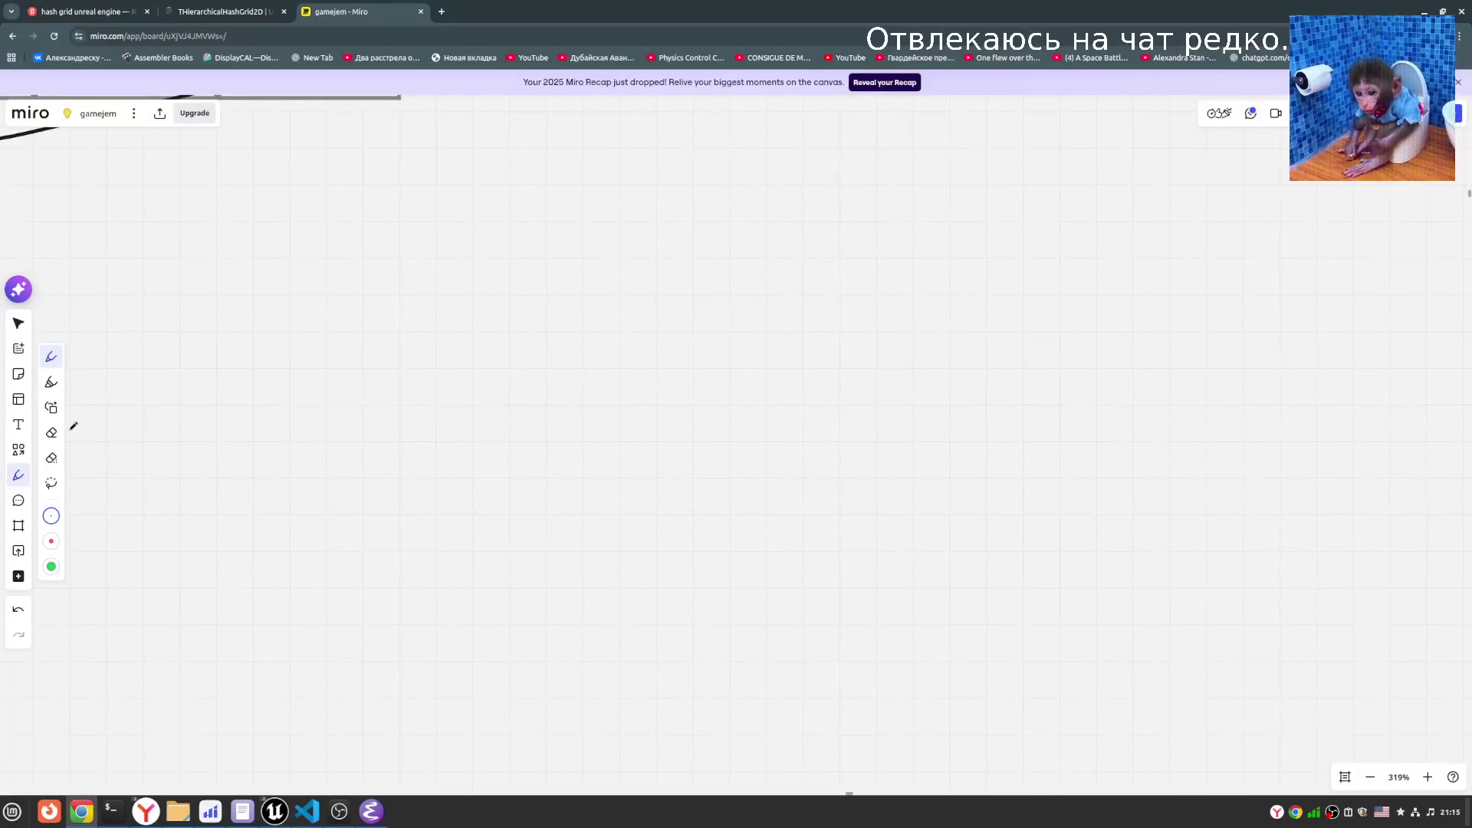
click(18, 449)
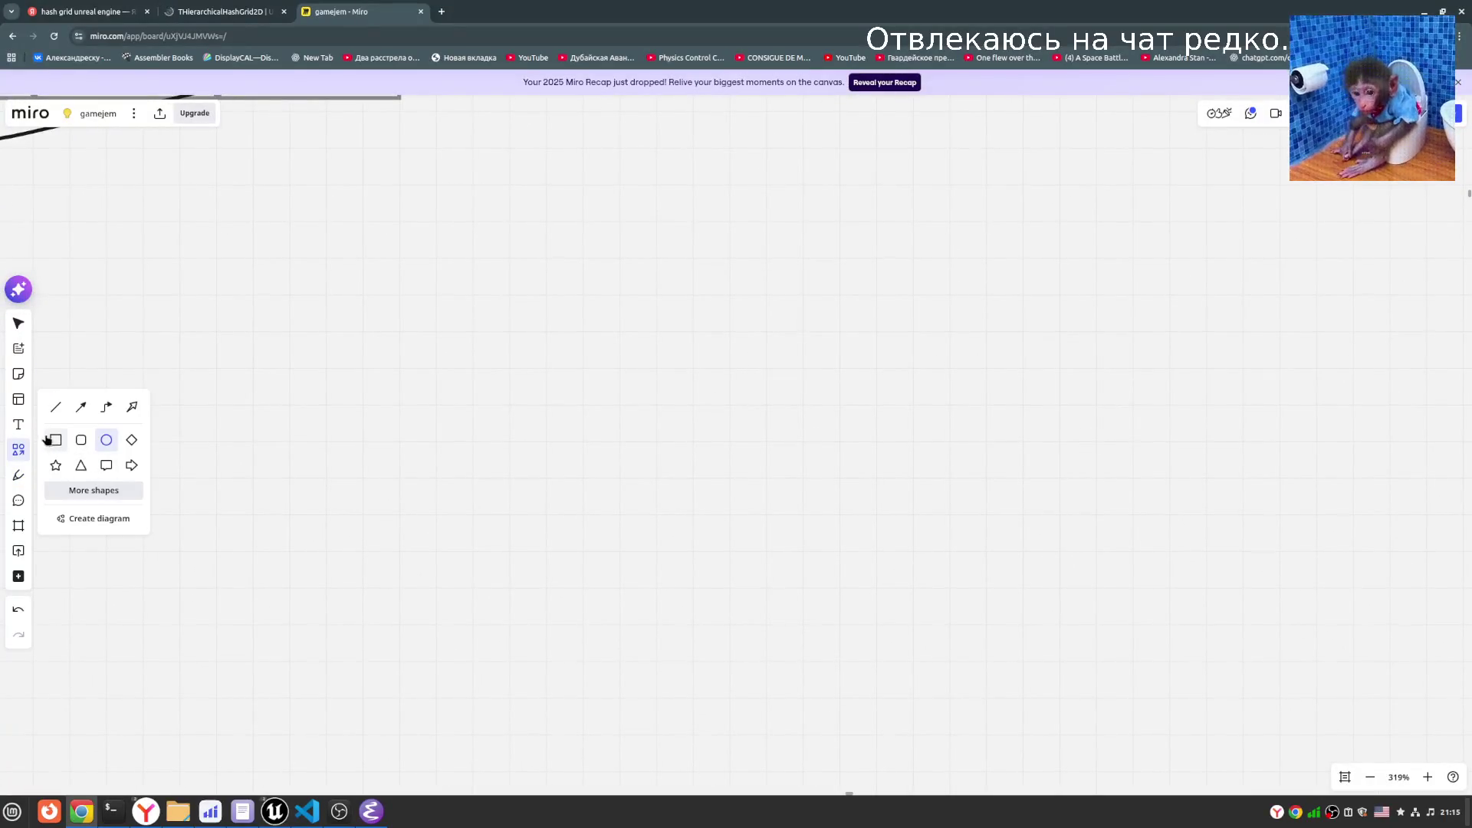
key(p)
scroll(729, 424, up, 1)
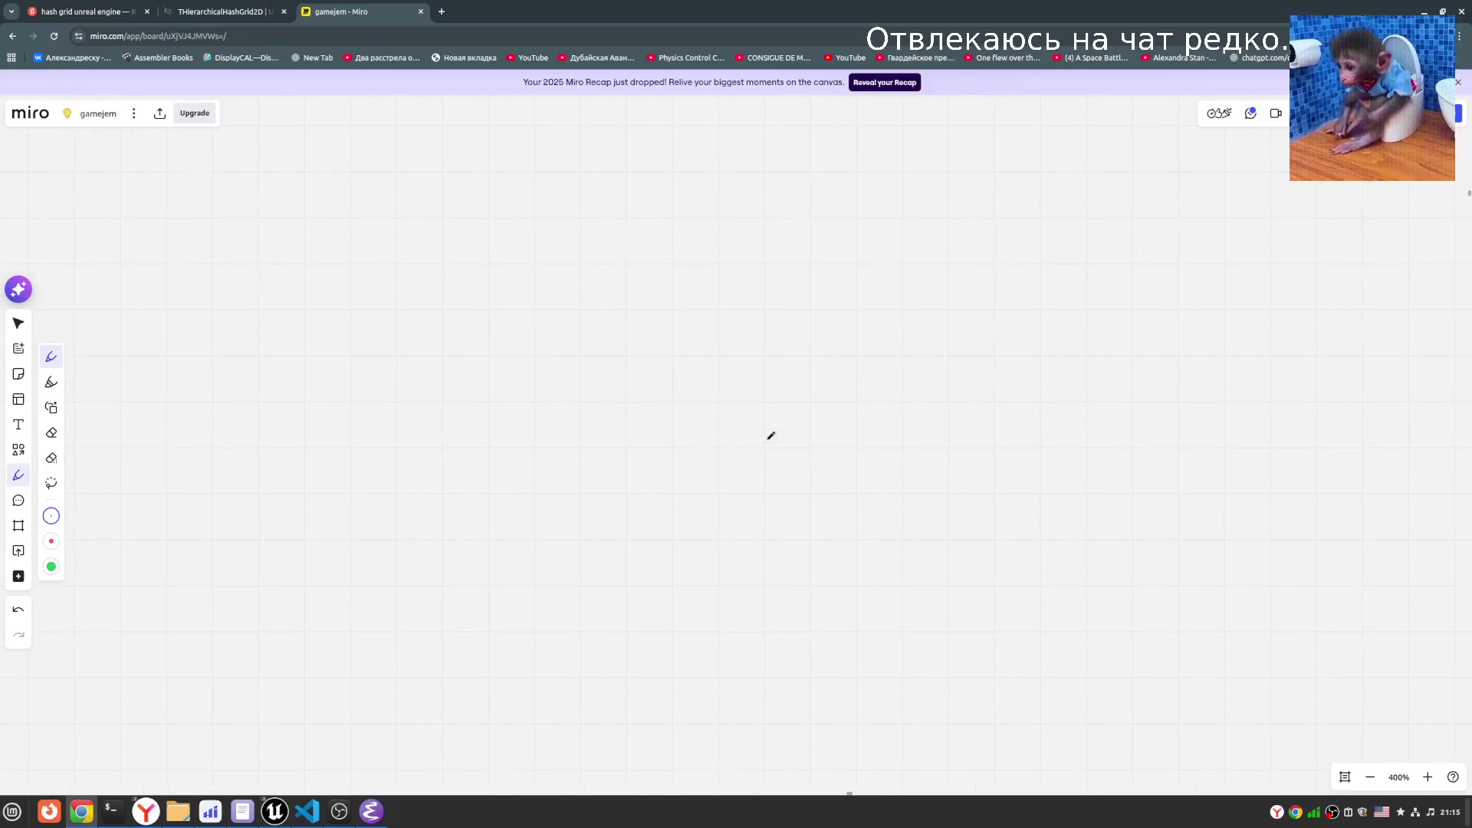
mouse_move(683, 281)
mouse_down()
mouse_move(657, 262)
mouse_move(830, 249)
mouse_move(780, 279)
mouse_move(683, 283)
mouse_move(667, 235)
mouse_move(709, 253)
mouse_move(833, 258)
mouse_up()
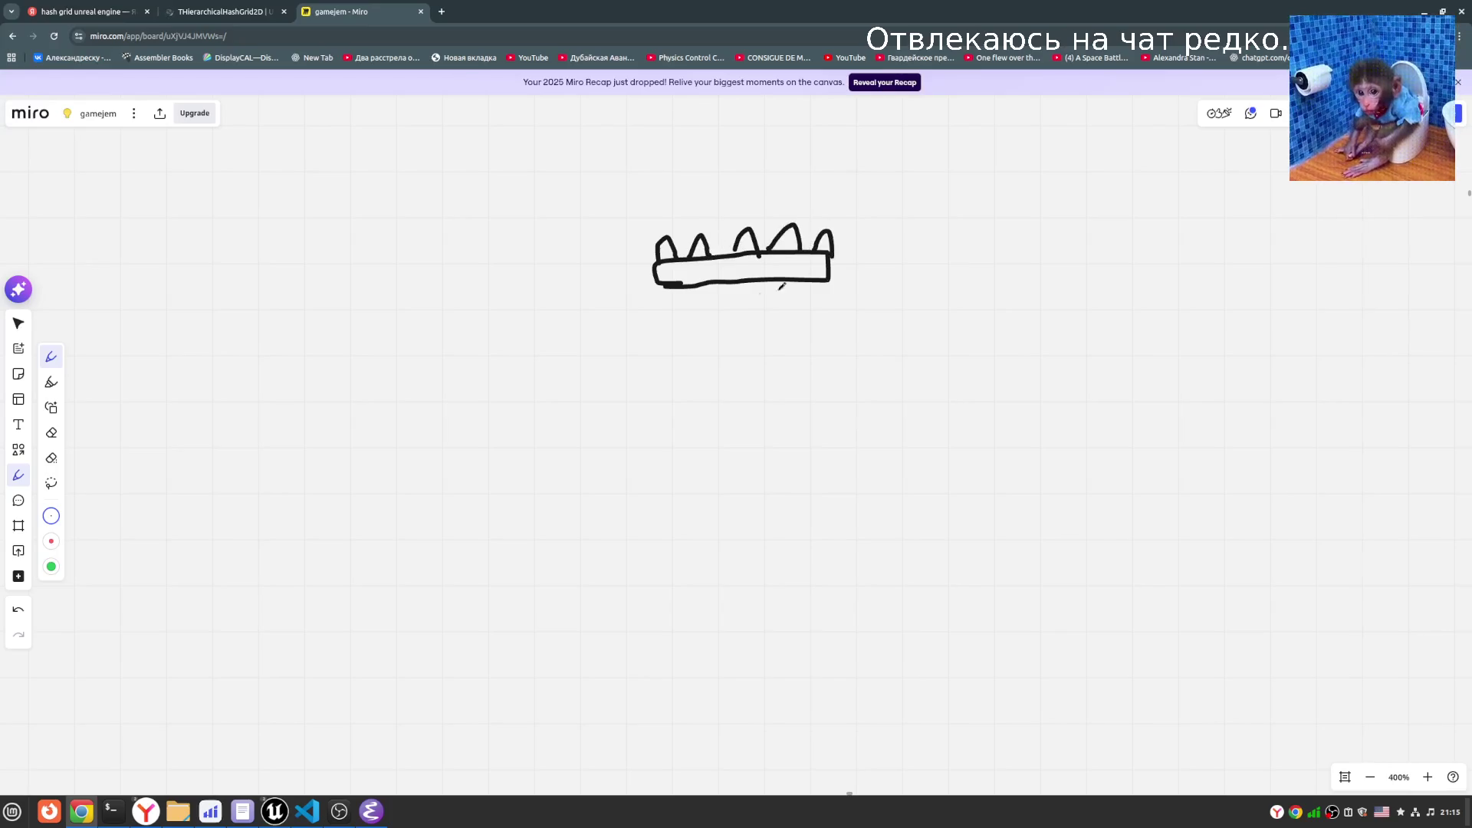
mouse_move(674, 285)
mouse_down()
mouse_move(673, 519)
mouse_move(825, 519)
mouse_move(801, 401)
mouse_move(815, 274)
mouse_up()
mouse_move(730, 404)
mouse_down()
mouse_move(732, 349)
mouse_move(757, 351)
mouse_move(749, 410)
mouse_move(734, 406)
mouse_move(736, 349)
mouse_move(751, 403)
mouse_move(758, 355)
mouse_up()
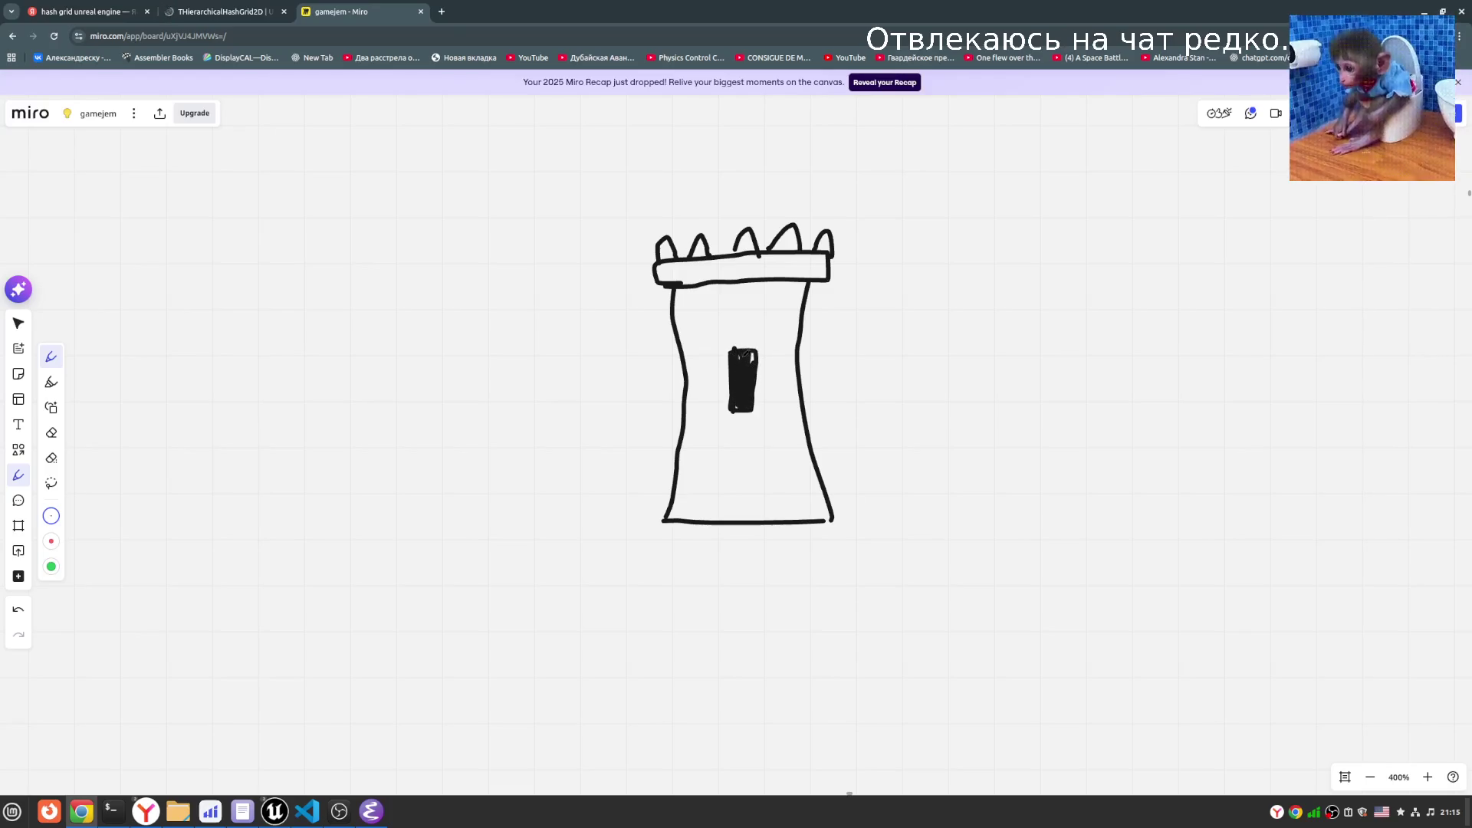
scroll(942, 410, down, 5)
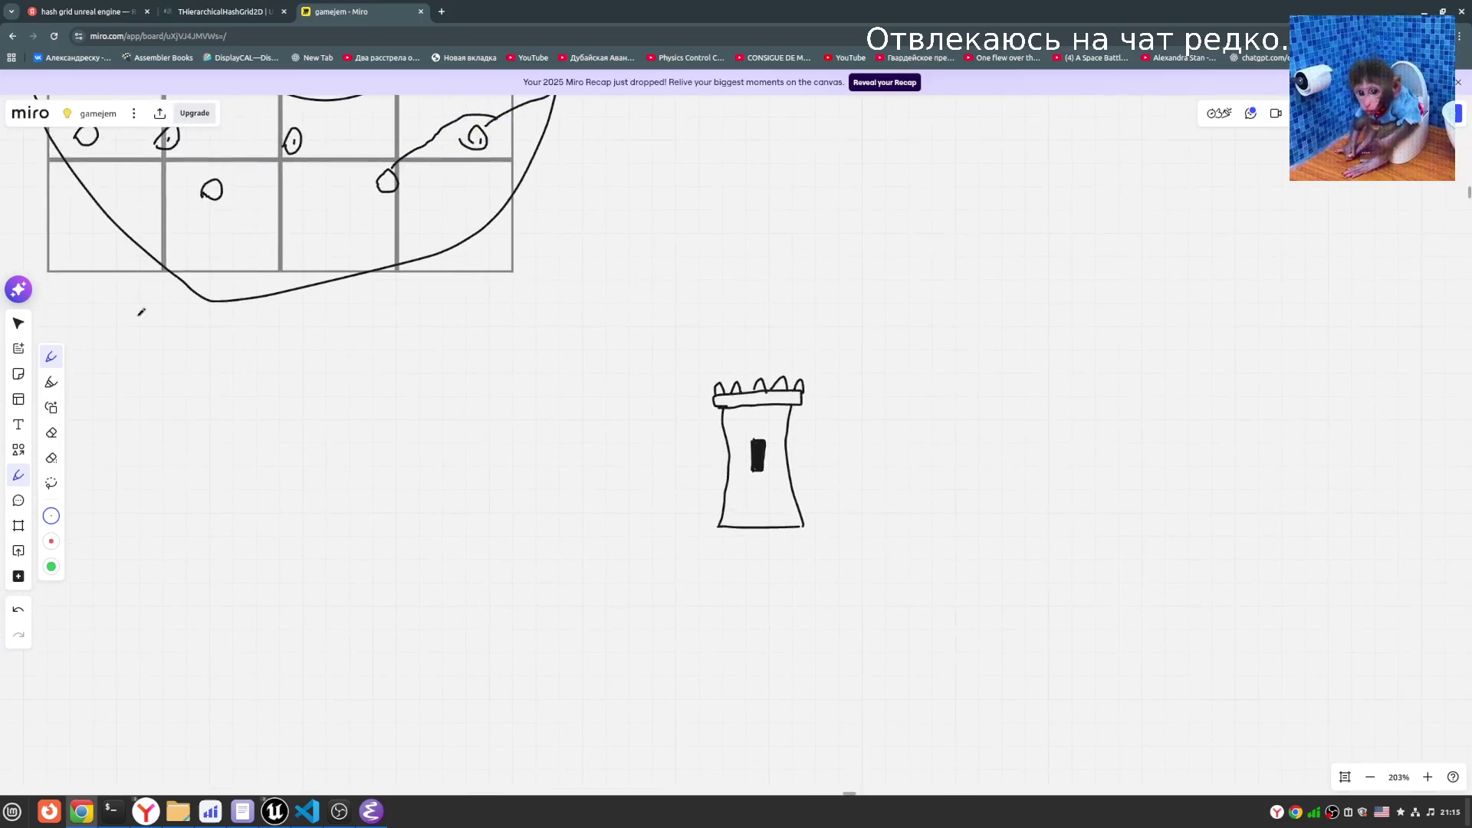
- Select the tower drawing and reposition it, undoing one move
key(v)
drag(880, 532, 889, 552)
mouse_move(777, 420)
mouse_down()
mouse_move(824, 790)
mouse_move(771, 430)
mouse_move(689, 383)
mouse_up()
click(1019, 503)
click(696, 439)
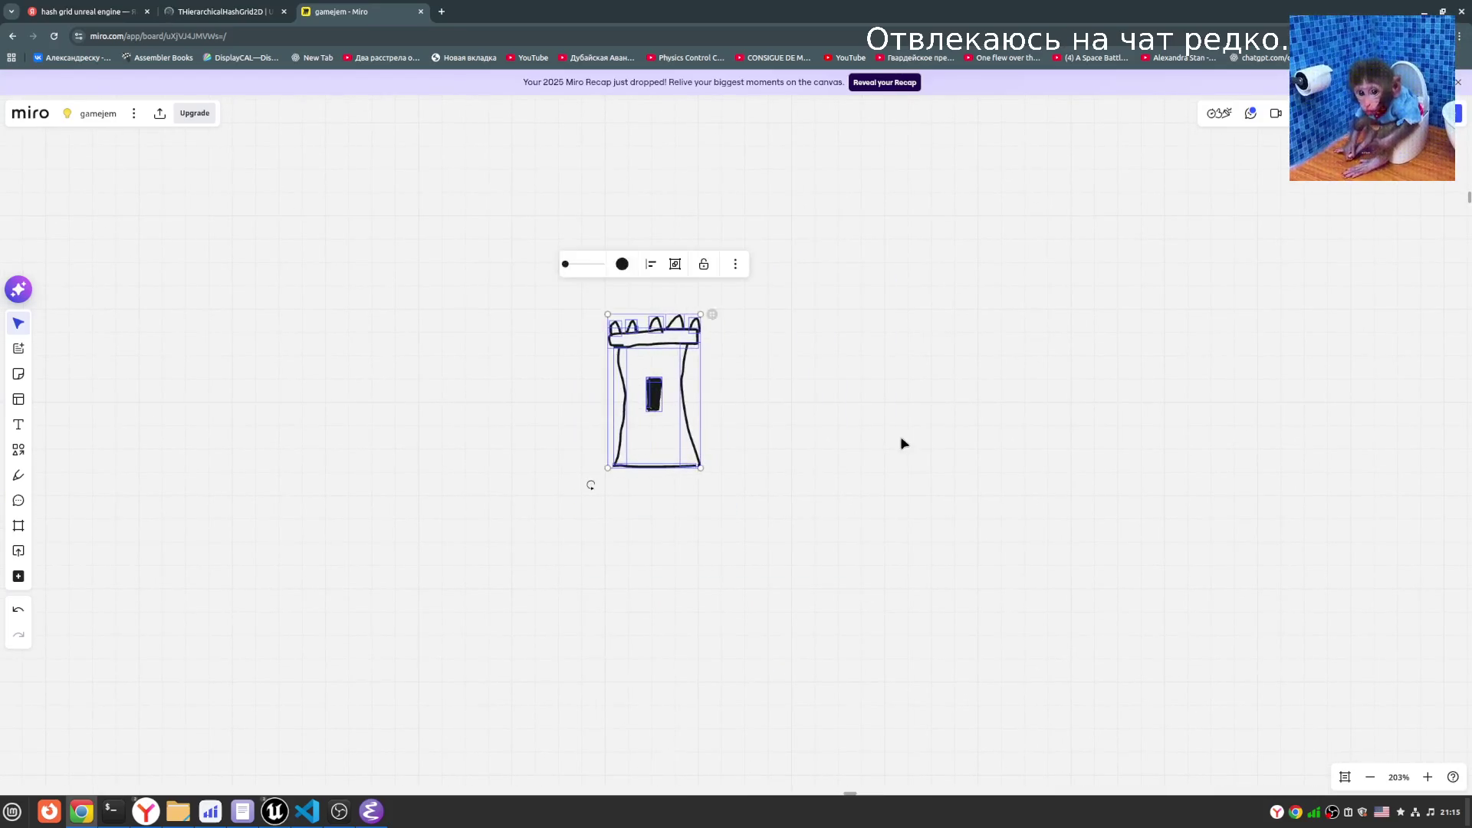
key(ctrl+z)
key(ctrl+z)
- Drag the small tower drawing further to the right on the board
click(19, 449)
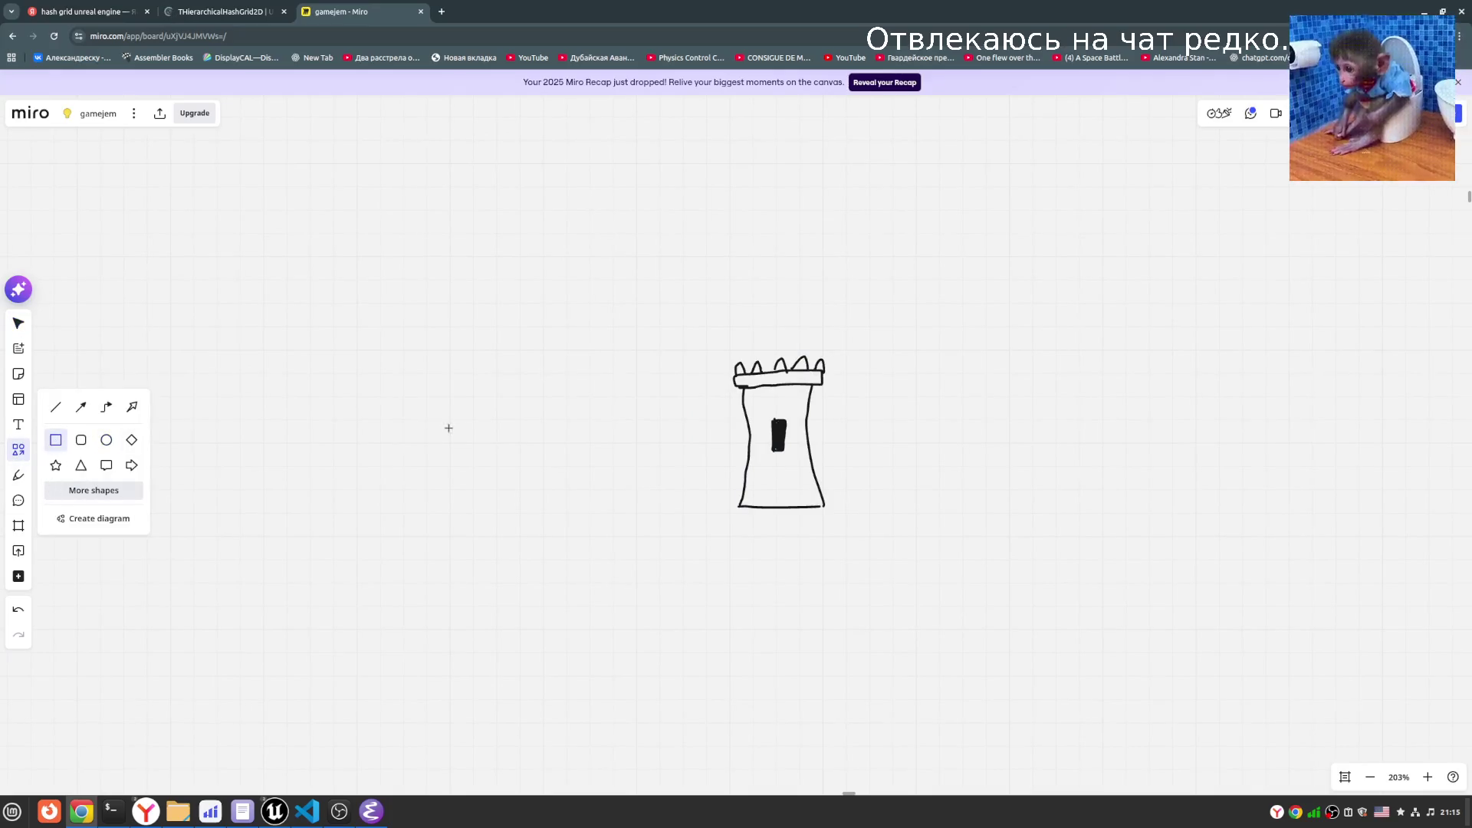
scroll(414, 439, down, 5)
click(18, 323)
click(517, 435)
mouse_move(521, 436)
mouse_down()
mouse_move(1078, 418)
mouse_move(1213, 358)
mouse_up()
scroll(1213, 358, right, 5)
scroll(811, 473, up, 2)
scroll(802, 420, up, 1)
scroll(803, 419, right, 1)
click(726, 460)
- Draw a large rectangle around the tower, raising its top edge and widening its left edge
click(23, 449)
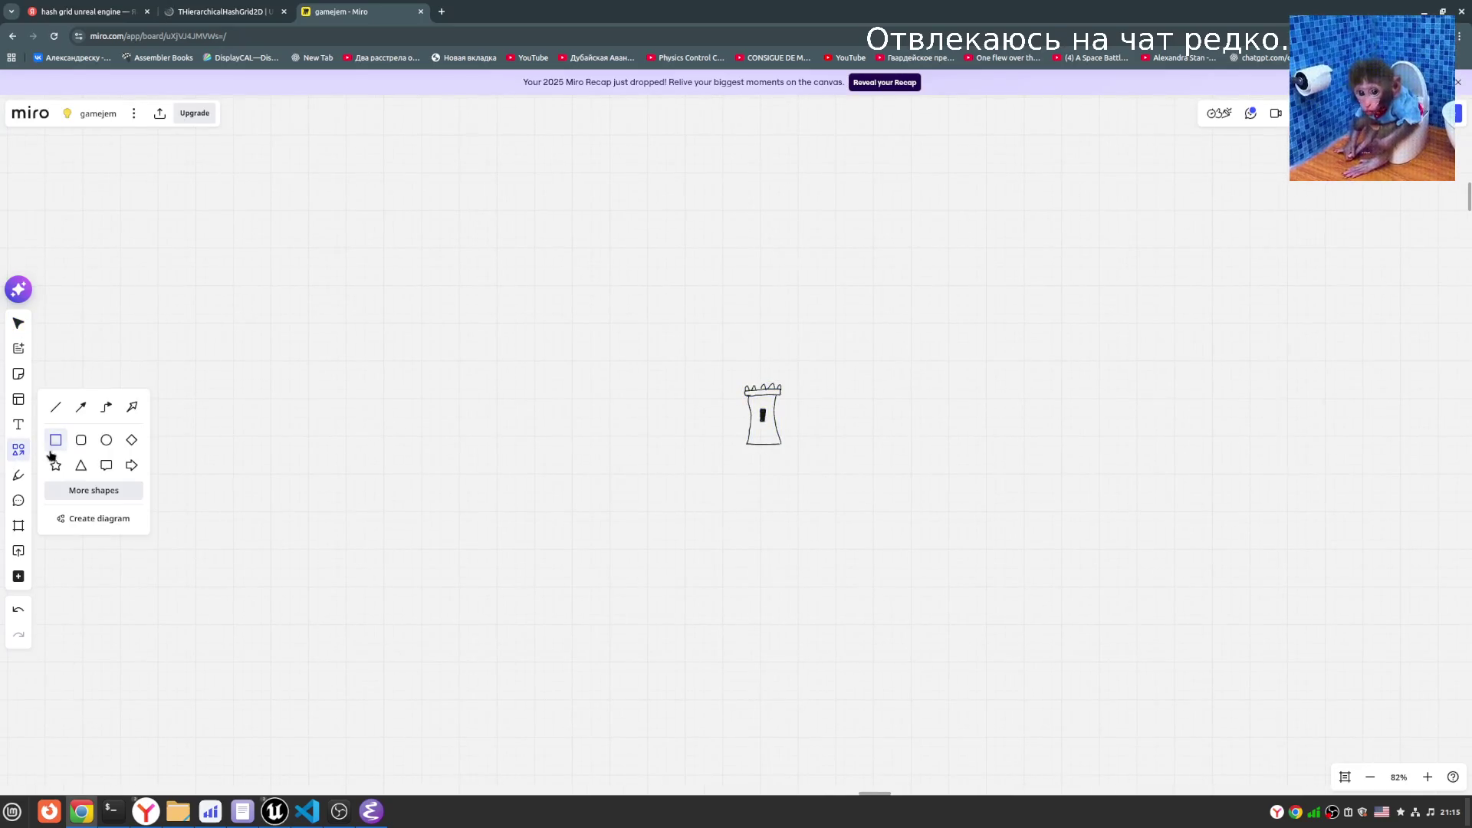
mouse_move(259, 208)
mouse_down()
mouse_move(979, 700)
mouse_move(1088, 743)
mouse_move(1114, 779)
mouse_move(1174, 765)
mouse_up()
drag(918, 205, 933, 162)
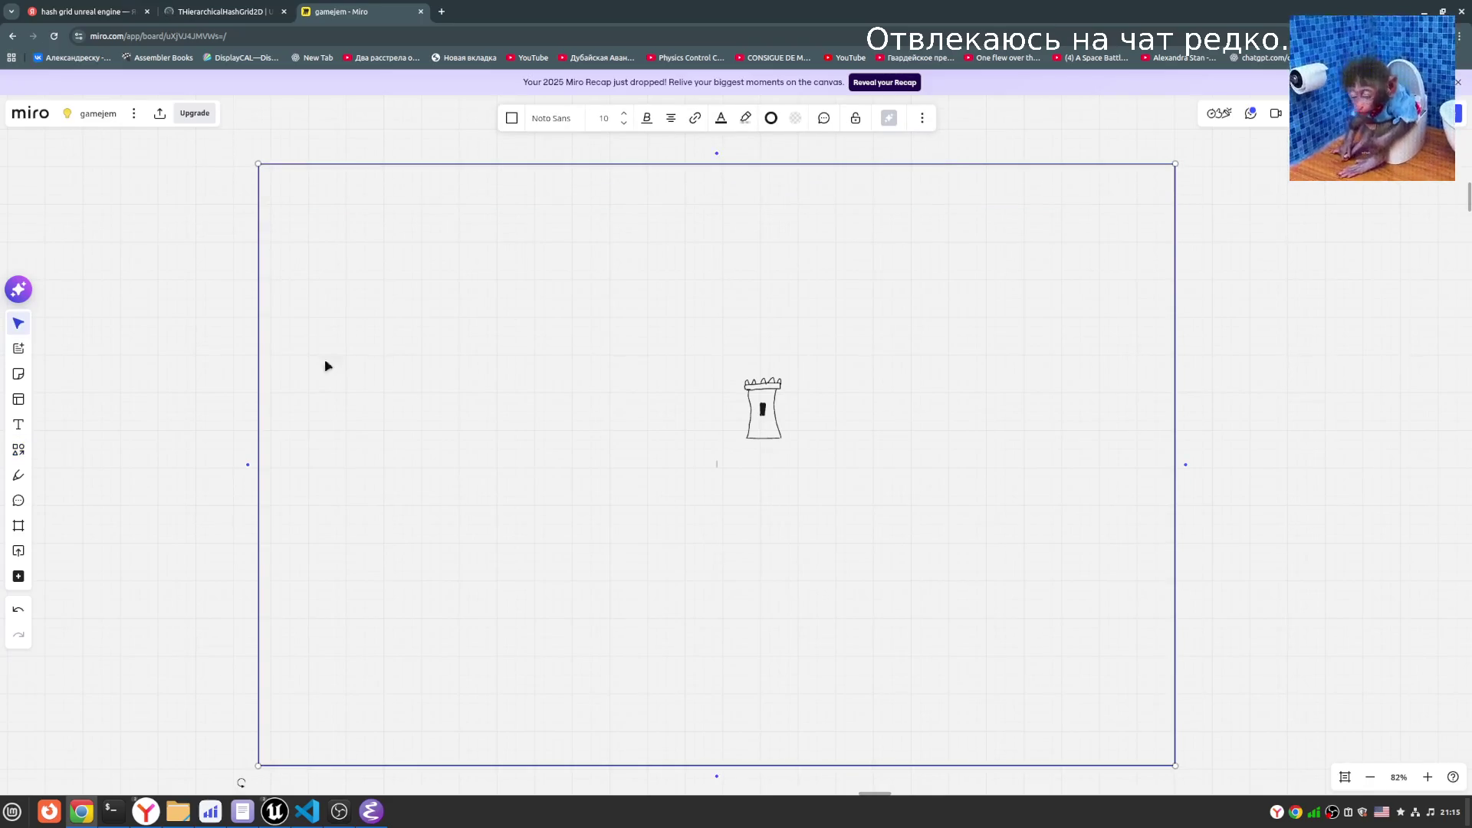
drag(253, 391, 191, 389)
click(559, 453)
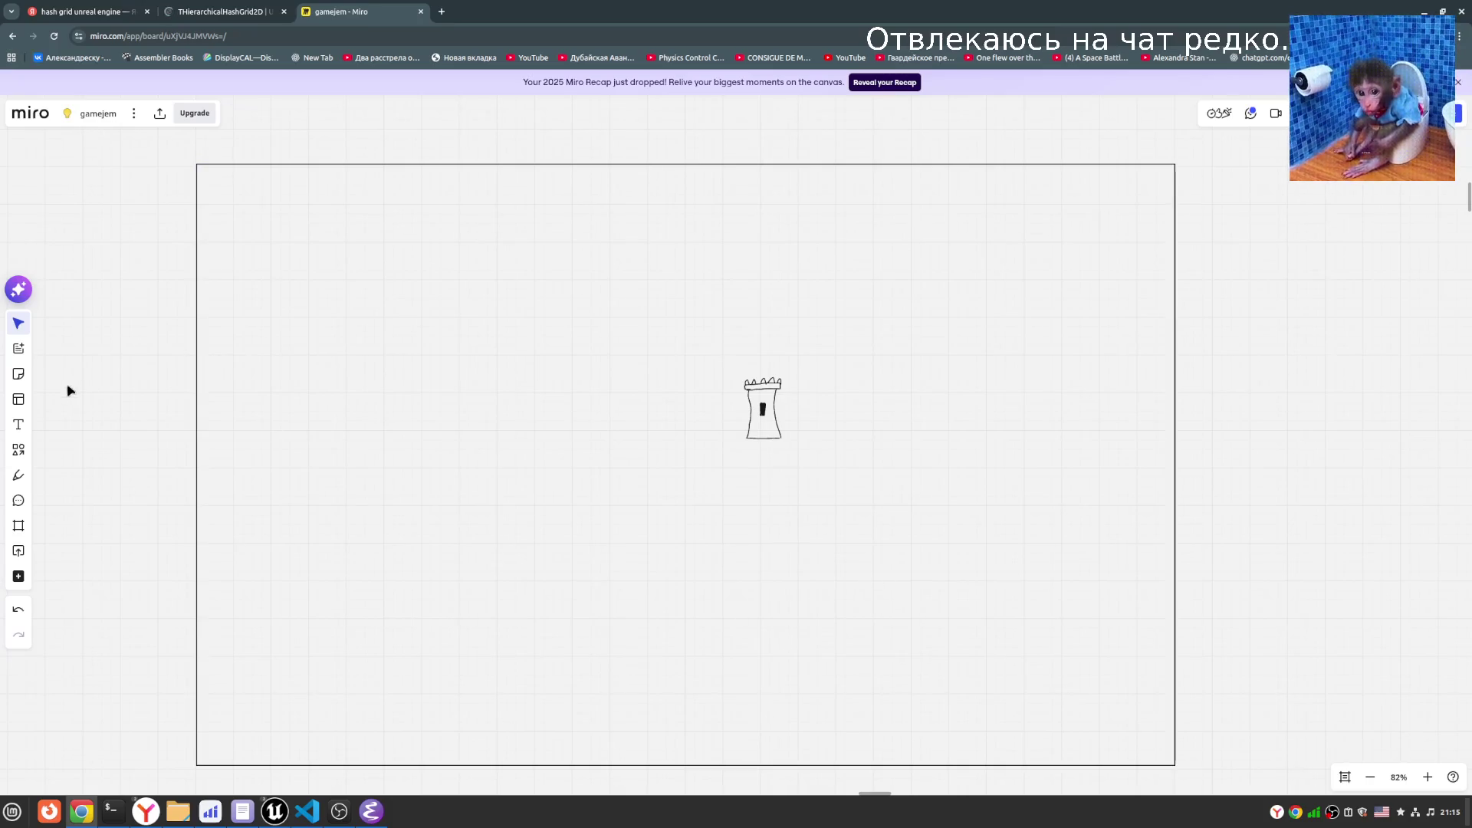
- Delete the accidental second rectangle, leaving a single map border
click(18, 449)
click(86, 258)
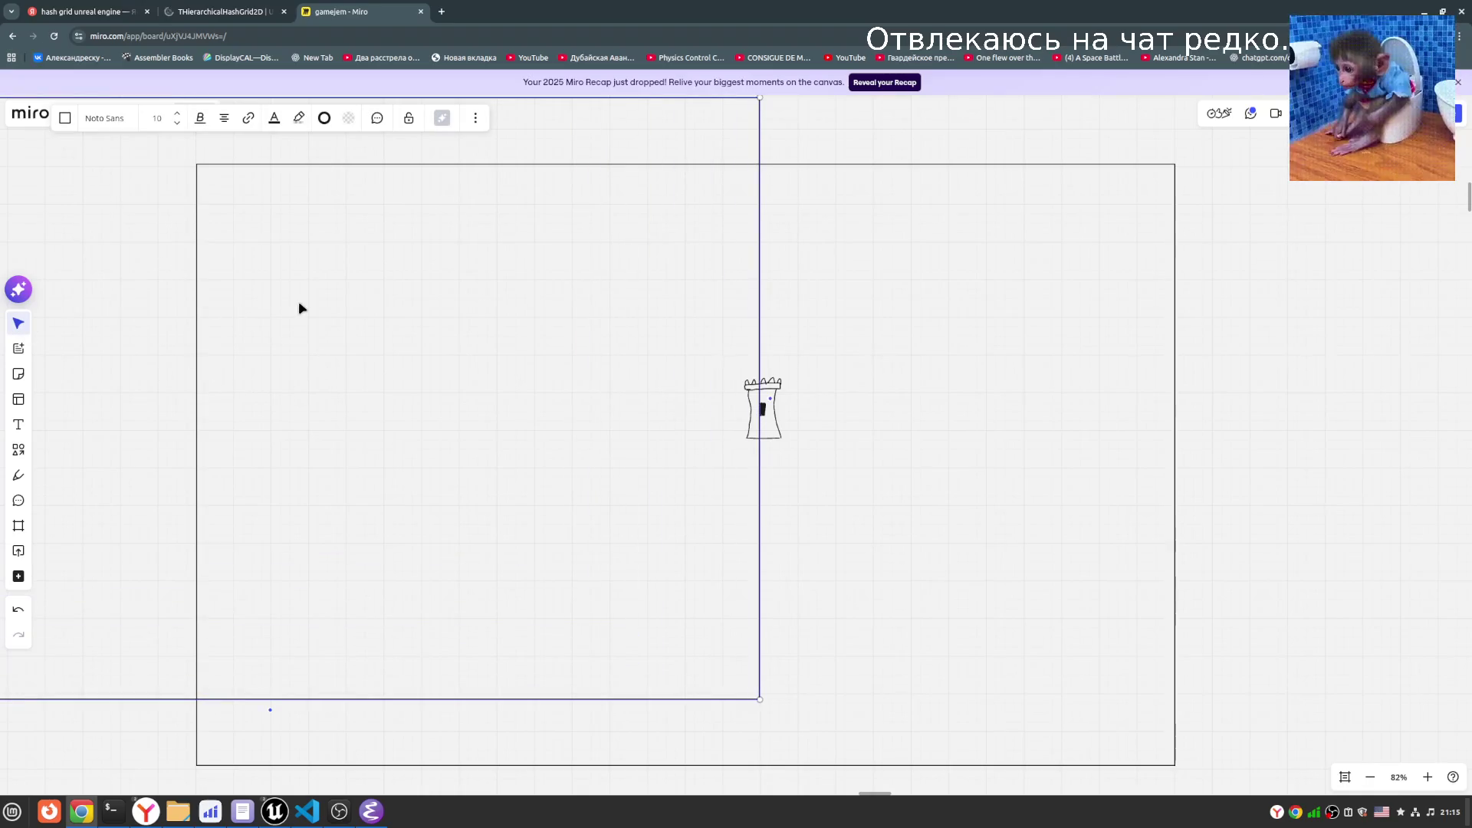
click(974, 220)
scroll(974, 219, up, 1)
scroll(973, 219, left, 5)
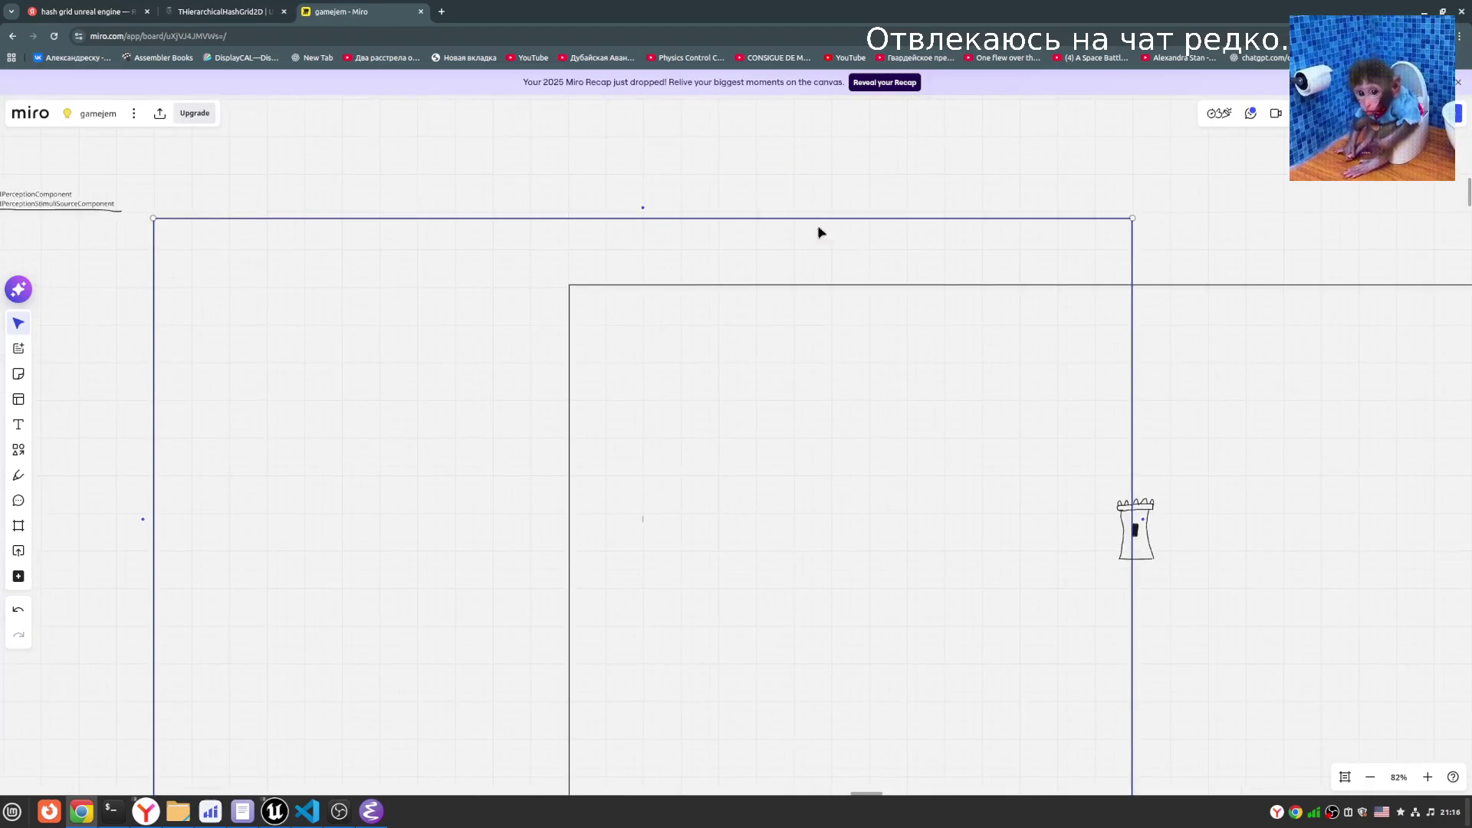
key(Delete)
scroll(918, 306, right, 5)
scroll(646, 339, up, 2)
scroll(637, 392, right, 2)
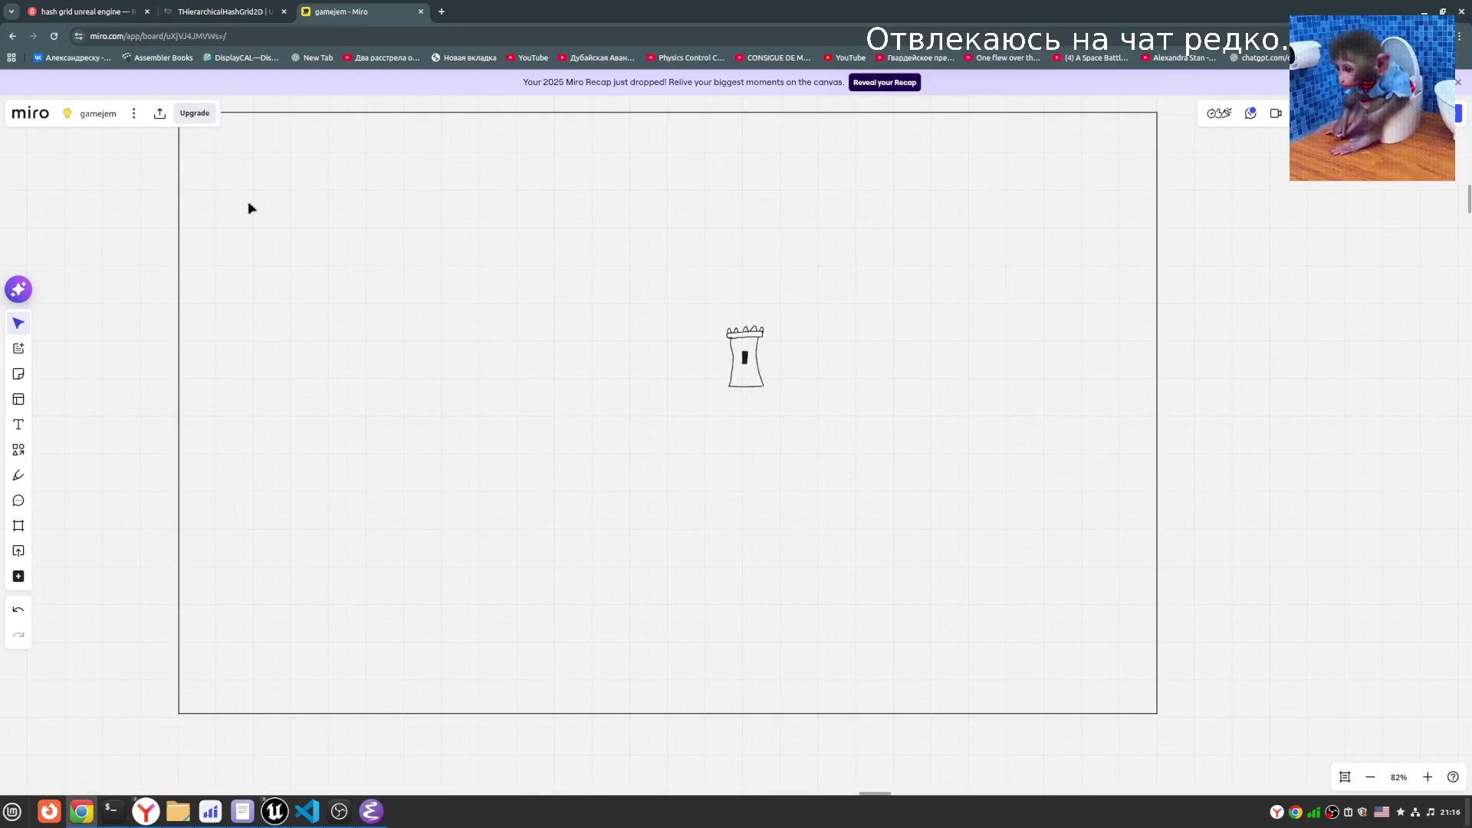
scroll(352, 242, up, 1)
scroll(353, 242, right, 1)
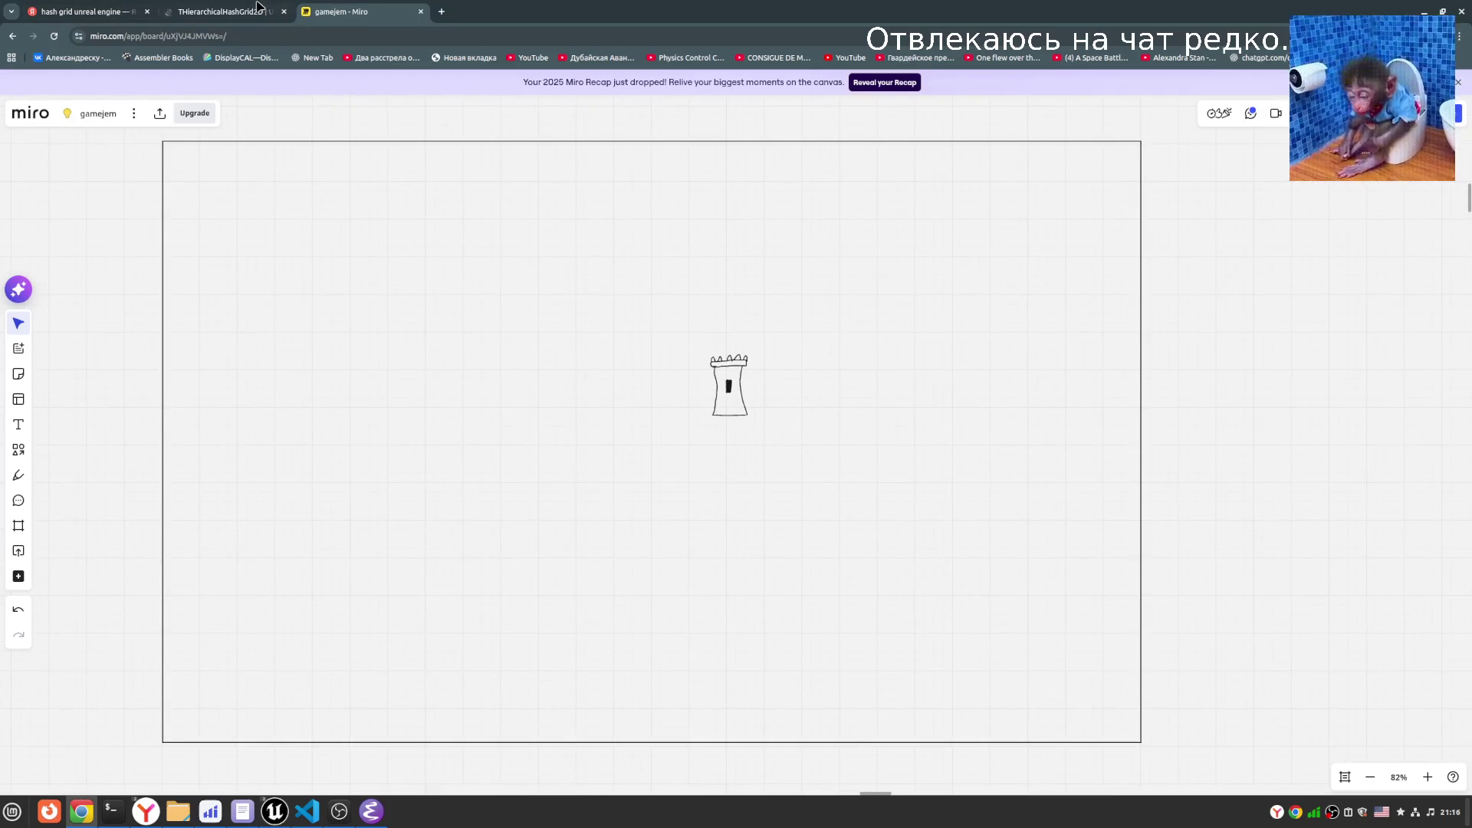
click(222, 11)
scroll(636, 414, up, 10)
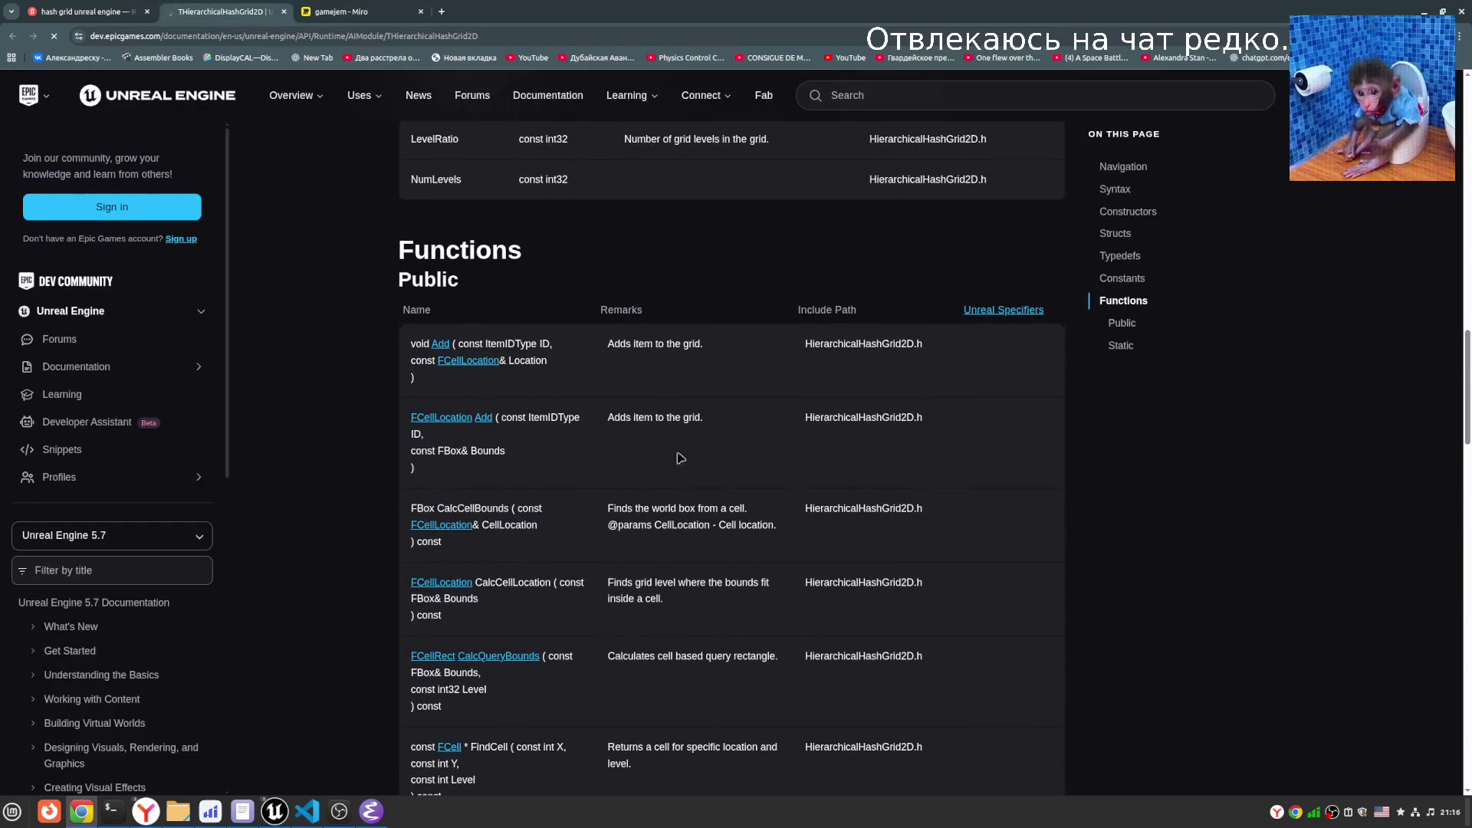
scroll(719, 471, up, 5)
scroll(490, 402, up, 8)
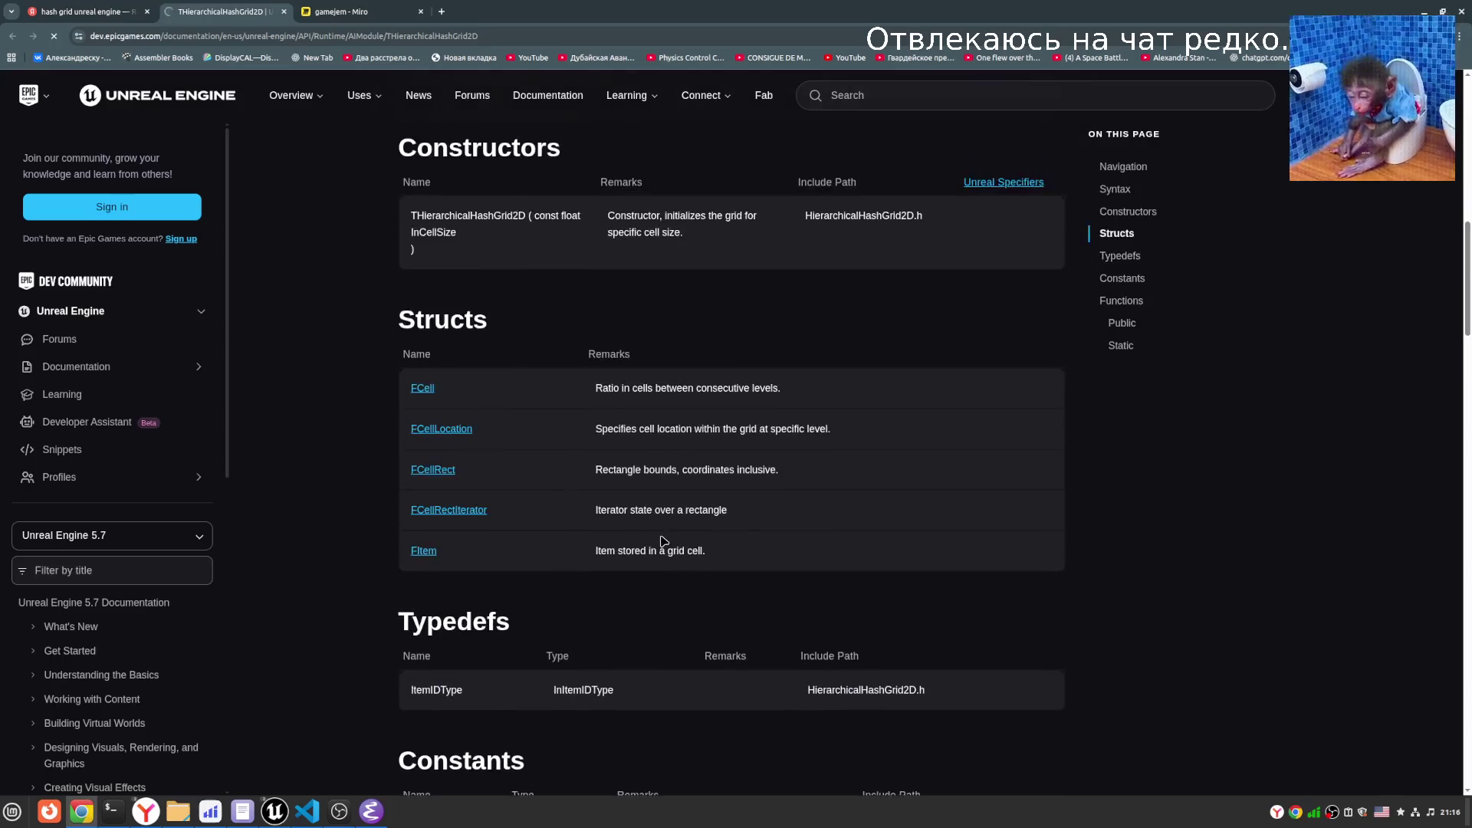
double_click(553, 492)
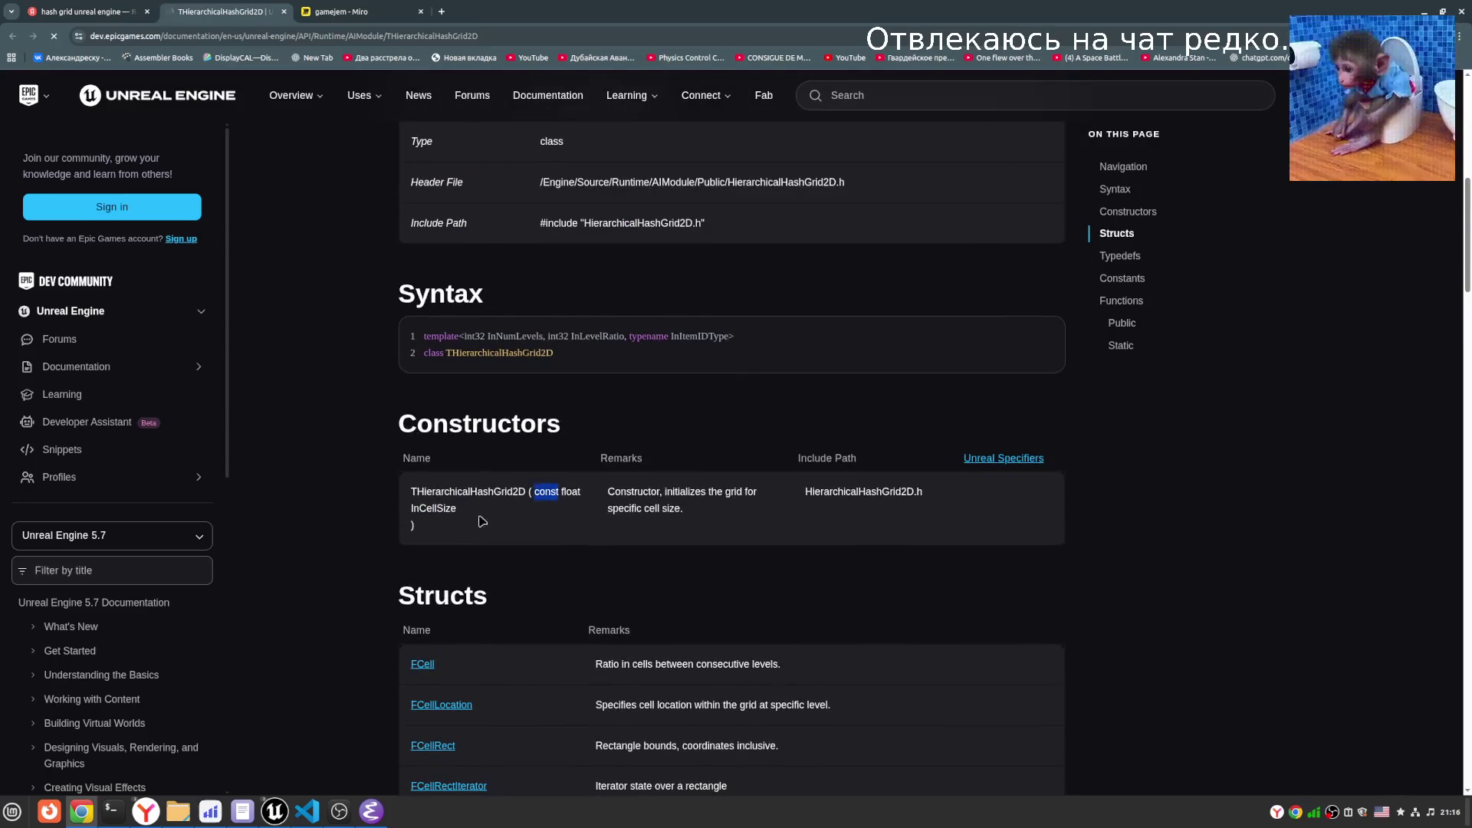
double_click(445, 508)
double_click(634, 493)
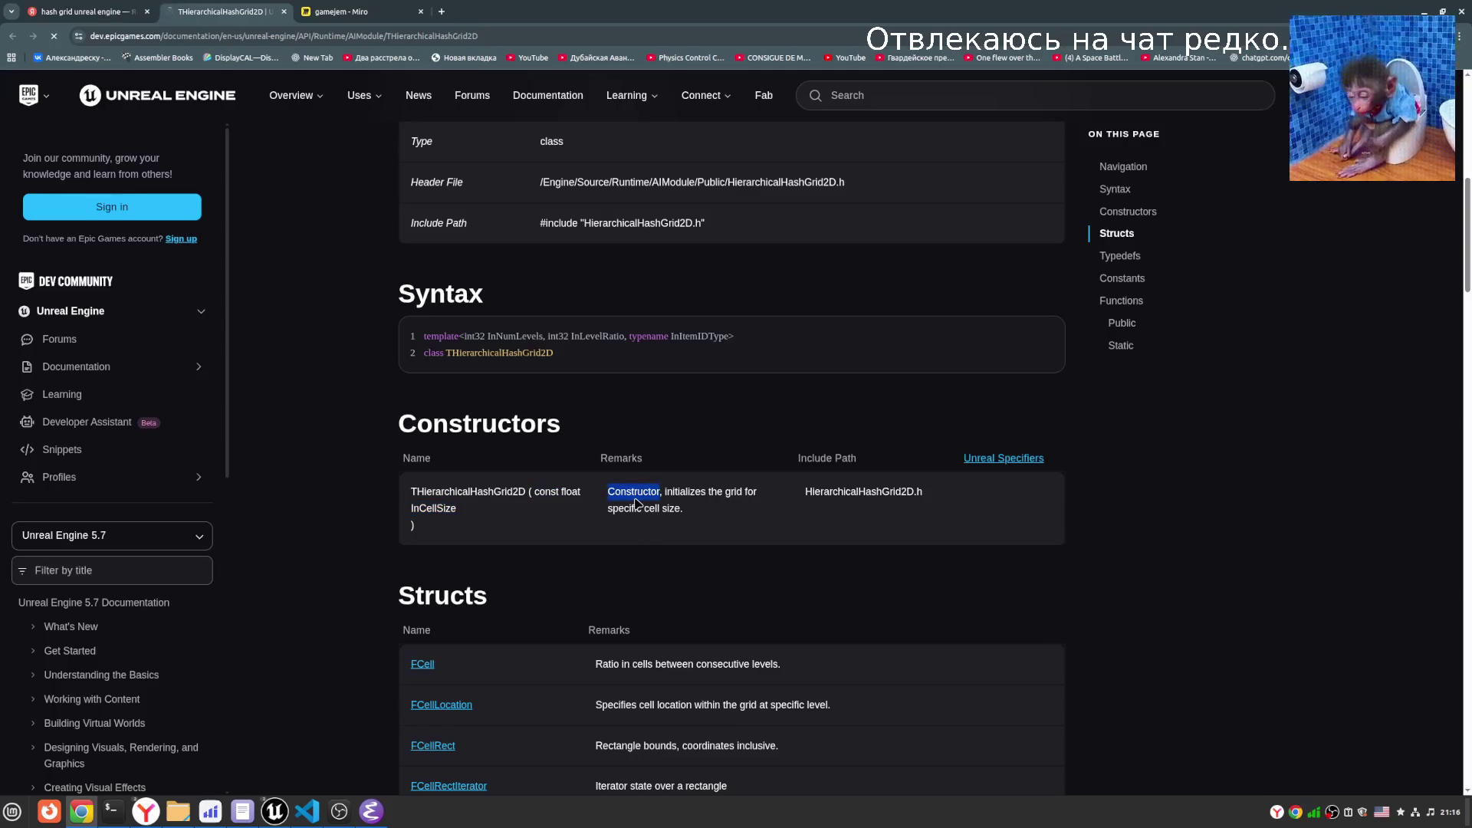
double_click(592, 337)
double_click(530, 335)
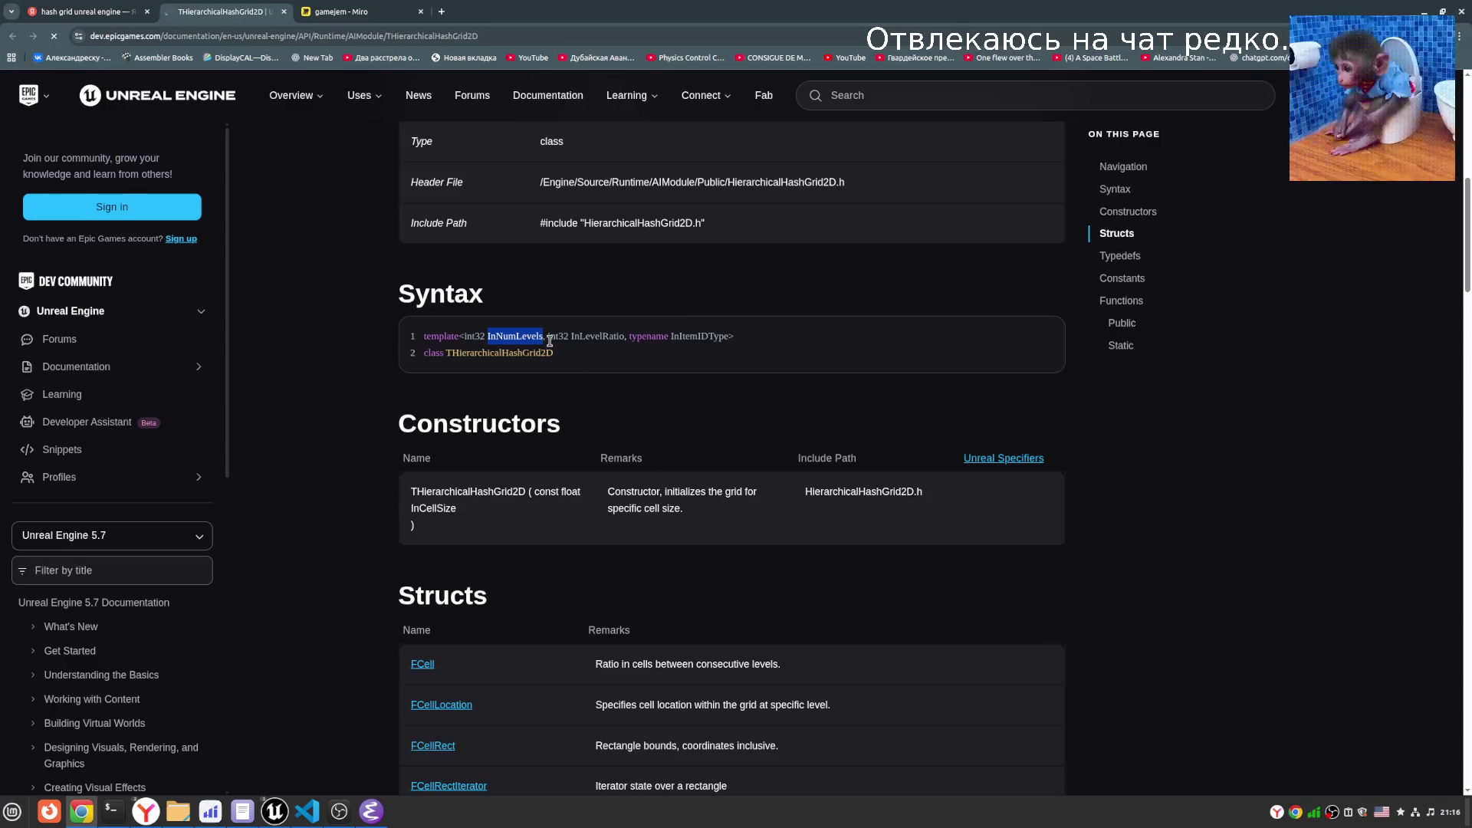
click(588, 360)
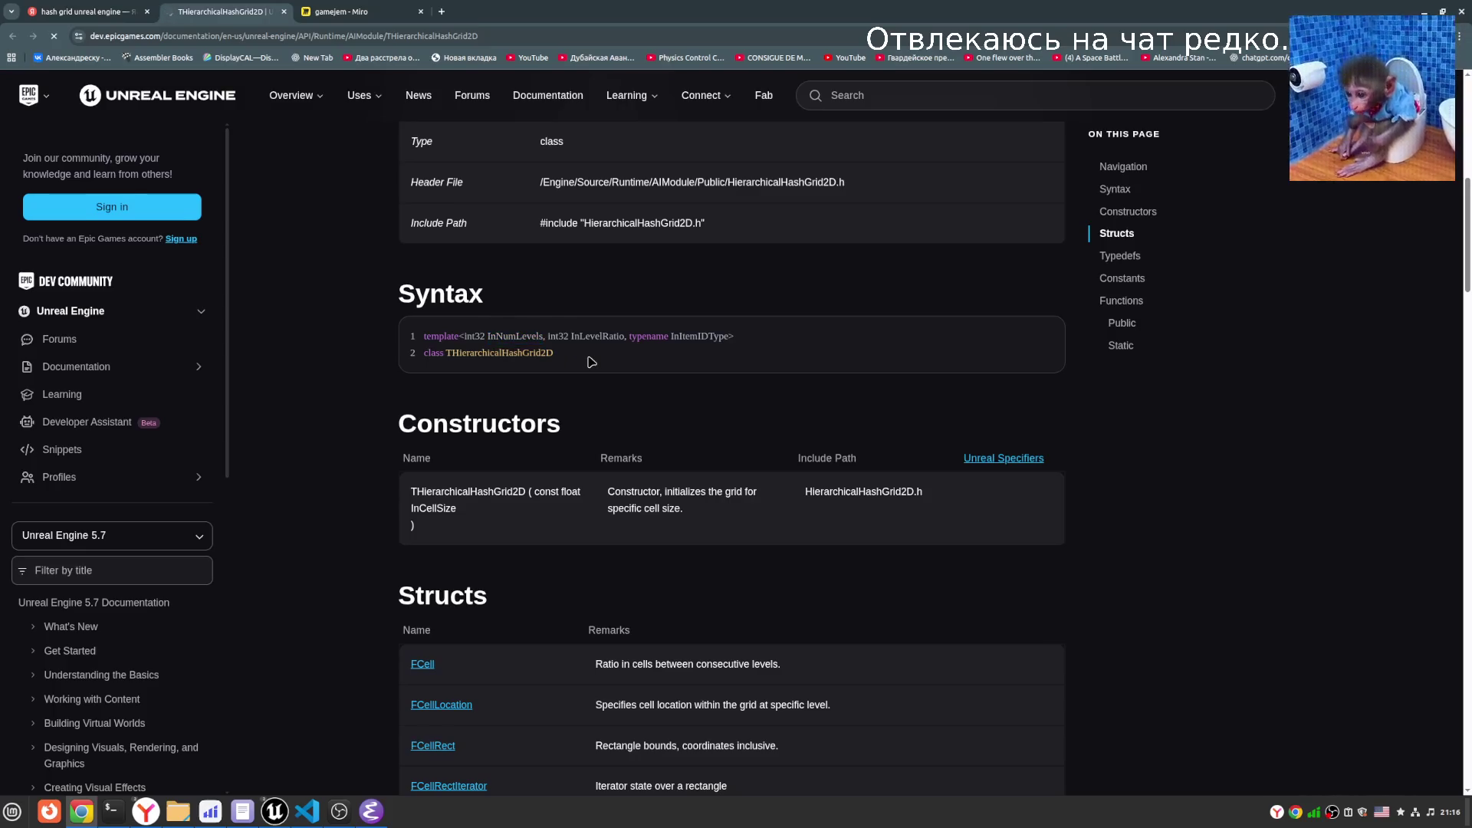
double_click(498, 336)
double_click(587, 336)
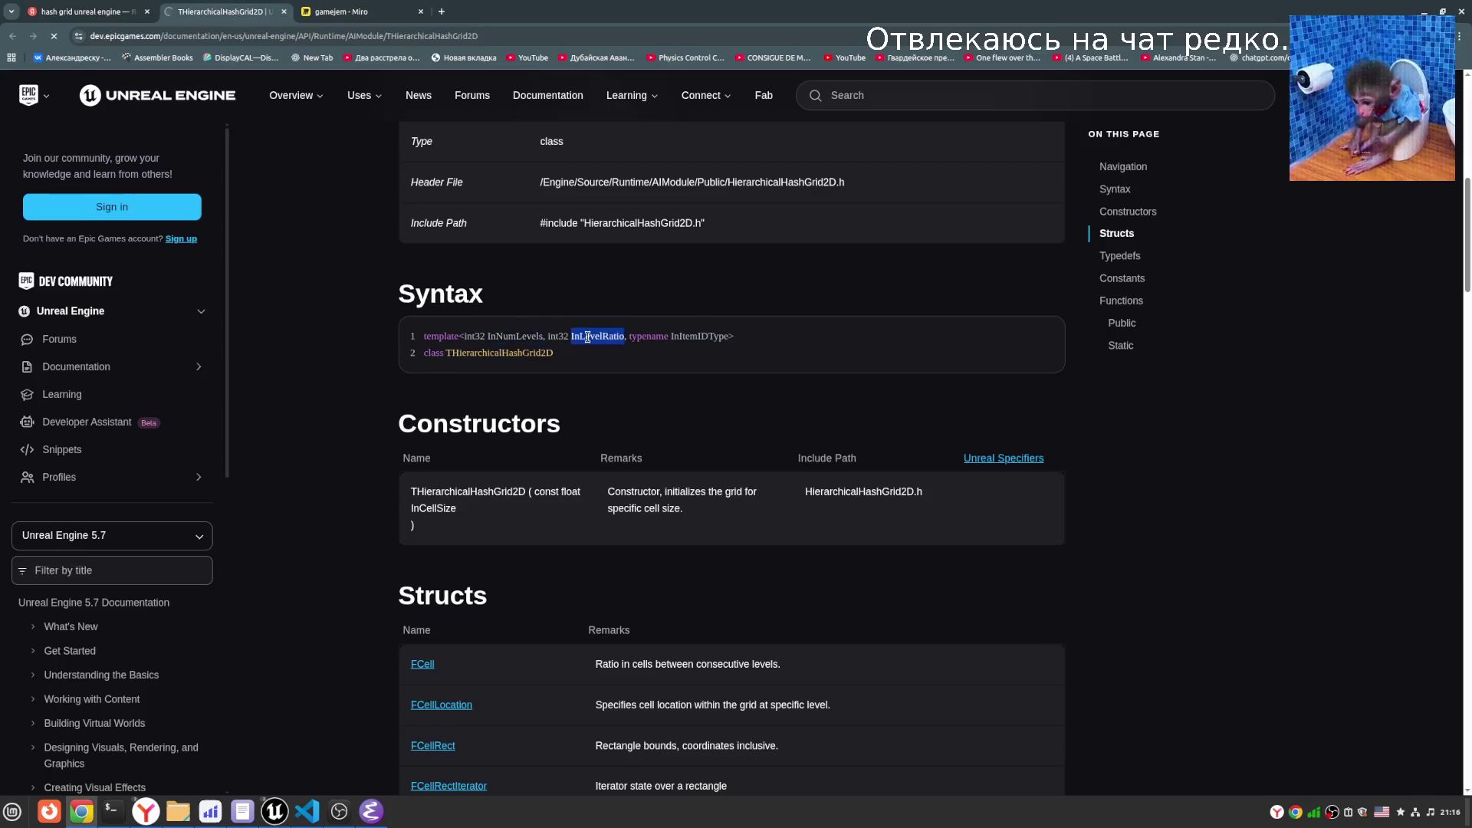
click(588, 347)
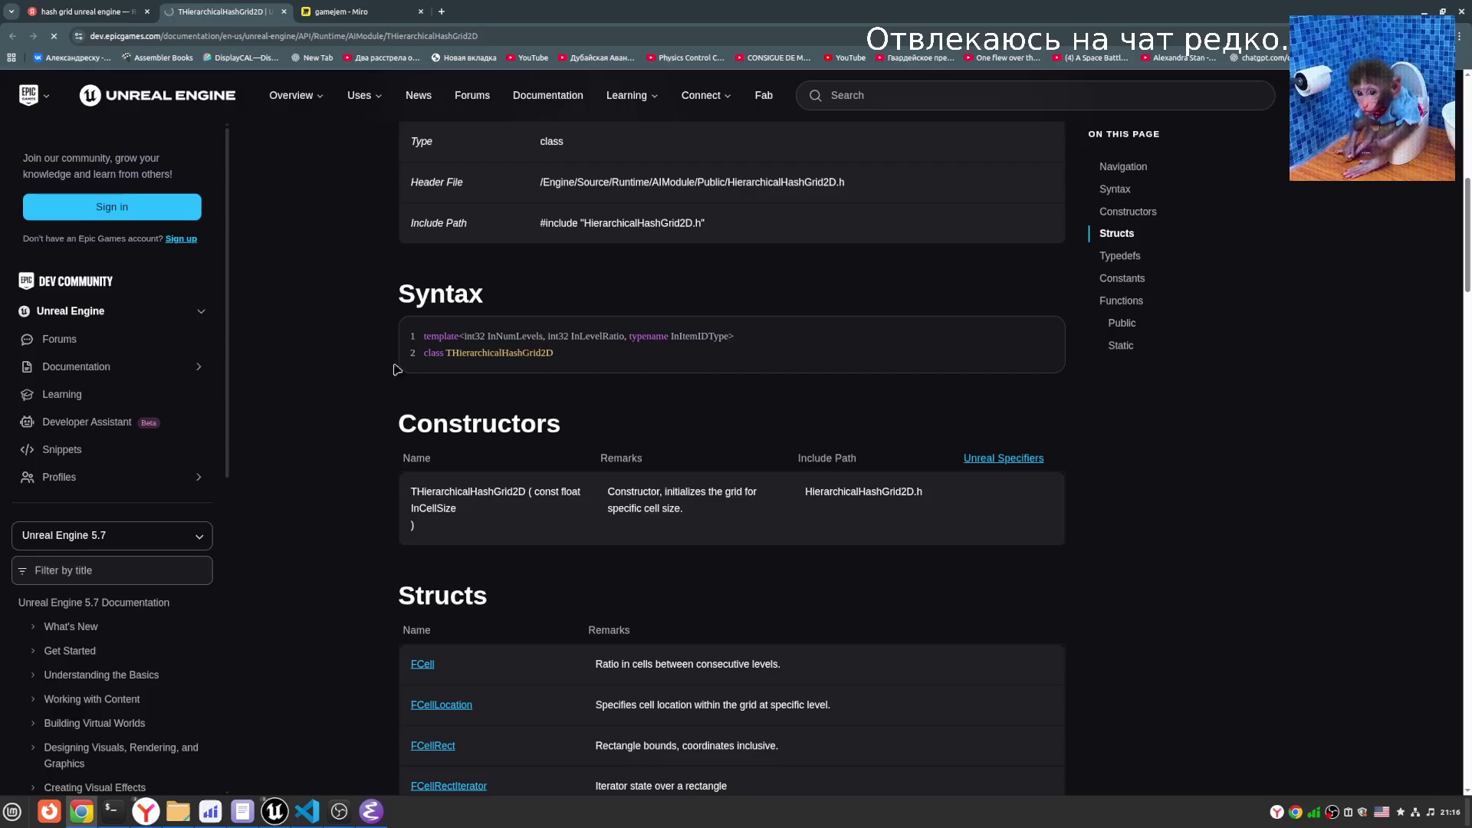
key(ctrl+Tab)
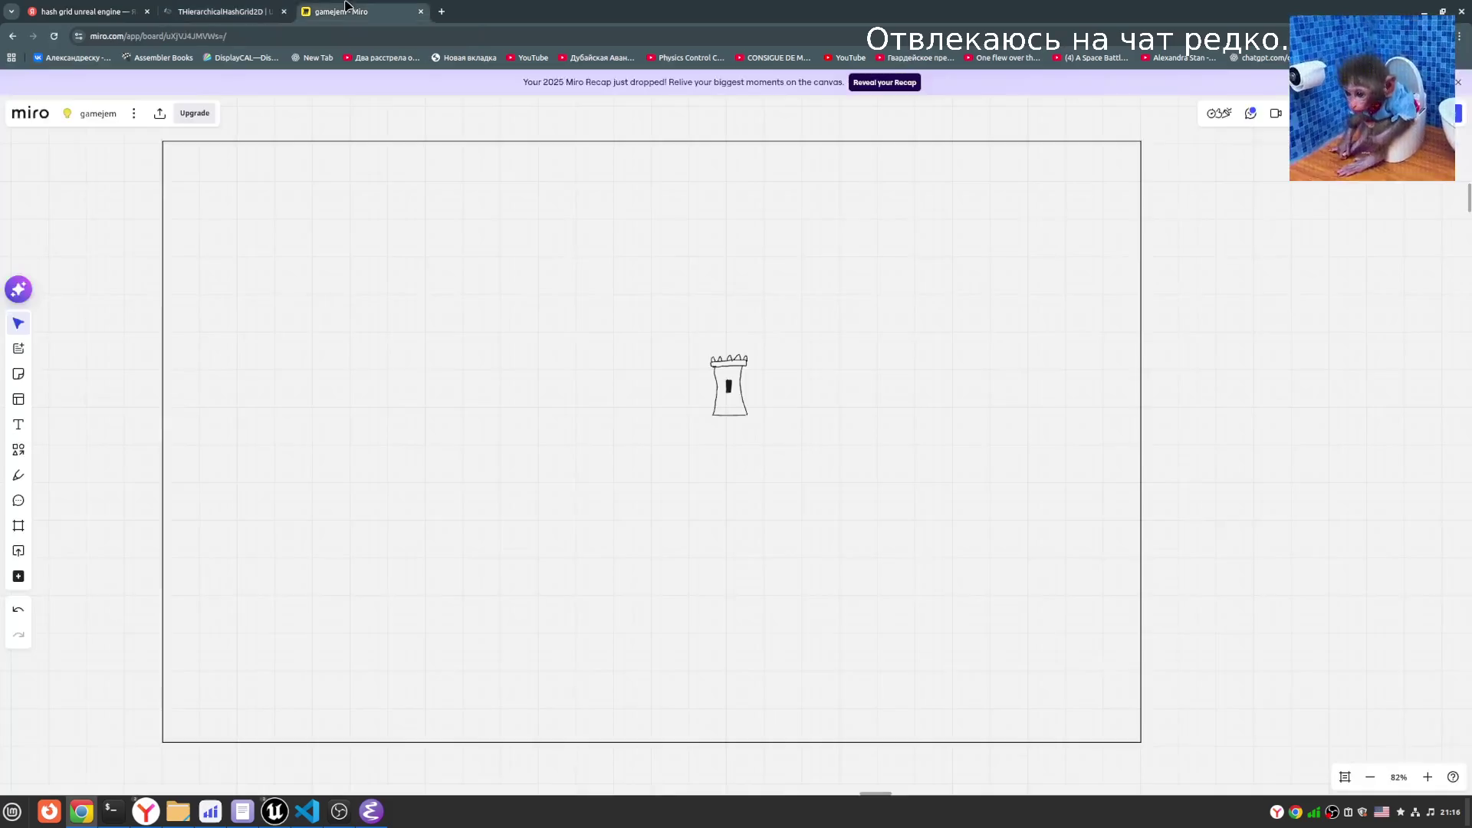
- Draw a square cell at the frame's top-left and Alt-drag copies into a row of six
click(19, 449)
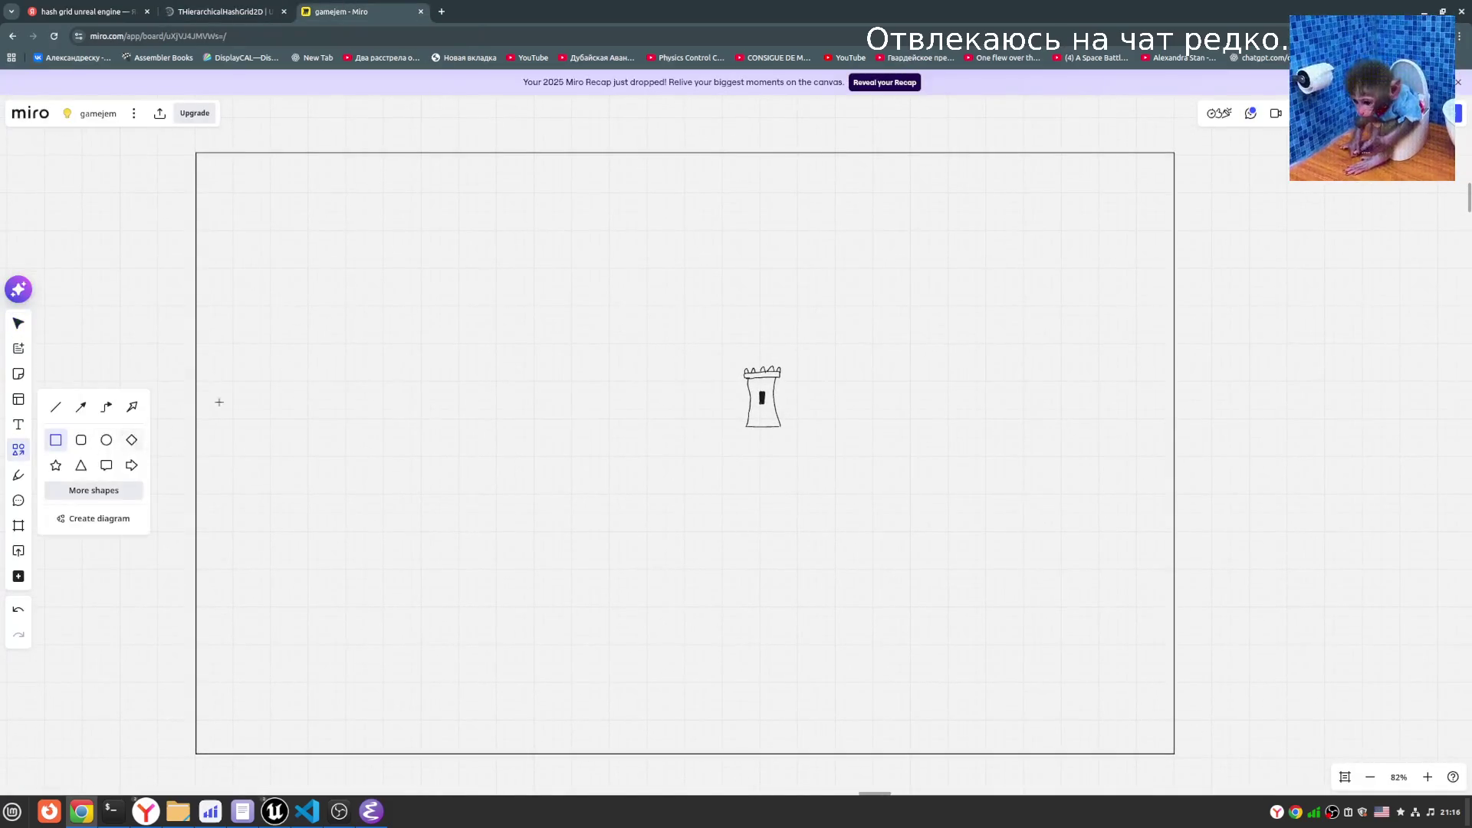
mouse_move(196, 151)
mouse_down()
mouse_move(381, 263)
mouse_move(350, 312)
mouse_move(348, 273)
mouse_move(349, 302)
mouse_move(312, 269)
mouse_move(350, 303)
mouse_up()
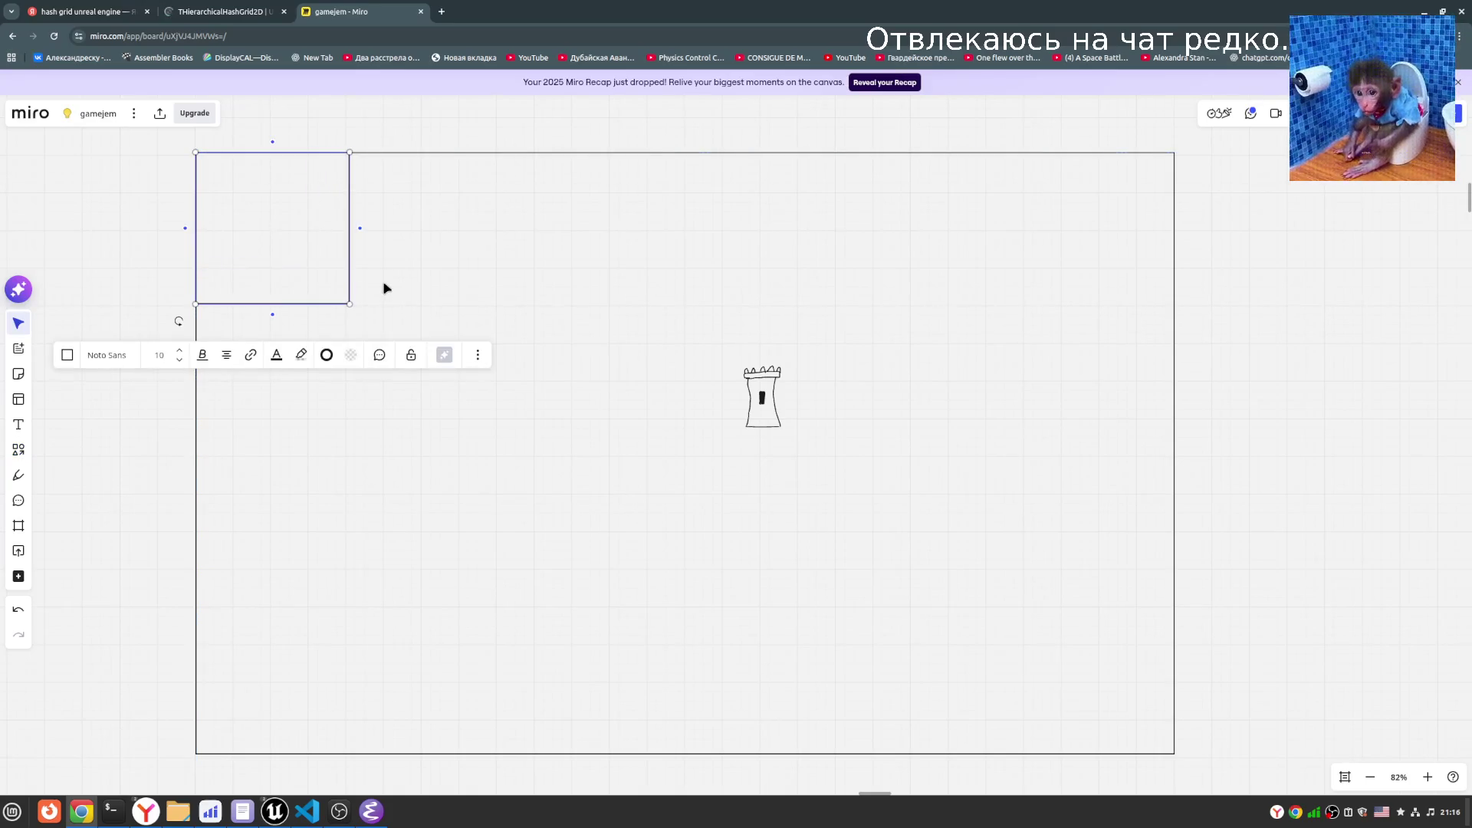
click(66, 196)
click(316, 247)
mouse_move(320, 251)
mouse_down()
mouse_move(457, 249)
mouse_move(444, 246)
mouse_move(529, 266)
mouse_move(621, 230)
mouse_move(567, 230)
mouse_move(723, 256)
mouse_move(687, 230)
mouse_move(861, 240)
mouse_move(843, 246)
mouse_up()
mouse_move(944, 255)
mouse_down()
mouse_move(1082, 236)
mouse_move(1047, 238)
mouse_up()
- Copy the six-cell row and paste three copies below it to make four rows
drag(129, 165, 1125, 336)
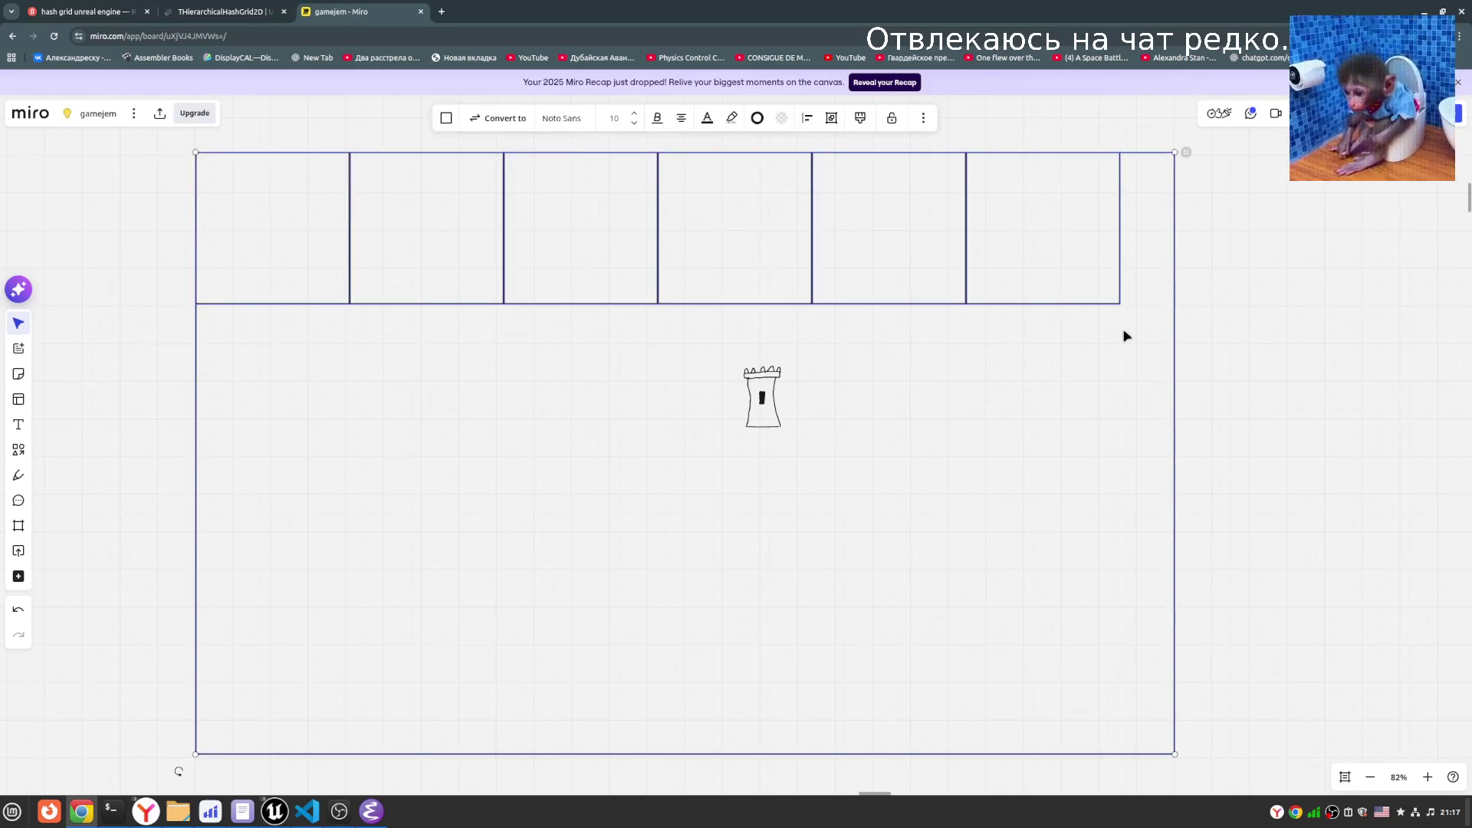
click(1164, 329)
mouse_move(1136, 129)
mouse_down()
mouse_move(1091, 411)
mouse_move(97, 347)
mouse_up()
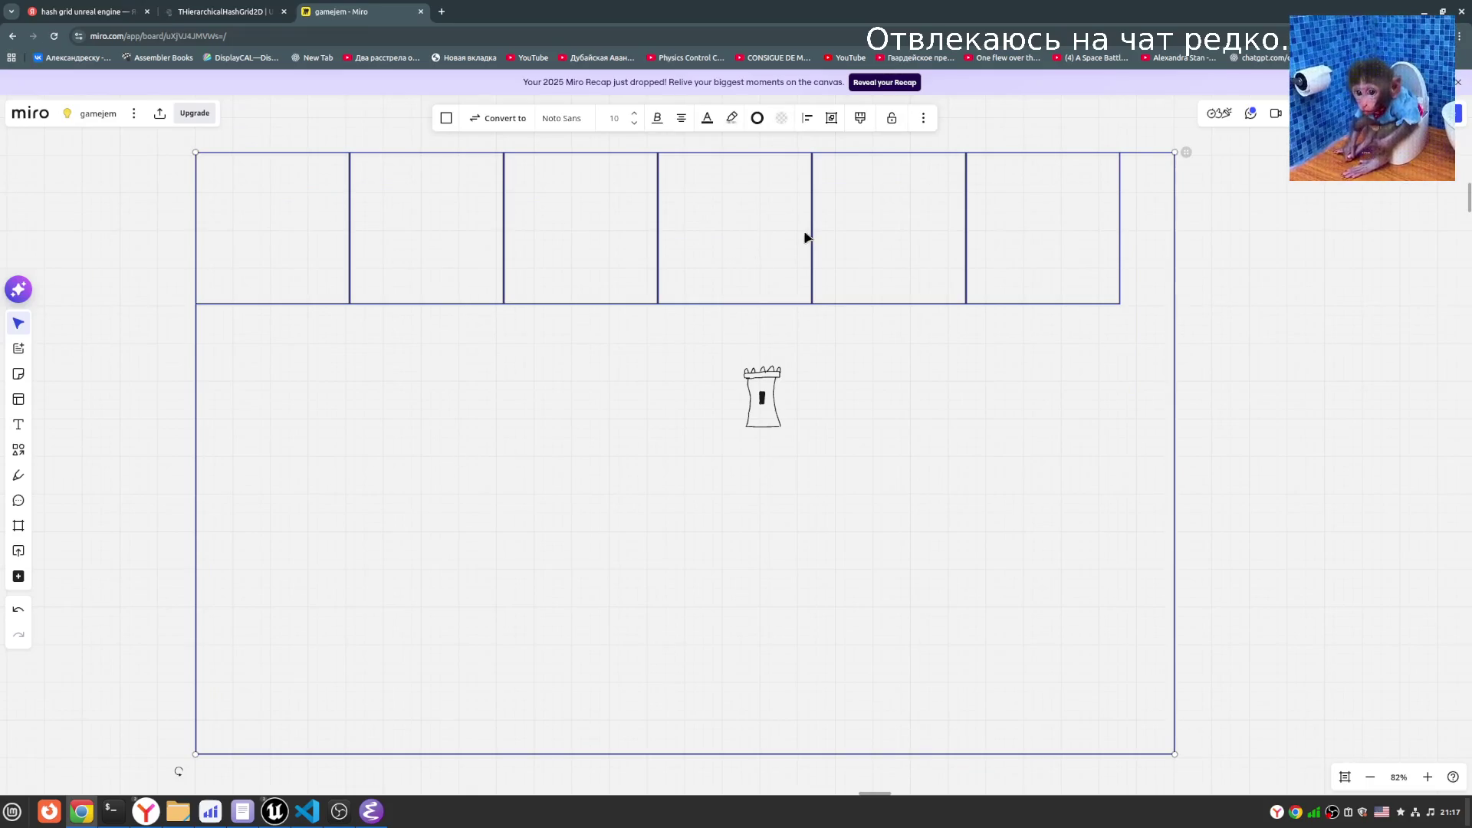
click(1190, 434)
key(ctrl+c)
key(ctrl+v)
mouse_move(732, 446)
mouse_down()
mouse_move(710, 414)
mouse_move(667, 595)
mouse_move(647, 560)
mouse_up()
key(ctrl+v)
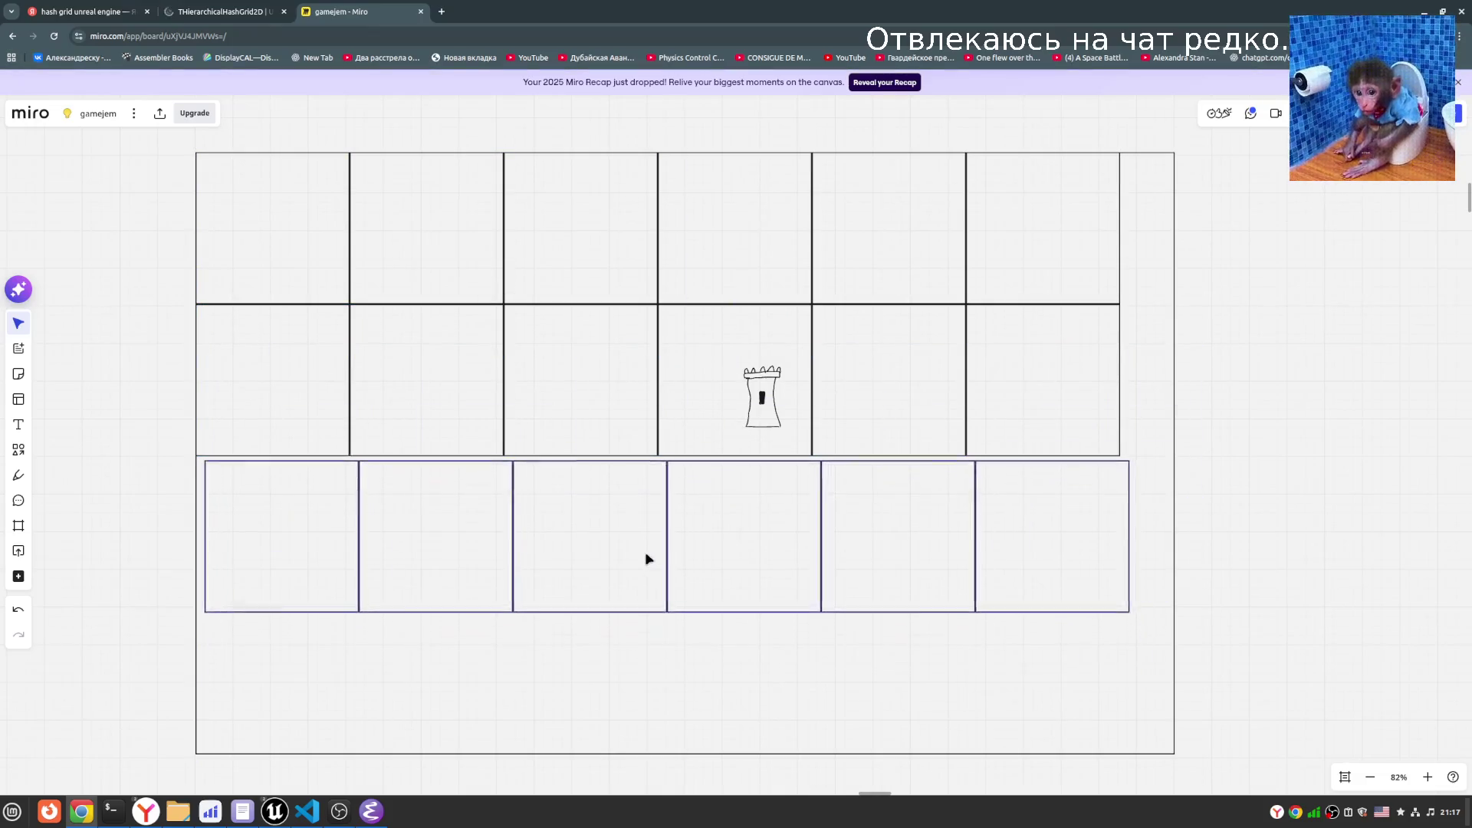
key(ctrl+v)
mouse_move(907, 608)
mouse_down()
mouse_move(772, 706)
mouse_move(812, 693)
mouse_up()
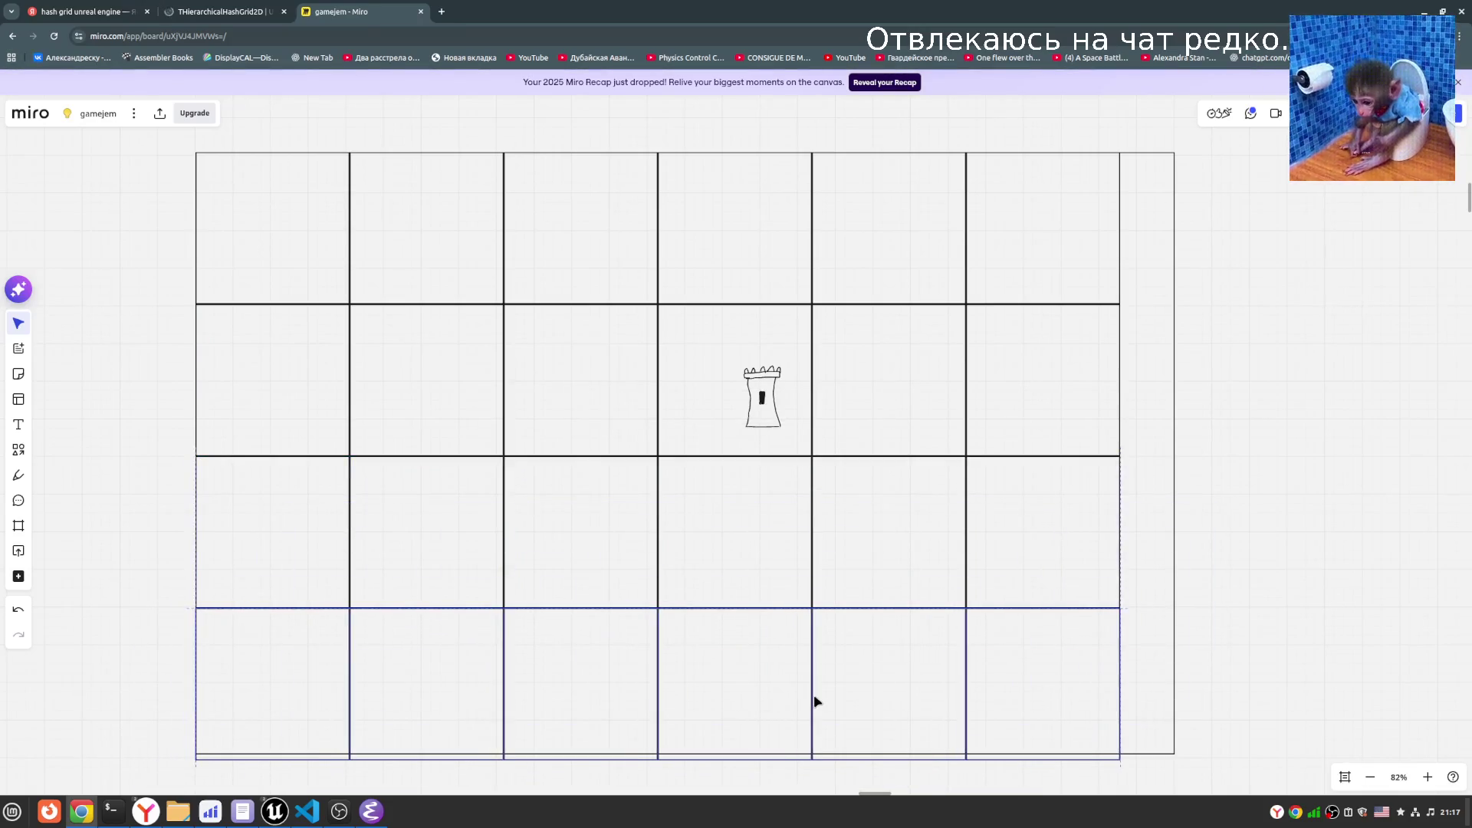
click(1298, 582)
- Sketch a zig-zag freehand river down the grid's right edge
click(18, 475)
mouse_move(1129, 164)
mouse_down()
mouse_move(1113, 196)
mouse_move(1146, 287)
mouse_move(1150, 453)
mouse_move(1134, 618)
mouse_move(1170, 715)
mouse_move(1136, 752)
mouse_up()
scroll(1076, 470, left, 3)
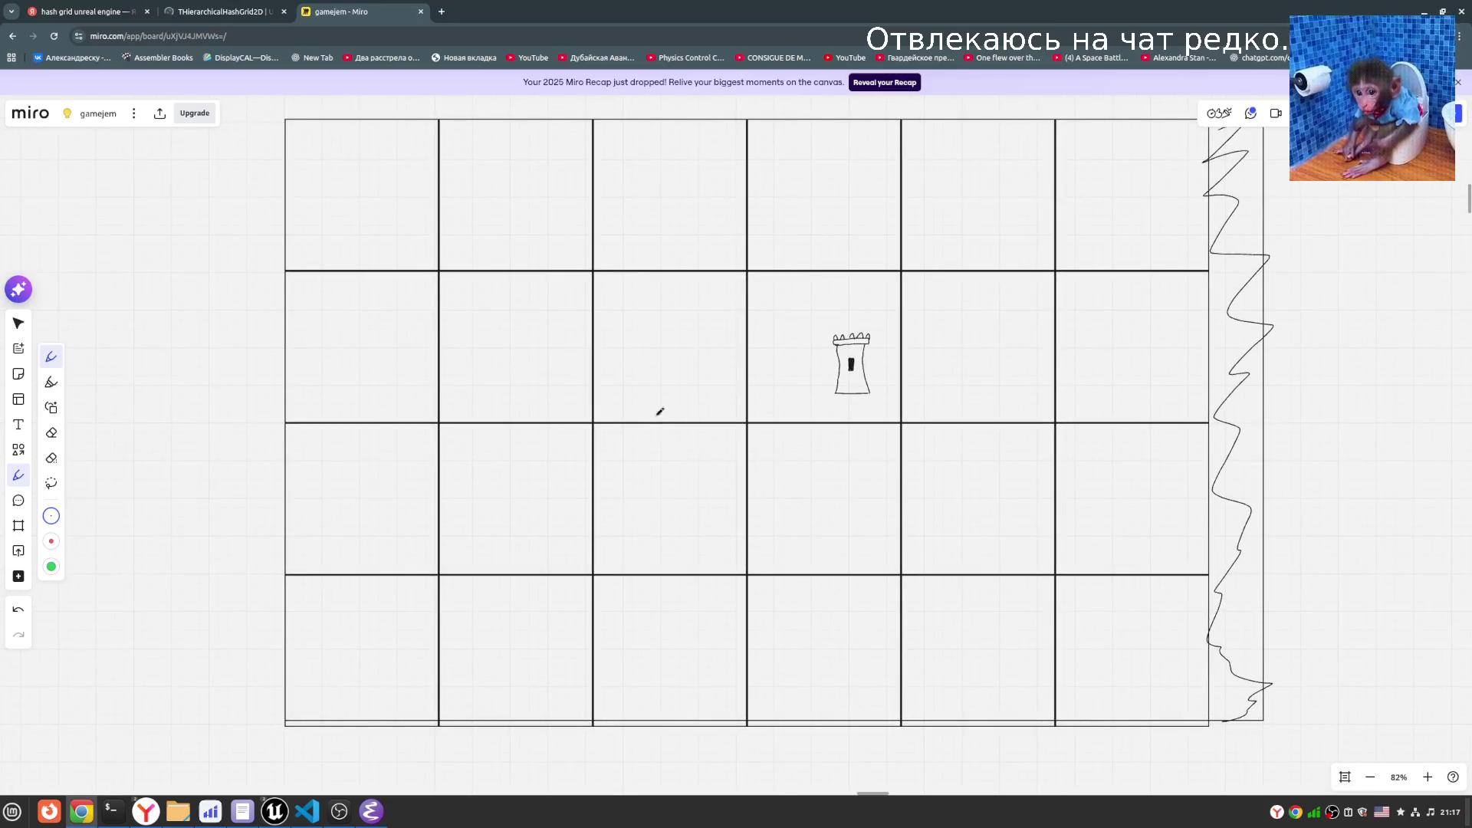
- Draw a wavy yellow highlighter river across the grid
click(19, 449)
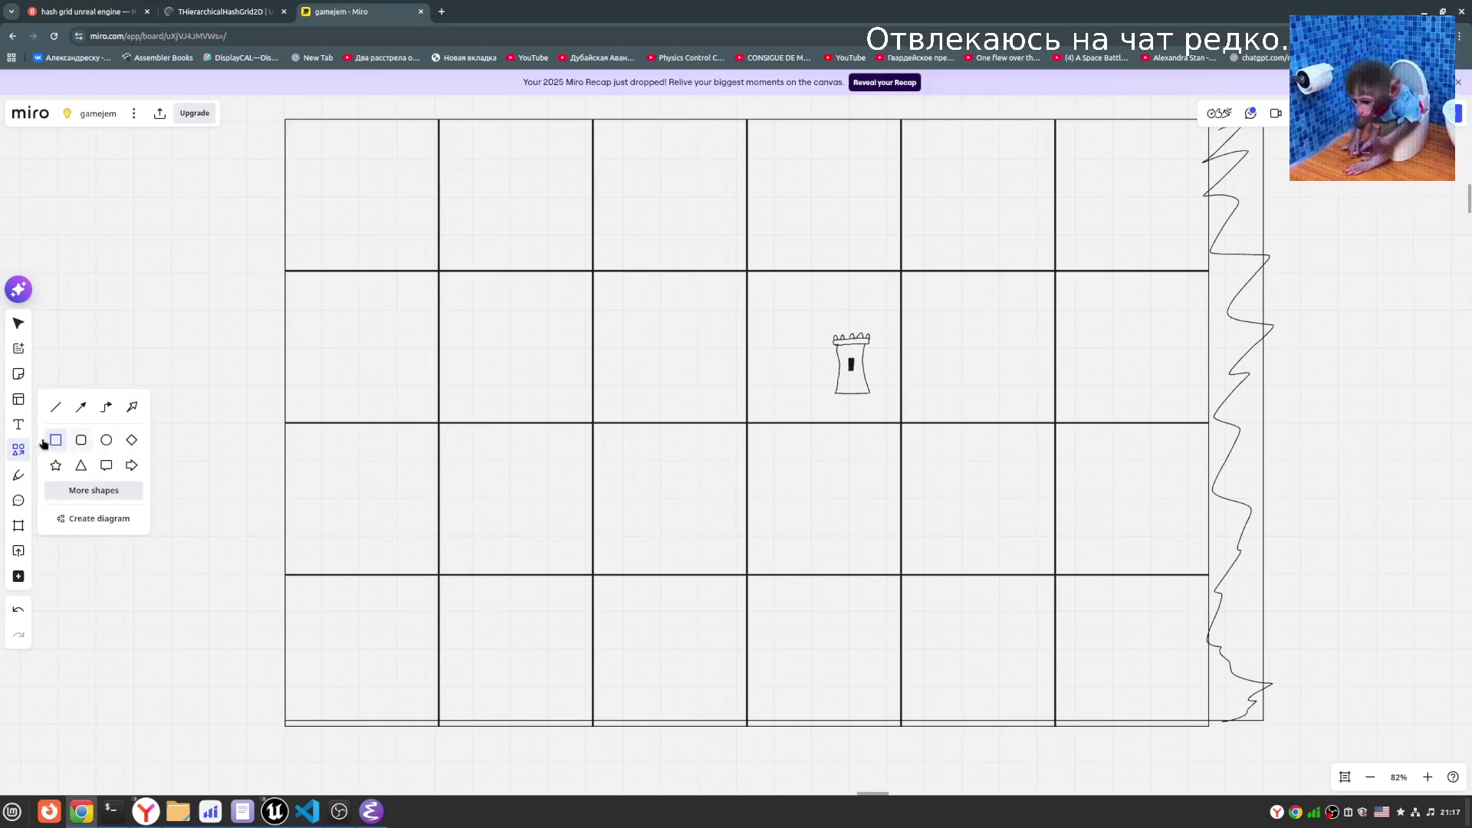
click(19, 475)
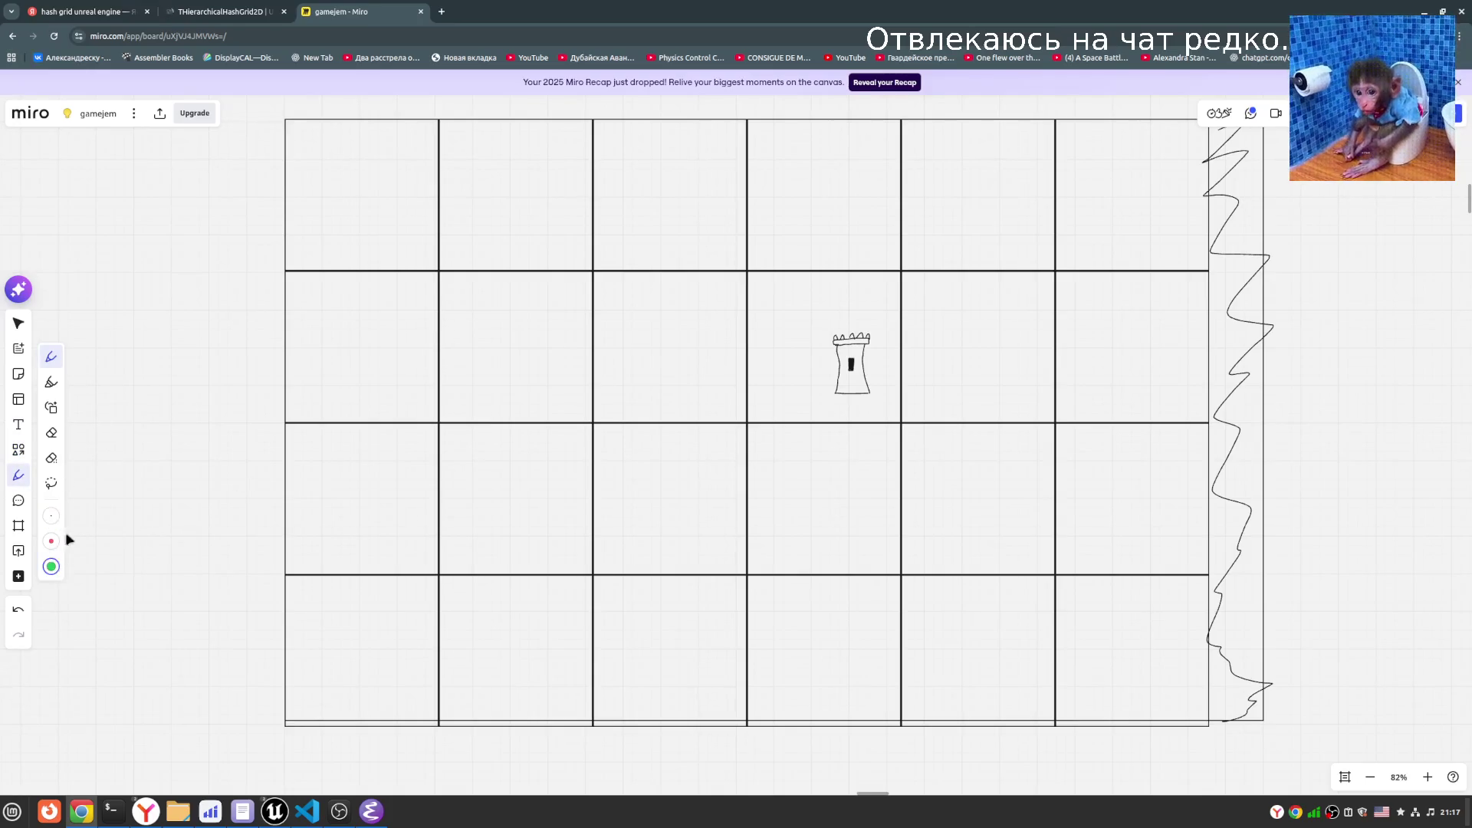
click(51, 383)
mouse_move(289, 405)
mouse_down()
mouse_move(344, 401)
mouse_move(388, 440)
mouse_move(404, 489)
mouse_move(458, 512)
mouse_move(503, 499)
mouse_move(545, 445)
mouse_move(602, 423)
mouse_move(701, 481)
mouse_move(853, 512)
mouse_move(910, 447)
mouse_move(1017, 498)
mouse_move(1134, 513)
mouse_move(1212, 432)
mouse_move(1275, 421)
mouse_up()
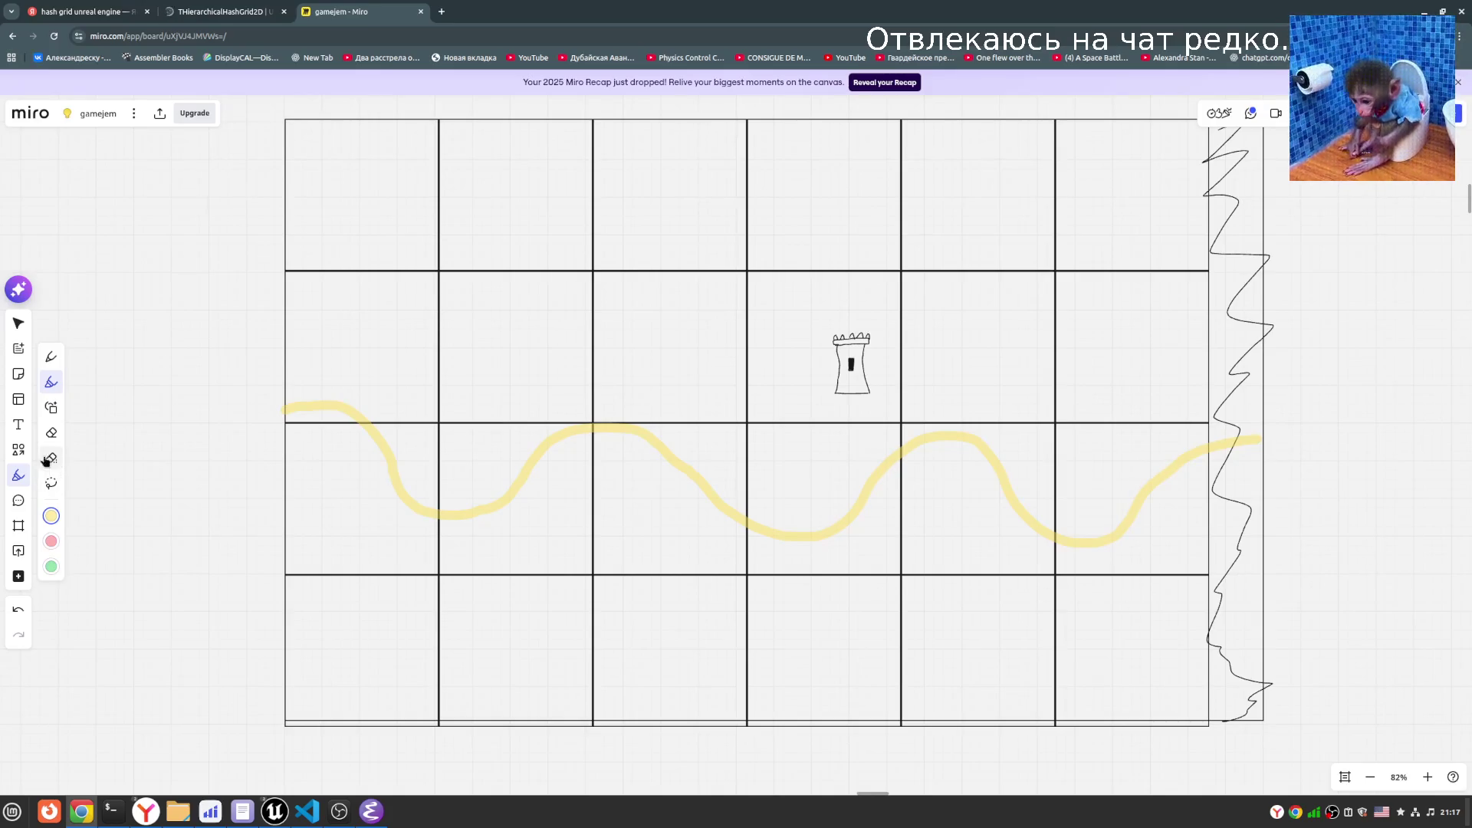
- Switch back to the regular pen, zoom in, then return to the THierarchicalHashGrid2D docs
click(55, 360)
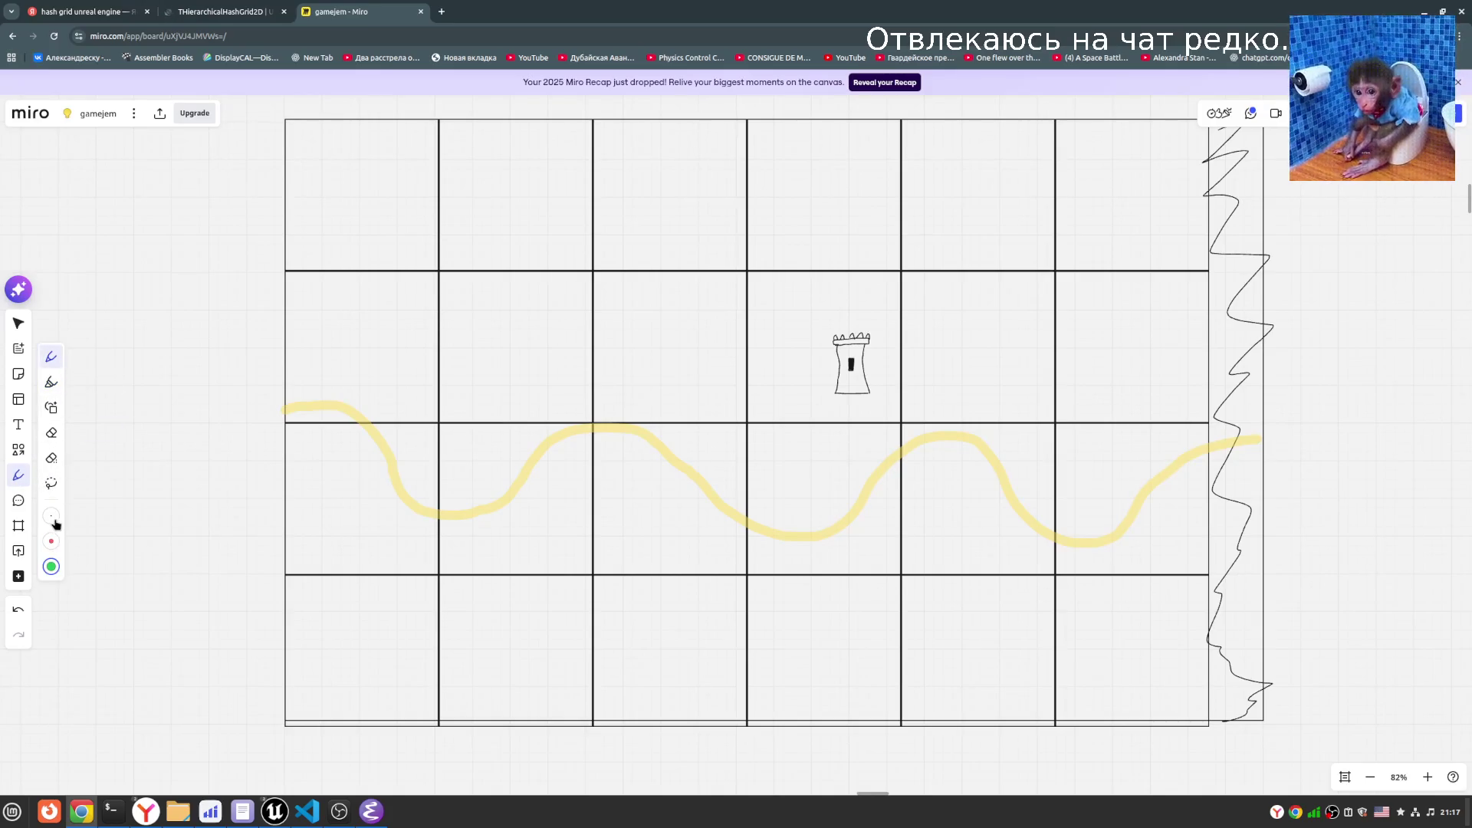
scroll(296, 411, up, 3)
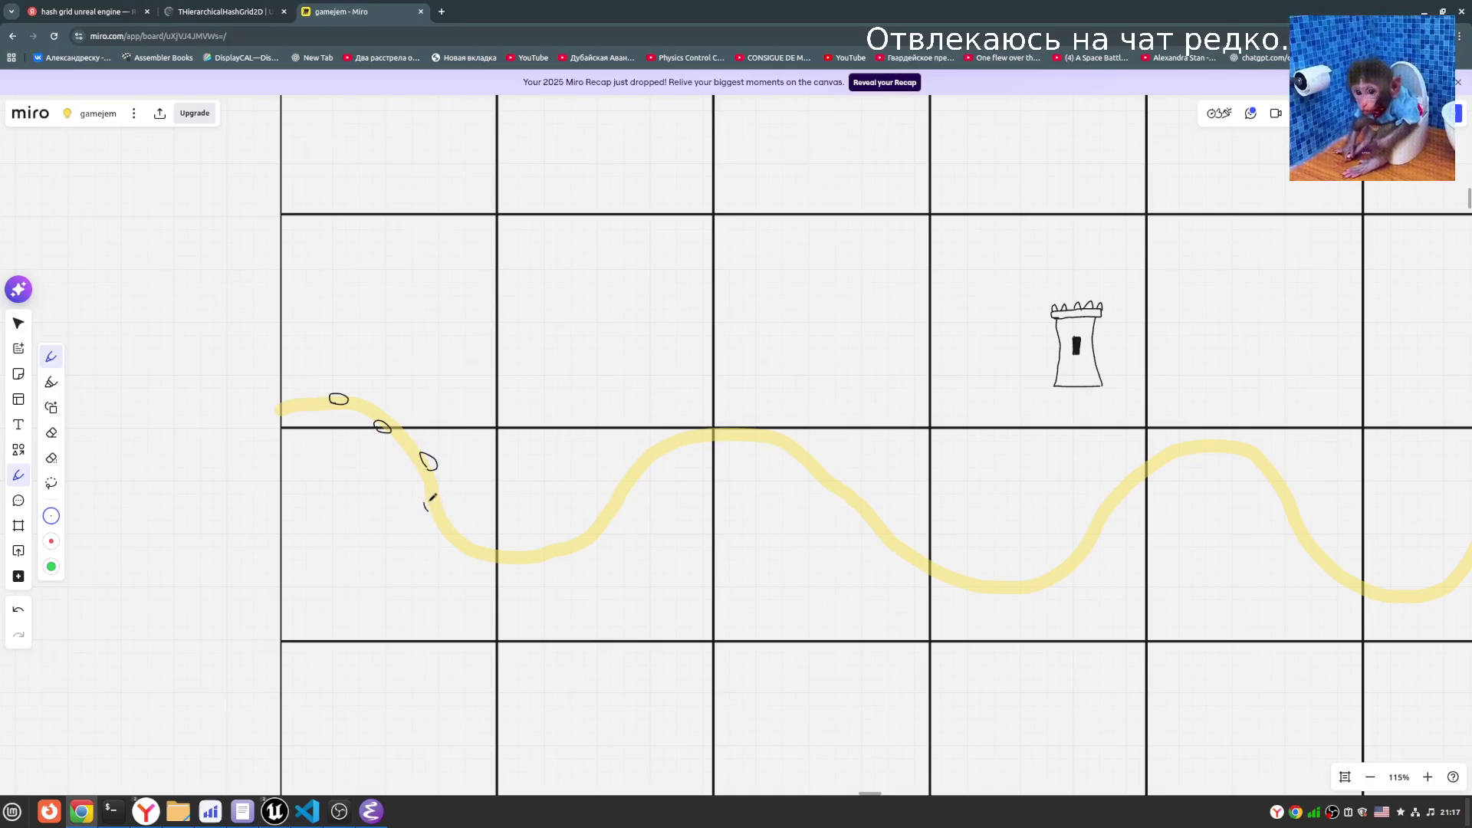
key(ctrl+shift+Tab)
scroll(634, 596, down, 15)
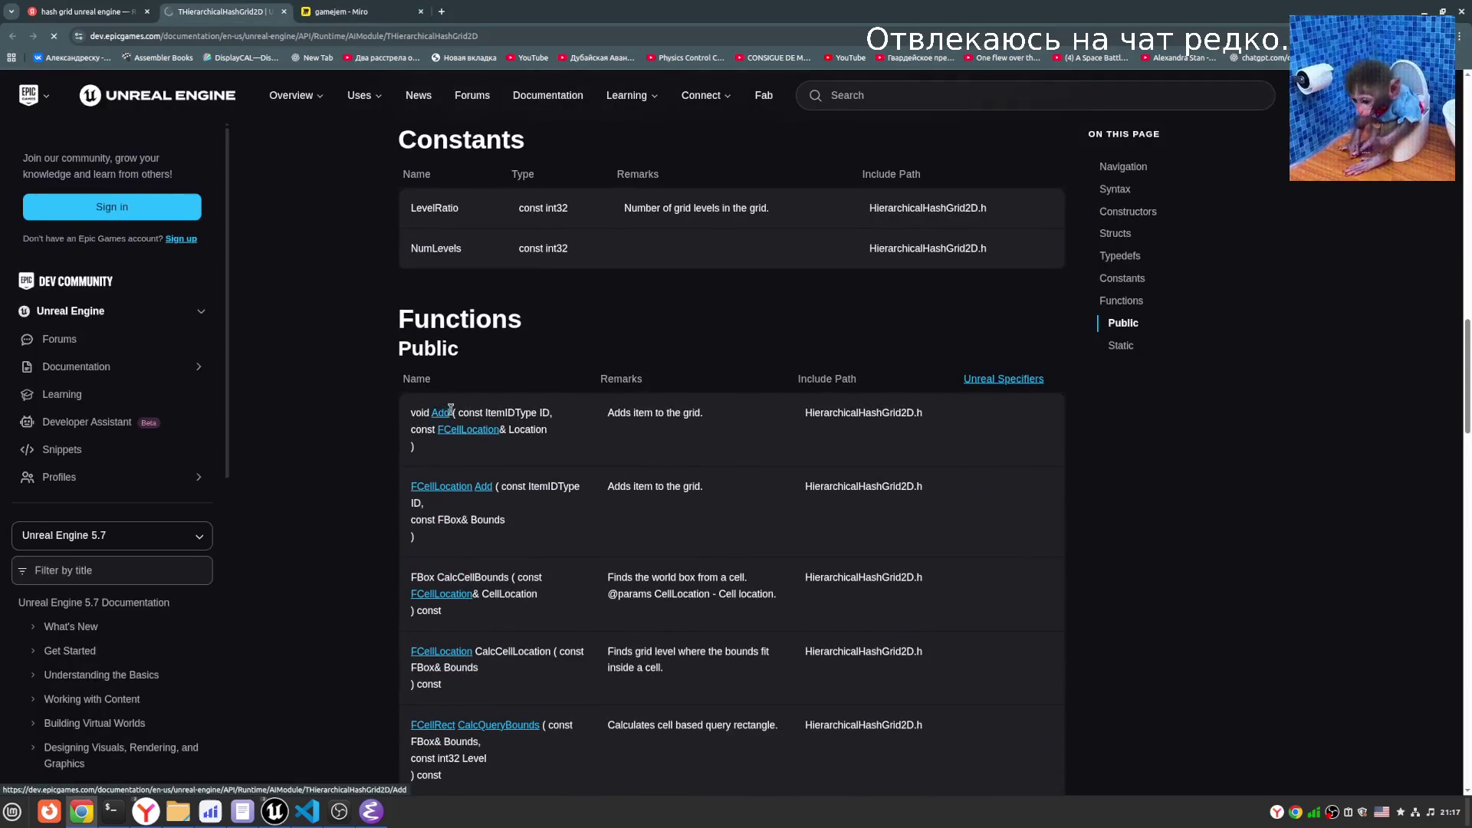
- Scroll up to the InCellSize constructor and the five structs FCell through FItem
scroll(635, 535, up, 4)
scroll(634, 535, up, 5)
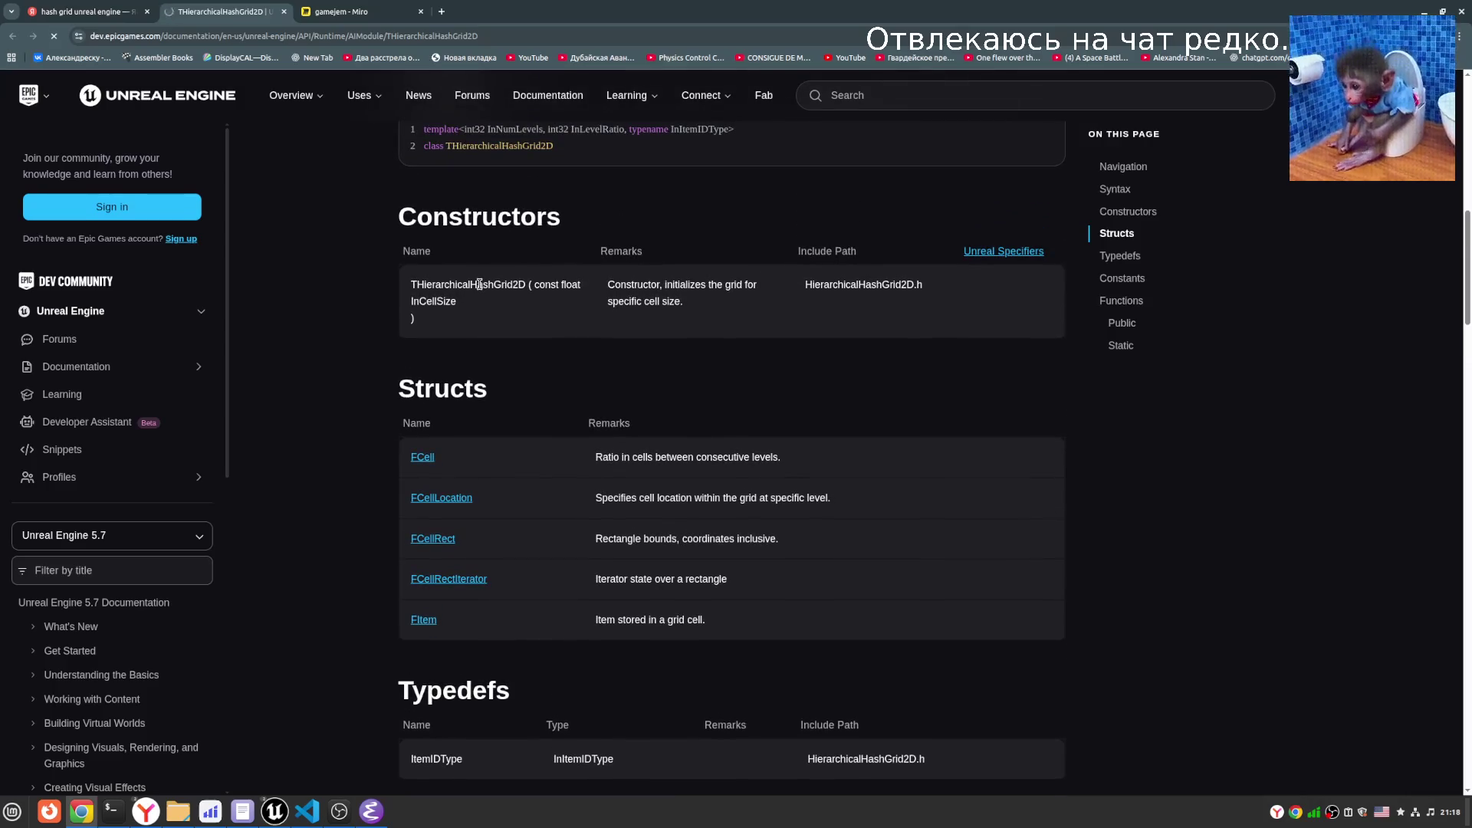
click(345, 15)
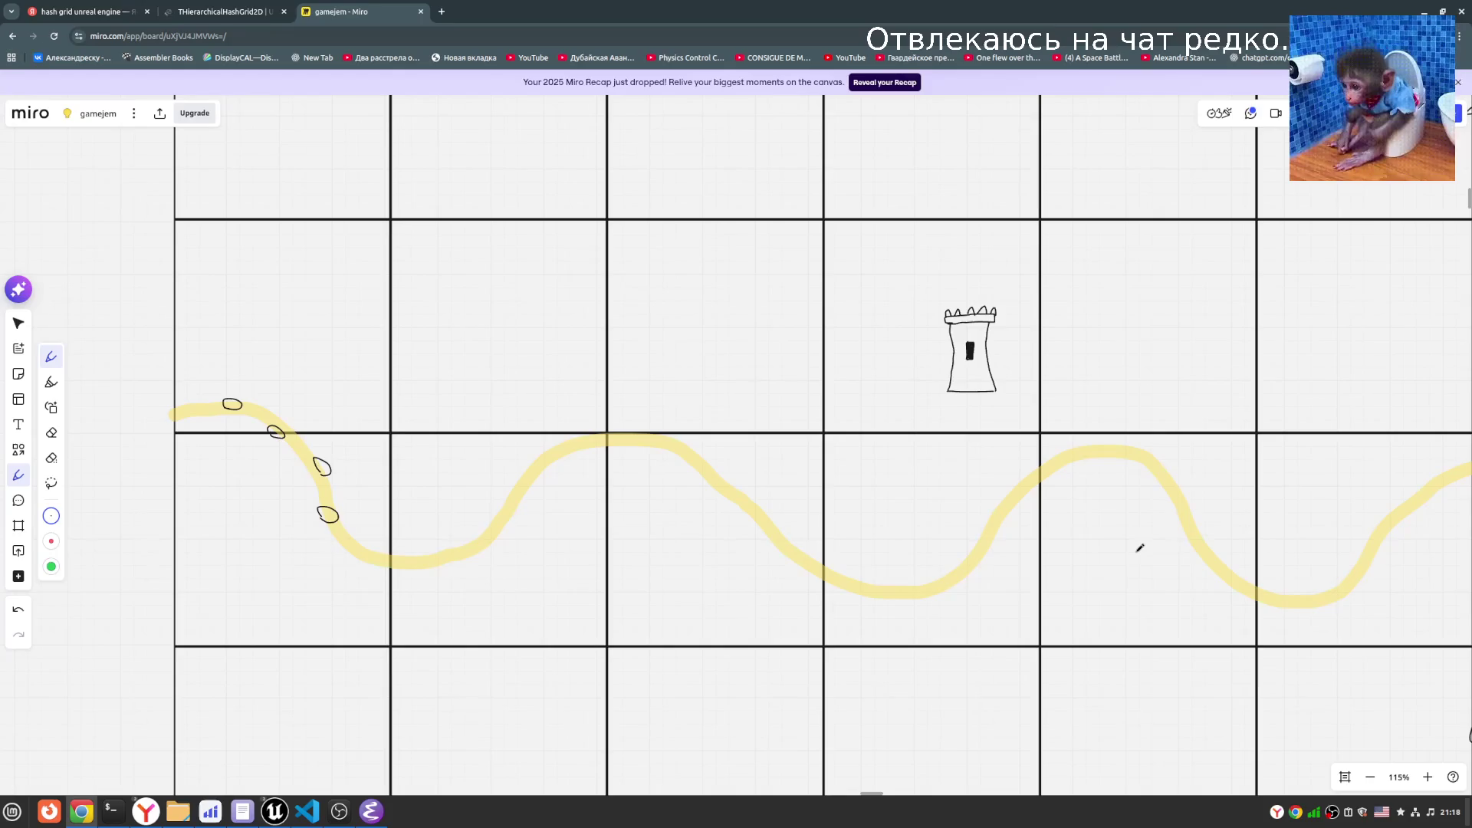
- Zoom out to 82% and pan across the full grid map, then return to the docs
scroll(926, 565, down, 3)
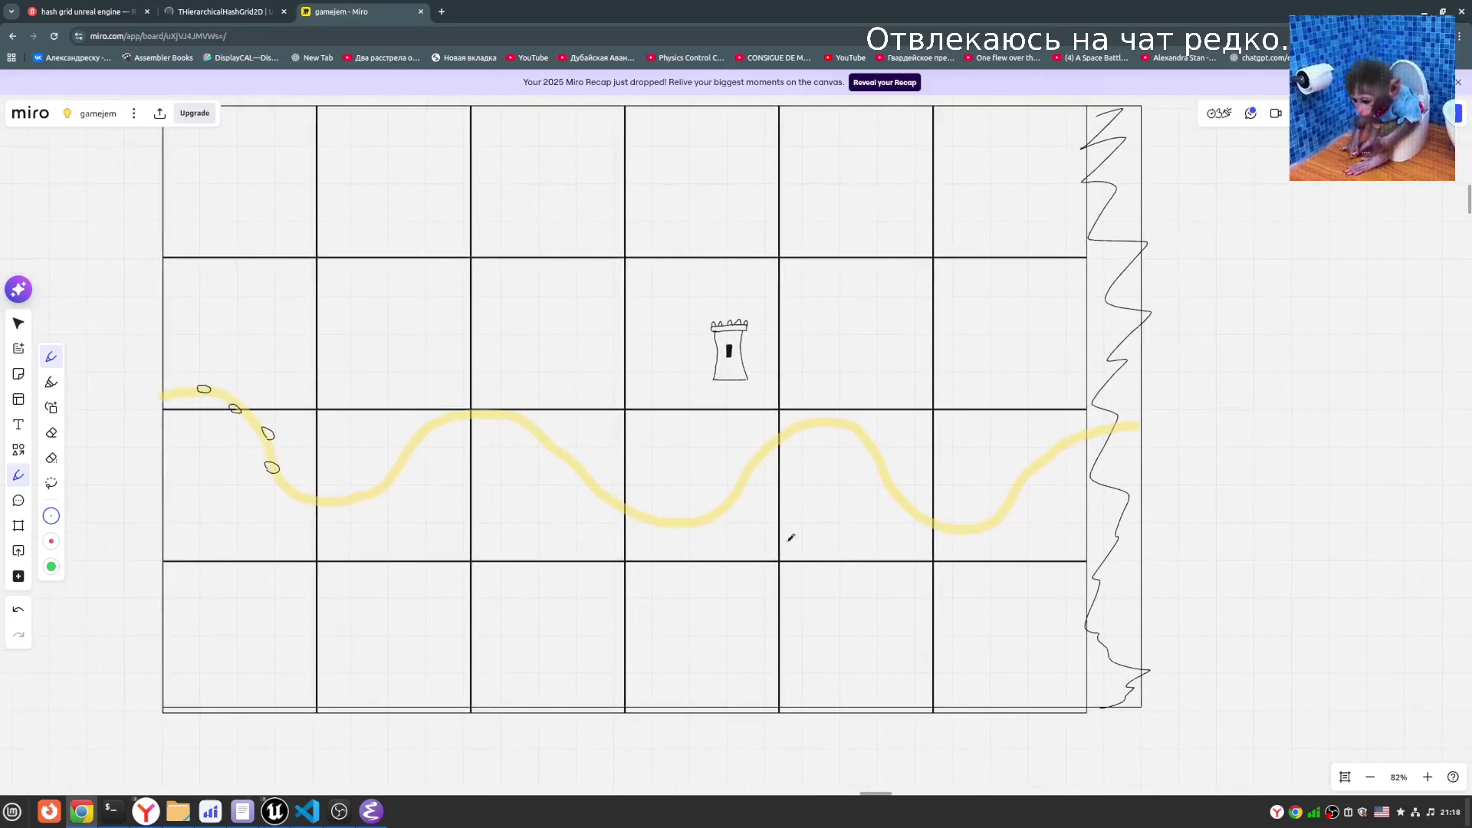
scroll(411, 548, left, 5)
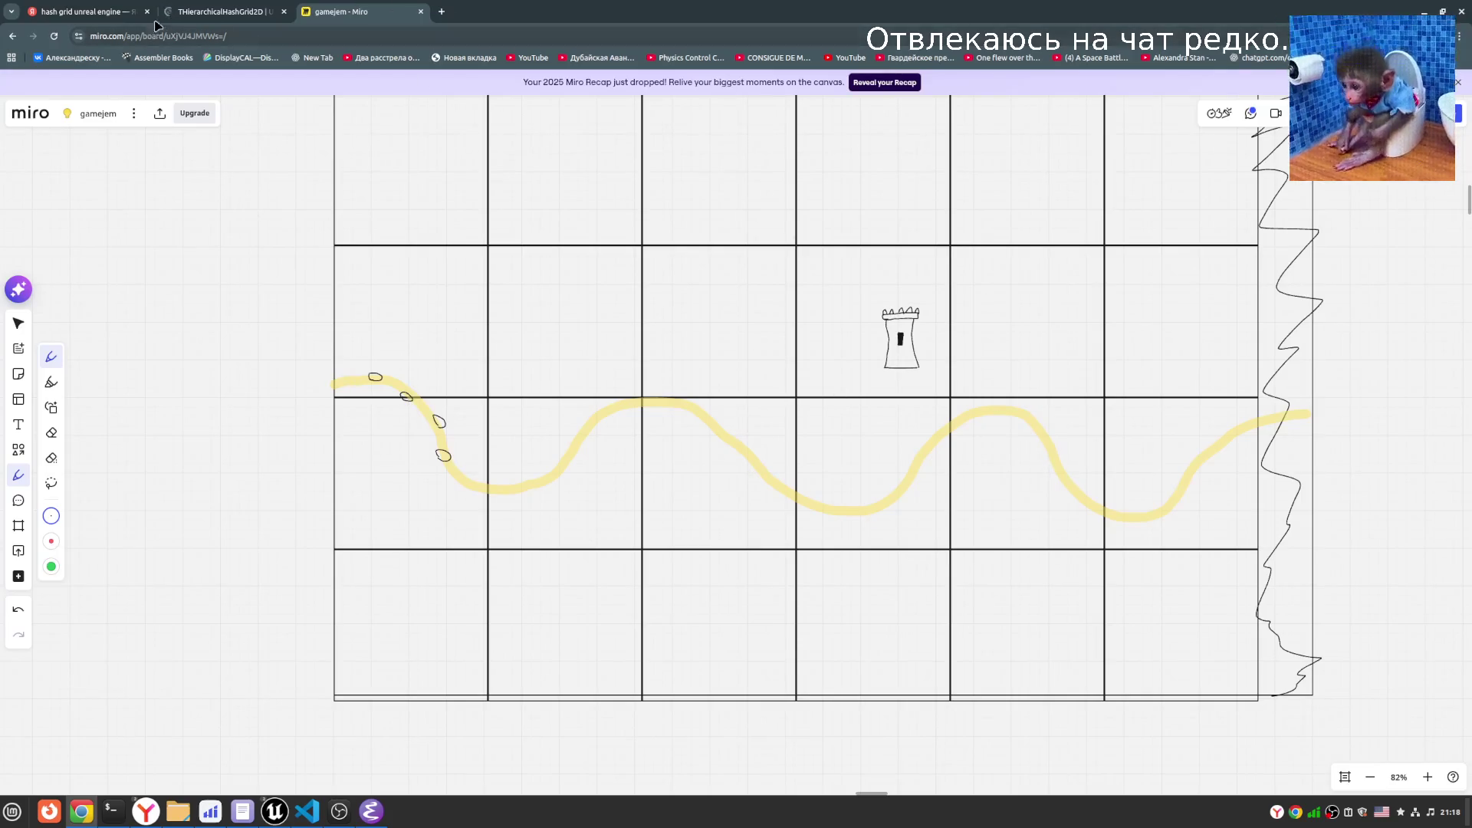
click(236, 11)
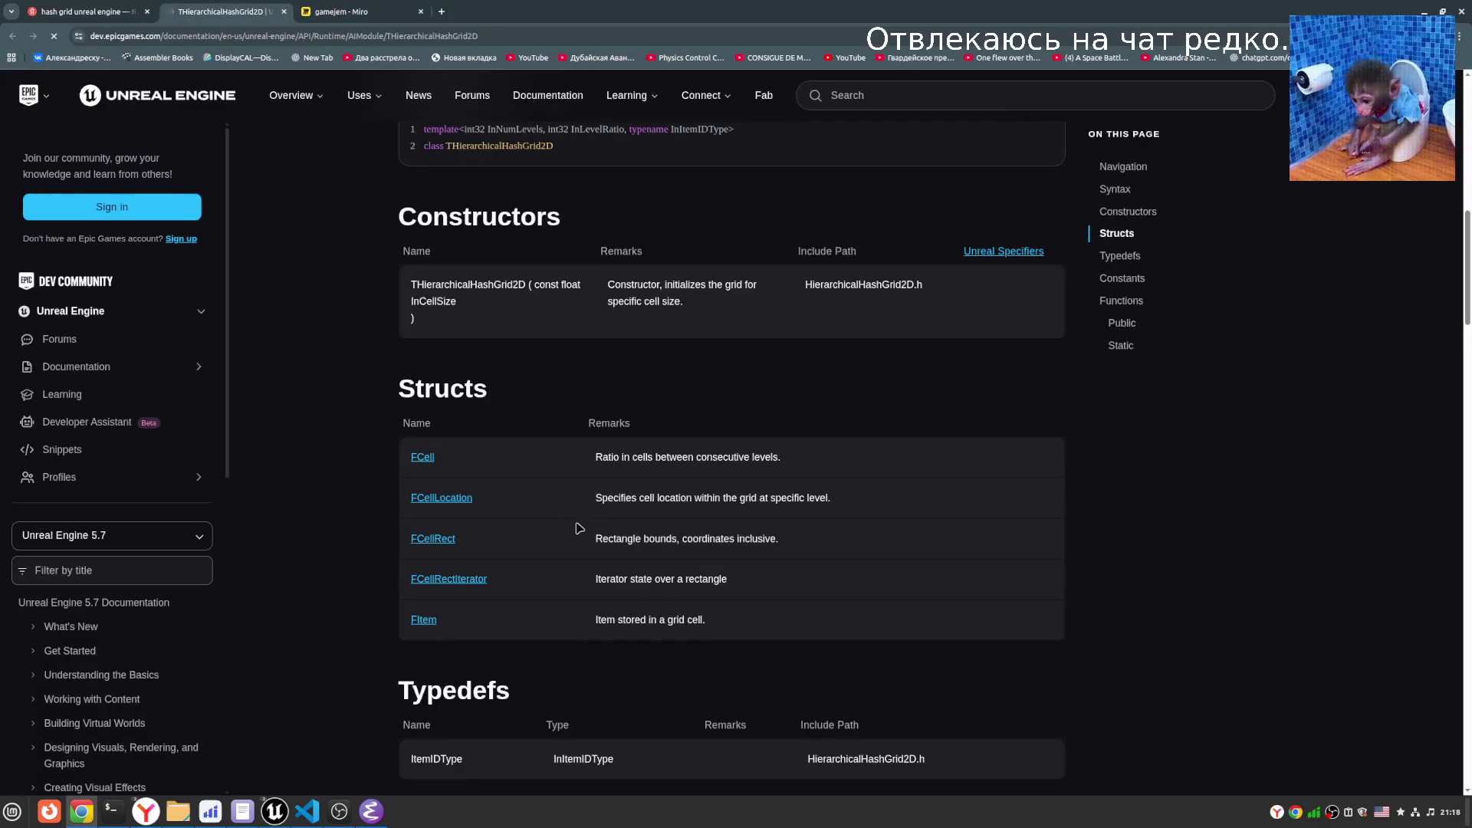
- Highlight ItemIDType, Location and Bounds in the two Add overloads of the Functions table
scroll(491, 322, down, 5)
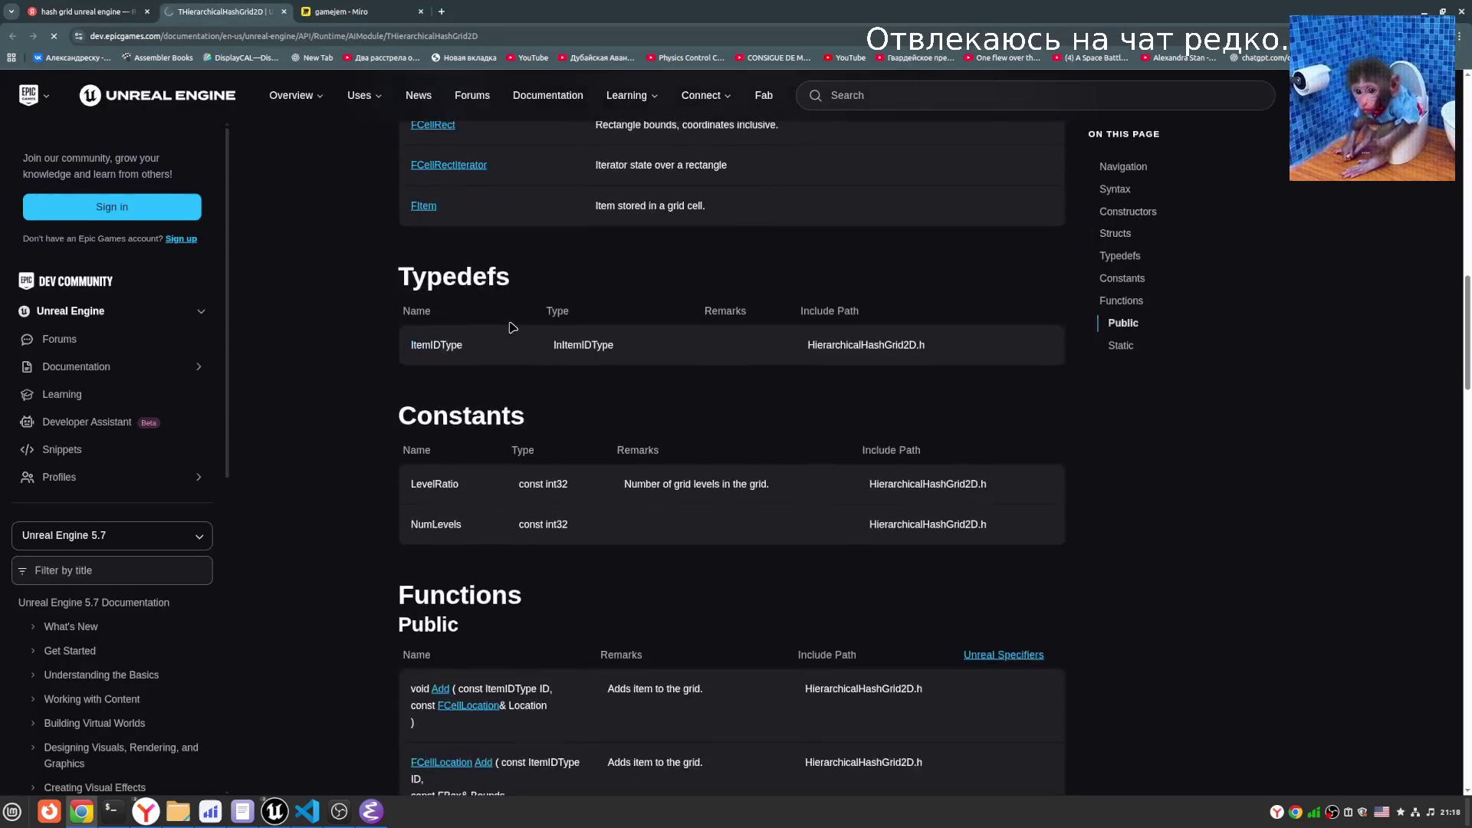
scroll(499, 384, down, 3)
scroll(497, 449, up, 5)
scroll(497, 448, up, 3)
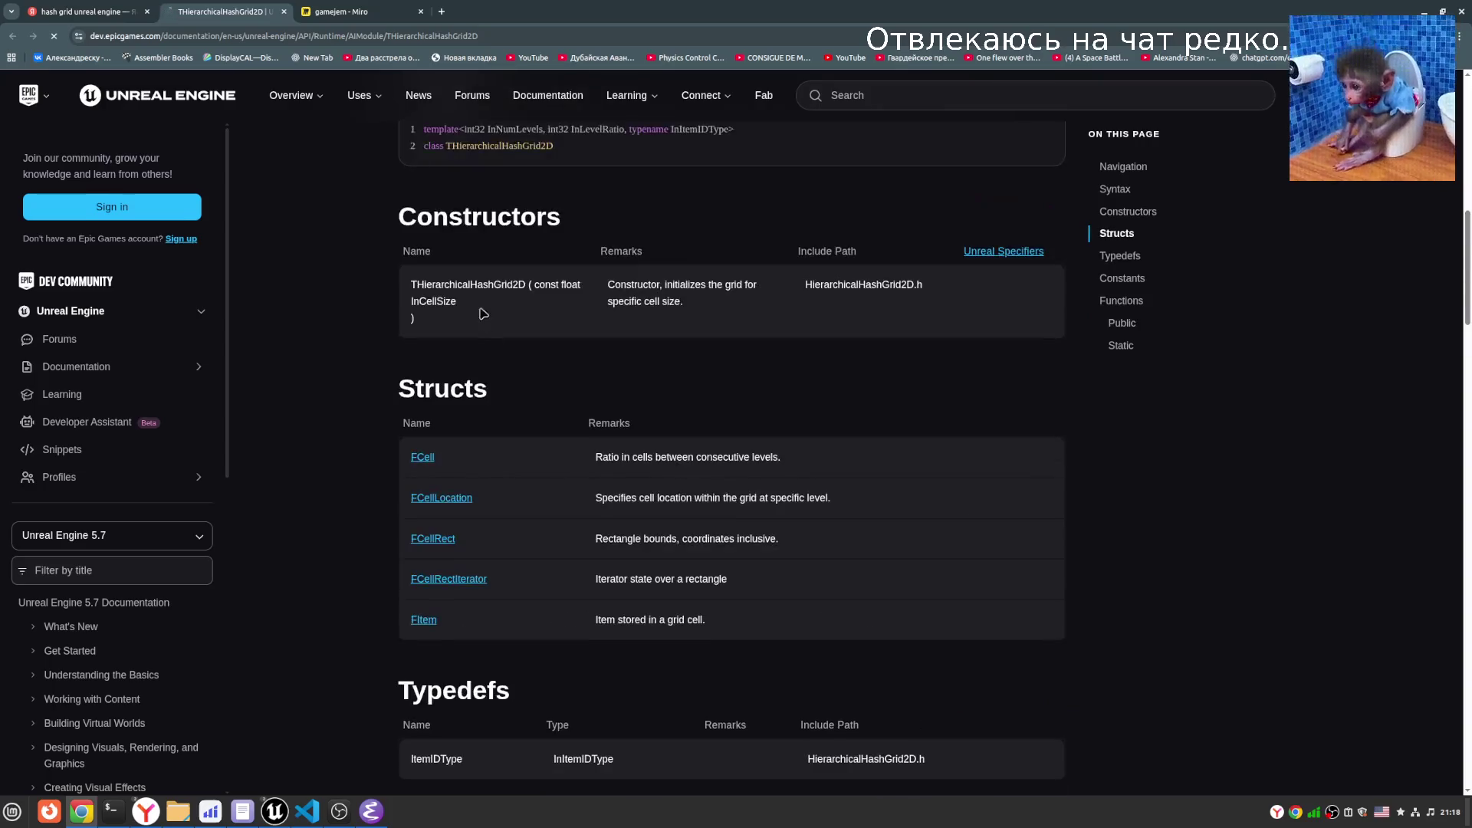
scroll(797, 567, down, 9)
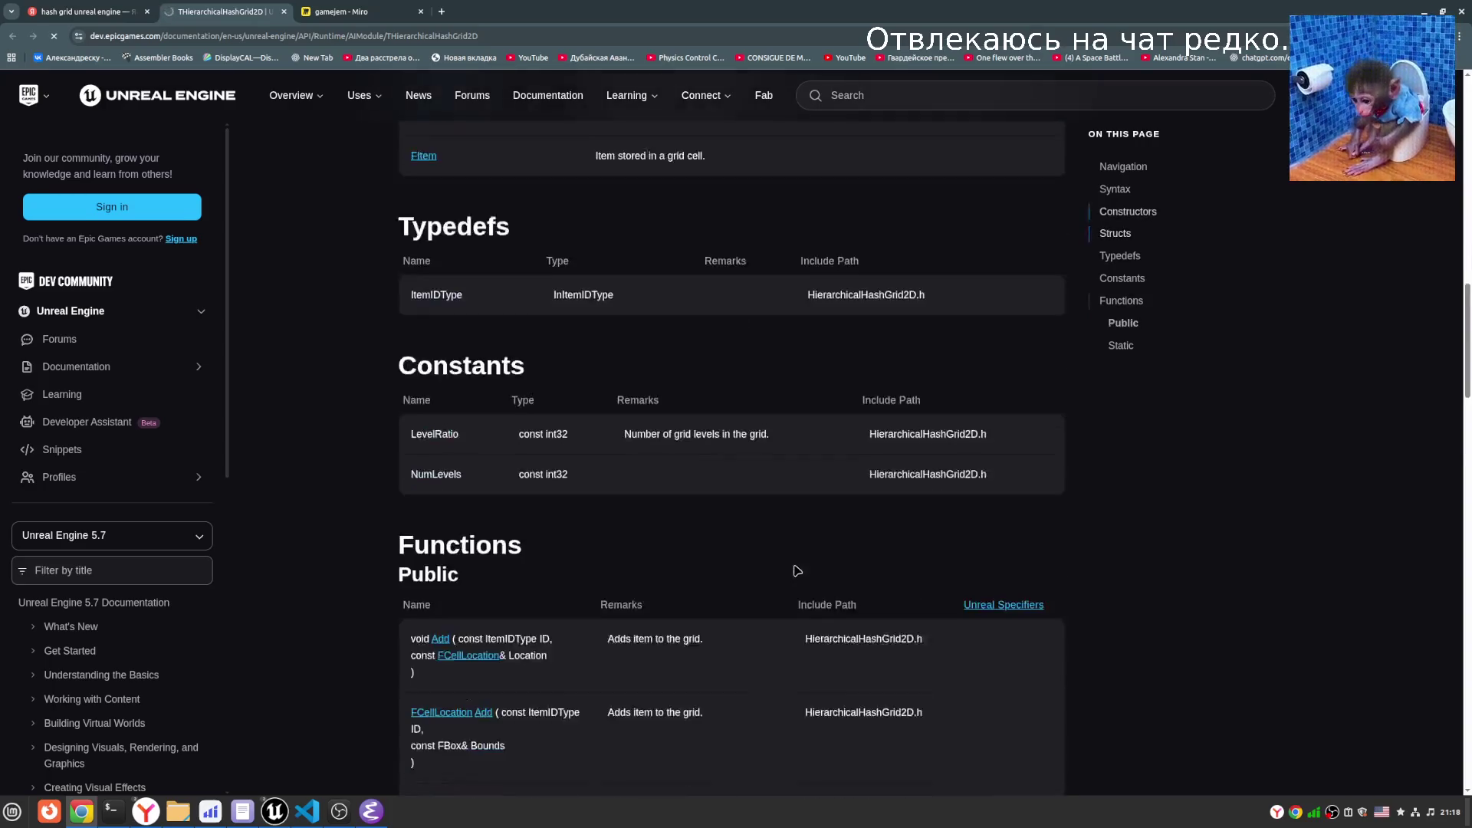
scroll(428, 510, up, 3)
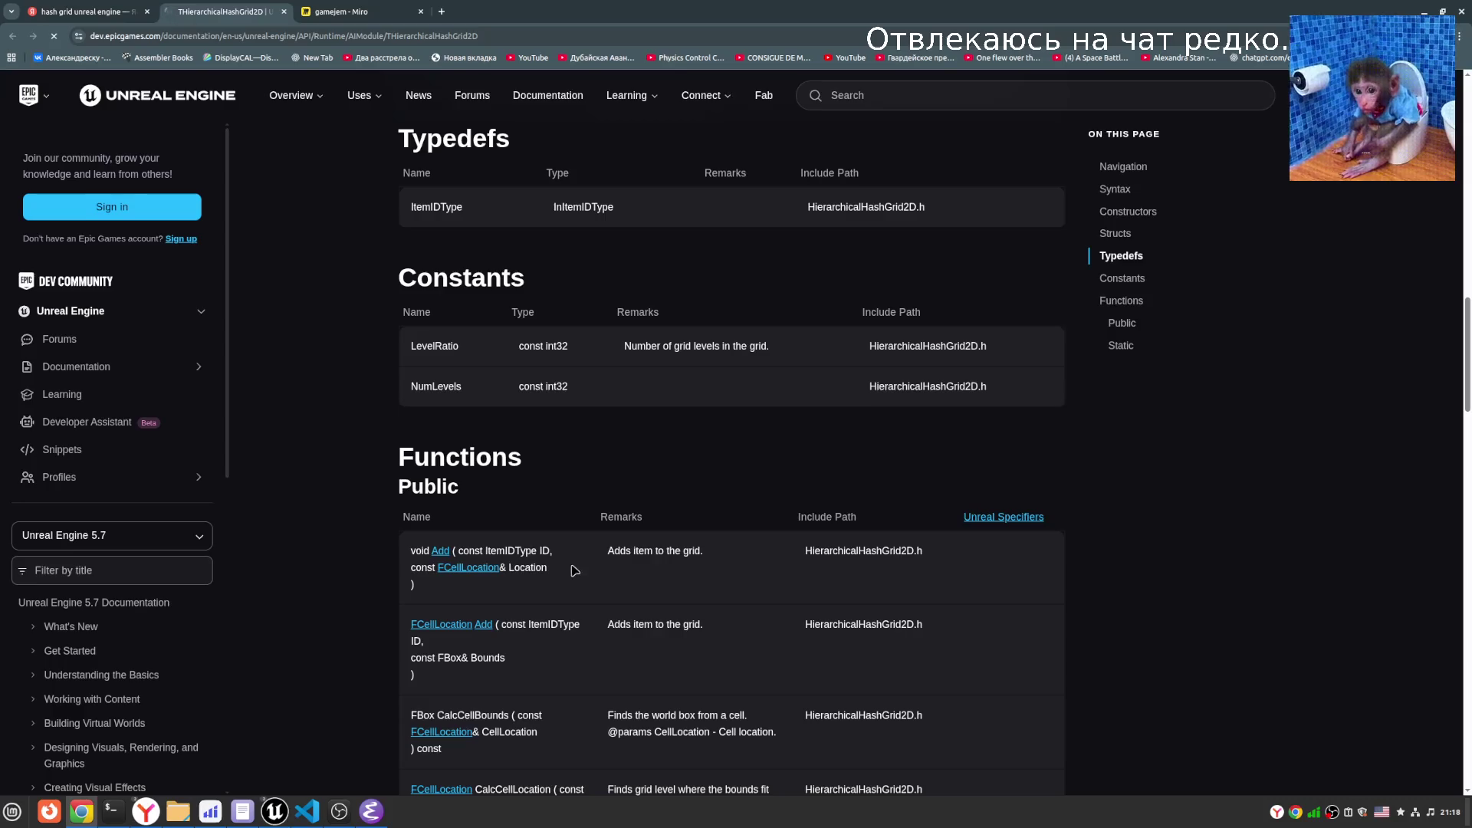
double_click(520, 549)
double_click(526, 567)
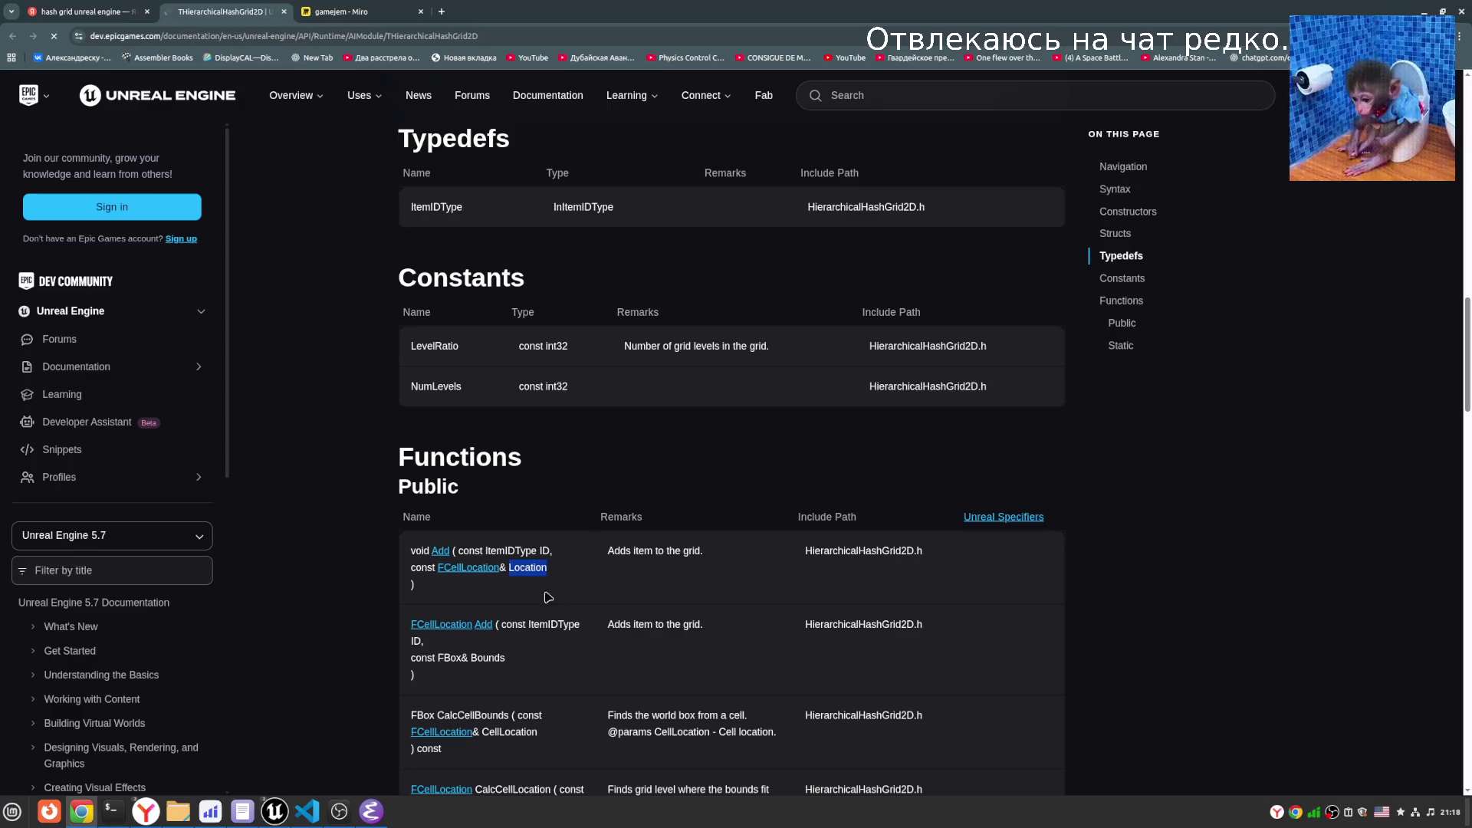
scroll(498, 583, down, 2)
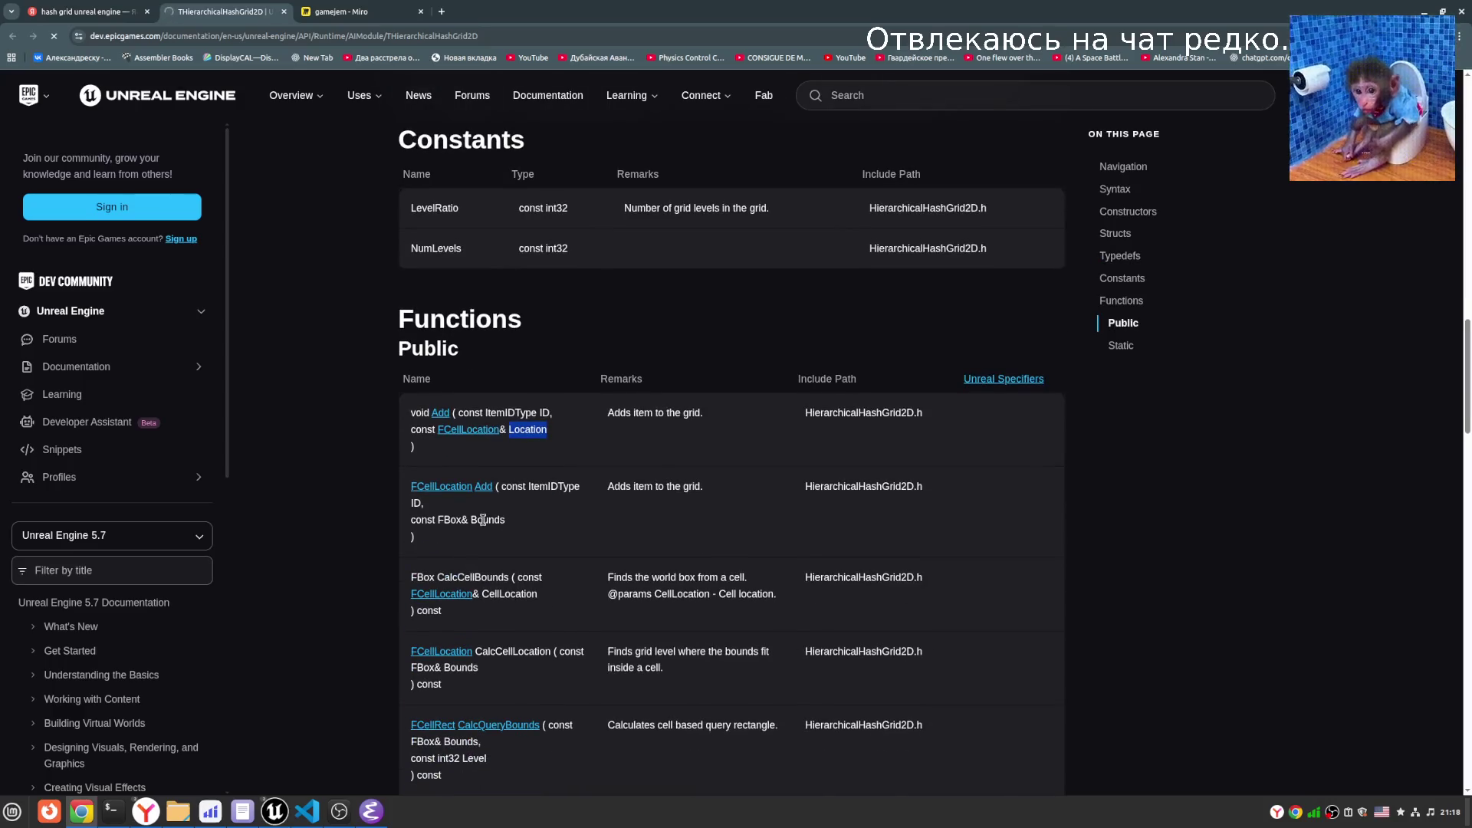
double_click(483, 520)
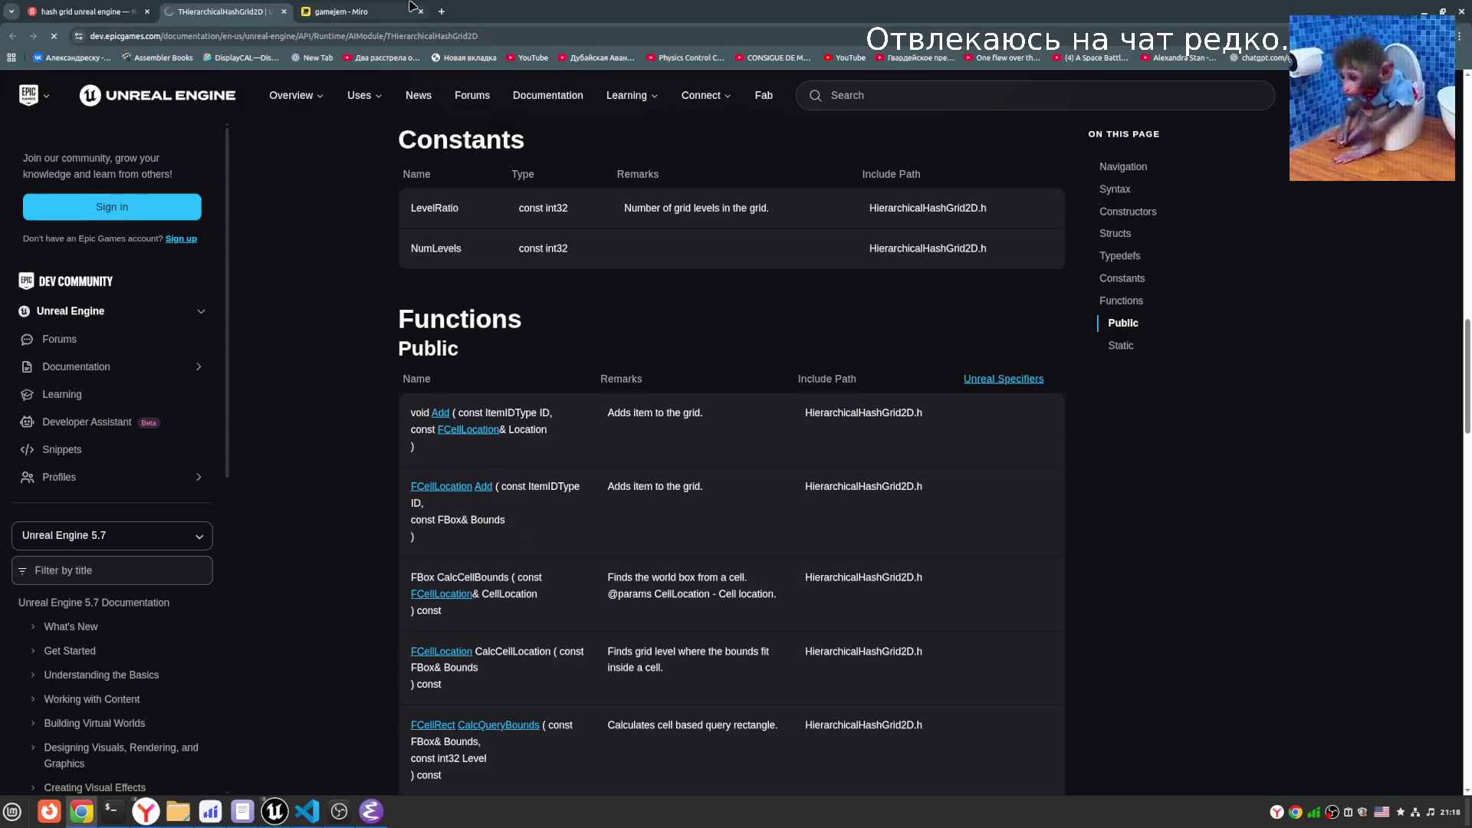
click(368, 11)
- Zoom in and draw pen boxes around each of the four boats on the river
scroll(293, 328, up, 5)
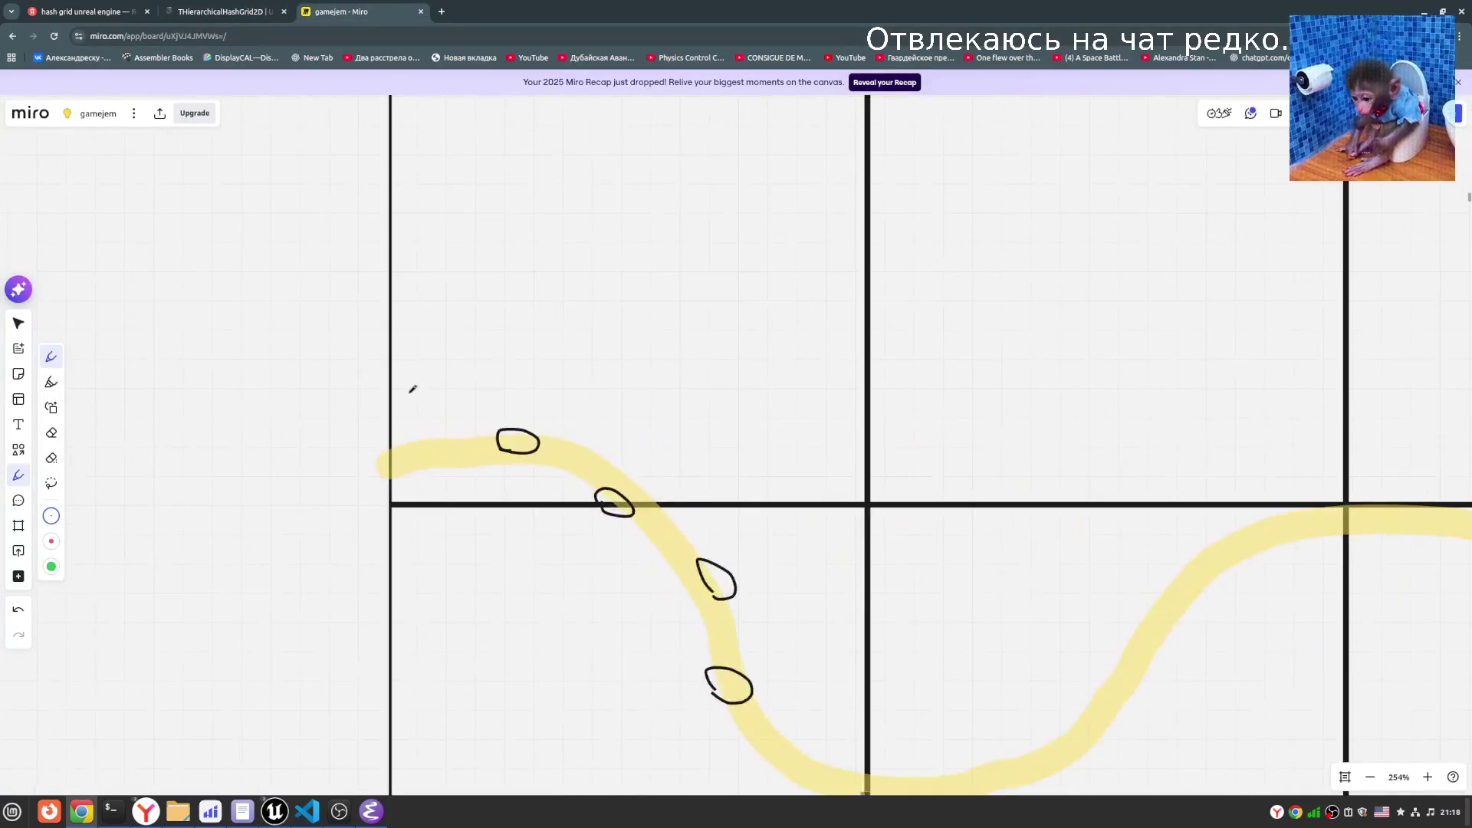
mouse_move(496, 458)
mouse_down()
mouse_move(493, 417)
mouse_move(536, 420)
mouse_move(546, 441)
mouse_move(488, 462)
mouse_up()
mouse_move(610, 477)
mouse_down()
mouse_move(652, 507)
mouse_move(586, 505)
mouse_up()
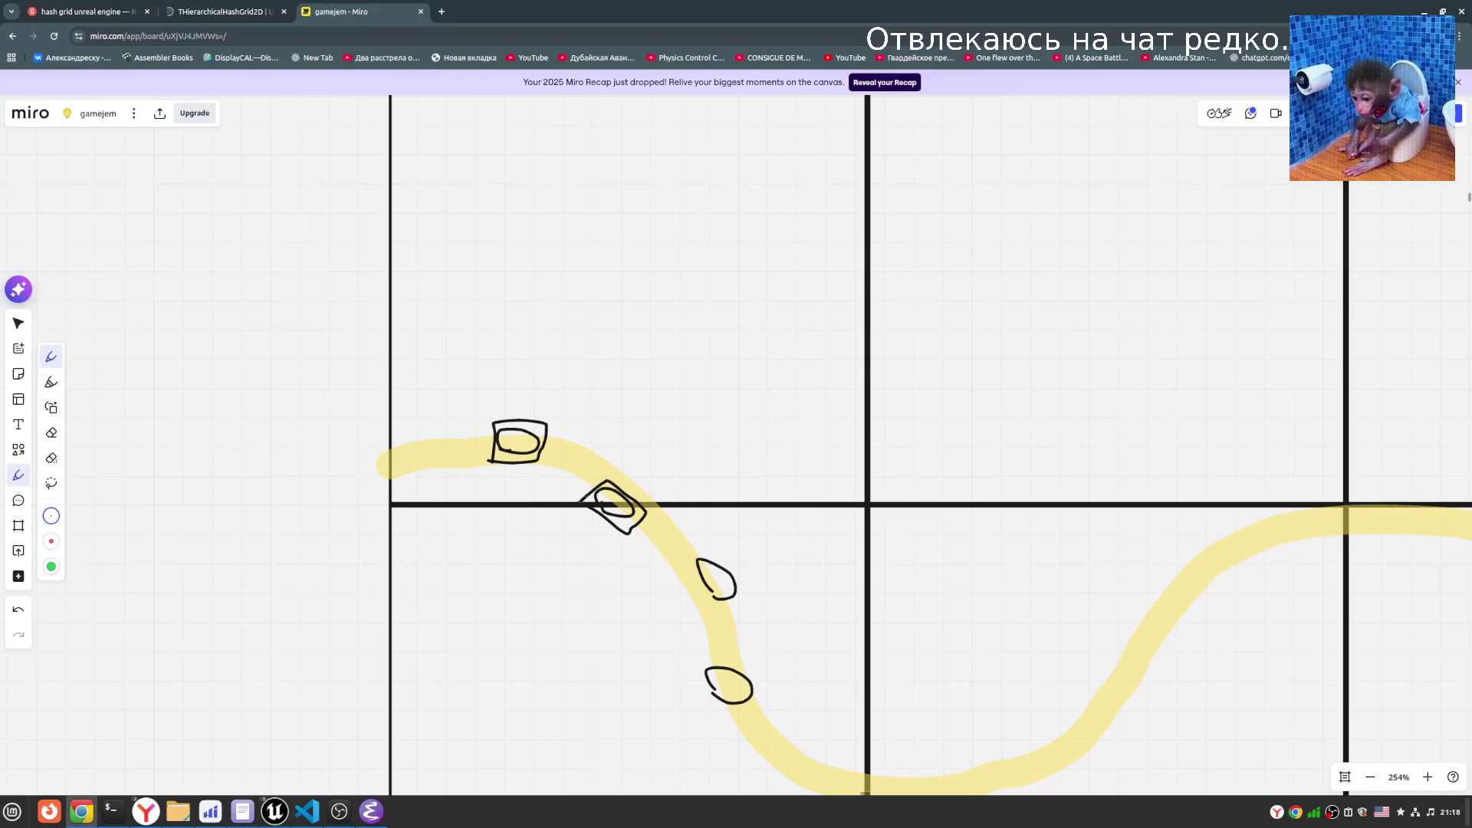
mouse_move(684, 554)
mouse_down()
mouse_move(704, 540)
mouse_move(757, 585)
mouse_move(726, 607)
mouse_move(682, 567)
mouse_move(690, 554)
mouse_up()
mouse_move(705, 661)
mouse_down()
mouse_move(767, 676)
mouse_move(682, 682)
mouse_move(690, 663)
mouse_up()
click(218, 11)
- Highlight Bounds in the Add overload that takes FBox bounds
scroll(715, 537, down, 4)
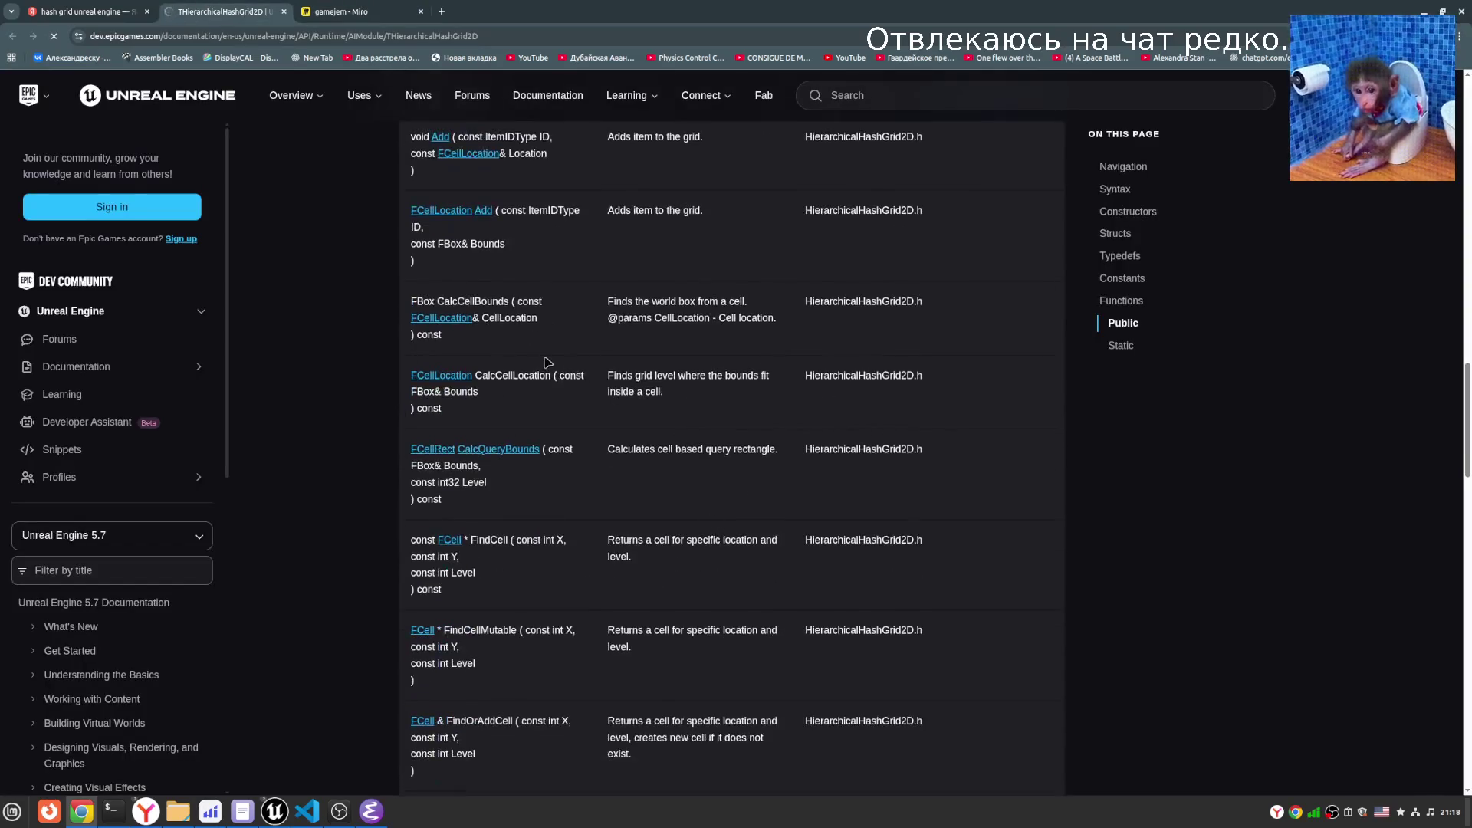
scroll(548, 363, up, 2)
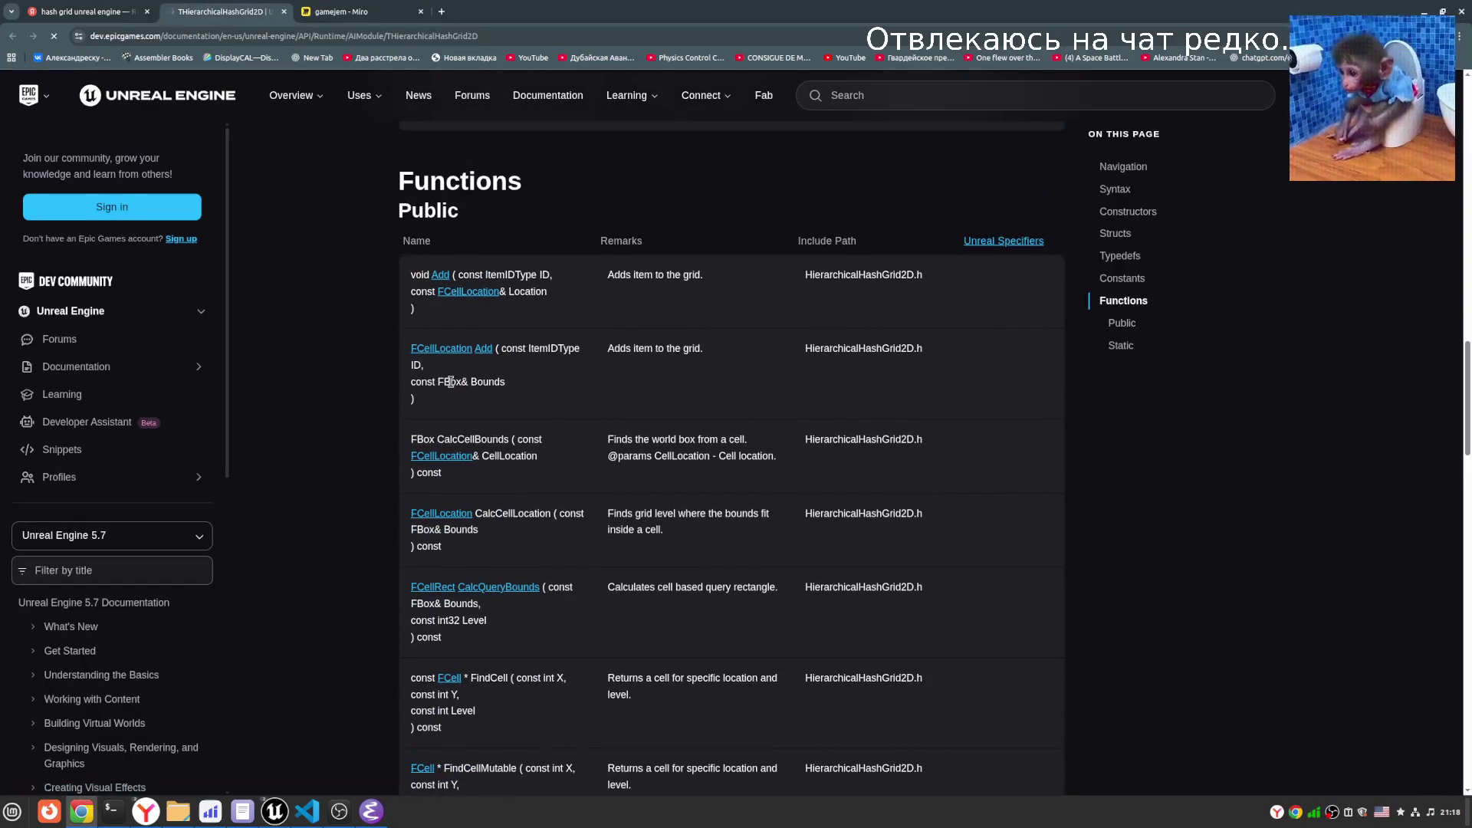
double_click(487, 381)
click(356, 15)
- Zoom in and out around the boxed boats near the tower, then return to the docs
scroll(707, 358, down, 5)
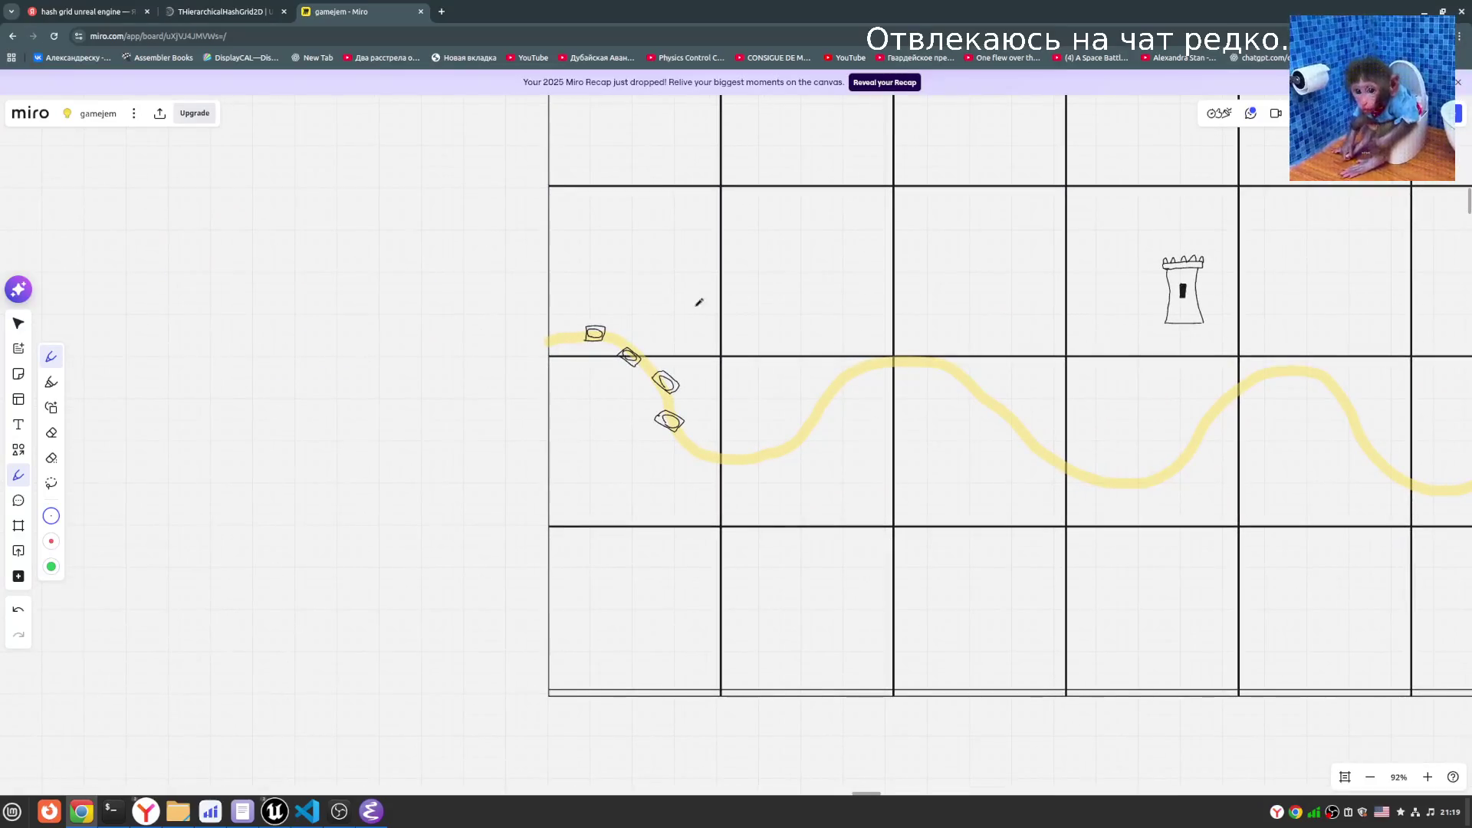
scroll(608, 394, up, 5)
scroll(628, 543, up, 3)
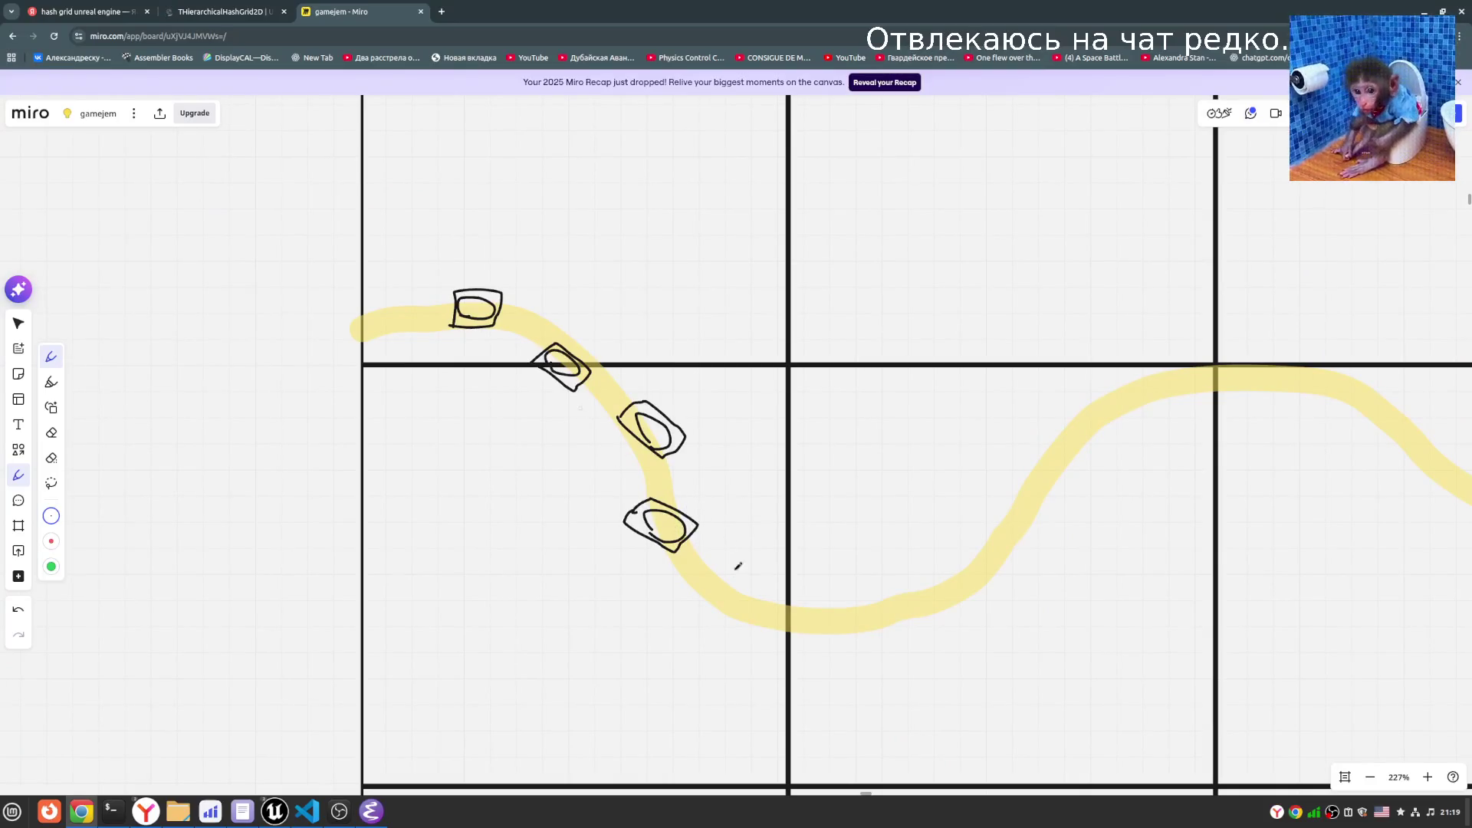
scroll(857, 371, down, 5)
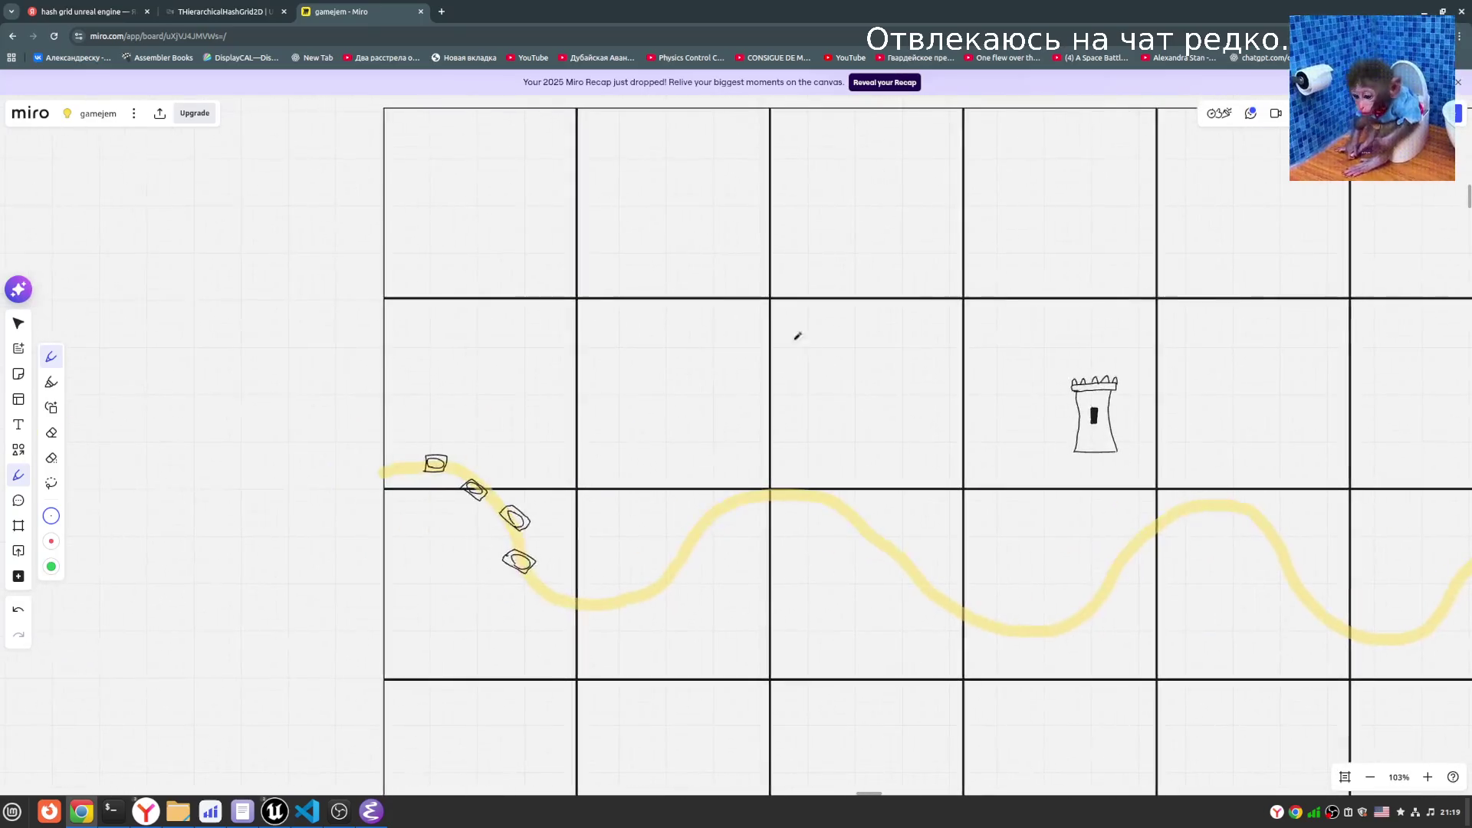
click(230, 12)
key(ctrl+Tab)
scroll(582, 502, up, 2)
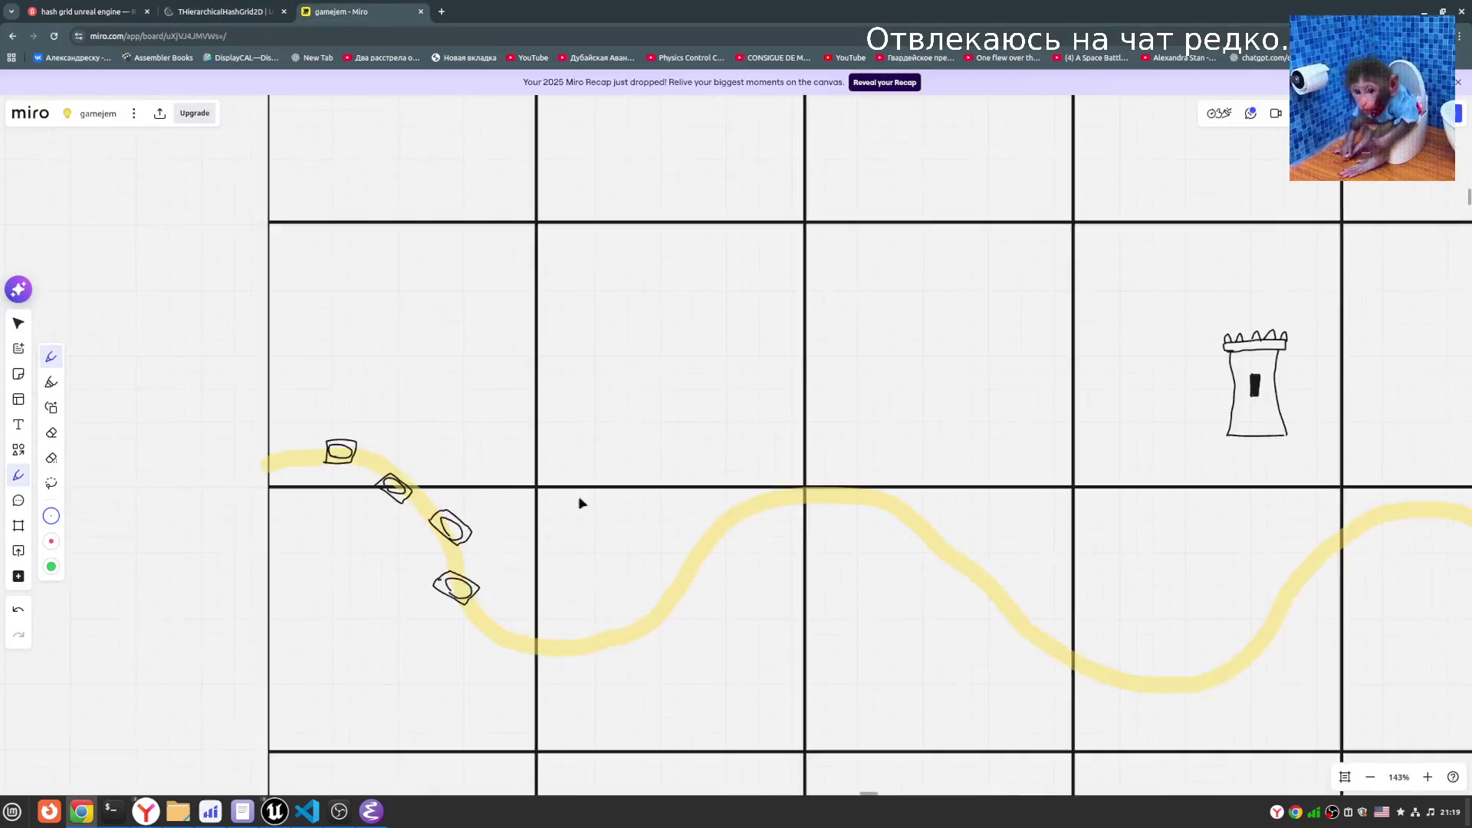
key(ctrl+shift+Tab)
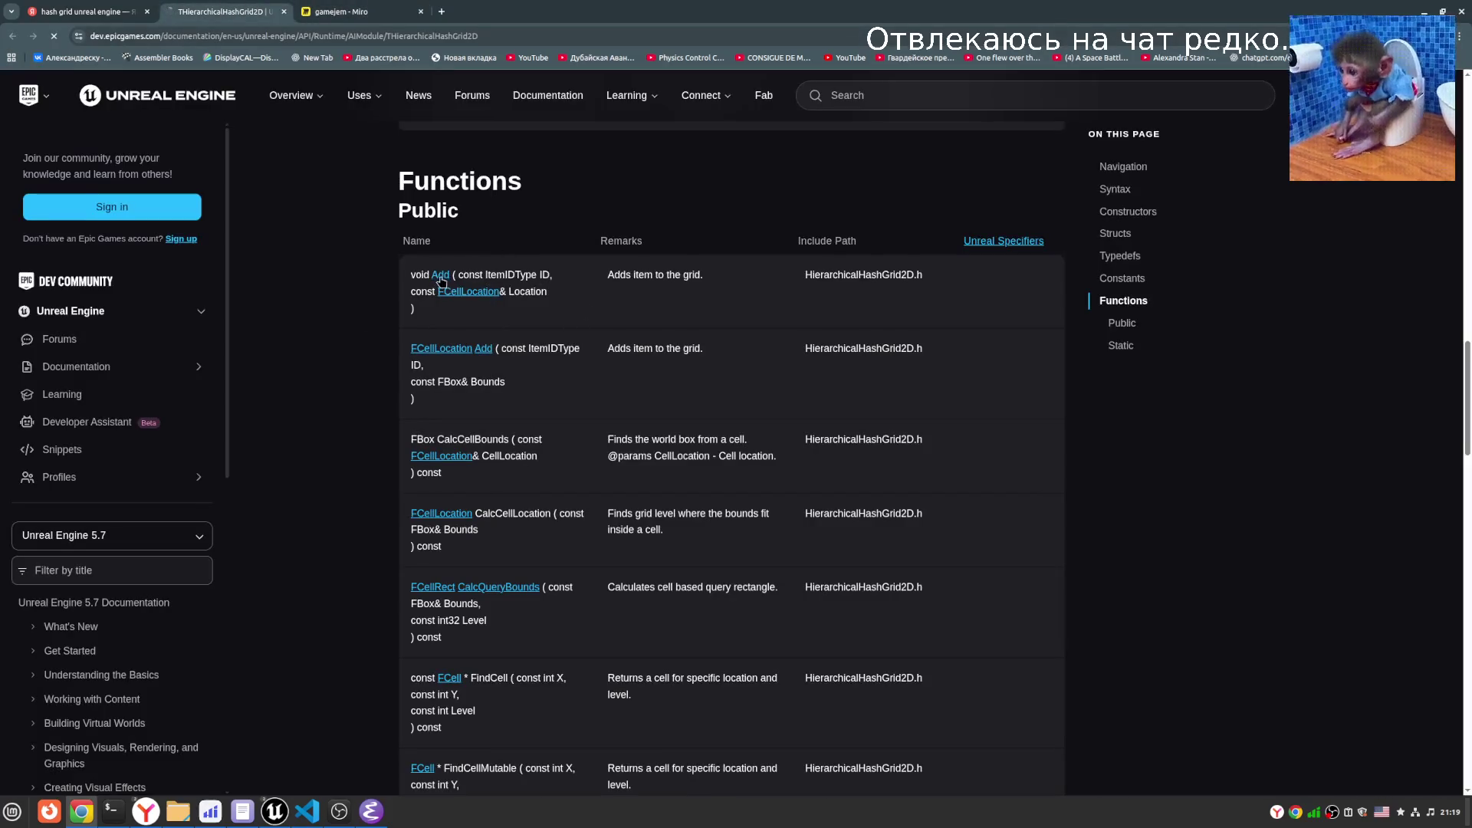
- Scroll through the Functions table, marking the Add and Remove function names
double_click(443, 274)
scroll(512, 423, down, 5)
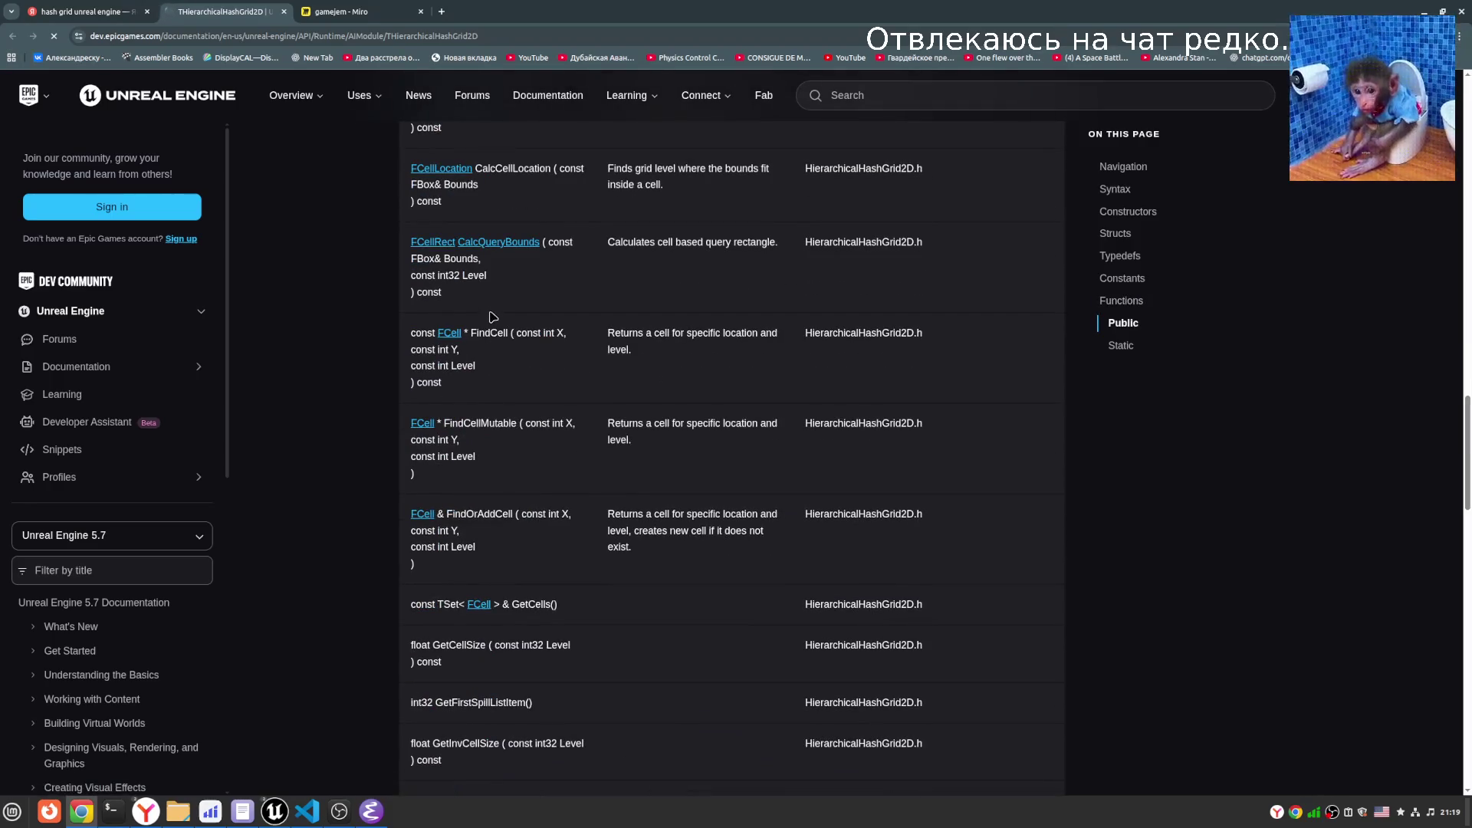
scroll(492, 315, down, 2)
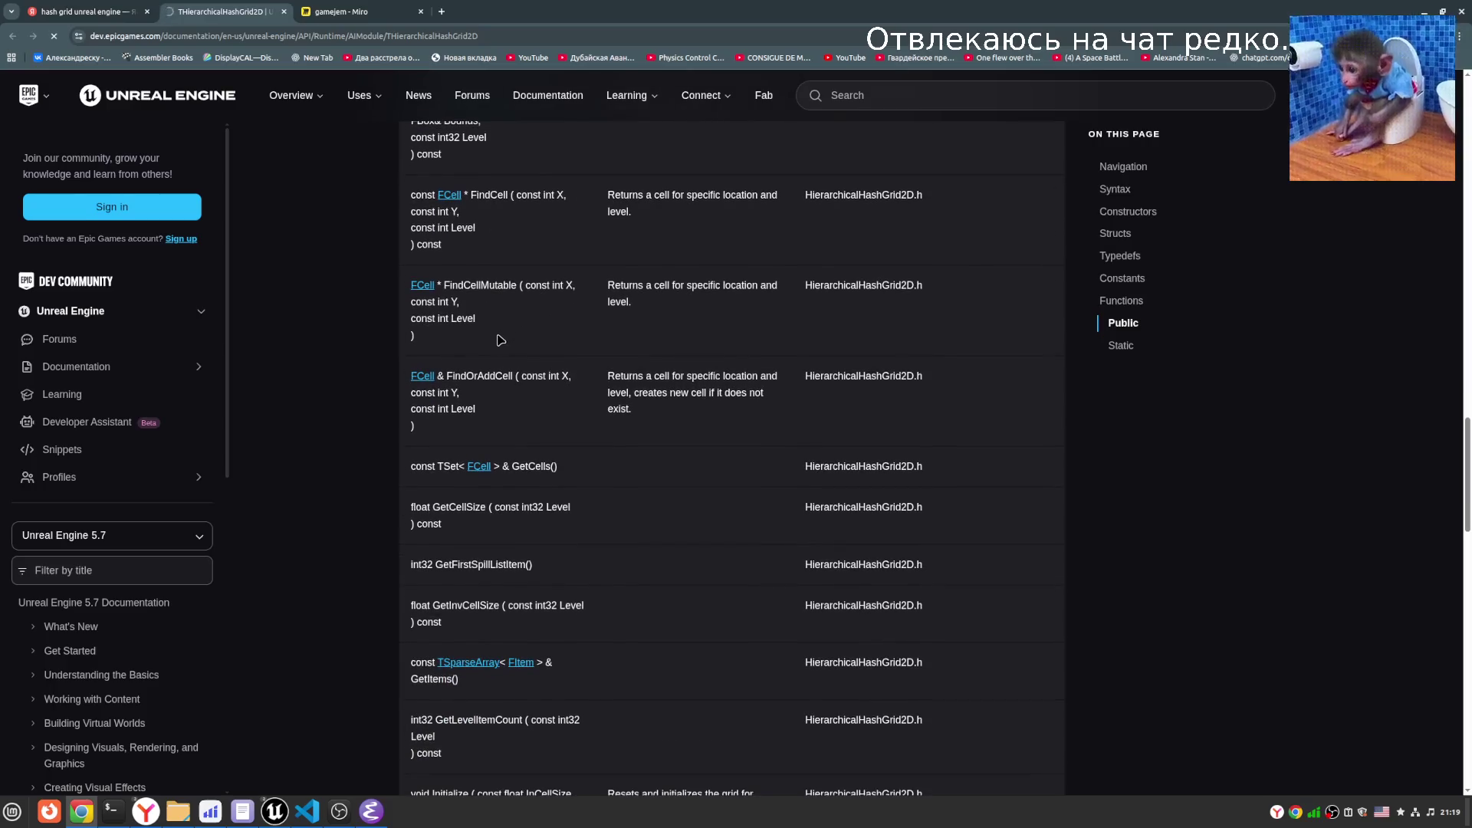
scroll(602, 554, down, 1)
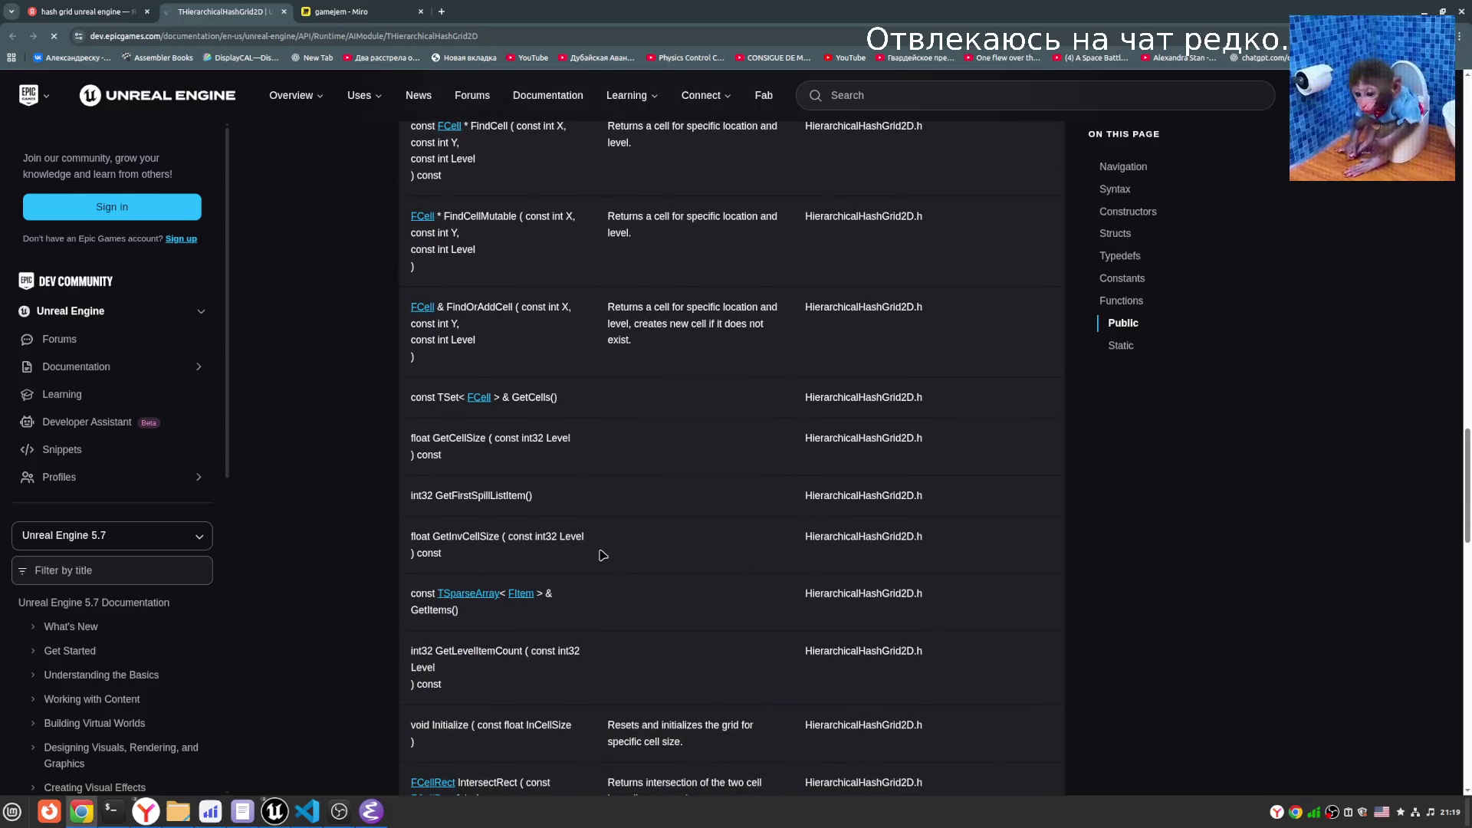
scroll(602, 554, down, 2)
scroll(602, 556, down, 6)
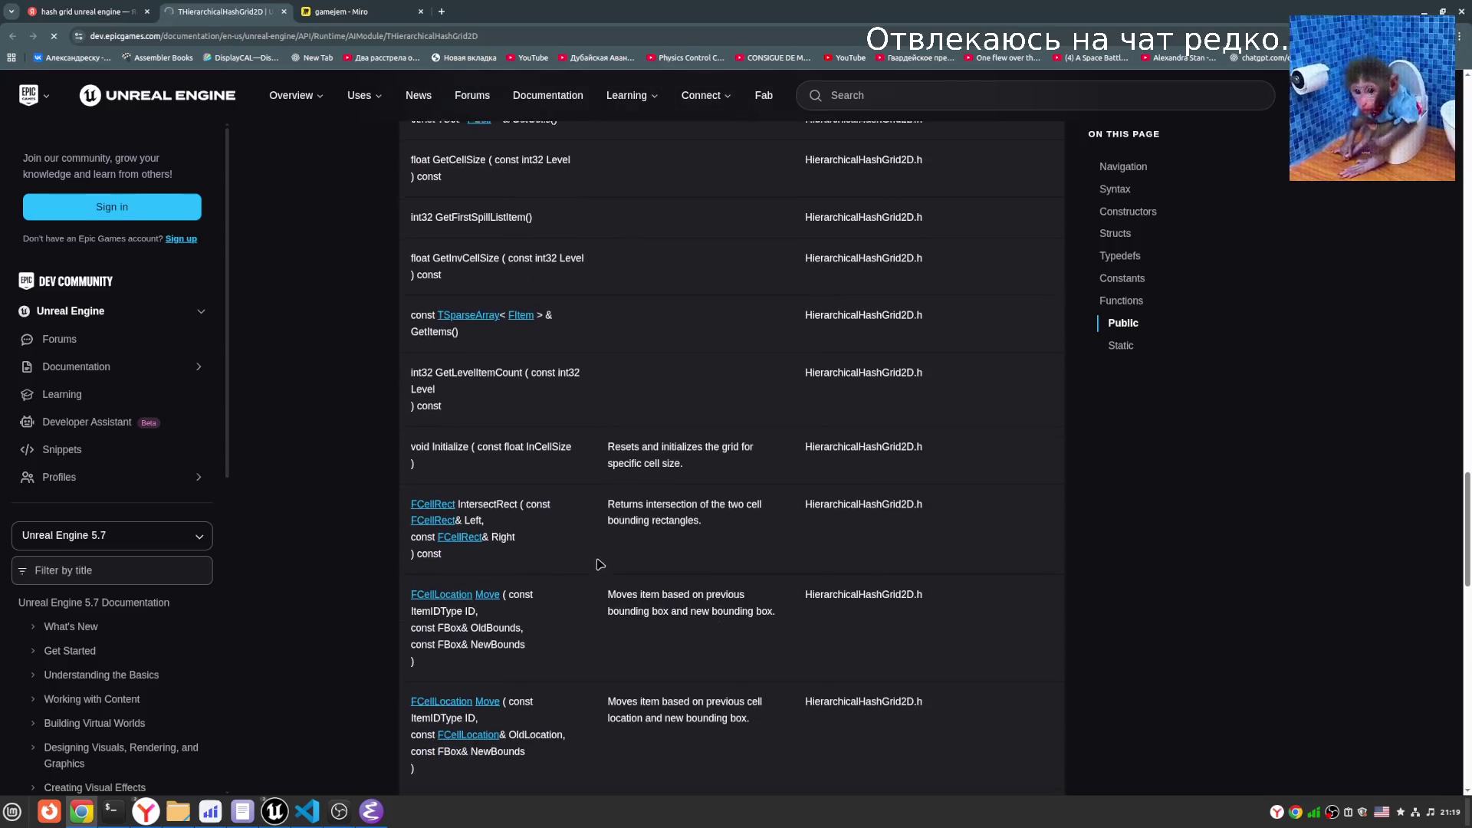
scroll(599, 563, down, 3)
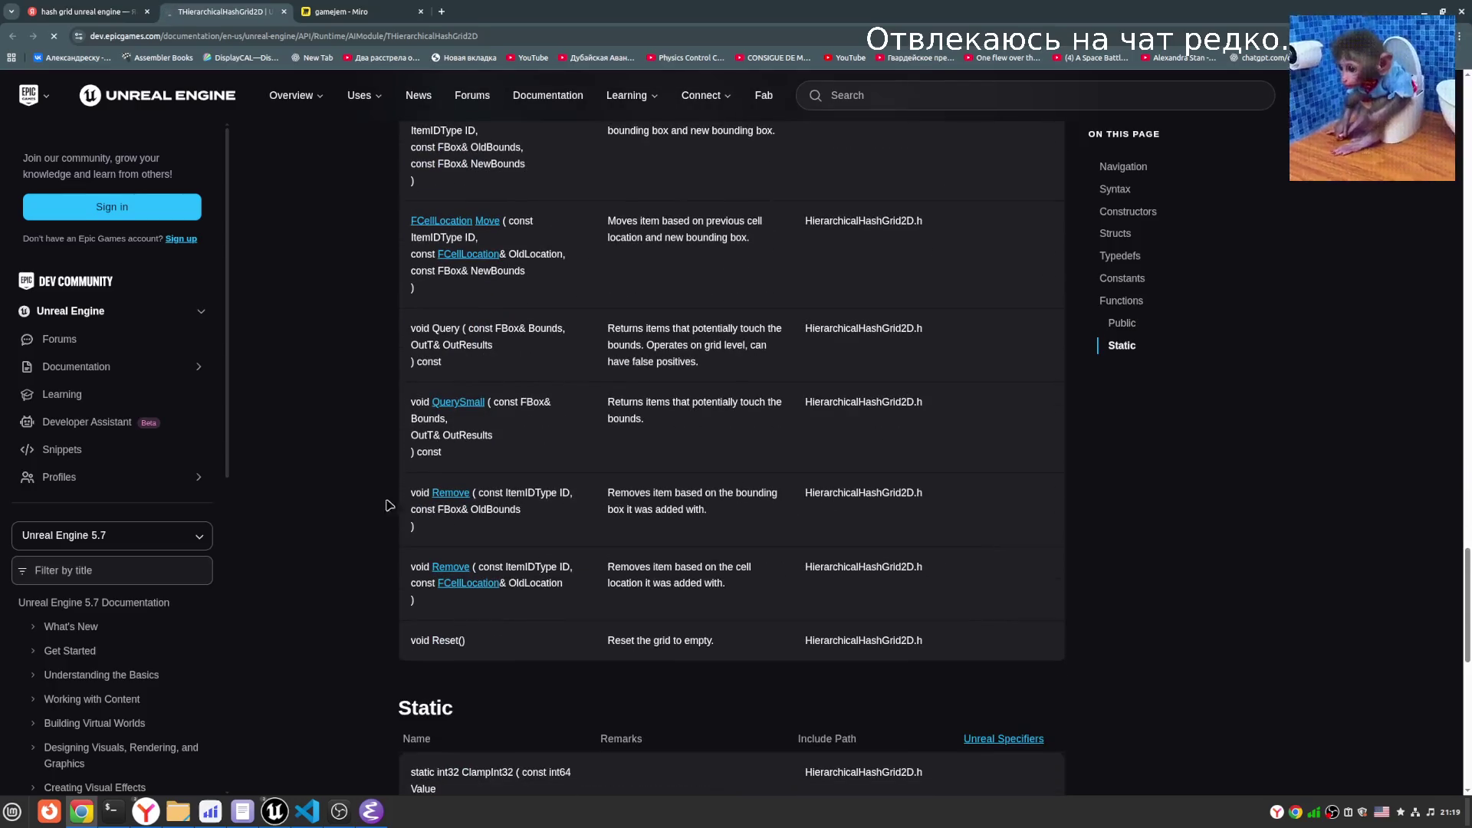
drag(476, 497, 431, 493)
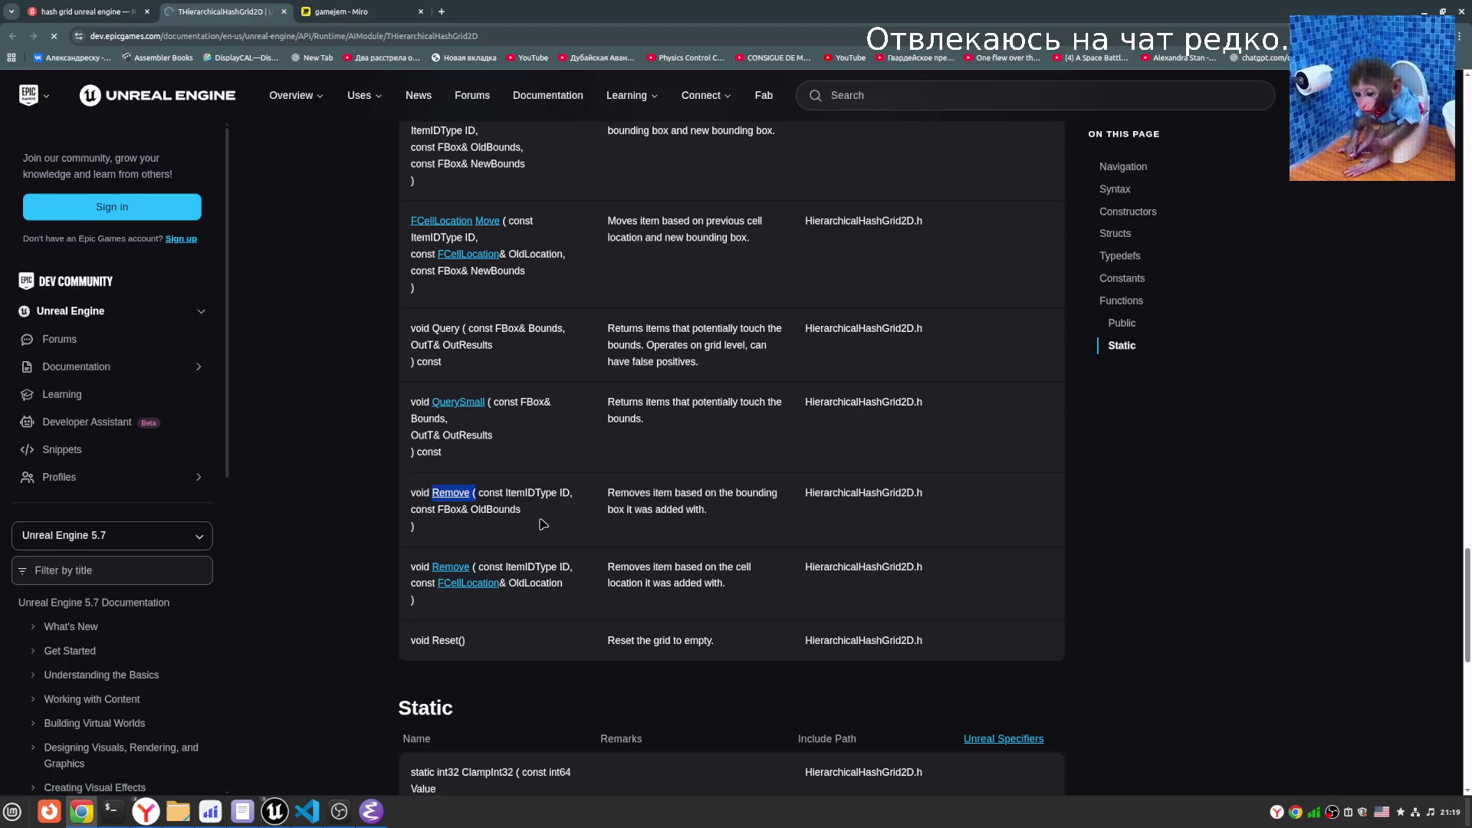
scroll(565, 539, up, 5)
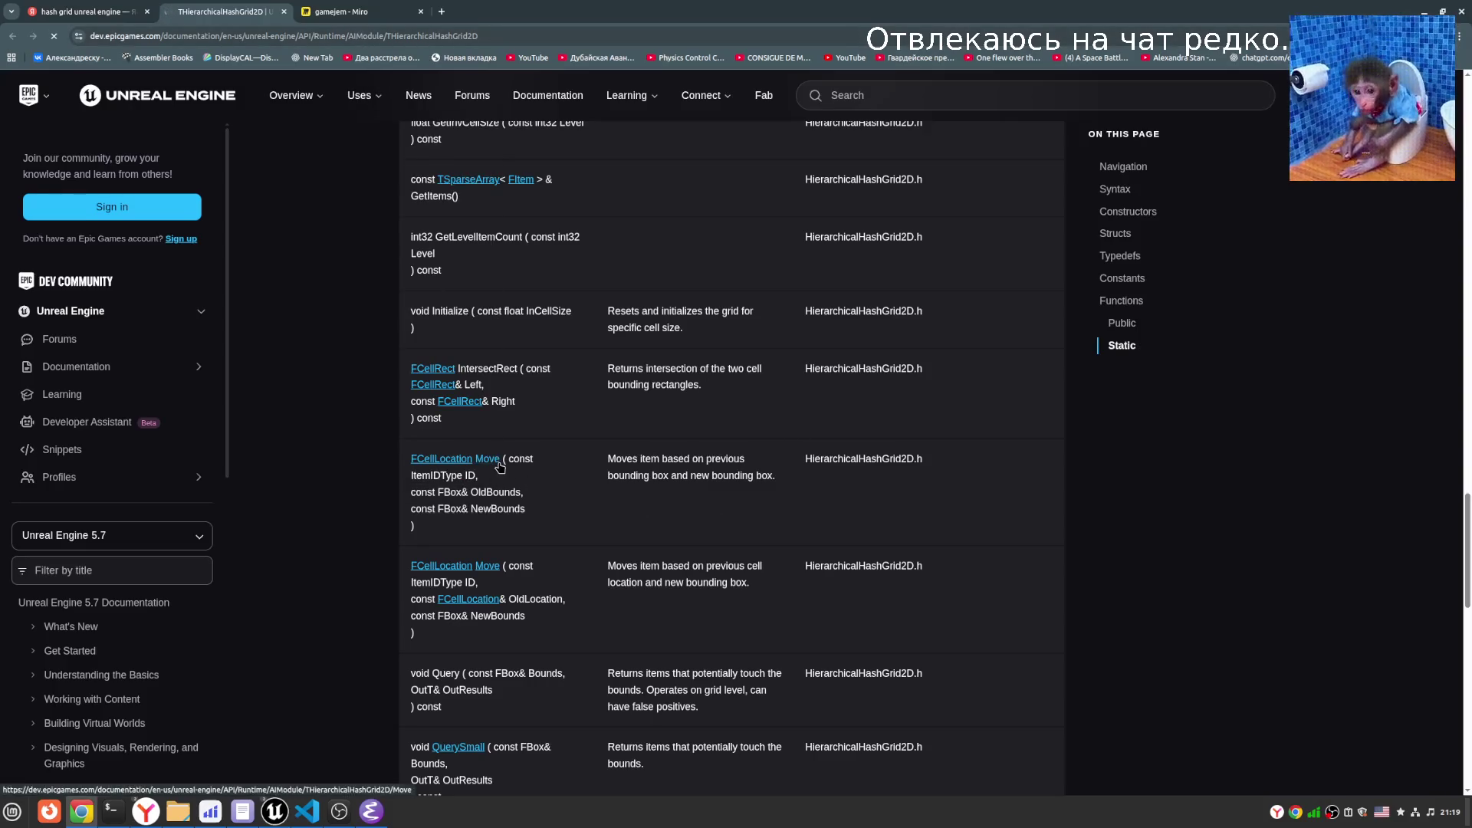
- Highlight Move and its OldBounds and NewBounds parameters repeatedly while reading the Move rows
double_click(488, 460)
click(525, 471)
double_click(493, 460)
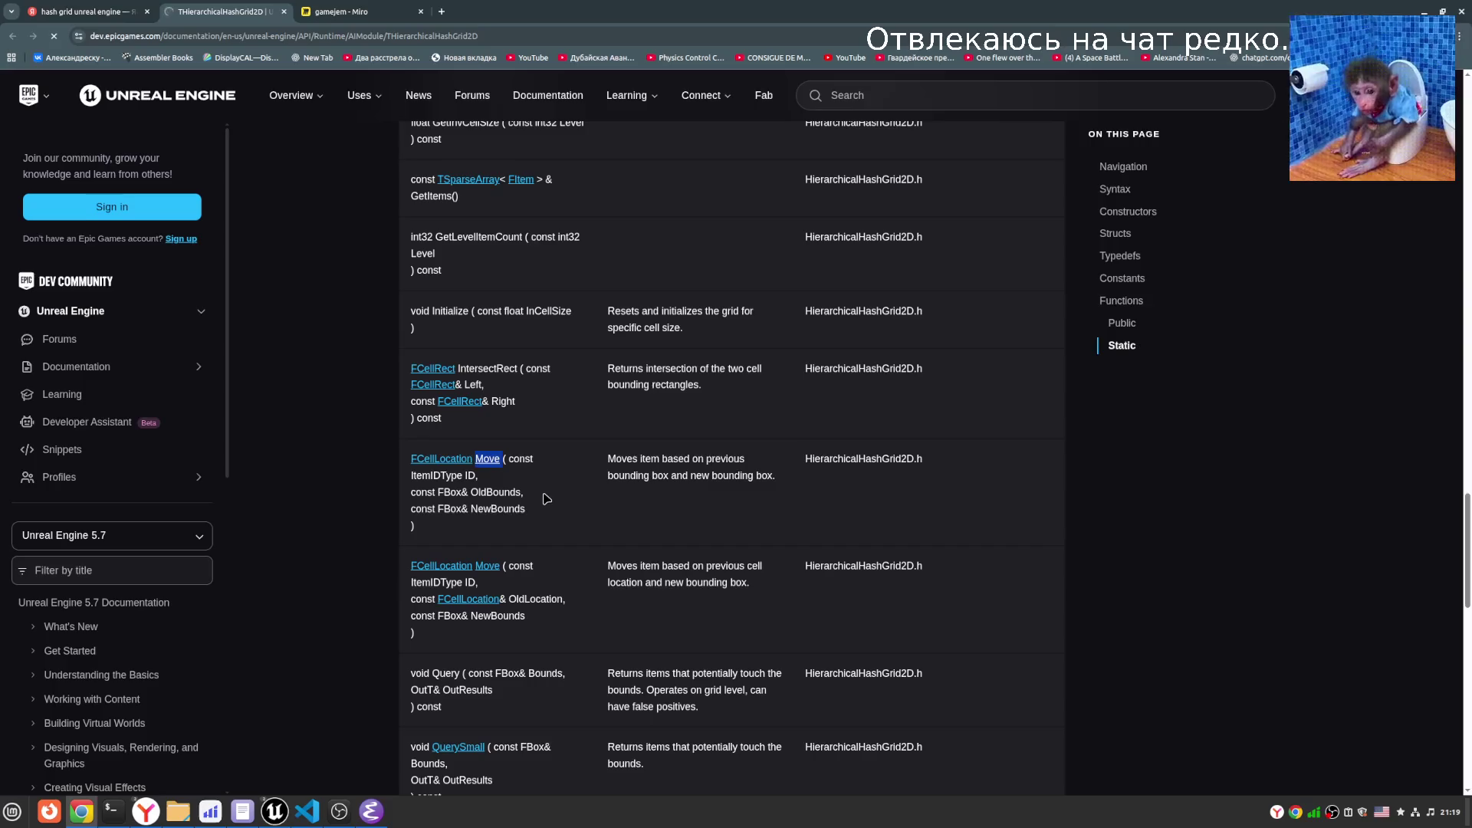
click(549, 494)
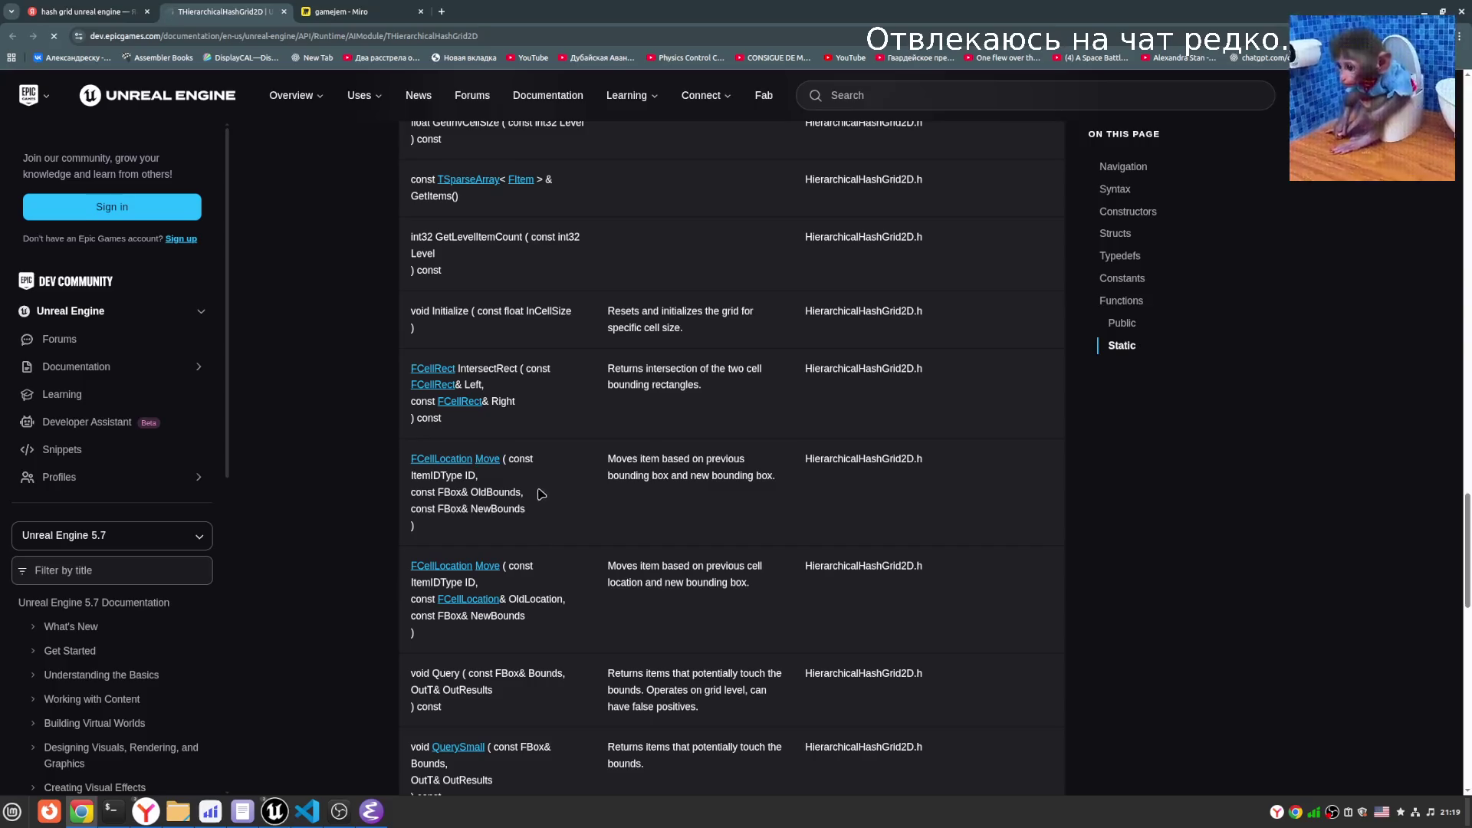
double_click(479, 492)
double_click(486, 508)
click(563, 510)
double_click(506, 492)
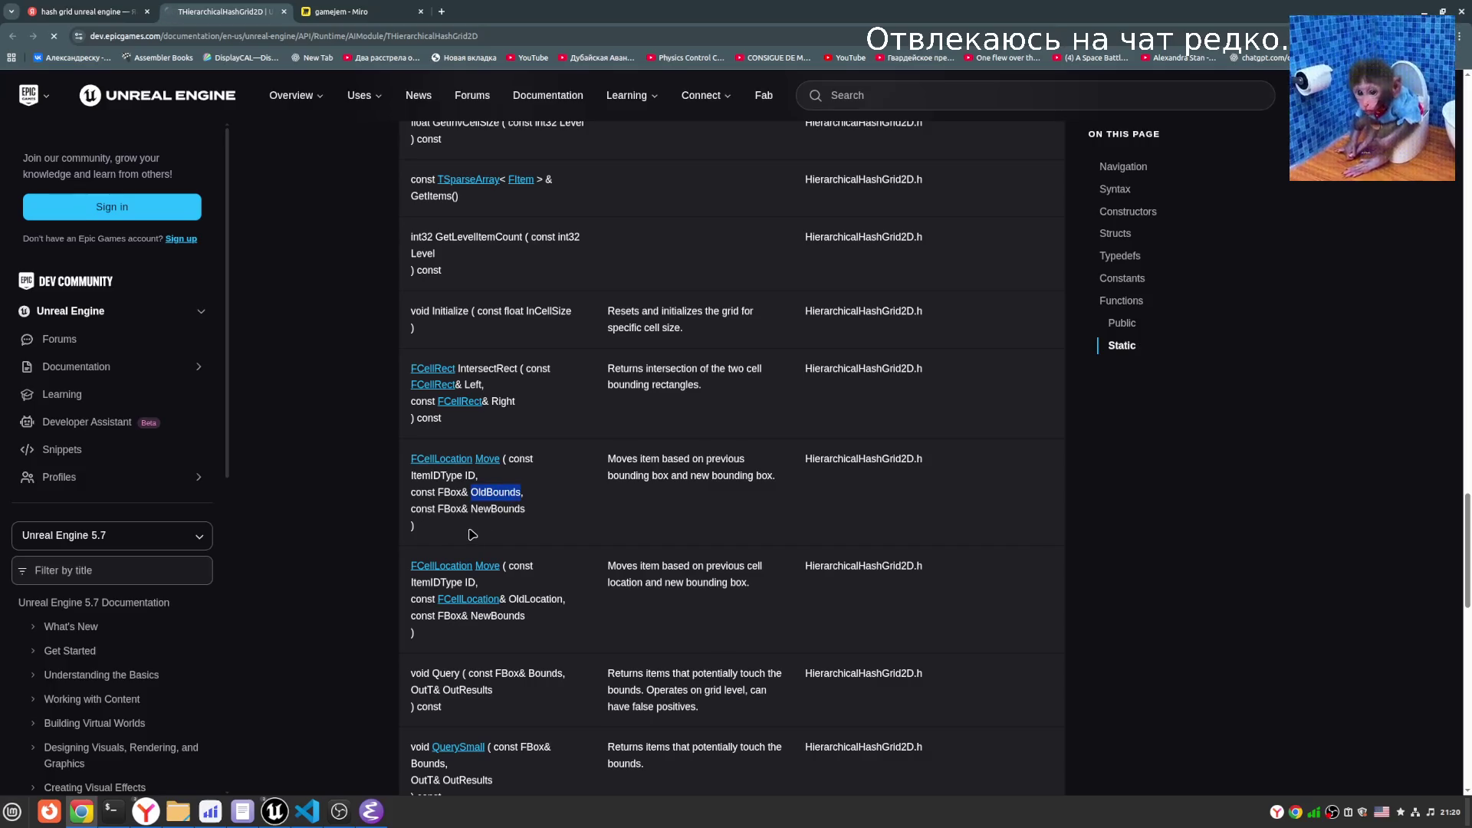
double_click(495, 509)
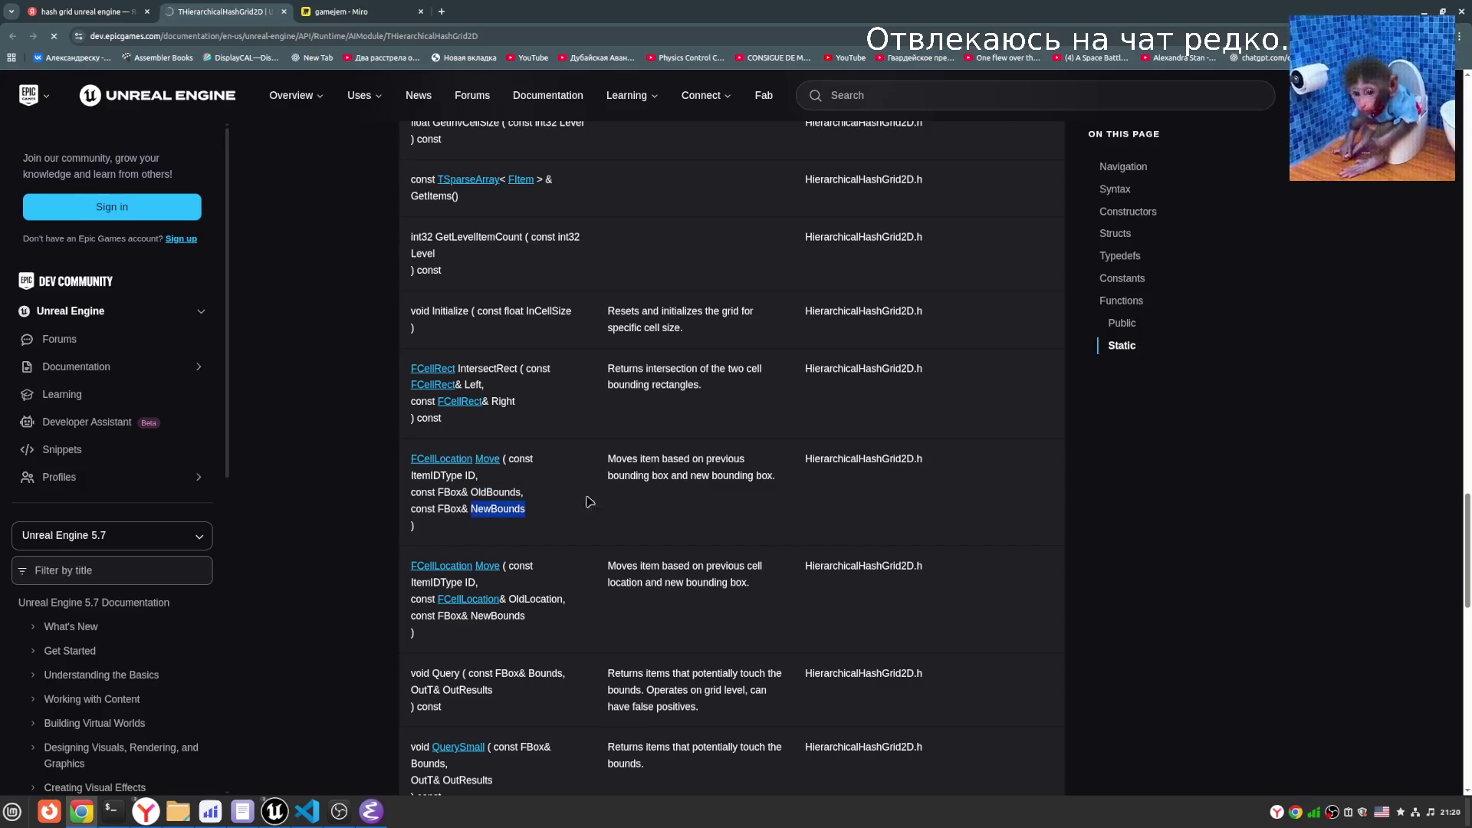
double_click(497, 492)
double_click(497, 509)
key(ctrl+Tab)
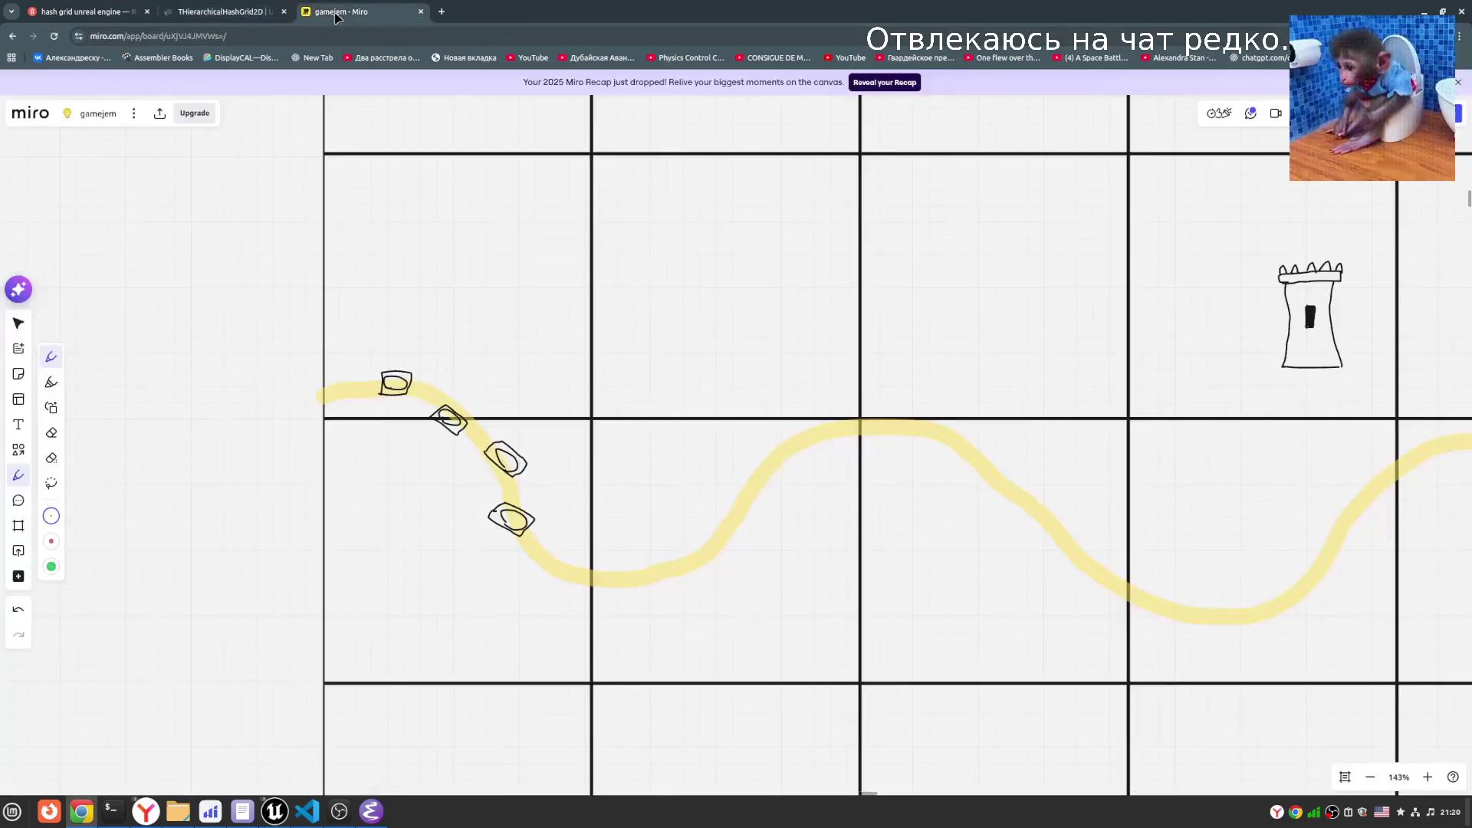
- Erase the first boat on the river with the Eraser
scroll(502, 456, up, 5)
key(v)
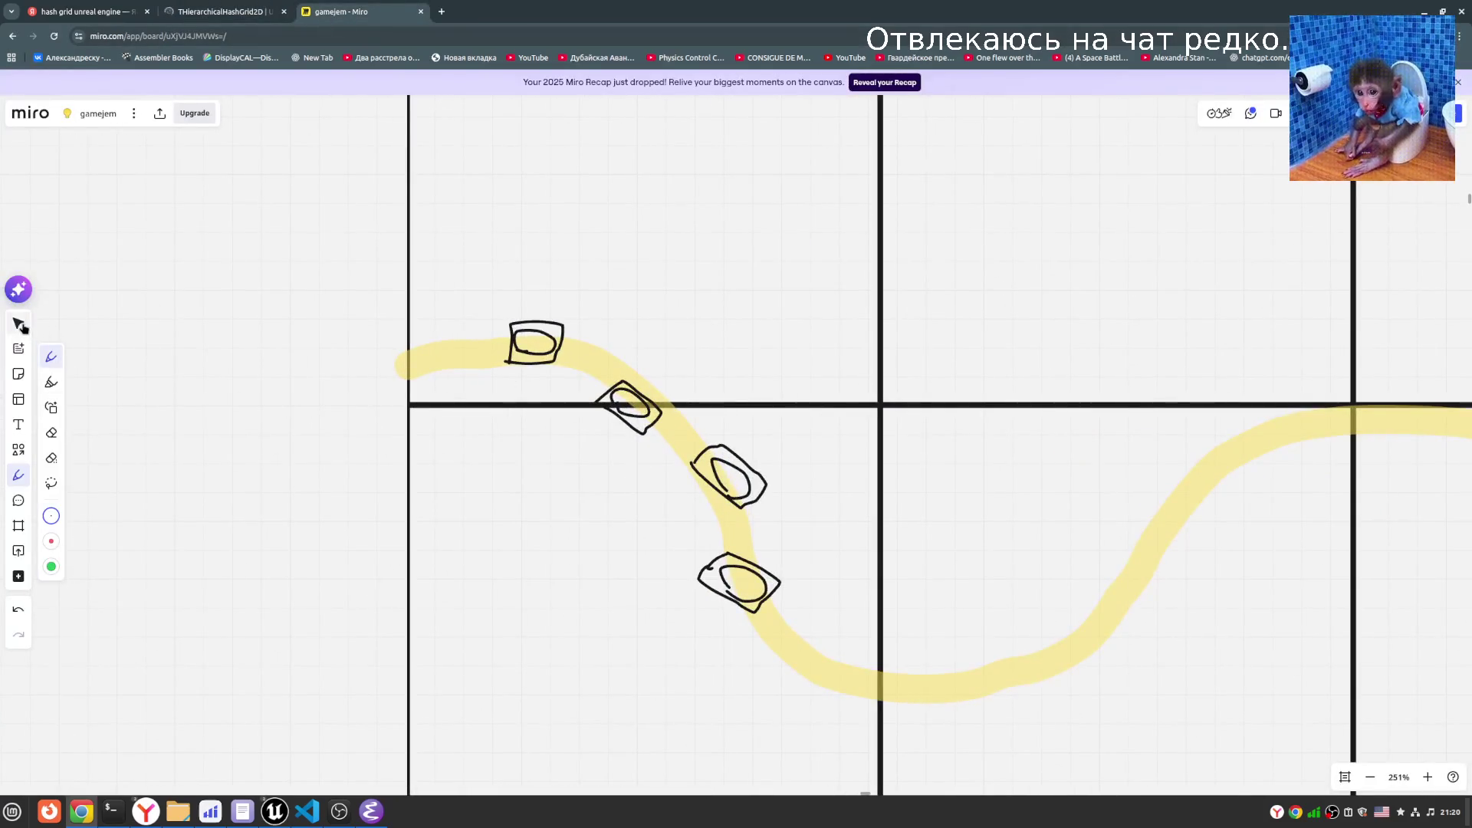
mouse_move(491, 305)
mouse_down()
mouse_move(555, 354)
mouse_move(504, 290)
mouse_up()
click(536, 341)
shift+click(490, 372)
click(253, 278)
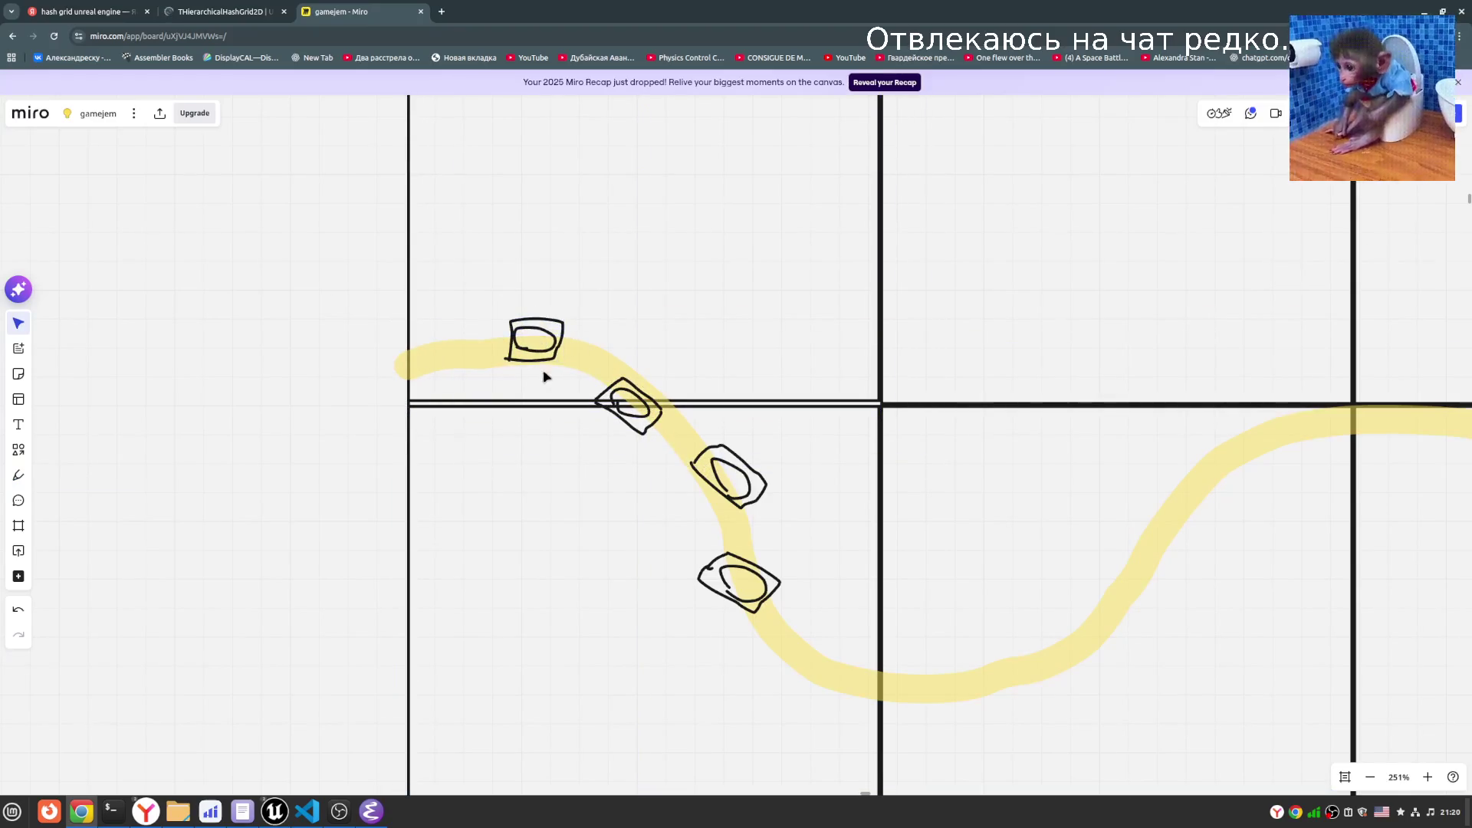
click(19, 475)
click(51, 474)
drag(533, 311, 565, 322)
- Draw a new boat with the pen just above the line of boats
click(50, 398)
scroll(699, 544, right, 3)
scroll(699, 543, down, 1)
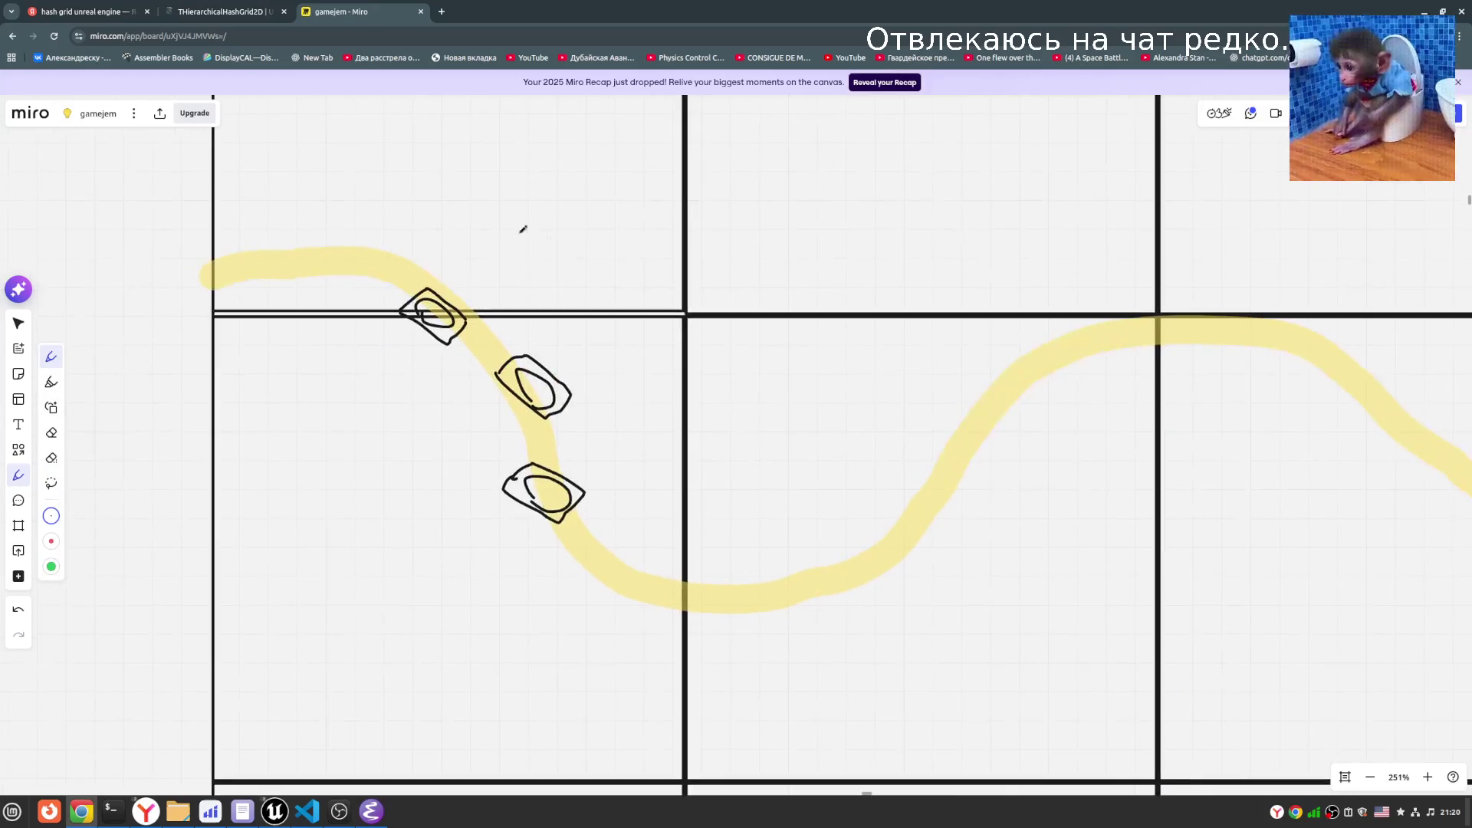
mouse_move(414, 229)
mouse_down()
mouse_move(438, 260)
mouse_move(425, 216)
mouse_move(456, 264)
mouse_move(387, 247)
mouse_up()
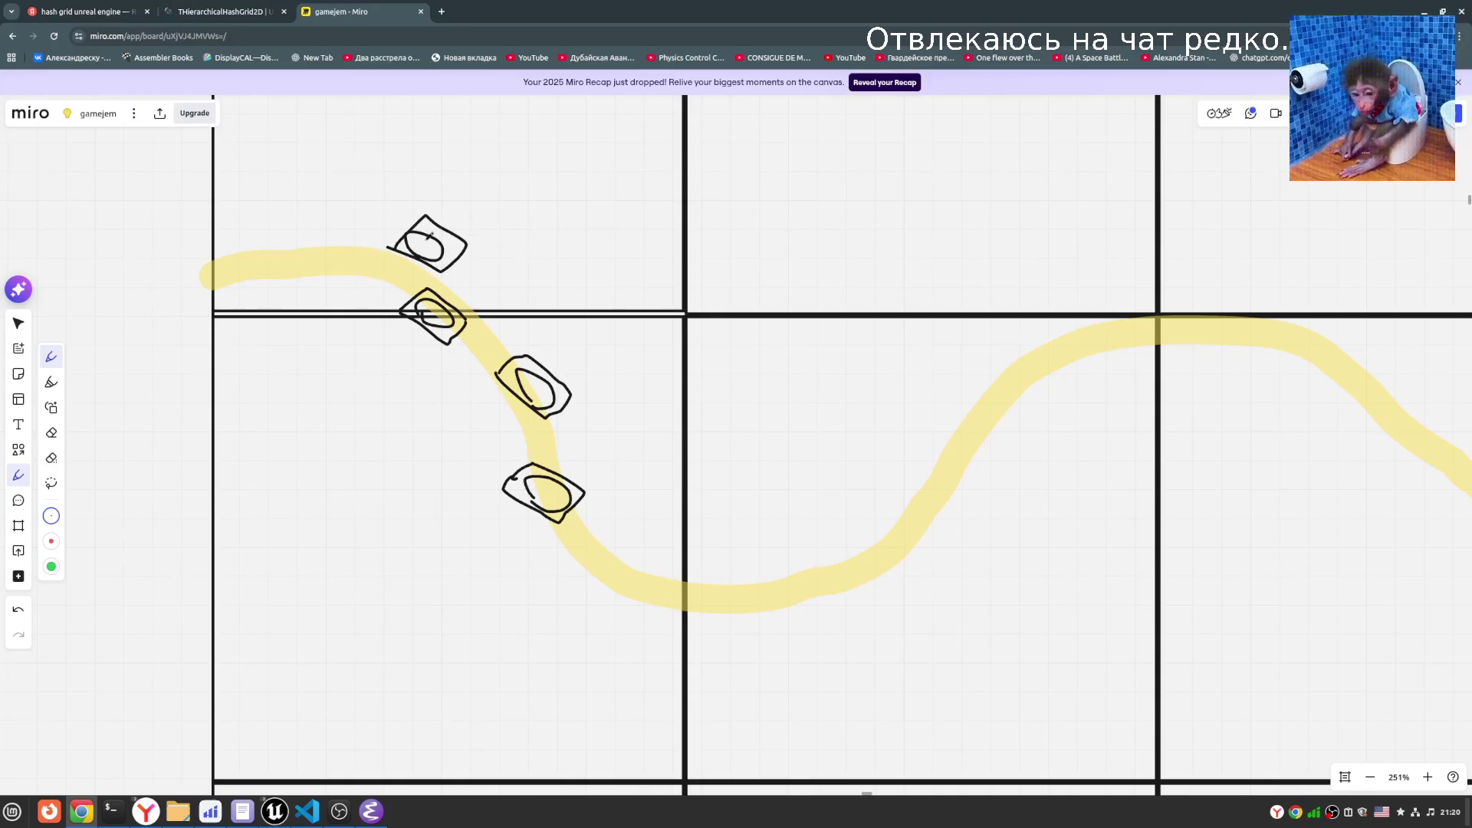
scroll(516, 292, down, 2)
scroll(516, 292, right, 2)
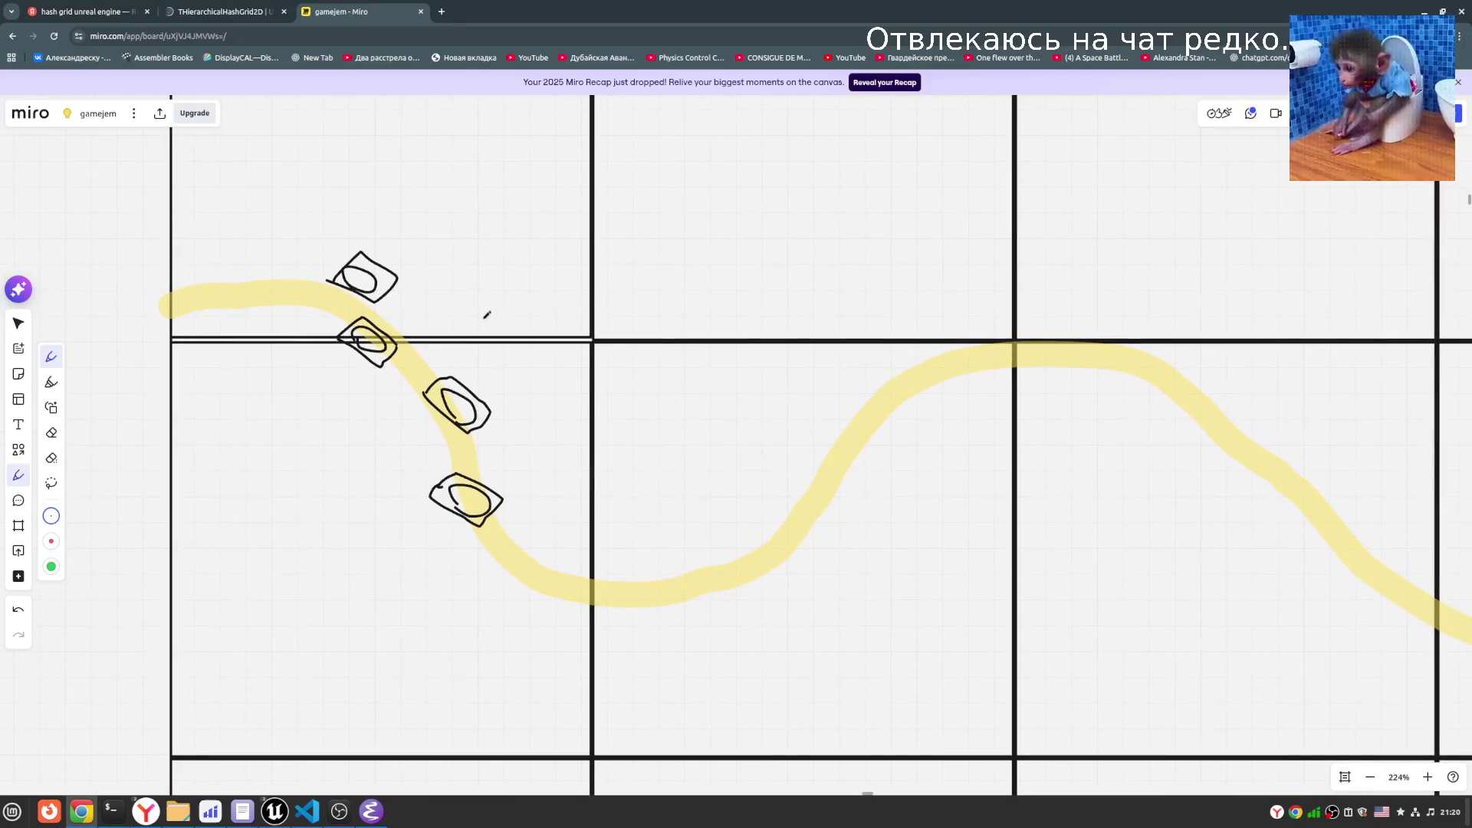
scroll(757, 495, right, 2)
scroll(757, 495, up, 1)
scroll(1000, 426, down, 3)
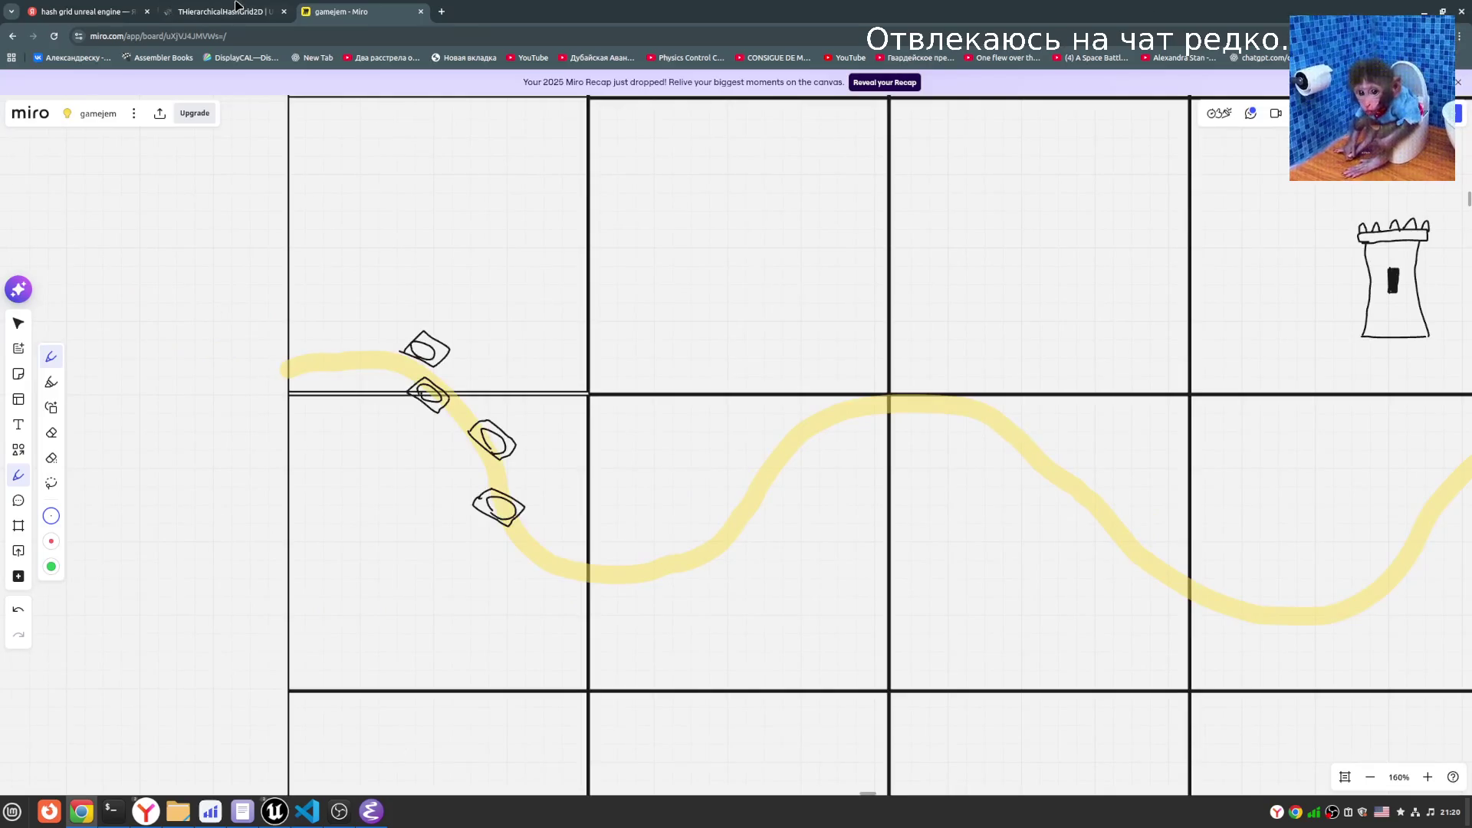
click(237, 8)
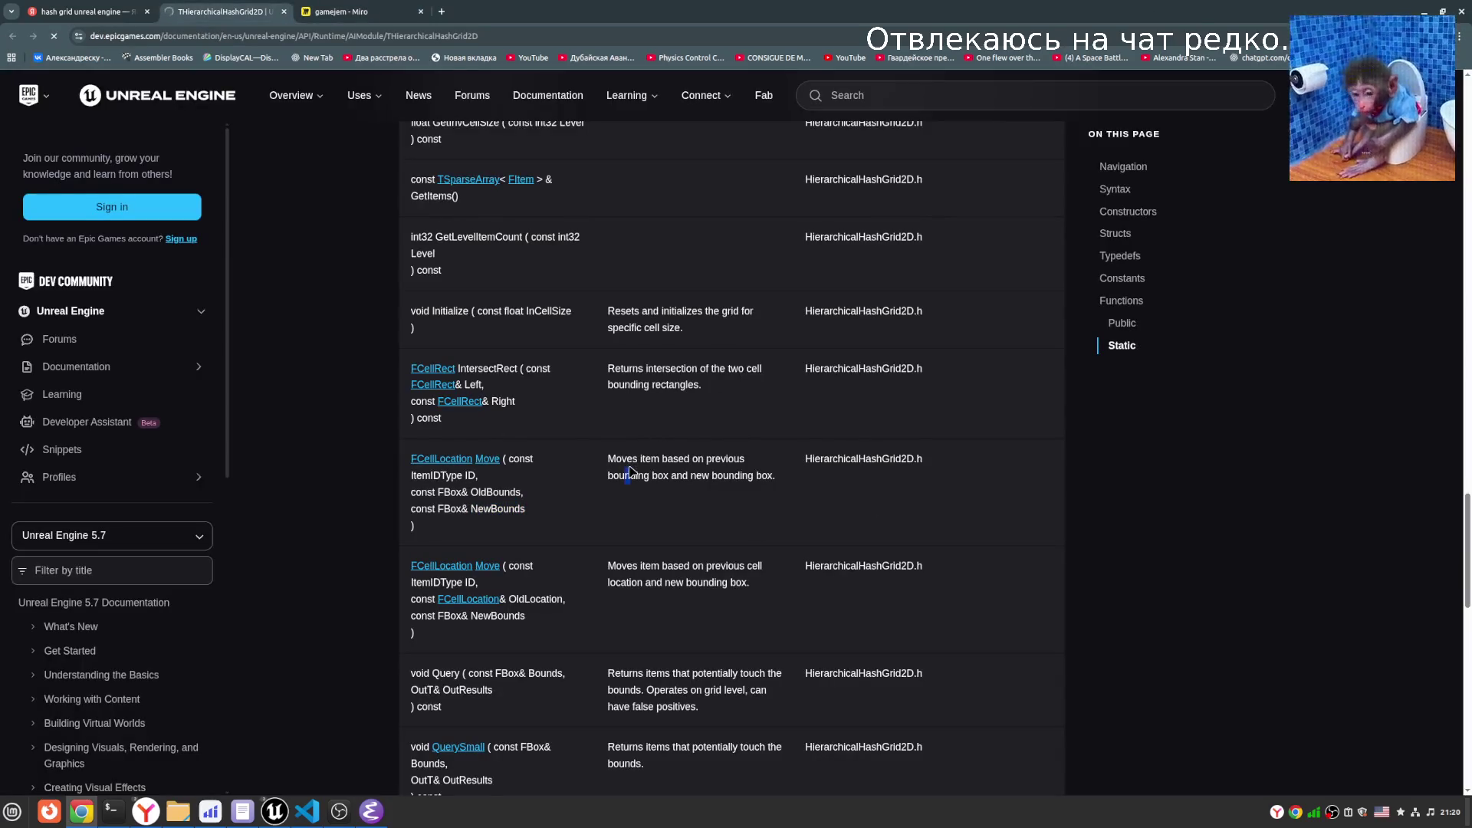
- Review THierarchicalHashGrid2D's Typedefs, Constants and public functions, then return to the Miro board
scroll(550, 519, up, 15)
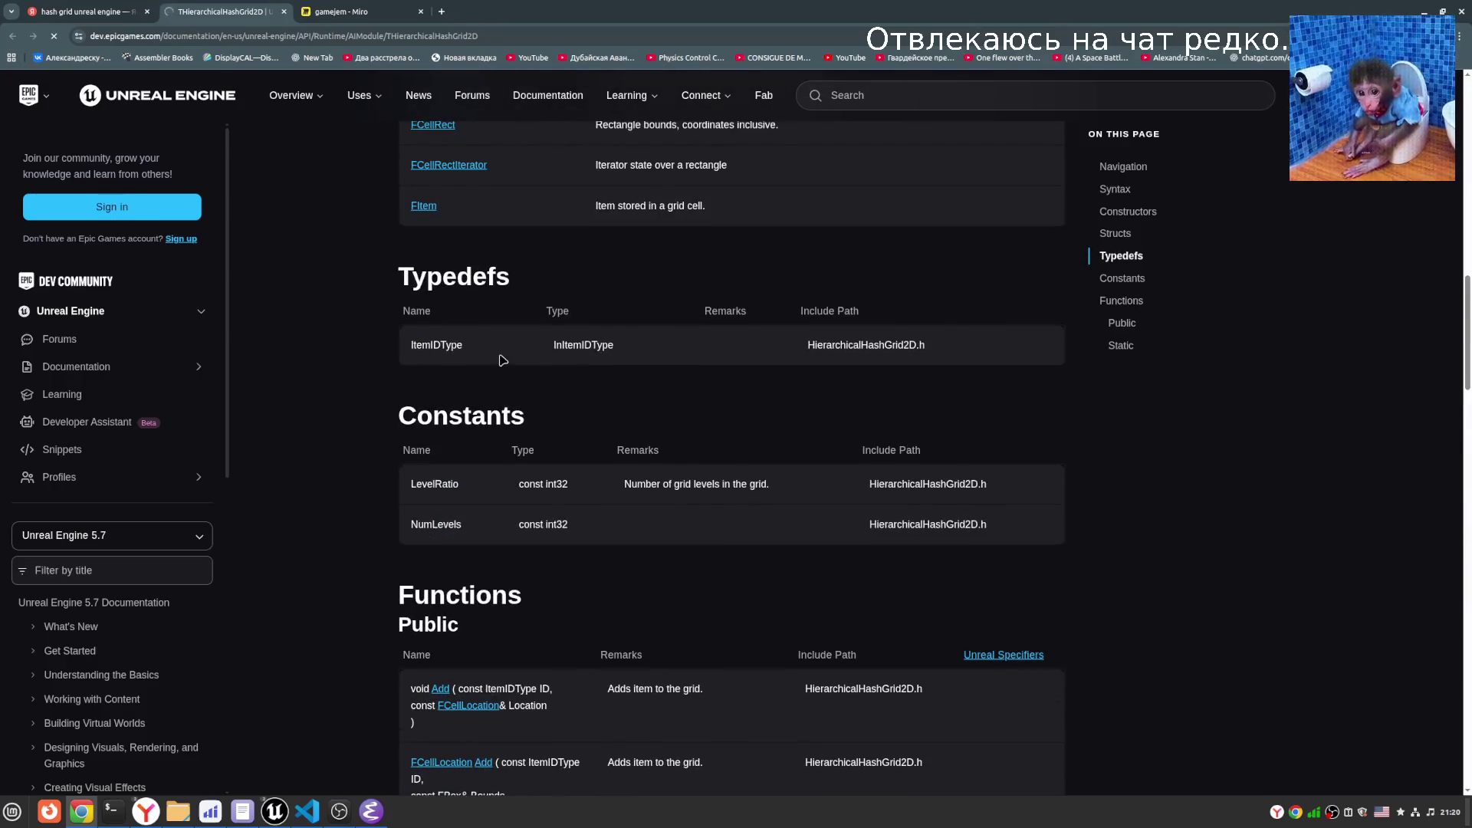
scroll(535, 420, down, 10)
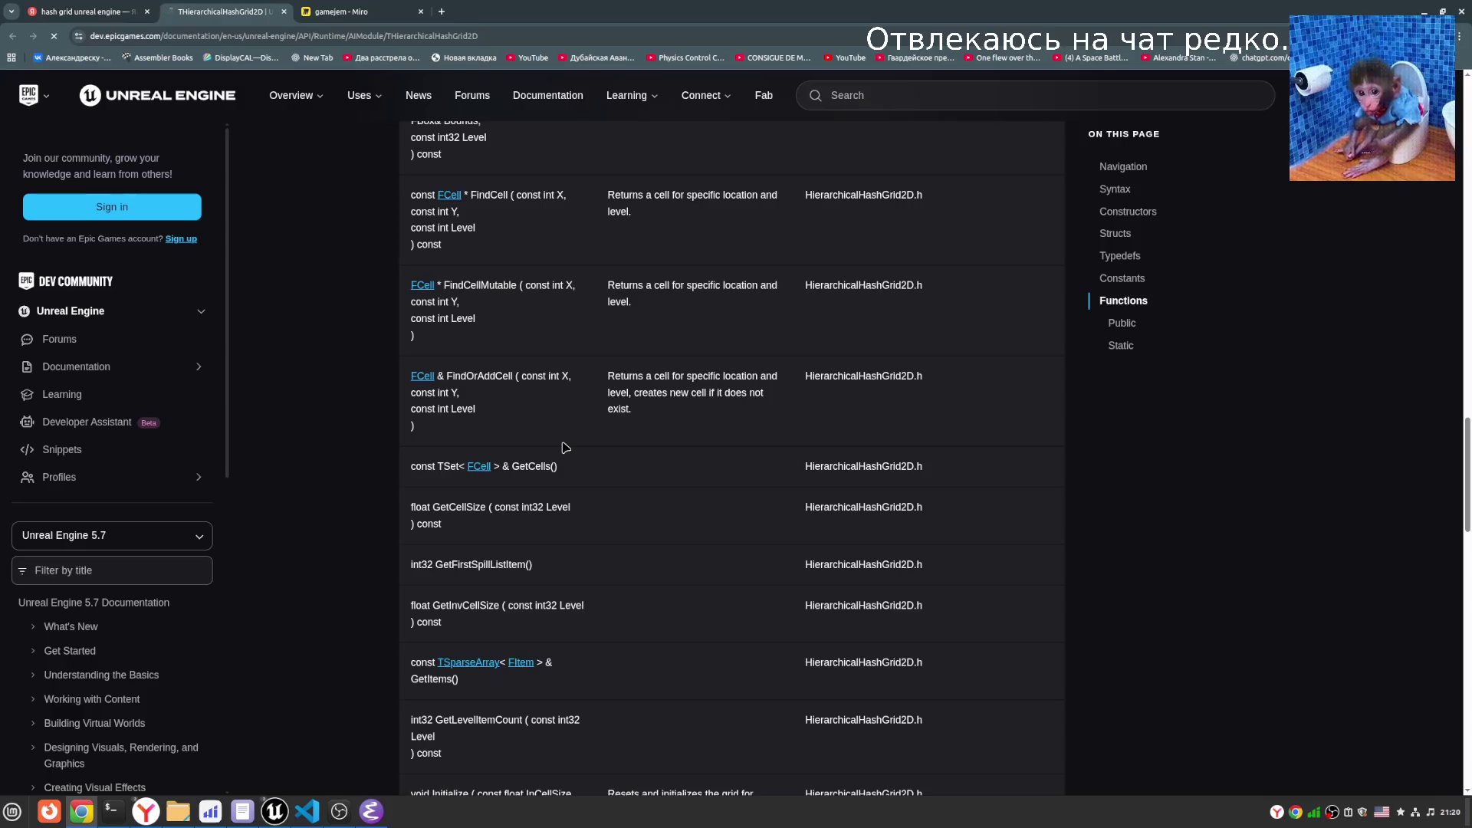
key(ctrl+Tab)
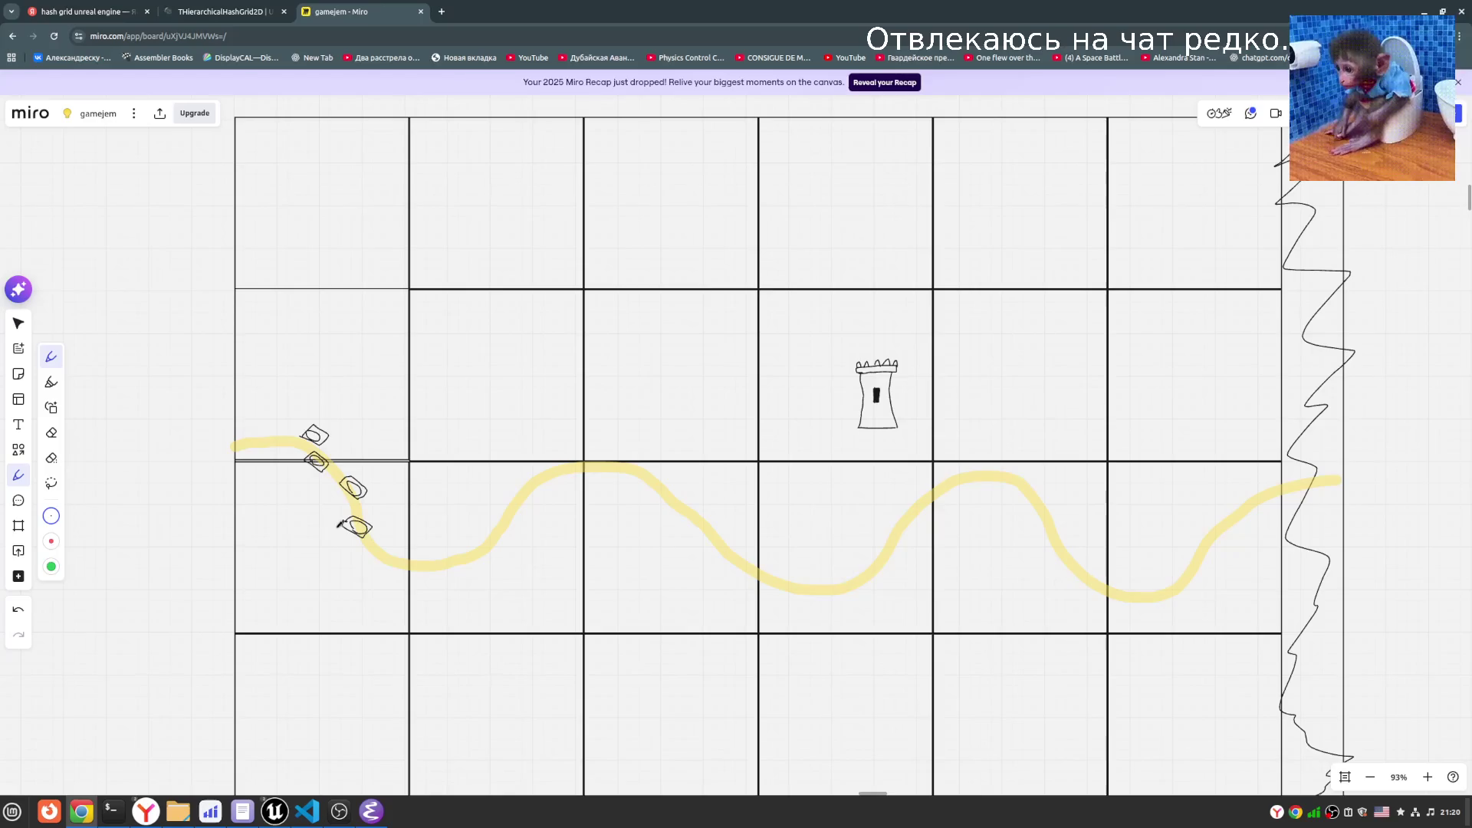
- Zoom around the boats and tower on the Miro grid map, then go back to the THierarchicalHashGrid2D docs
scroll(335, 419, up, 5)
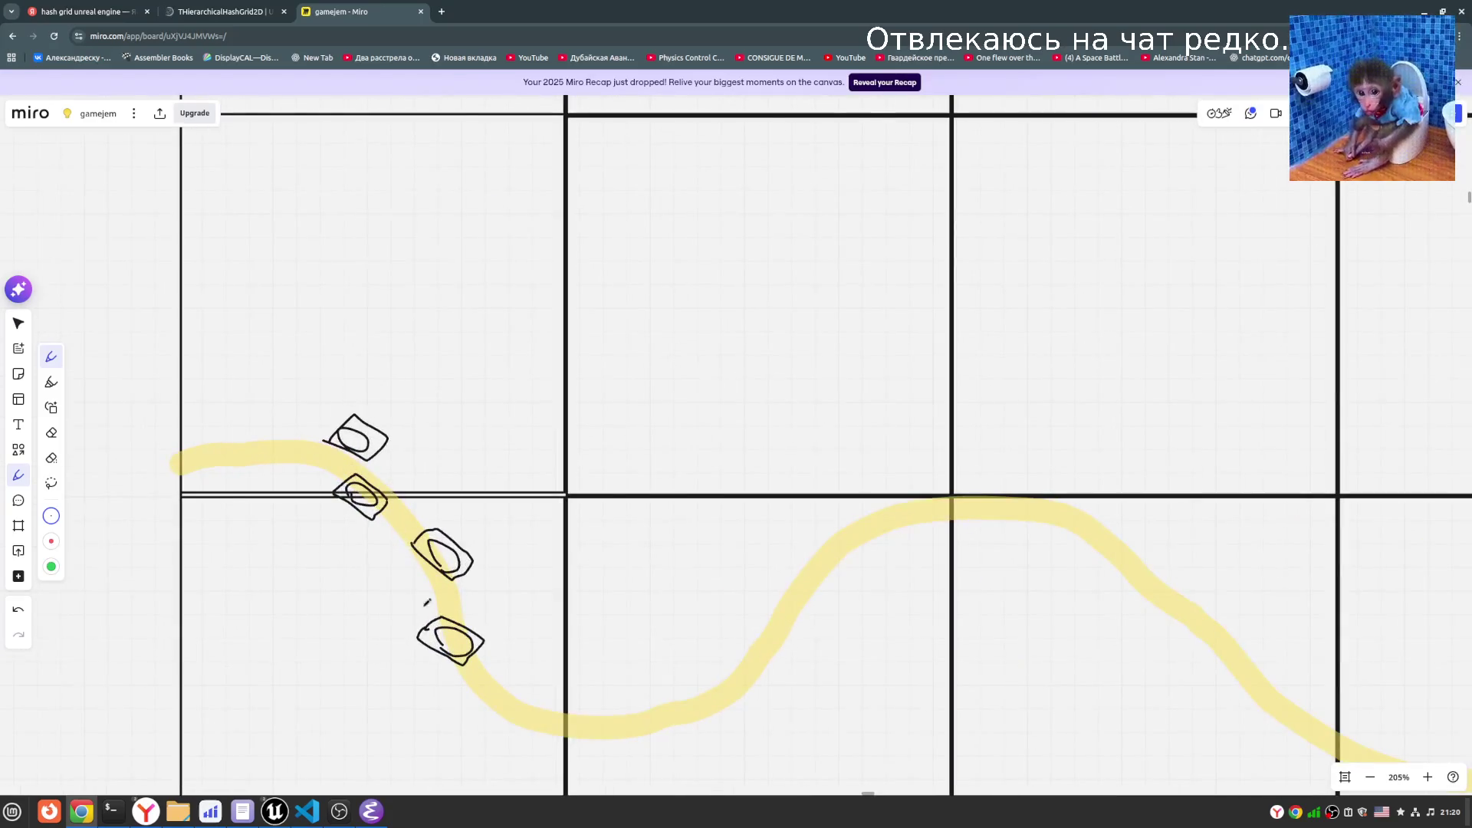
scroll(699, 571, down, 1)
scroll(699, 572, down, 2)
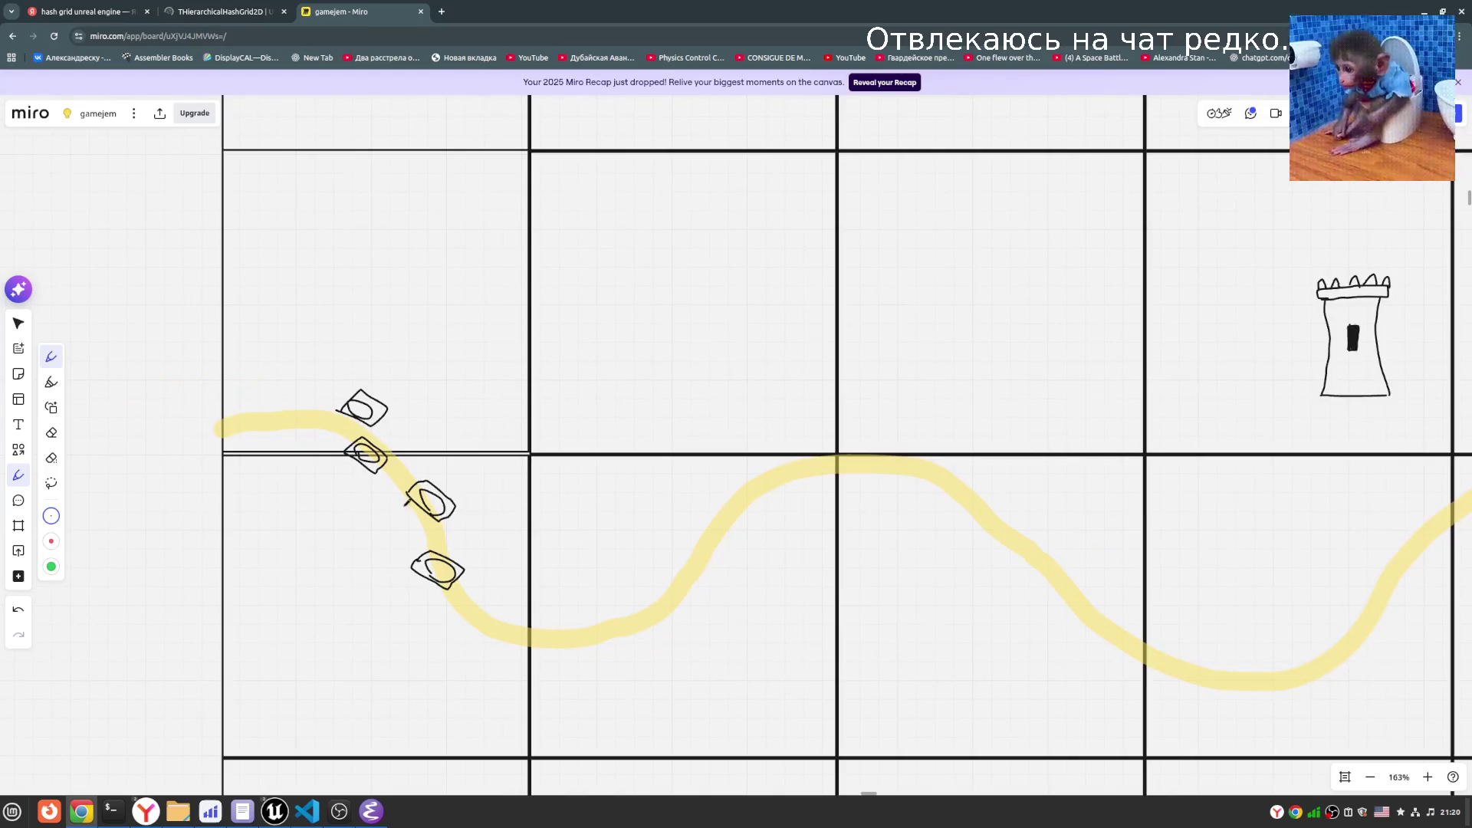
click(226, 12)
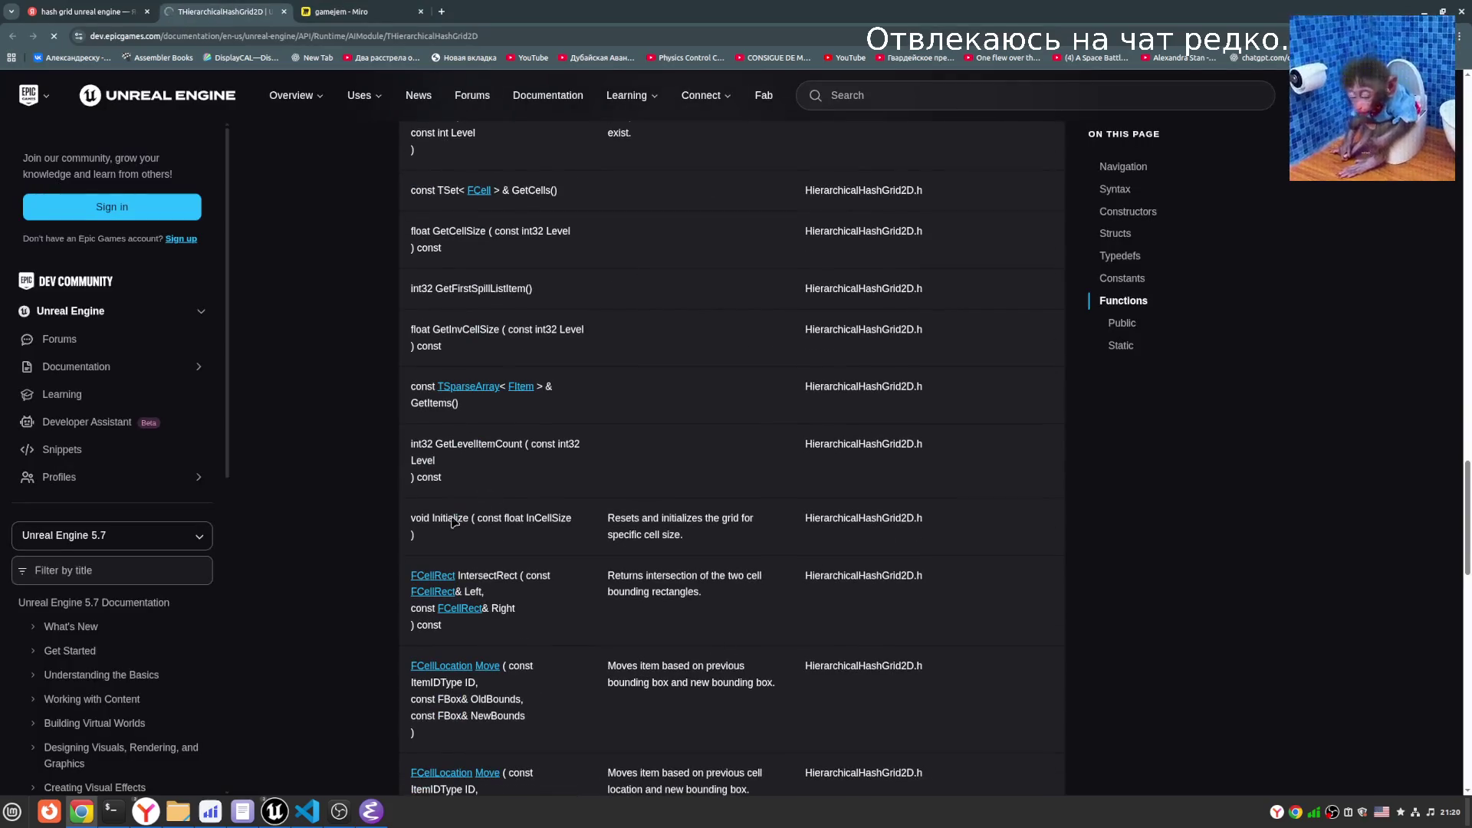
- Reread the Initialize and Move descriptions, then pan around the Miro grid map with tower and river
scroll(545, 679, down, 3)
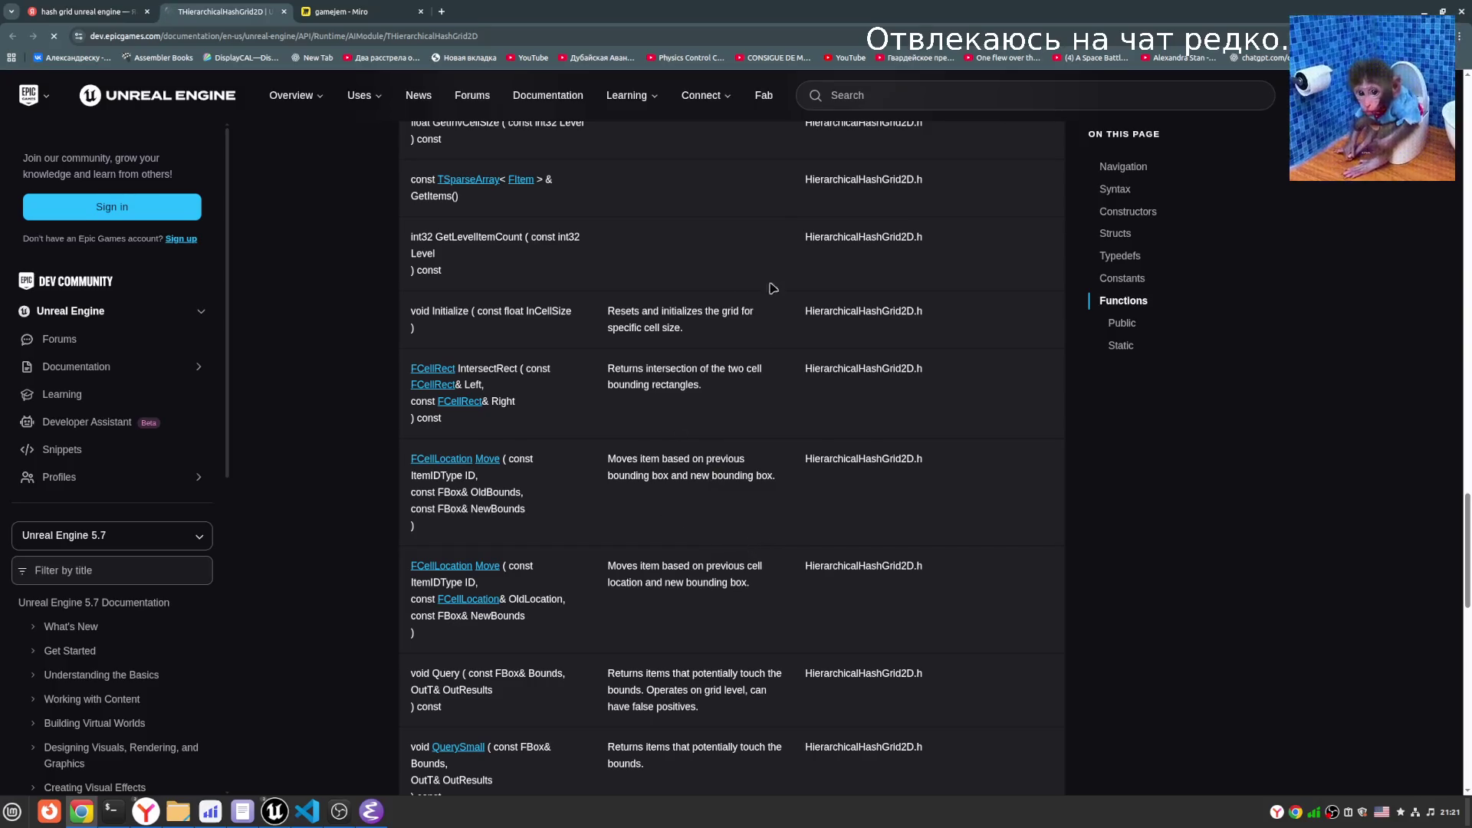
scroll(621, 514, up, 10)
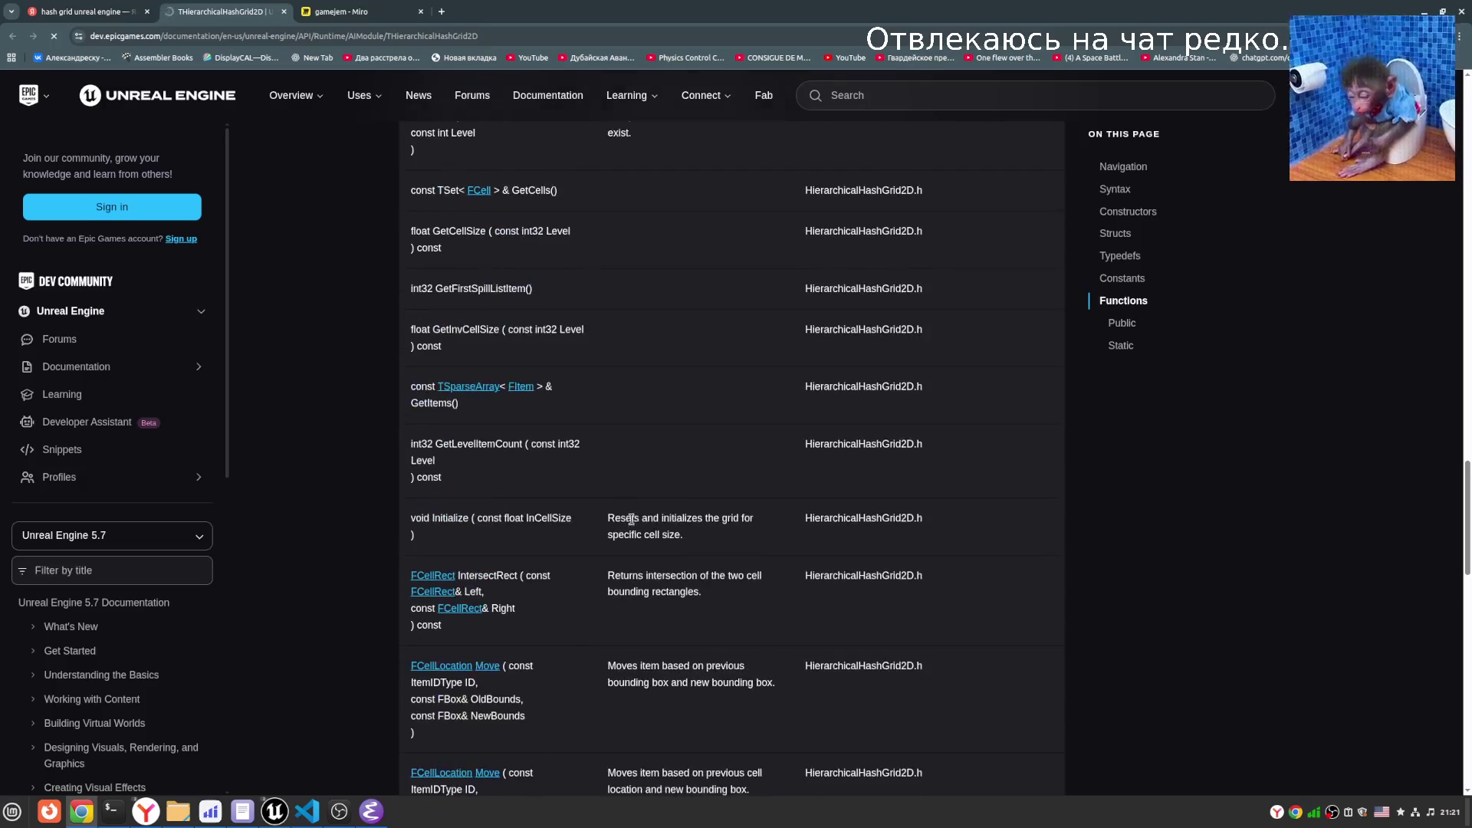
click(341, 11)
scroll(595, 437, right, 5)
scroll(871, 460, down, 3)
scroll(744, 506, right, 2)
scroll(744, 506, up, 1)
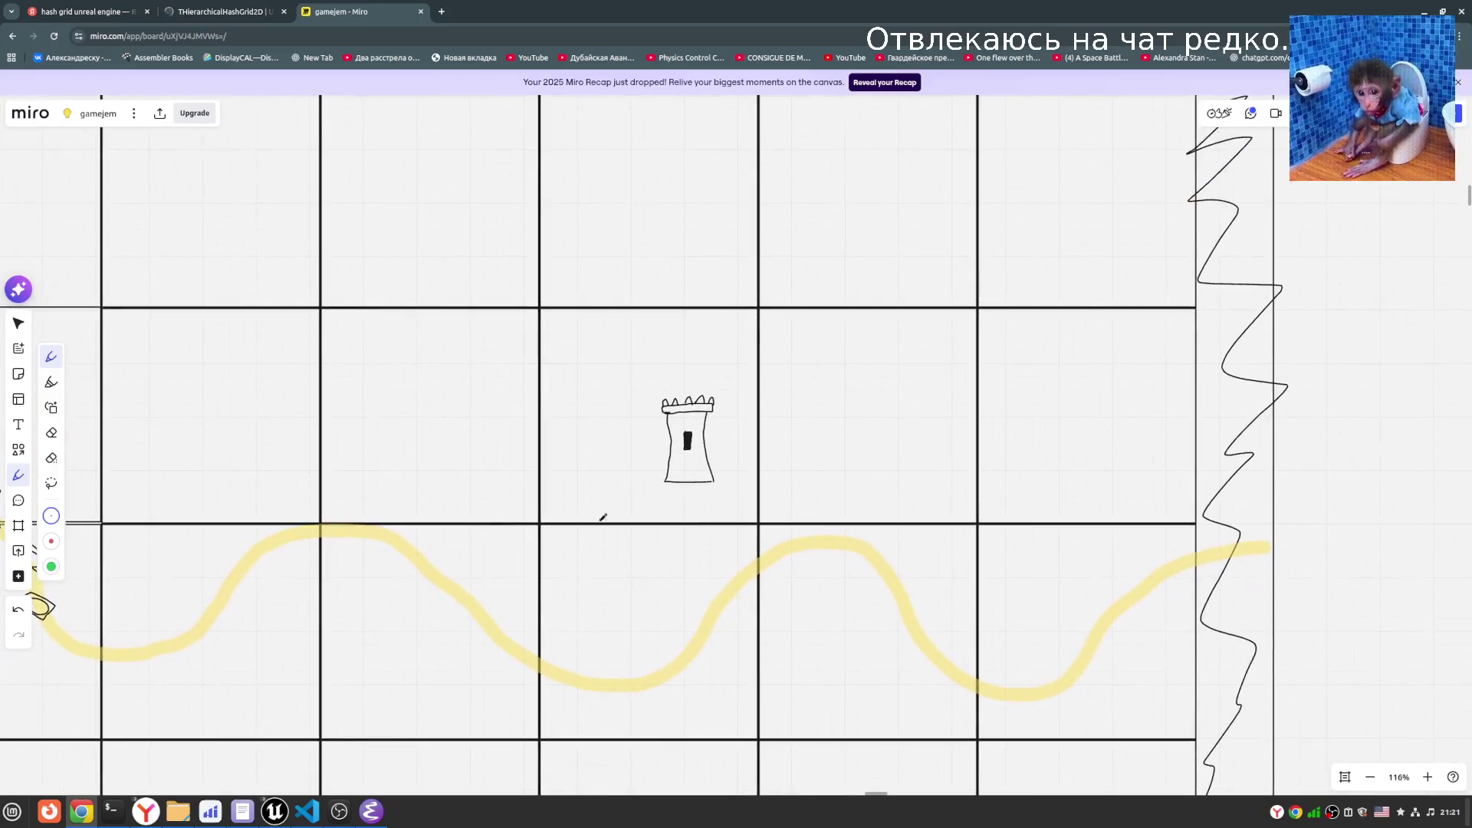
- Draw a large circle around the tower and centre it on the tower
click(19, 450)
click(106, 440)
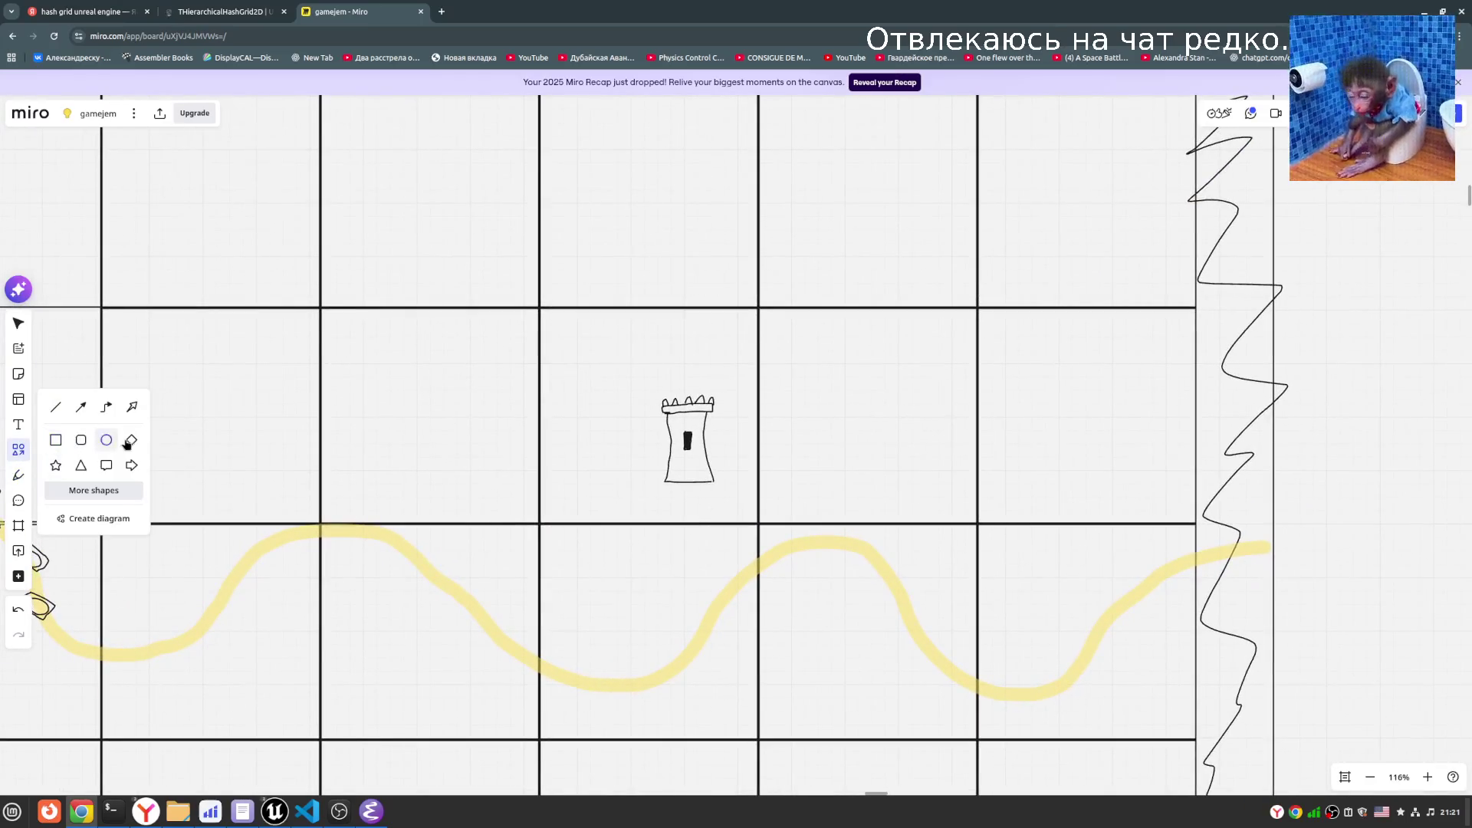
mouse_move(325, 198)
mouse_down()
mouse_move(867, 651)
mouse_move(881, 718)
mouse_move(855, 728)
mouse_up()
drag(461, 398, 564, 384)
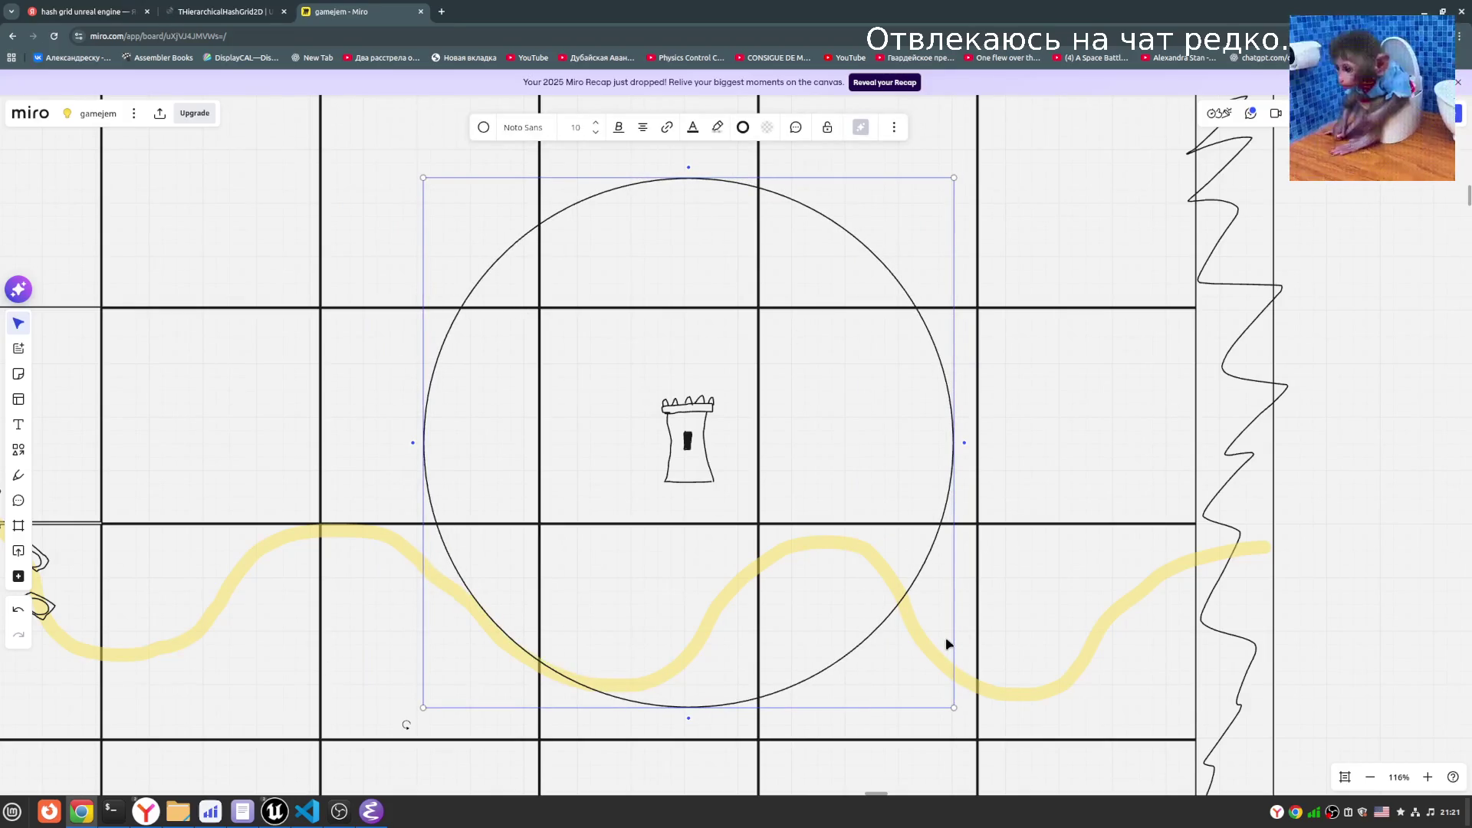
- Fine-tune the range circle's size, then go back to the THierarchicalHashGrid2D docs
scroll(958, 627, down, 2)
mouse_move(494, 216)
mouse_down()
mouse_move(254, 99)
mouse_move(673, 368)
mouse_move(407, 190)
mouse_move(437, 174)
mouse_move(478, 190)
mouse_move(491, 213)
mouse_up()
scroll(726, 532, up, 3)
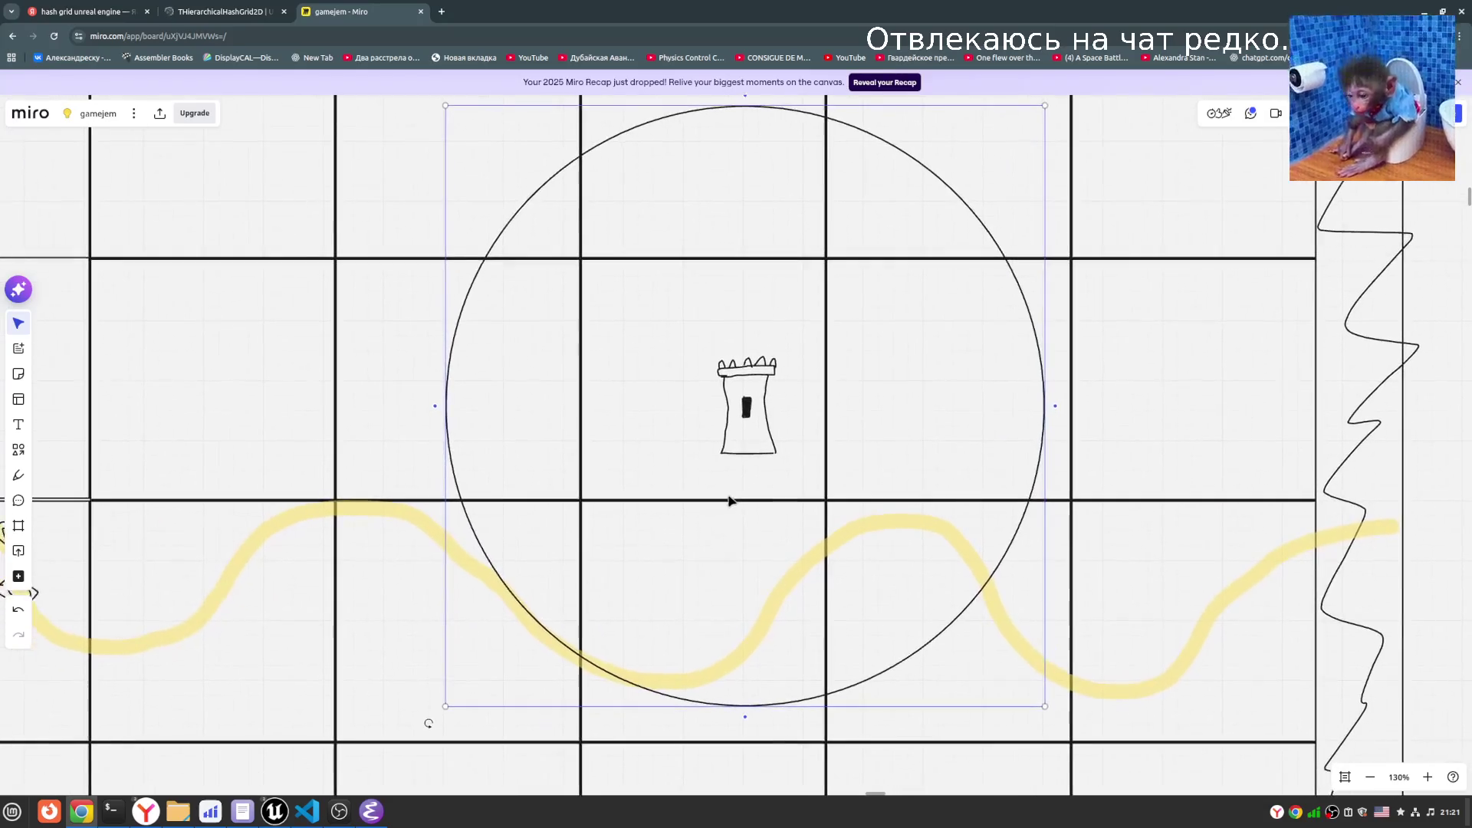
scroll(932, 348, up, 1)
click(289, 12)
- Glance over the Miro board, then return to the THierarchicalHashGrid2D functions table
scroll(641, 617, down, 2)
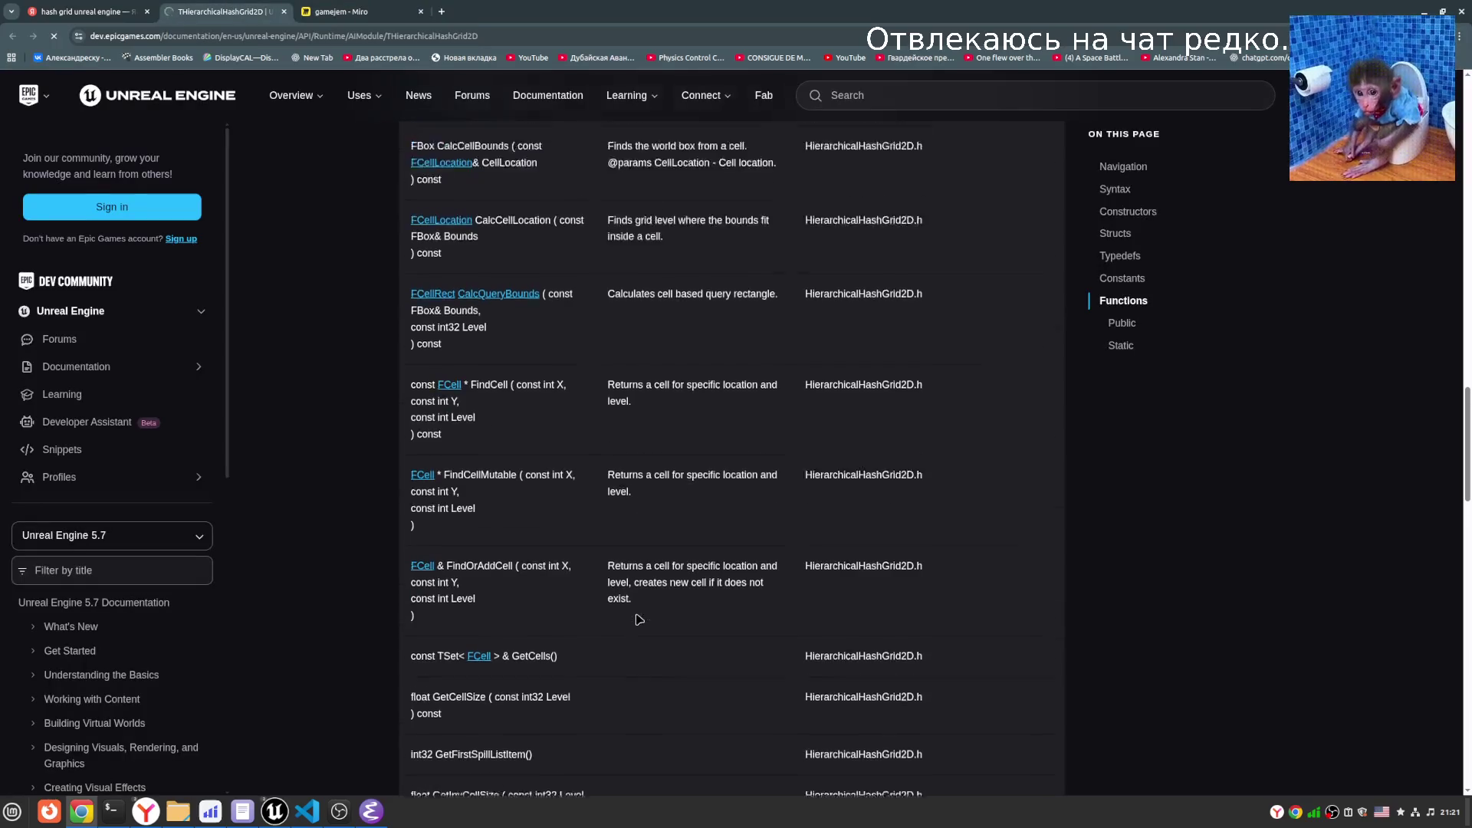
click(385, 11)
scroll(713, 433, left, 4)
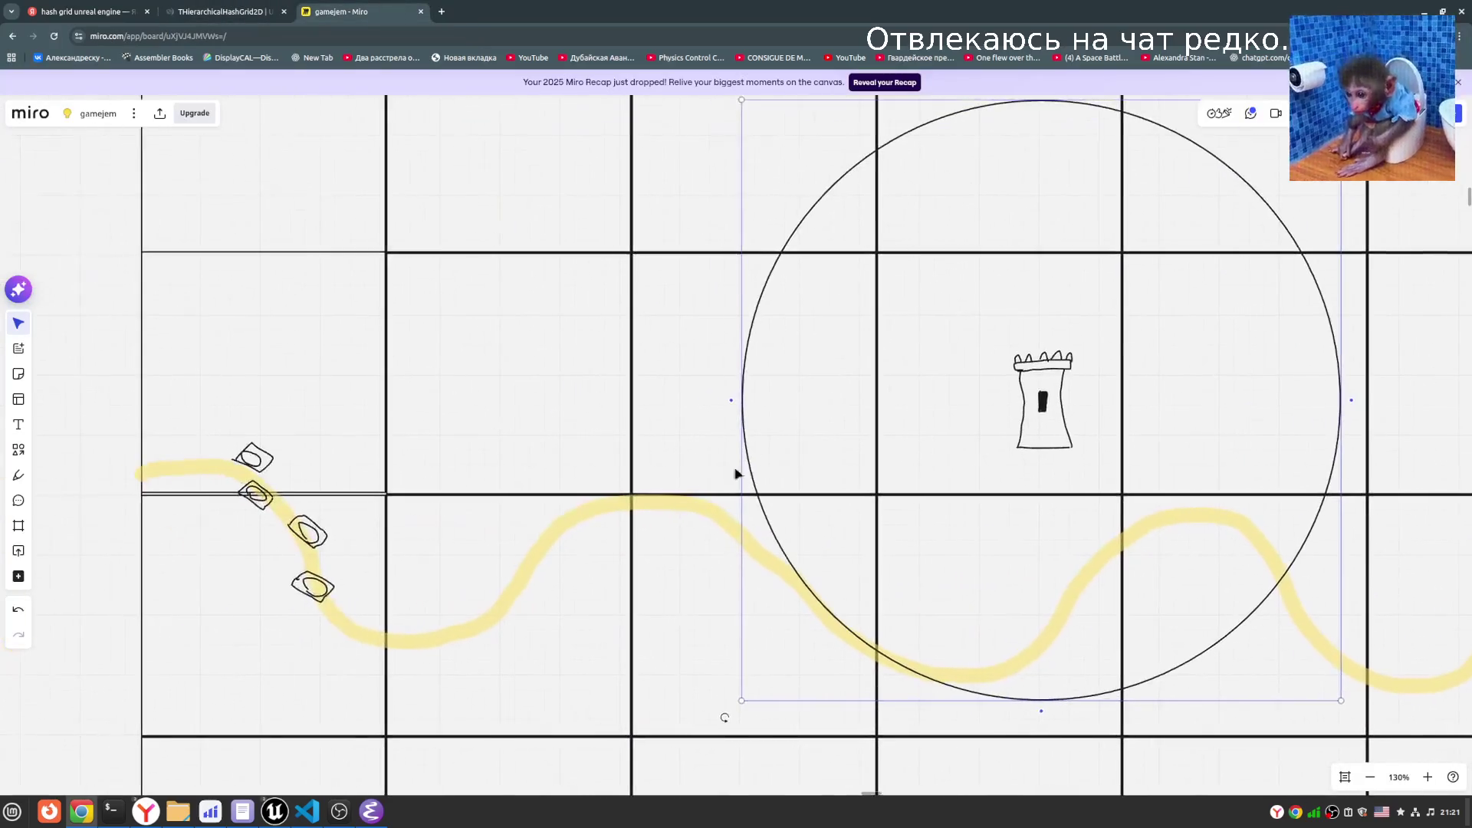
scroll(607, 486, right, 4)
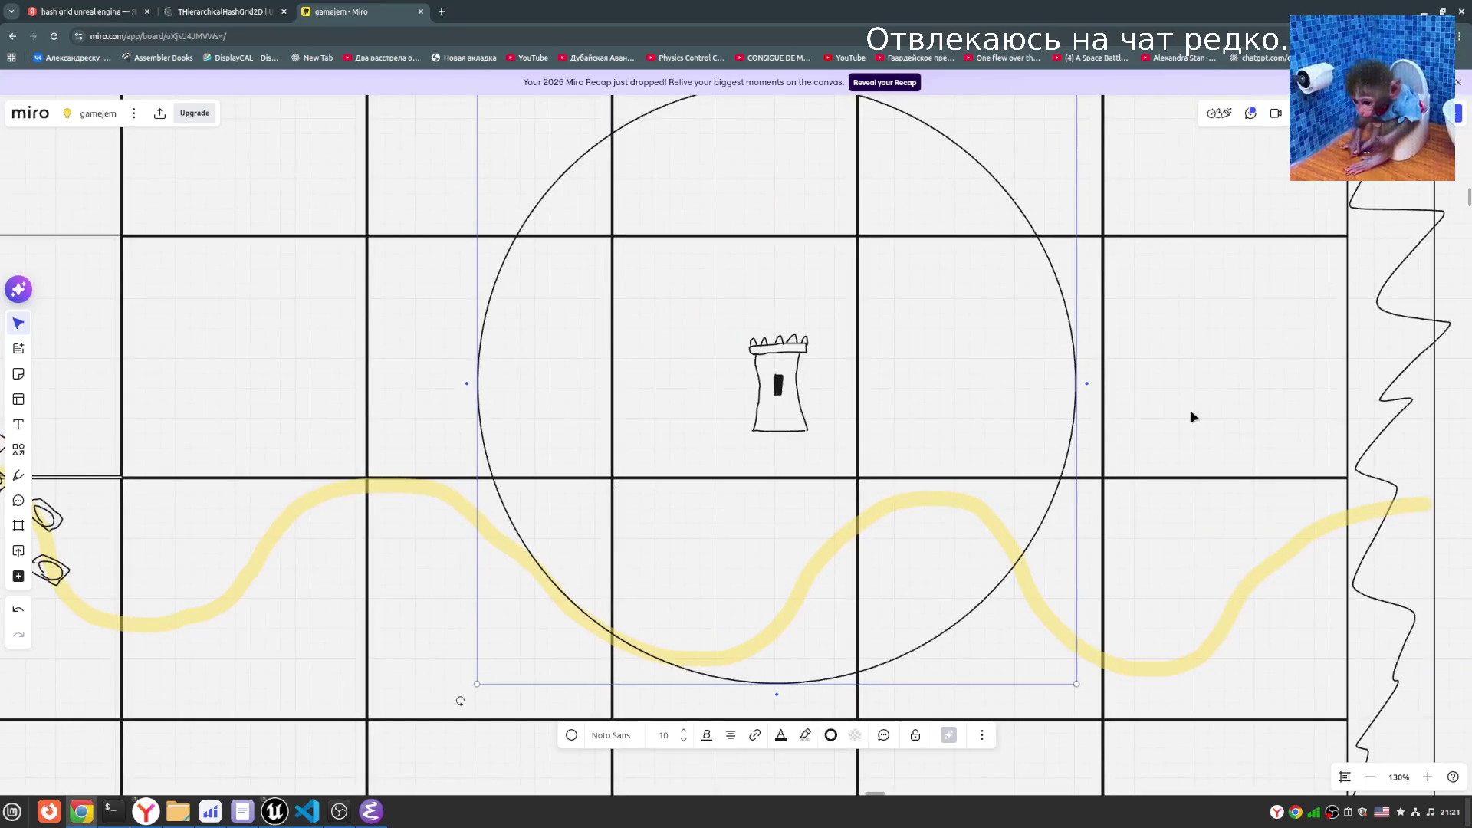
scroll(976, 404, up, 1)
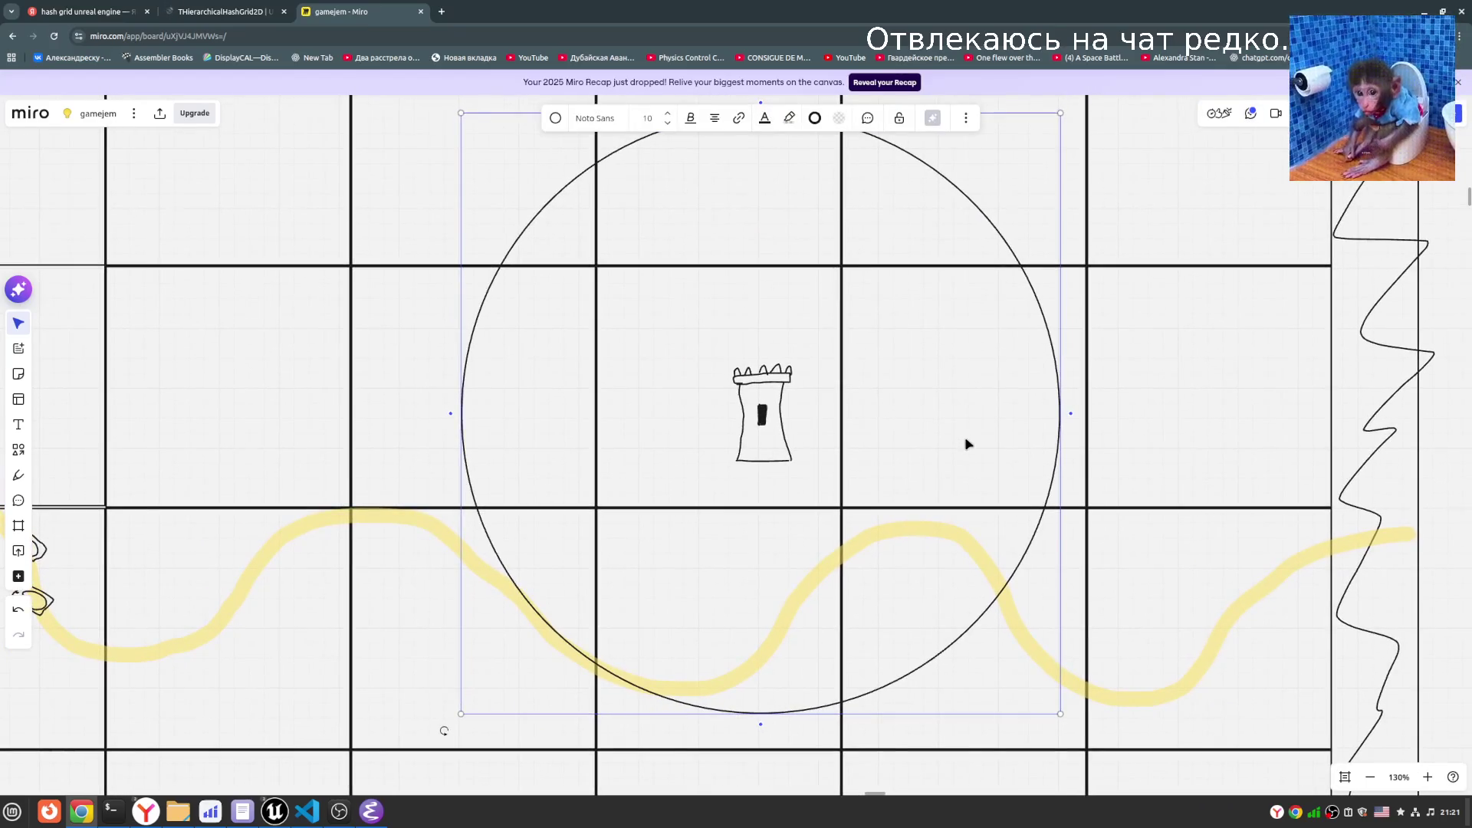
click(259, 9)
- Scroll down to the Query function and highlight its Bounds parameter and OutT type
scroll(589, 434, down, 3)
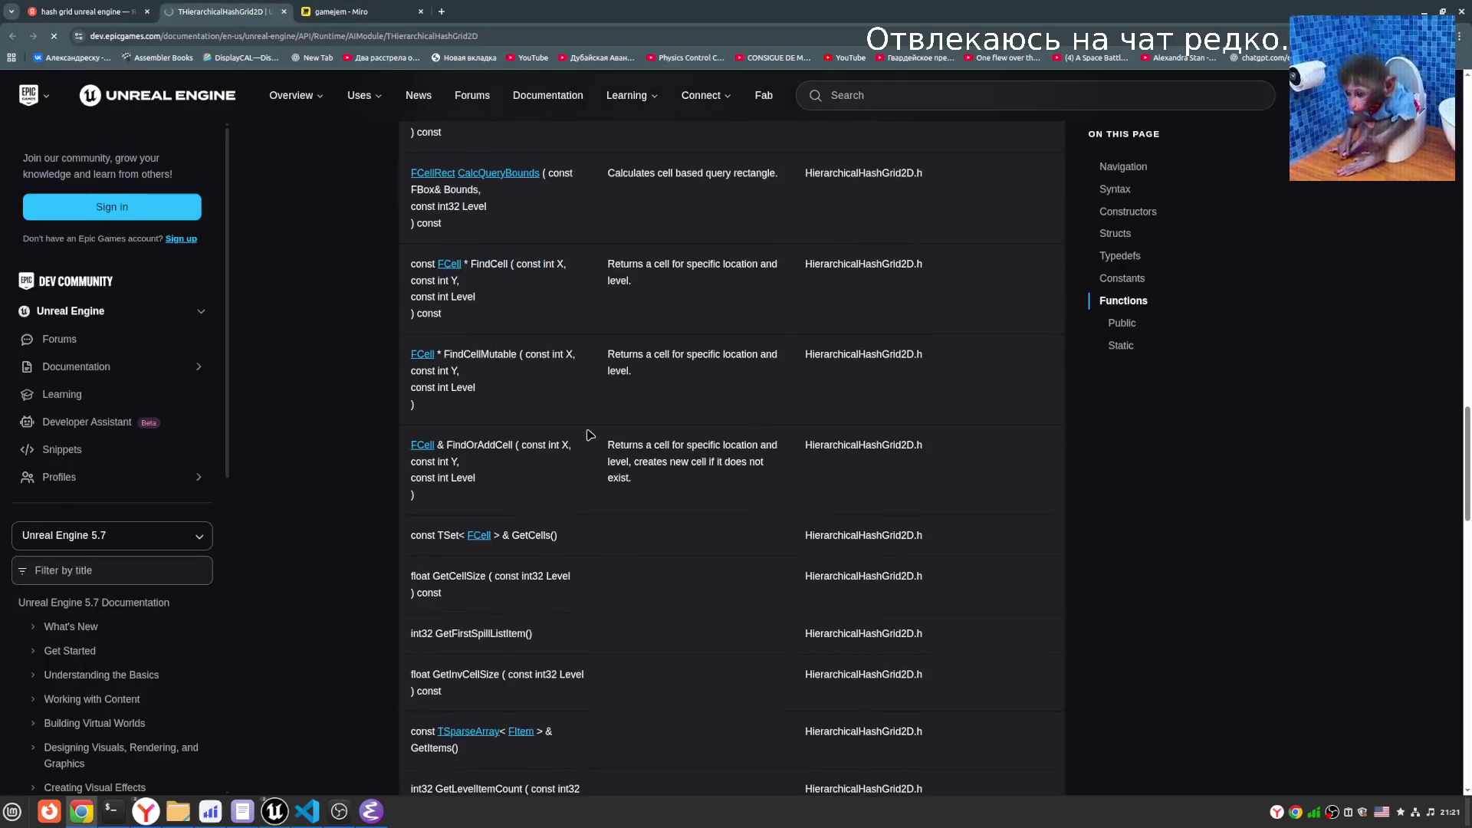
scroll(522, 575, down, 3)
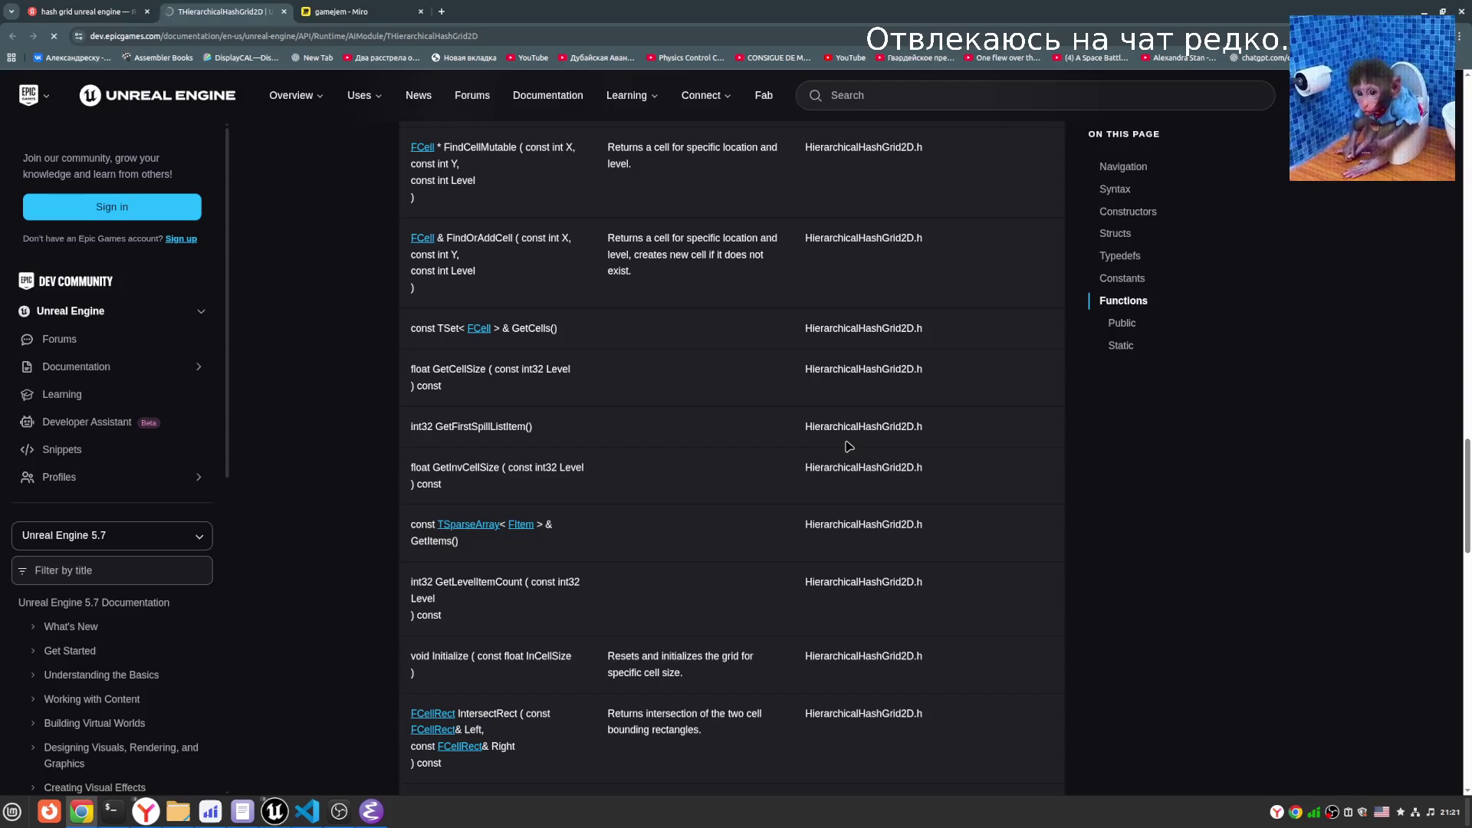
scroll(652, 576, down, 3)
scroll(632, 573, down, 2)
scroll(632, 571, down, 3)
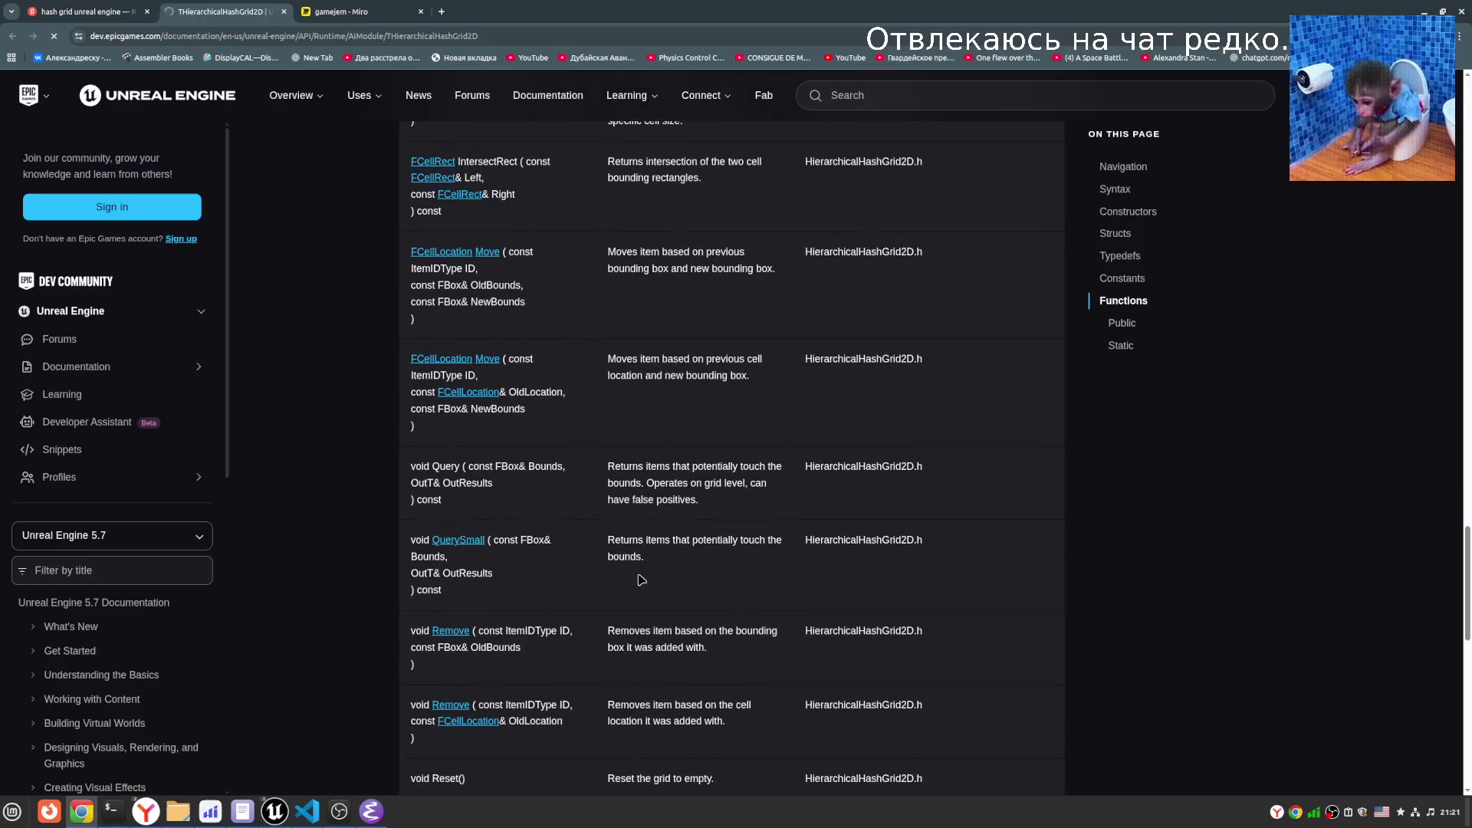
scroll(641, 579, down, 2)
double_click(444, 332)
double_click(541, 325)
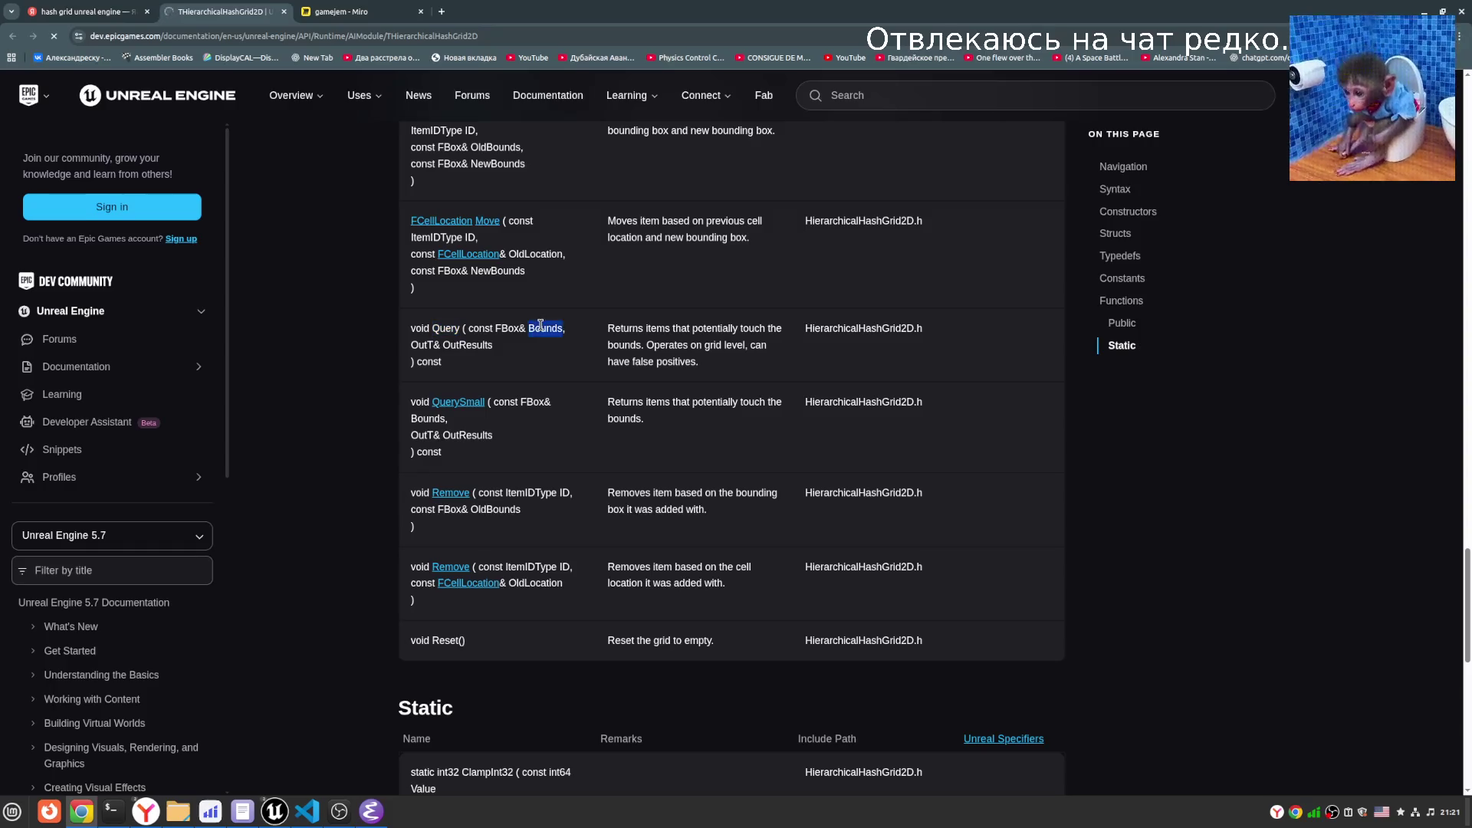
double_click(429, 344)
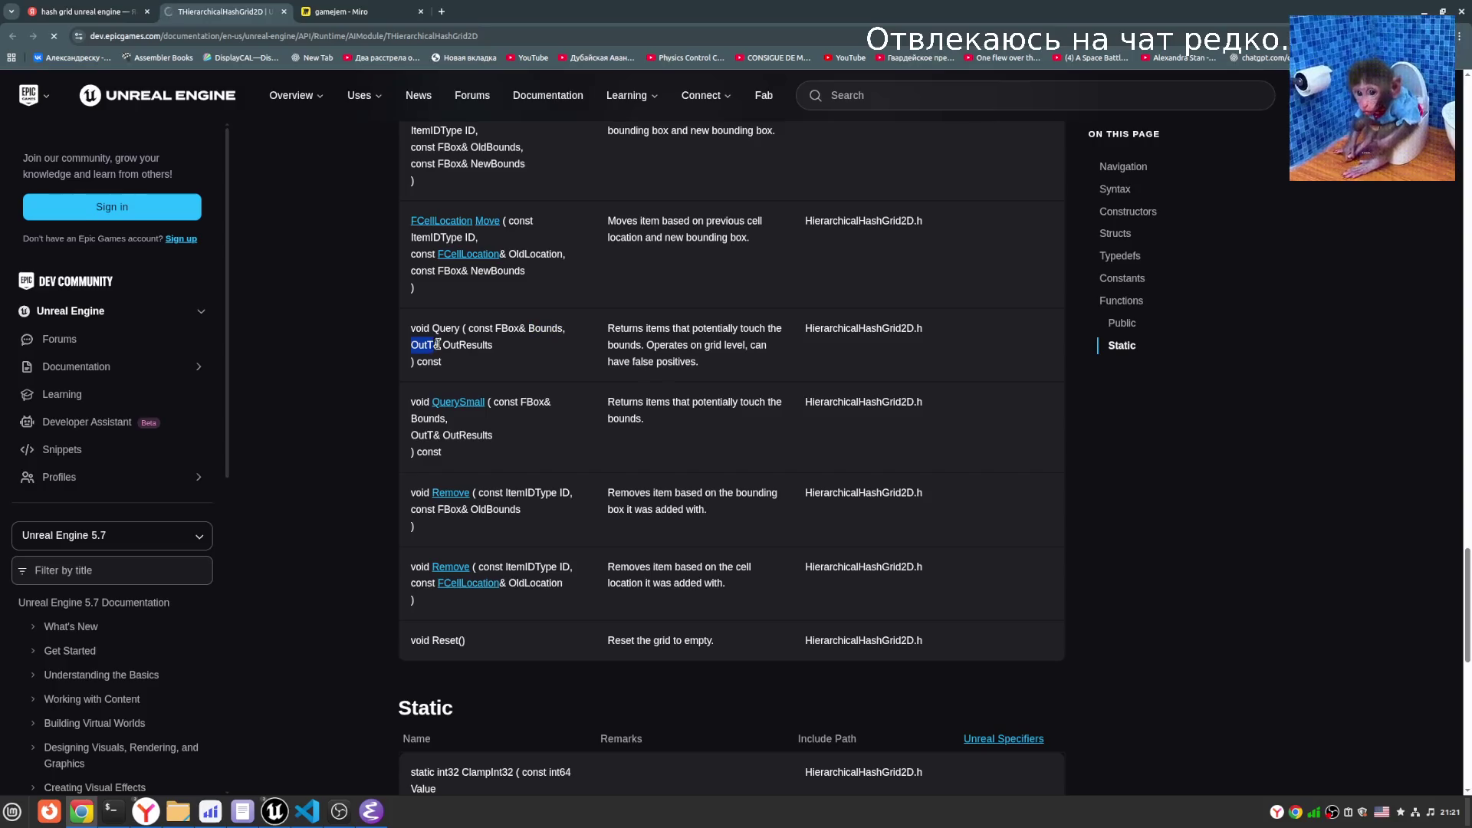
- Scroll back through the table, re-highlight OutT in Query, and return to Miro
scroll(563, 310, up, 3)
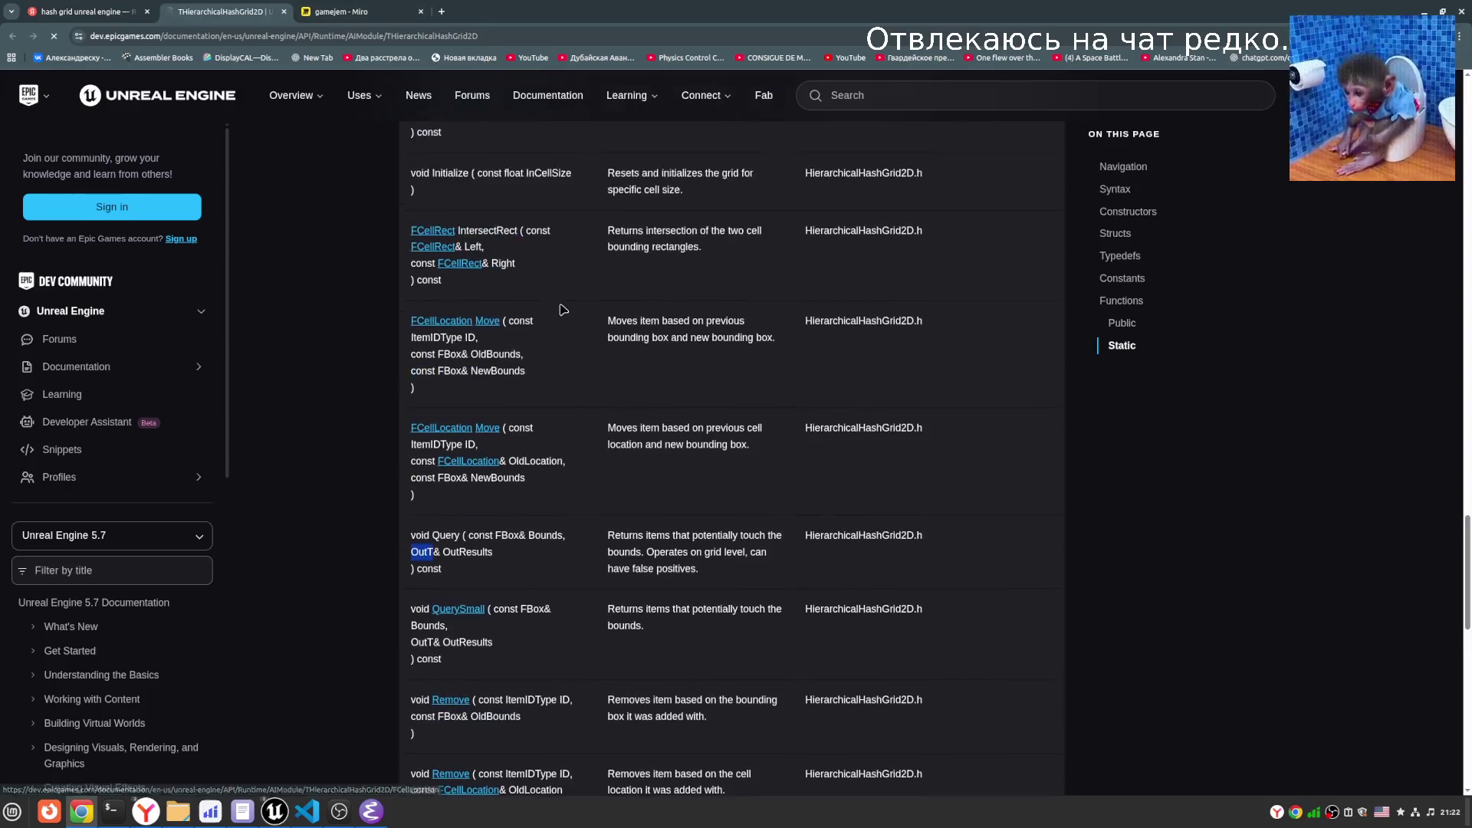
scroll(472, 328, up, 7)
scroll(472, 329, up, 7)
scroll(738, 553, up, 6)
scroll(738, 553, down, 5)
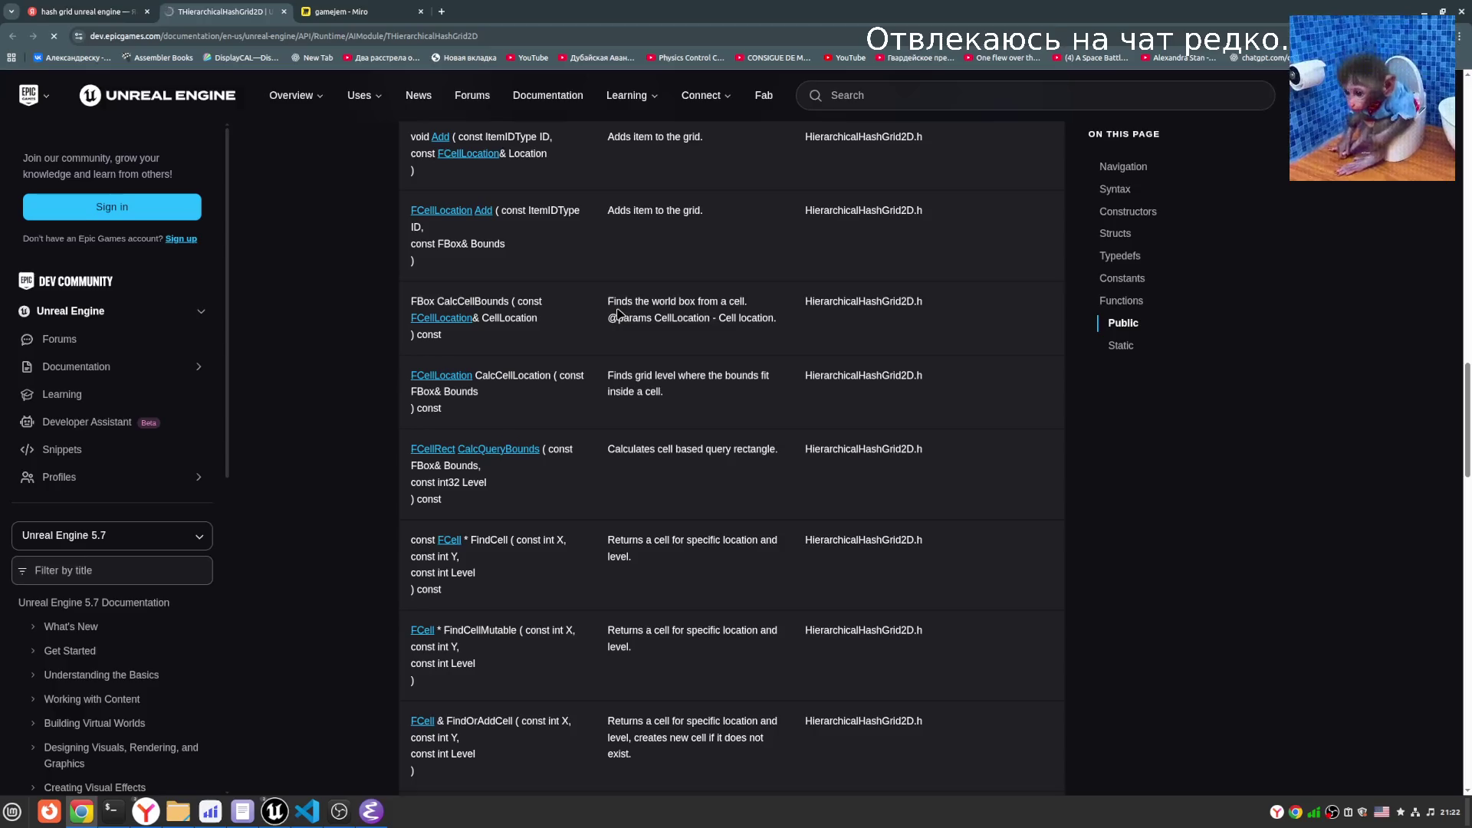
scroll(550, 524, down, 12)
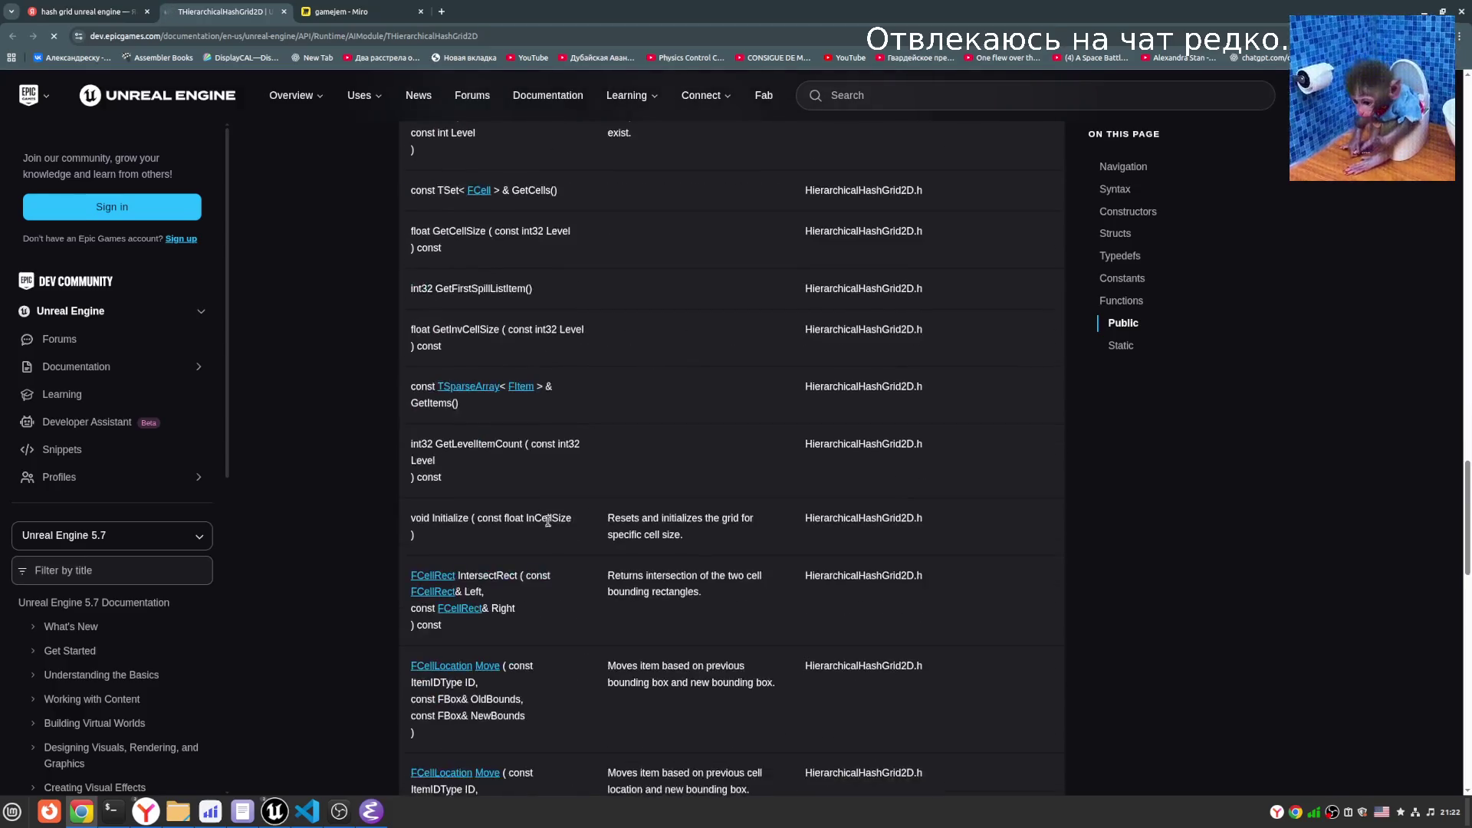
scroll(550, 525, down, 2)
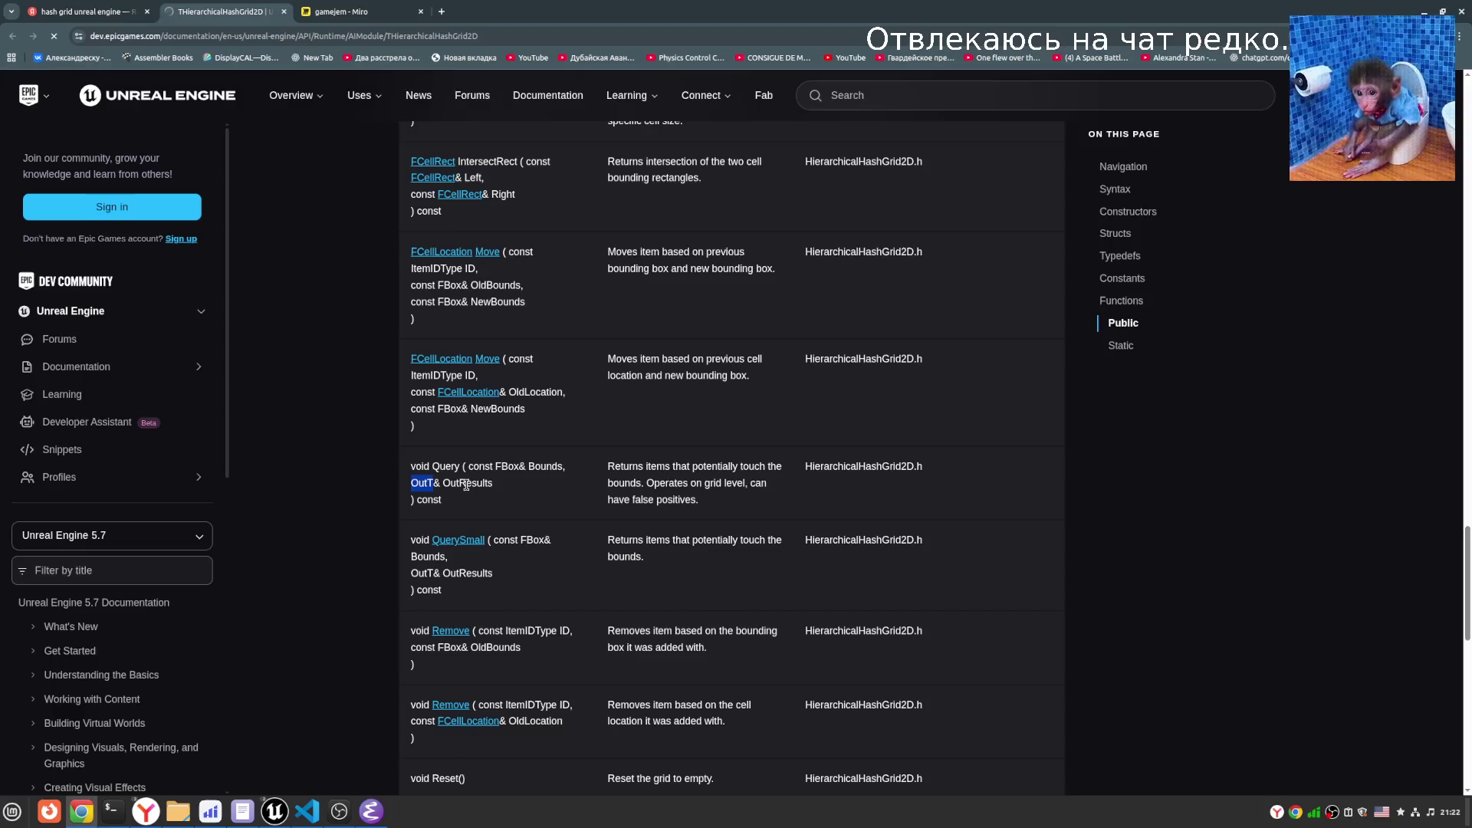
double_click(424, 482)
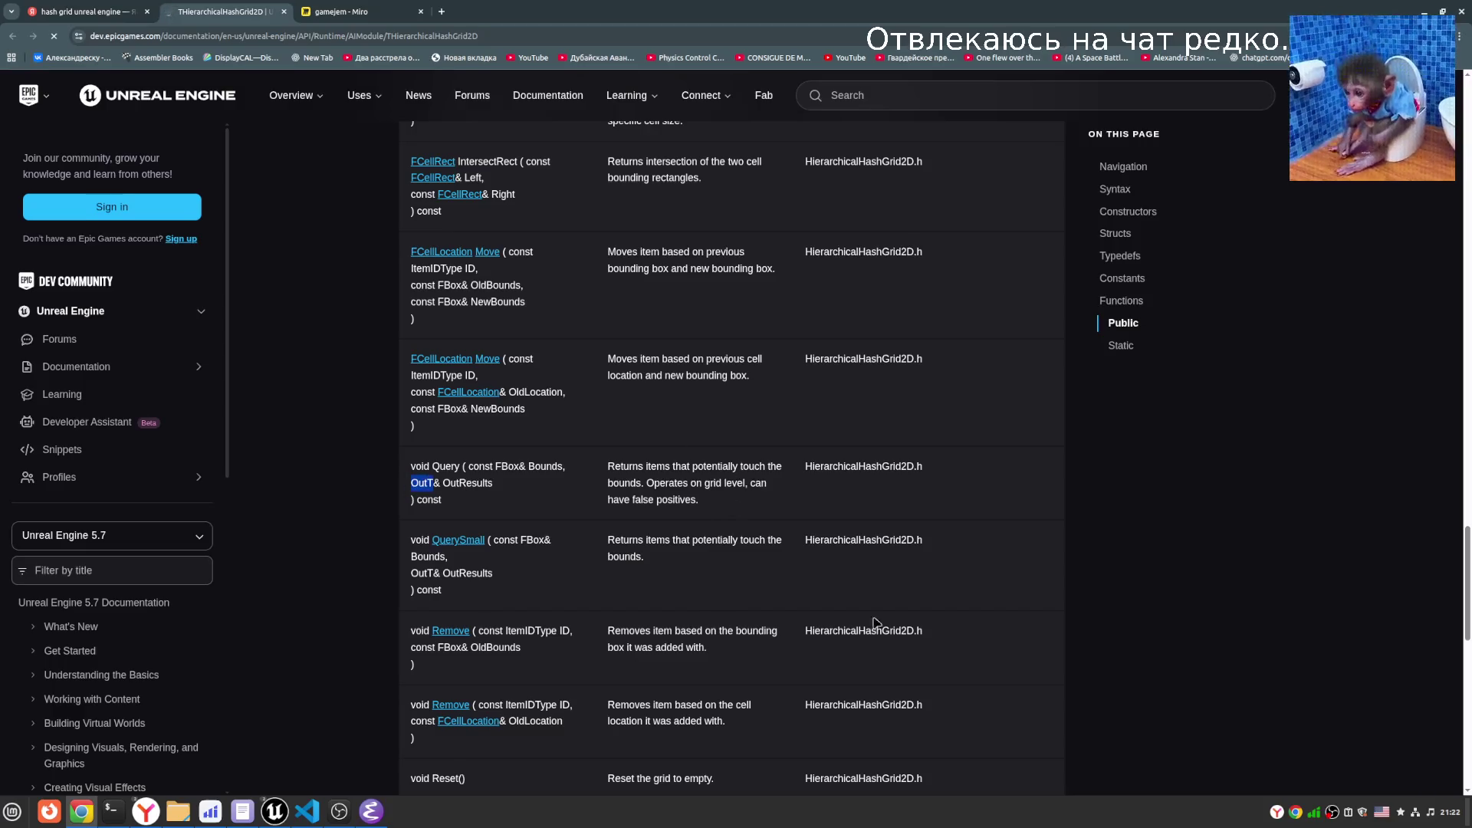
click(341, 9)
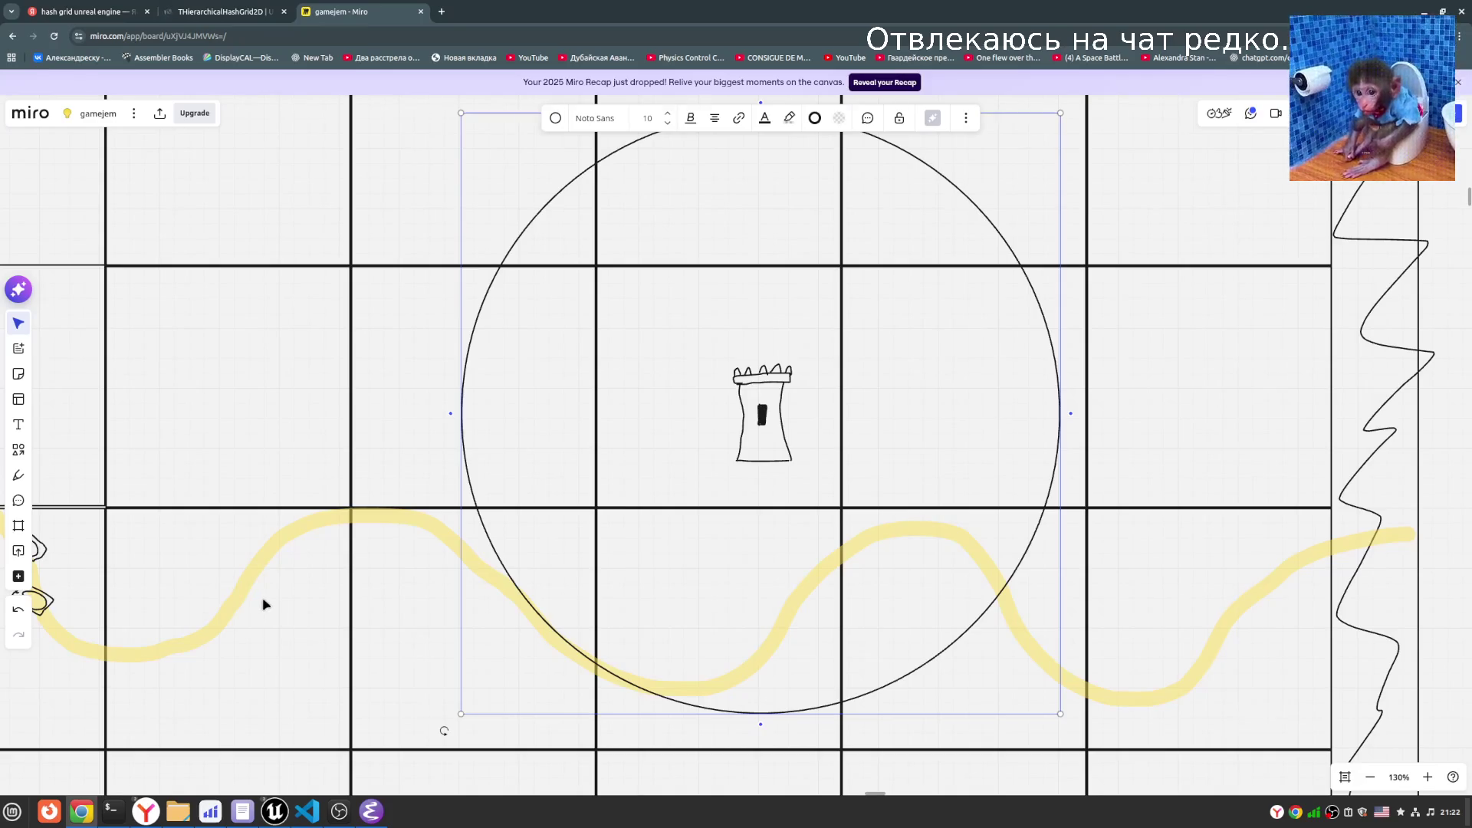
- Switch to the freehand pen and zoom in near the tower
scroll(495, 463, left, 5)
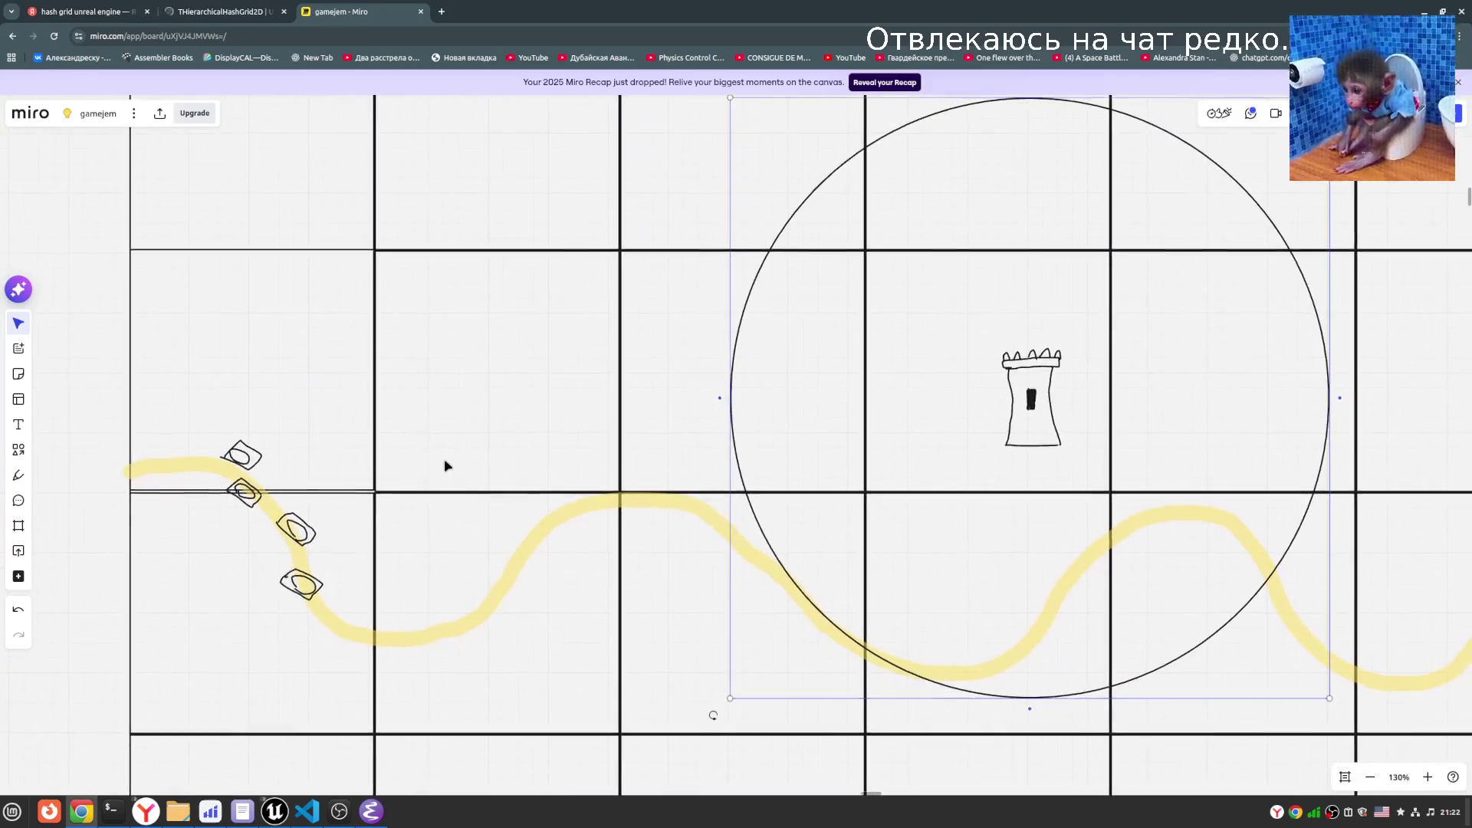
scroll(445, 465, right, 1)
click(18, 475)
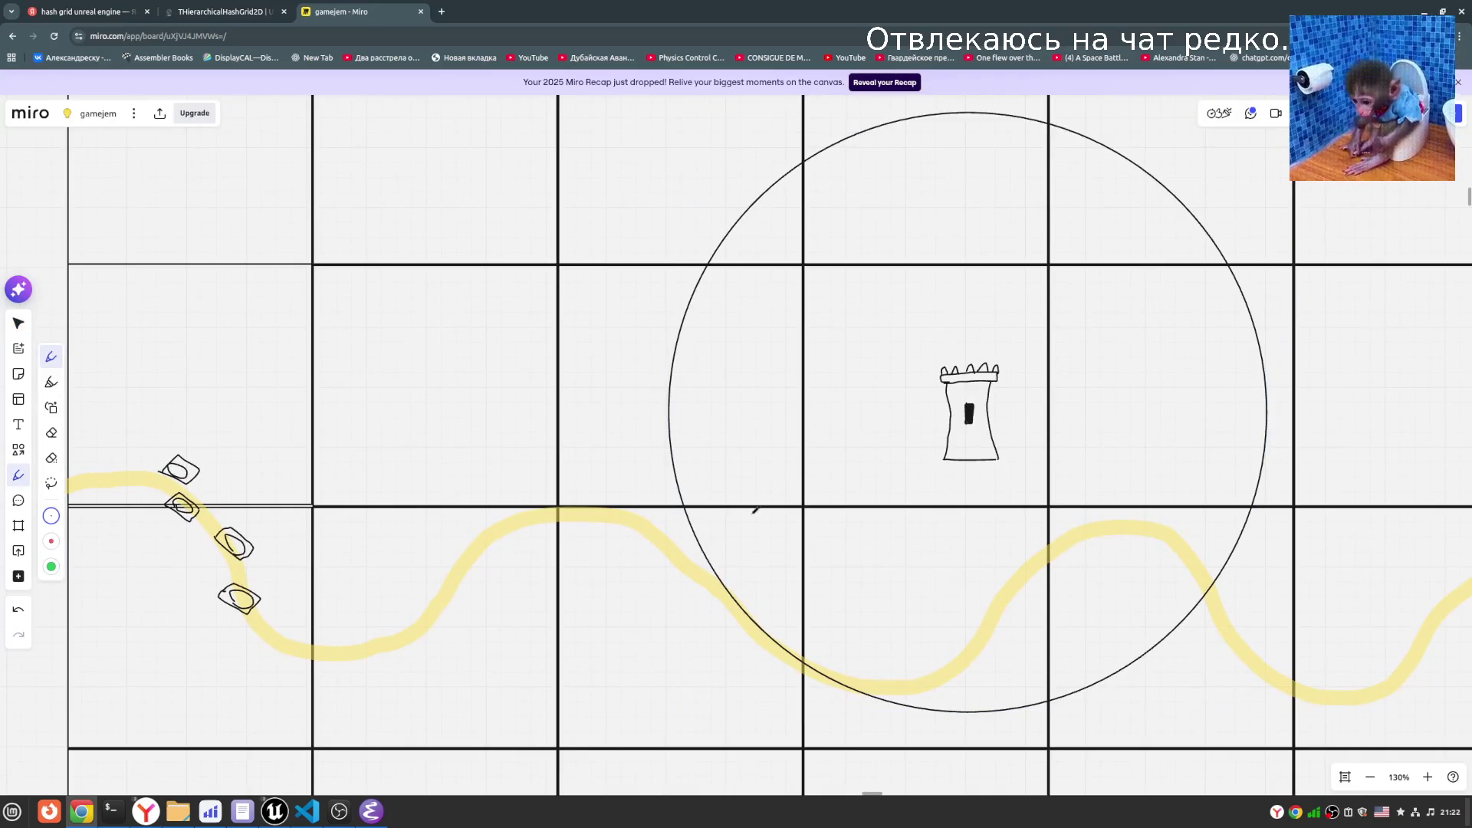
scroll(1035, 568, right, 3)
scroll(959, 417, left, 2)
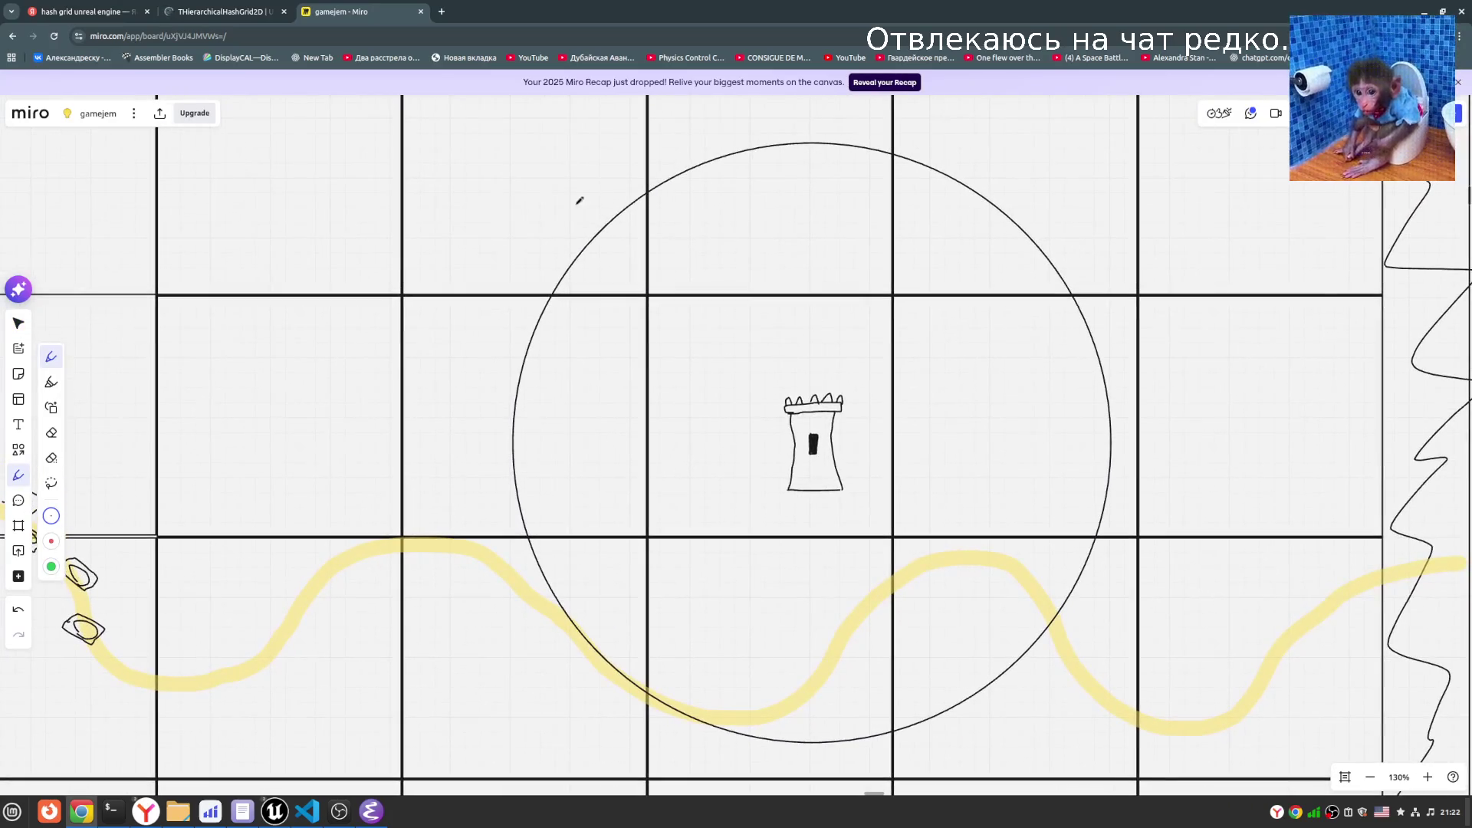
scroll(578, 200, up, 1)
scroll(535, 270, up, 1)
scroll(560, 445, down, 3)
scroll(752, 563, down, 1)
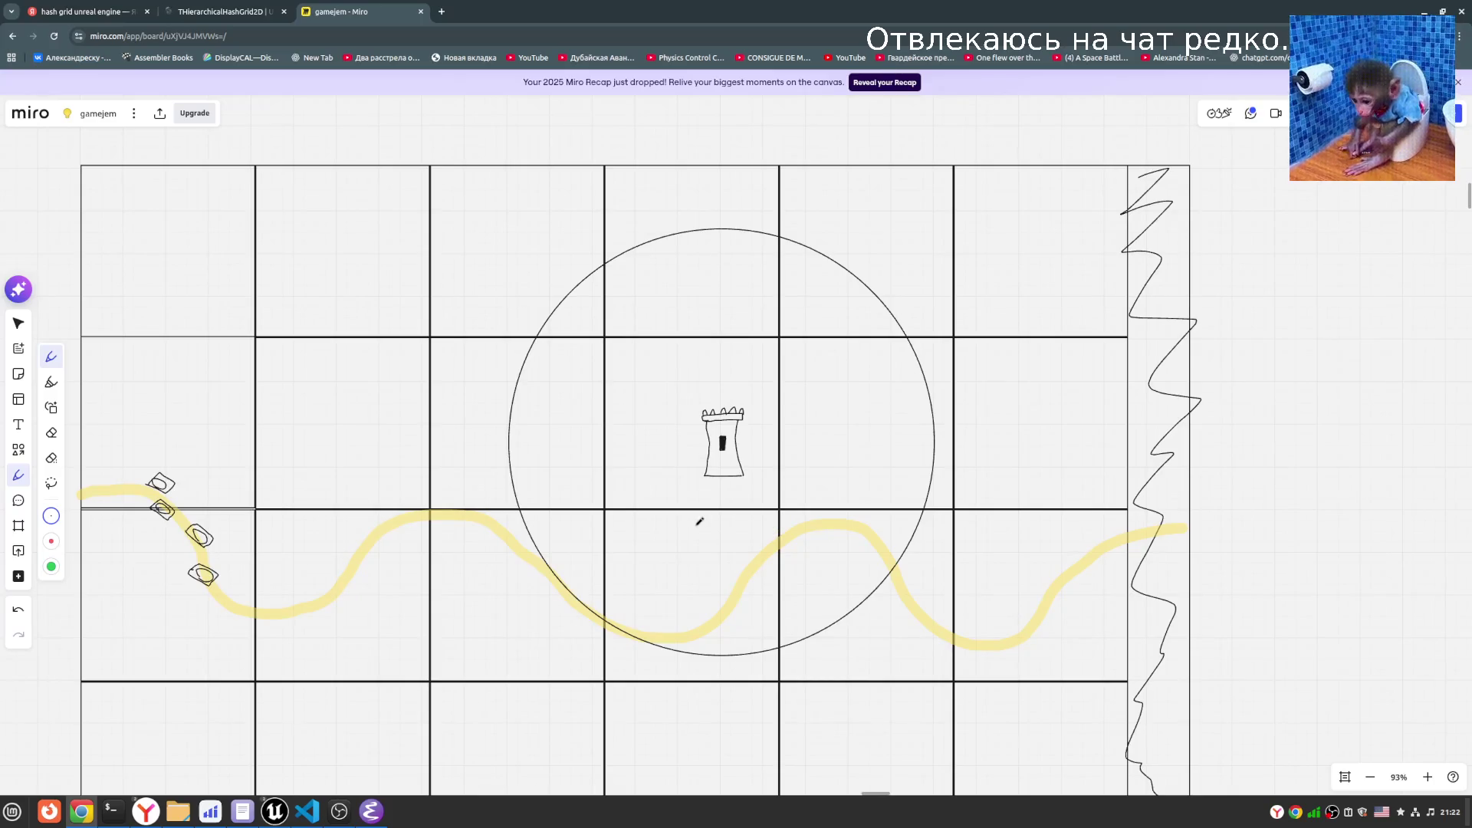
- Sketch a small boxed boat left of the tower inside the range circle
click(266, 6)
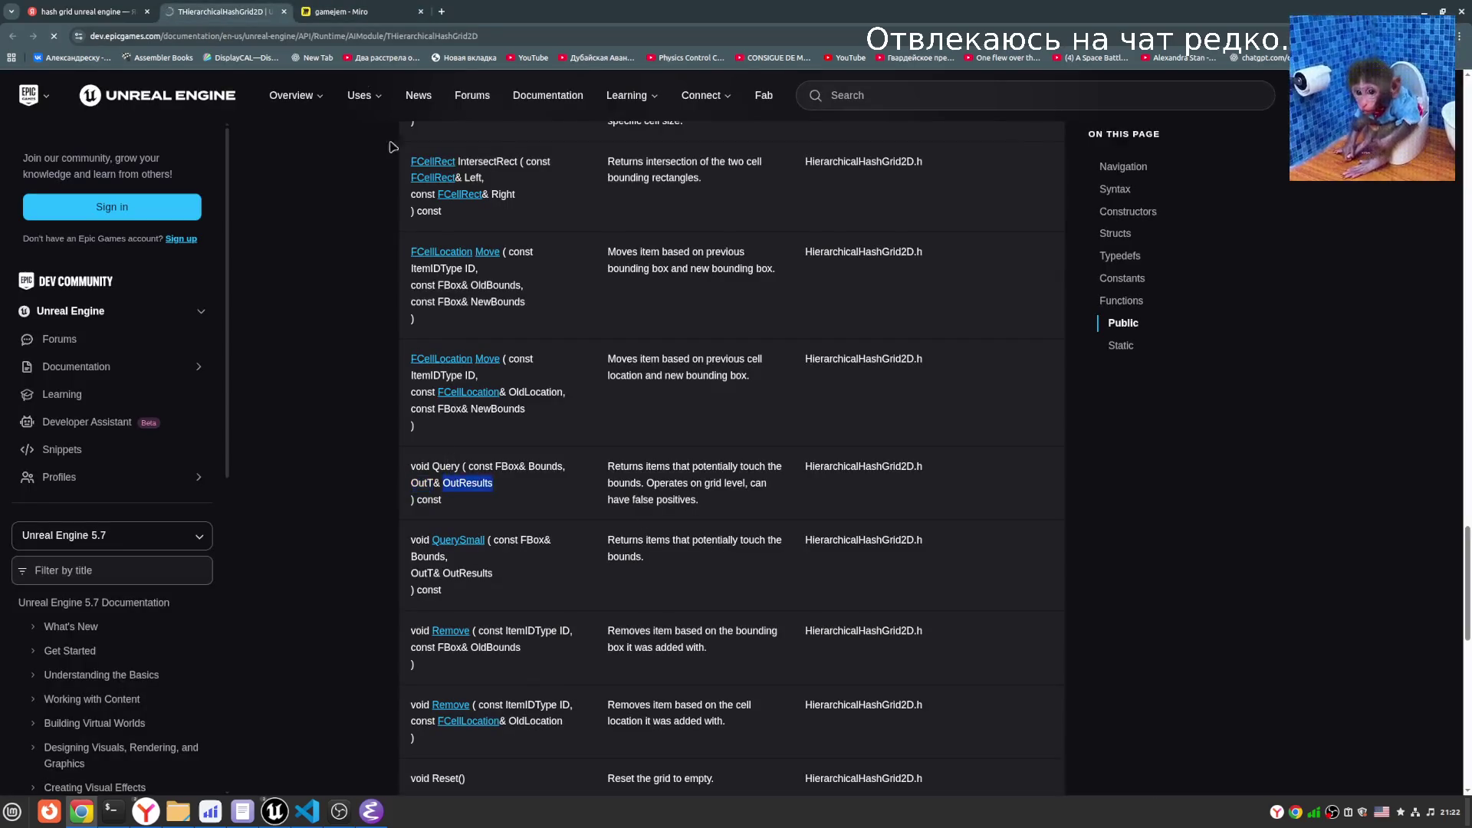
click(340, 9)
scroll(598, 493, up, 5)
mouse_move(262, 518)
mouse_down()
mouse_move(303, 529)
mouse_move(276, 541)
mouse_up()
scroll(442, 531, left, 2)
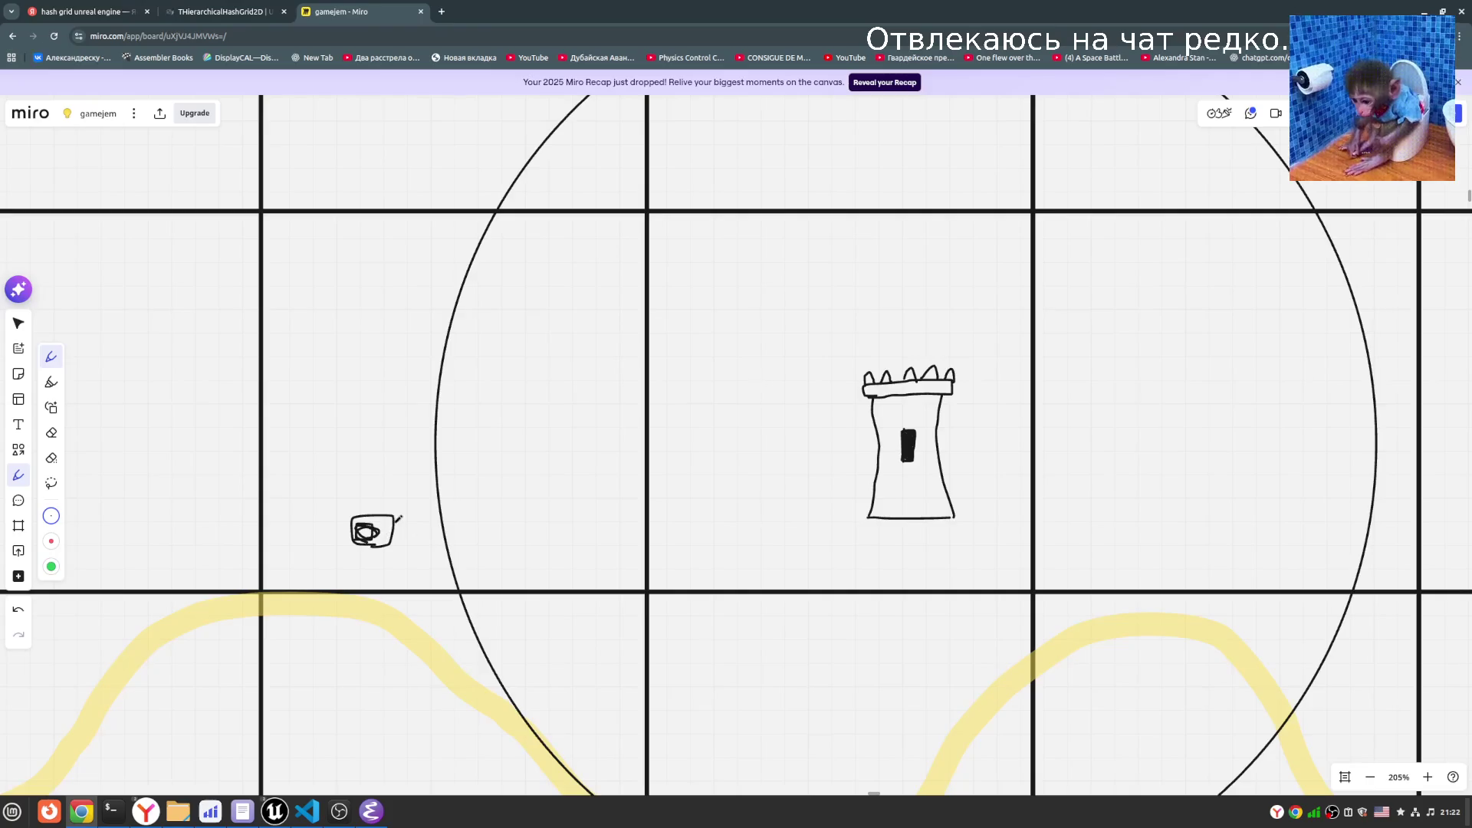
- Sketch a second small boxed boat beside the first, just inside the circle's left edge
click(230, 11)
click(323, 12)
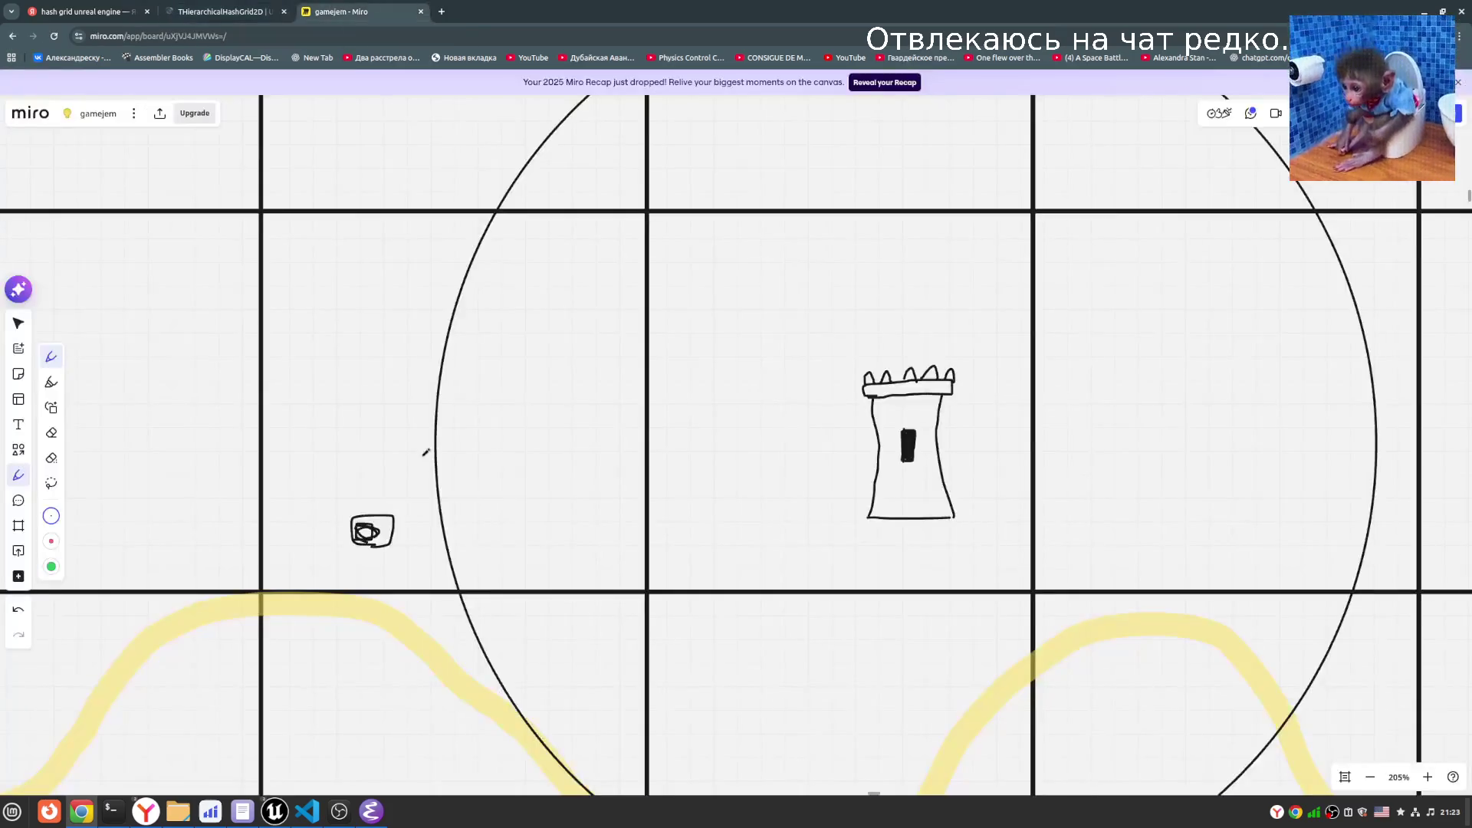
drag(496, 537, 485, 526)
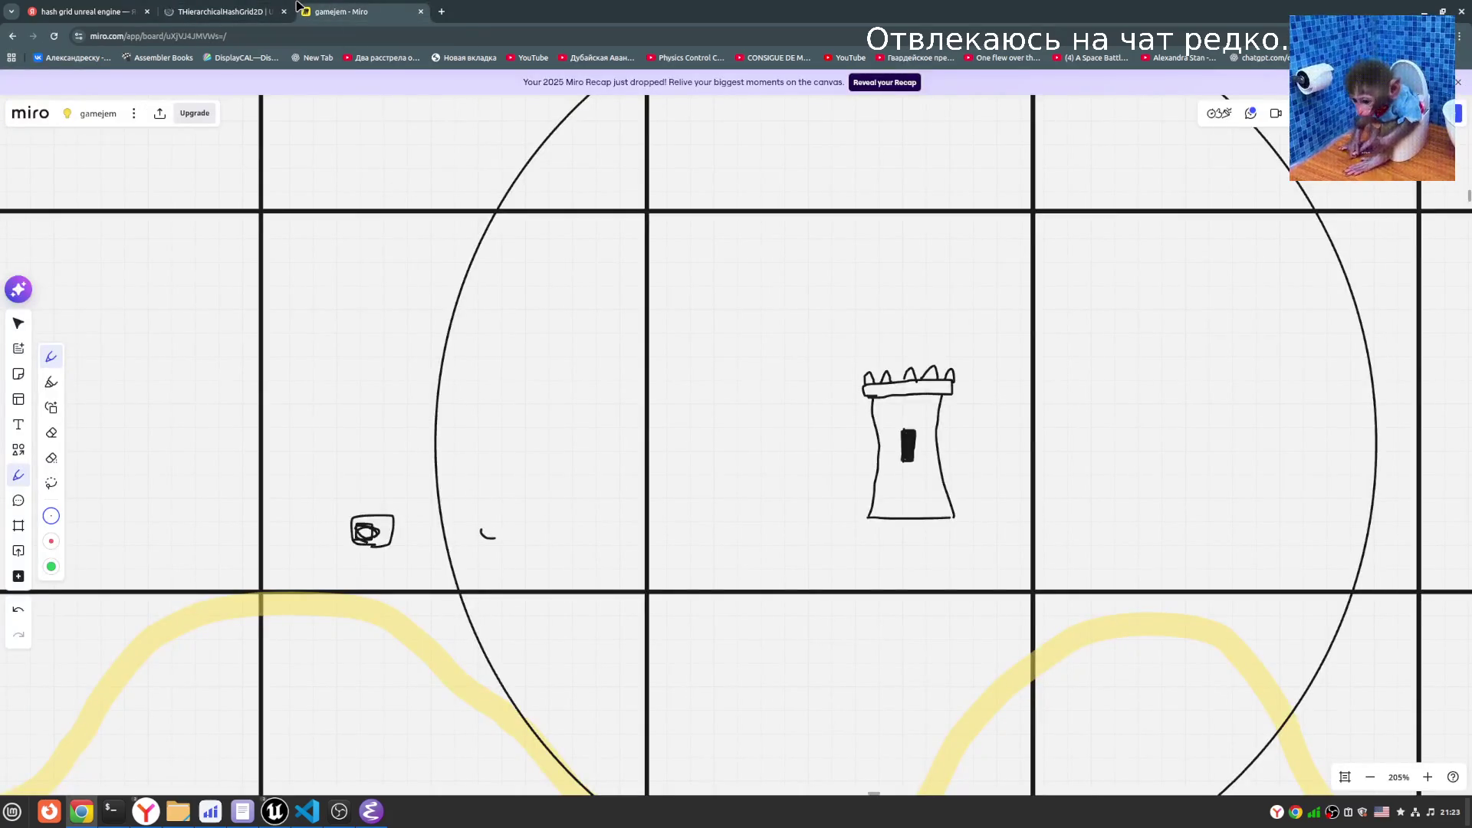
click(252, 6)
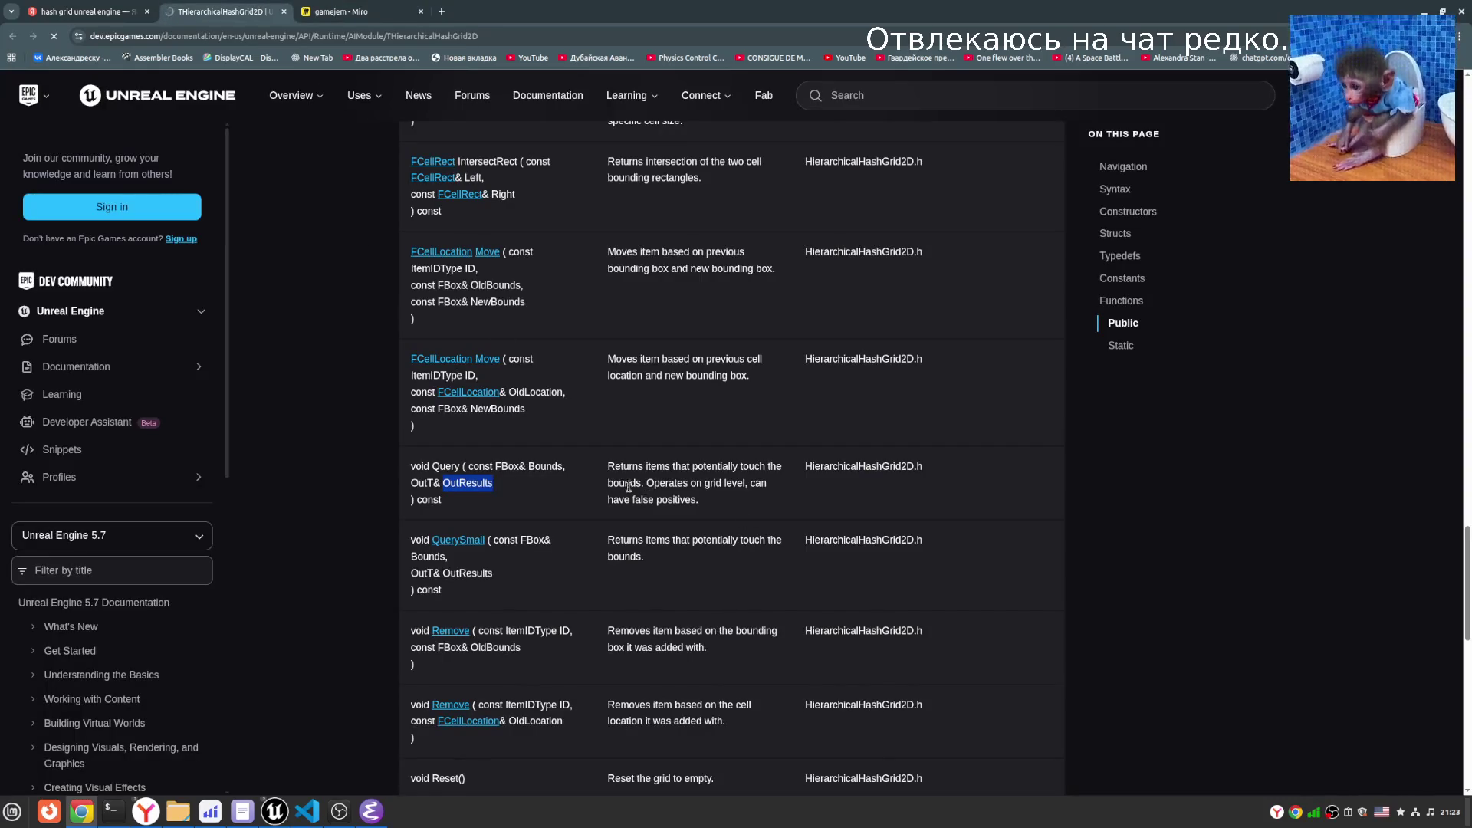
click(342, 12)
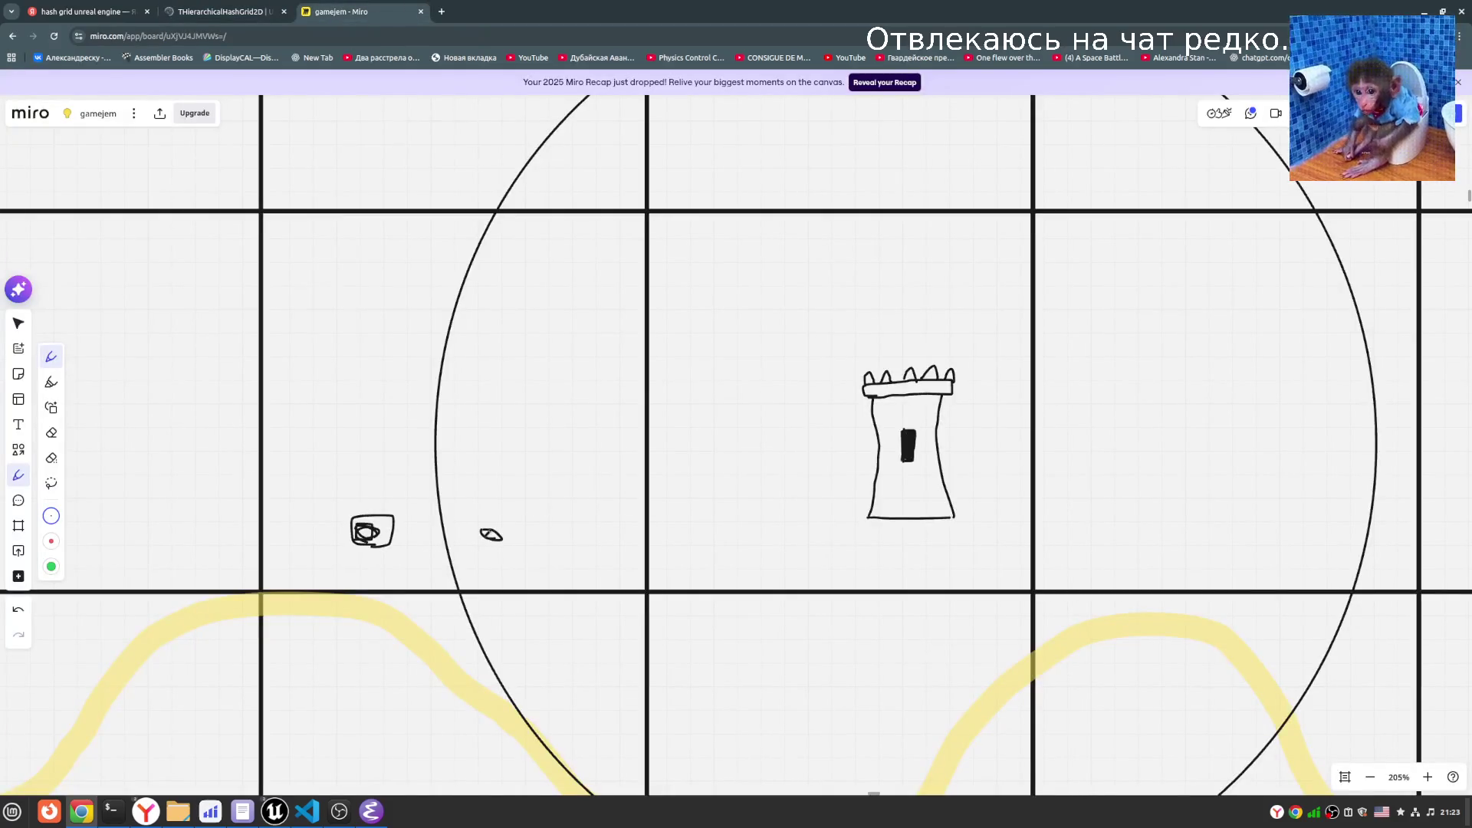
mouse_move(475, 539)
mouse_down()
mouse_move(529, 524)
mouse_move(481, 545)
mouse_up()
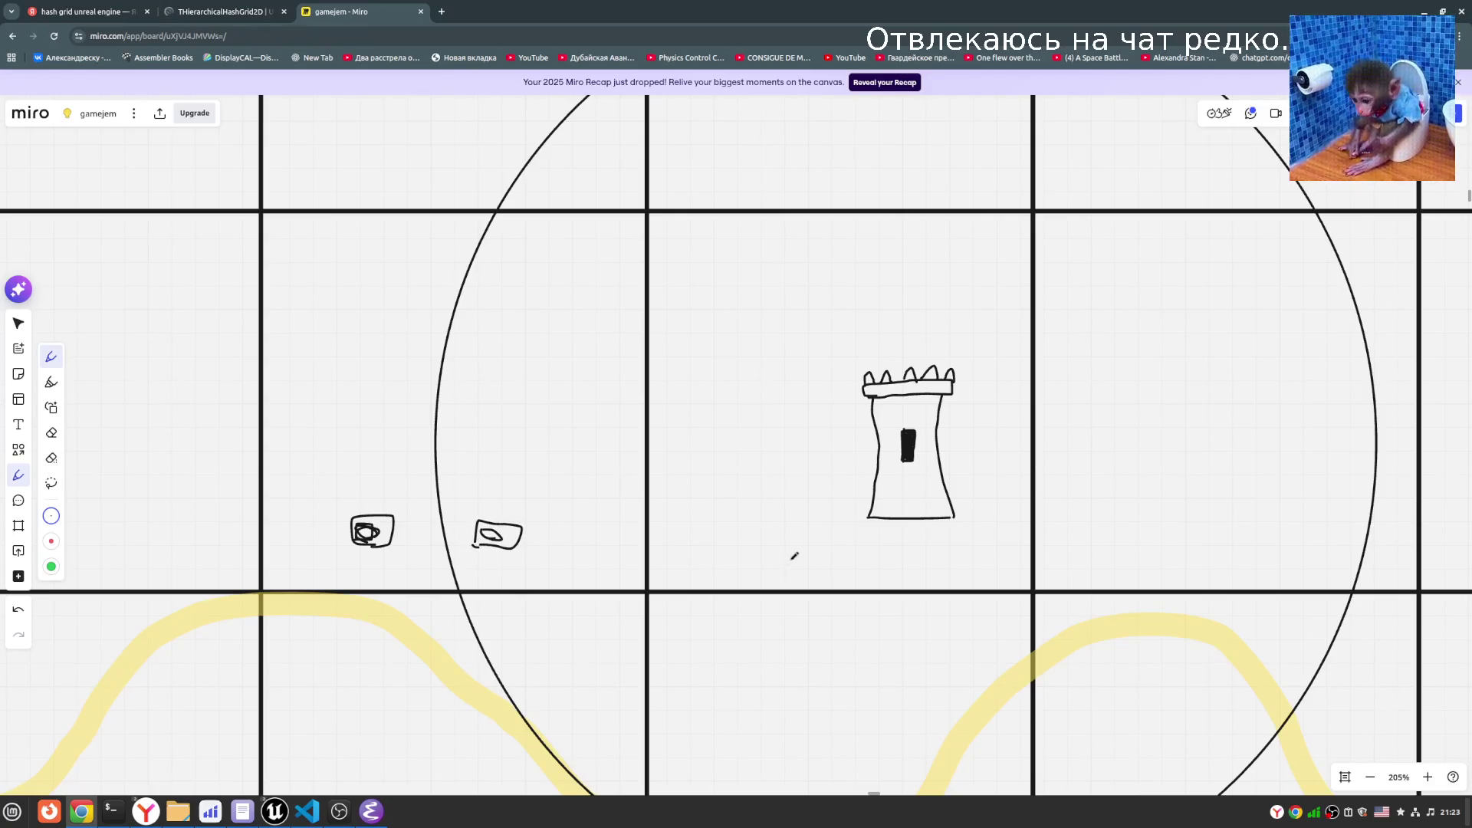
scroll(794, 555, down, 3)
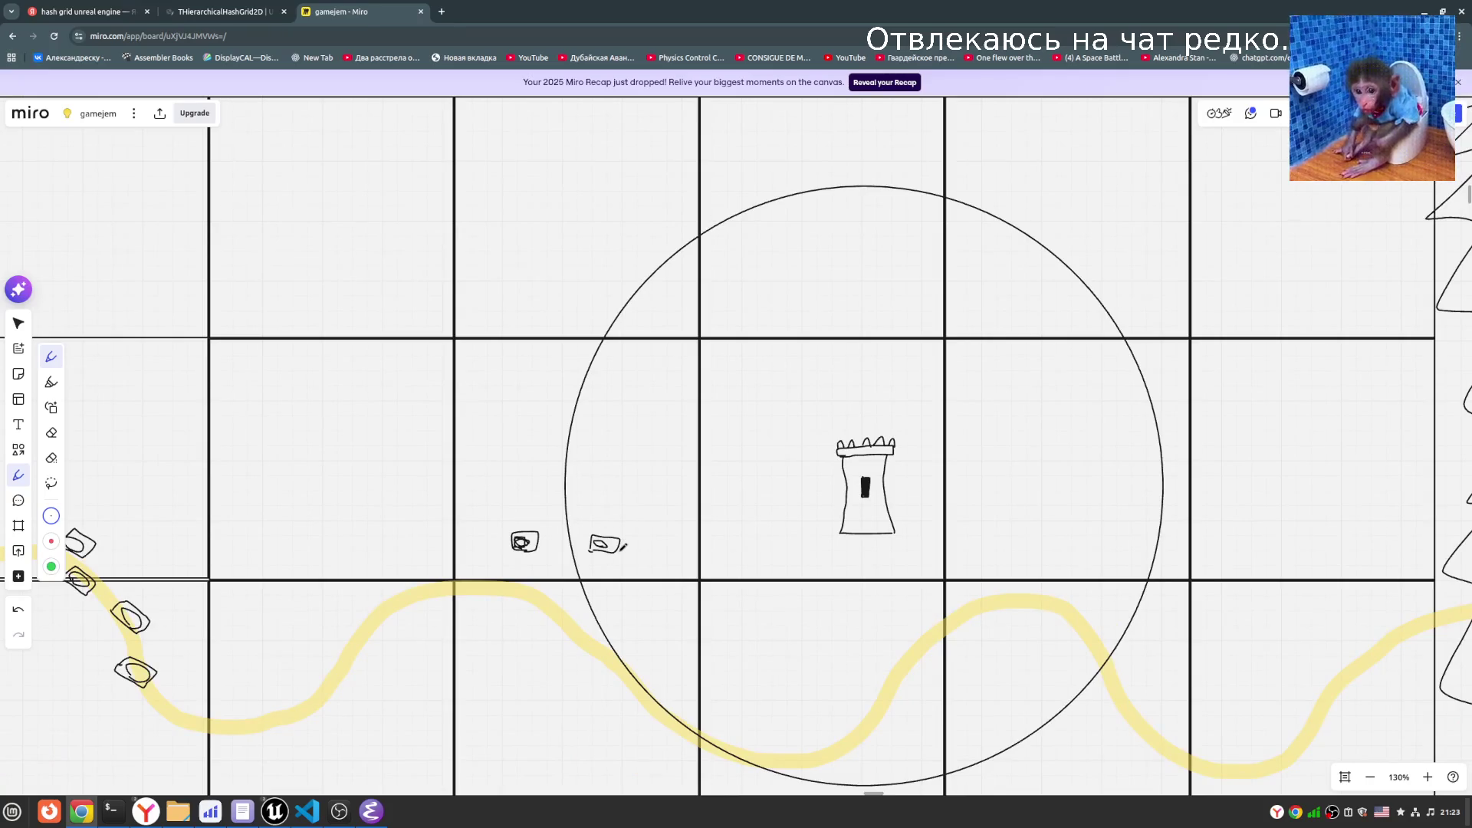
- Highlight the Query function's OutResults parameter in the docs, then return to Miro
click(233, 11)
double_click(479, 484)
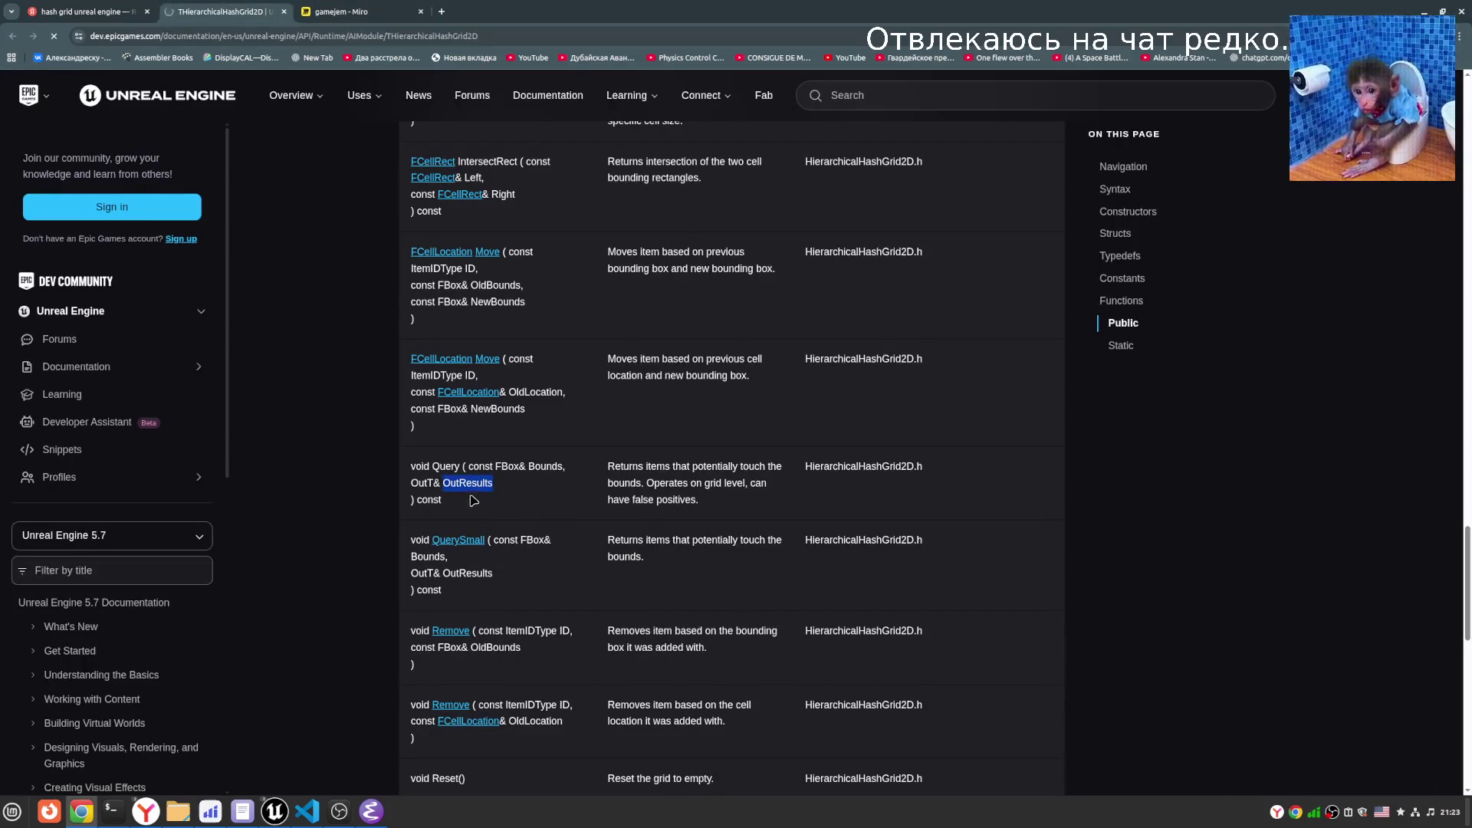
click(341, 12)
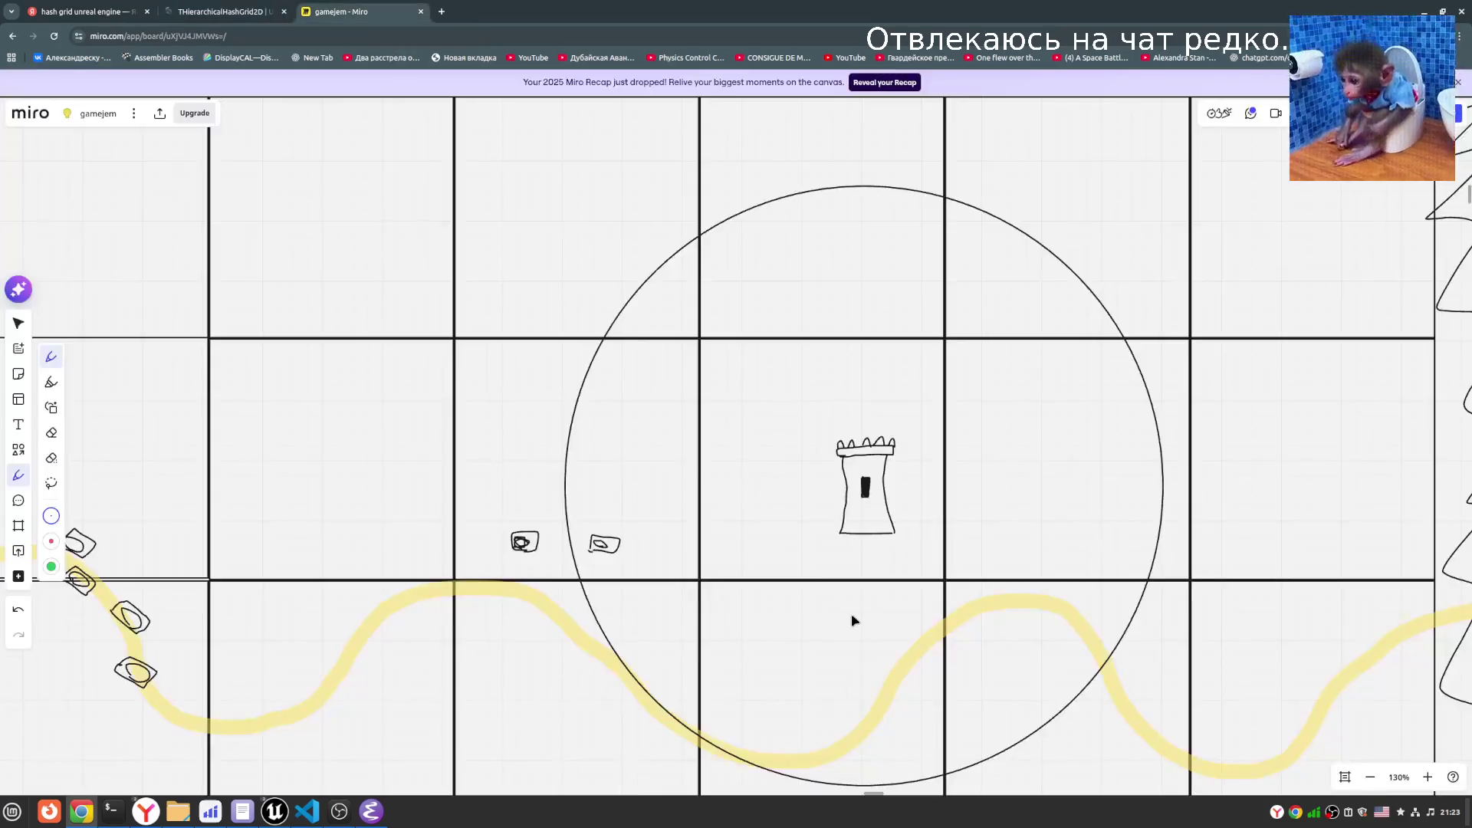
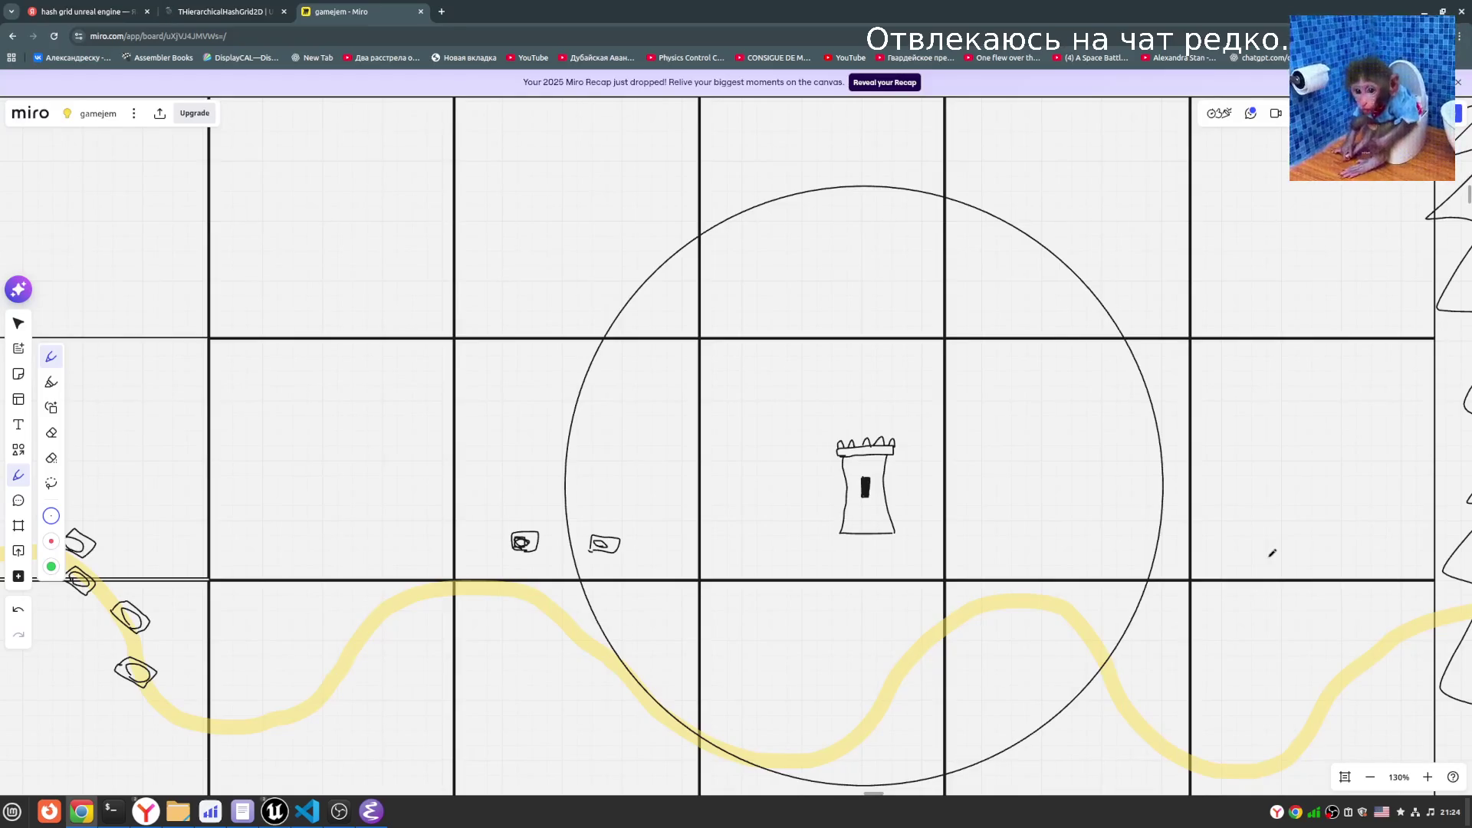
- In the THierarchicalHashGrid2D docs, select the Add and Move signatures in the Public functions table
click(222, 12)
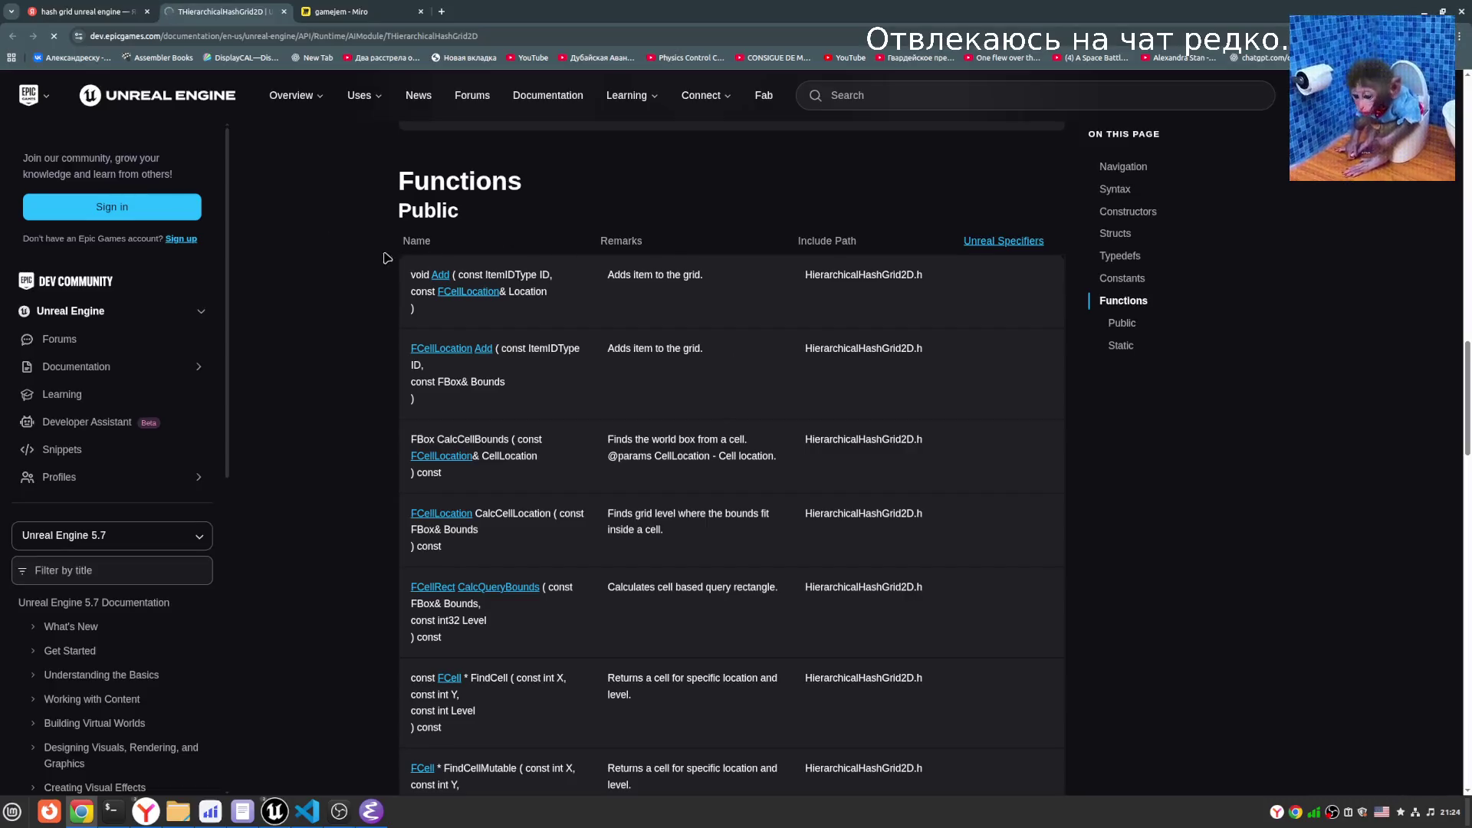
drag(549, 310, 406, 277)
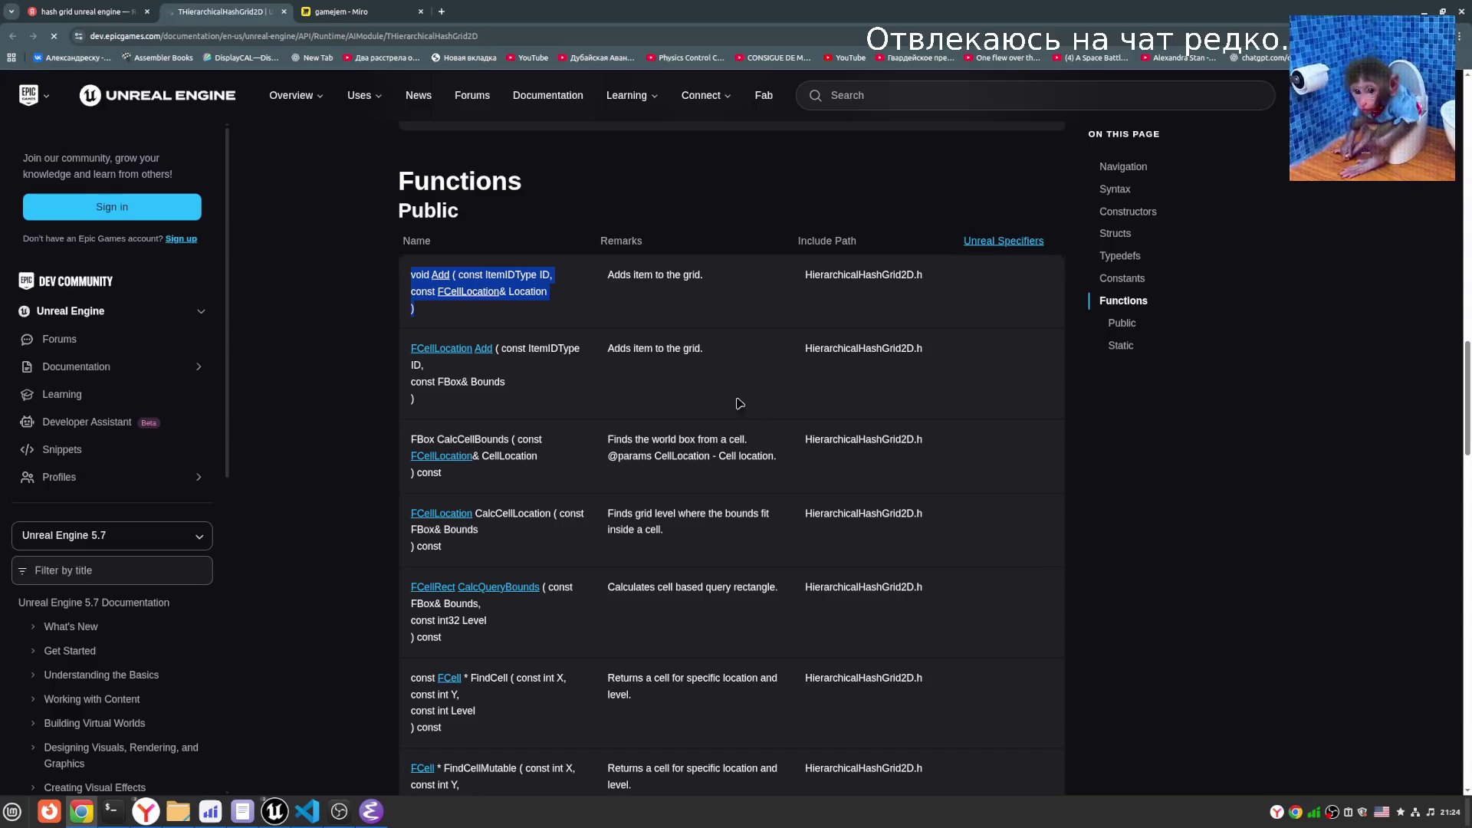
scroll(690, 487, down, 8)
scroll(692, 482, up, 8)
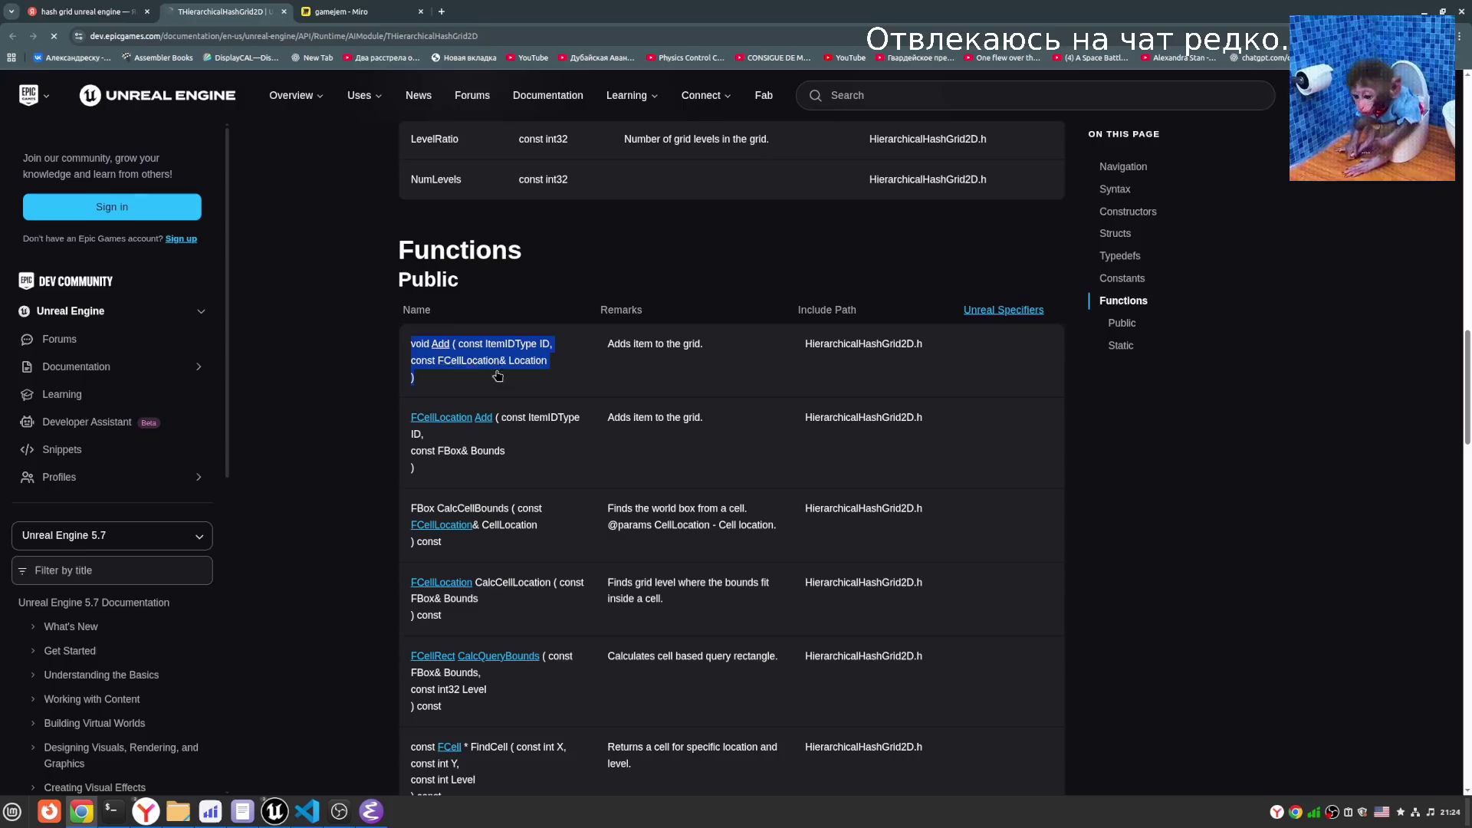
scroll(797, 602, down, 9)
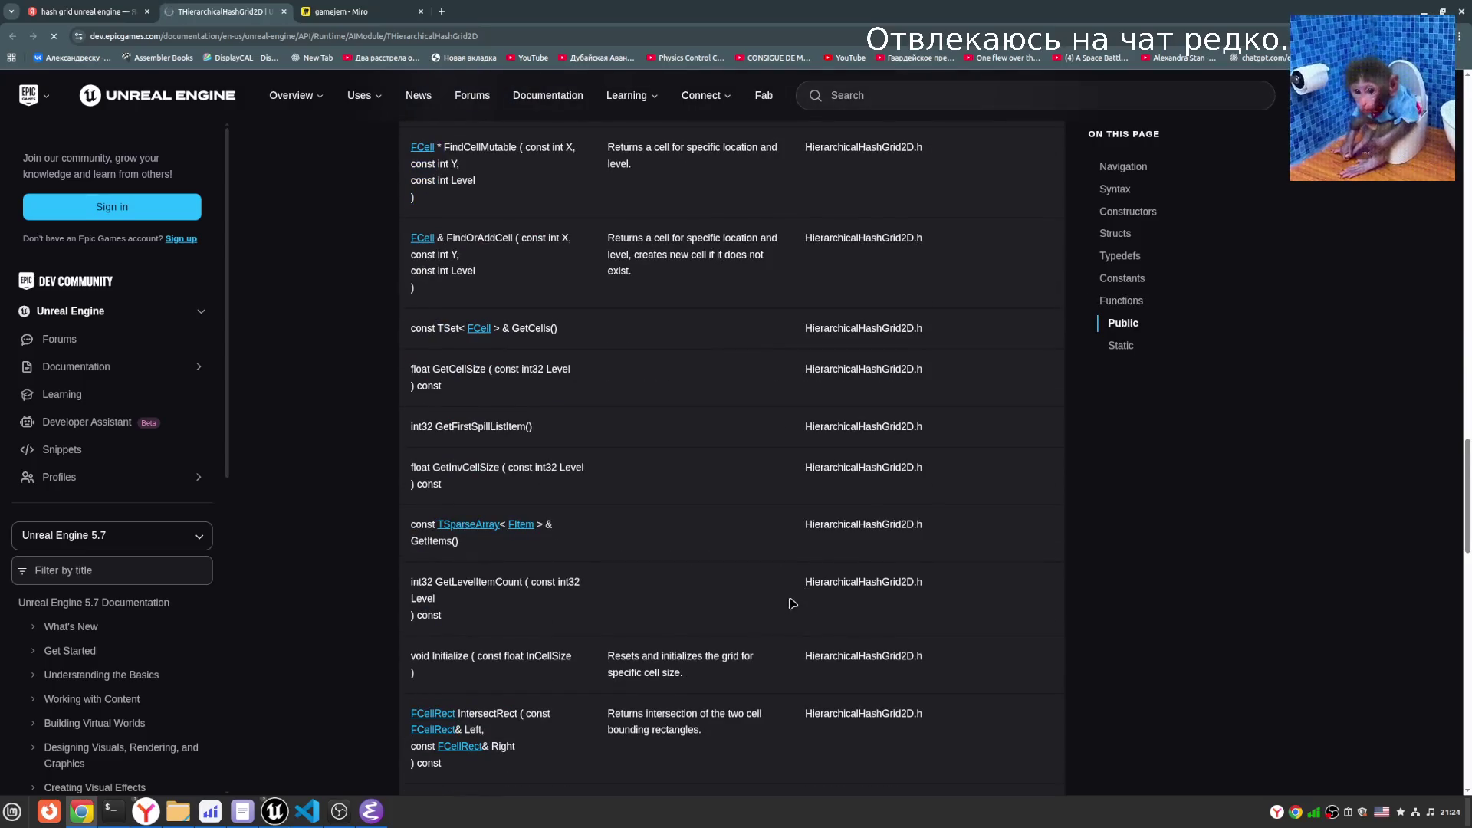
scroll(792, 603, down, 5)
mouse_move(465, 536)
mouse_down()
mouse_move(392, 453)
mouse_move(406, 460)
mouse_up()
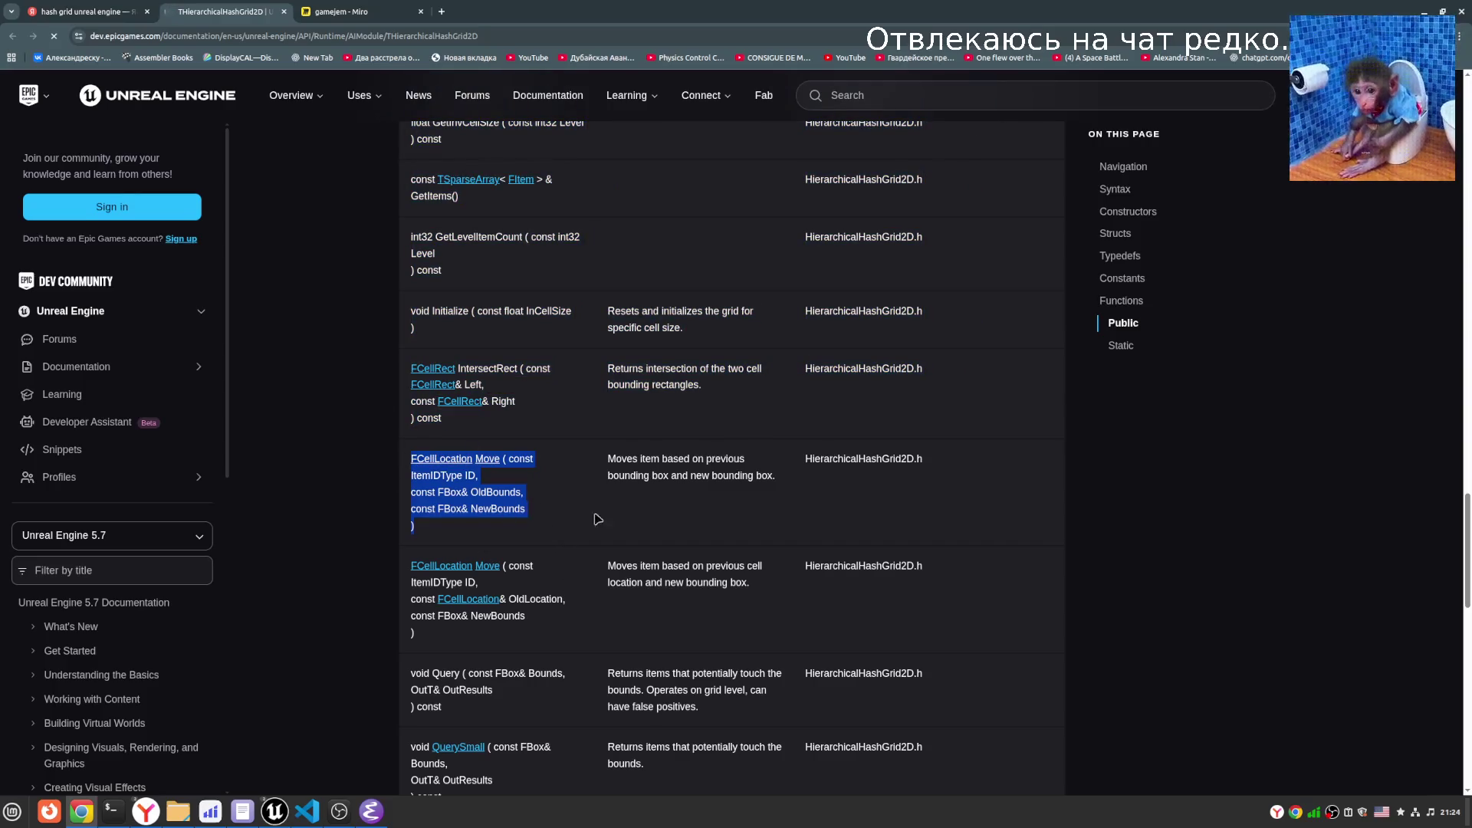
click(571, 529)
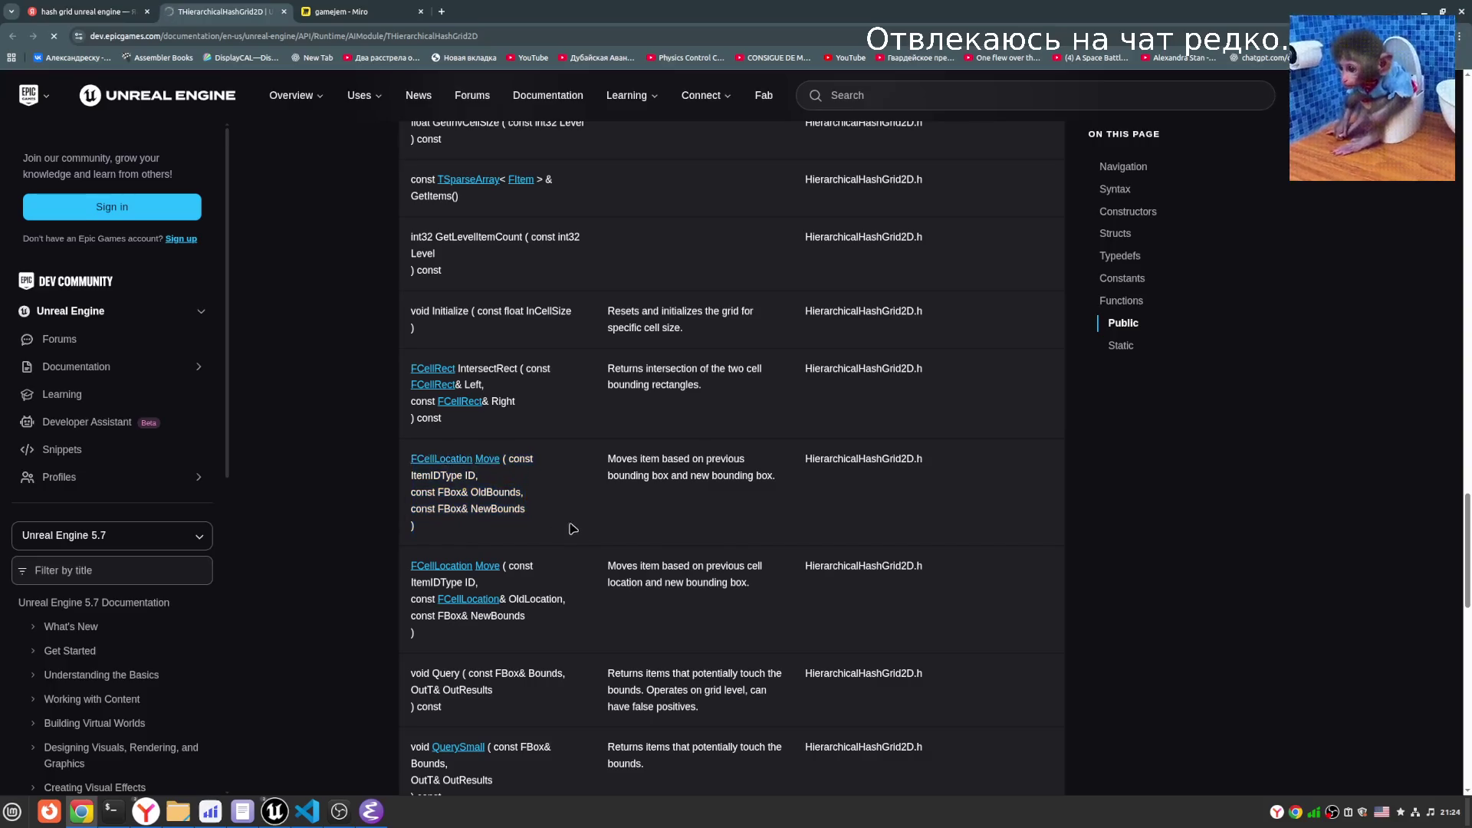
scroll(605, 552, down, 3)
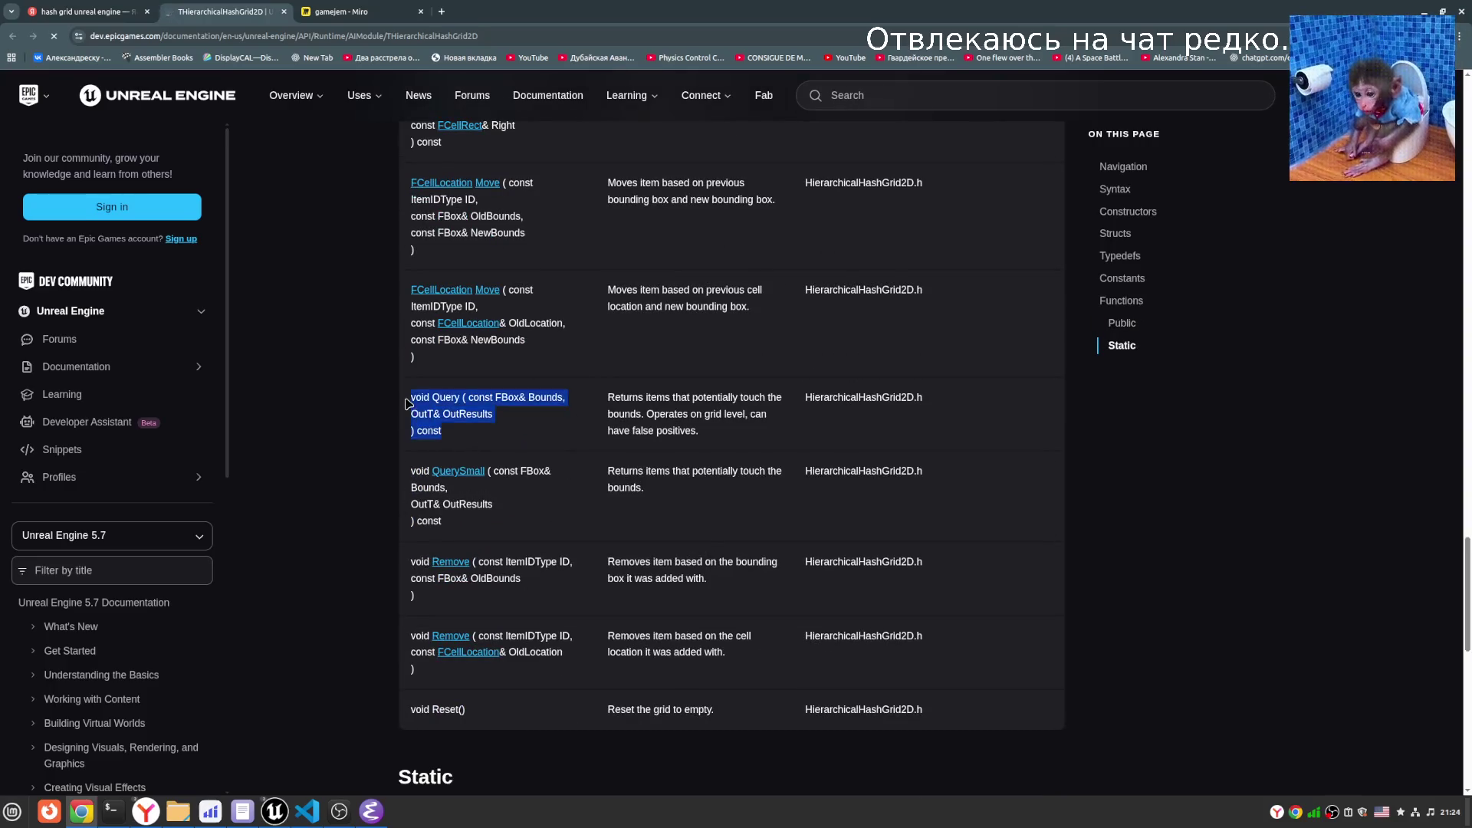
drag(494, 414, 410, 397)
click(359, 95)
- Select the Query signature and its Bounds, FBox, Query and OutResults words
click(378, 9)
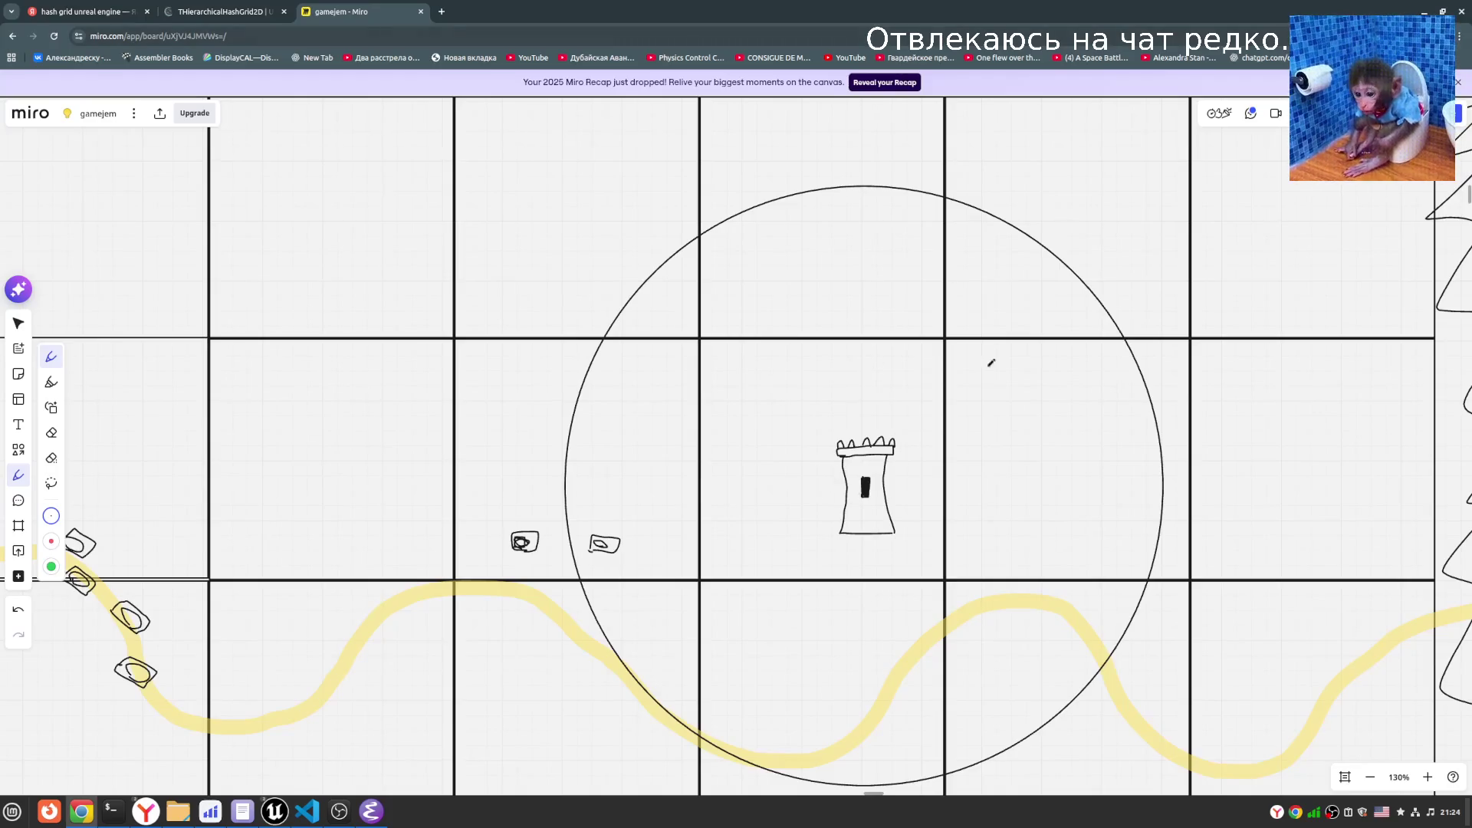
key(ctrl+shift+Tab)
scroll(648, 516, down, 10)
triple_click(483, 617)
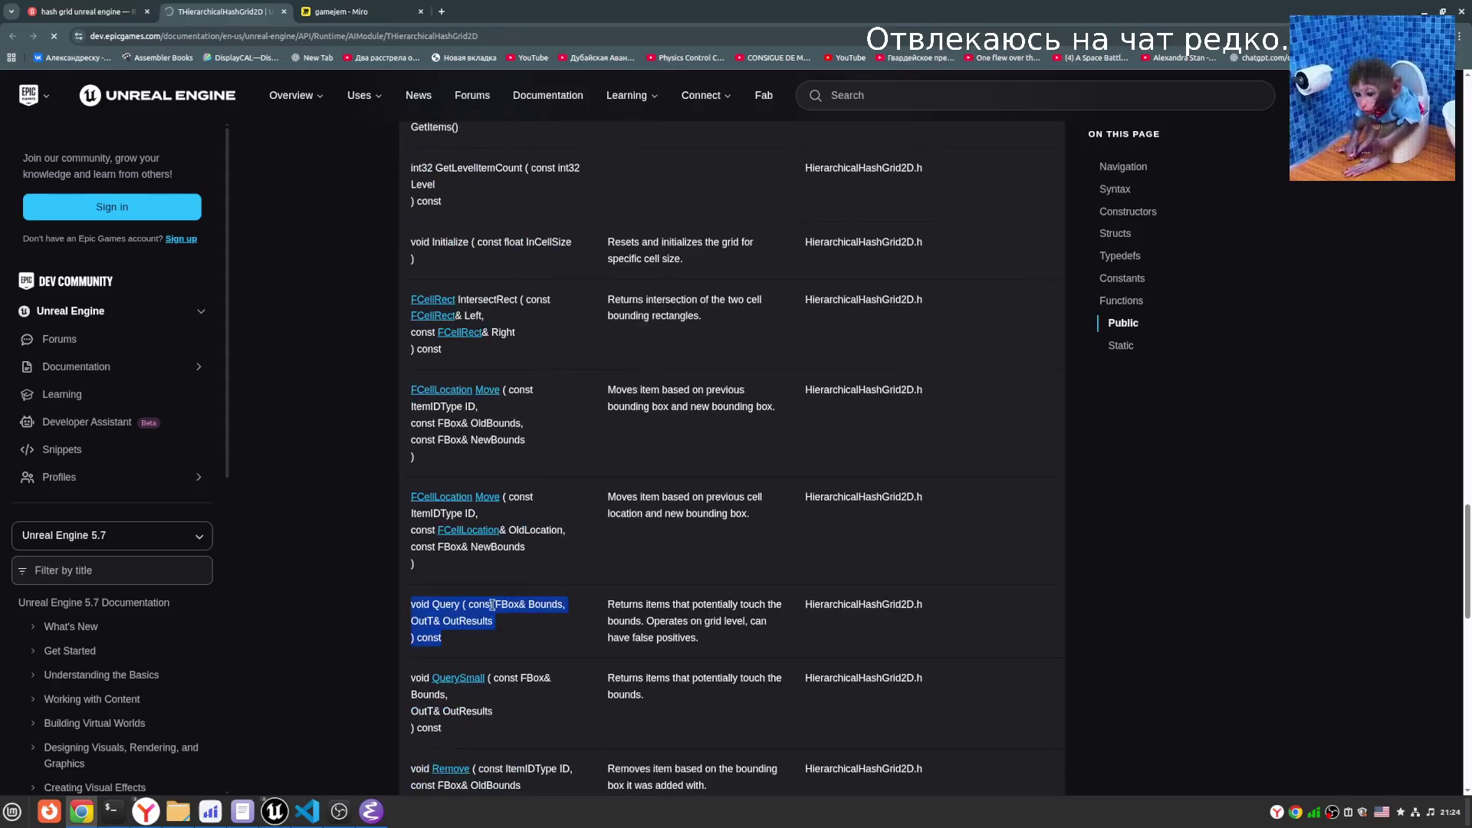
double_click(547, 606)
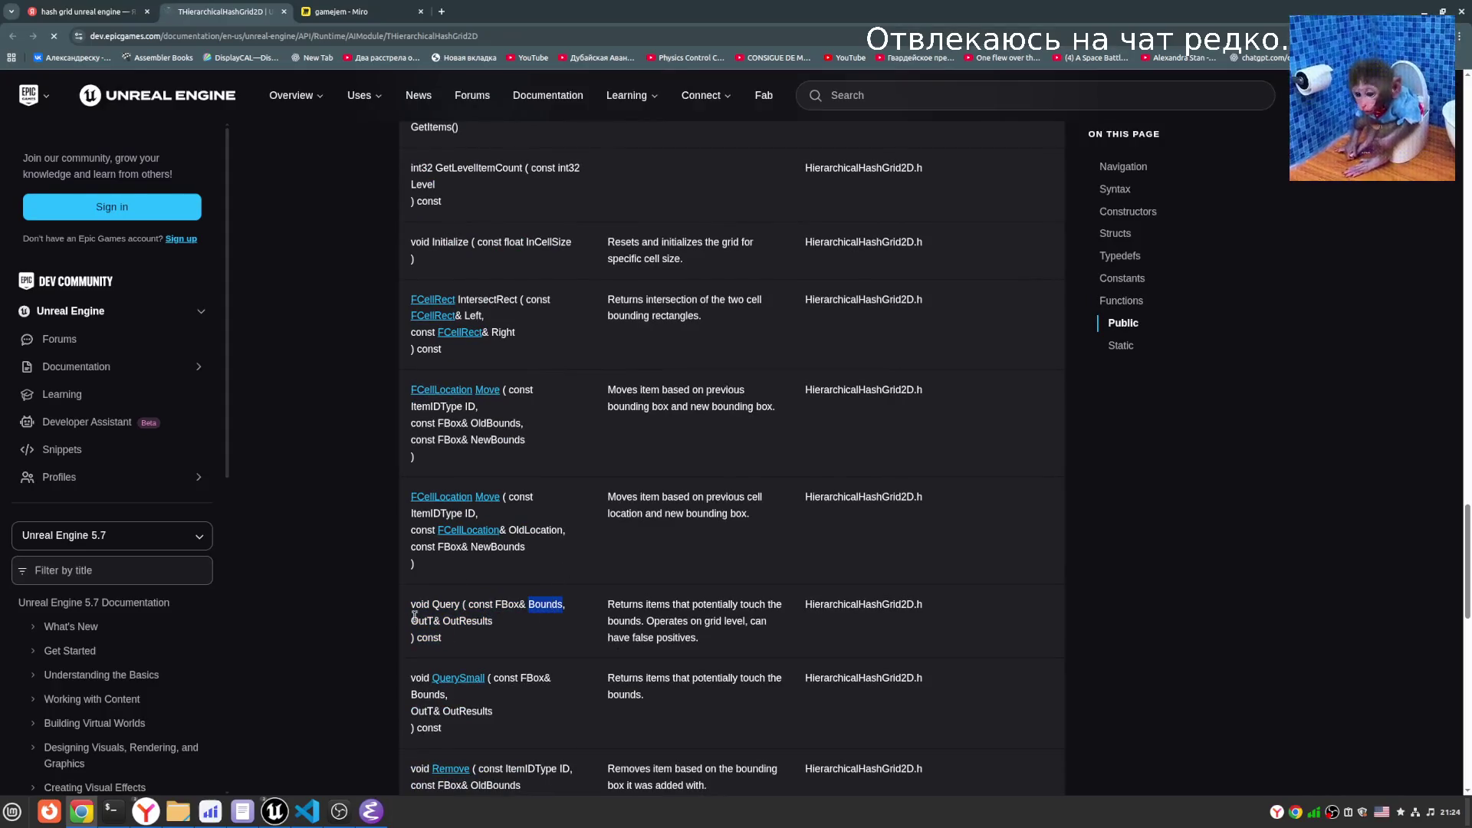
click(374, 10)
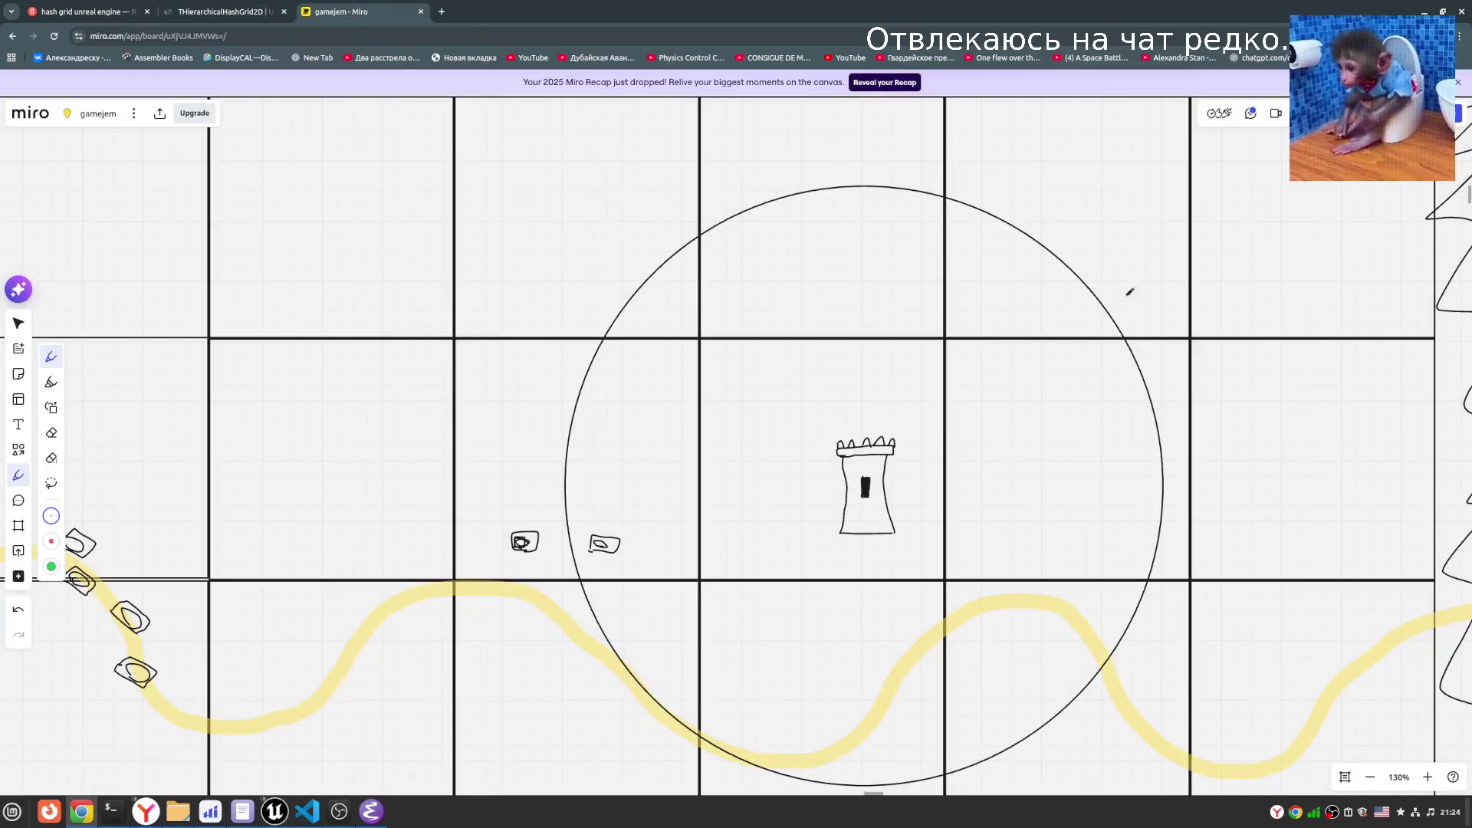
click(253, 10)
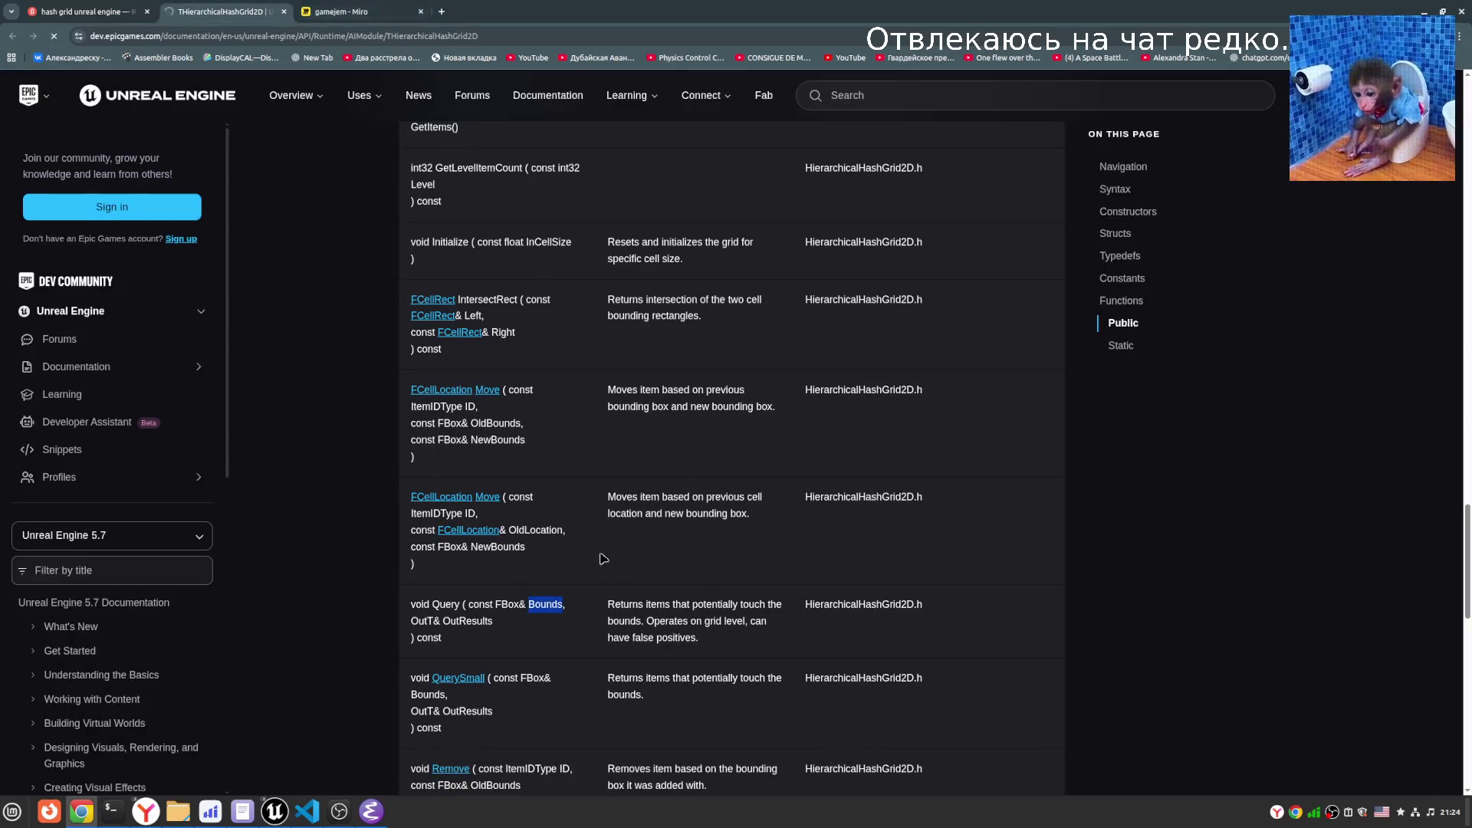
double_click(503, 605)
double_click(447, 604)
double_click(467, 620)
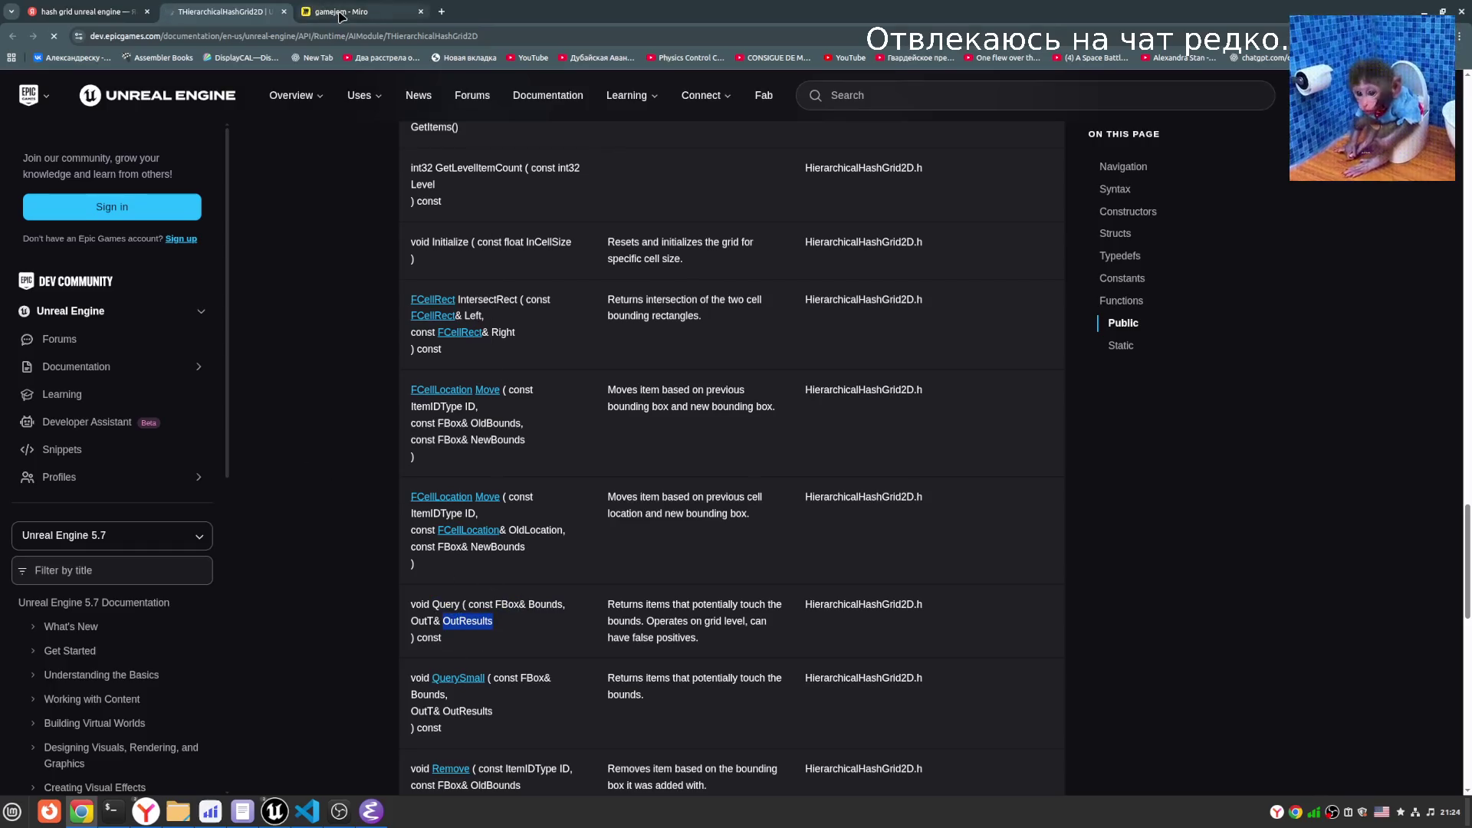
- Compare the Miro board with the hash grid docs, then return to Miro
click(379, 11)
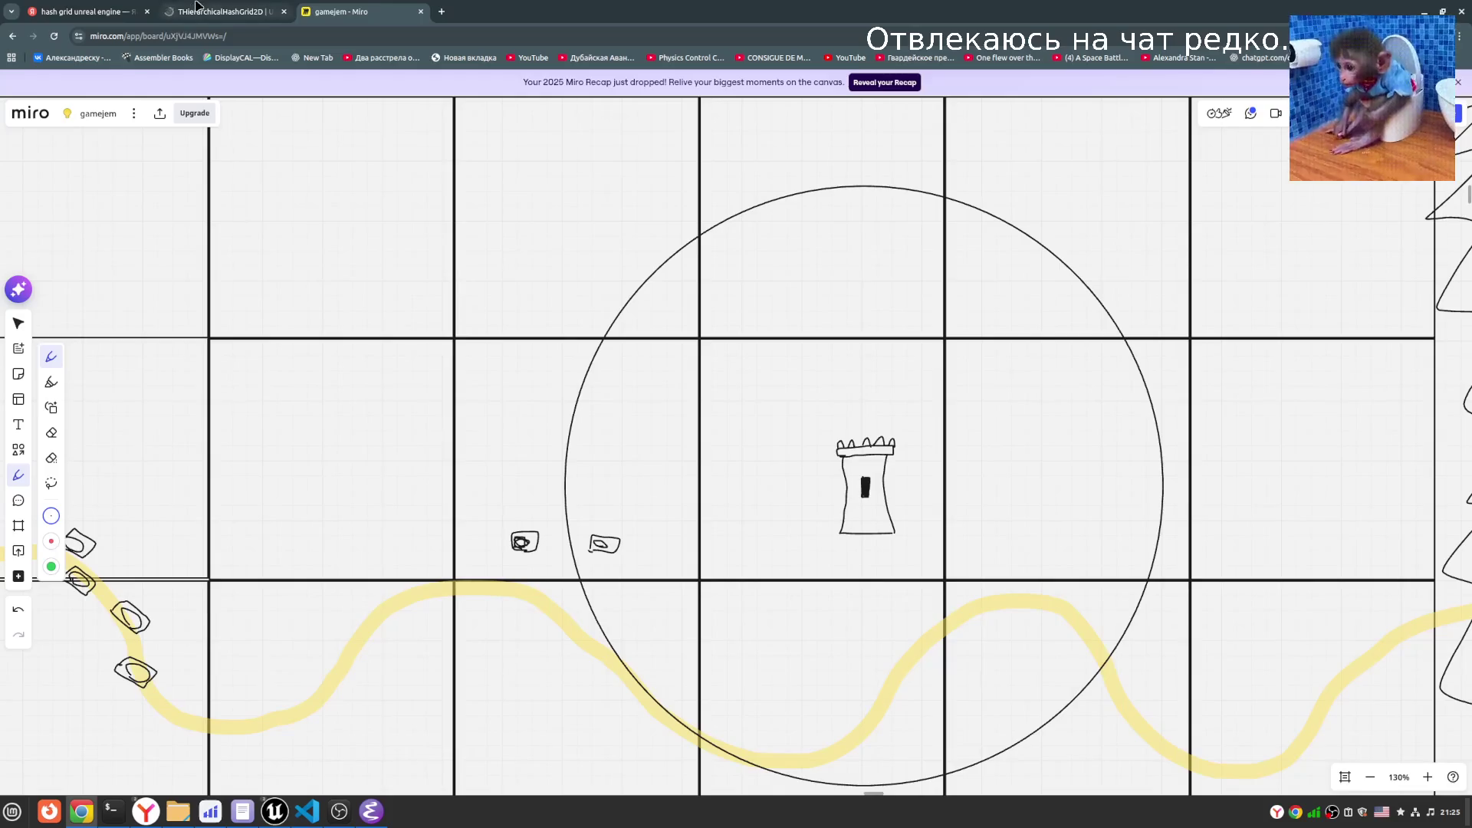
click(205, 10)
scroll(631, 682, down, 1)
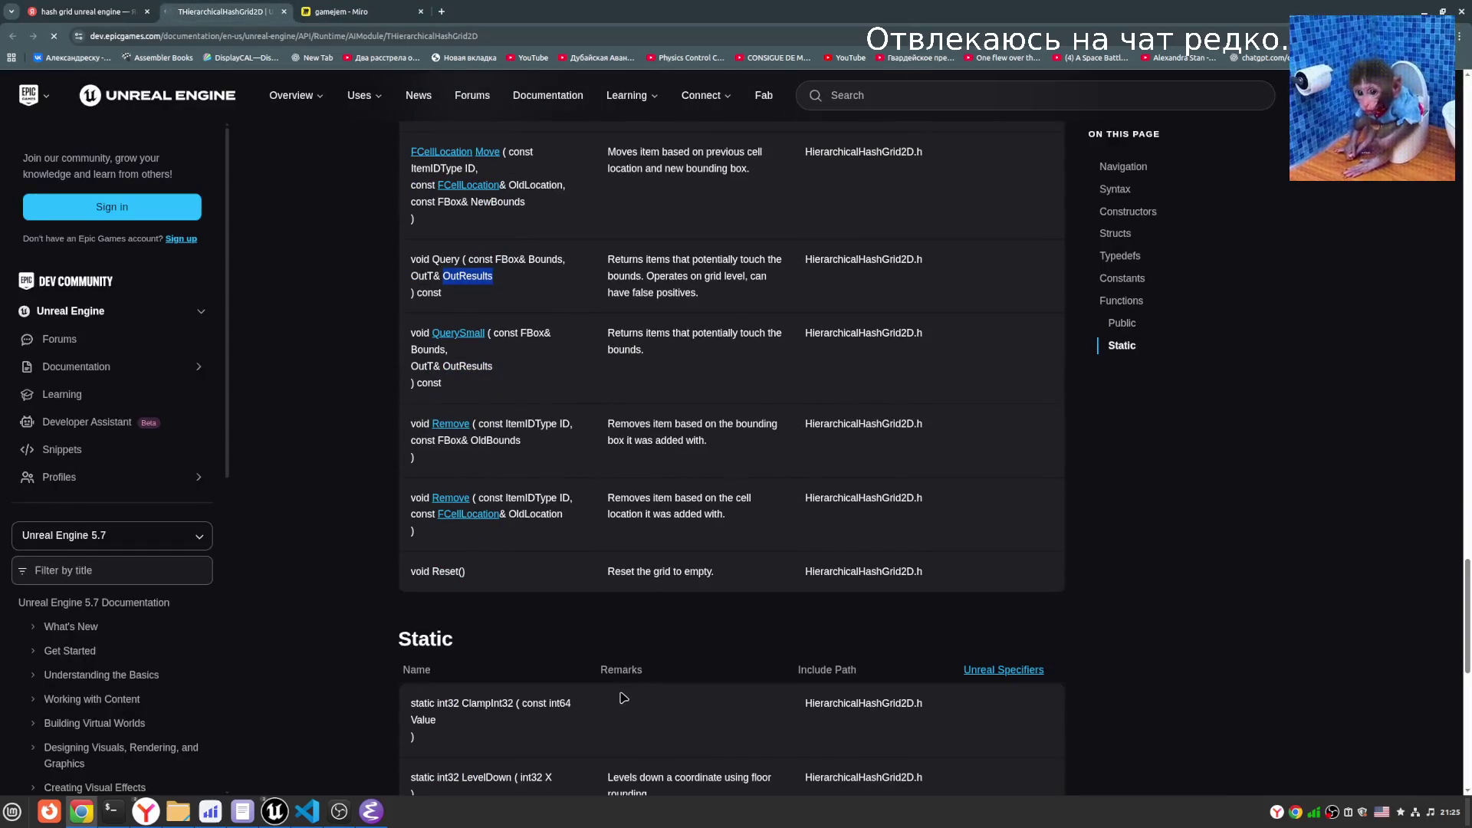
scroll(620, 699, up, 2)
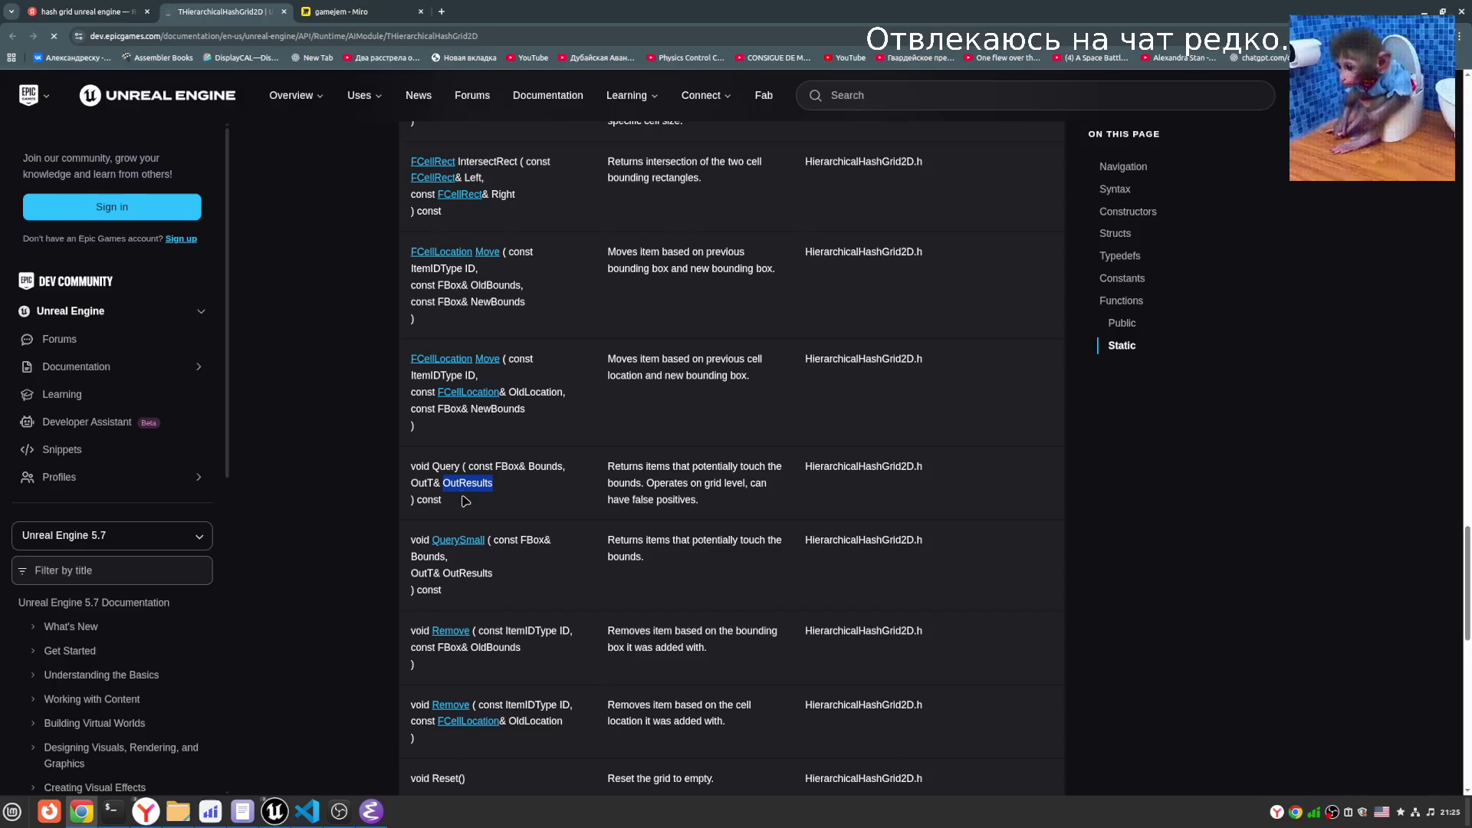
click(338, 12)
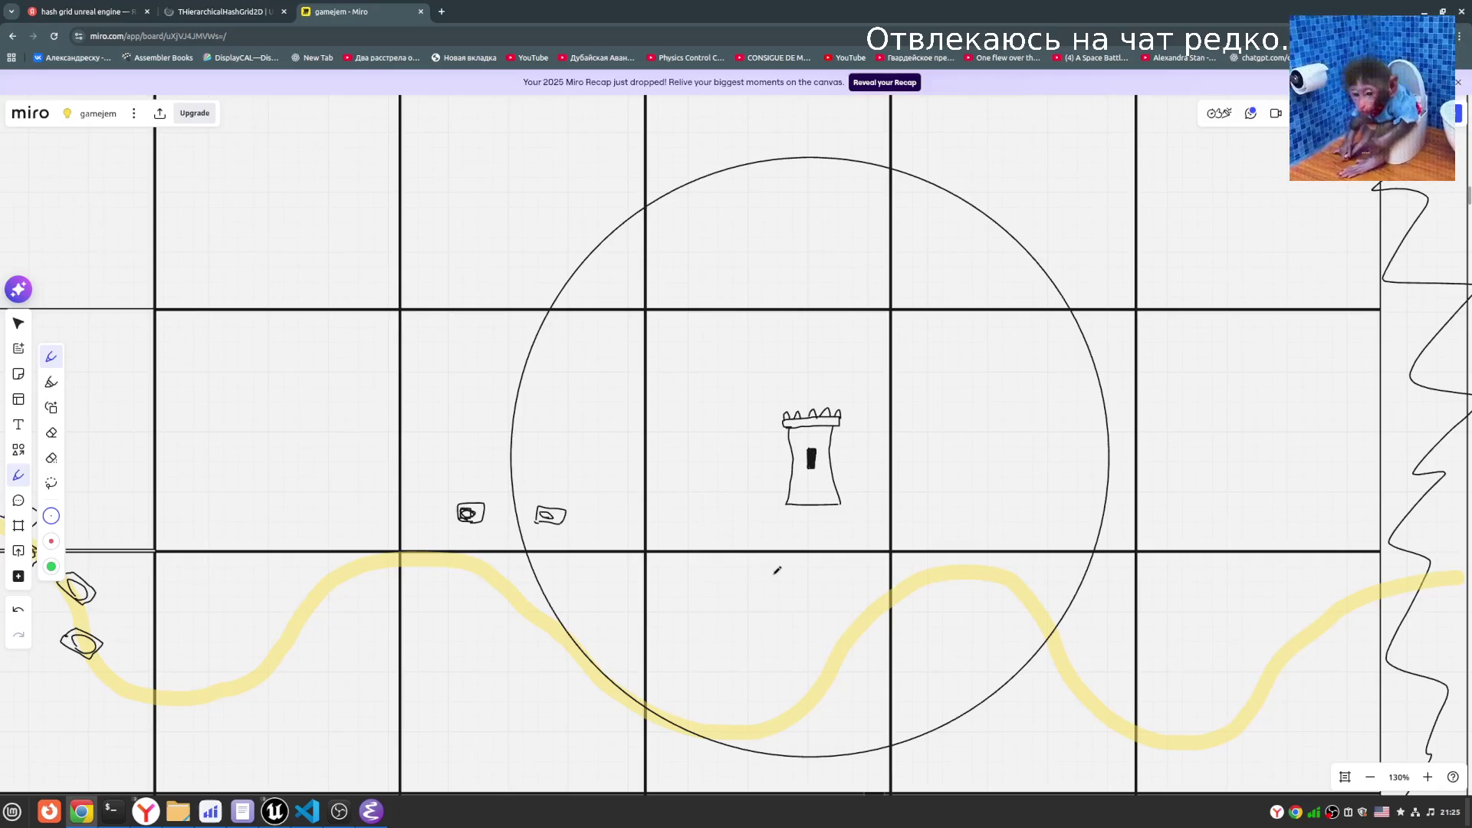
- Zoom the gamejem Miro grid out to 83% and pan across the tower, circle and river
scroll(764, 575, down, 4)
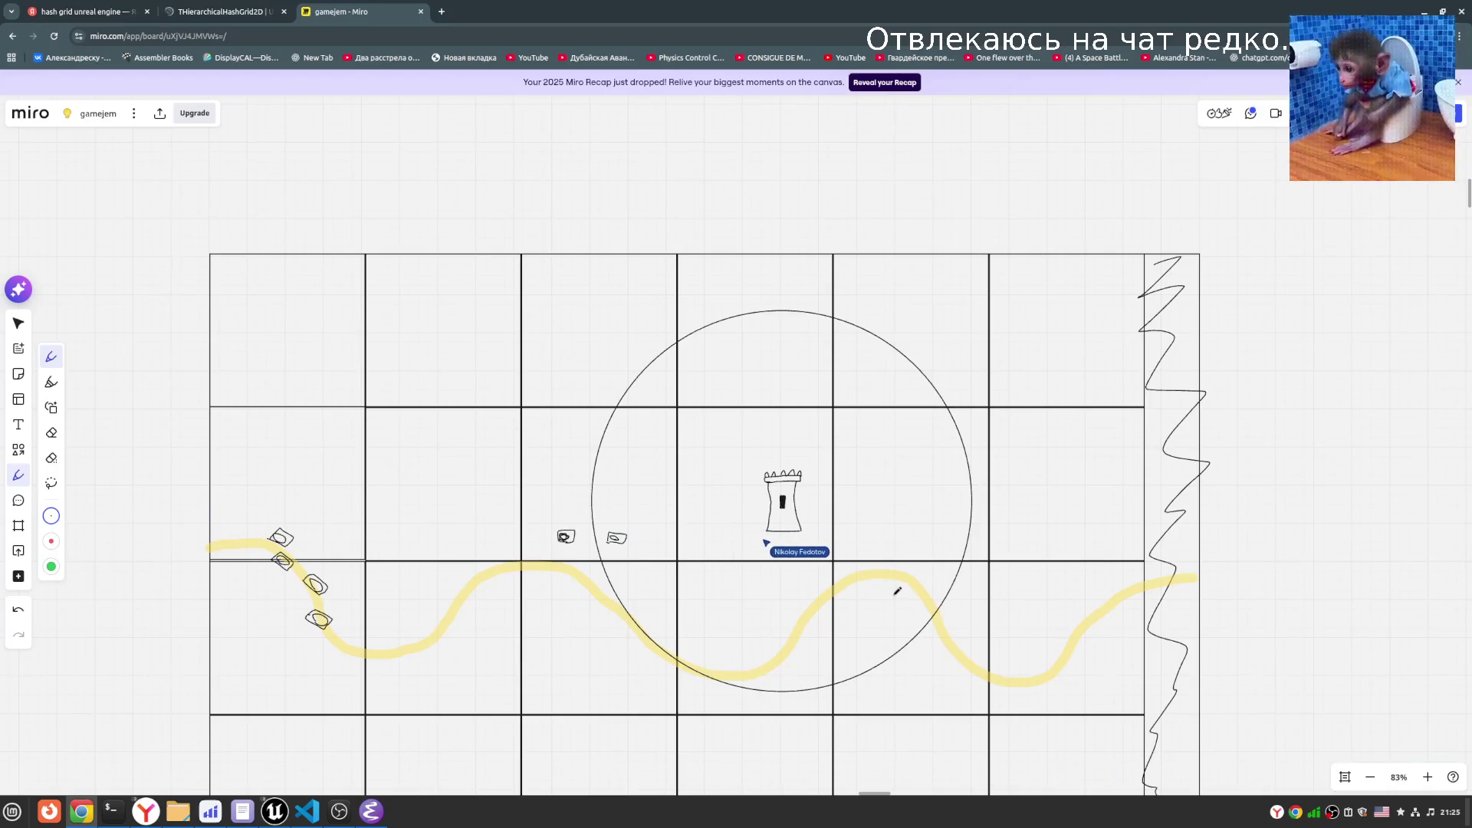
scroll(874, 636, down, 2)
scroll(874, 636, left, 2)
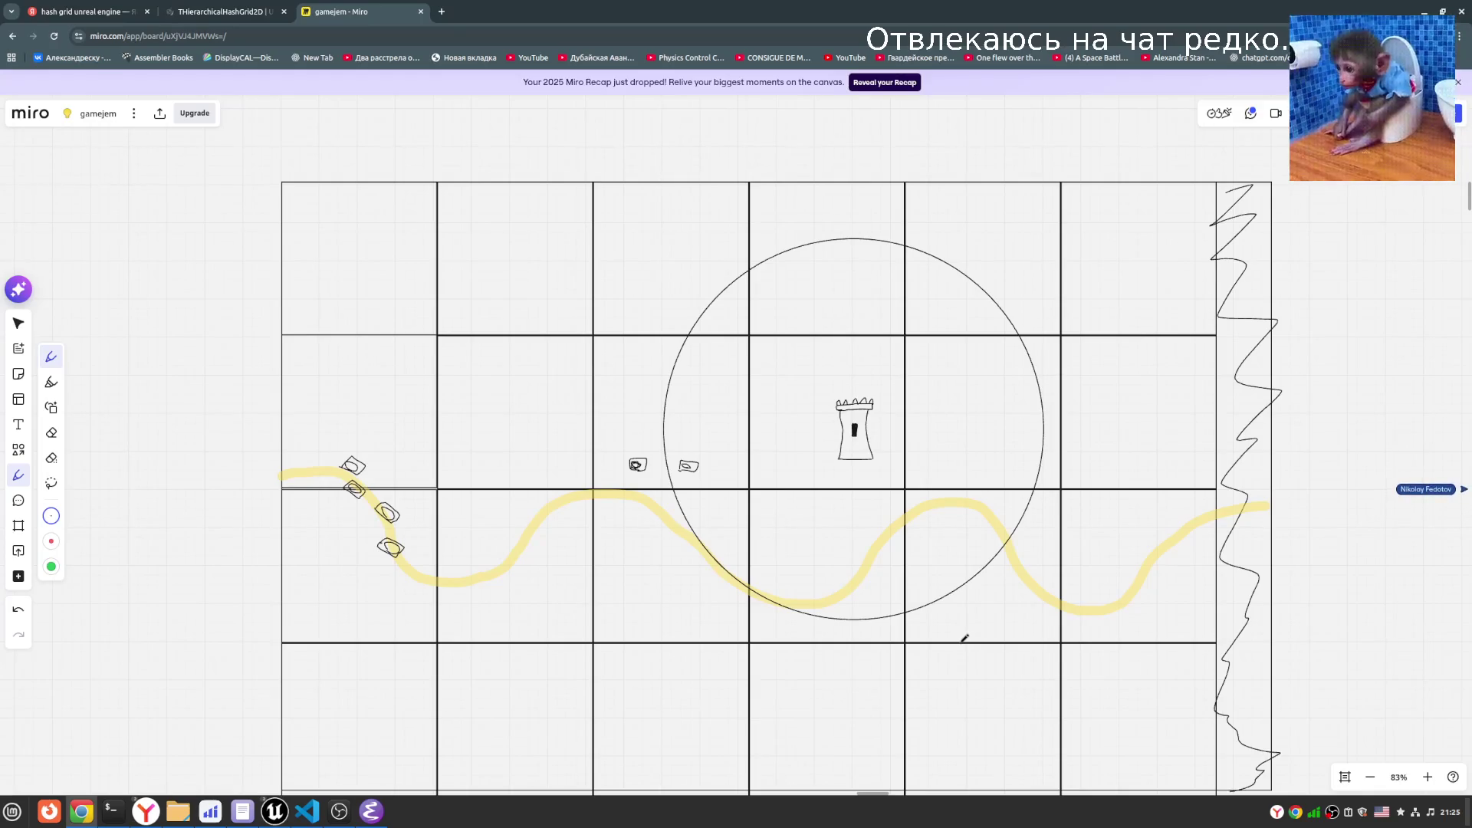
click(226, 11)
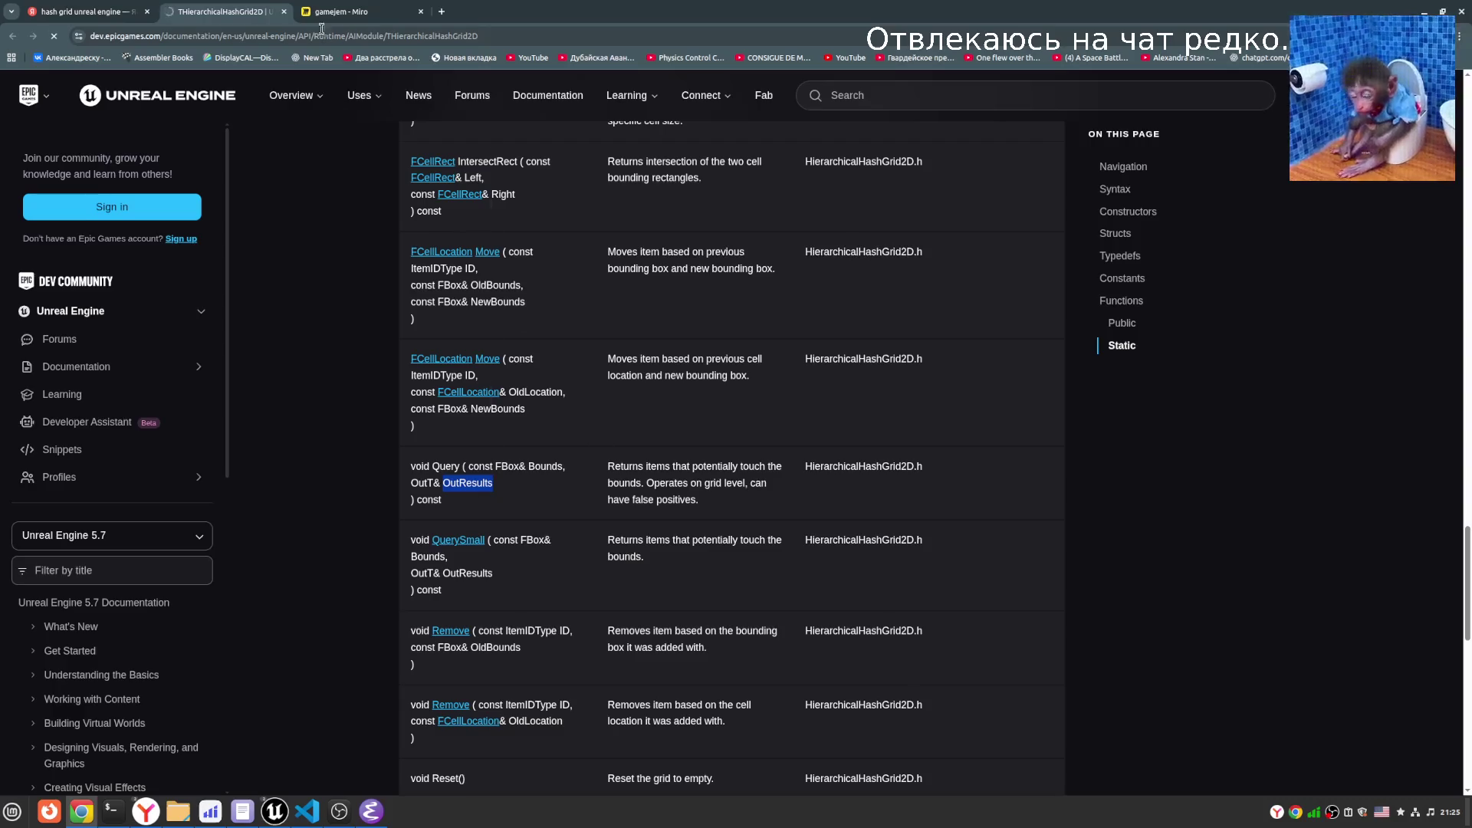
click(342, 14)
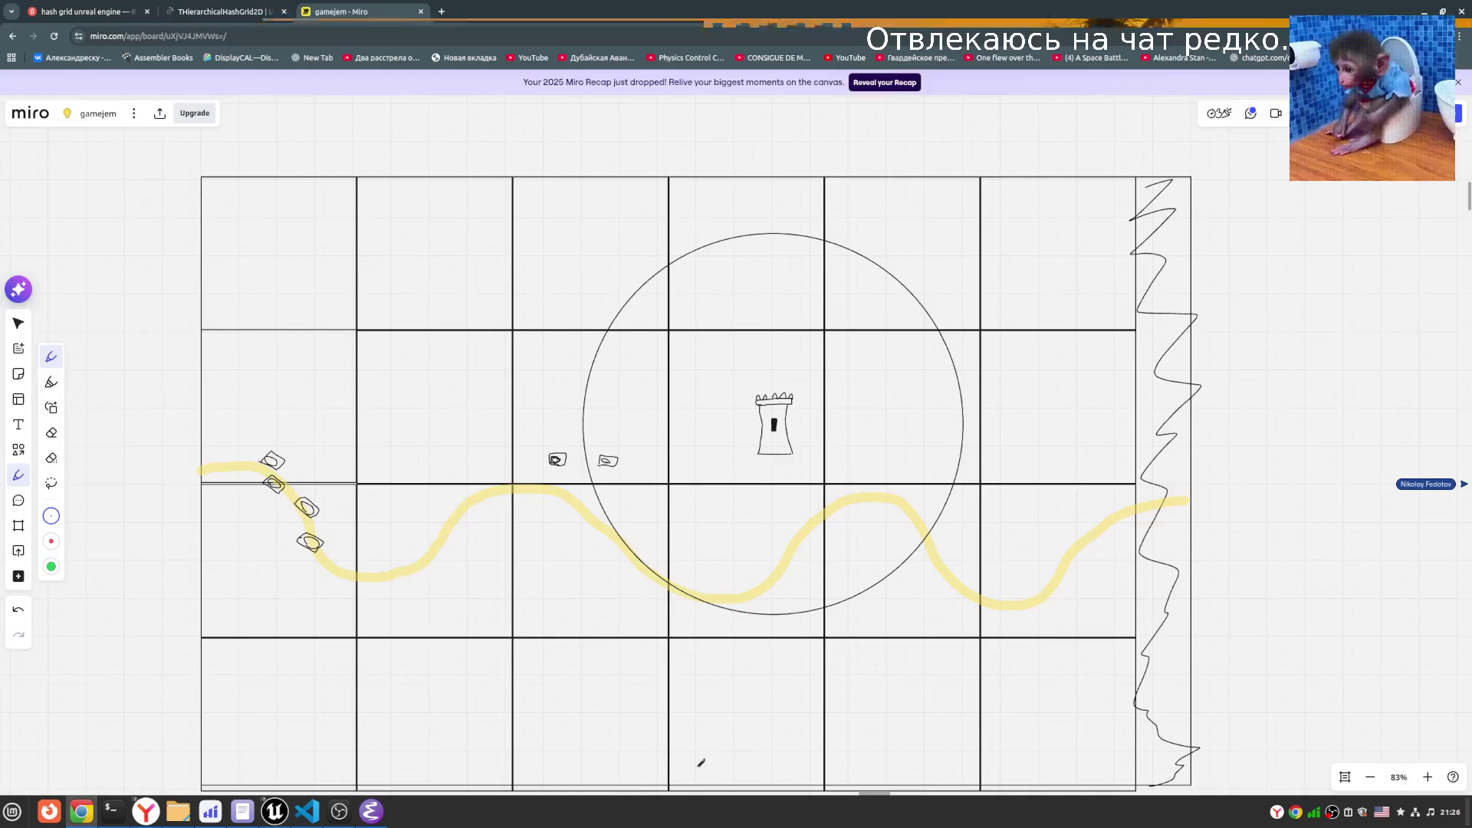
key(ctrl+shift+Tab)
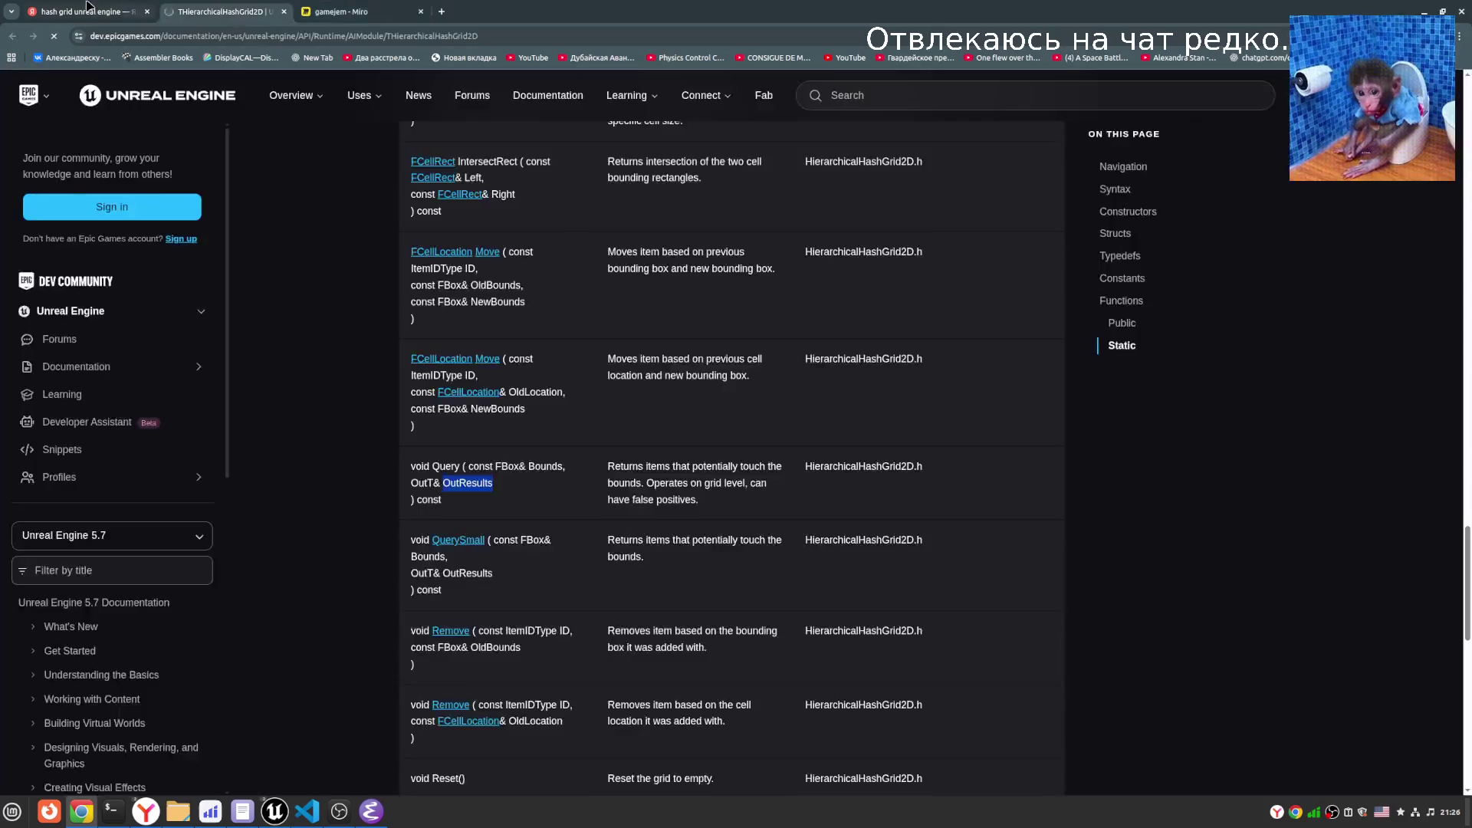
- Bring up BJBloodJackLogicComponentTests.cpp in Emacs and start lsp-mode for clangd
key(ctrl+shift+Tab)
click(1425, 10)
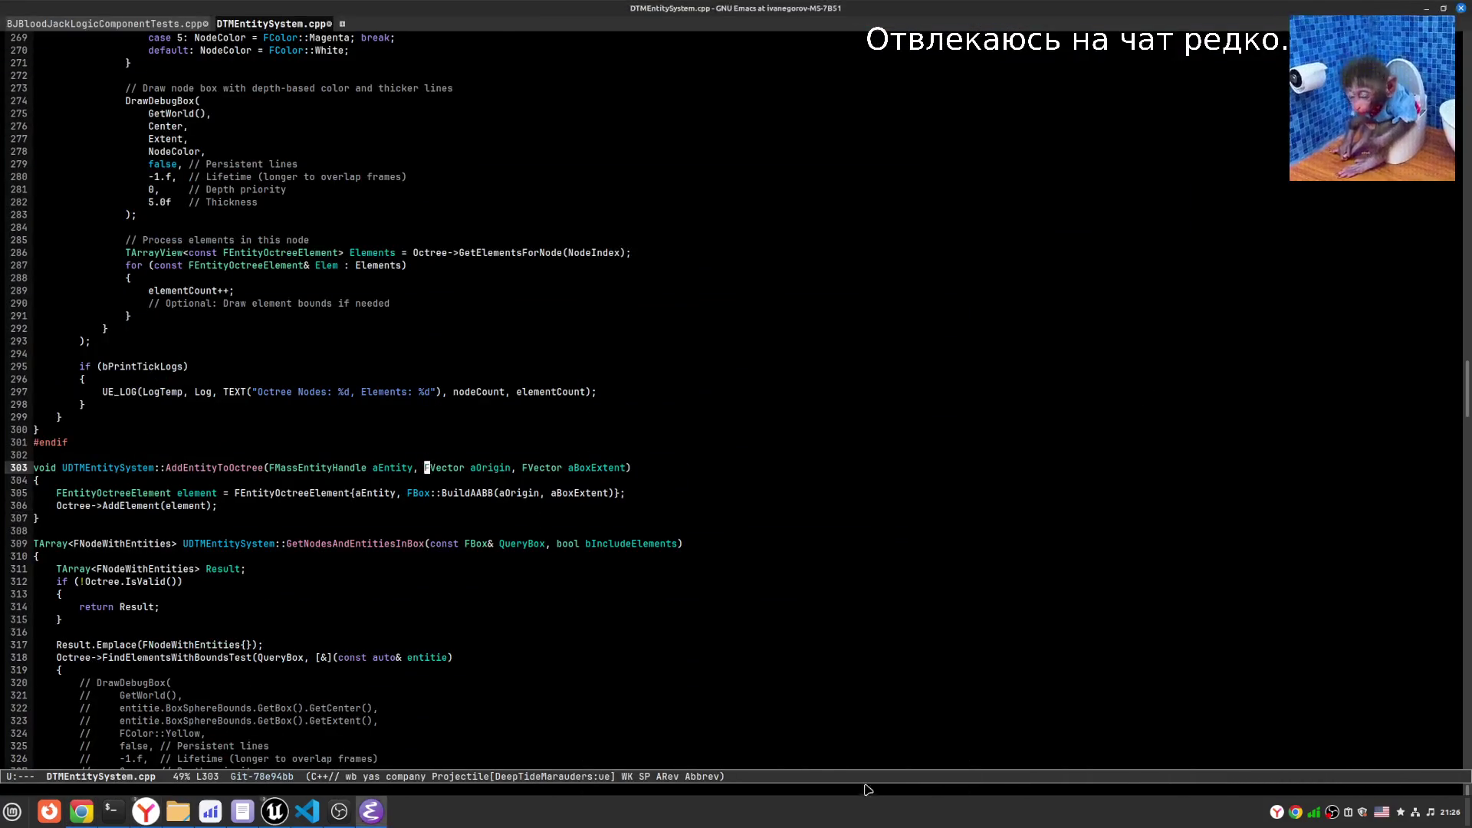
scroll(276, 59, up, 2)
click(329, 23)
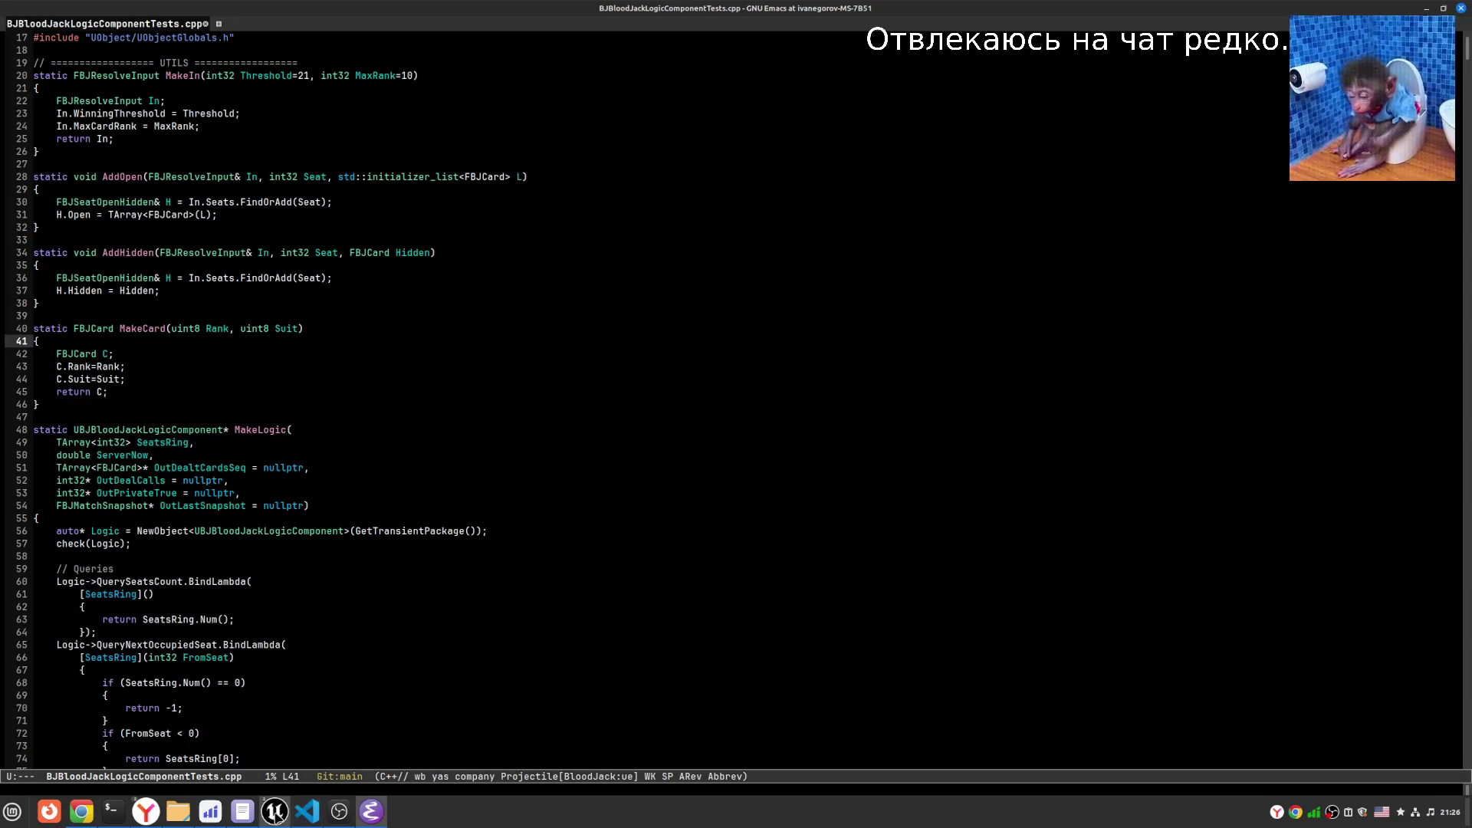
click(494, 458)
key(alt+x)
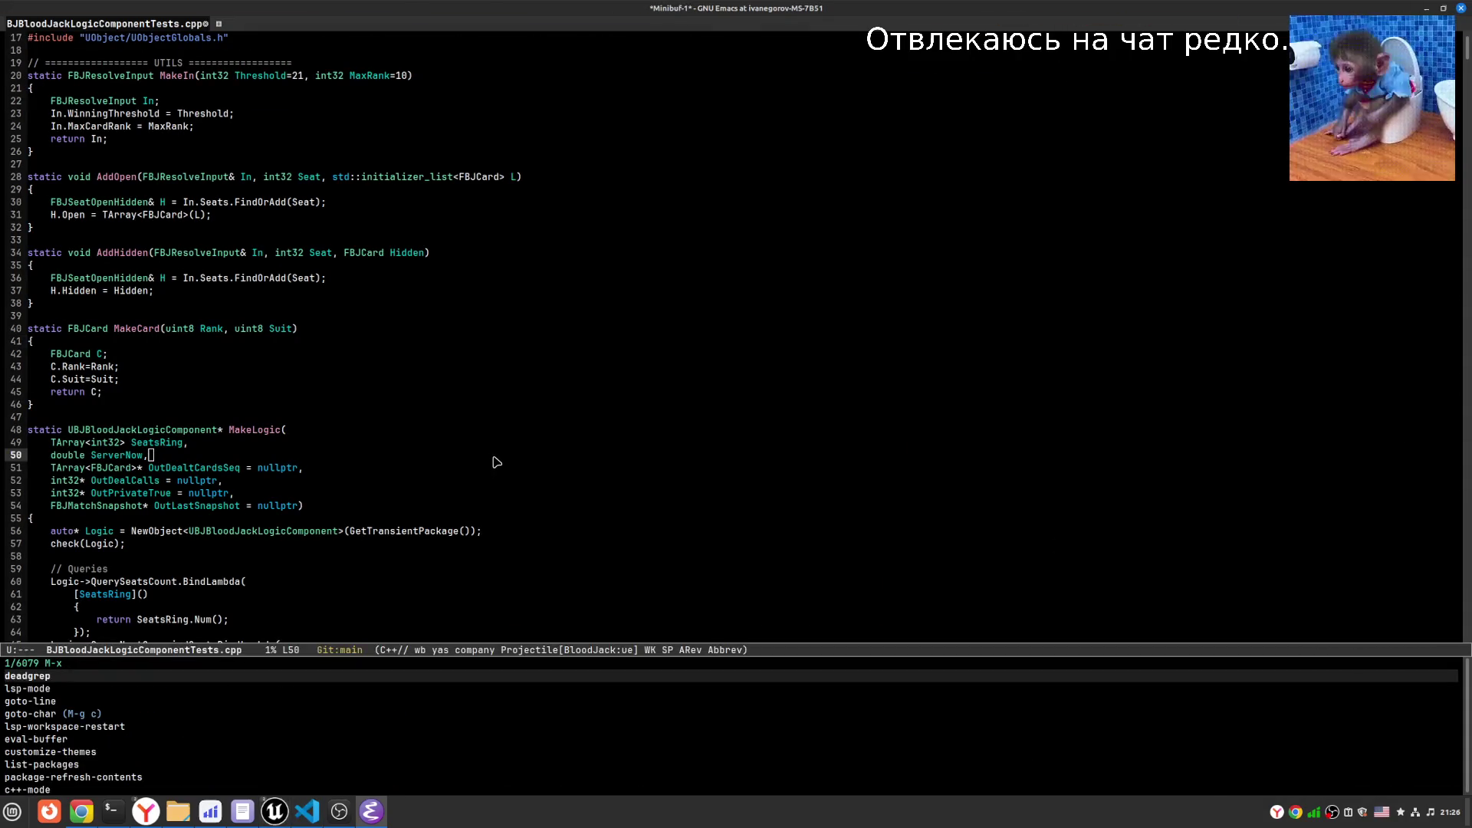
key(Down)
key(Return)
- Read through the includes, MakeLogic event bindings and the SetWinningThreshold test
key(Down)
key(Down)
key(Down)
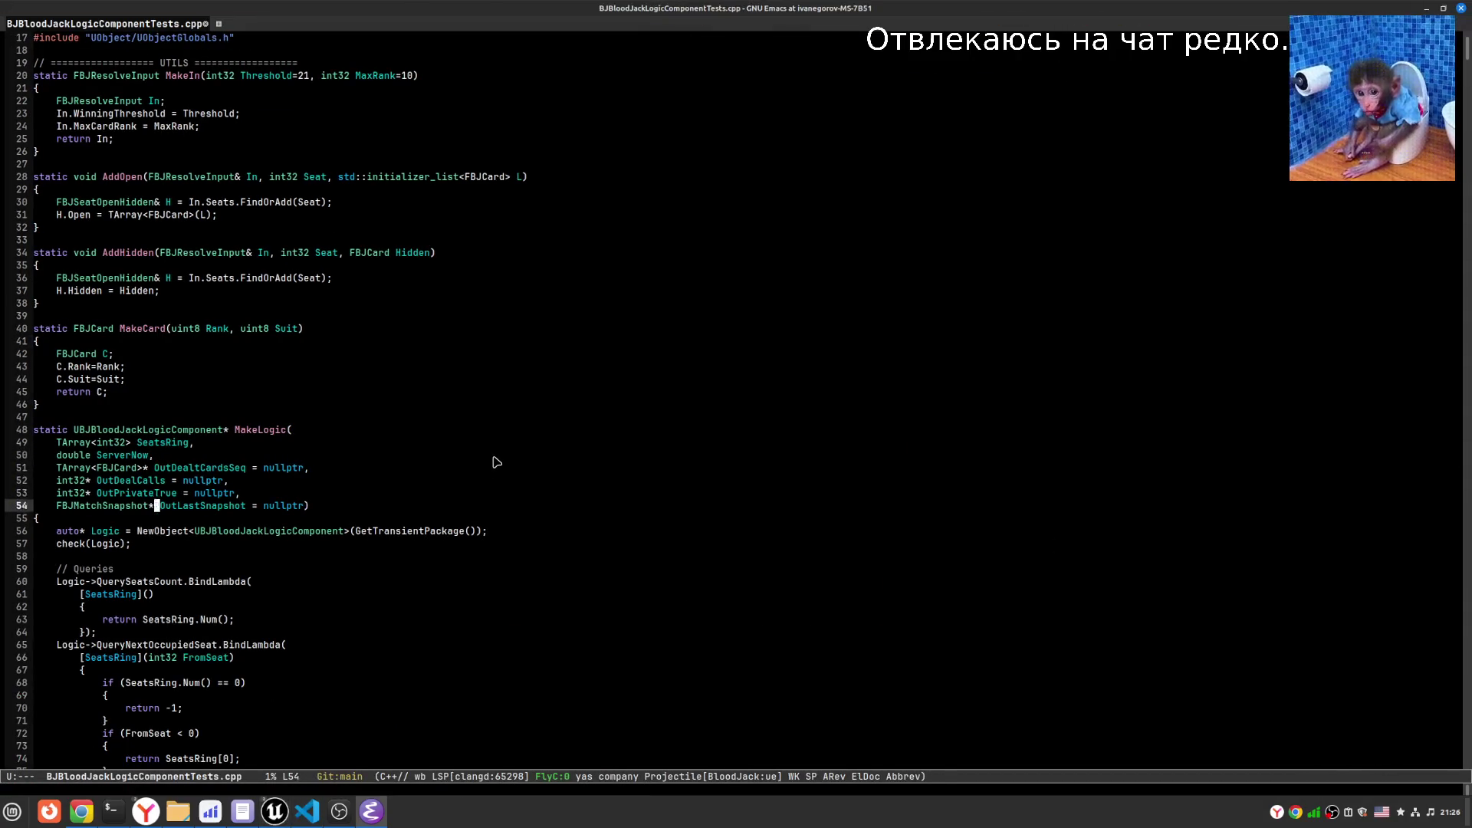
key(Down)
key(Down)
key(Down)
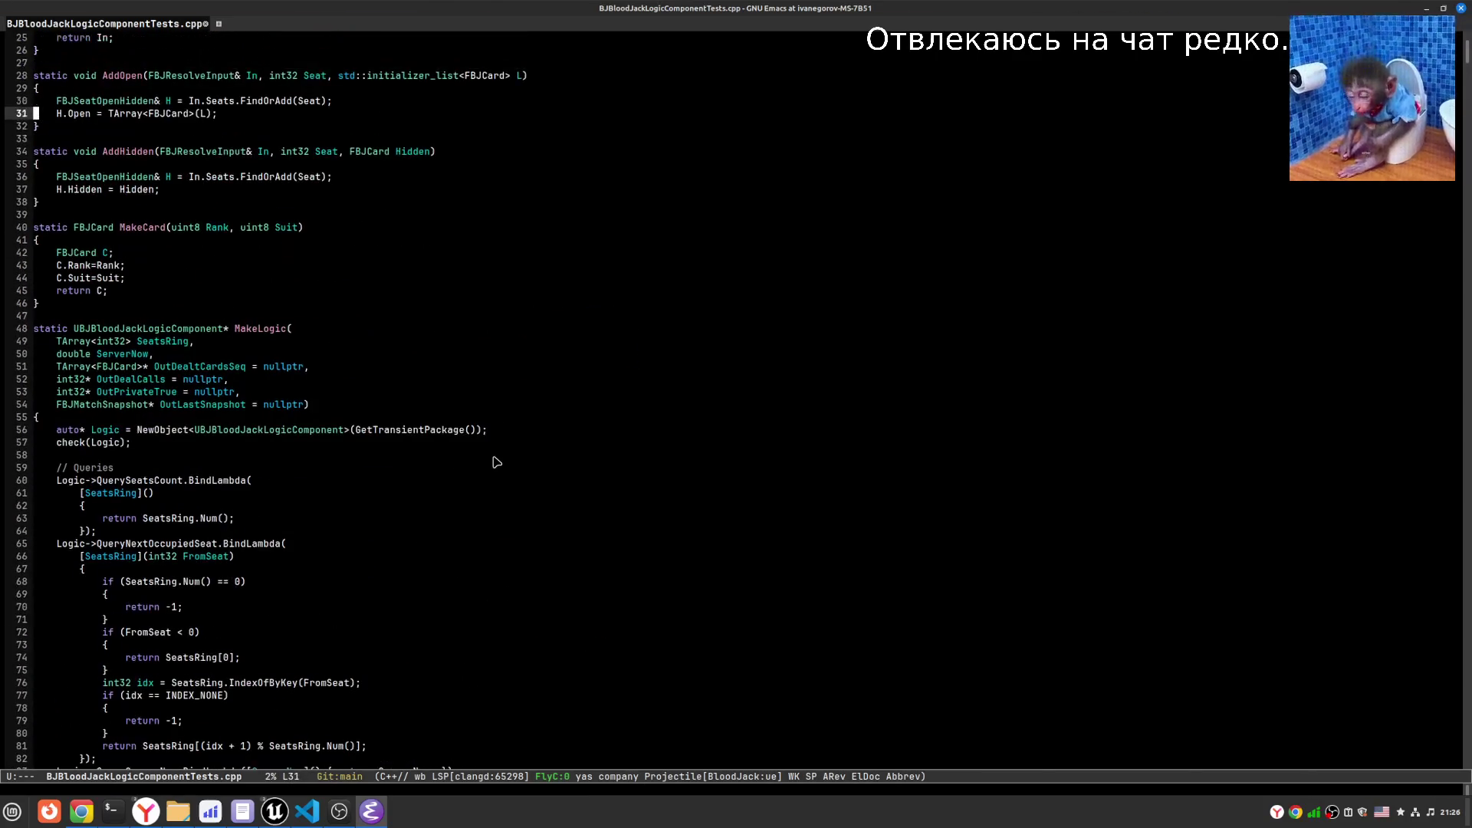
key(Up)
key(Up)
key(Up)
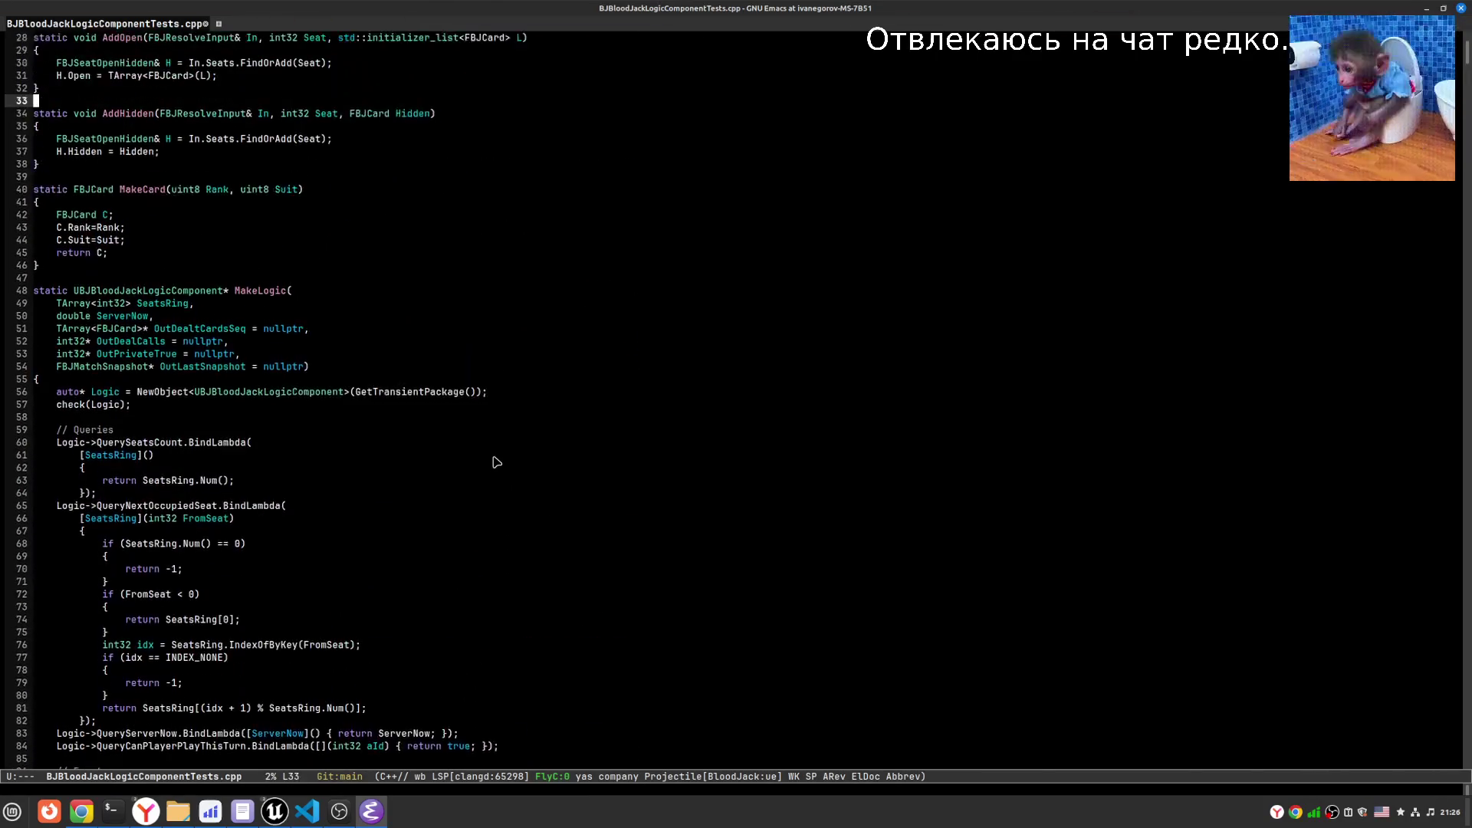
key(Down)
key(Down)
key(Down)
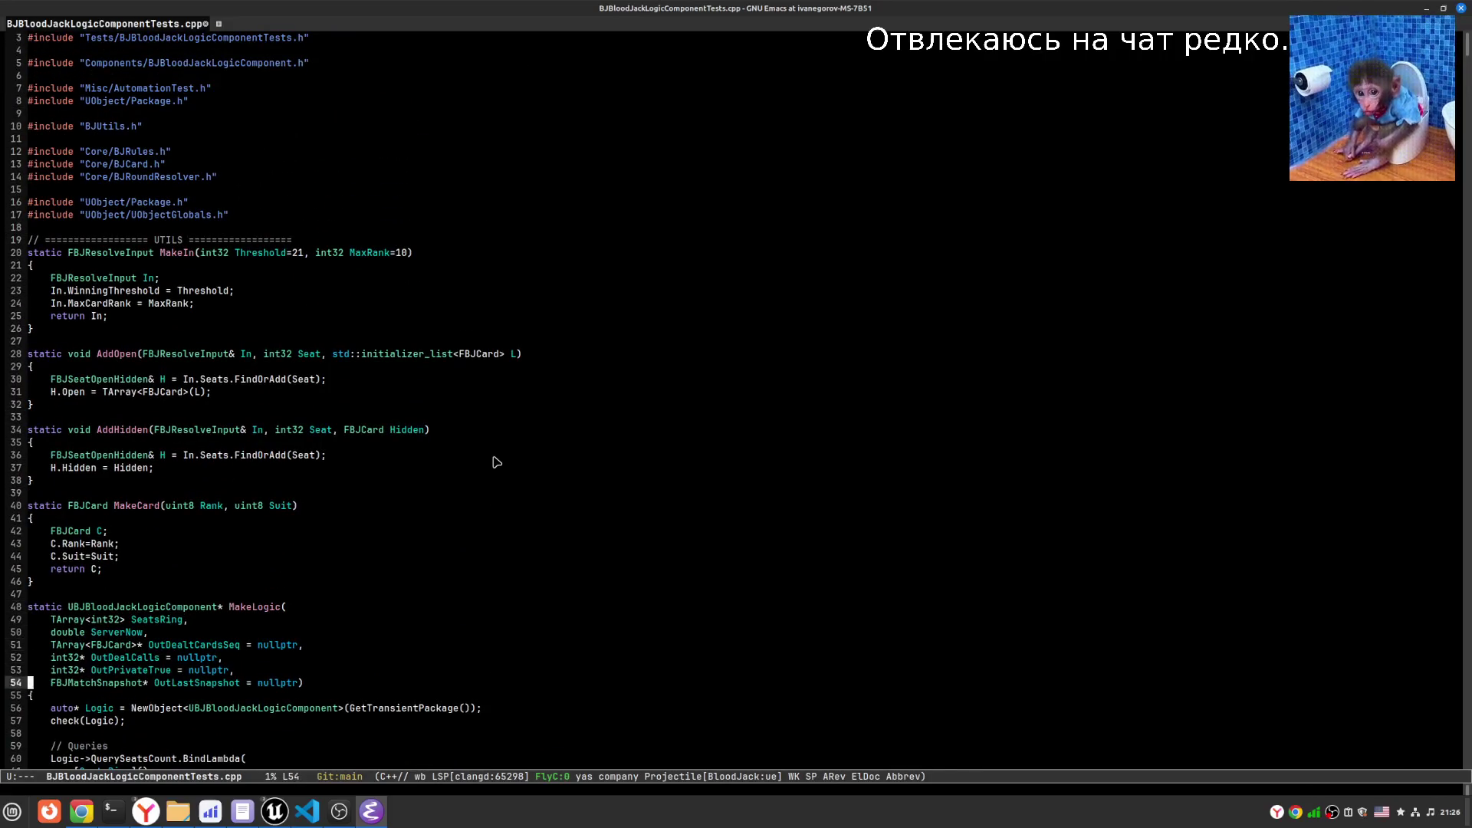
key(Down)
key(Down)
key(Down)
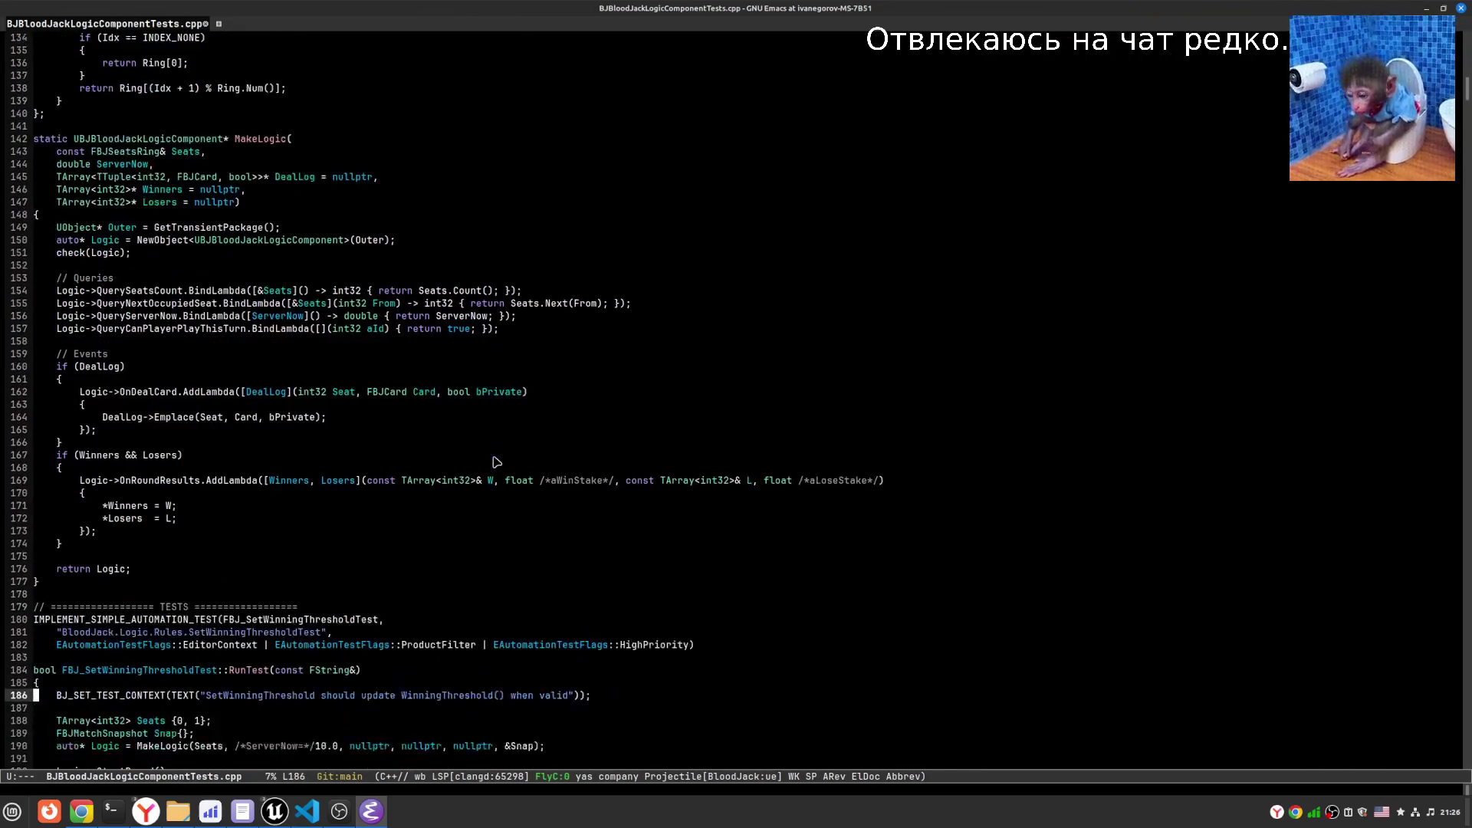
key(alt+Tab)
key(alt+Tab)
key(alt+Tab)
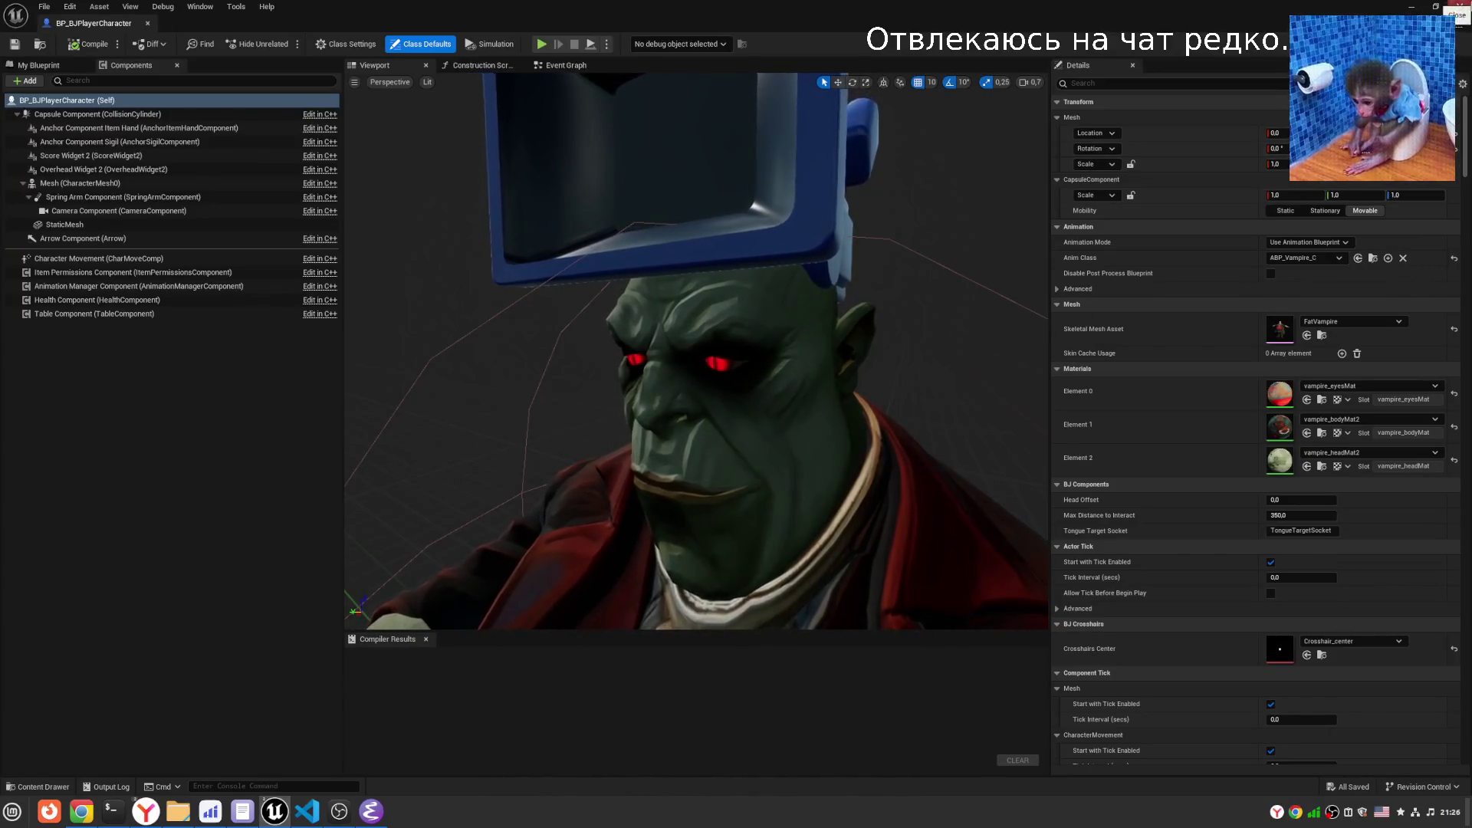
- Glance at the GameBJDarkBackground level, then return to the Emacs test source
key(alt+Tab)
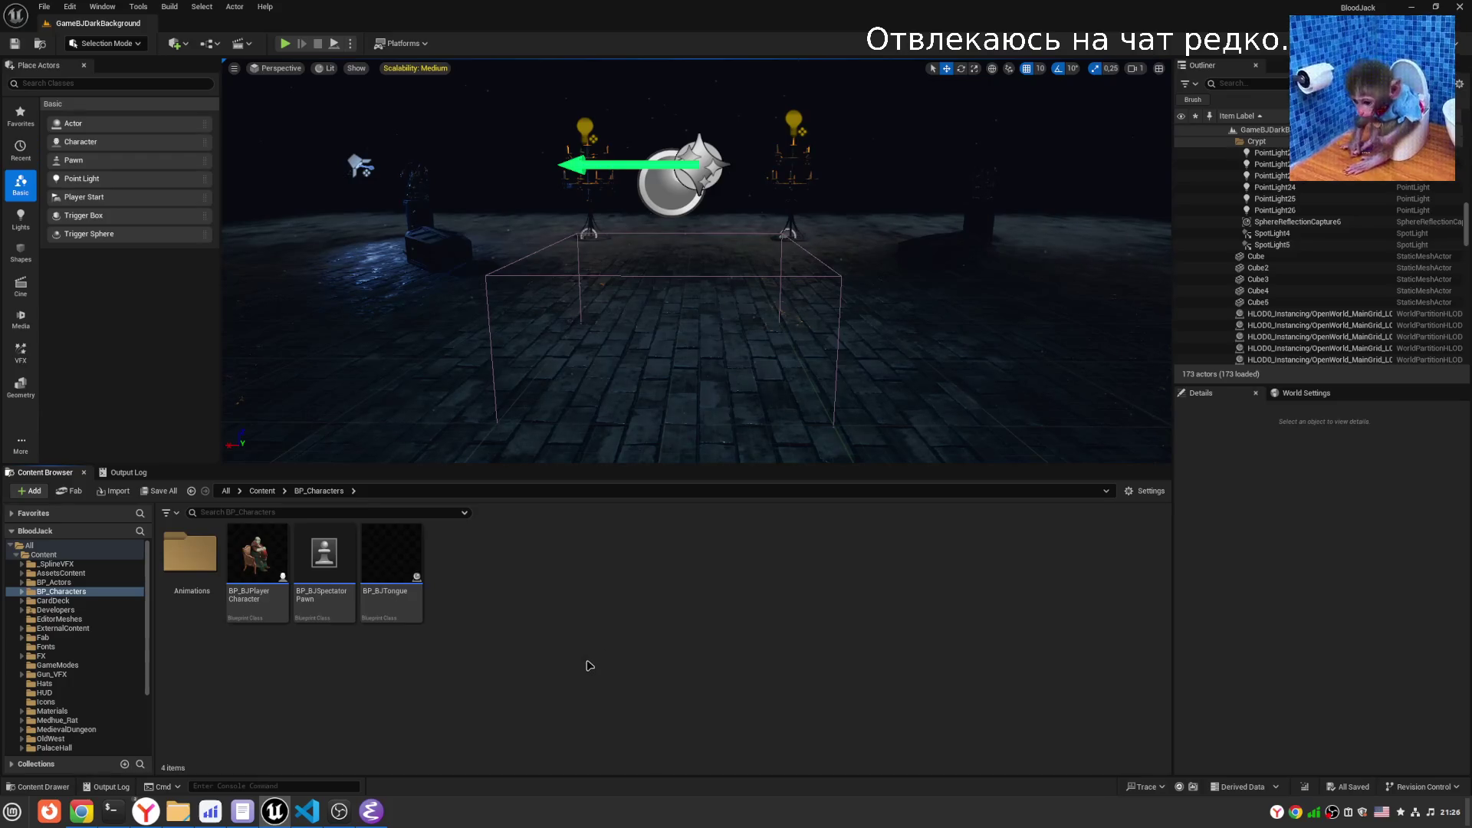
click(371, 811)
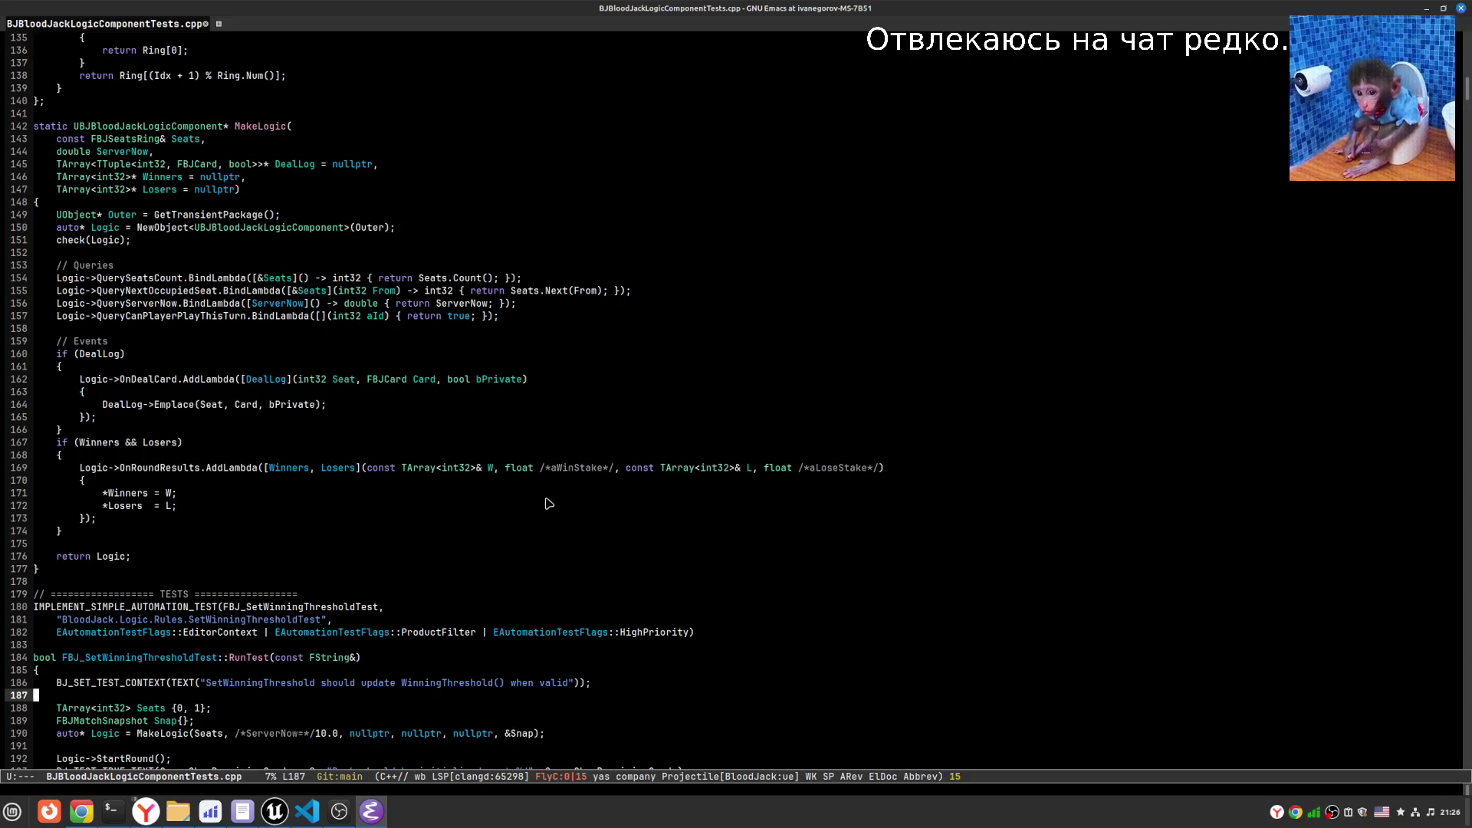
- Open BJBloodJackLogicComponent.cpp from the recentf recent-files list
click(640, 556)
key(ctrl+x)
key(ctrl+r)
key(Down)
key(End)
key(Left)
key(Left)
key(Left)
key(Left)
key(Left)
key(Left)
key(Down)
key(Down)
key(Down)
key(Left)
key(Left)
key(Left)
key(Down)
key(Right)
key(Right)
key(Right)
key(Left)
key(Left)
key(Left)
key(Up)
key(Down)
key(Down)
key(Return)
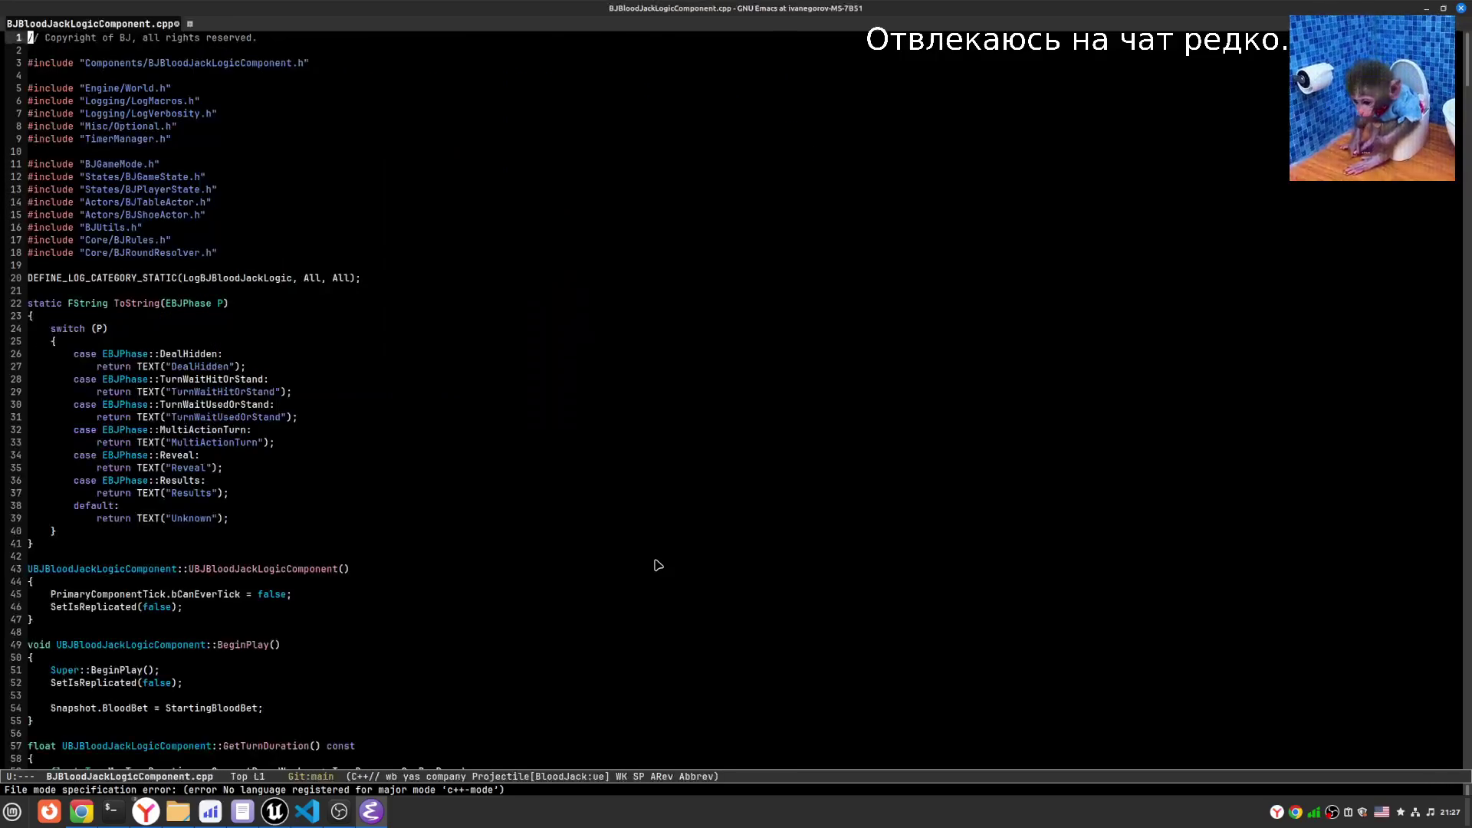
- Move down to the StartRound implementation, then switch to the browser
key(Down)
key(Down)
key(Down)
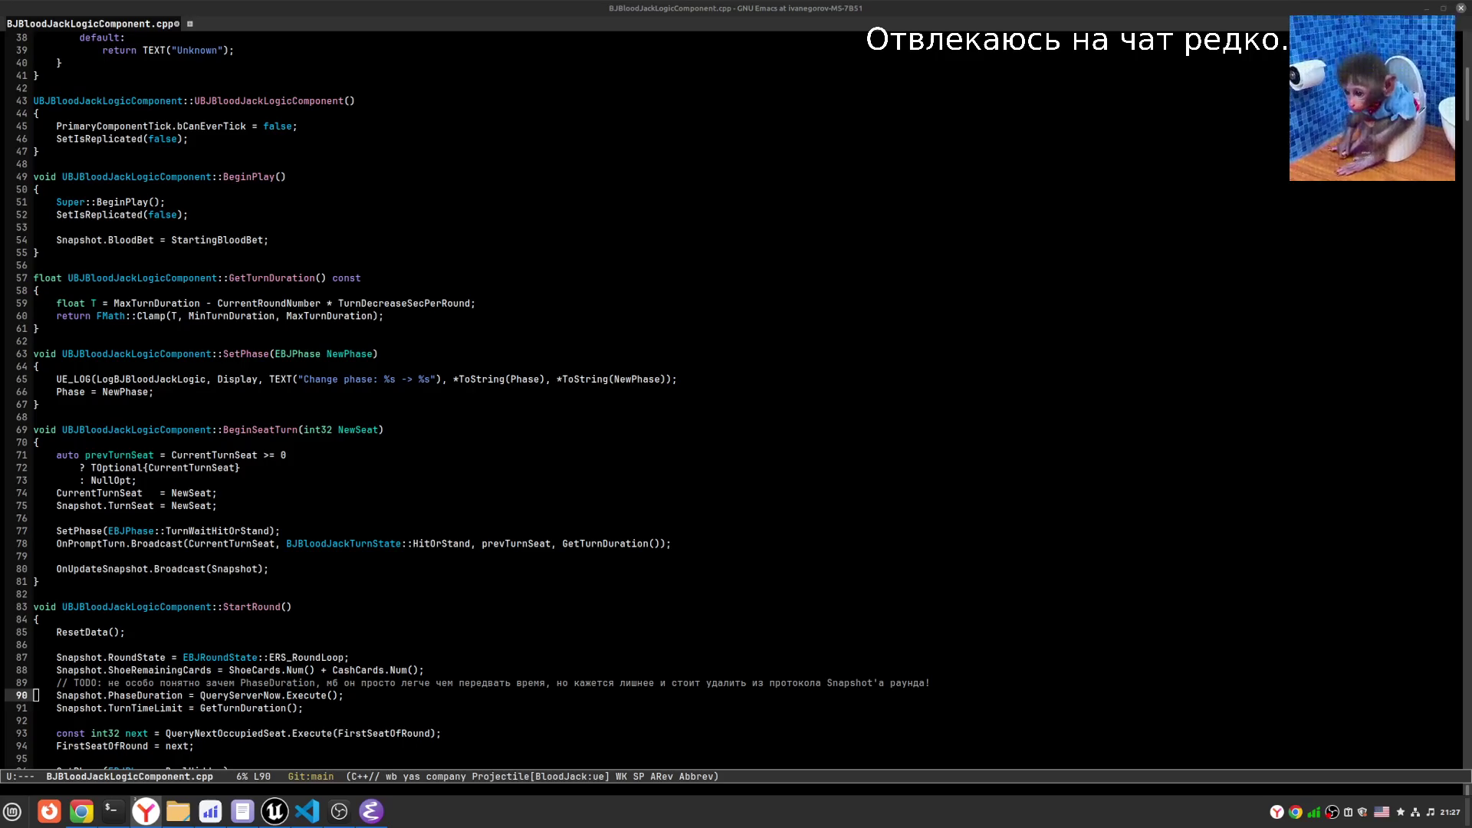
mouse_move(157, 806)
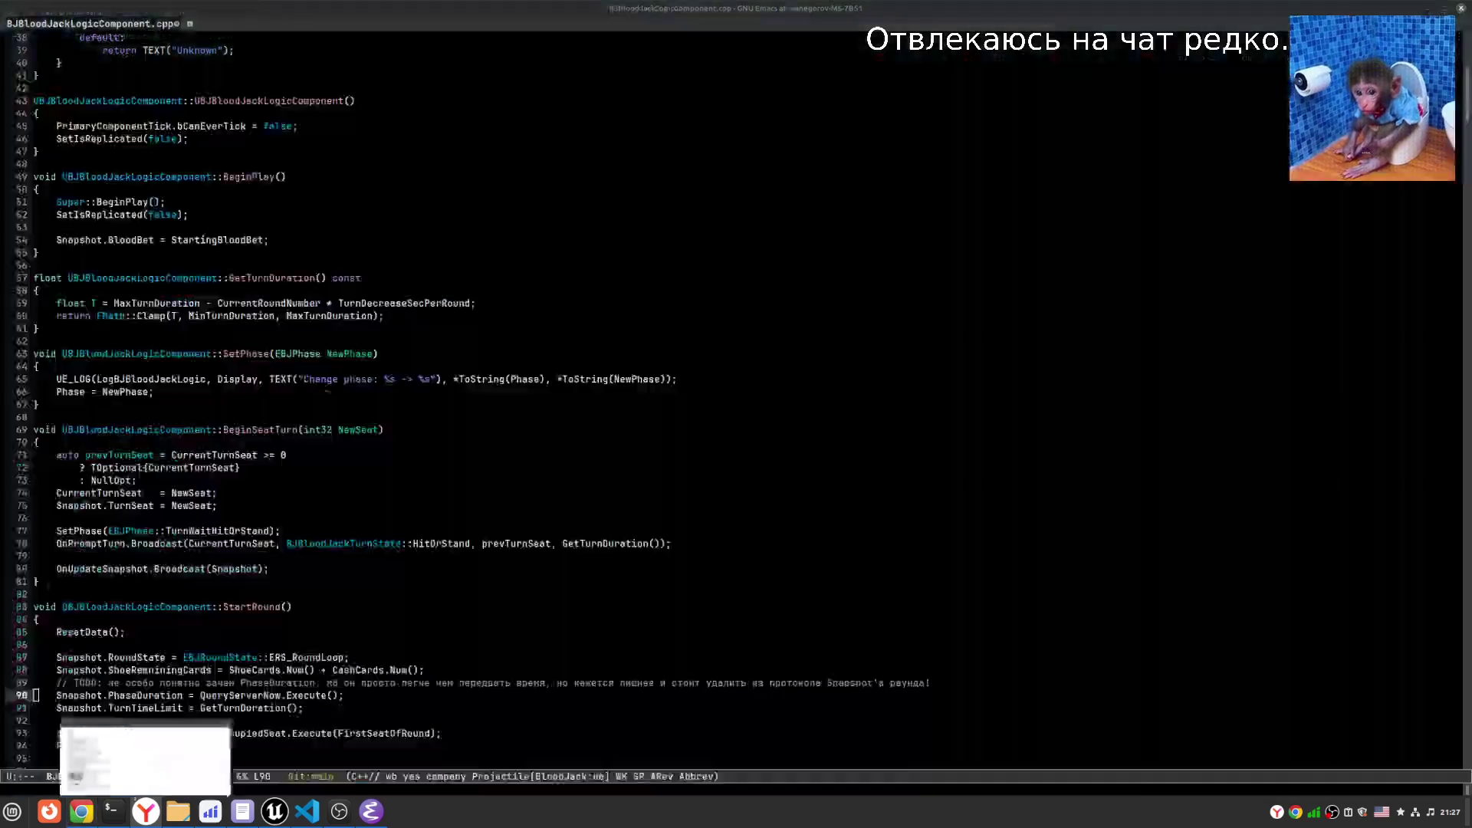
click(145, 759)
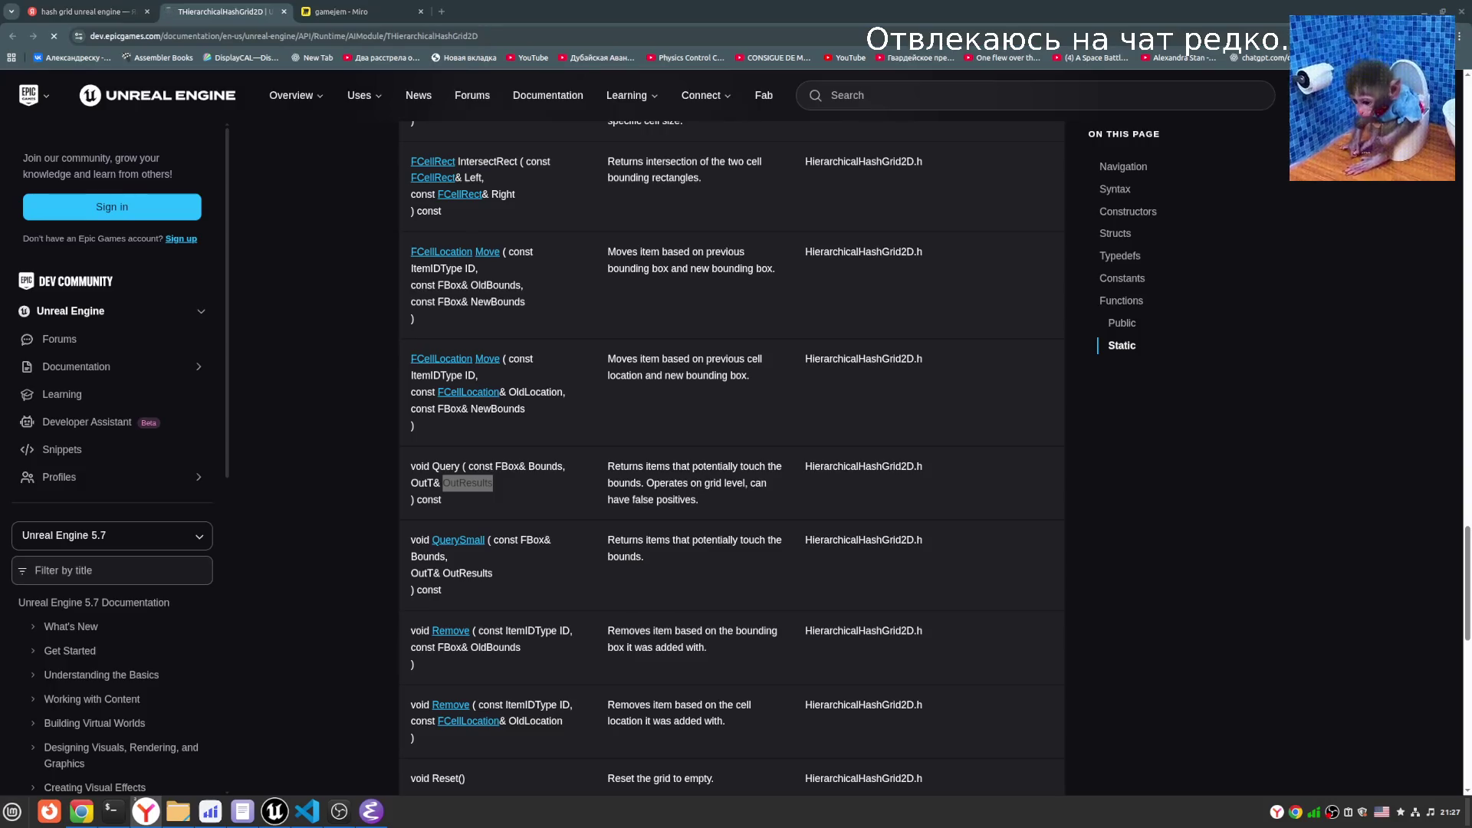
- Close the THierarchicalHashGrid2D tab, show the 'hash grid unreal engine' results, and minimize Chrome
click(283, 11)
click(92, 12)
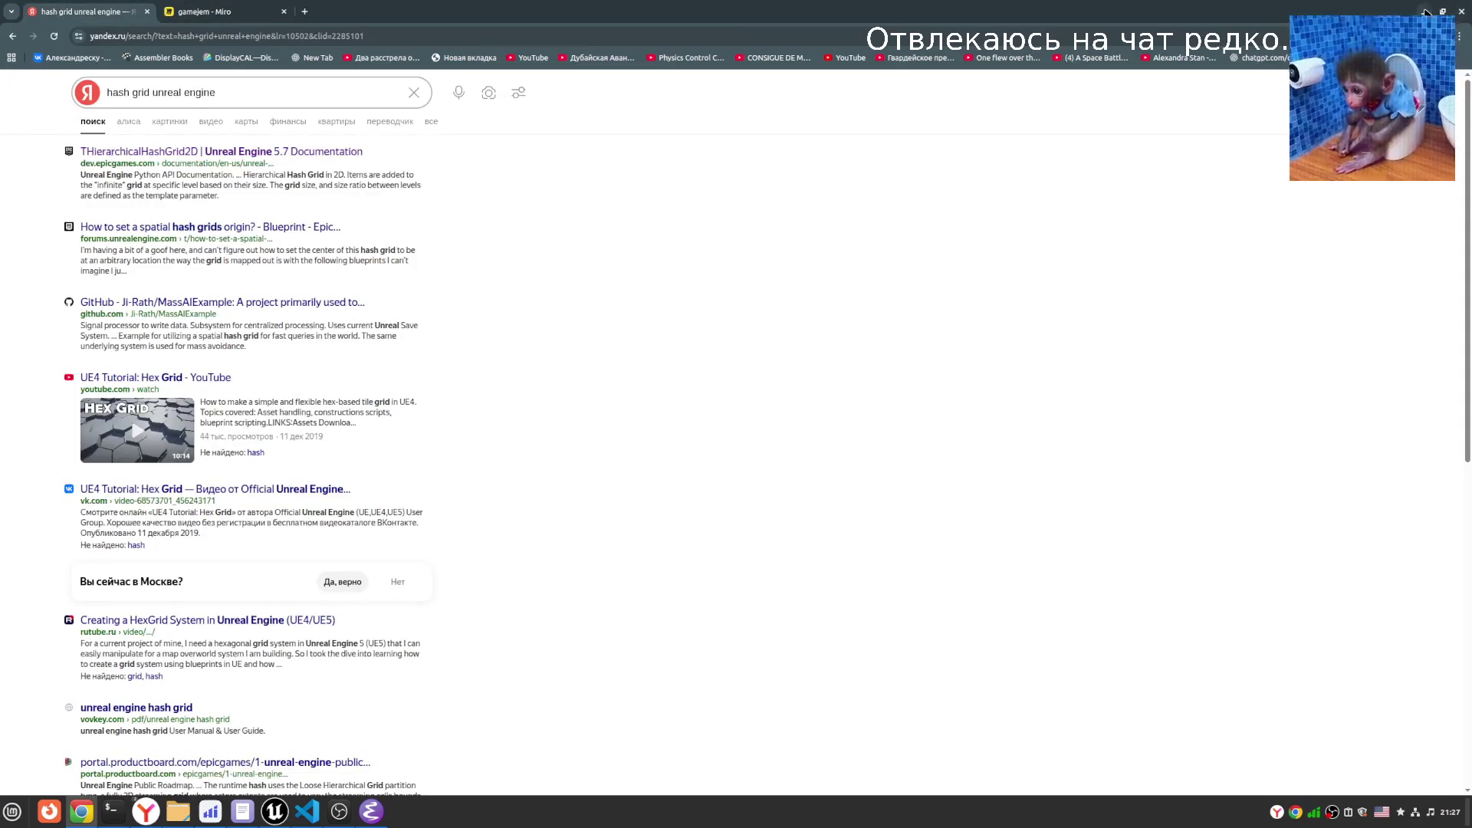
click(1425, 12)
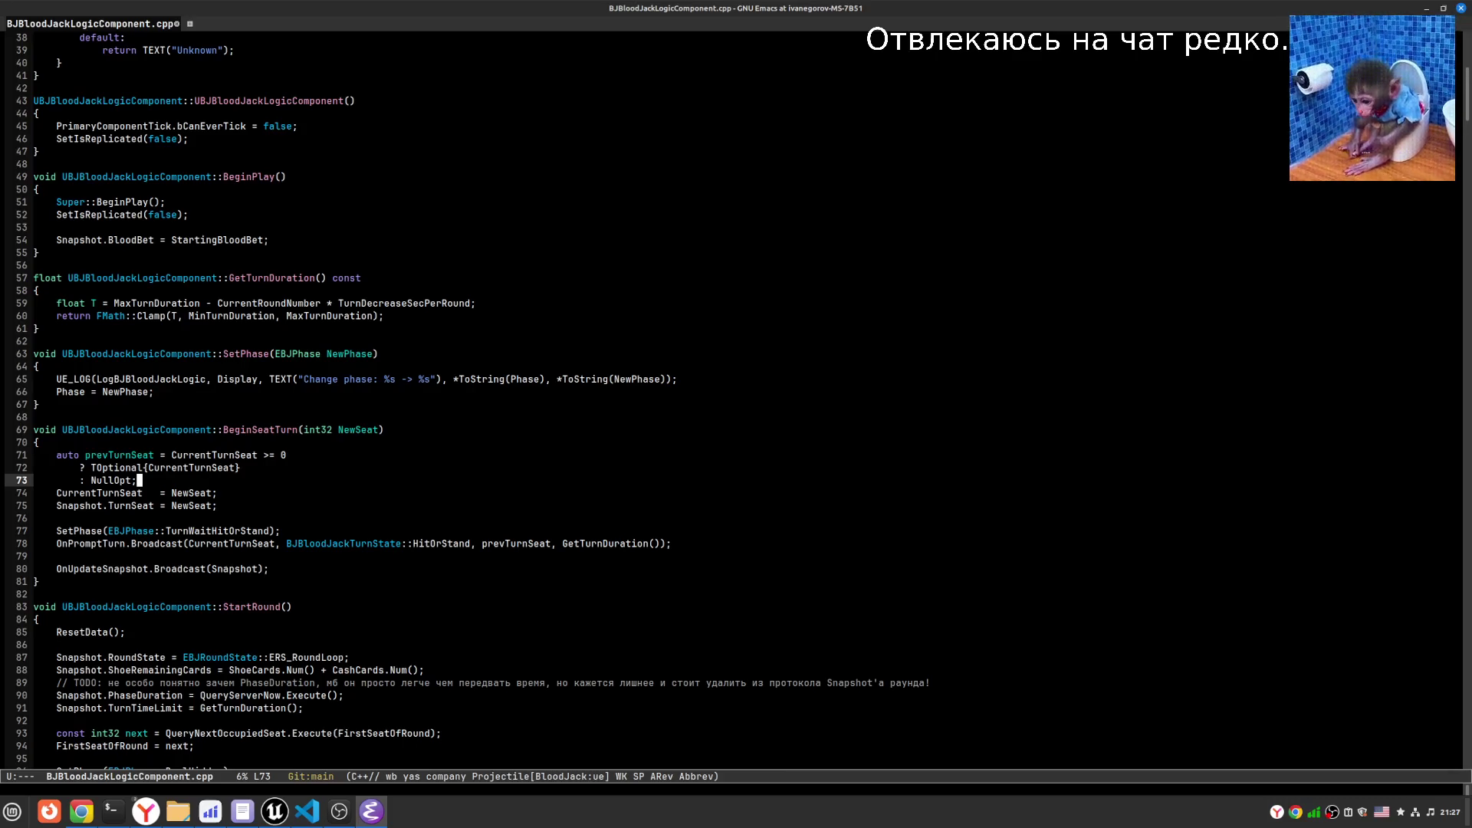
- Read TryHandleAction's BJBaseActions::Used checks in BJBloodJackLogicComponent.cpp, then return to Unreal Editor
key(alt+Tab)
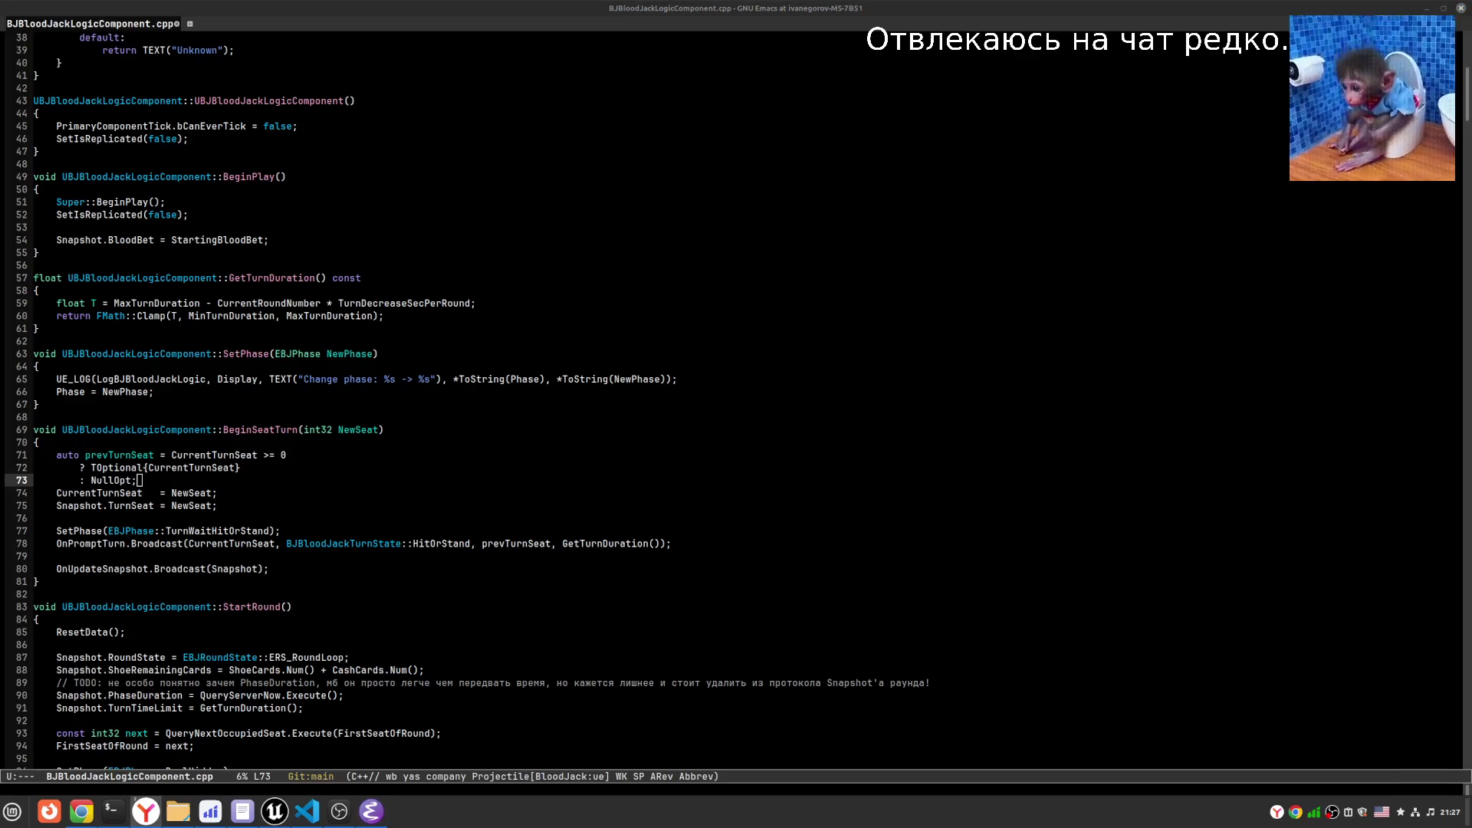
click(628, 407)
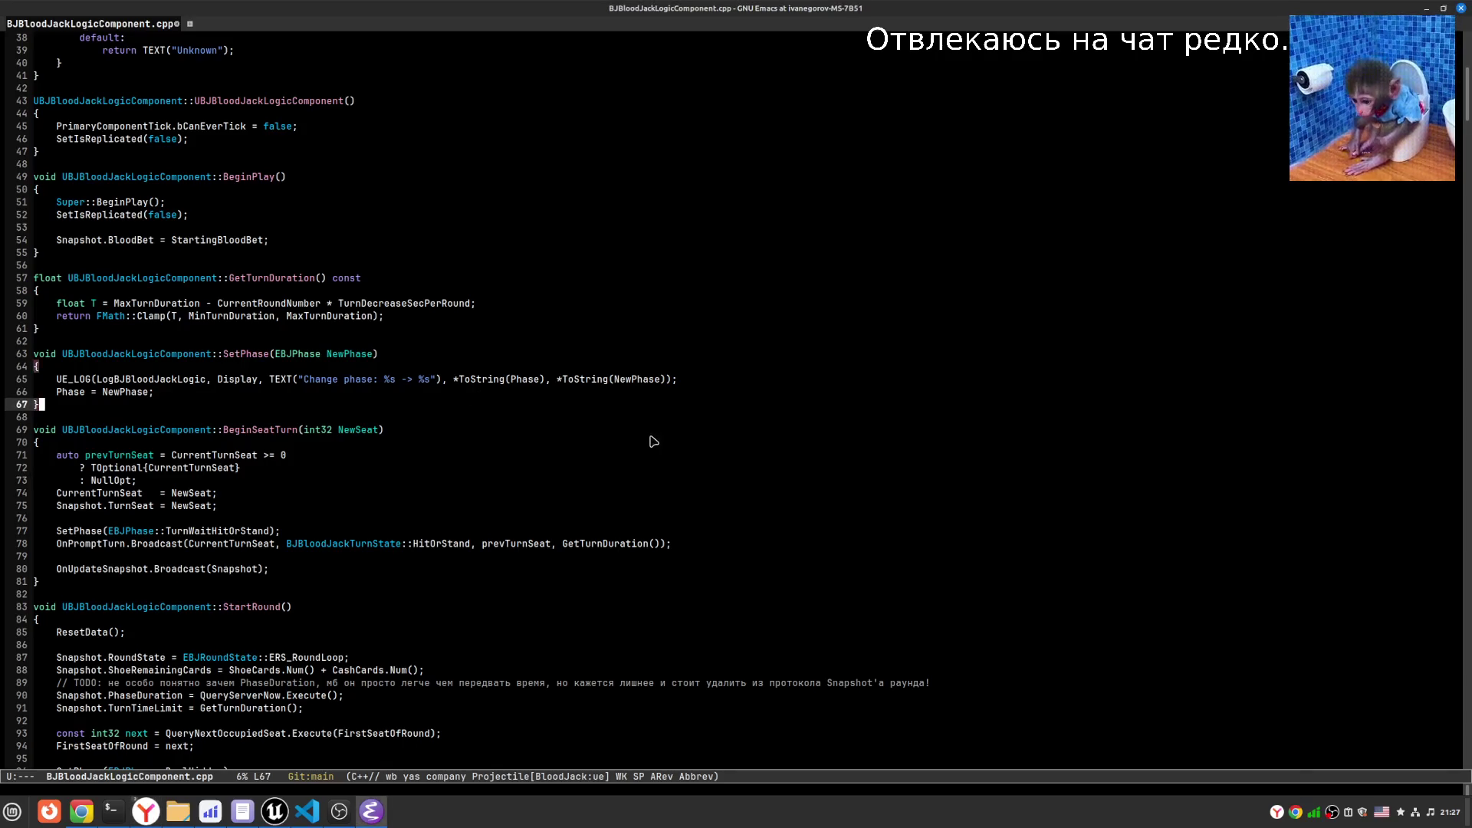
scroll(632, 441, down, 2)
scroll(611, 460, down, 10)
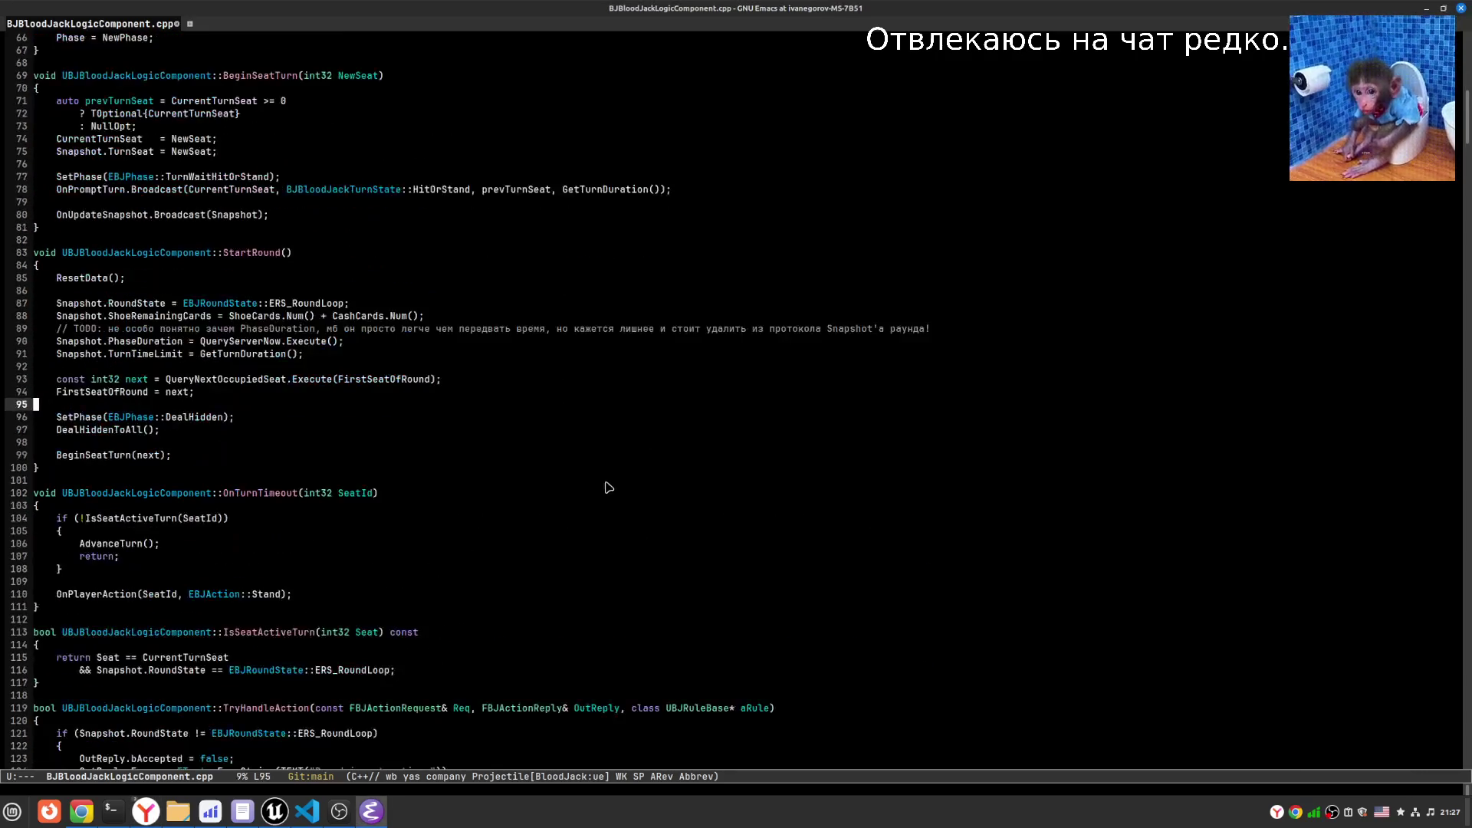
scroll(604, 495, down, 15)
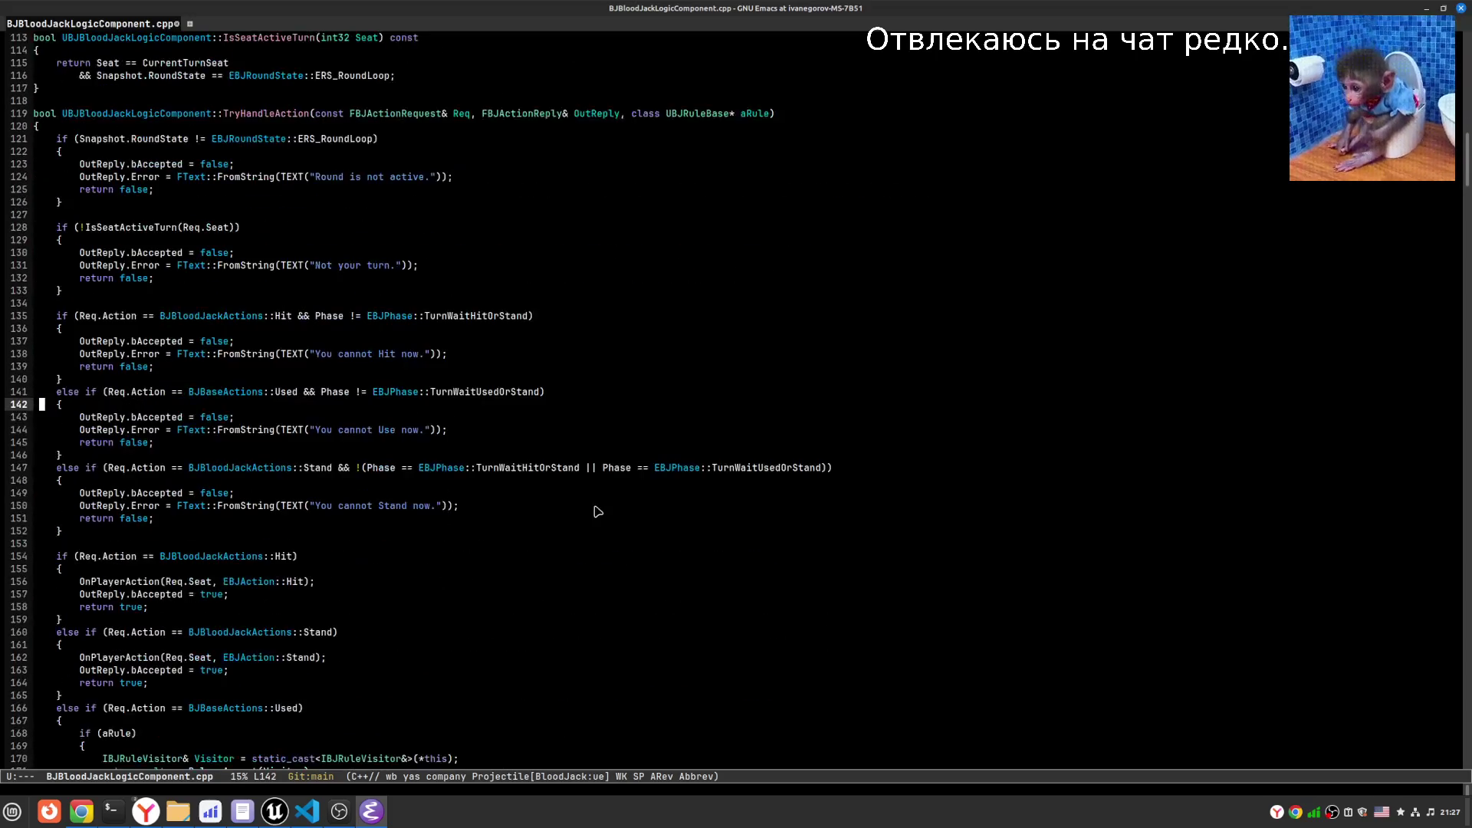
scroll(588, 526, down, 5)
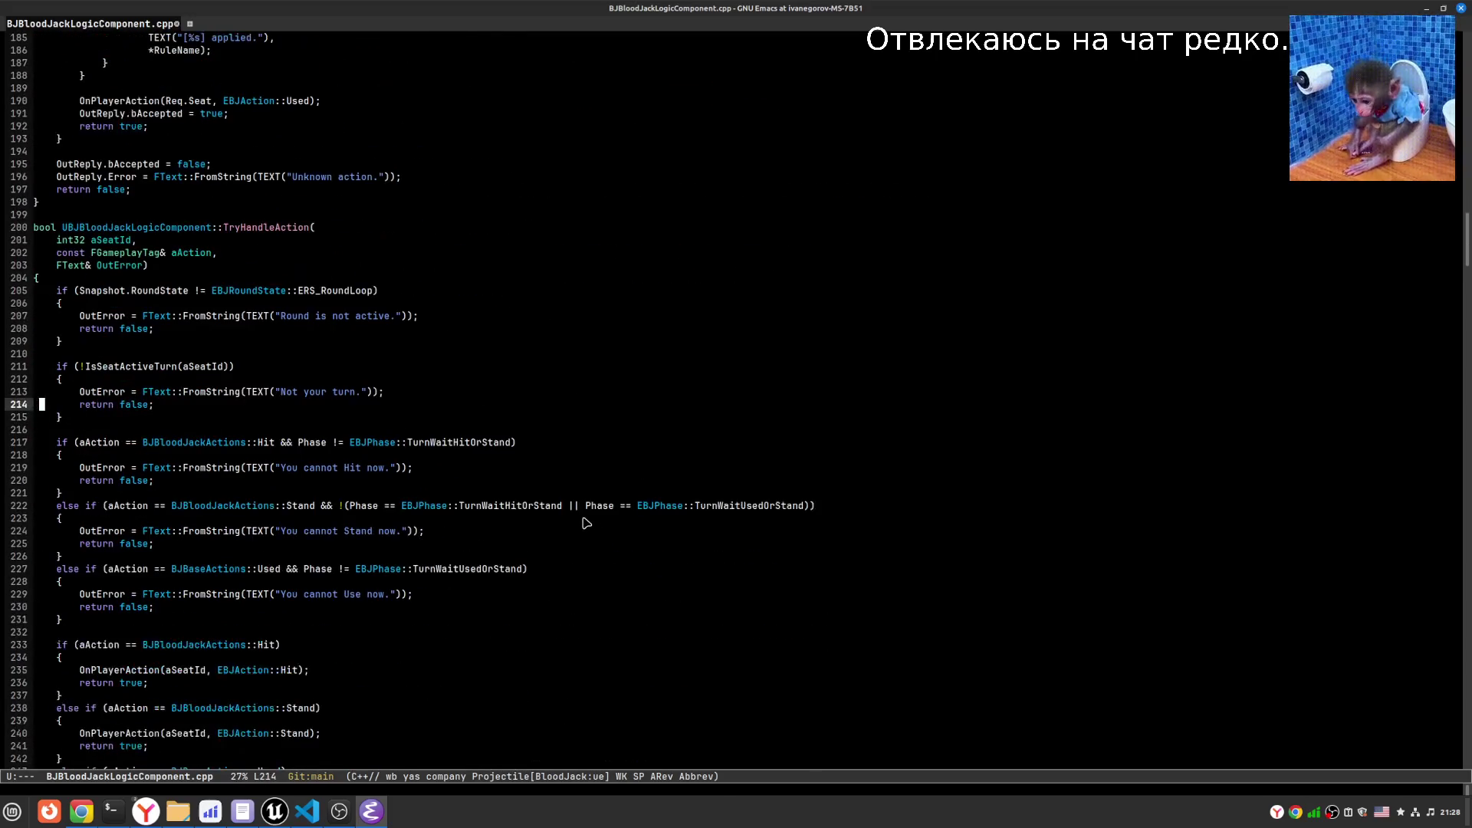
scroll(586, 524, down, 2)
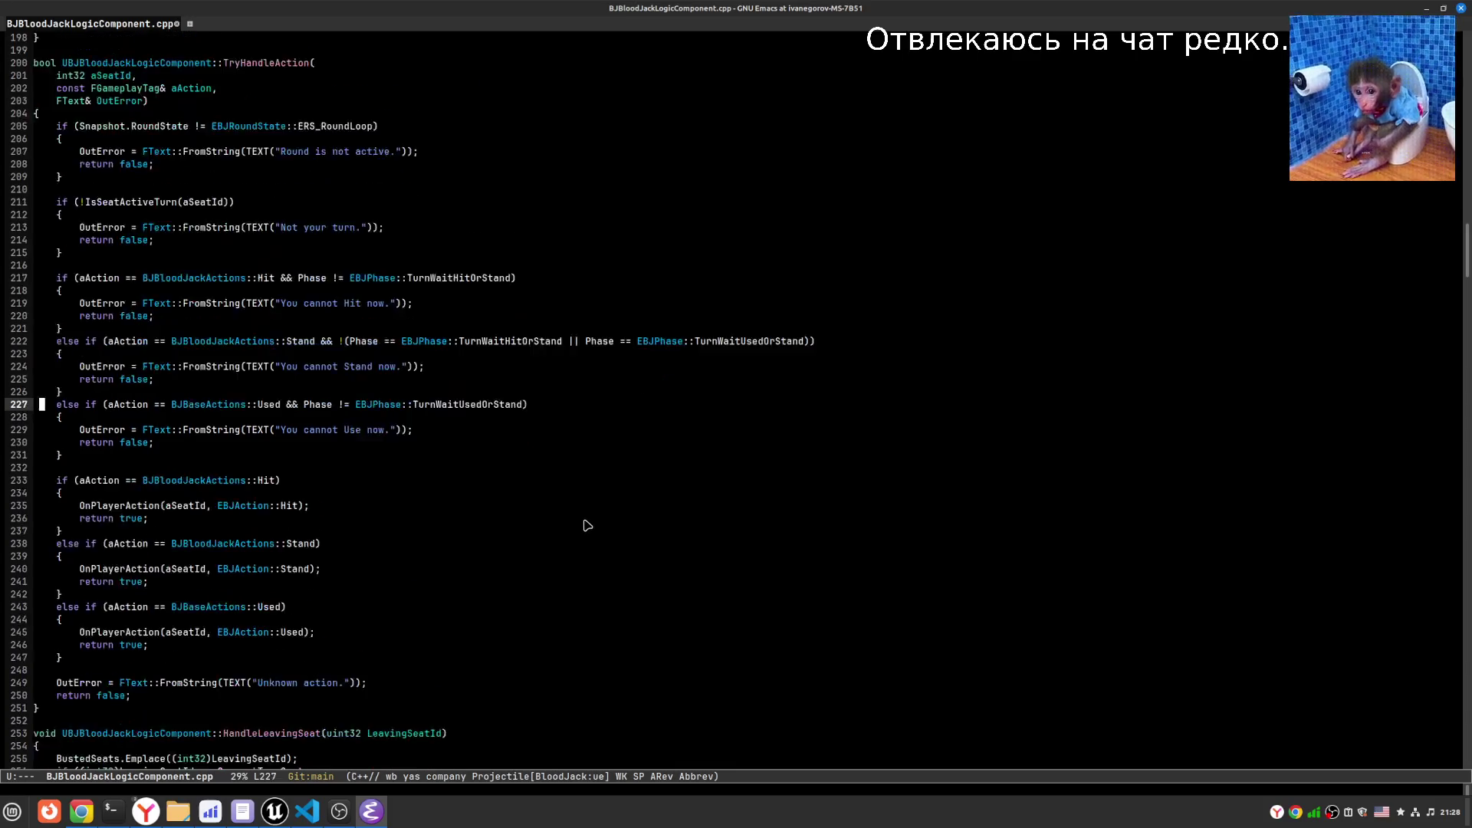
scroll(587, 524, up, 1)
click(273, 811)
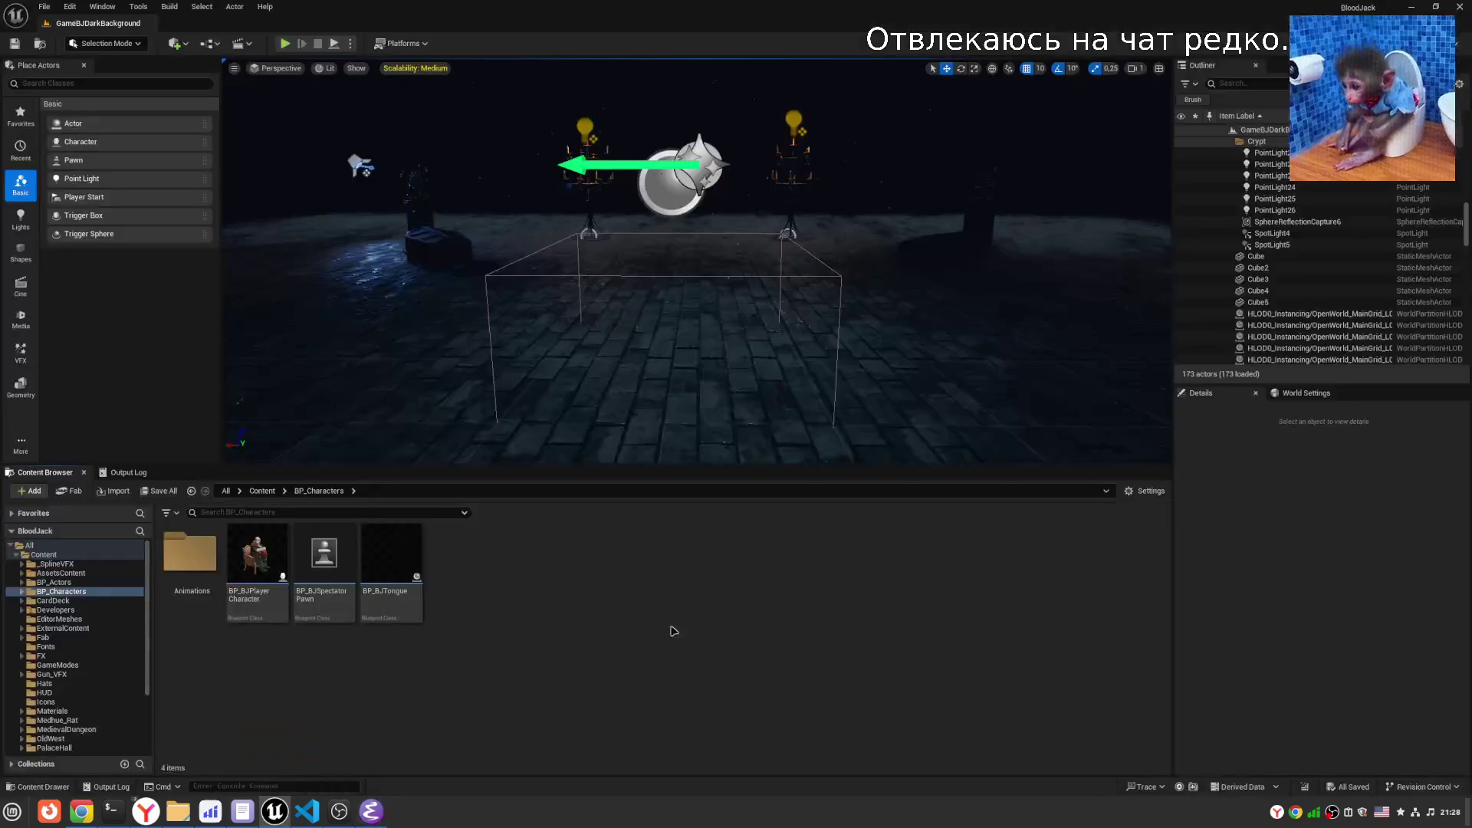
- Clear the Output Log and hot-reload with Ctrl+Alt+F11, yielding 4 BJBloodJackActions::Used errors
click(127, 472)
right_click(673, 589)
click(697, 608)
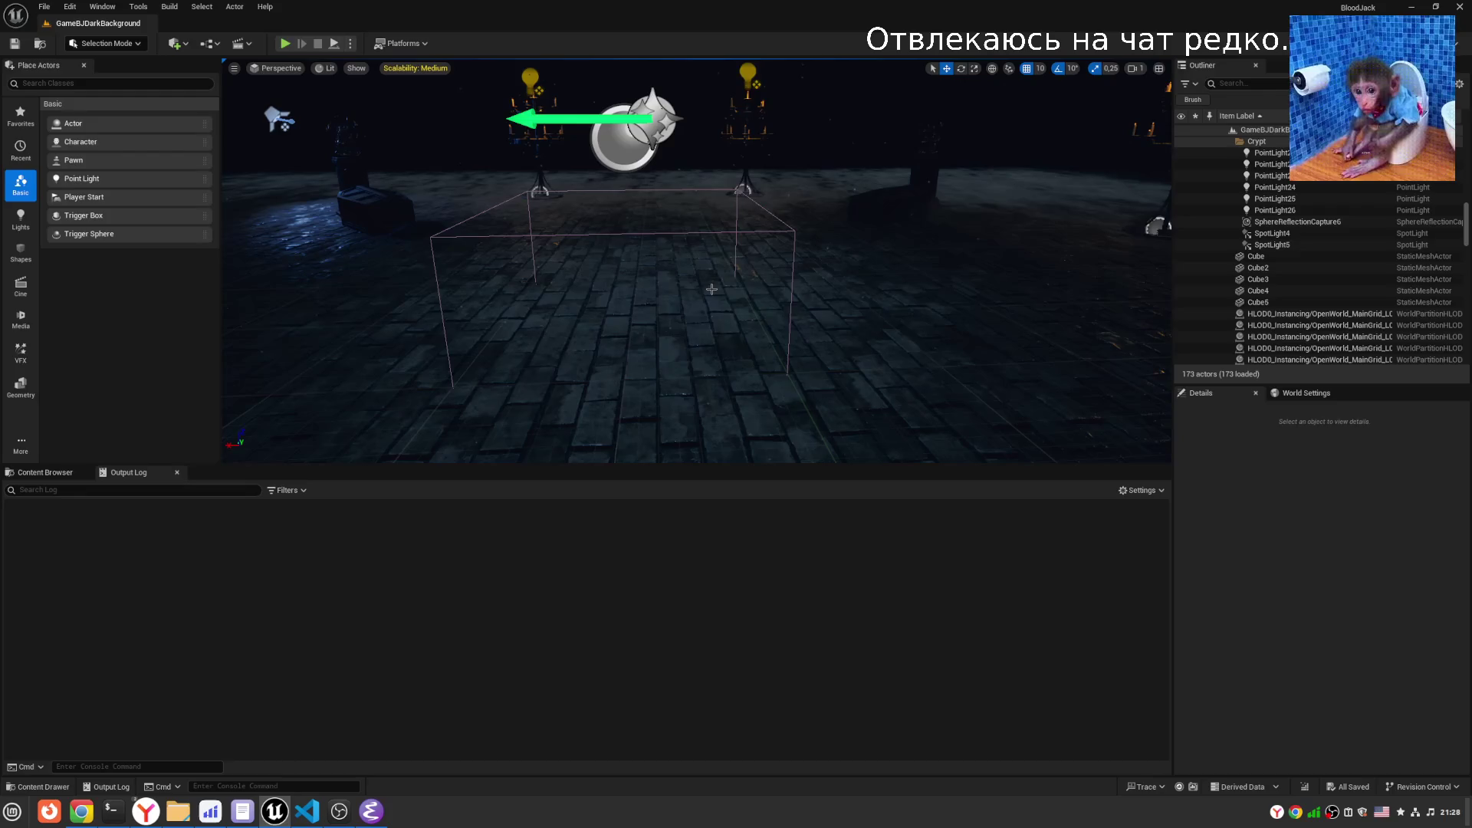
key(ctrl+alt+F11)
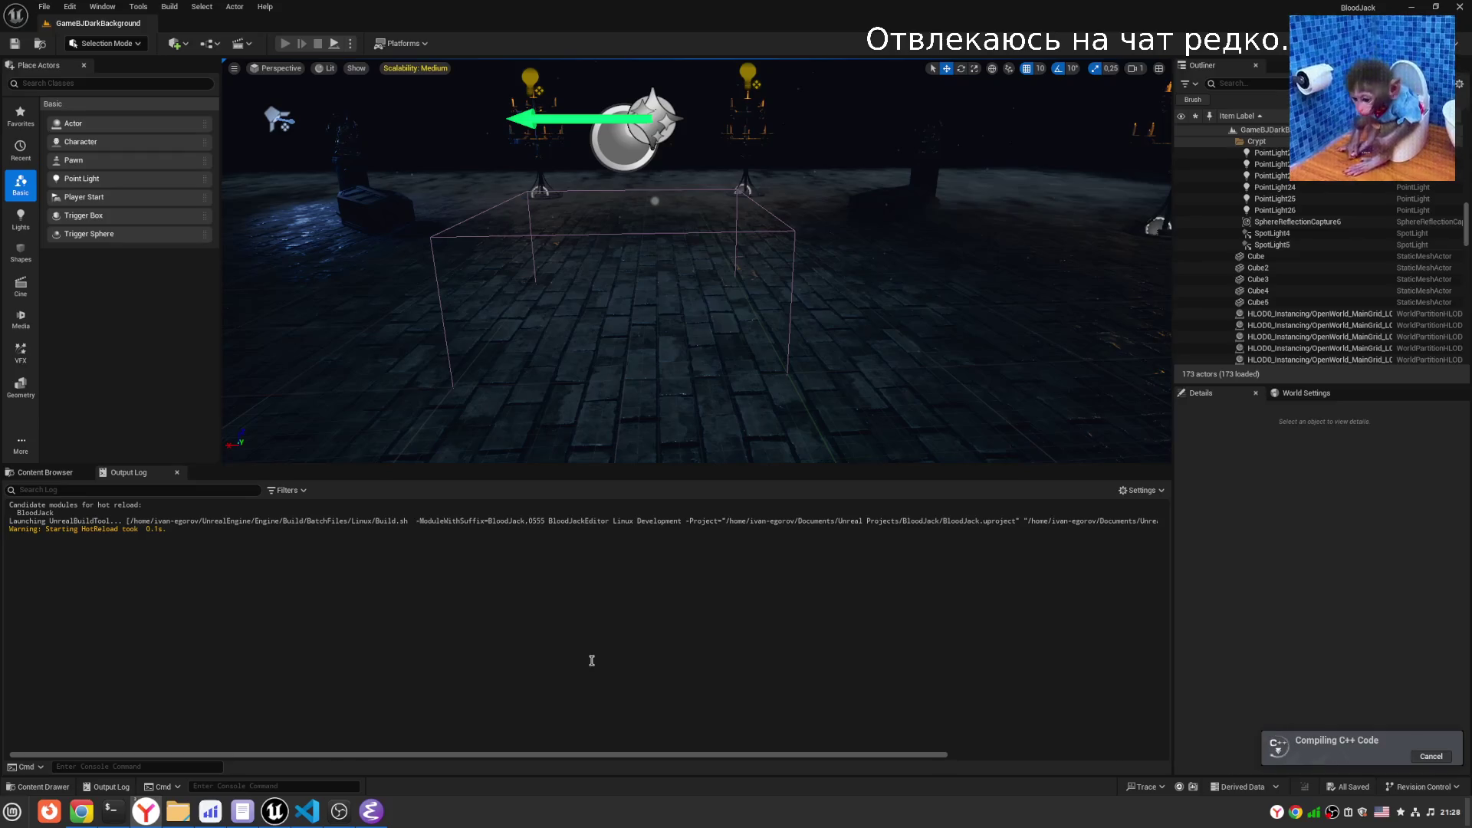
mouse_move(341, 811)
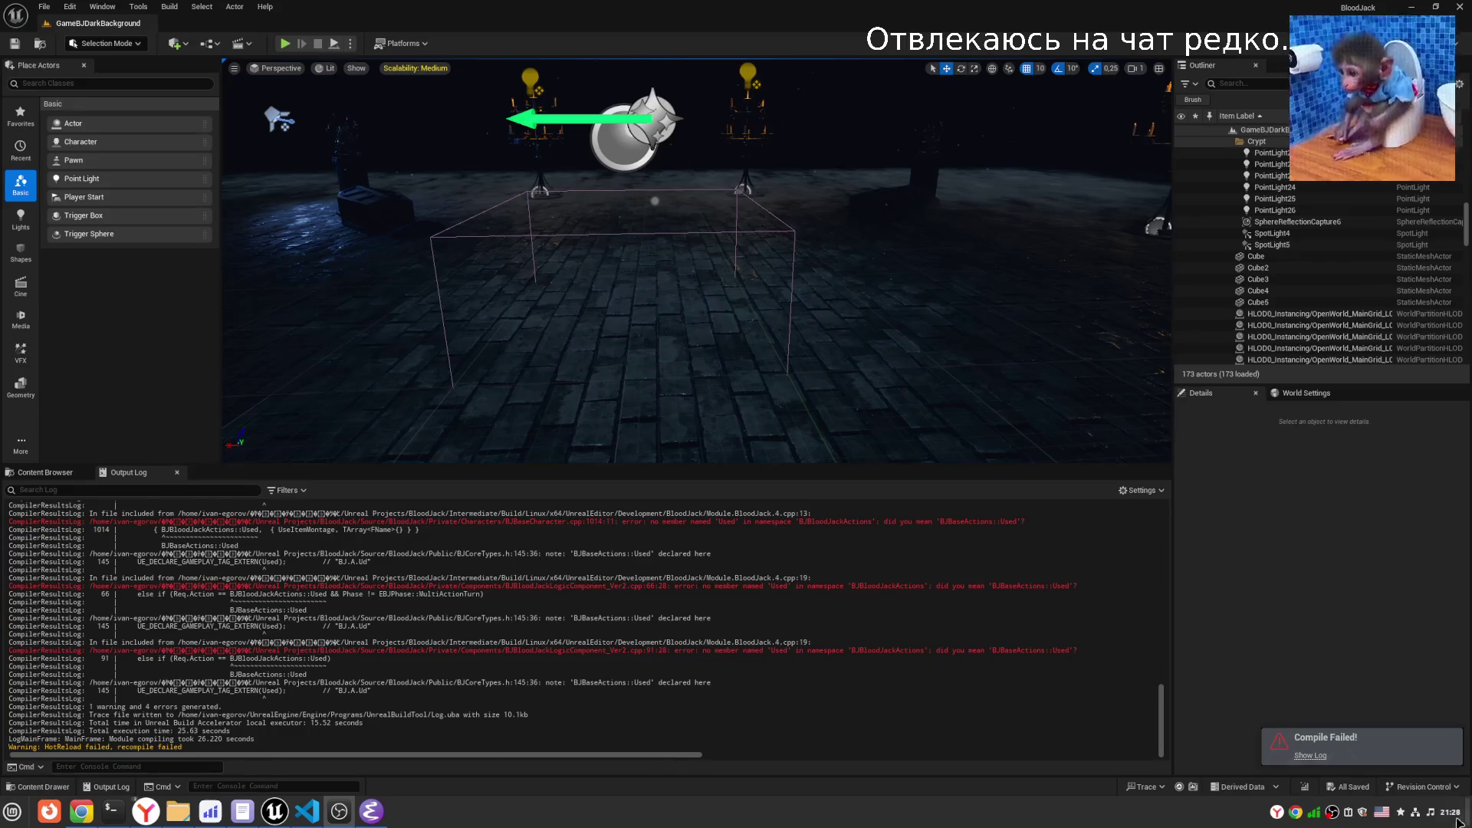
- Switch the system sound output to the HDMI / DisplayPort device
right_click(1429, 812)
click(1400, 726)
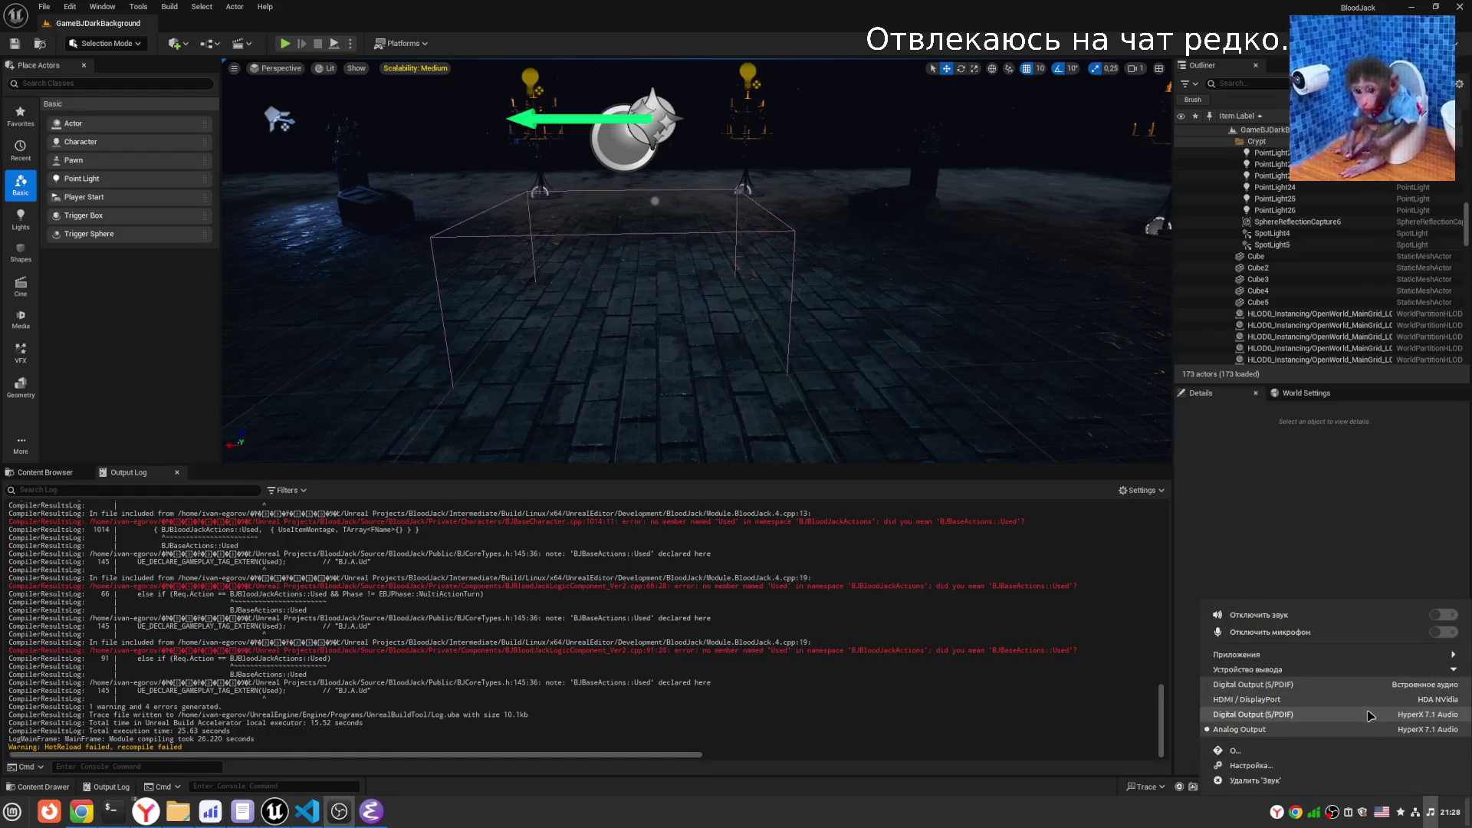
click(1303, 701)
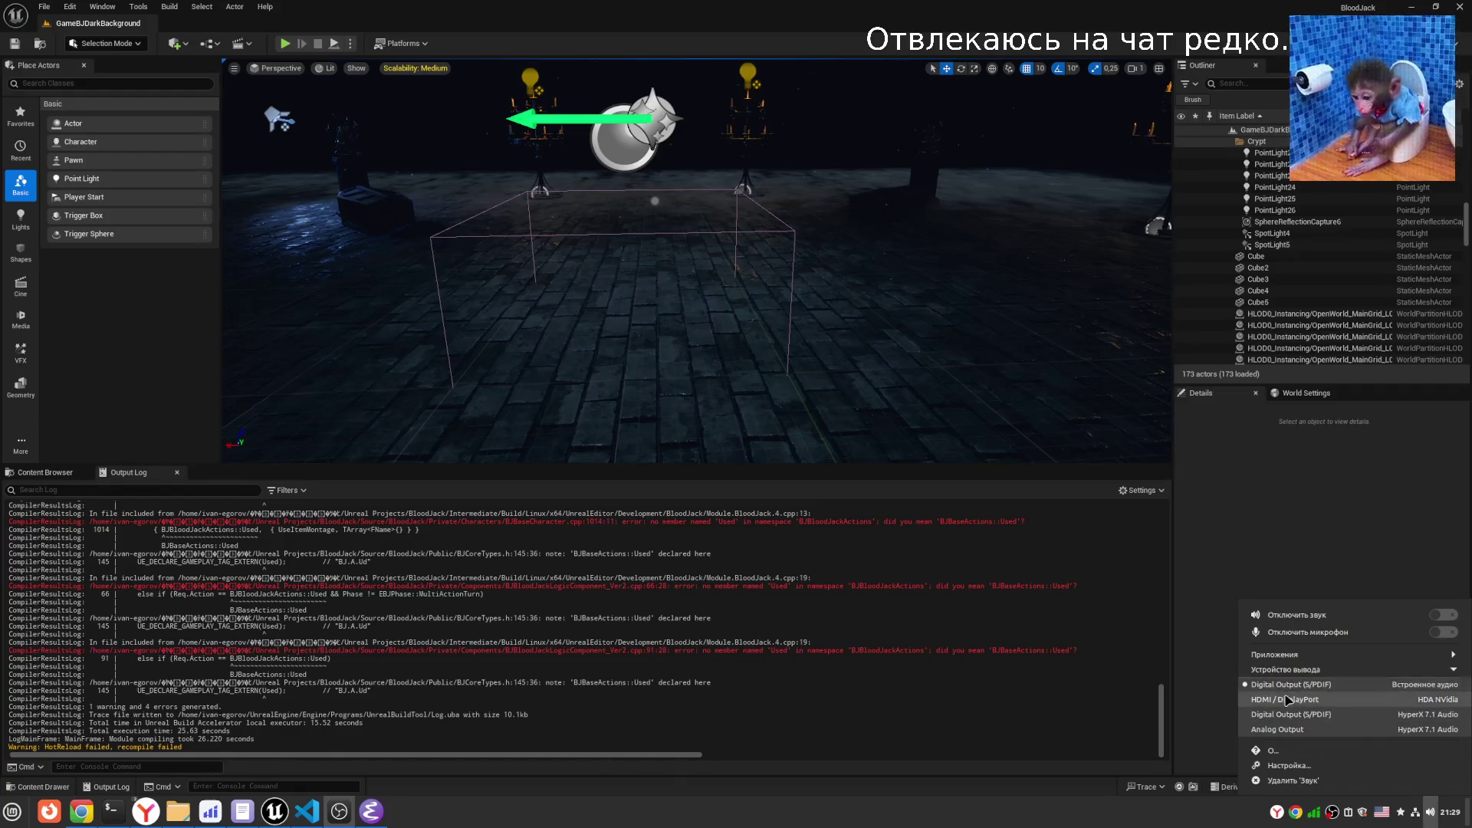
click(1294, 560)
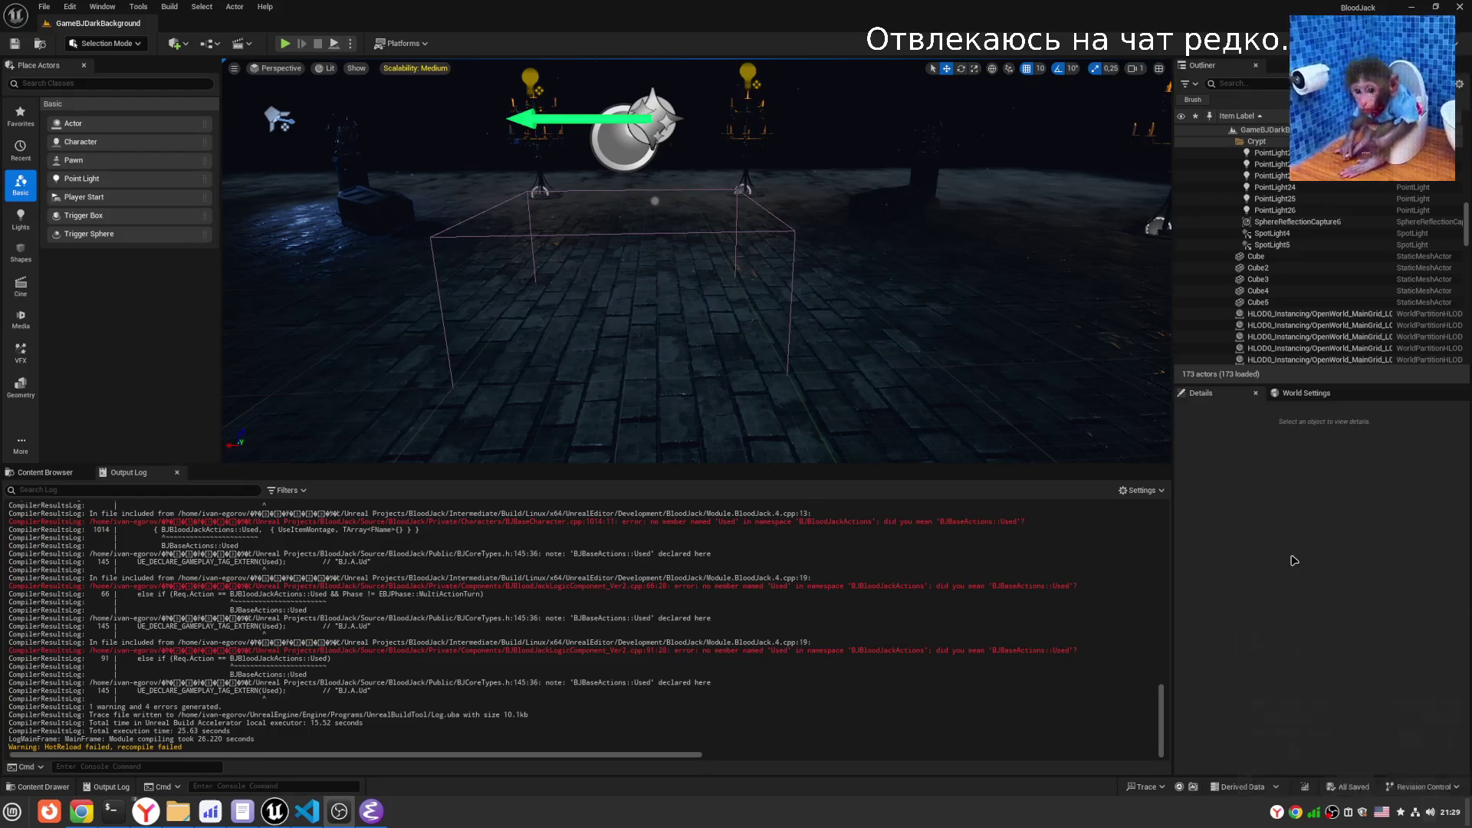
- Select BJBloodJackActions::Used in the Output Log compile error, then go to Emacs
scroll(505, 641, up, 7)
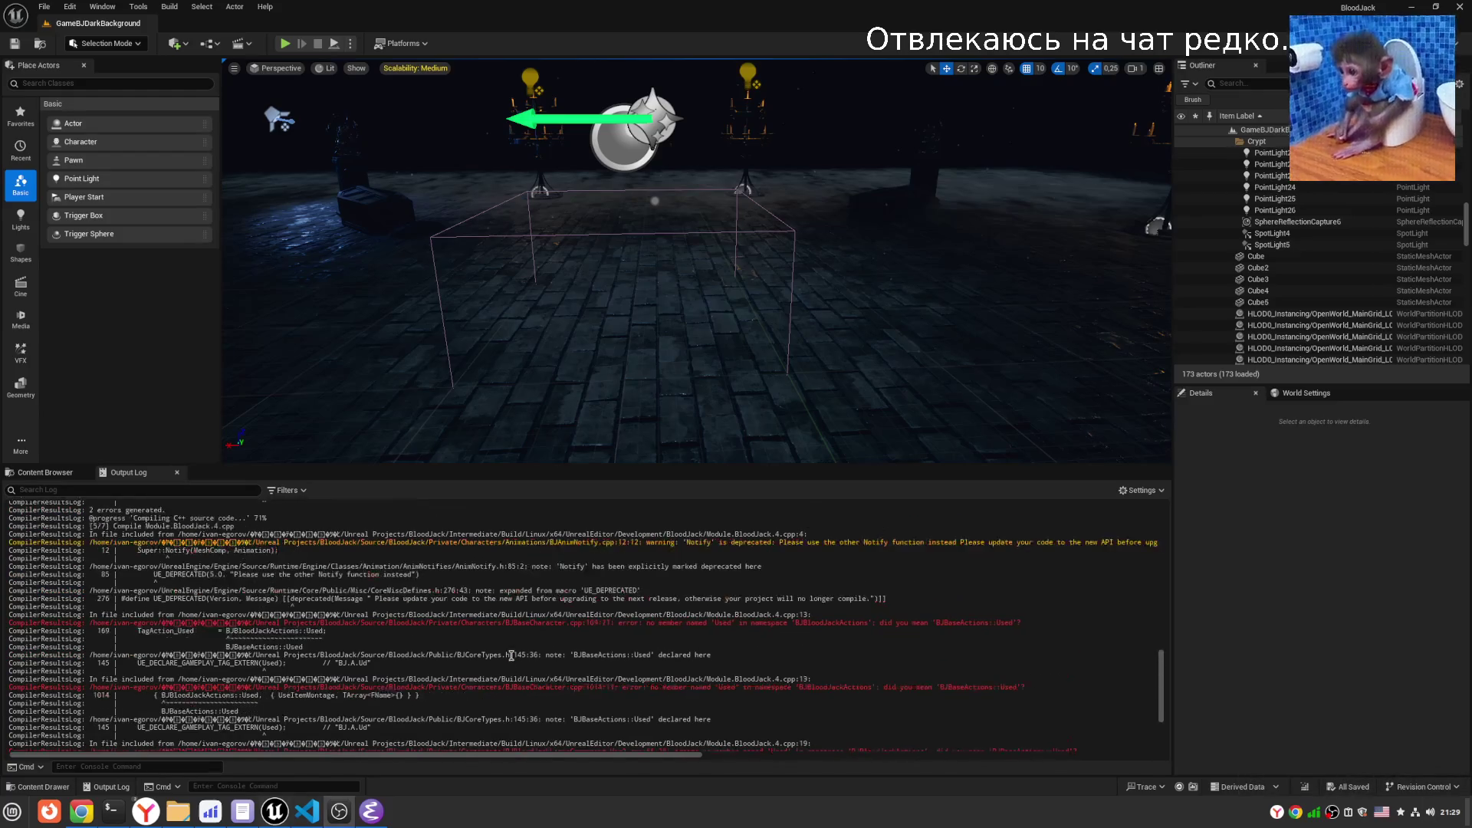
scroll(504, 640, down, 2)
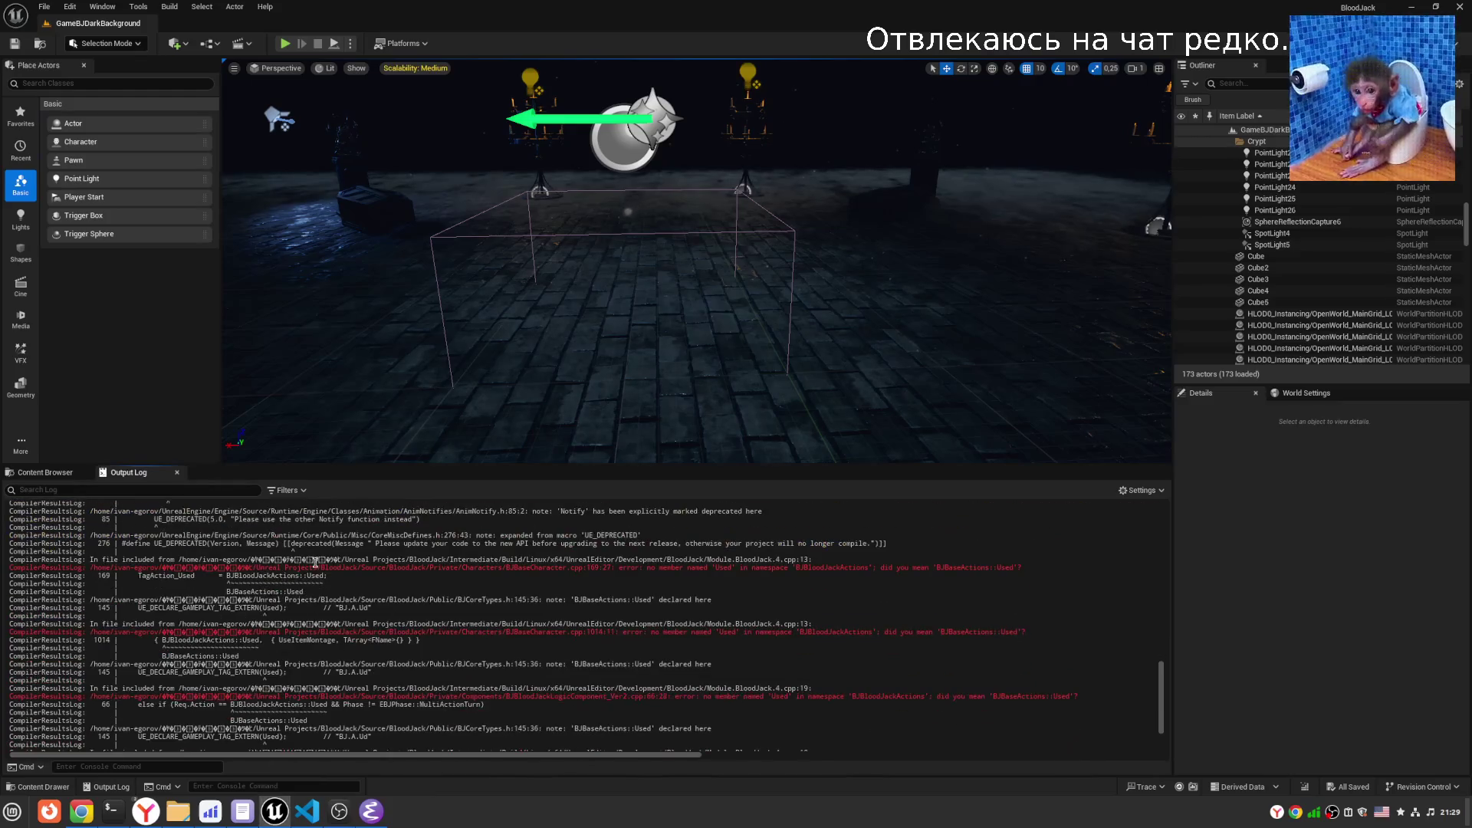
double_click(273, 575)
drag(326, 575, 227, 574)
click(371, 811)
- Search the project with rg for BJBloodJackActions::Used and open the BJBaseCharacter.cpp:169 match
click(483, 372)
key(alt+s)
key(r)
key(ctrl+y)
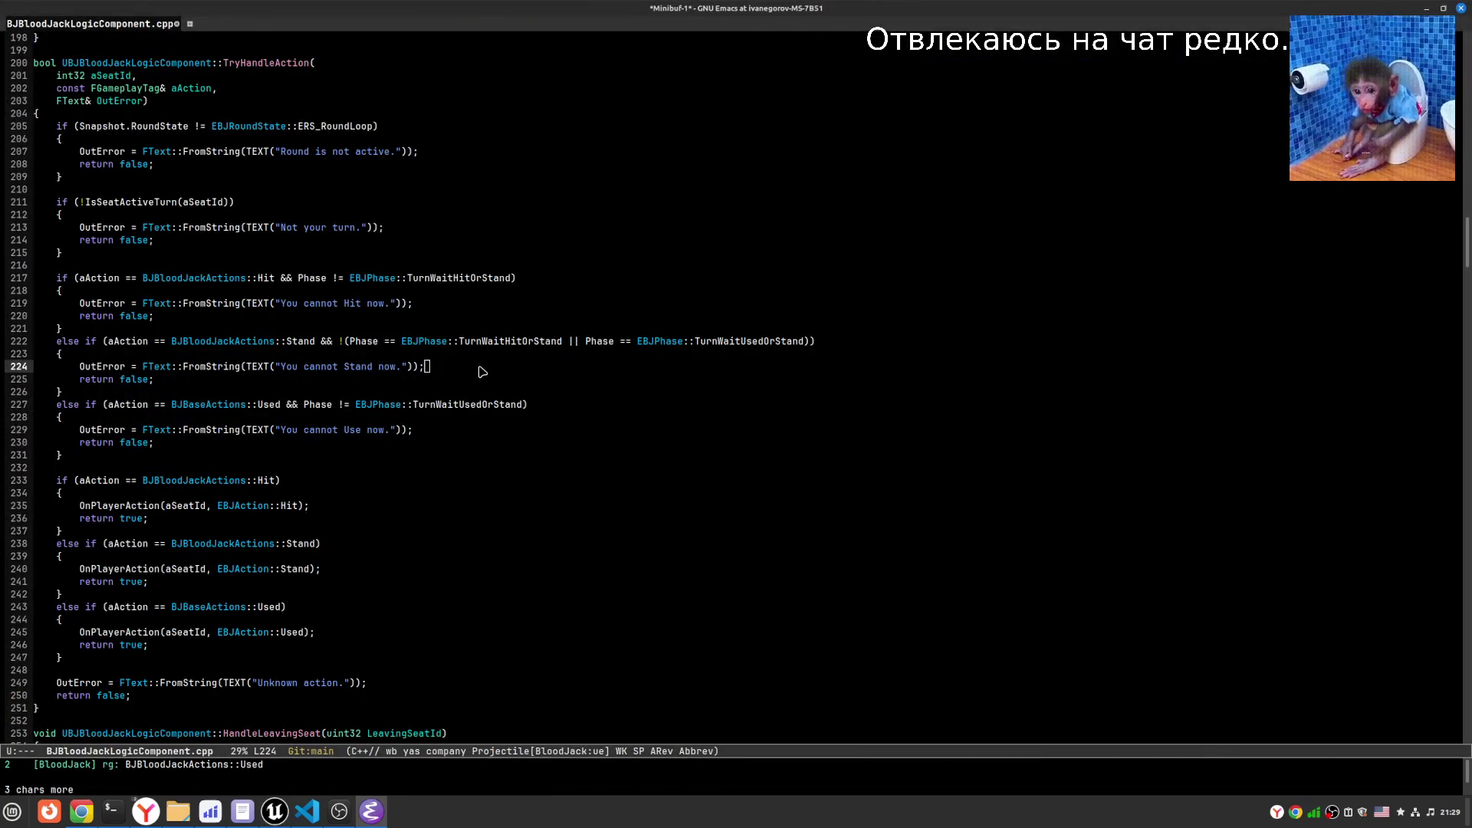
key(Return)
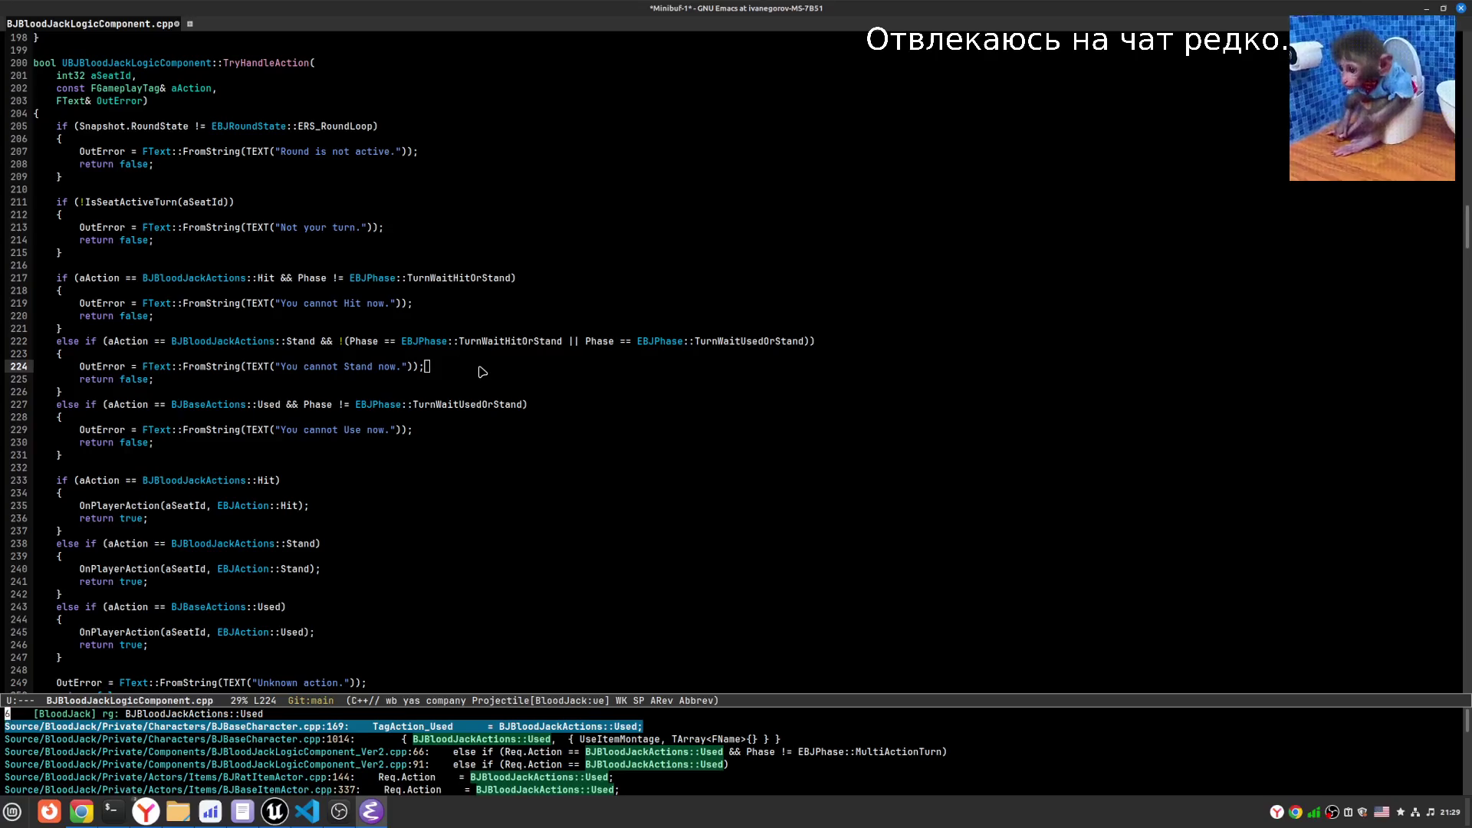
key(Return)
- Replace BJBloodJackActions with BJBaseActions on line 169 and save BJBaseCharacter.cpp
key(alt+Tab)
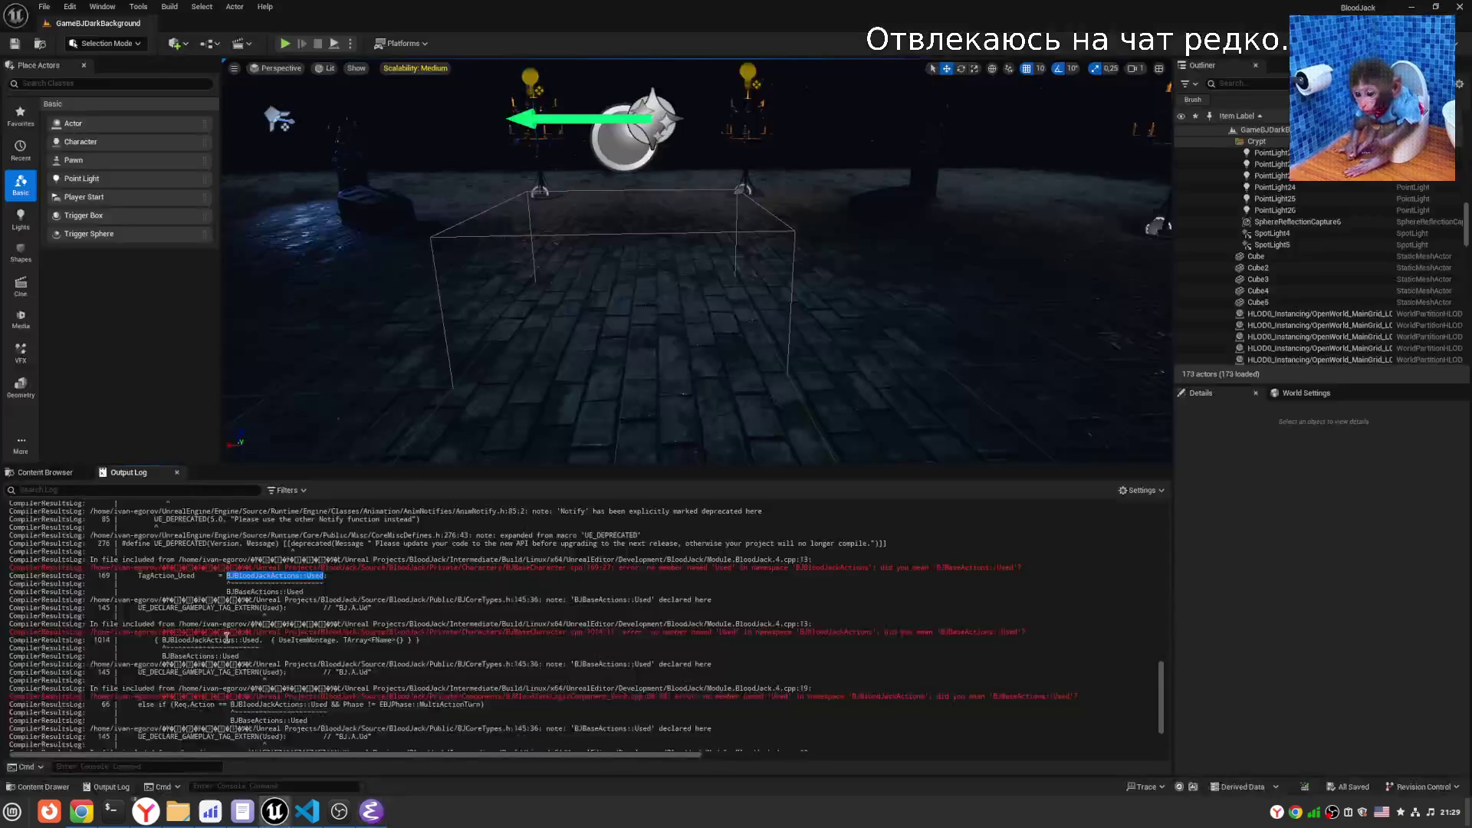
double_click(255, 592)
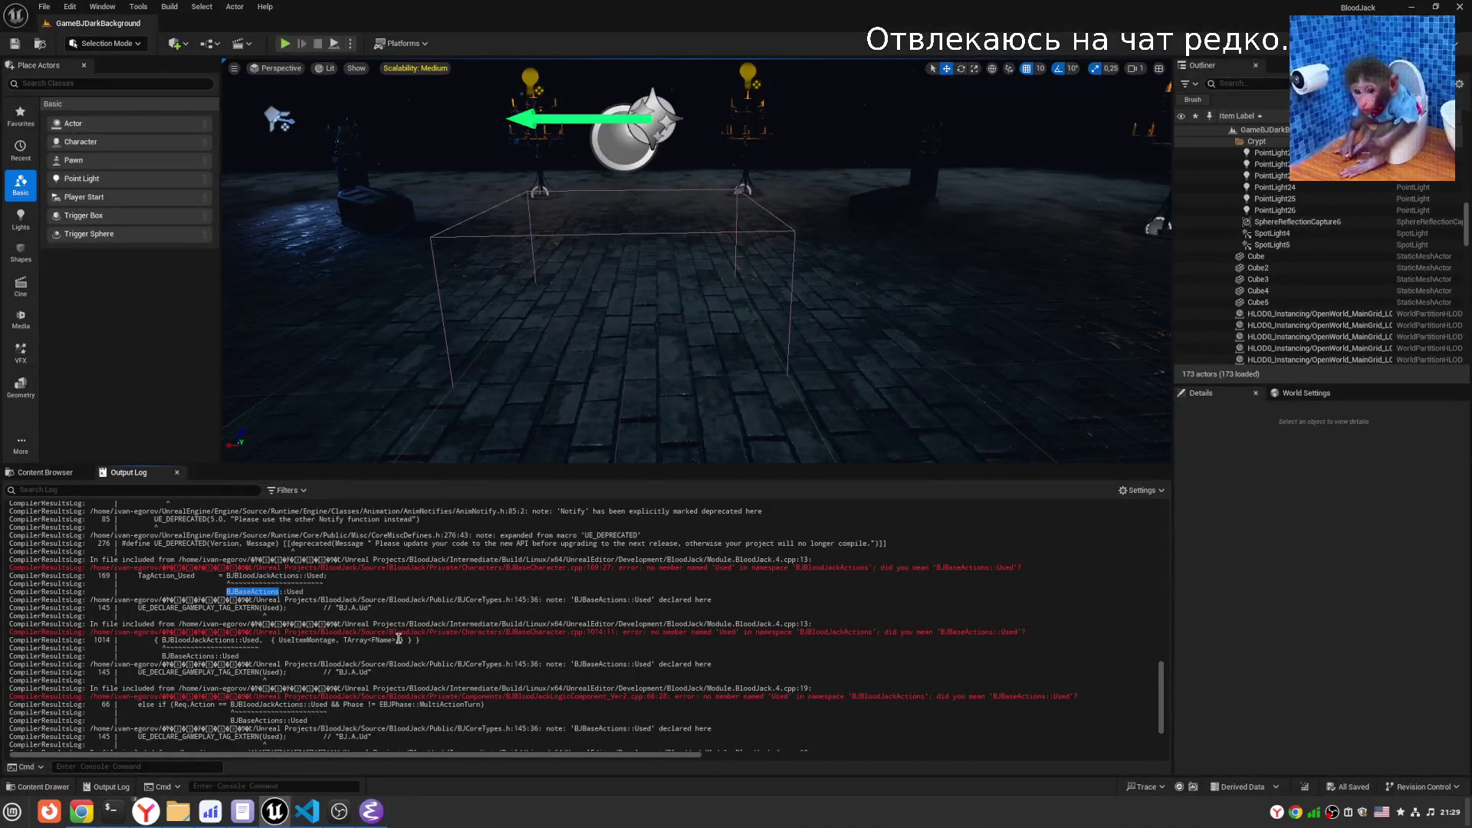
key(alt+Tab)
key(ctrl+space)
key(alt+f)
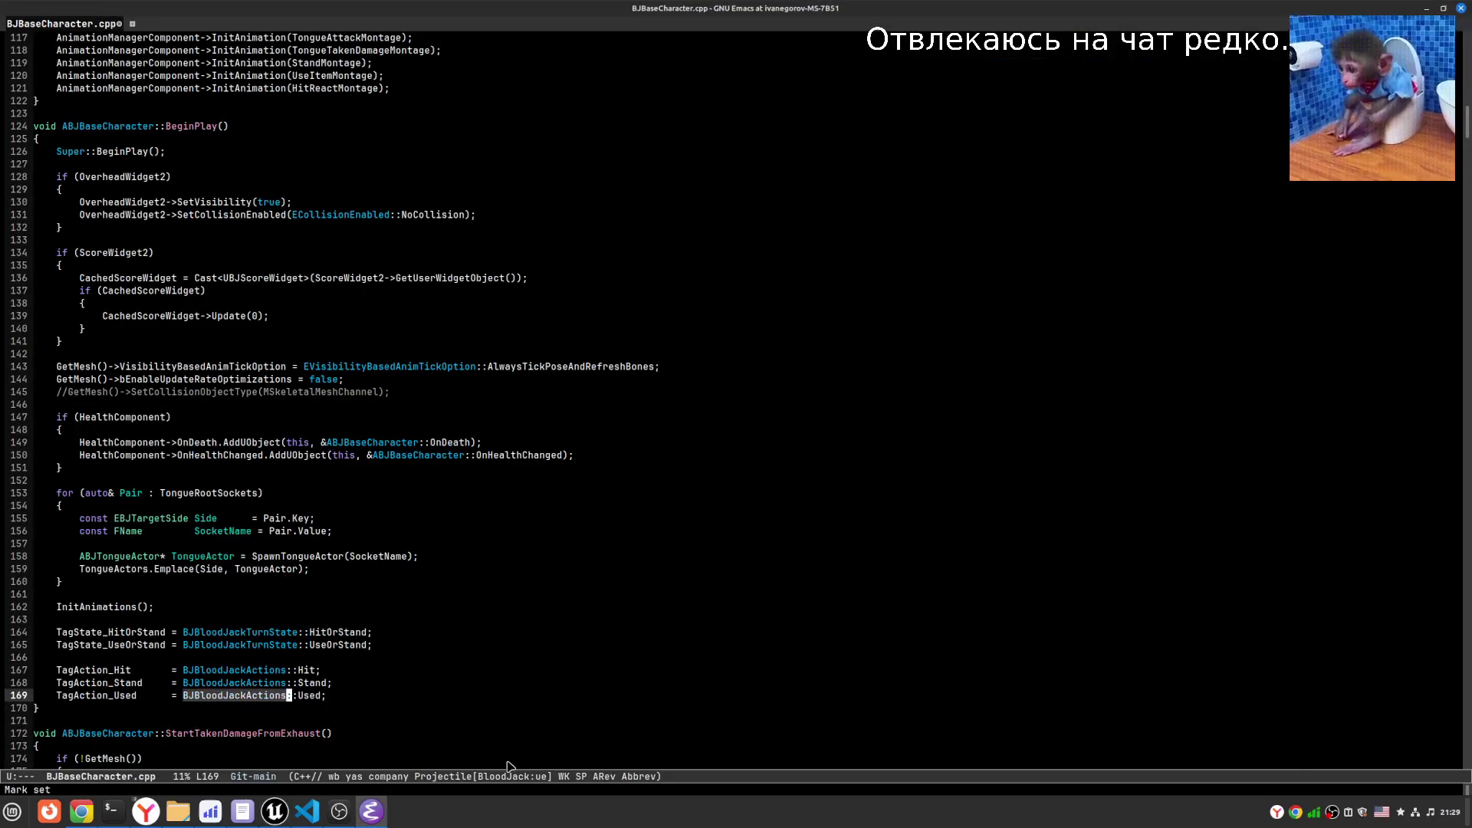
key(ctrl+y)
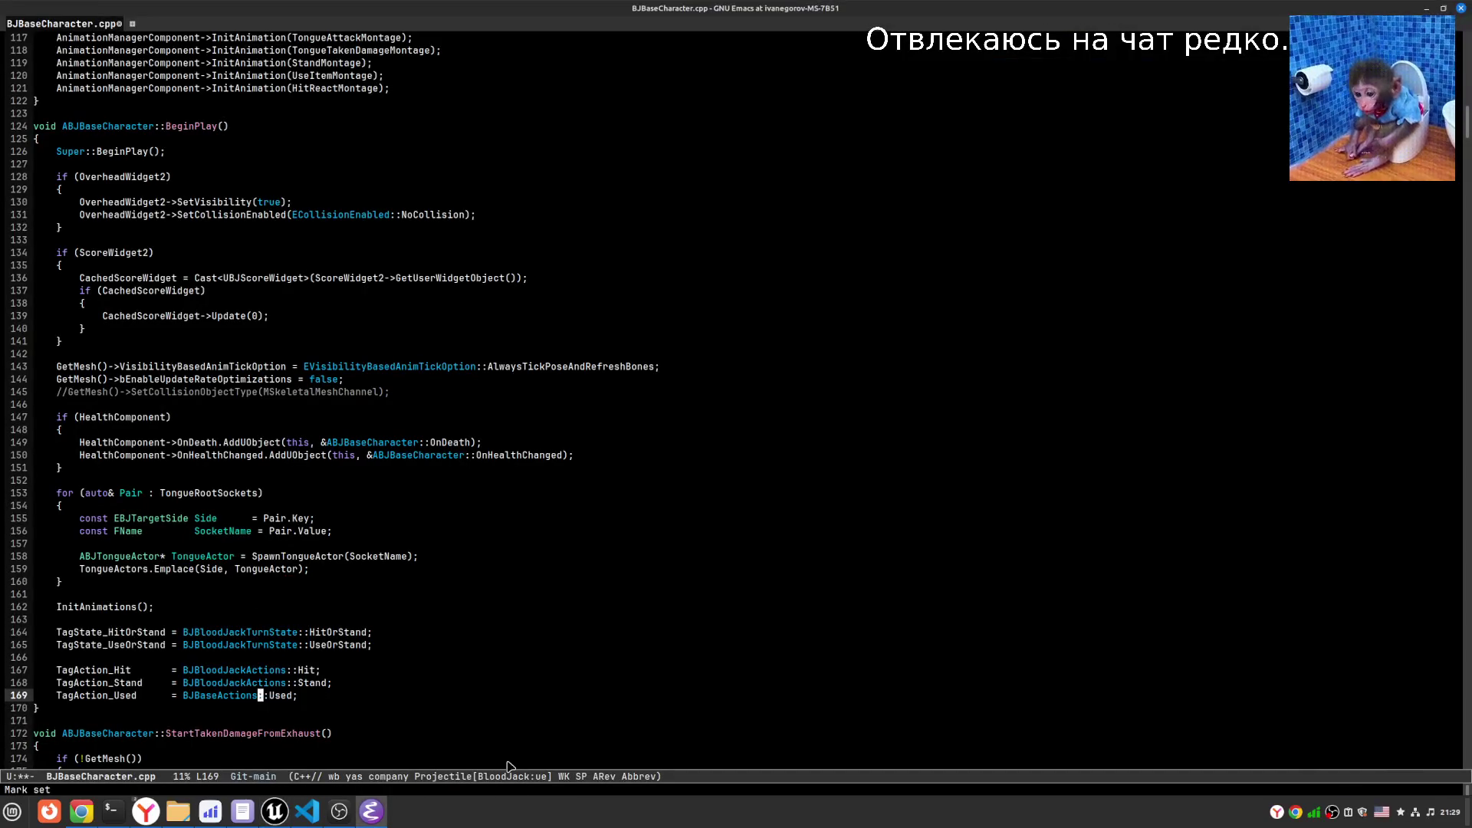
key(ctrl+x)
key(ctrl+s)
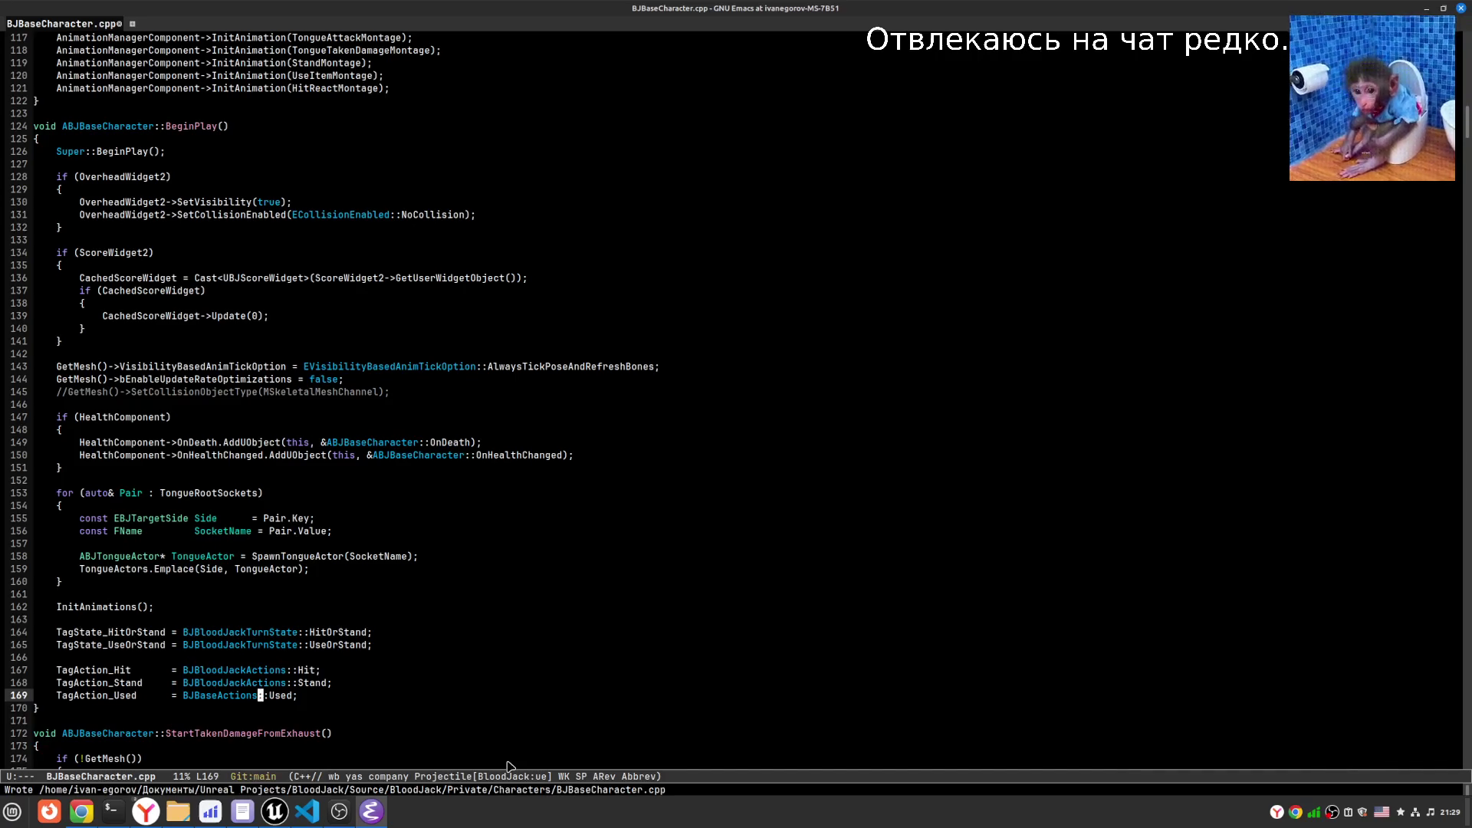
- Add the comment '// TODO: убрать в CommandEndpointComponent' above the TagAction lines
key(Up)
key(Up)
key(Up)
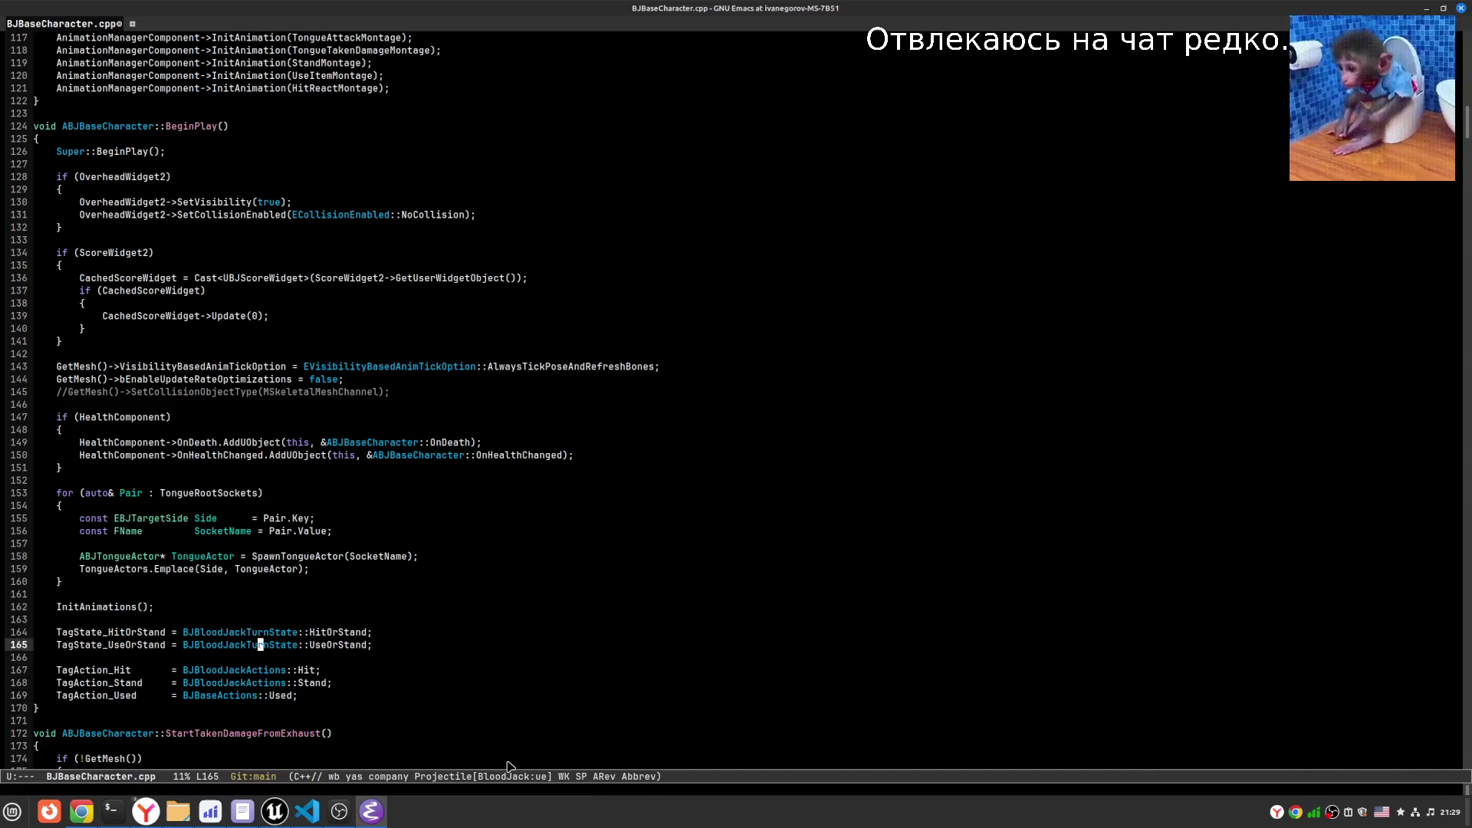
key(Return)
text(// TO)
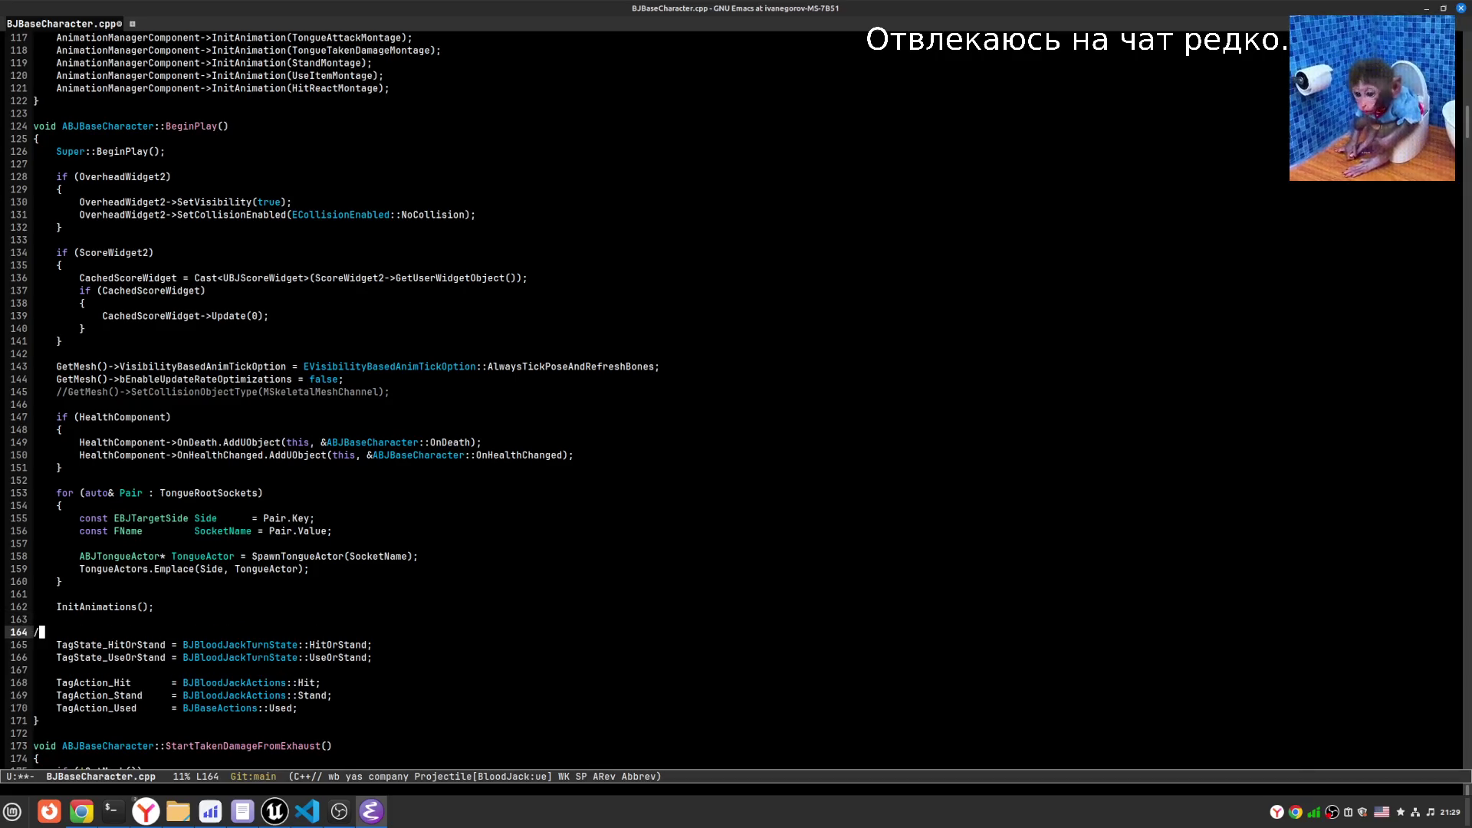
key(Escape)
key(ctrl+a)
key(ctrl+k)
key(ctrl+k)
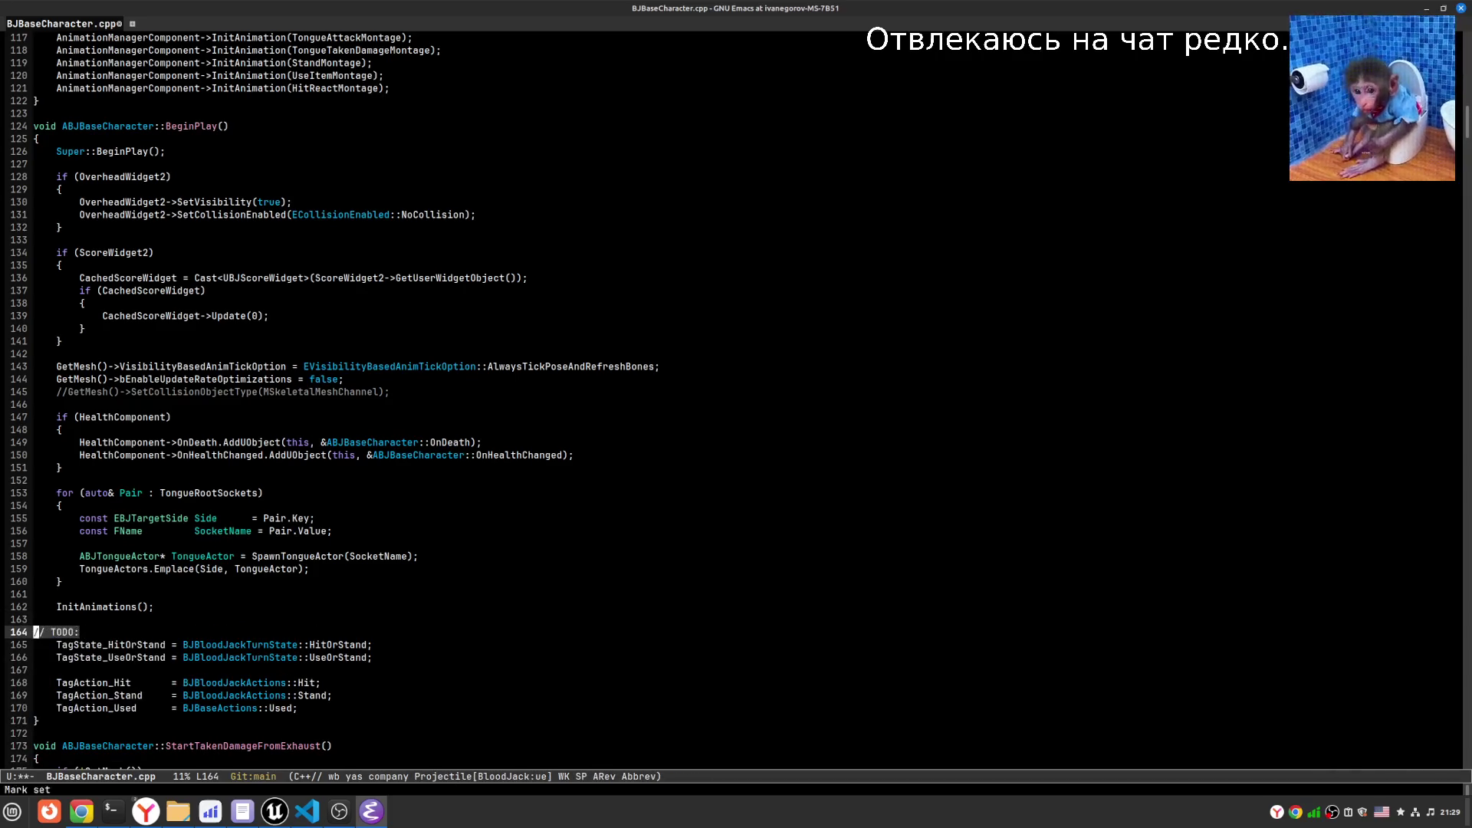
key(Down)
key(Down)
key(Return)
text(// TODO:)
key(alt+shift)
text(убрать в)
key(alt+shift)
text(COmman)
key(BackSpace)
key(BackSpace)
key(BackSpace)
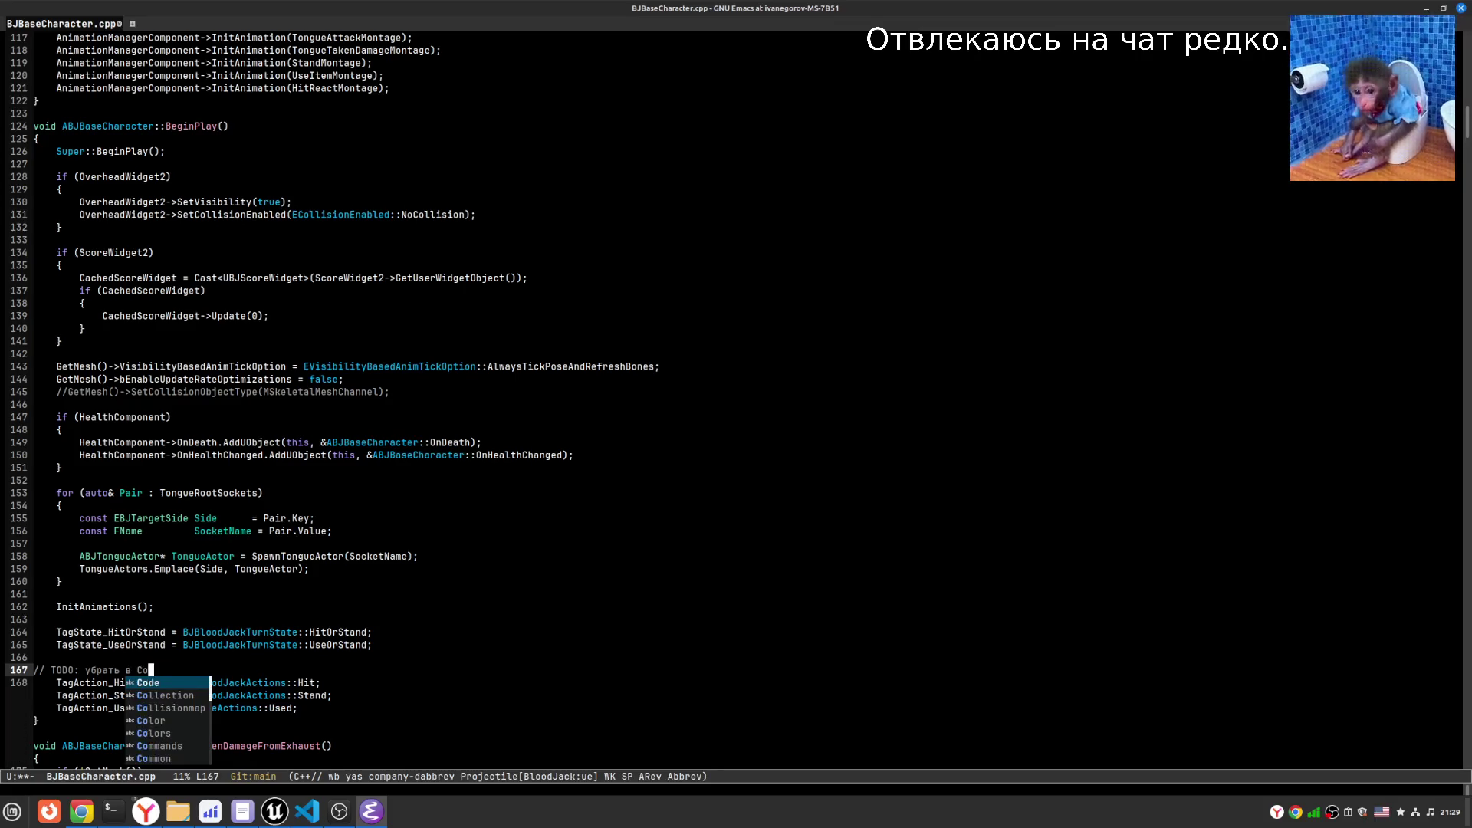
text(mmandEndpointComponent)
key(Left)
key(Left)
key(Left)
key(Left)
key(Left)
key(Left)
- Save, then search the file for TagAction_Hit uses, reaching PrimaryForState
key(Down)
key(ctrl+x)
key(ctrl+s)
key(alt+f)
key(alt+f)
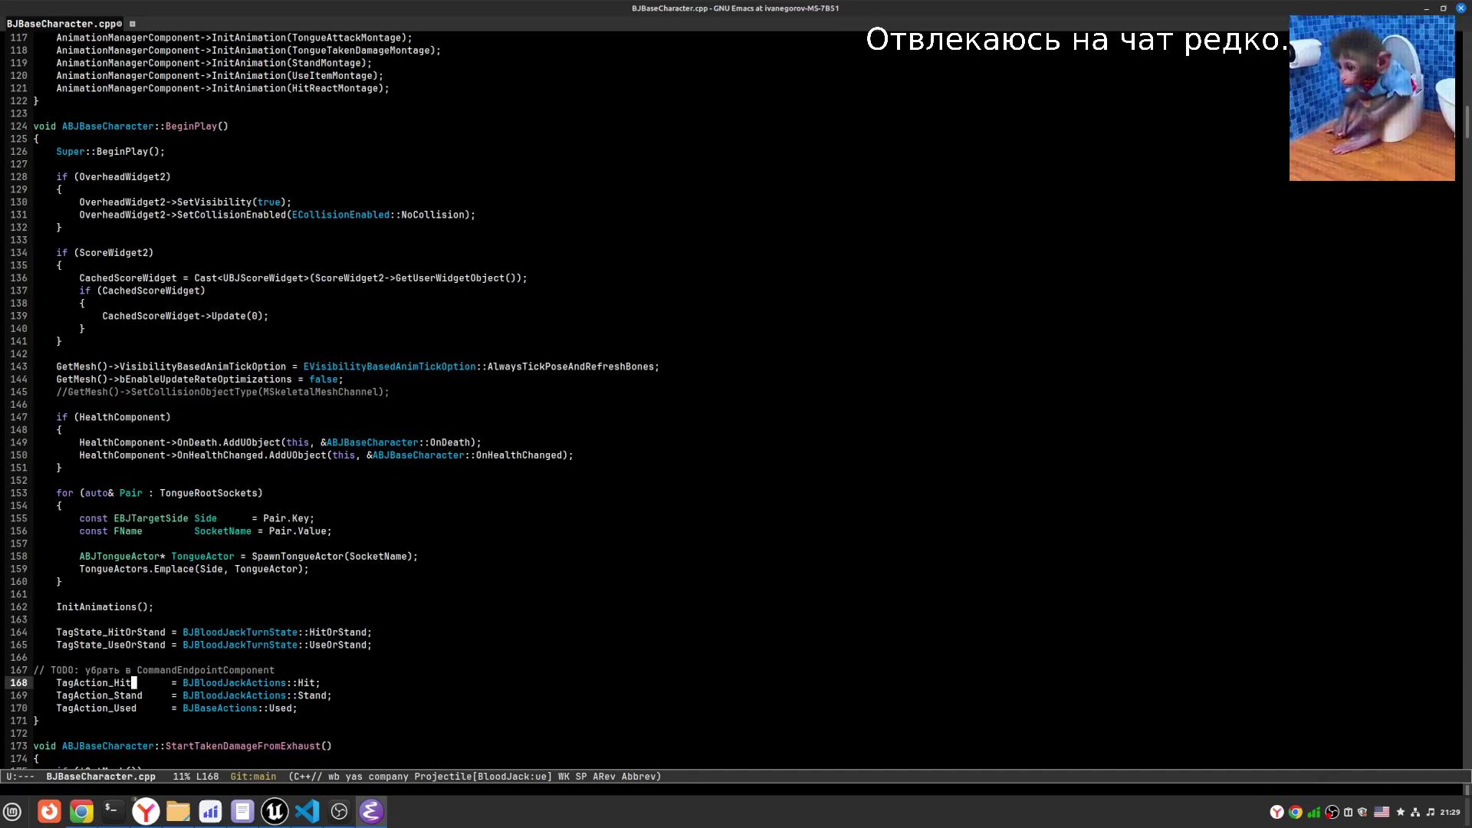
key(ctrl+s)
key(ctrl+s)
key(ctrl+s)
key(Return)
key(Up)
key(Up)
key(Up)
key(alt+f)
key(alt+f)
key(ctrl+s)
key(ctrl+g)
key(ctrl+/)
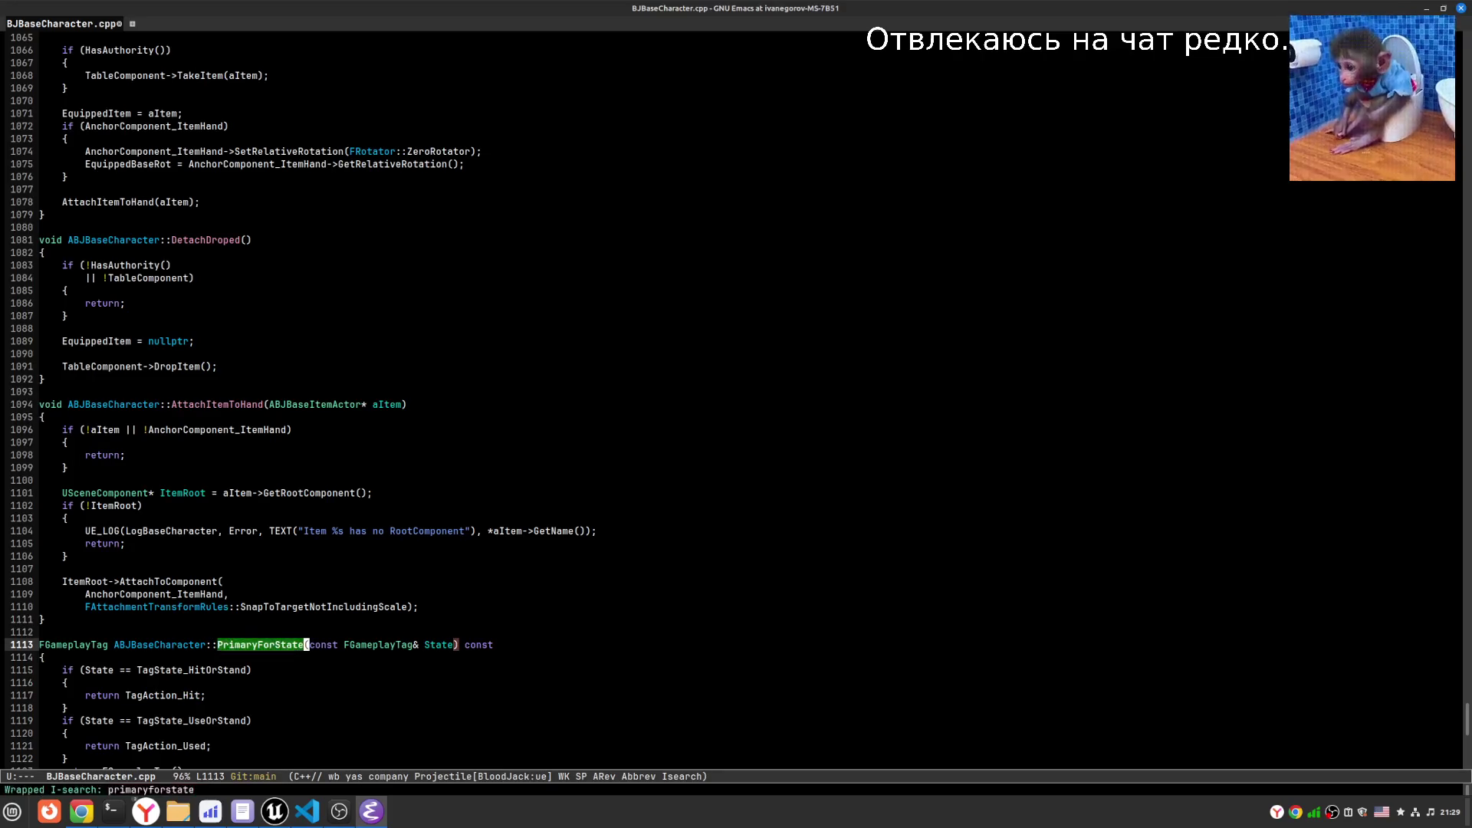
- Search the project for PrimaryForState and open its usage in BJPlayerCharacter.cpp's CanPlayTurn
key(Up)
key(Up)
key(alt+s)
text(rPrimaryForState)
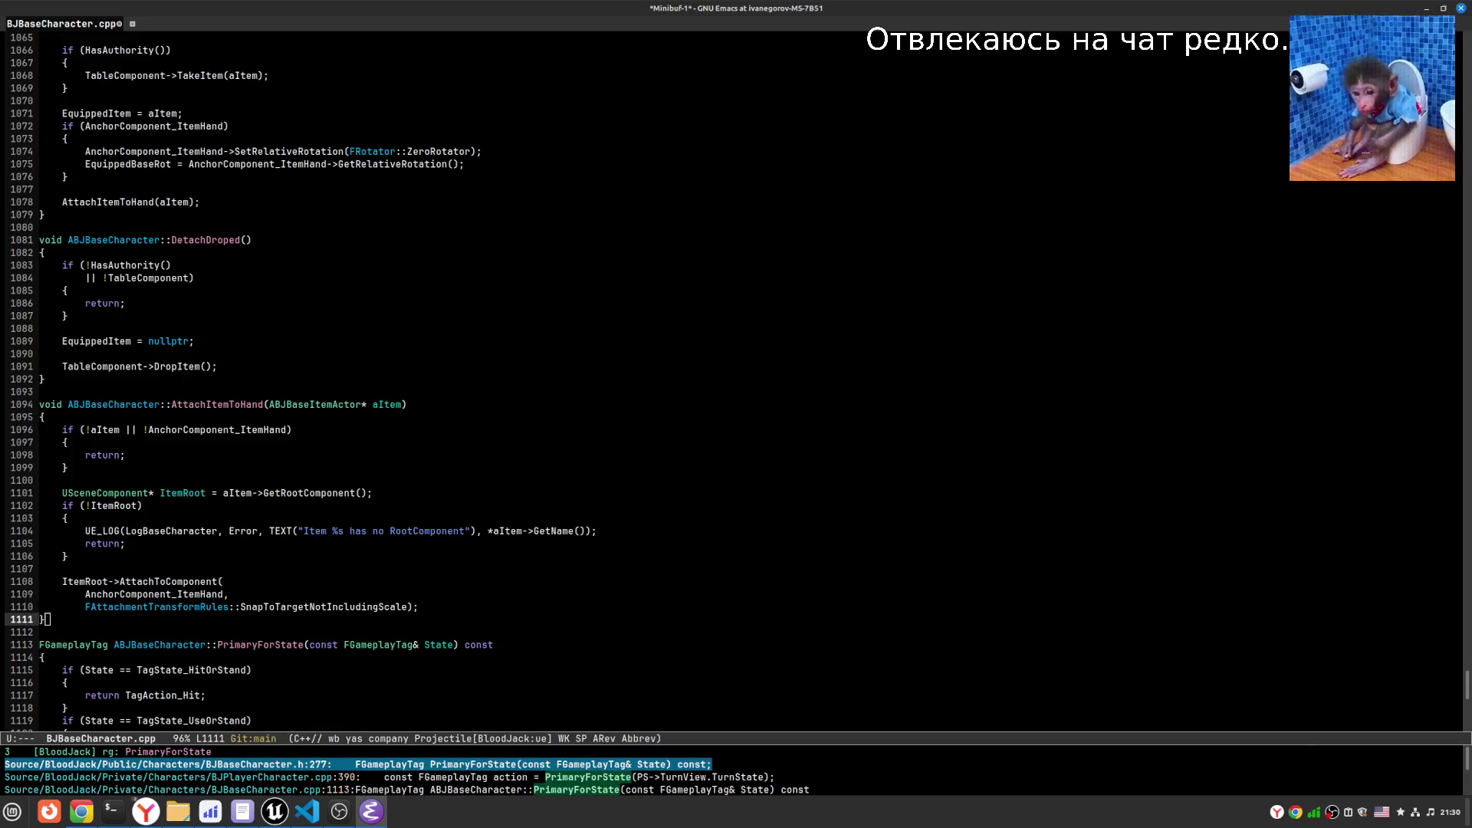
key(Down)
key(Down)
click(383, 777)
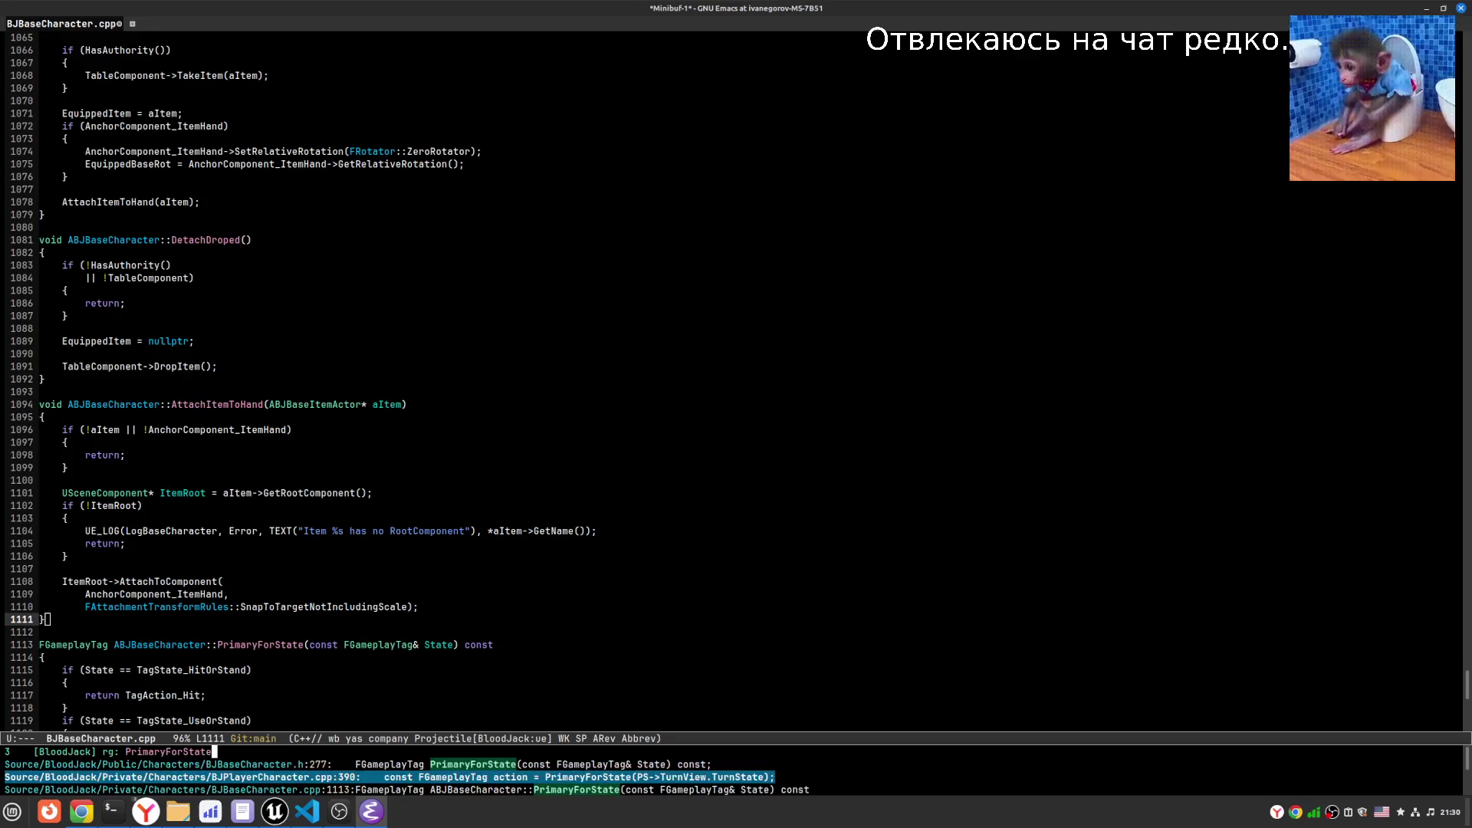
key(Return)
key(Down)
key(Down)
key(Down)
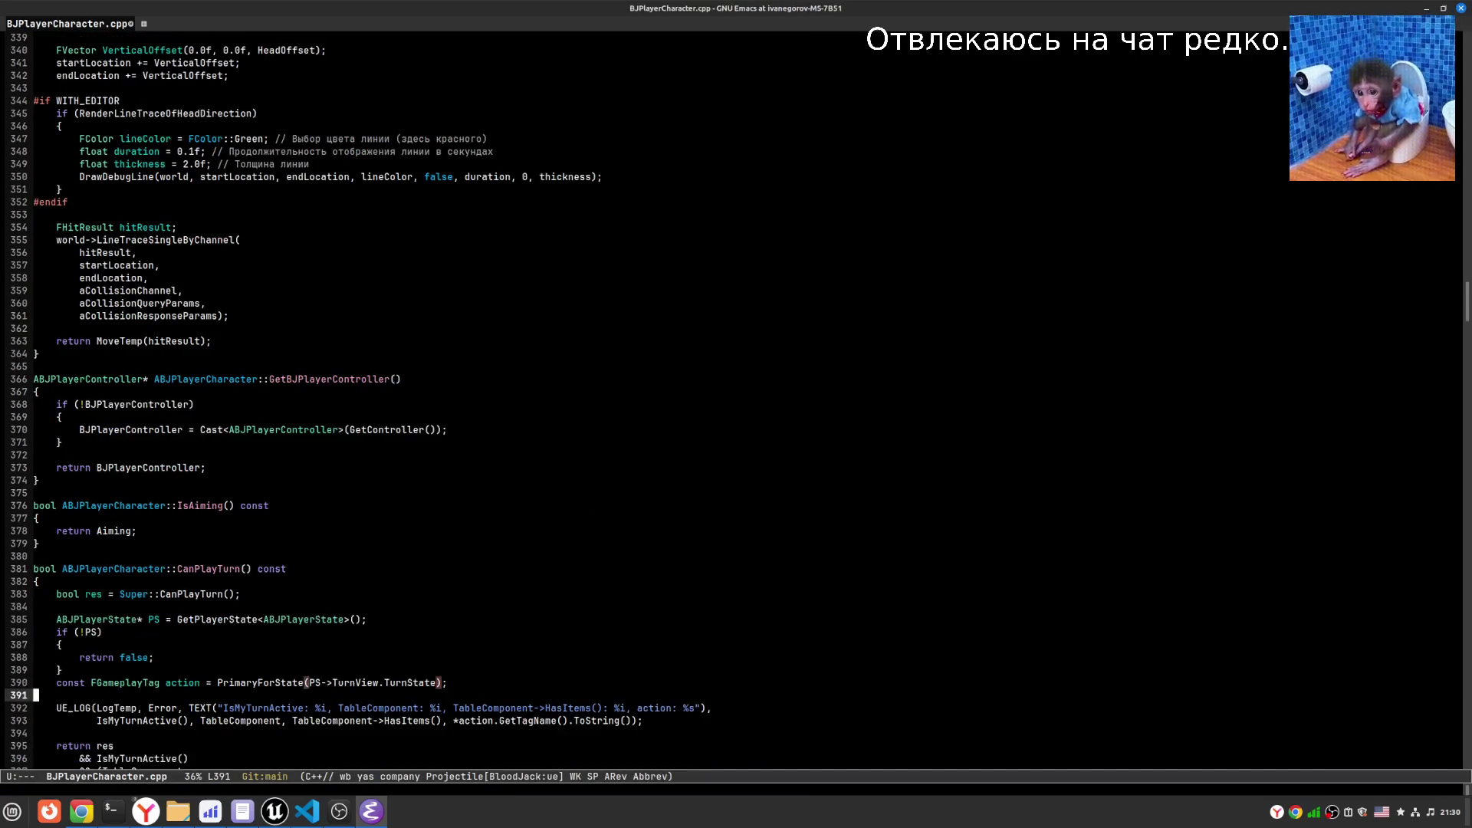
key(Down)
key(Down)
key(Down)
- Switch to BJBloodJackLogicComponent.cpp, then back to BJBaseCharacter.cpp
key(Up)
key(Up)
key(Up)
key(ctrl+x)
key(b)
key(Return)
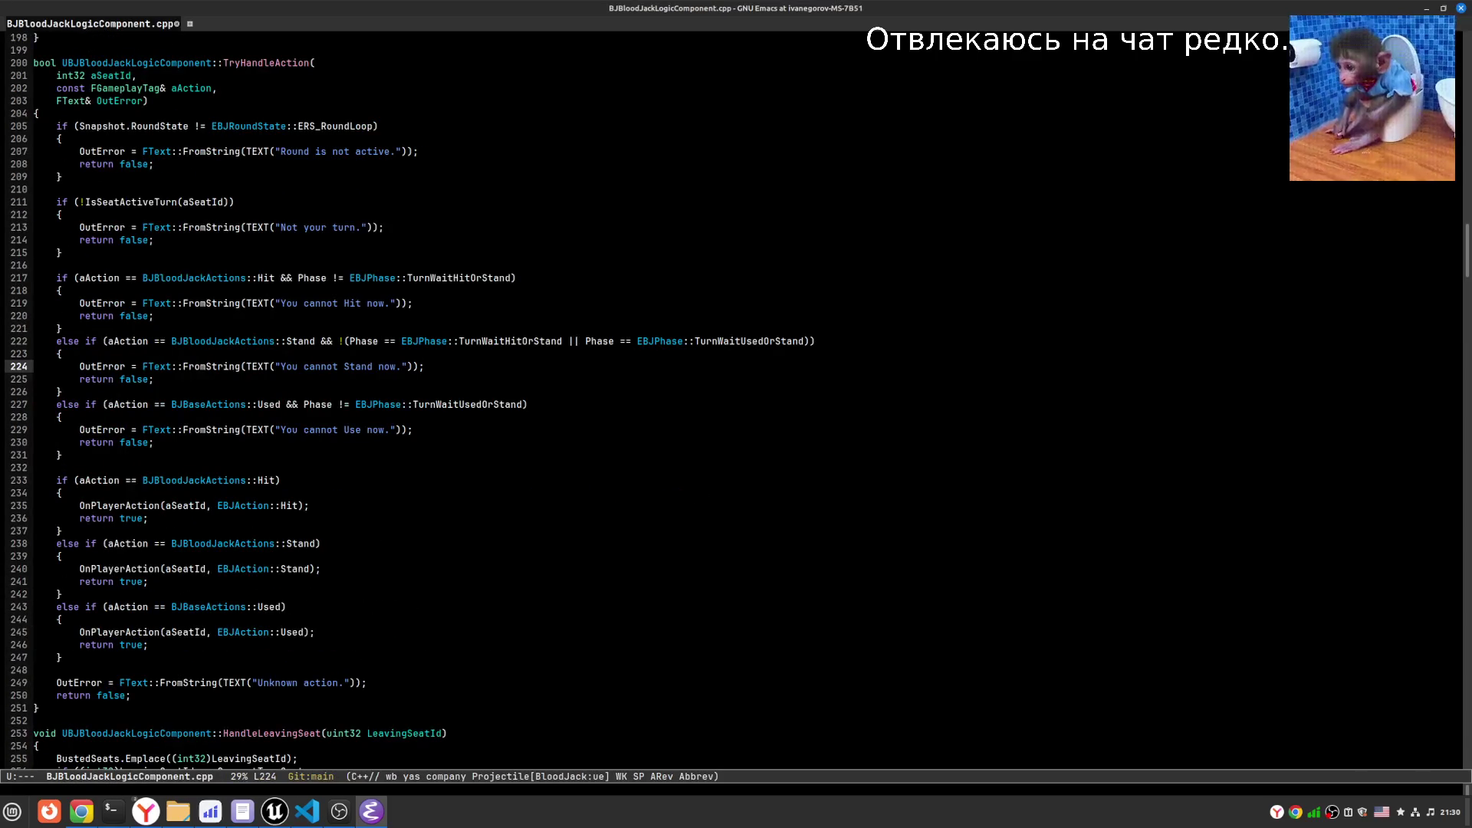
key(ctrl+x)
key(b)
key(Return)
- Undo the last edit and move to the BJBloodJackActions name on the TagAction_Stand line
key(ctrl+/)
key(Left)
key(Down)
key(Down)
key(Left)
key(Left)
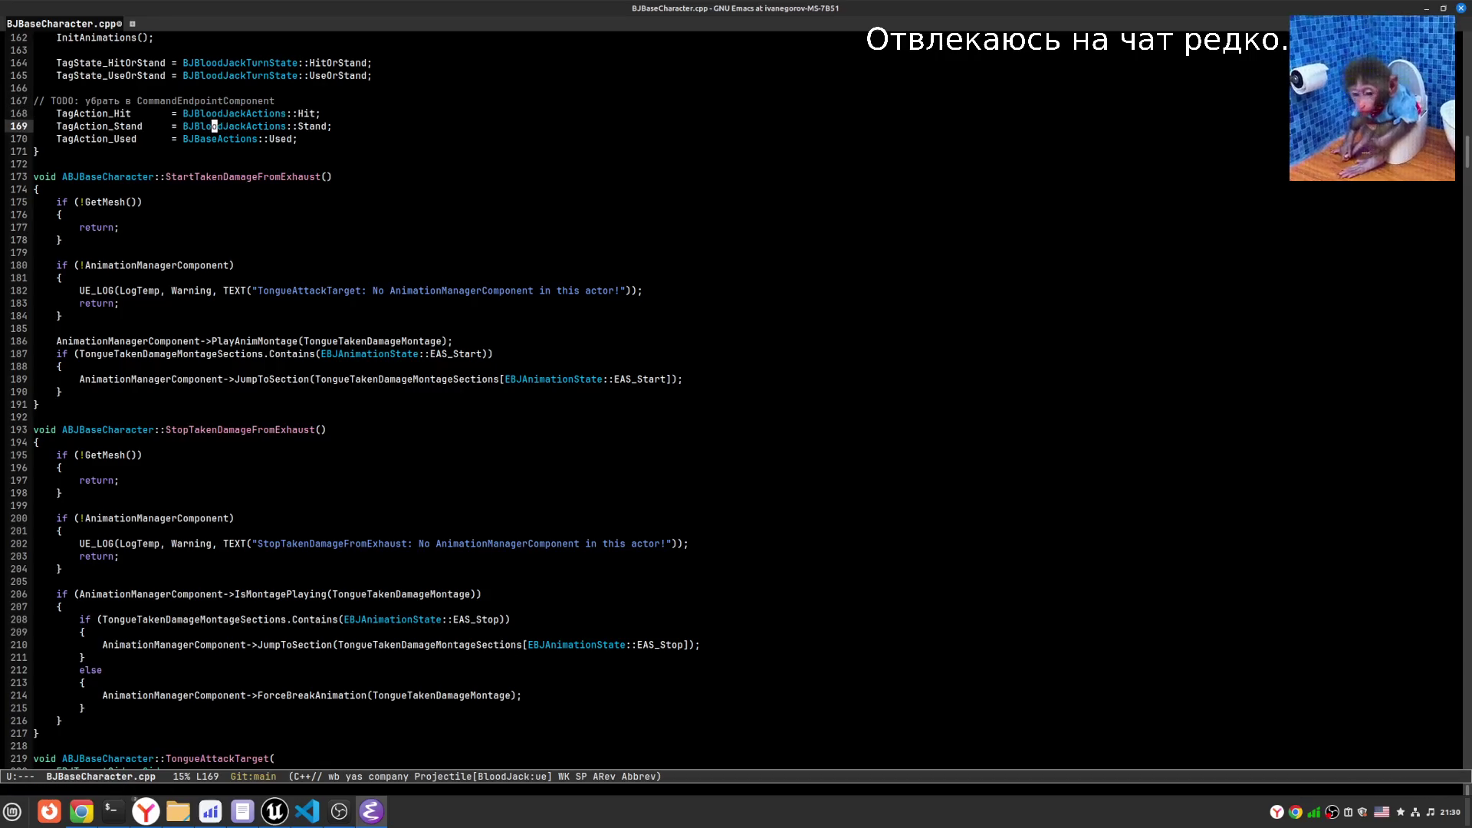
key(shift+ctrl+Right)
key(shift+End)
key(shift+Left)
key(shift+Left)
key(shift+Left)
key(ctrl+g)
- Ripgrep for BJBloodJackActions::Used, open line 66 of BJBloodJackLogicComponent_Ver2.cpp, and start removing 'BloodJack'
key(ctrl+c)
key(p)
key(s)
key(r)
key(ctrl+y)
text(Used)
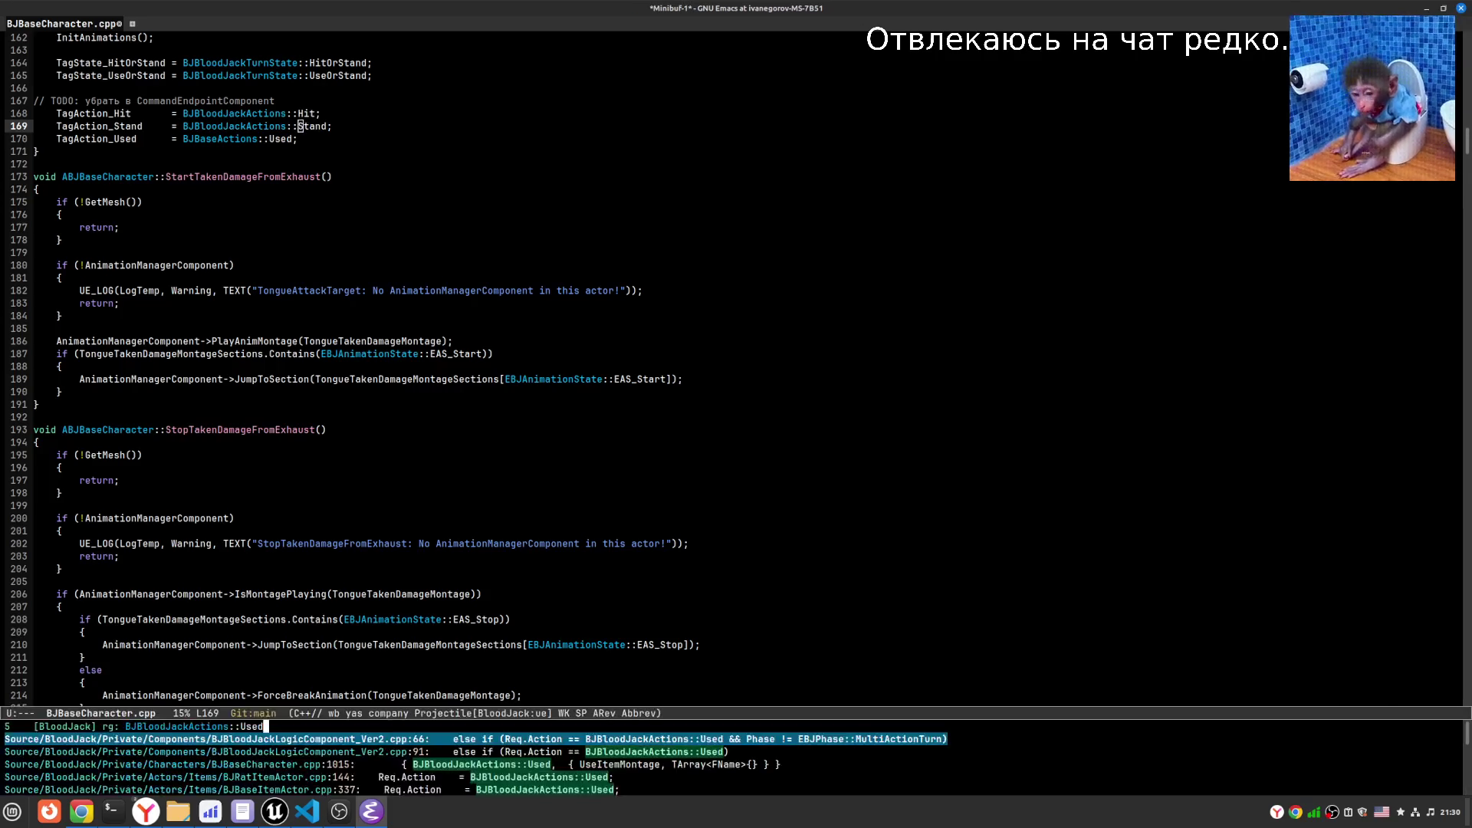
key(ctrl+a)
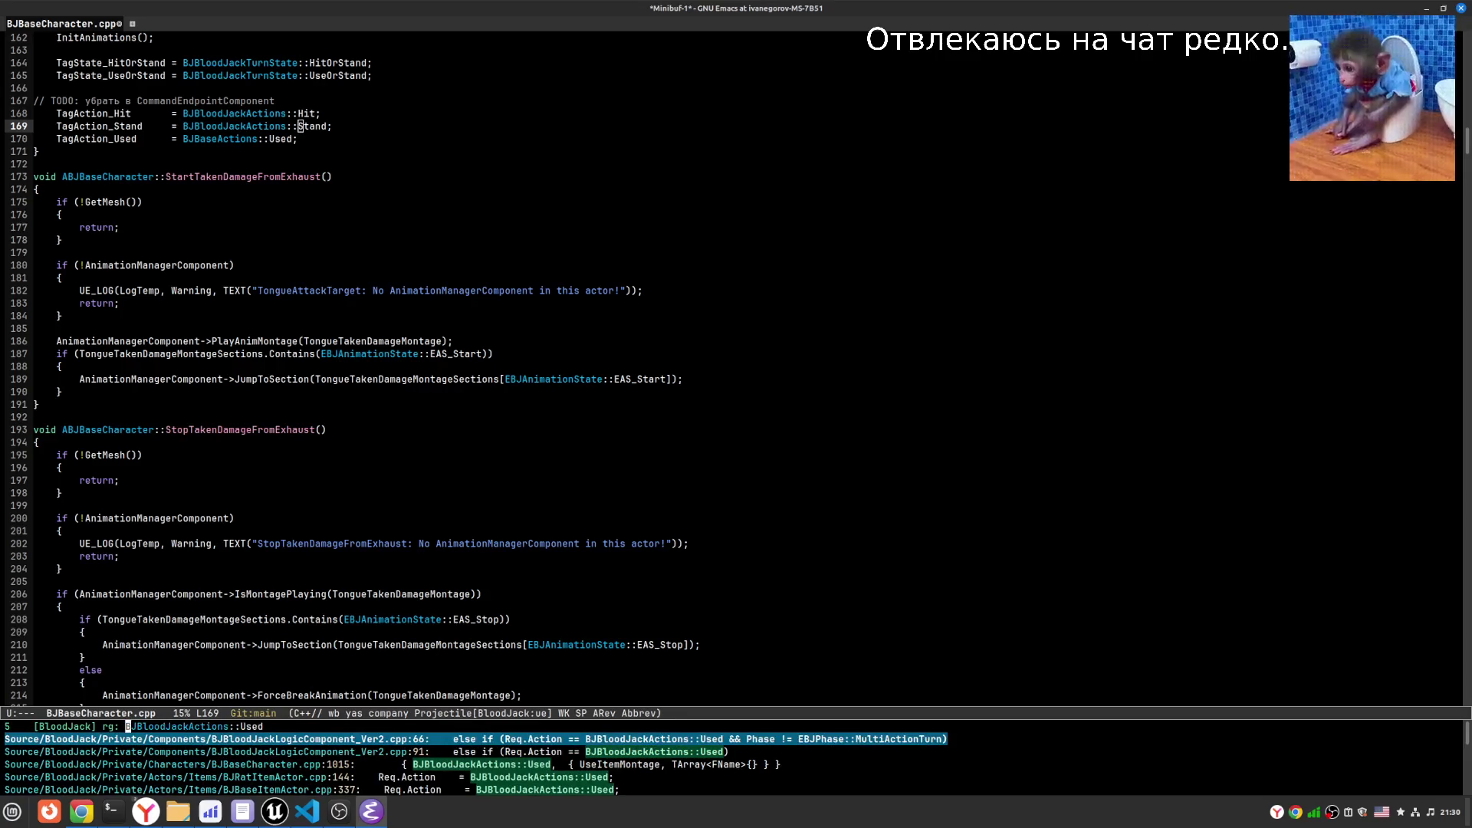
key(Return)
key(BackSpace)
key(BackSpace)
key(BackSpace)
- Finish renaming line 66 to BJBaseActions::Used and rerun the BJBloodJackActions::Used search
text(aseActions::Used && Phase != EBJPhase::MultiActionTurn))
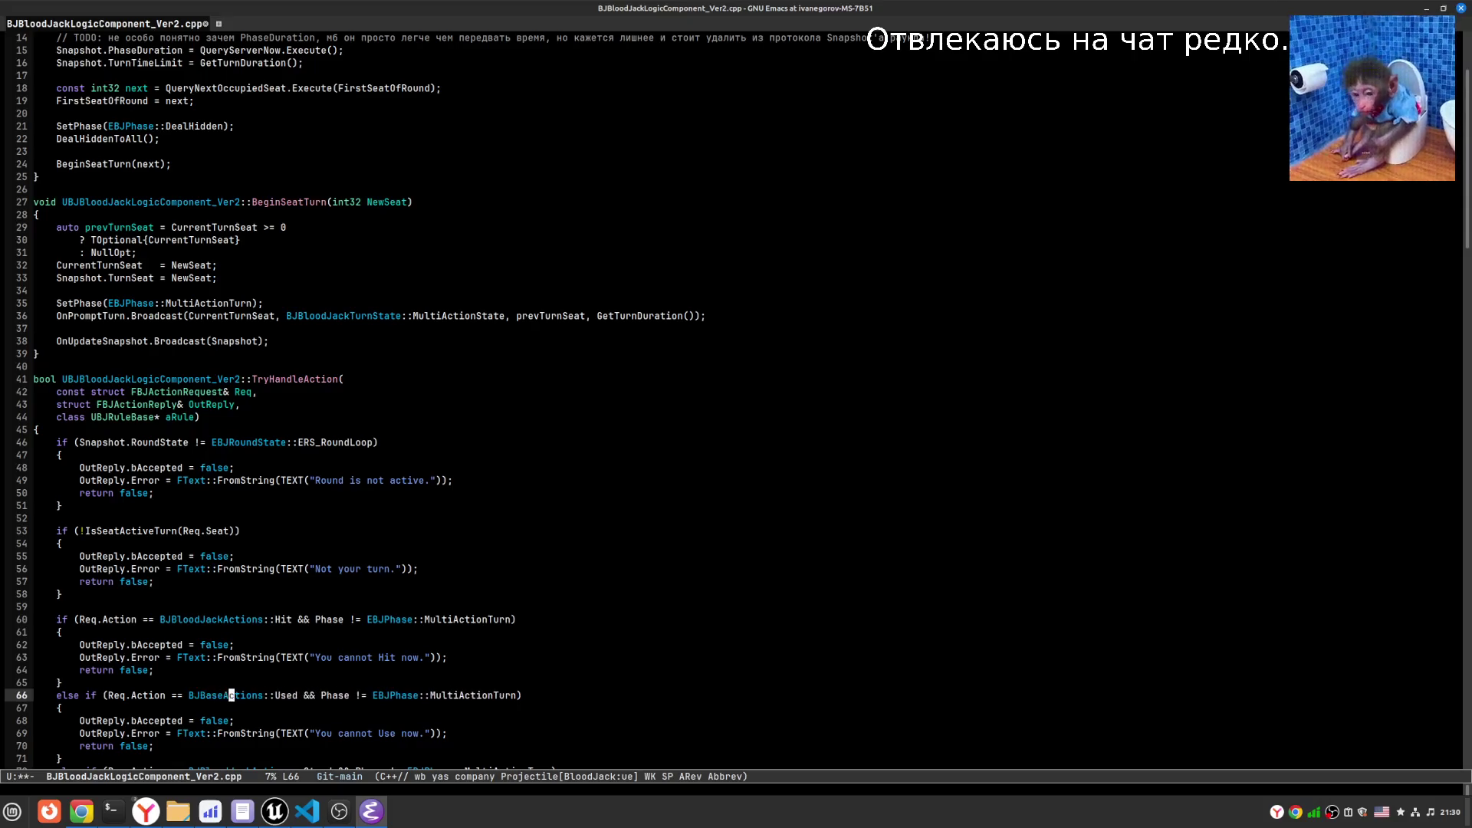
key(ctrl+x)
key(ctrl+s)
key(ctrl+c)
key(p)
key(s)
key(r)
key(alt+p)
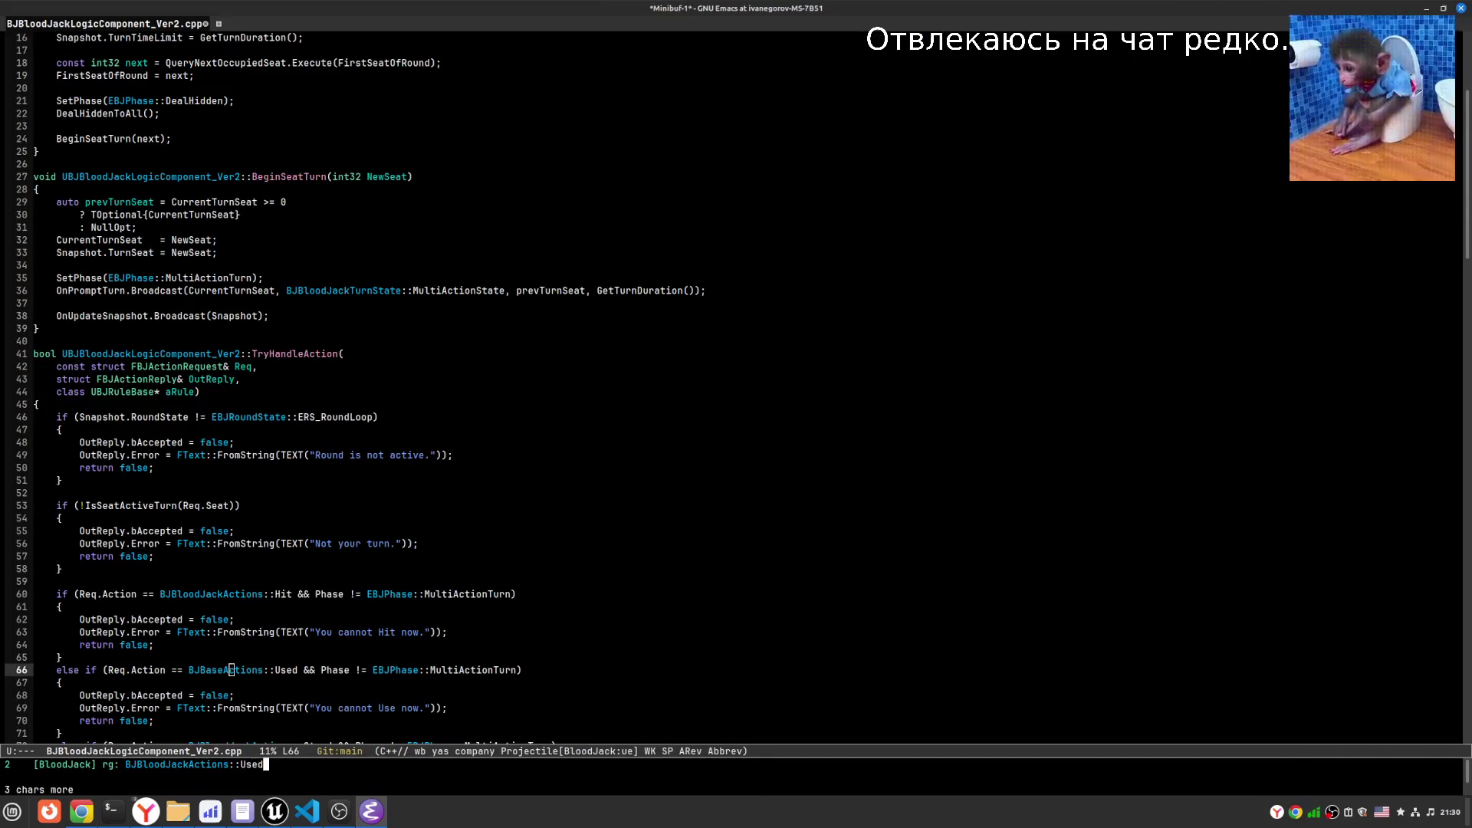
- Change the line 91 match in BJBloodJackLogicComponent_Ver2.cpp to BJBaseActions::Used and save
key(Return)
key(Left)
key(Left)
key(Left)
key(BackSpace)
key(BackSpace)
key(BackSpace)
key(Delete)
key(Delete)
key(Delete)
text(as)
key(ctrl+e)
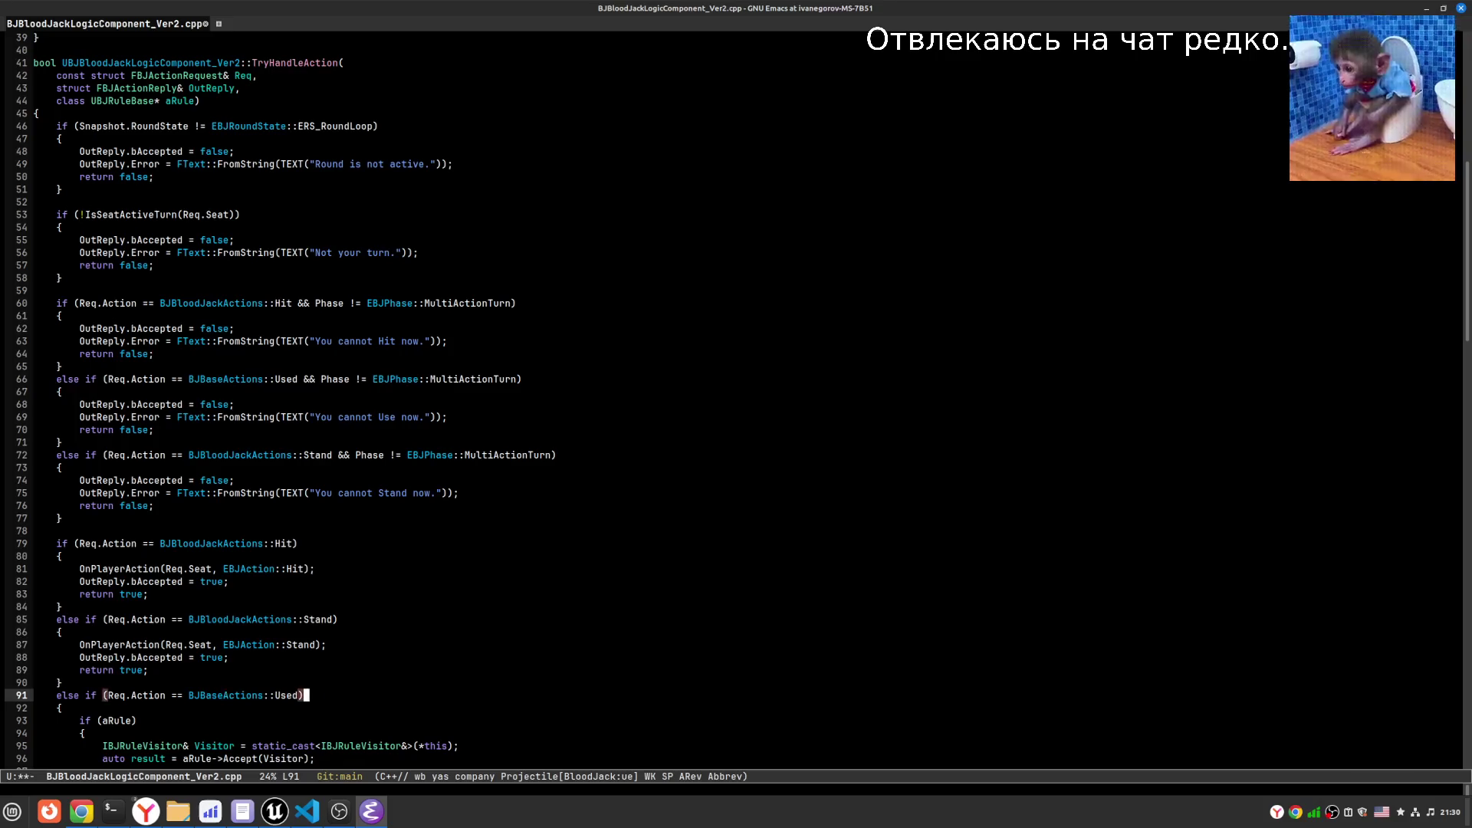
key(ctrl+x)
key(ctrl+s)
- Change the BJBloodJackActions::Used reference on line 144 of BJRatItemActor.cpp to BJBaseActions
key(alt+s)
key(r)
text(BJBloodJackActions::Used)
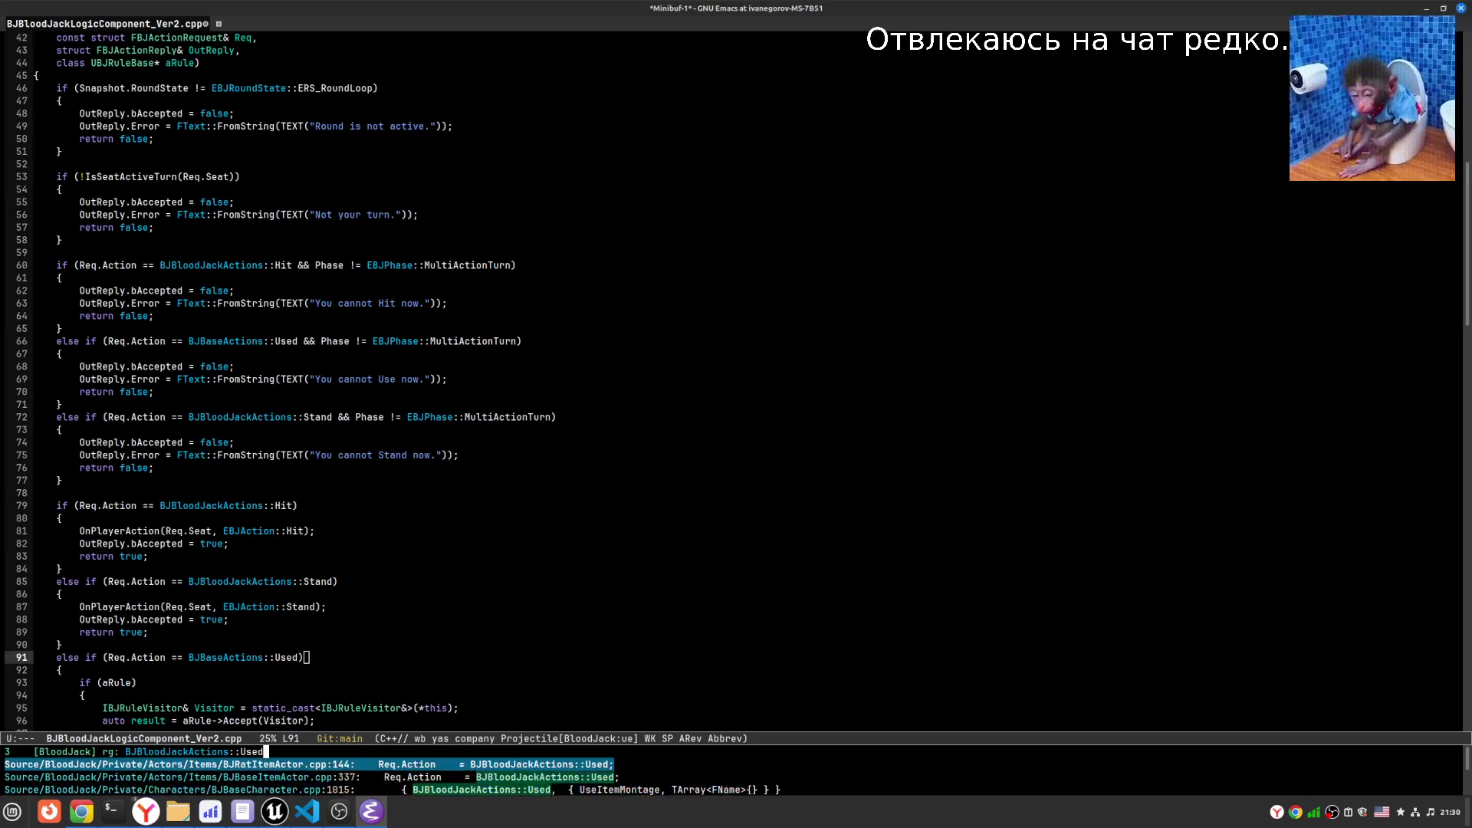
key(Return)
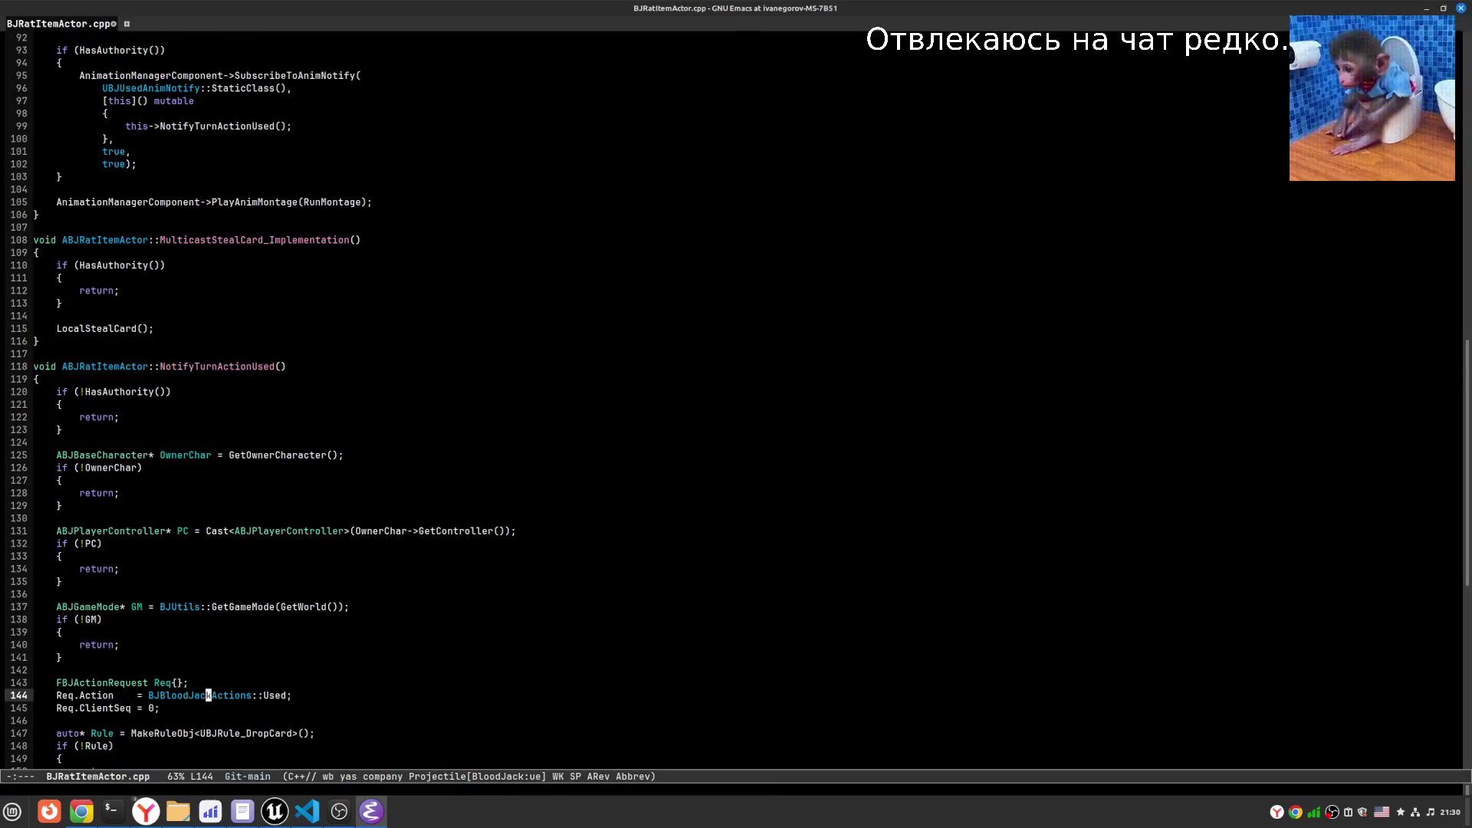
key(BackSpace)
key(BackSpace)
key(BackSpace)
text(ase)
key(End)
- Change the Used match in BJBaseCharacter.cpp to BJBaseActions::Used and save
key(alt+s)
key(r)
key(alt+p)
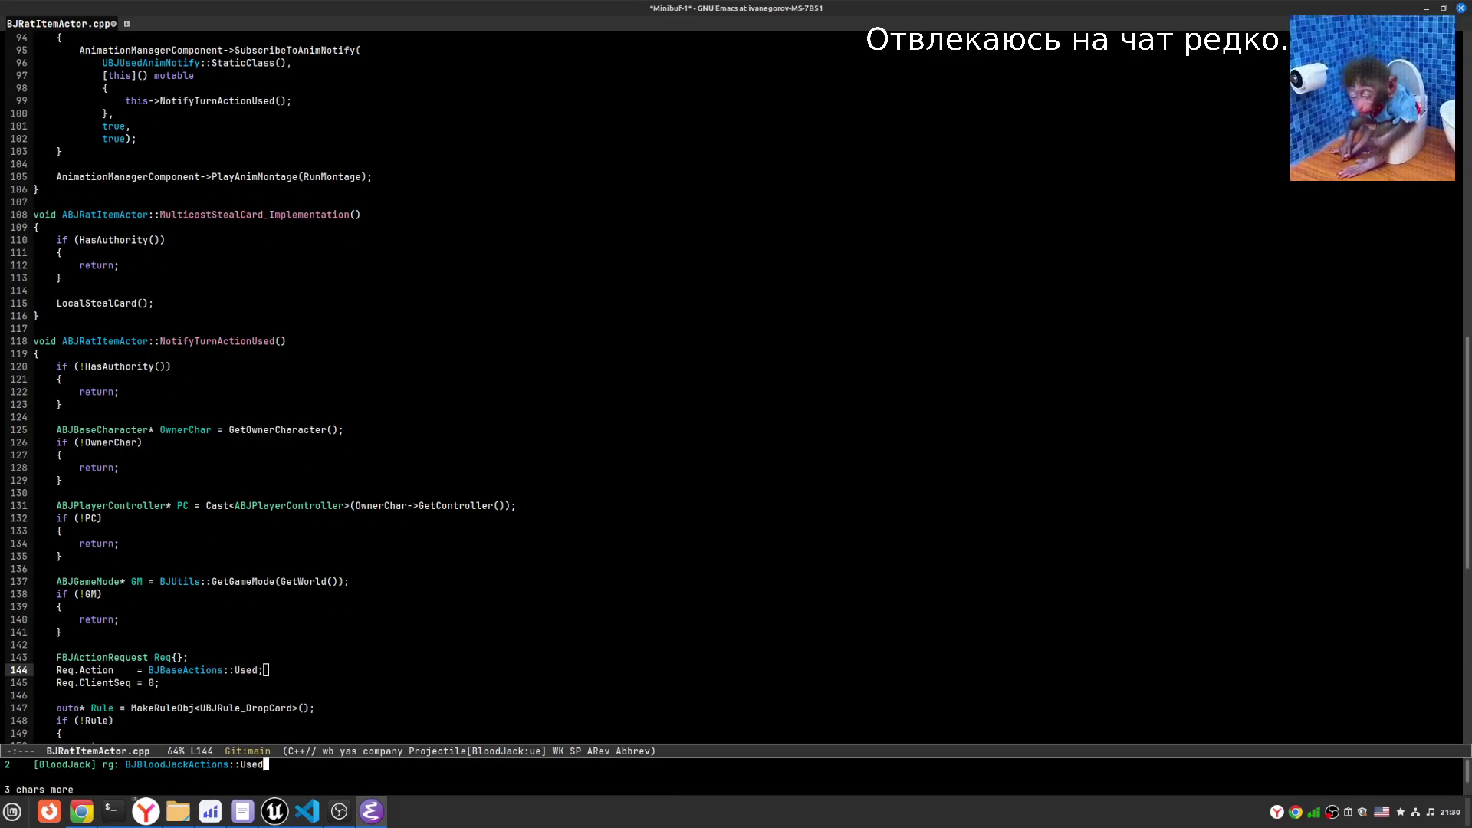
key(Return)
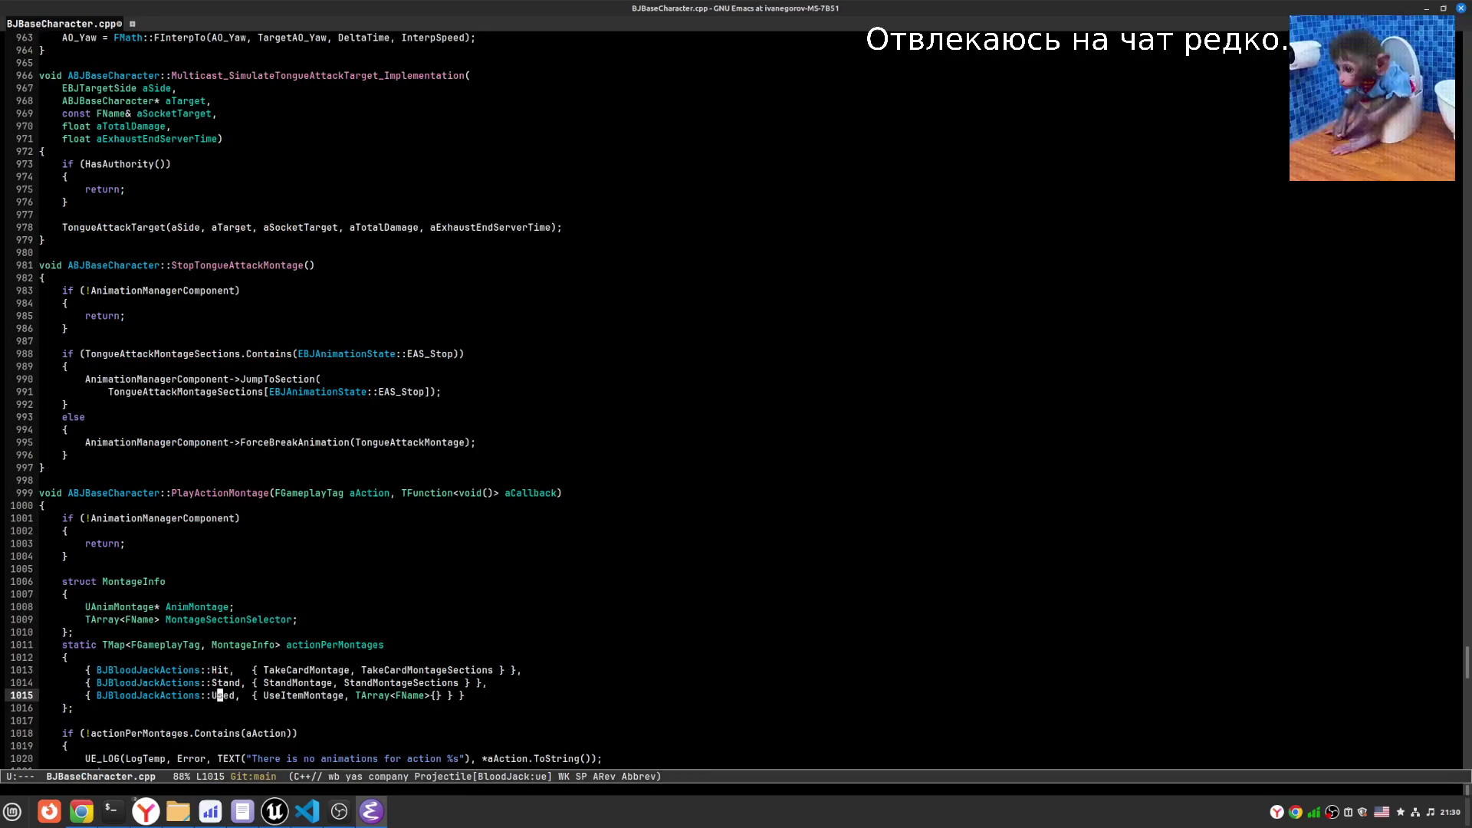
key(Left)
key(Left)
key(BackSpace)
key(BackSpace)
key(BackSpace)
text(ase)
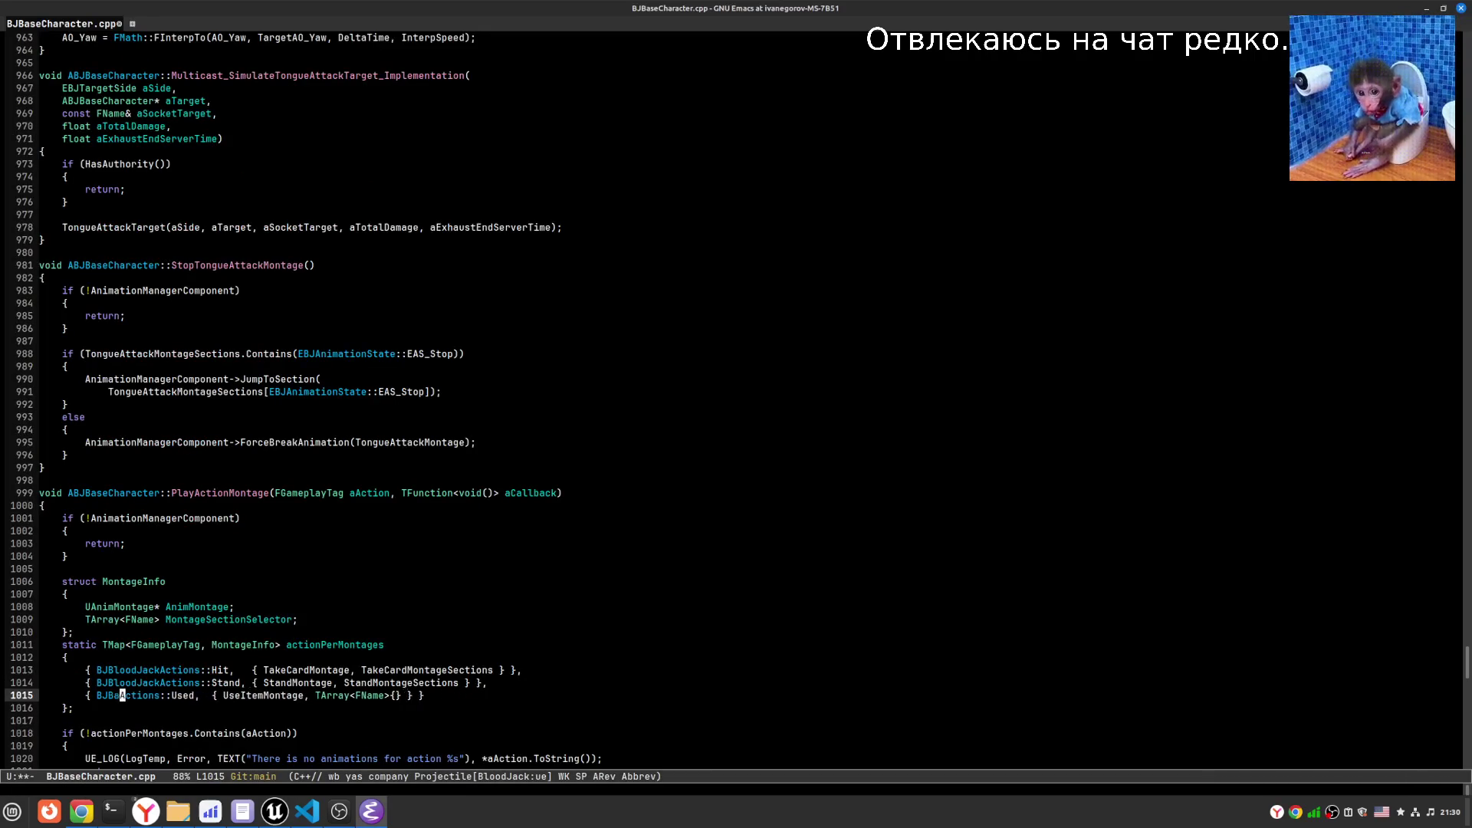
key(ctrl+x)
key(ctrl+s)
- Recheck for leftover references, then add '// TODO: переделать (проблемы с Used)' above PlayActionMontage
key(alt+s)
key(r)
key(alt+p)
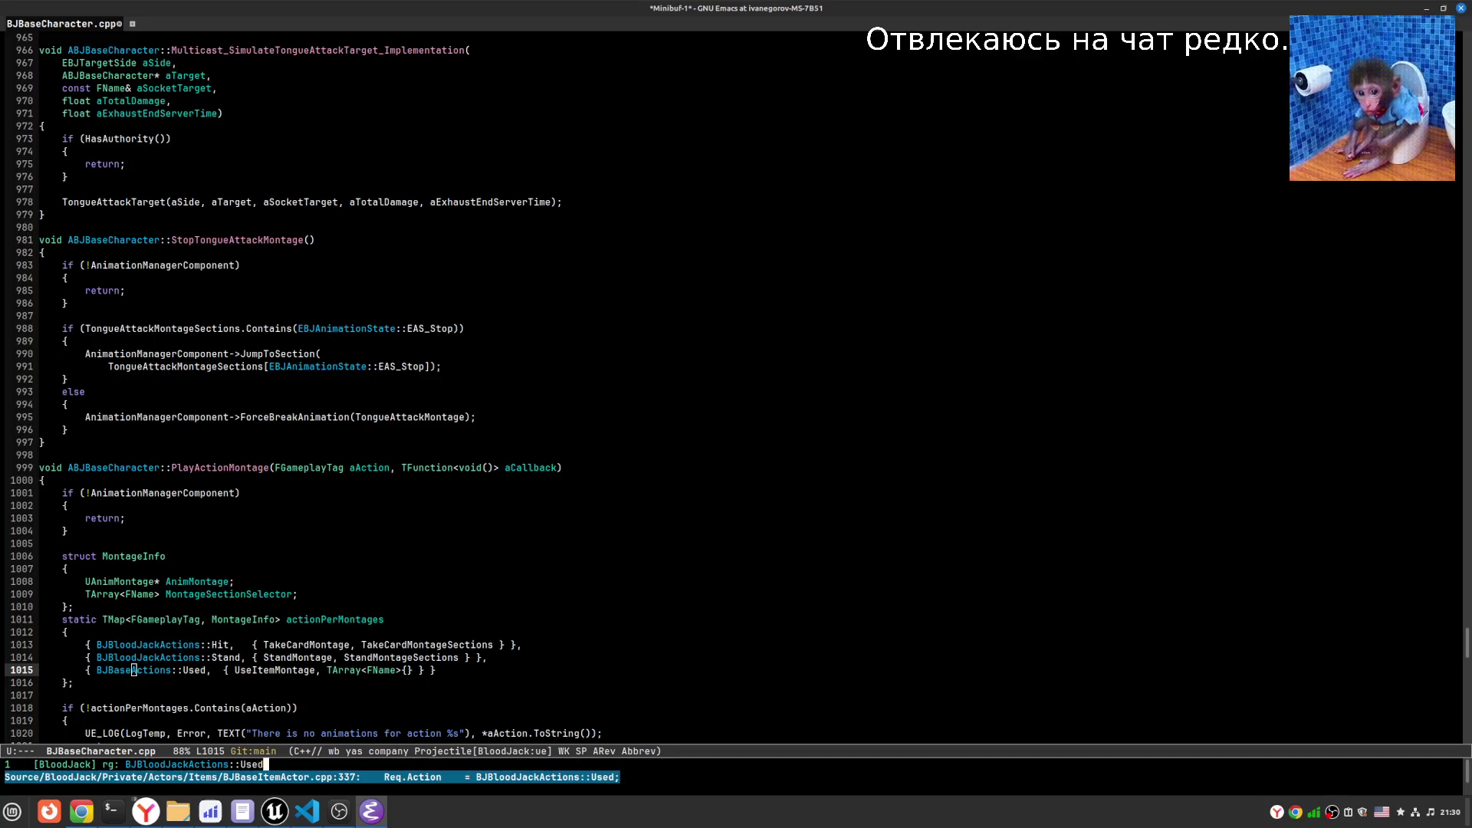
key(ctrl+g)
key(Up)
key(Up)
key(Up)
key(Up)
key(ctrl+o)
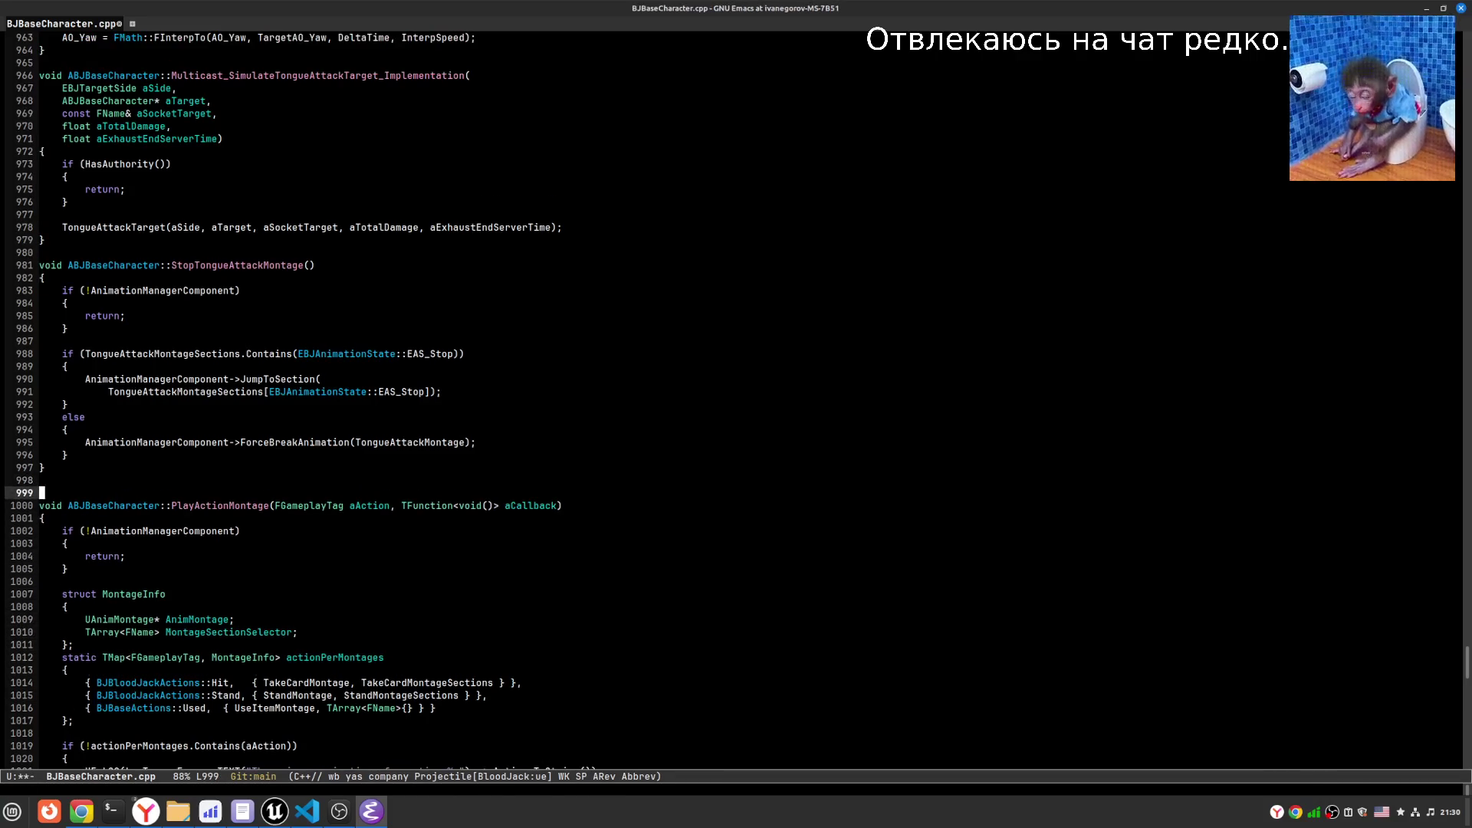
text(TODO: )
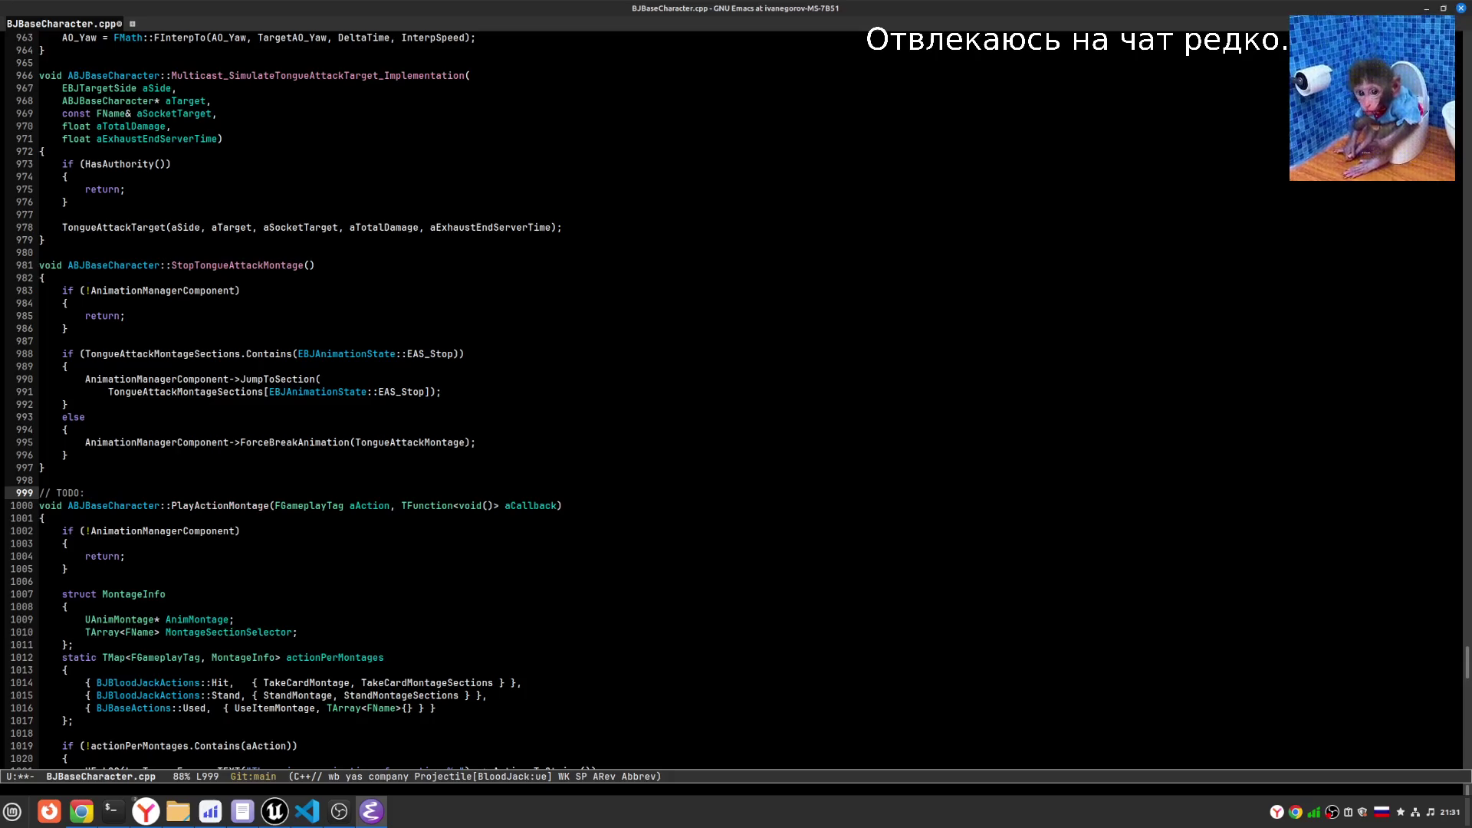
text(пере)
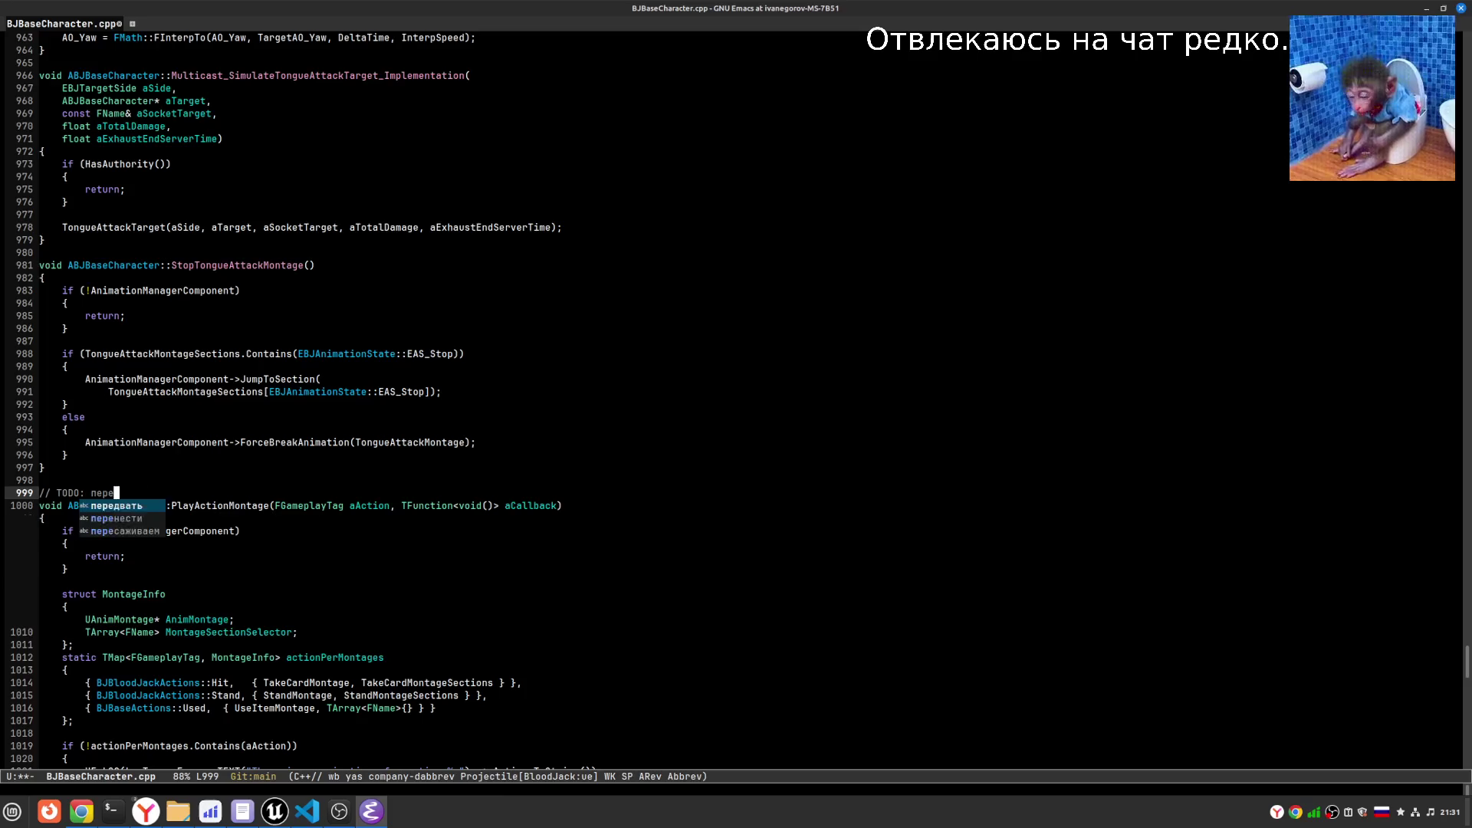
text(делать (проблемы с)
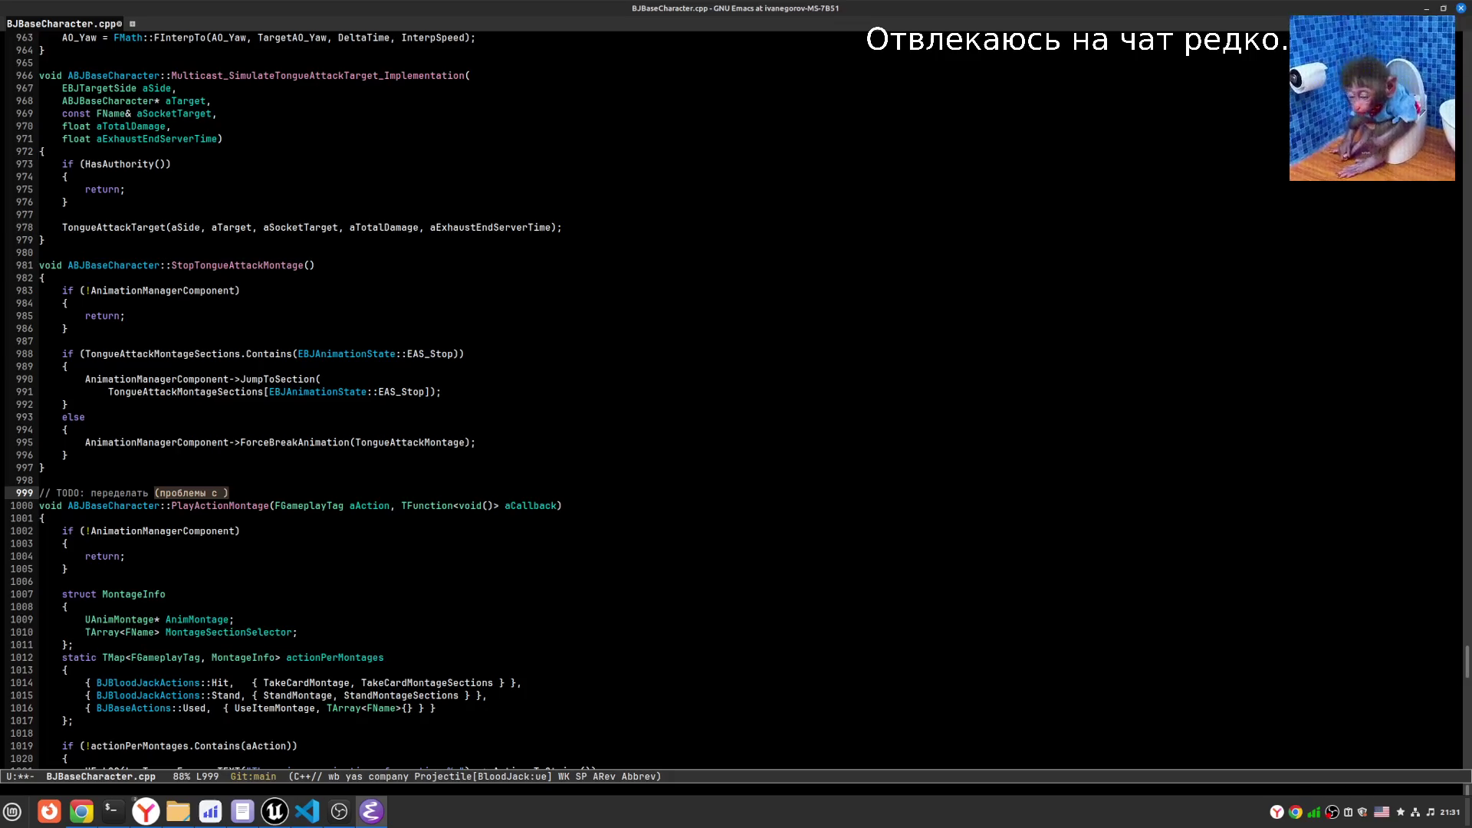
text( Used)
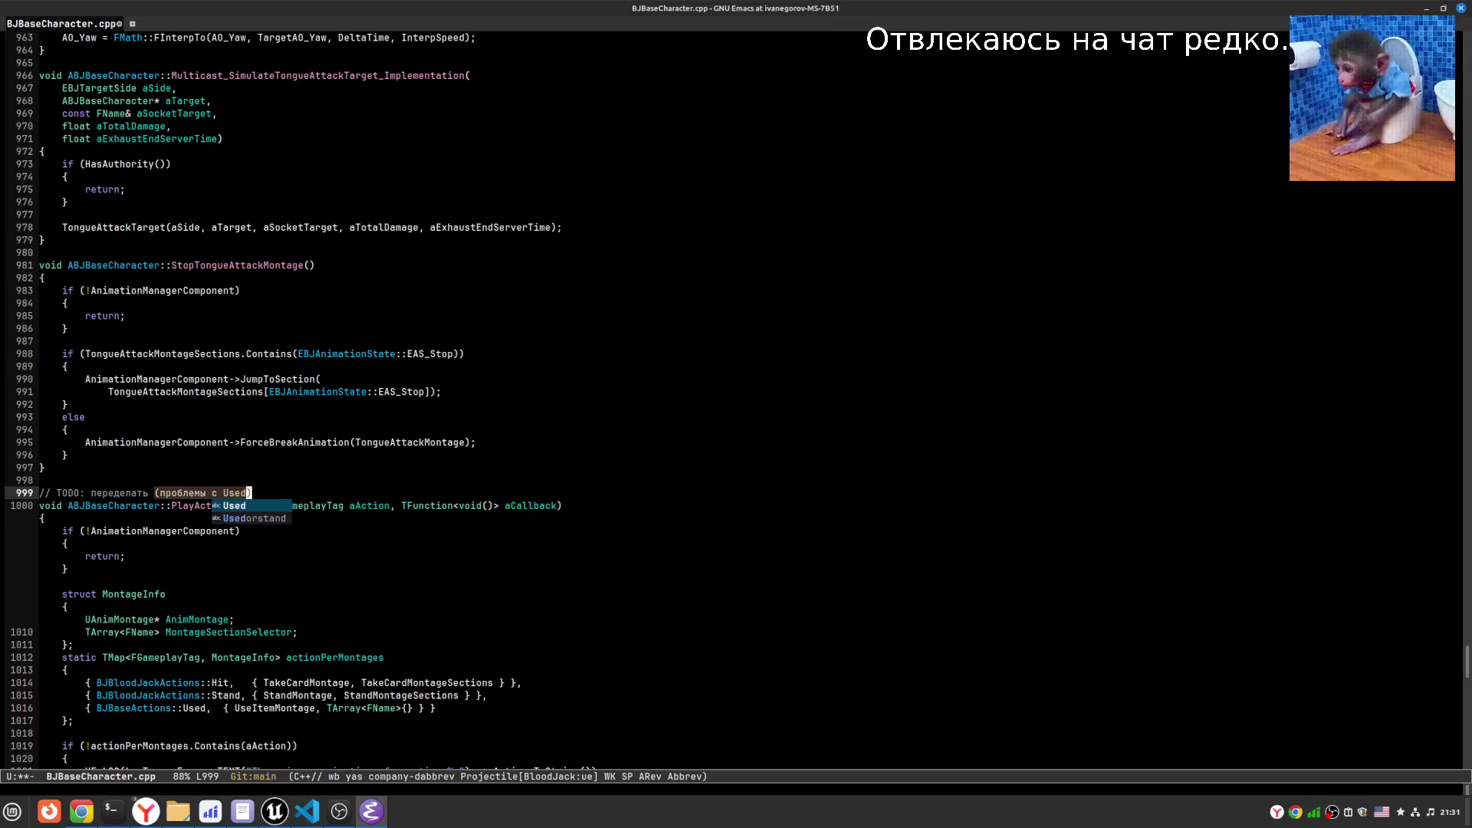
- Align the Used montage map entry with the other rows and save BJBaseCharacter.cpp
key(Down)
key(Down)
key(Down)
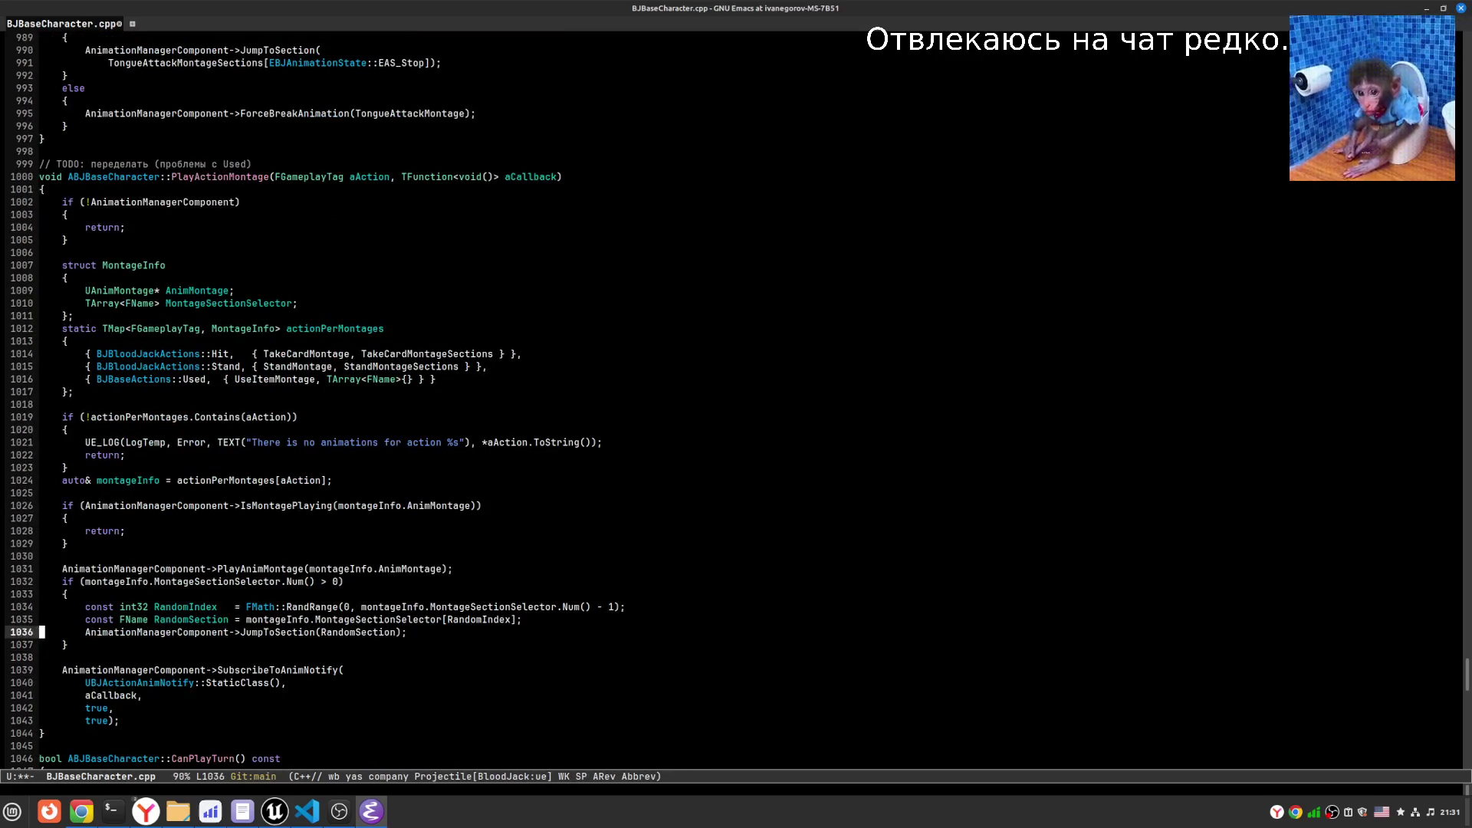
key(Up)
key(Up)
key(Up)
key(Right)
key(Right)
key(Up)
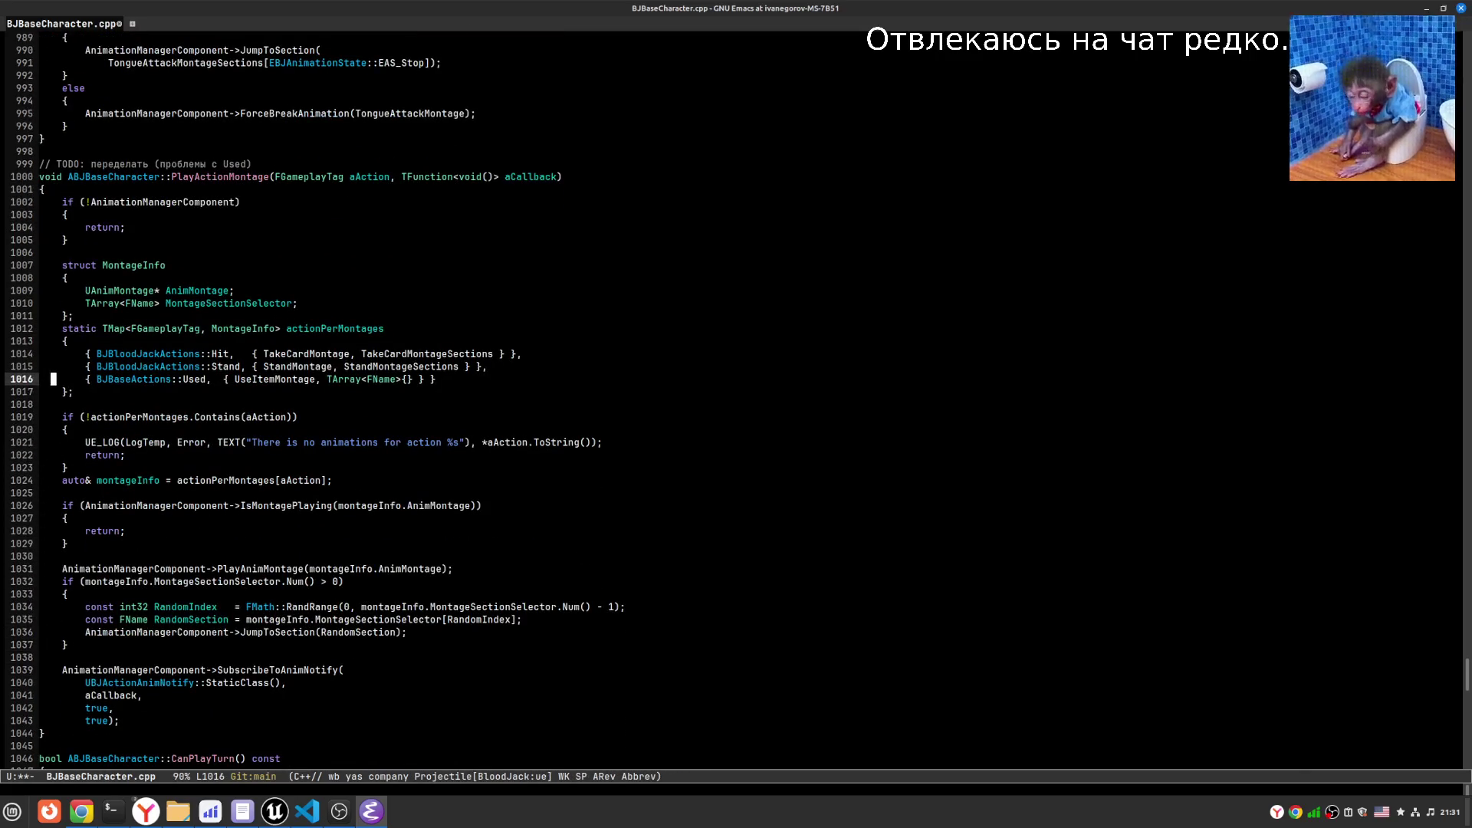
key(Down)
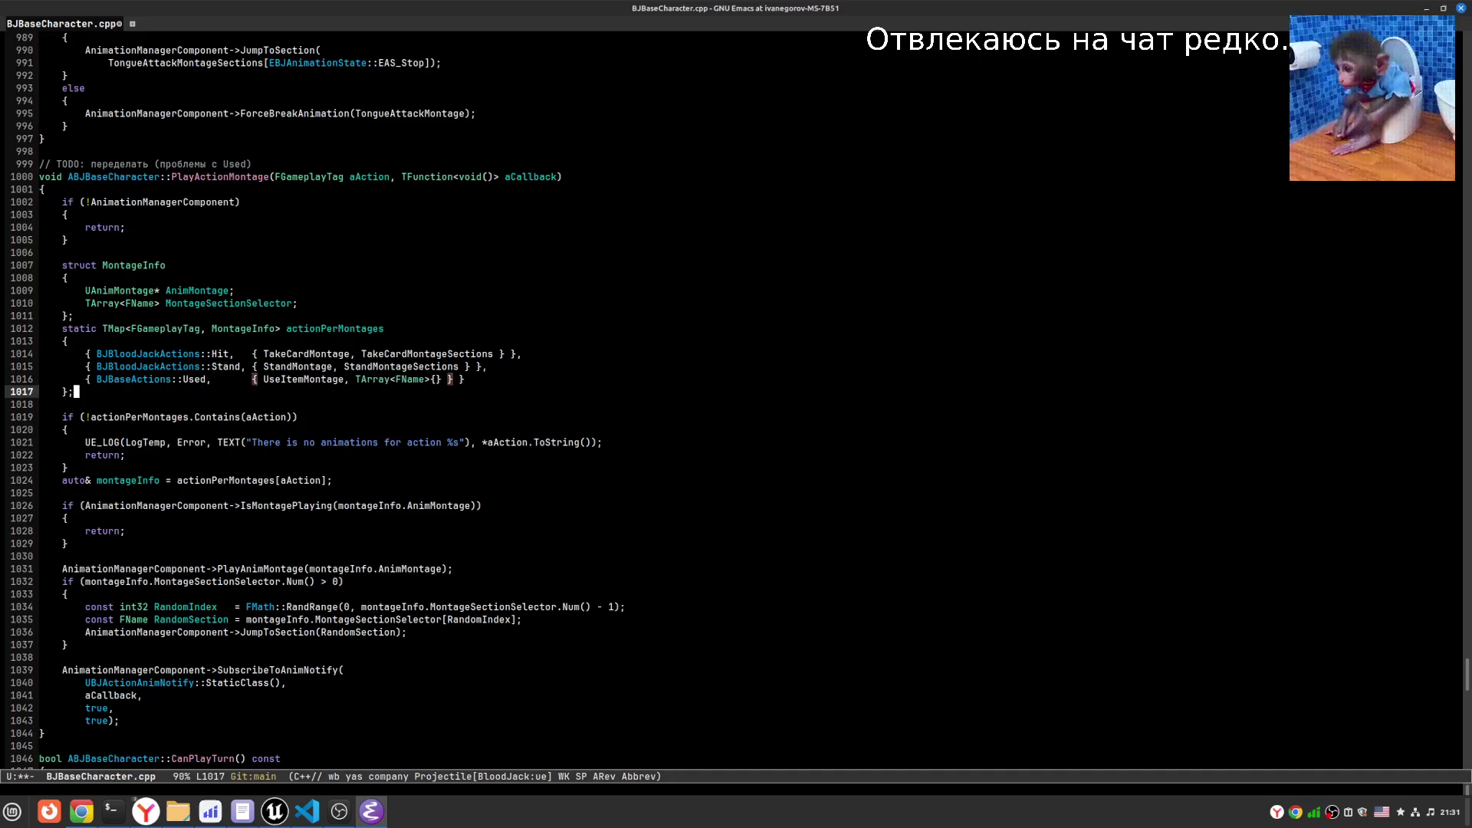
key(ctrl+x)
key(ctrl+s)
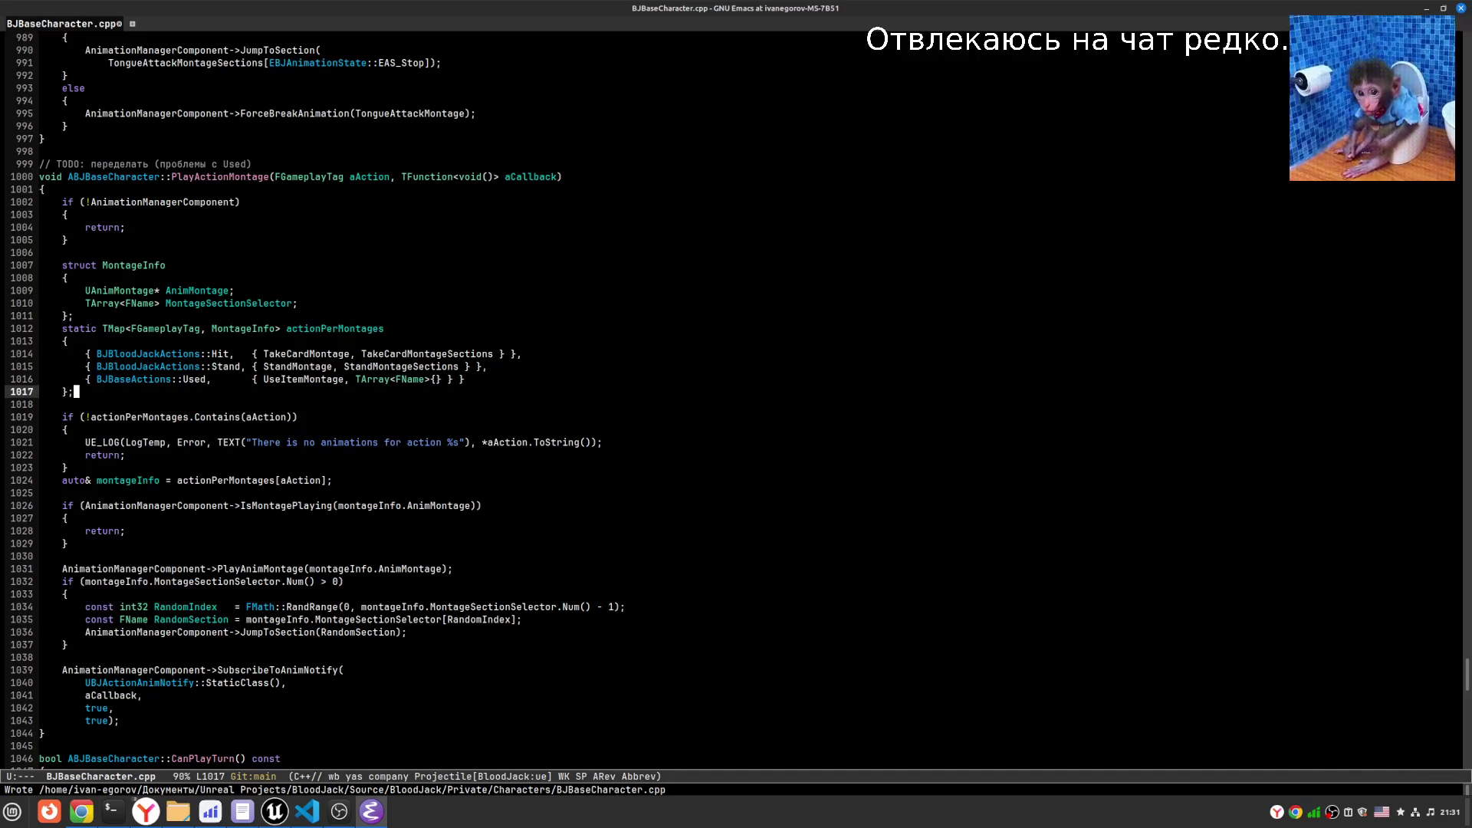
- Trim the TODO comment down to just 'переделать' and save
click(42, 707)
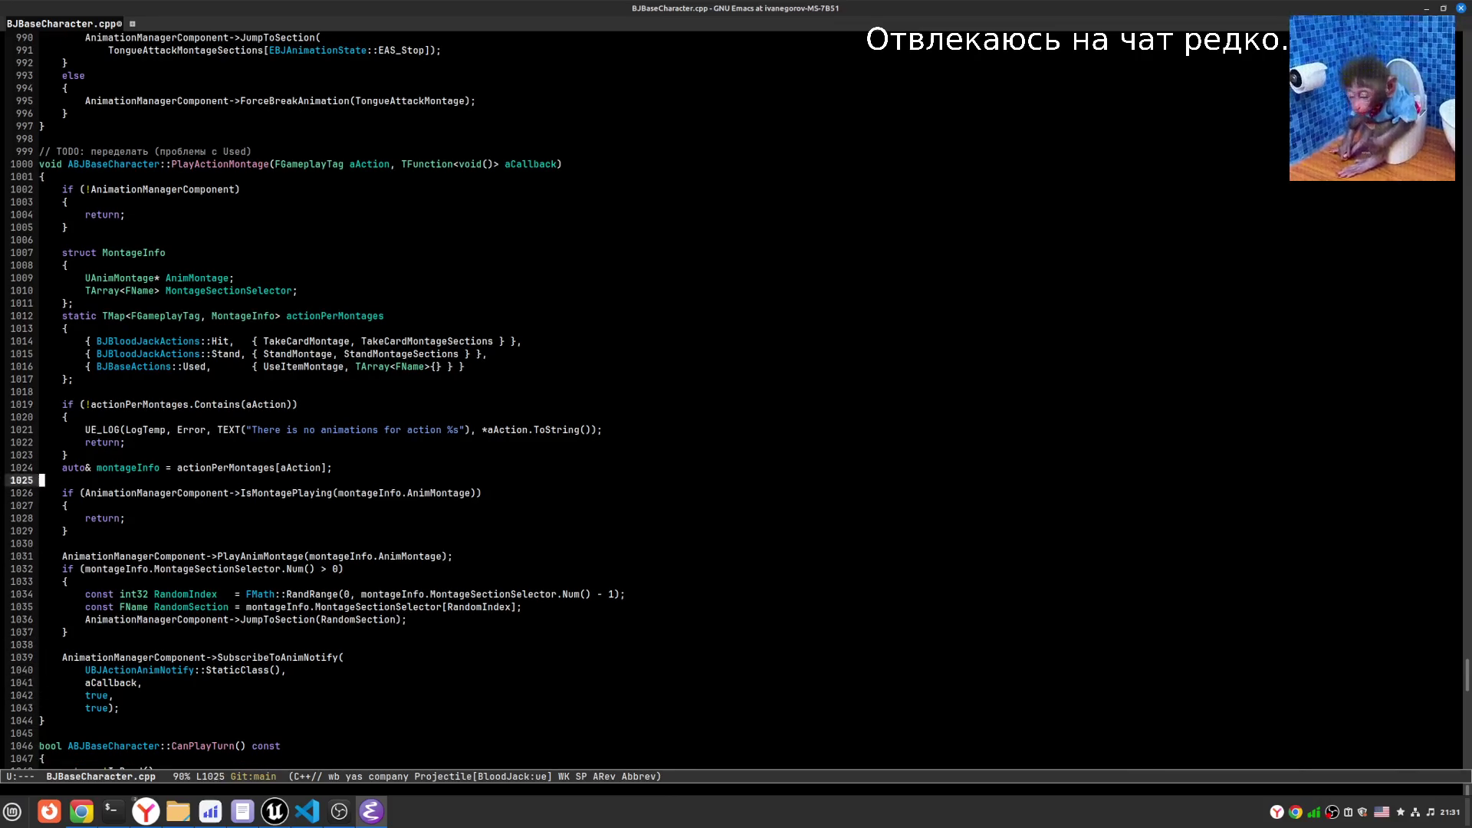
scroll(736, 413, down, 5)
click(42, 682)
key(ctrl+Up)
key(ctrl+Up)
key(ctrl+Up)
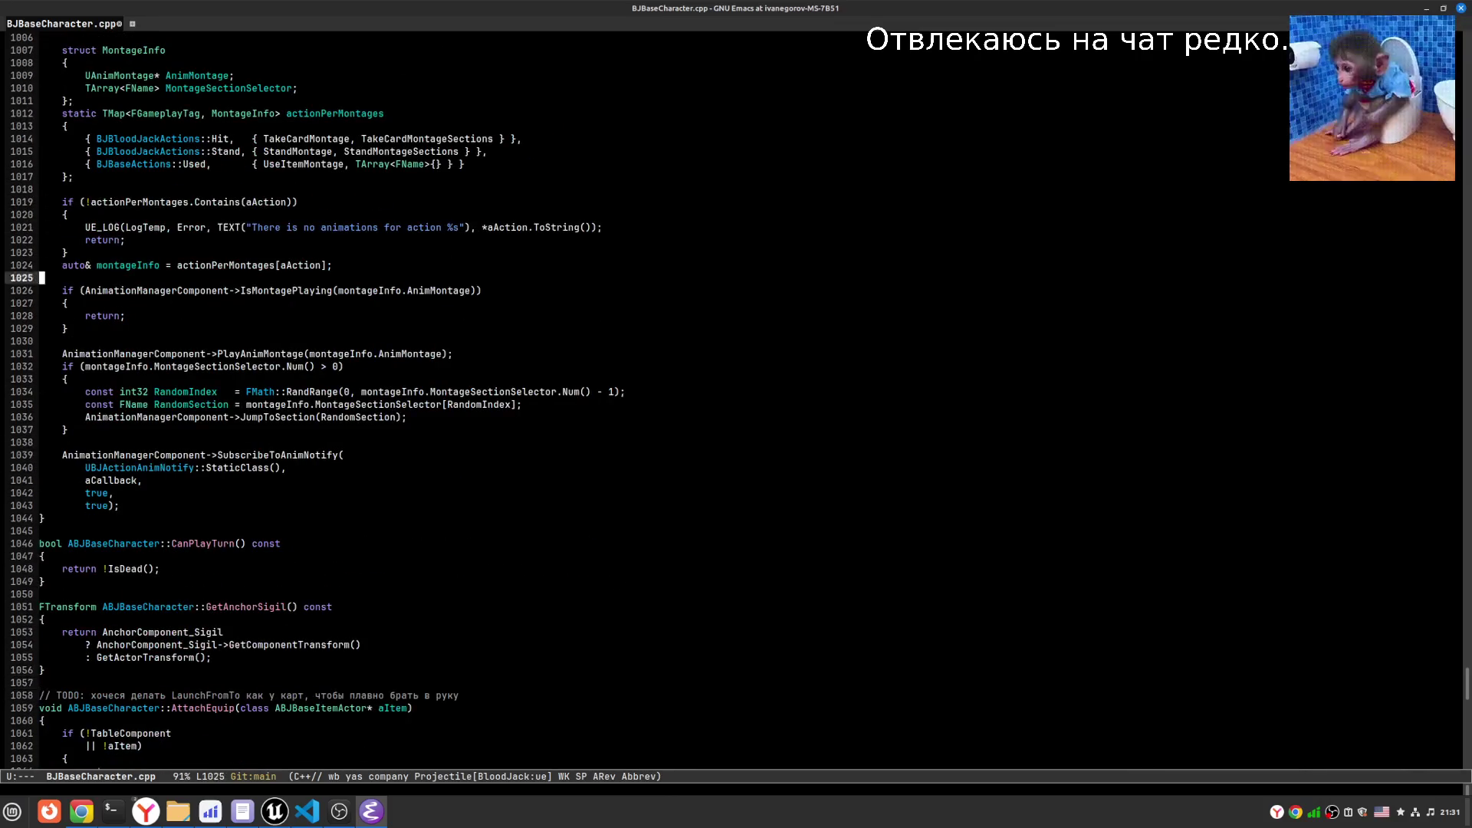
key(Up)
key(Up)
key(Up)
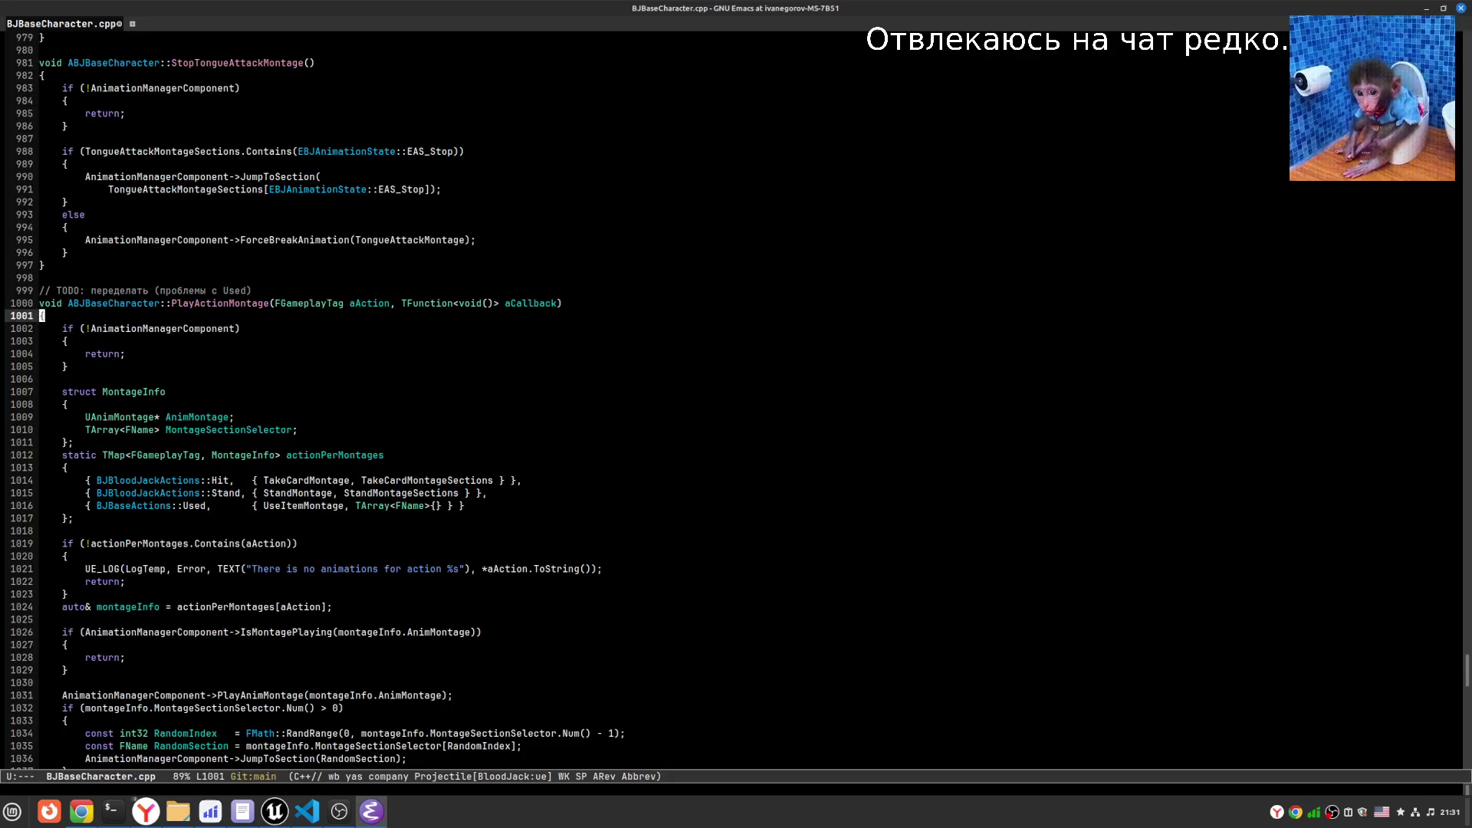
key(BackSpace)
key(BackSpace)
key(BackSpace)
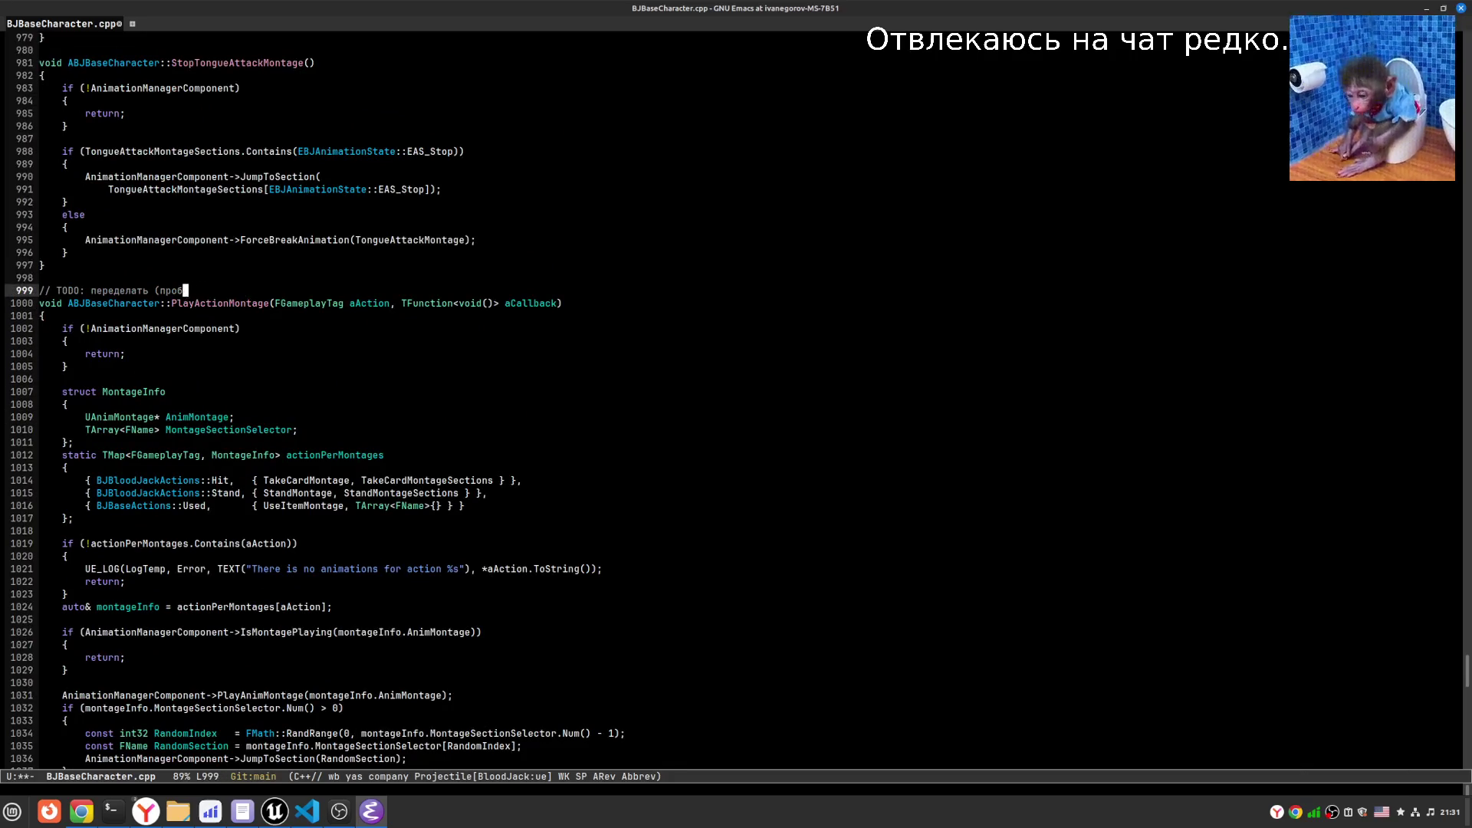
key(ctrl+x)
key(ctrl+s)
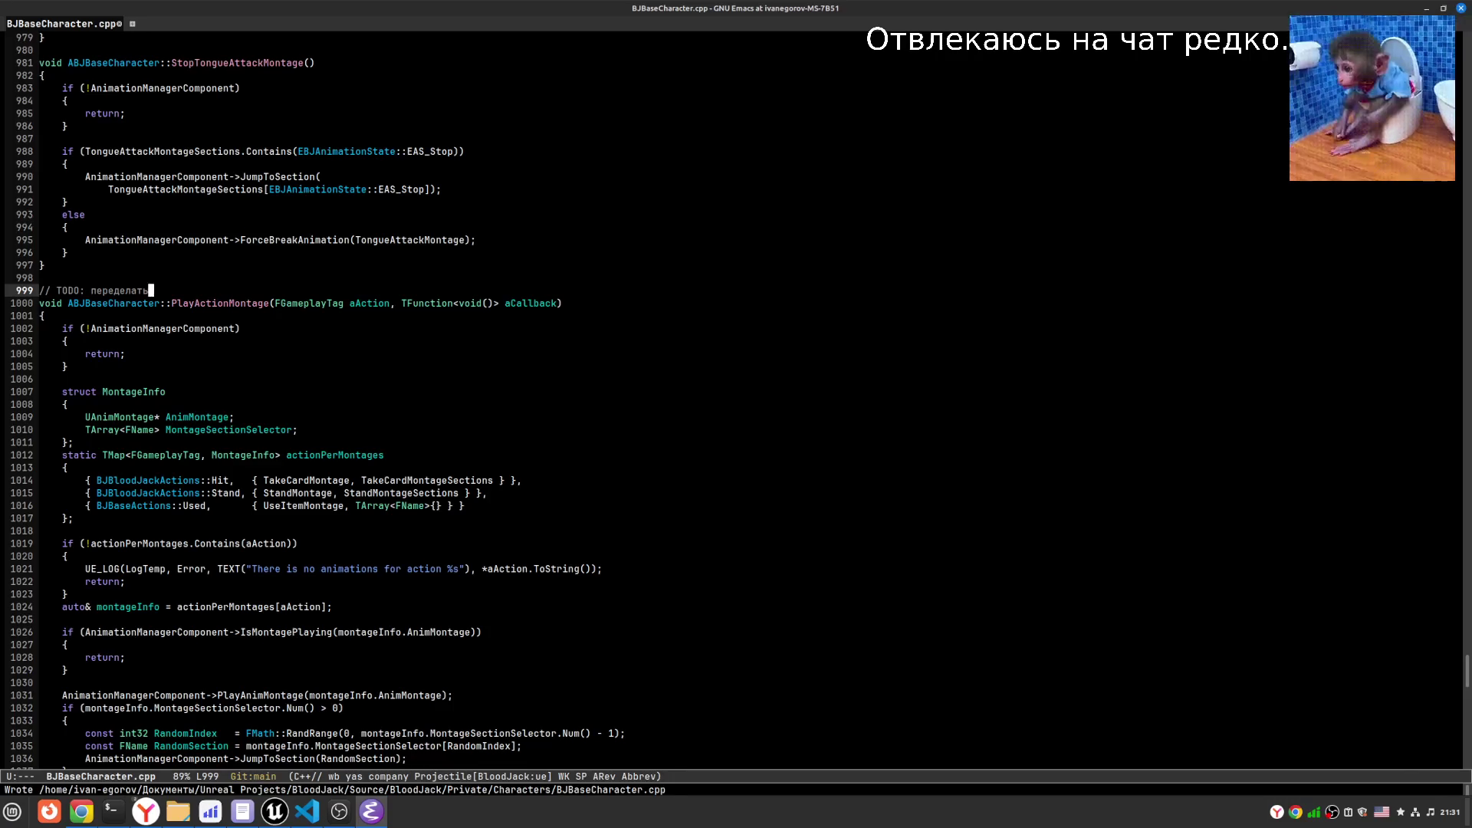
- Switch back to the BJRatItemActor.cpp buffer
key(ctrl+x)
key(b)
key(Return)
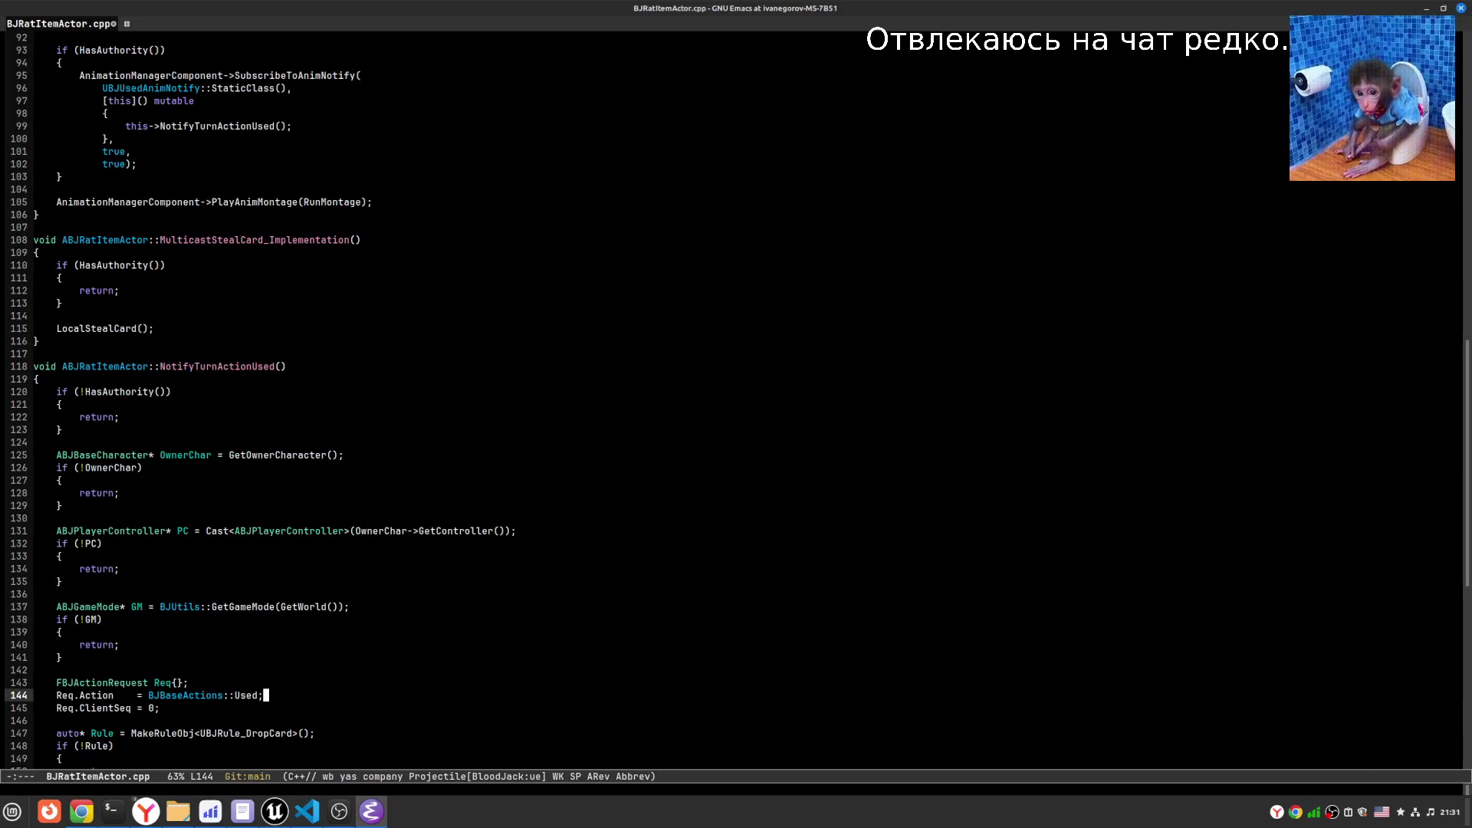
- Return to BJRatItemActor.cpp in Emacs and place the caret by the action request code
key(alt+Tab)
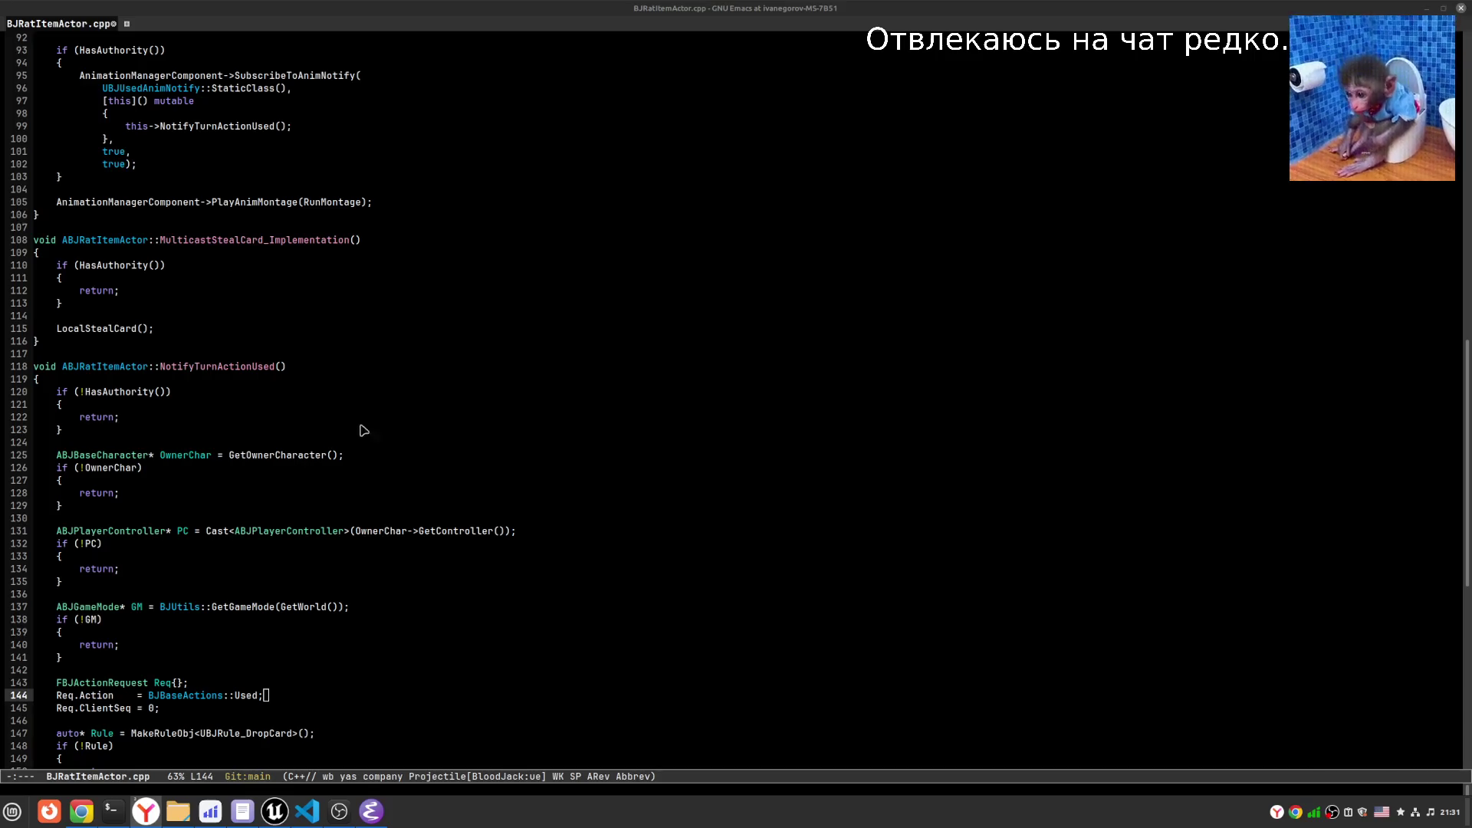
click(439, 658)
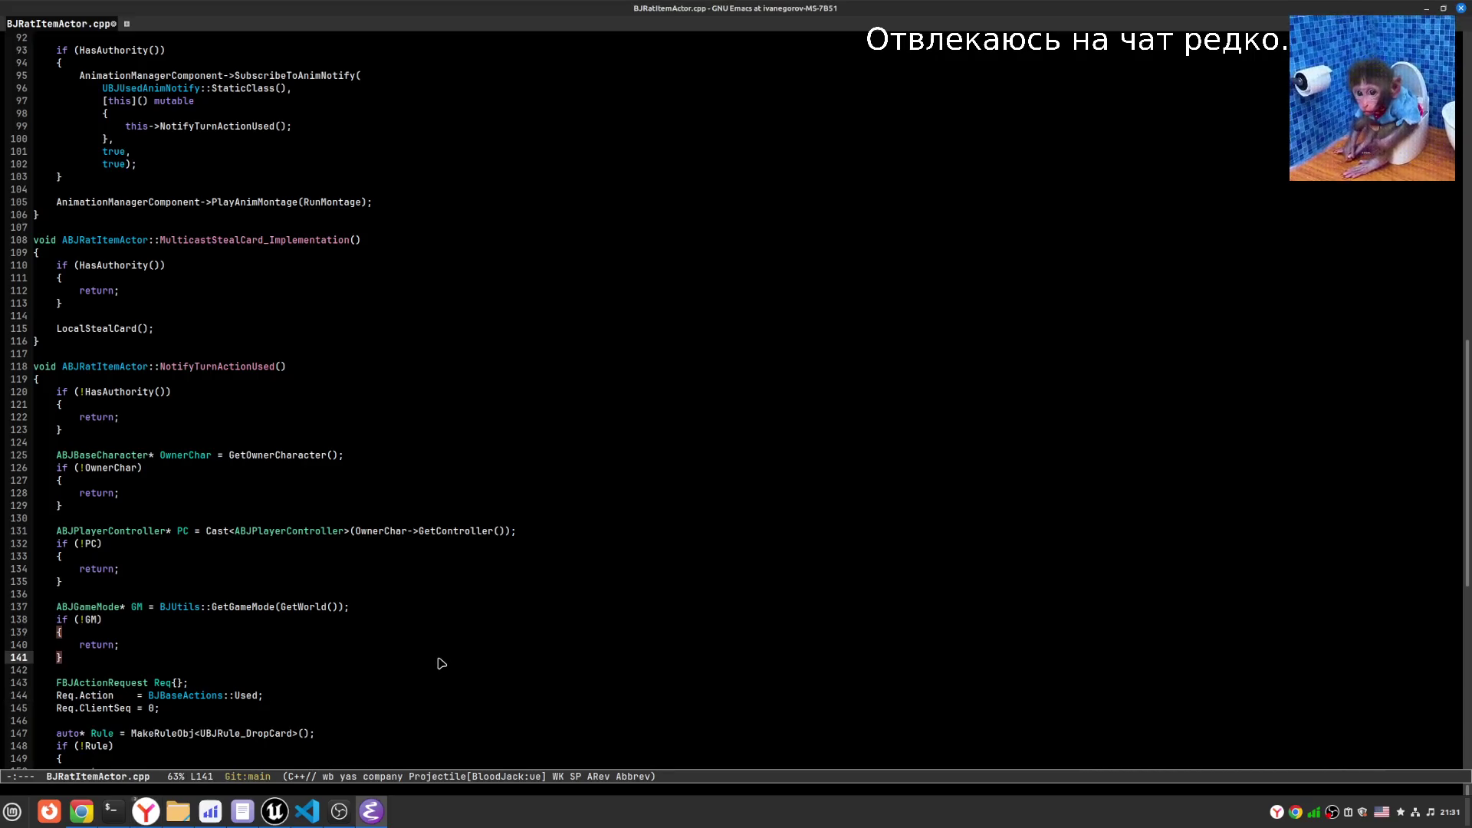
click(317, 685)
- Change line 337 of BJBaseItemActor.cpp to BJBaseActions::Used, save, and return to Unreal Editor
key(alt+s)
key(r)
text(BJBloodJackActions::Used)
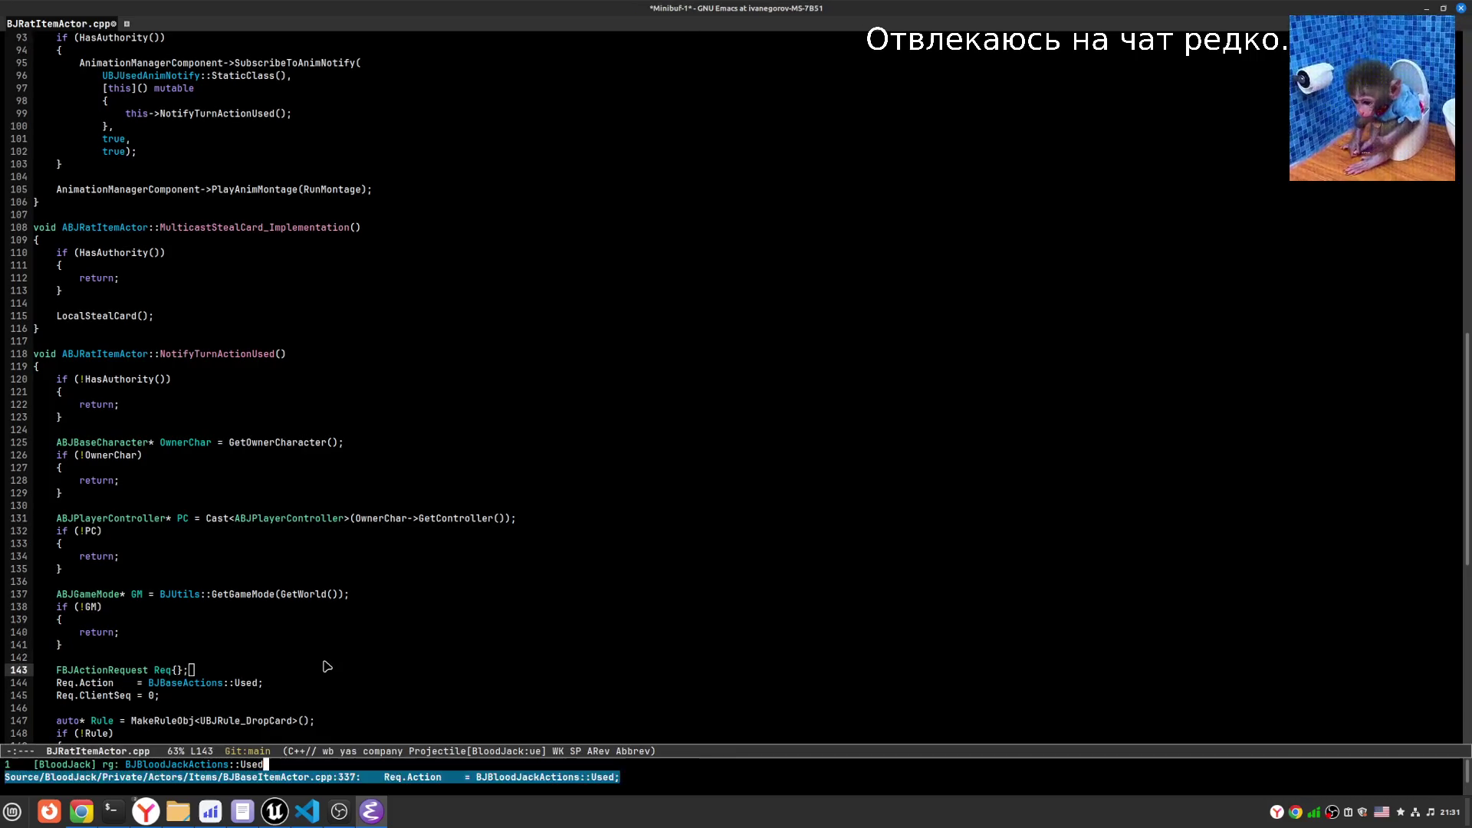
key(Return)
key(Left)
key(Left)
key(Left)
key(BackSpace)
key(BackSpace)
key(BackSpace)
text(ase)
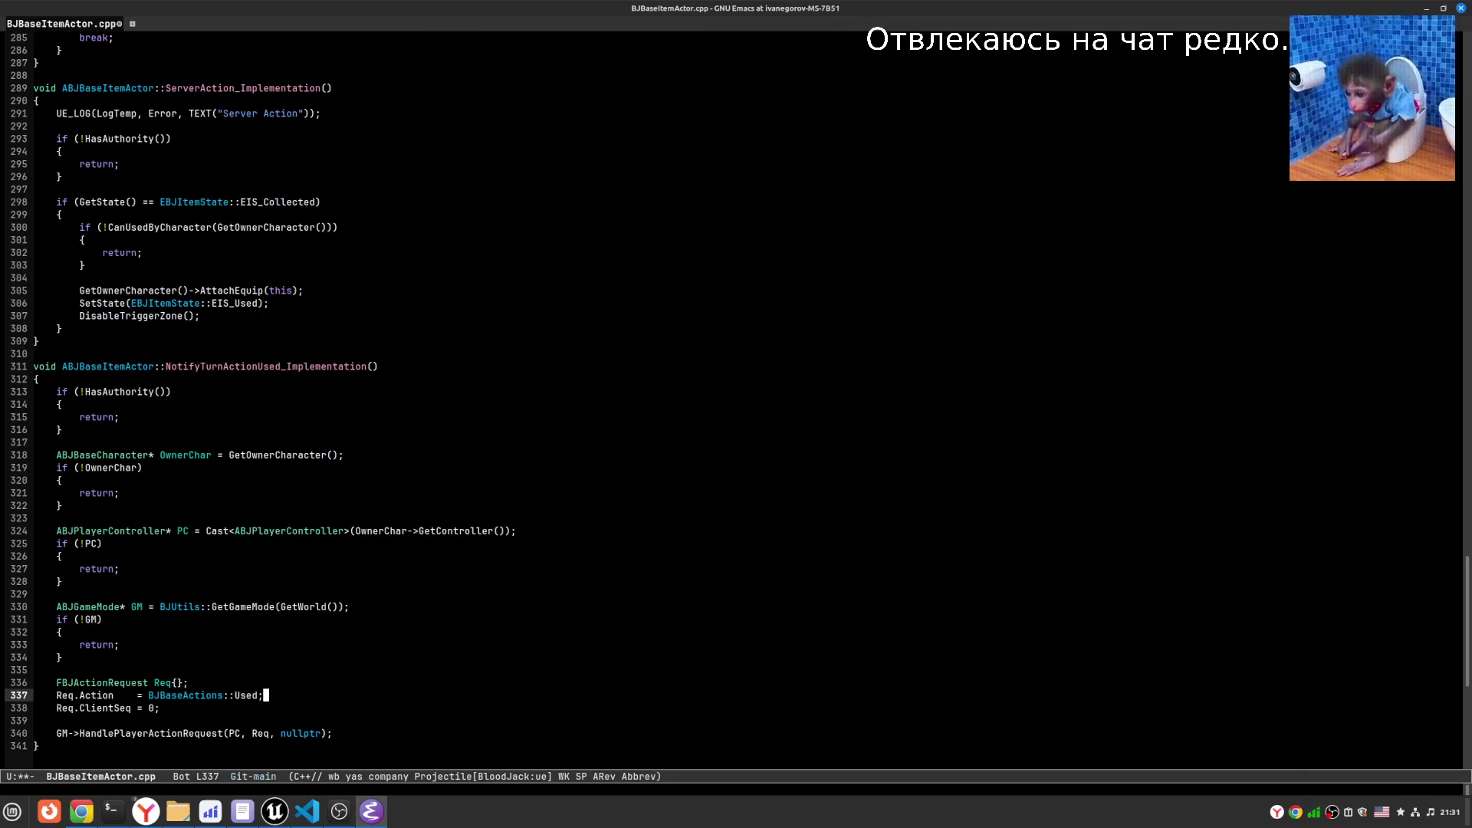
key(ctrl+x)
key(ctrl+s)
key(alt+Tab)
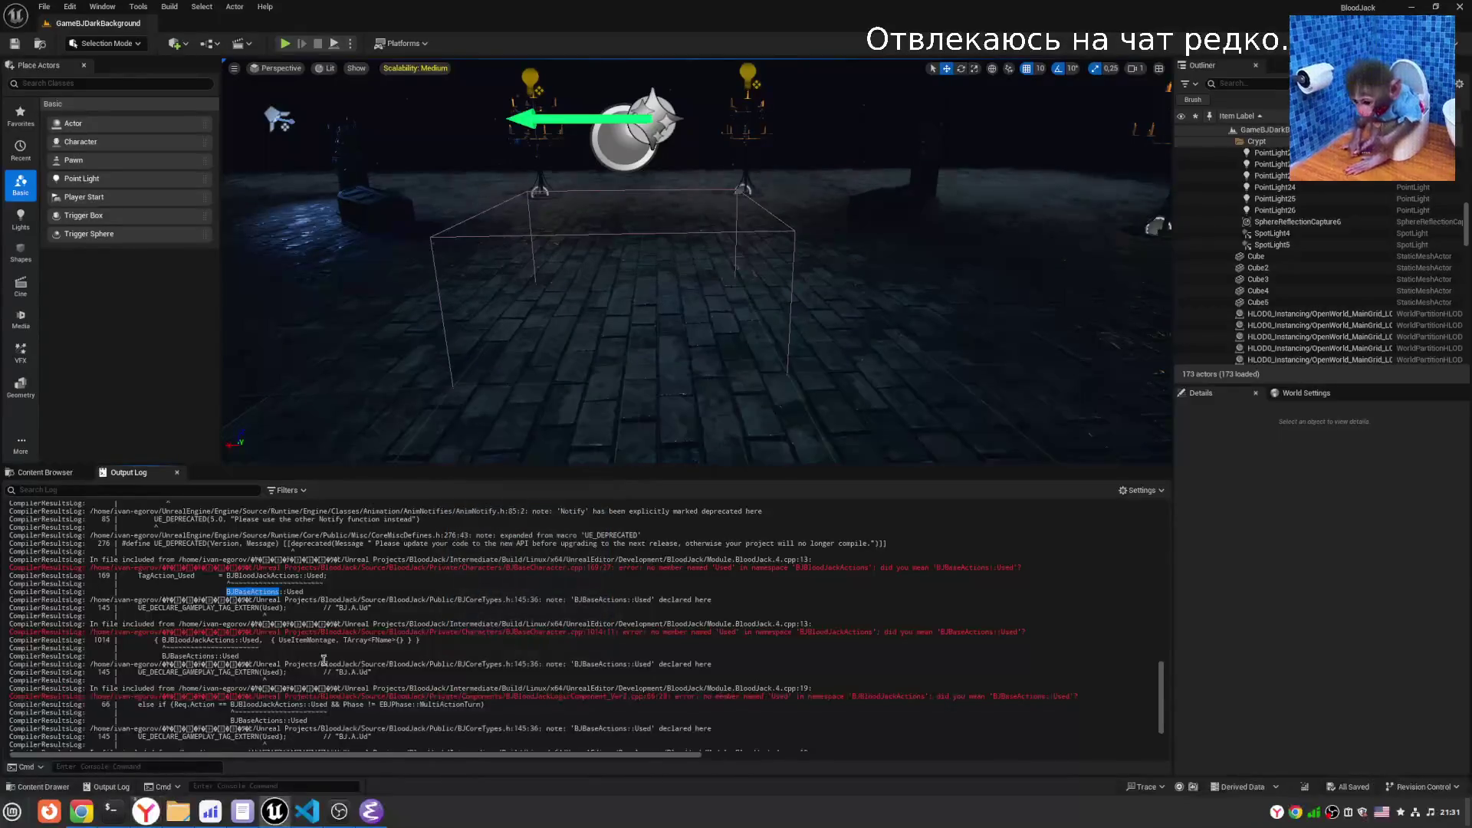
- Start a C++ hot-reload compile and clear the old errors from the Output Log
key(ctrl+alt+F11)
right_click(460, 525)
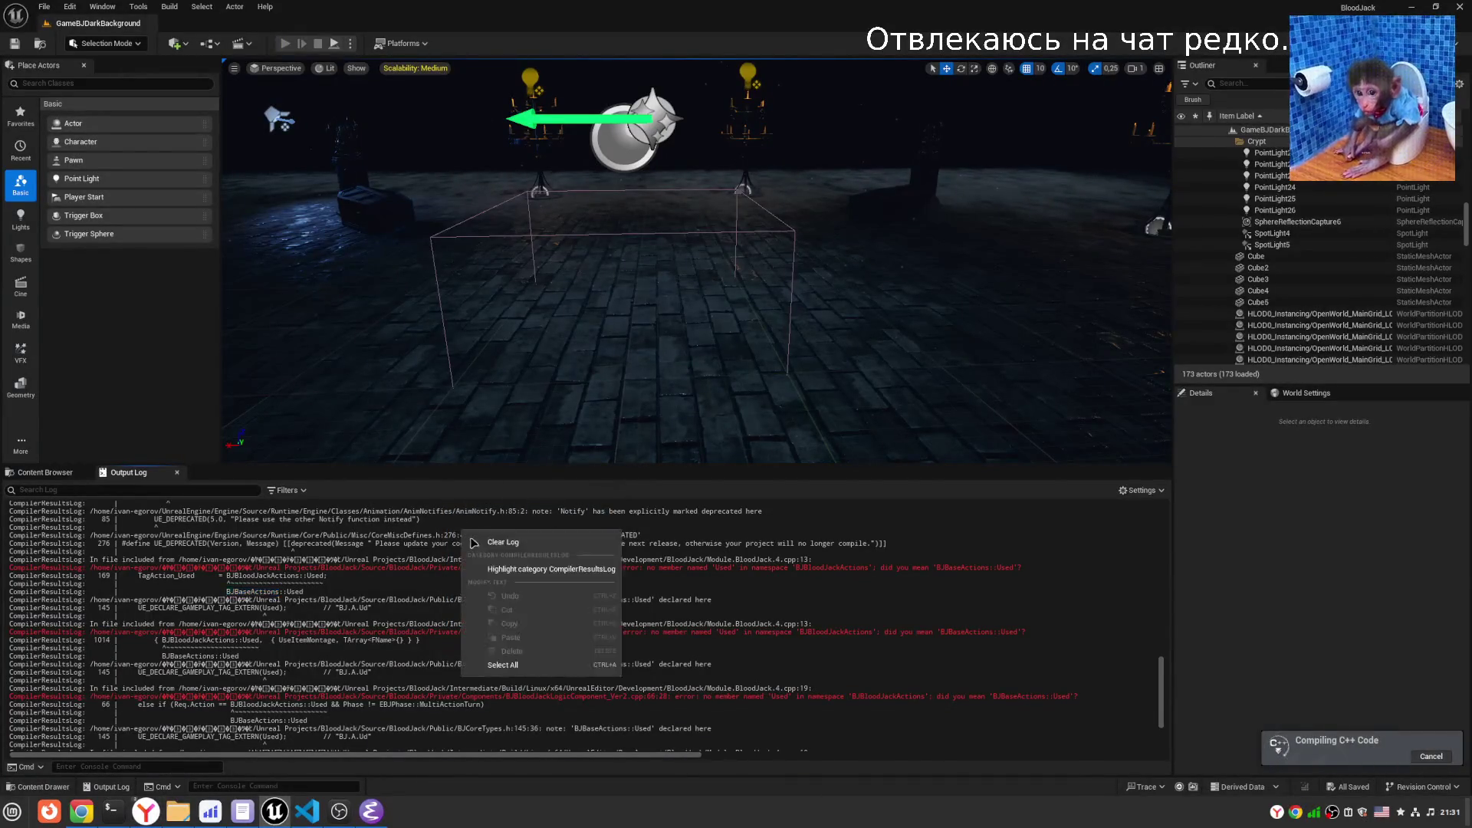
click(498, 544)
scroll(679, 325, down, 6)
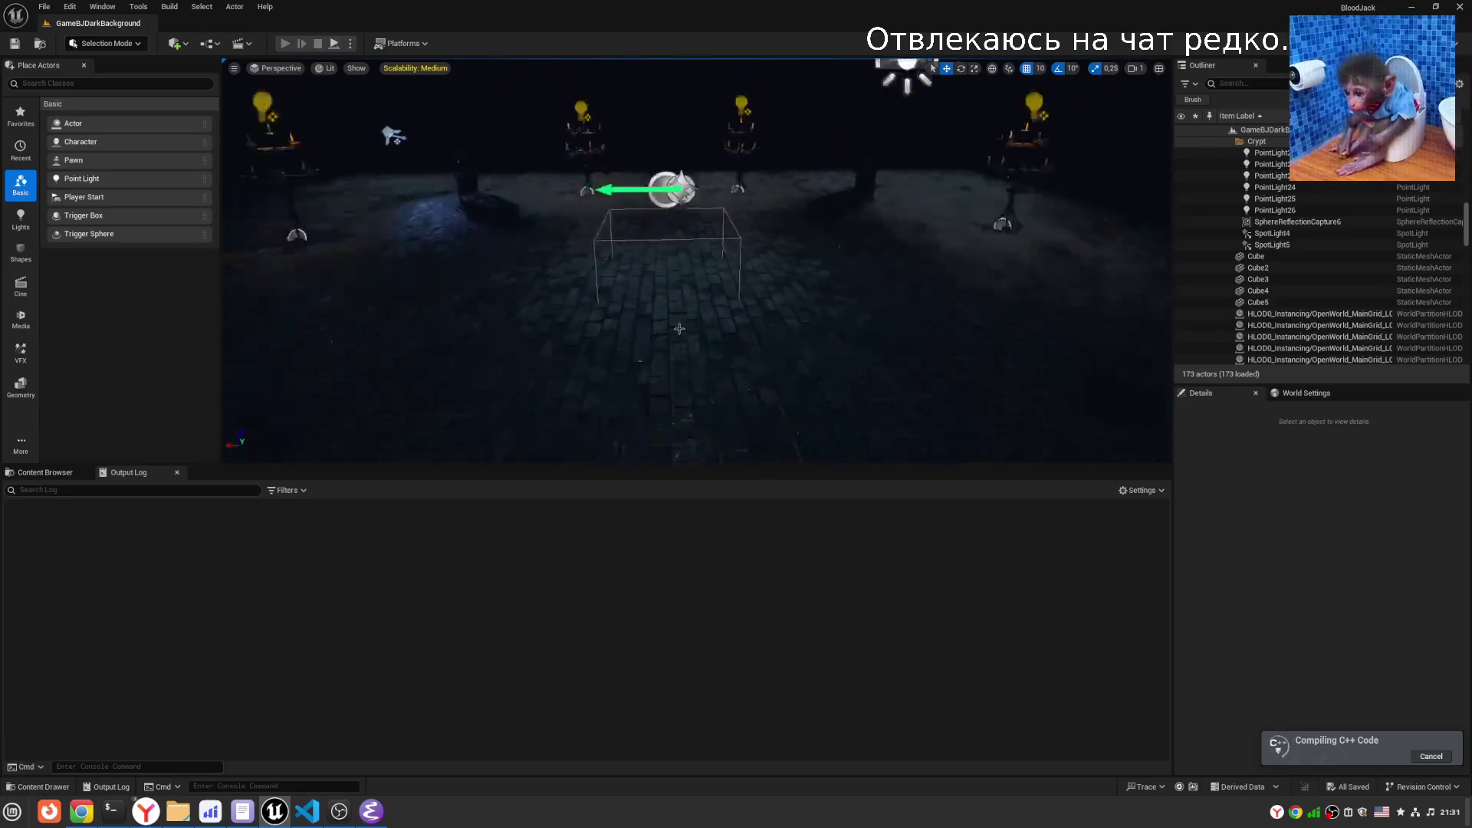
scroll(676, 354, up, 4)
scroll(675, 359, down, 4)
scroll(824, 386, up, 3)
drag(824, 386, 802, 358)
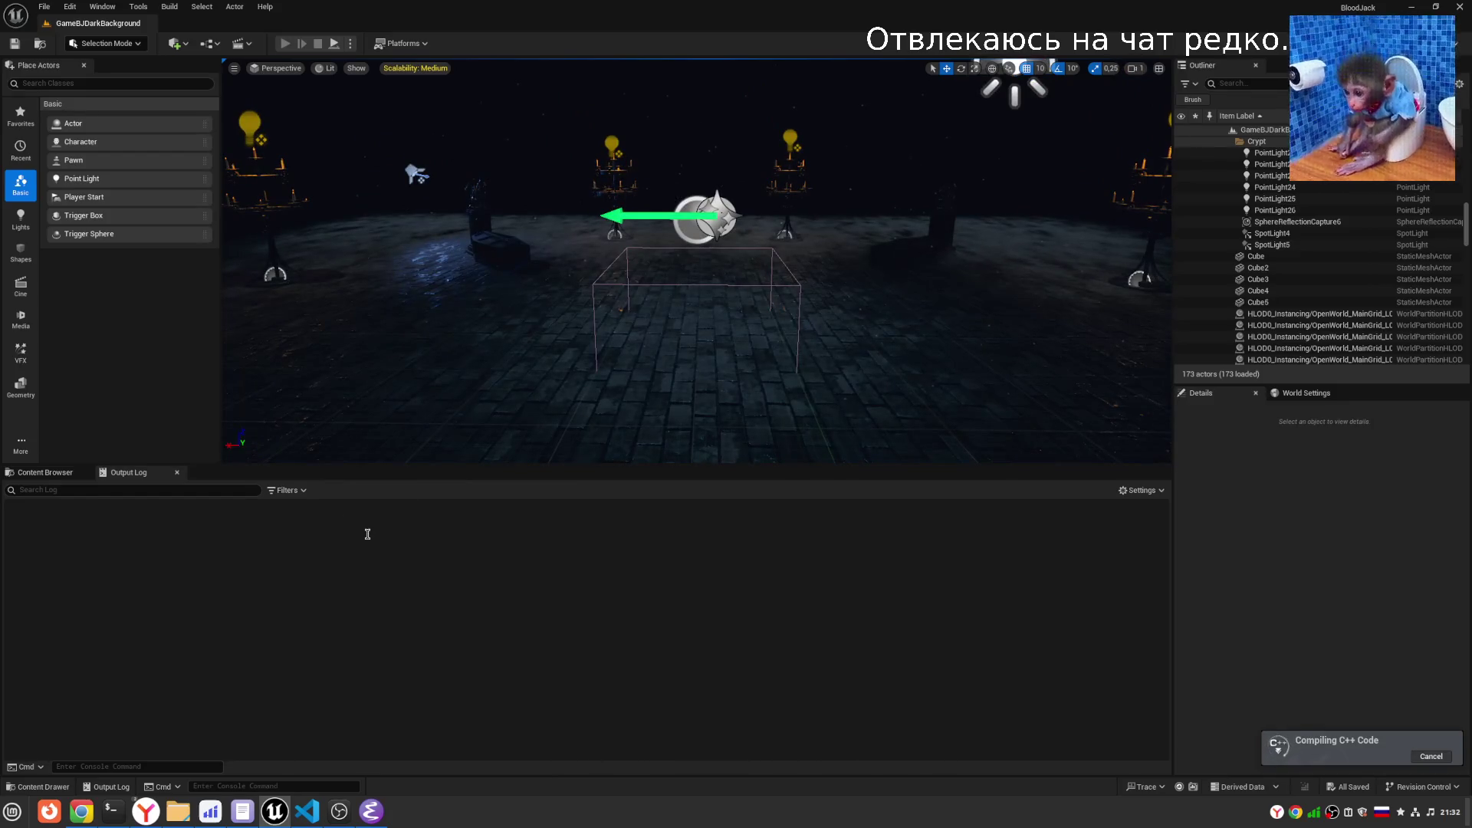
- Bring Emacs back to the front showing BJBaseItemActor.cpp
click(382, 817)
click(382, 817)
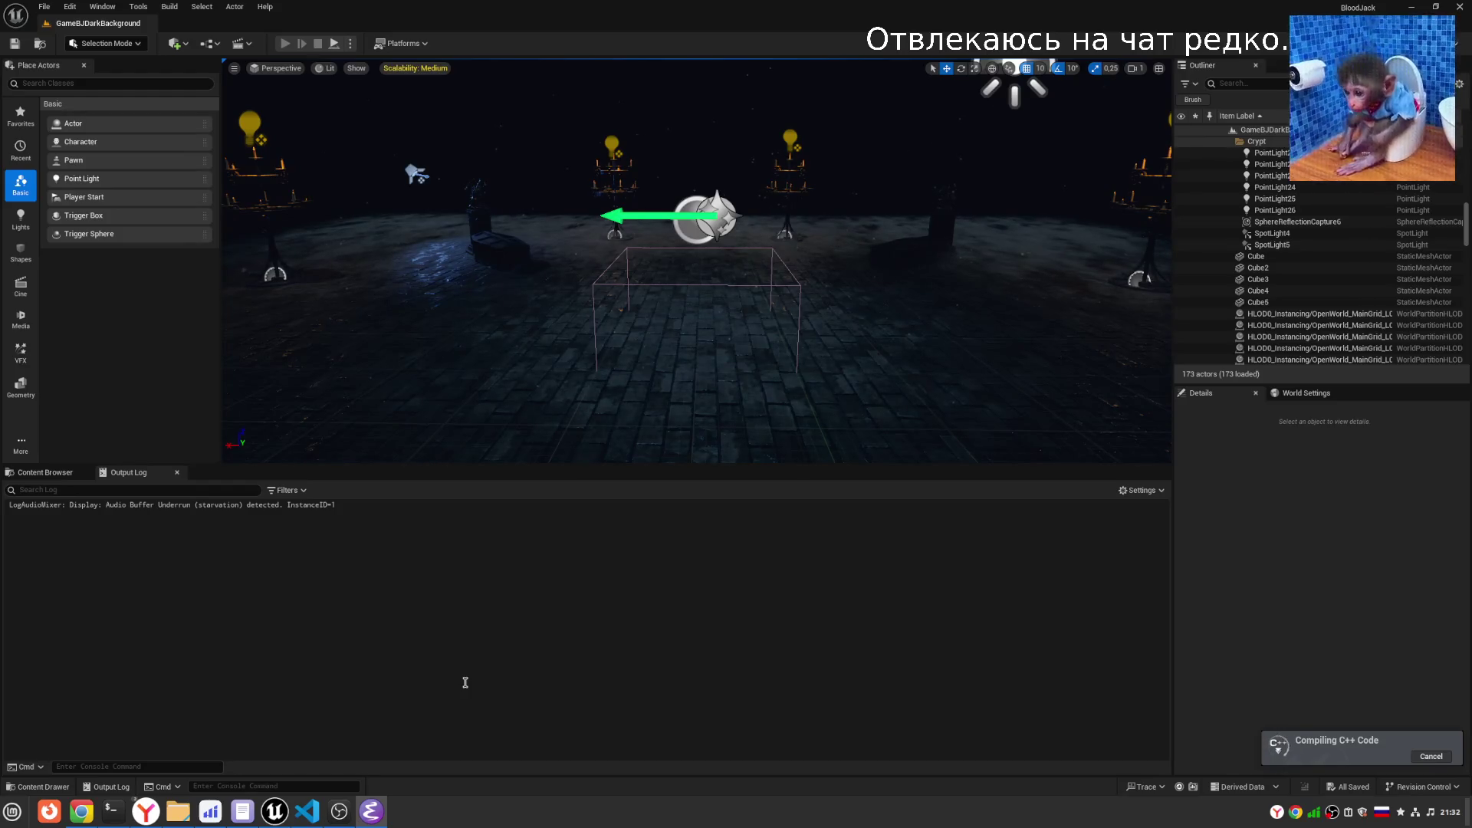
click(383, 821)
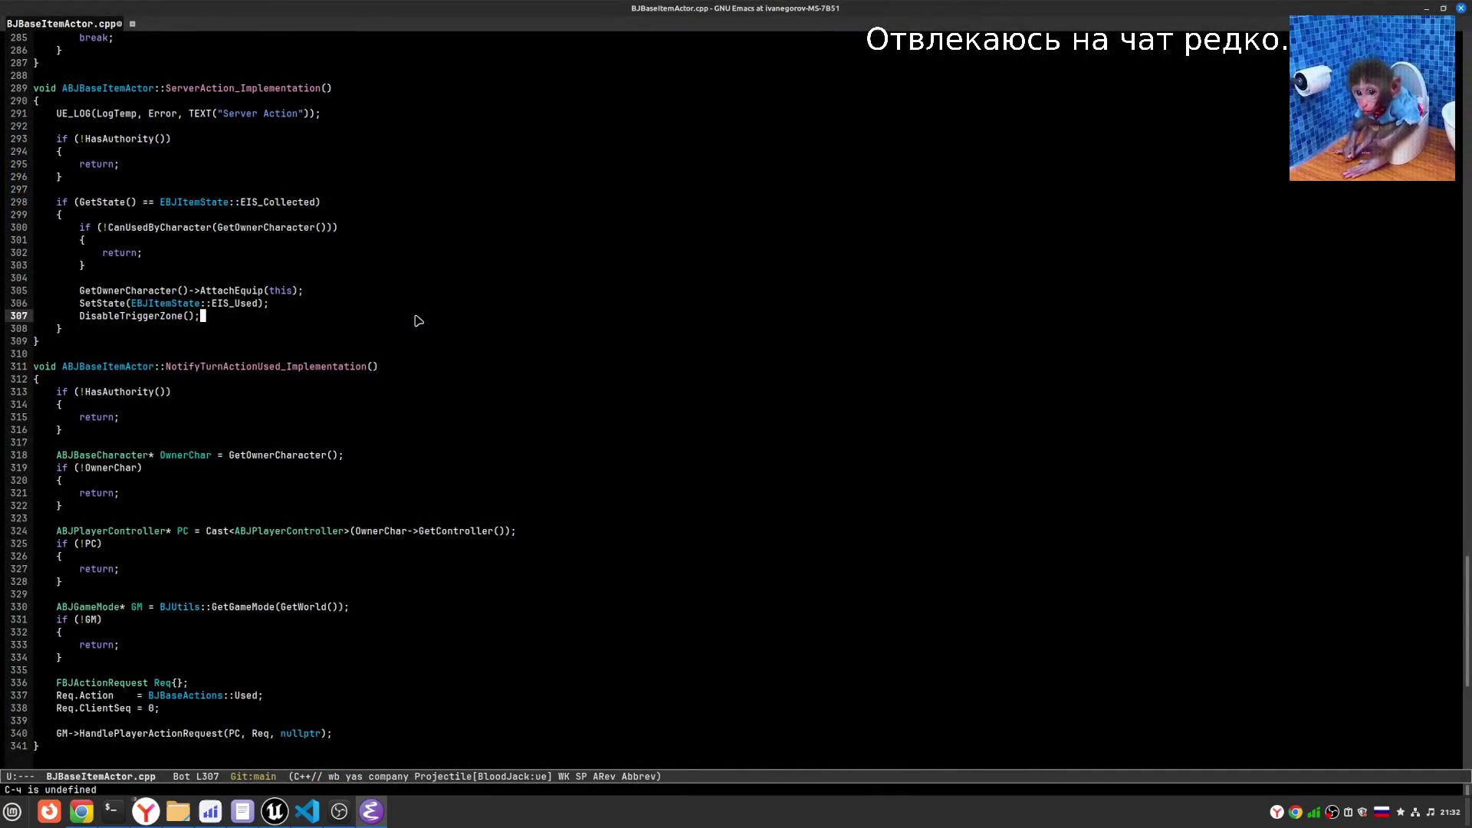
- Open a second Emacs tab and reopen BJBaseCharacter.cpp from the recent files list
key(ctrl+x)
key(t)
key(2)
key(ctrl+x)
key(ctrl+r)
key(Down)
key(Left)
key(Left)
key(Left)
key(Up)
key(Up)
key(Up)
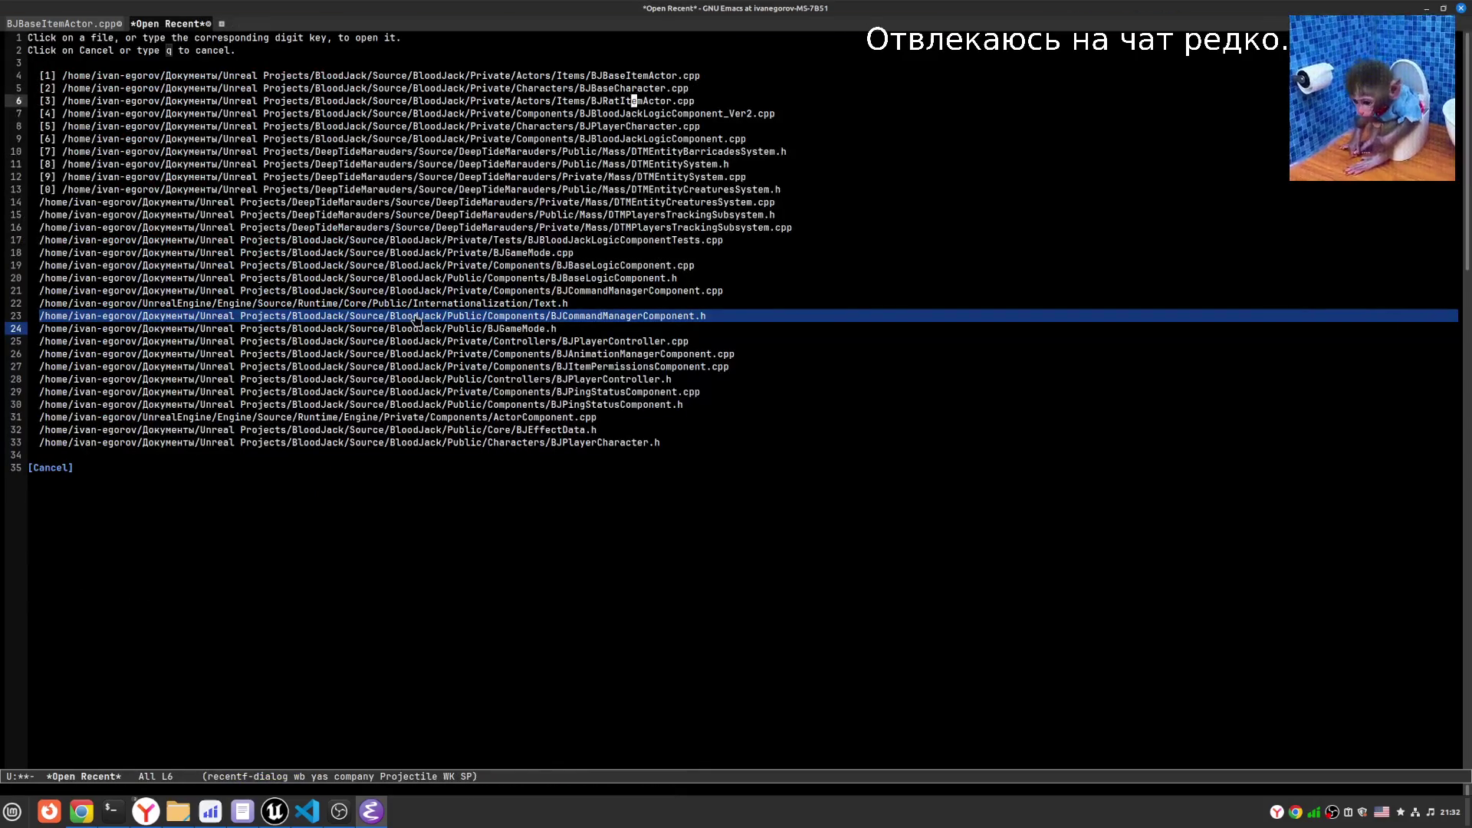
key(Return)
scroll(418, 320, down, 4)
- Switch to BJBaseCharacter.h and read down its declarations, then return to Unreal Editor
key(ctrl+c)
key(o)
key(Down)
key(Down)
key(Down)
key(Down)
key(Down)
key(Down)
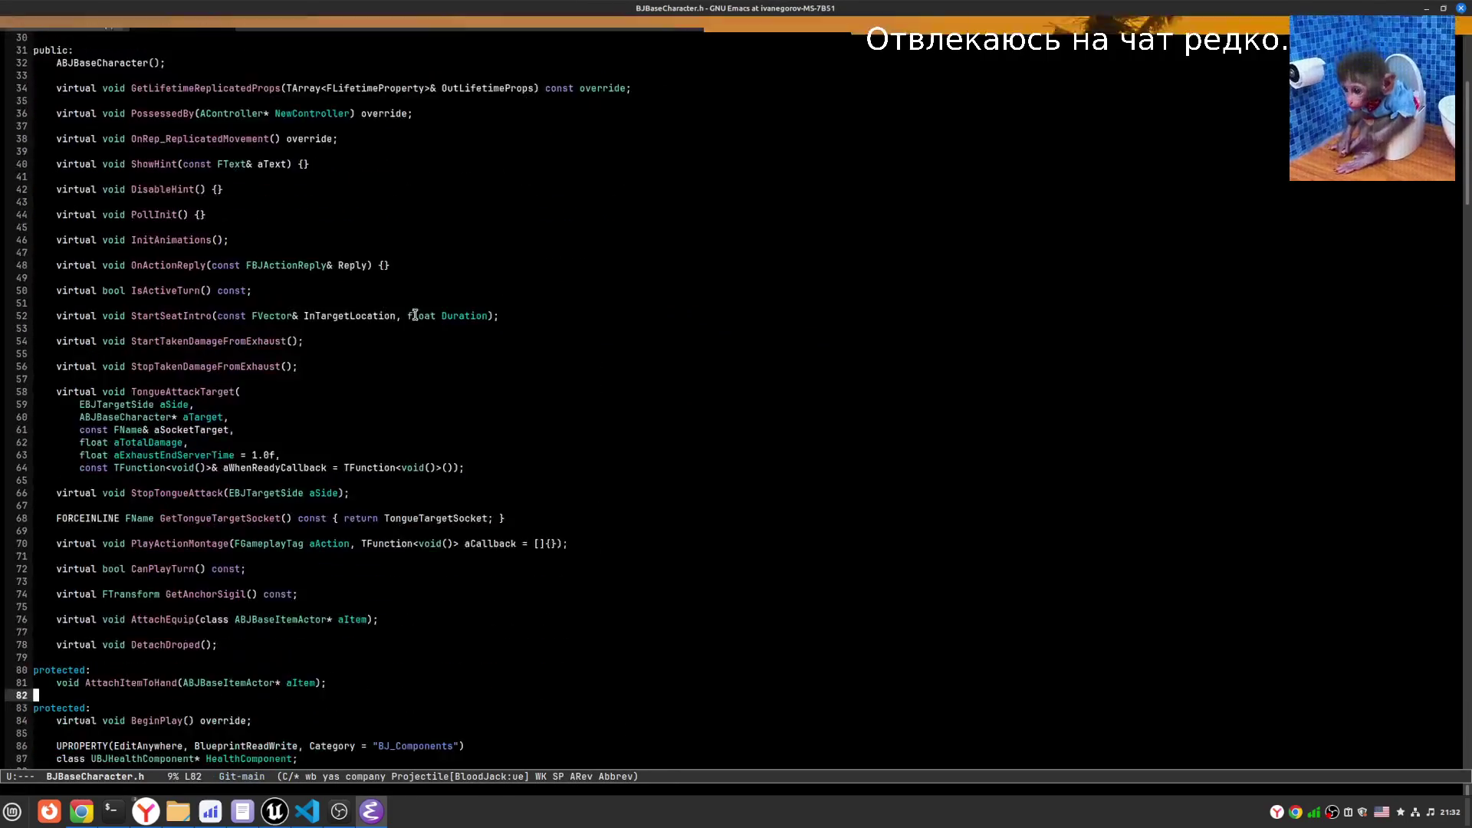
key(Down)
key(Down)
key(Down)
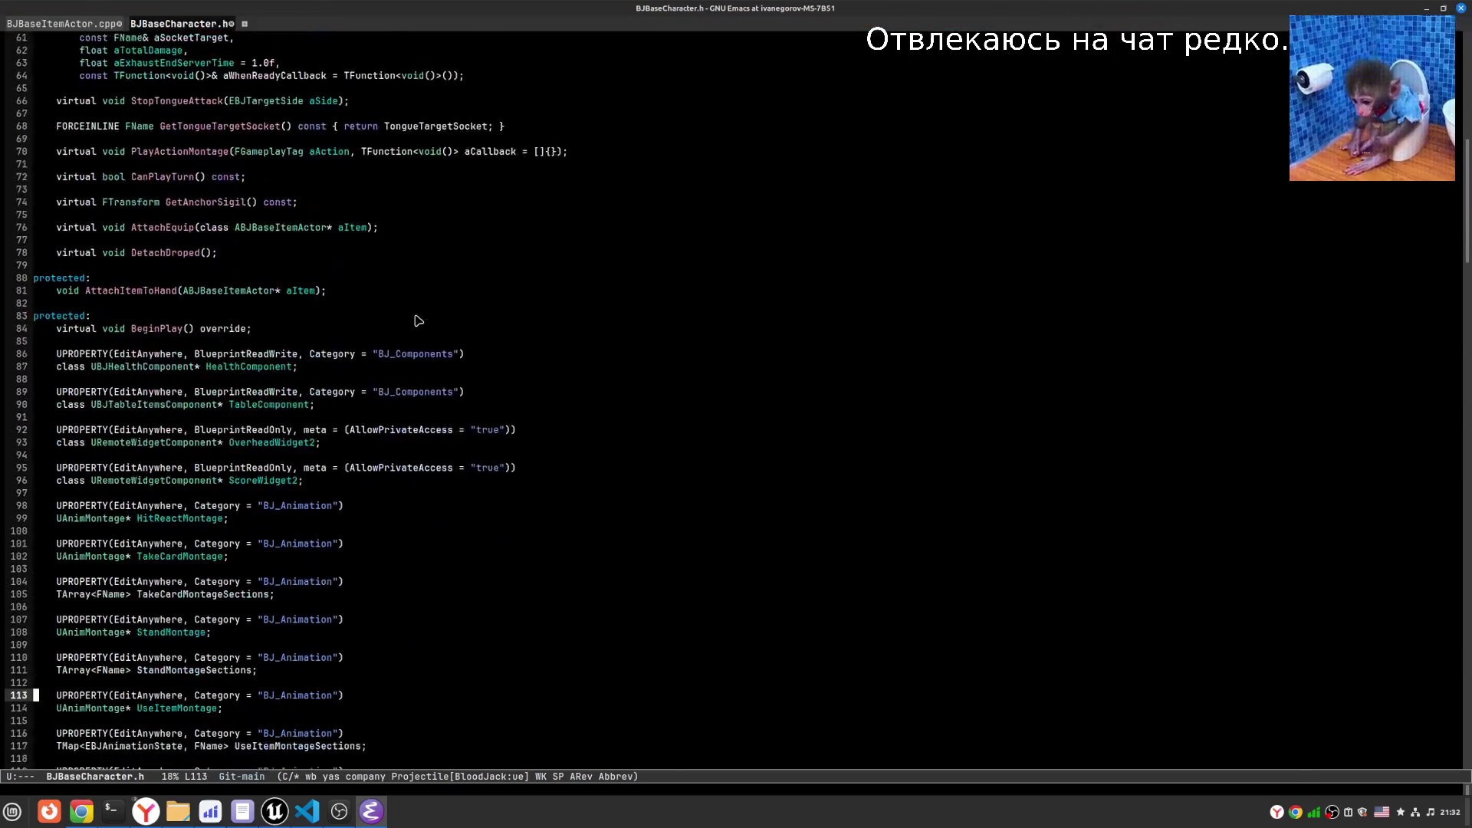
key(Down)
key(Down)
key(Down)
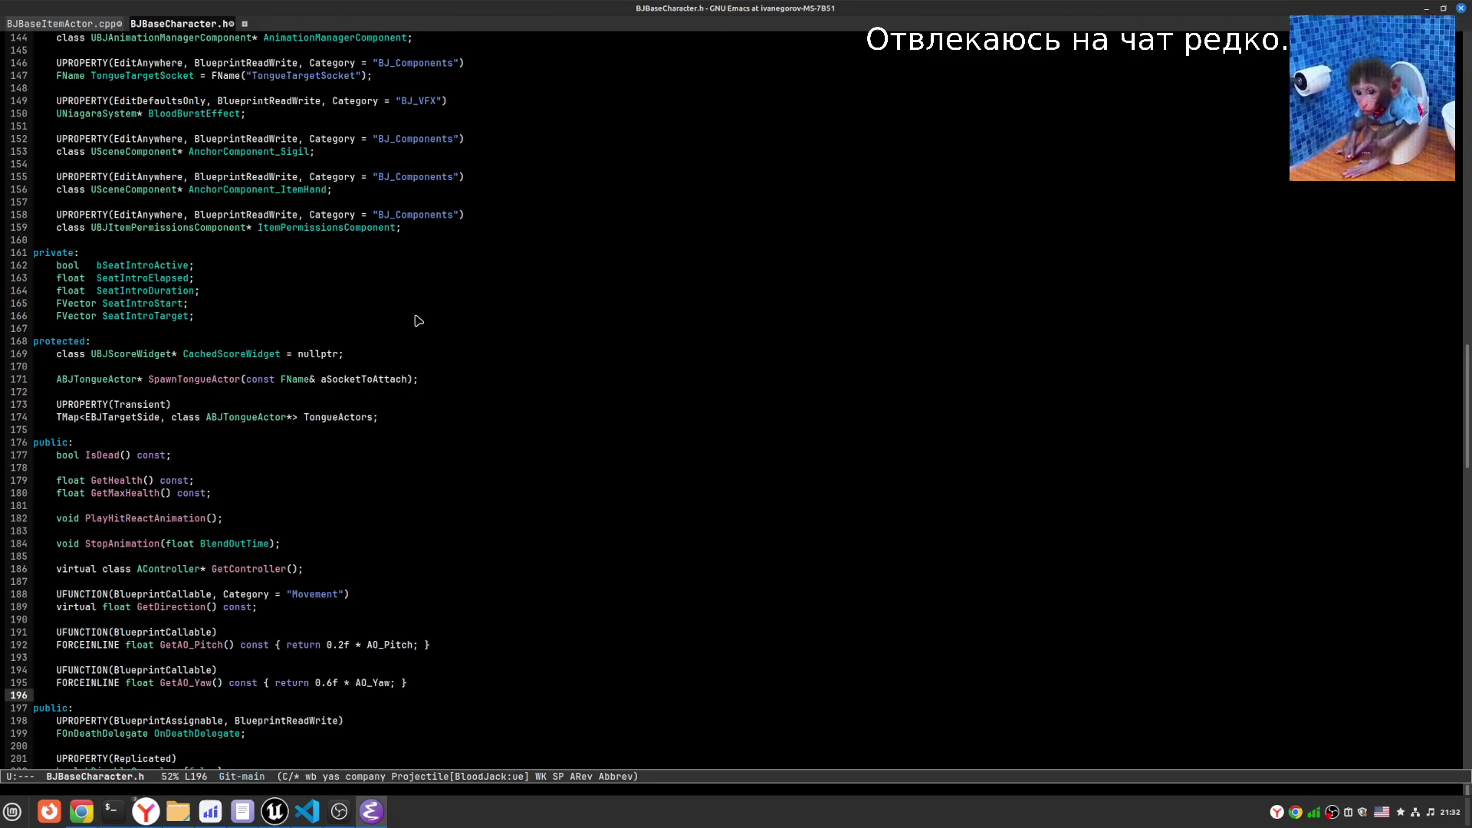
key(alt+Tab)
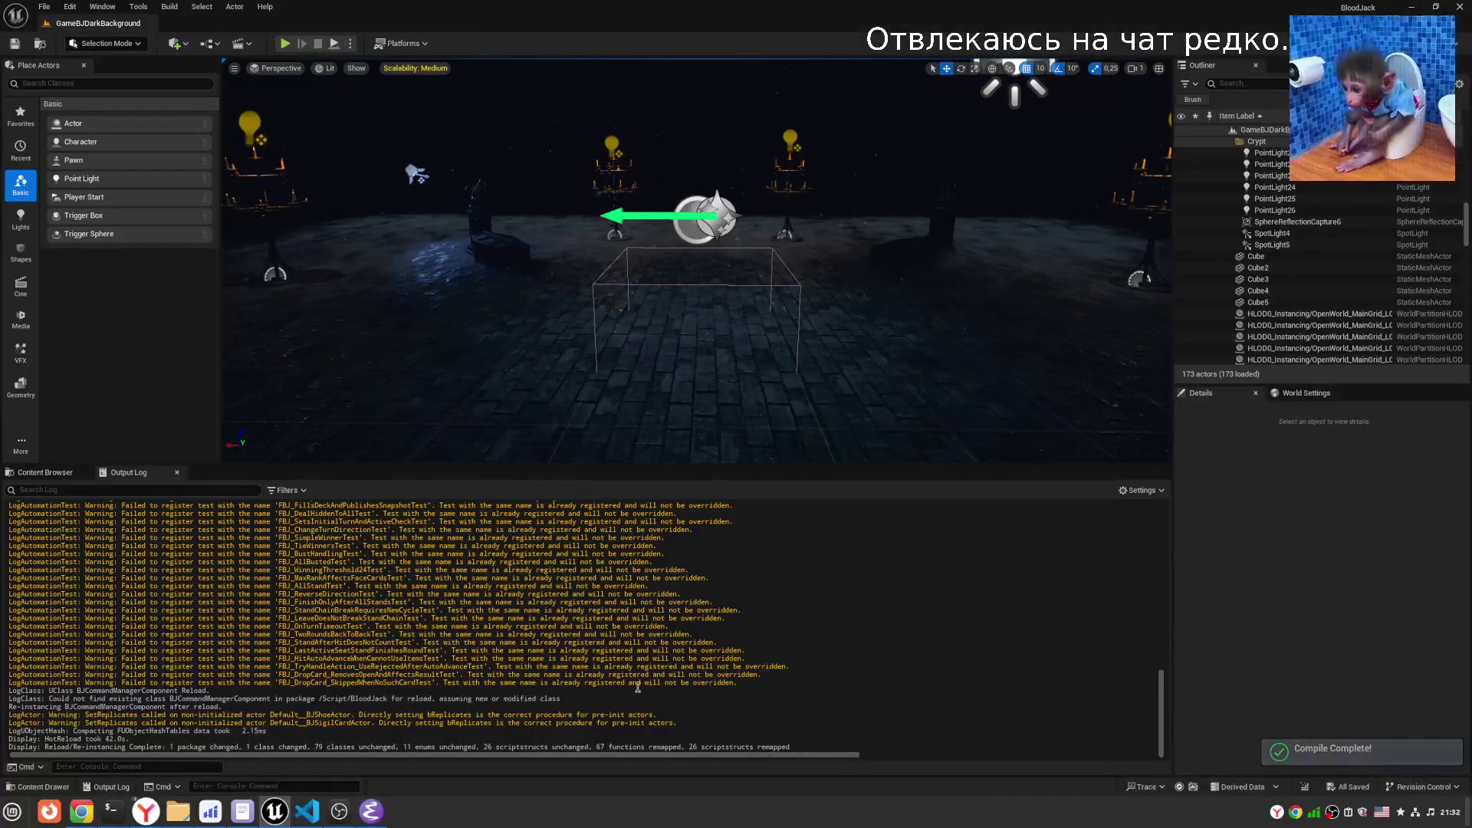
- Clear the Output Log and start a two-player Listen Server playtest
right_click(675, 682)
click(736, 568)
click(351, 43)
mouse_move(452, 303)
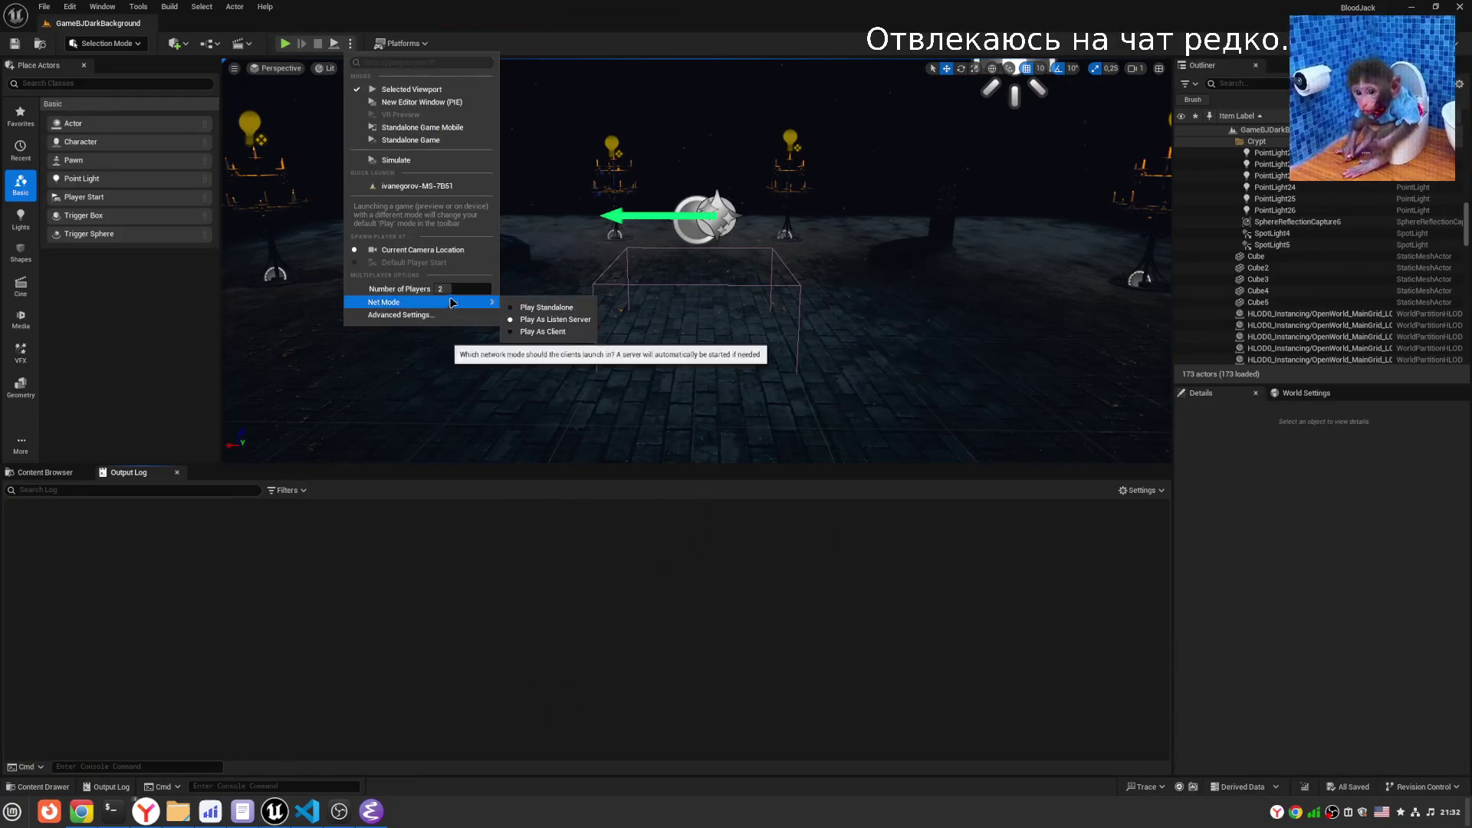
click(299, 84)
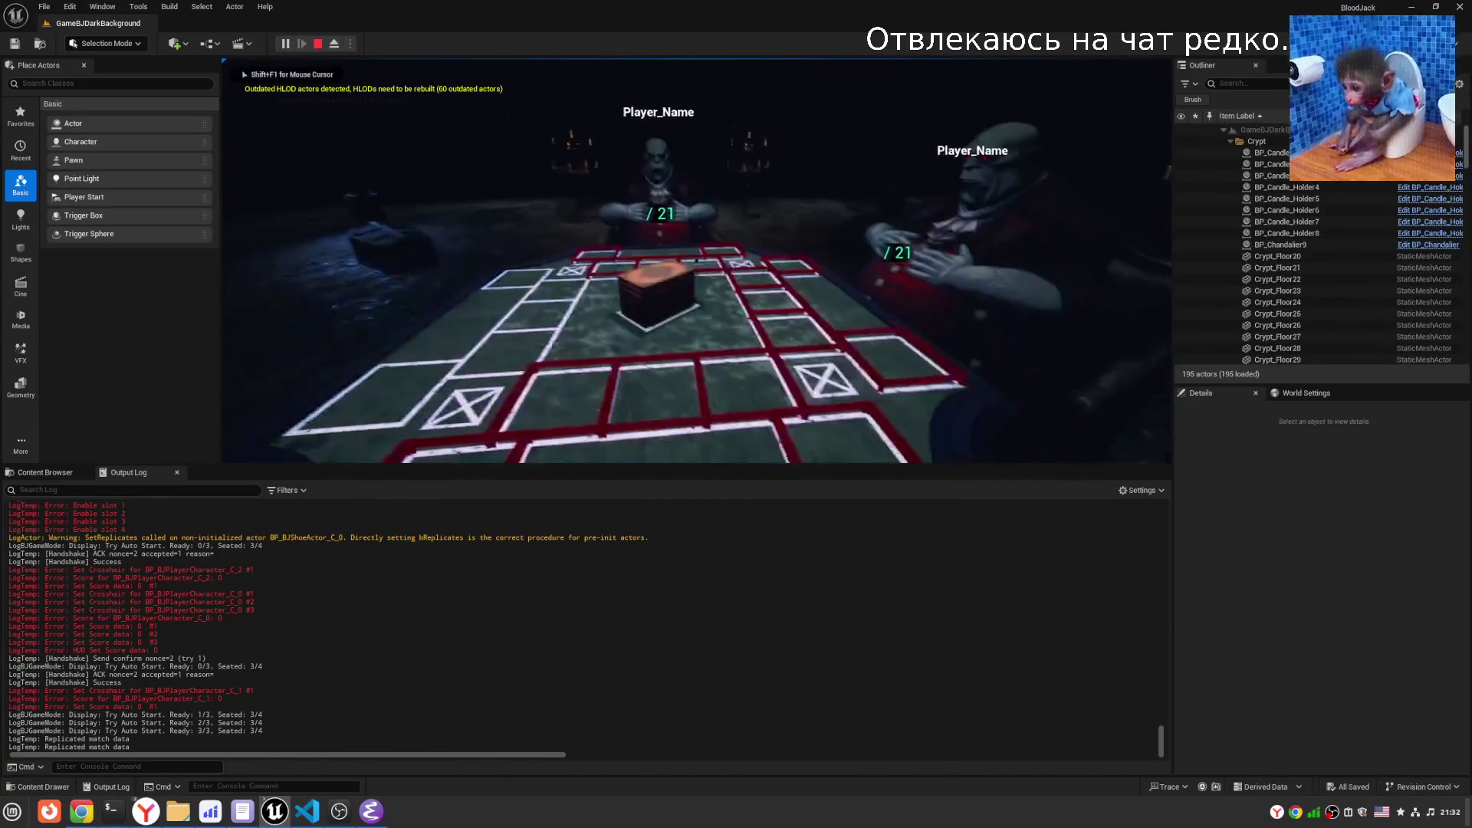
- Hit twice in the blackjack round until the hand busts at 22/21
key(shift+F1)
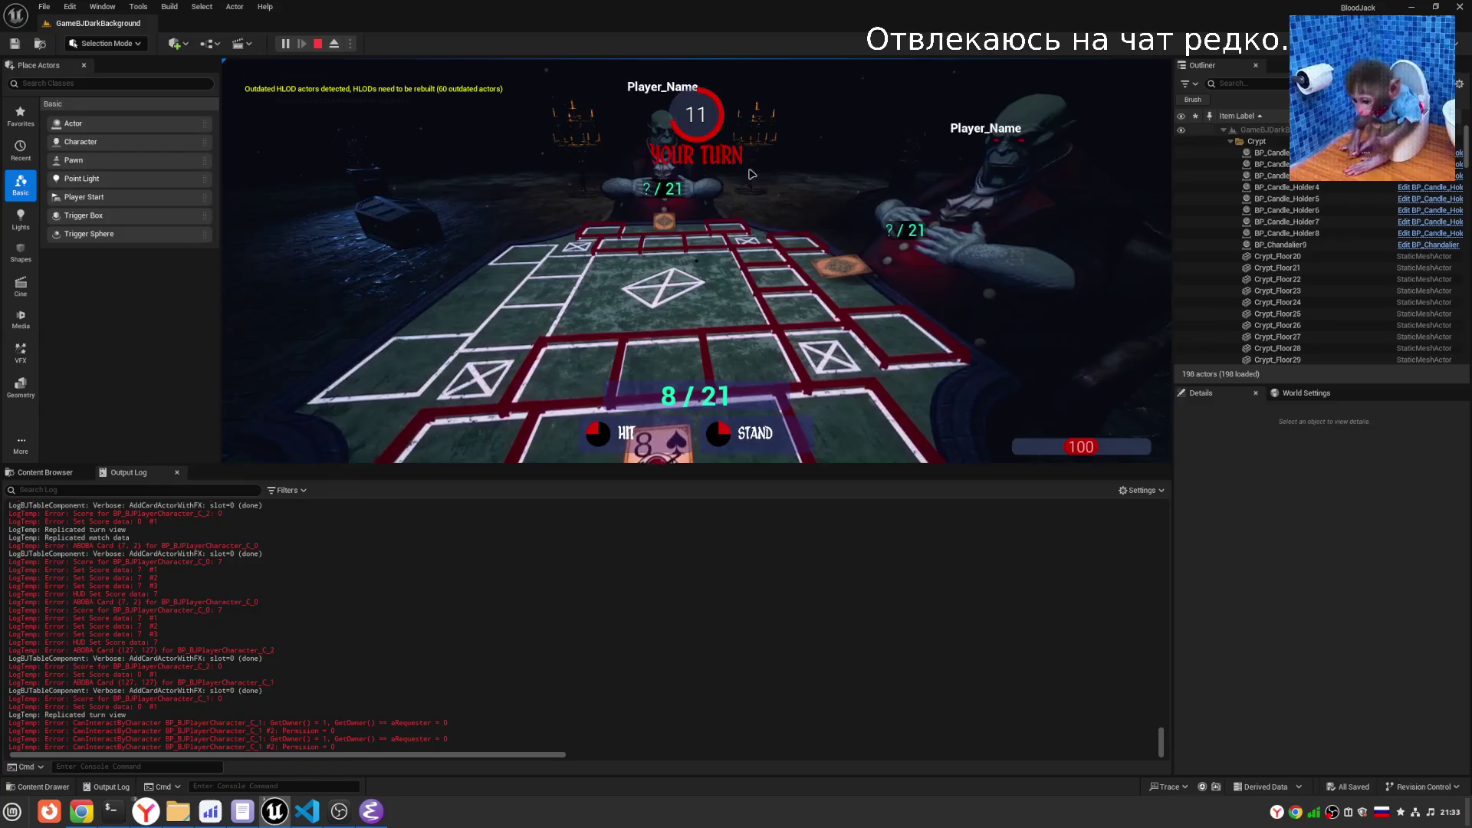
click(696, 261)
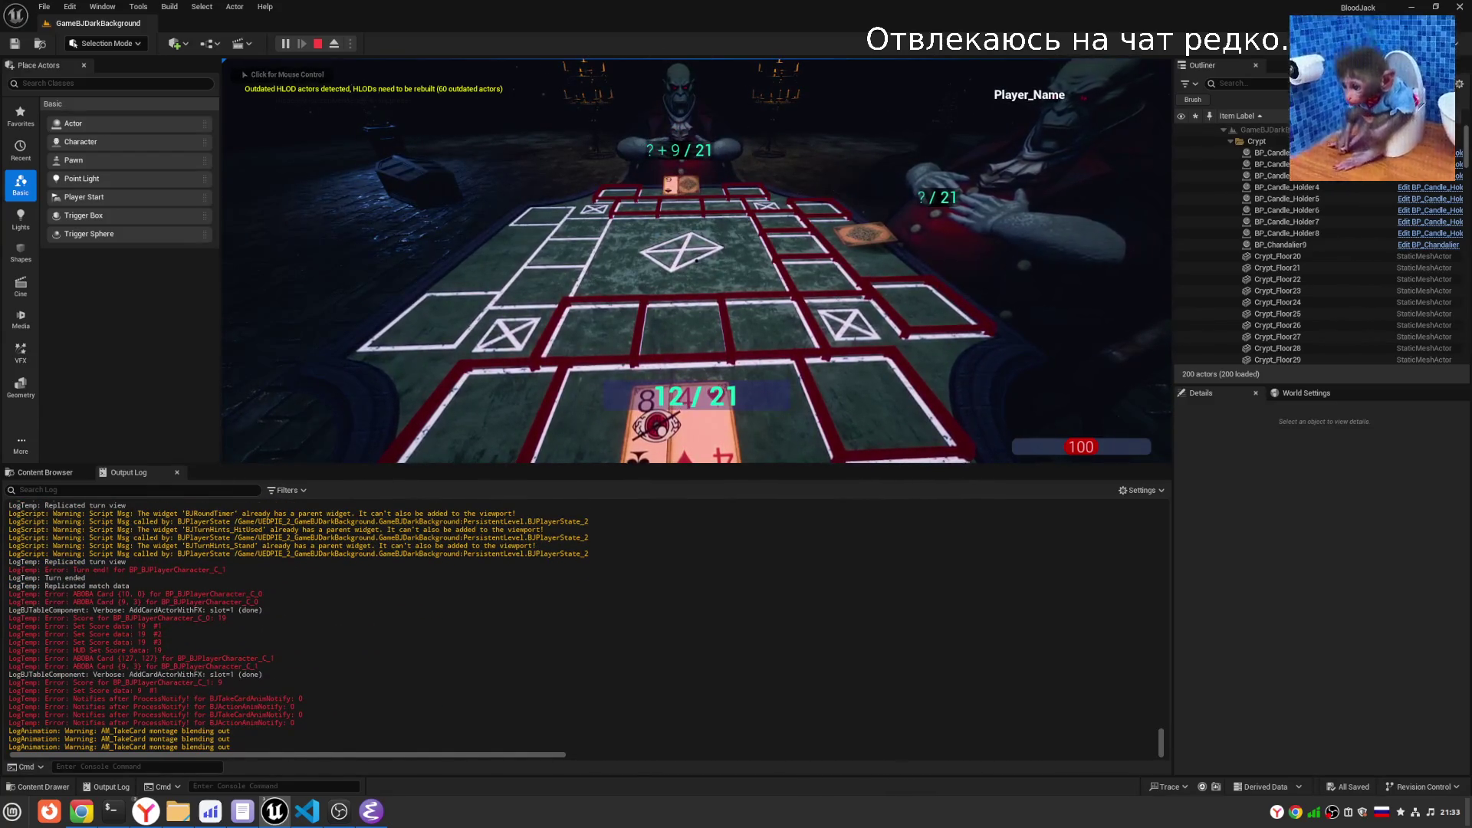
click(695, 261)
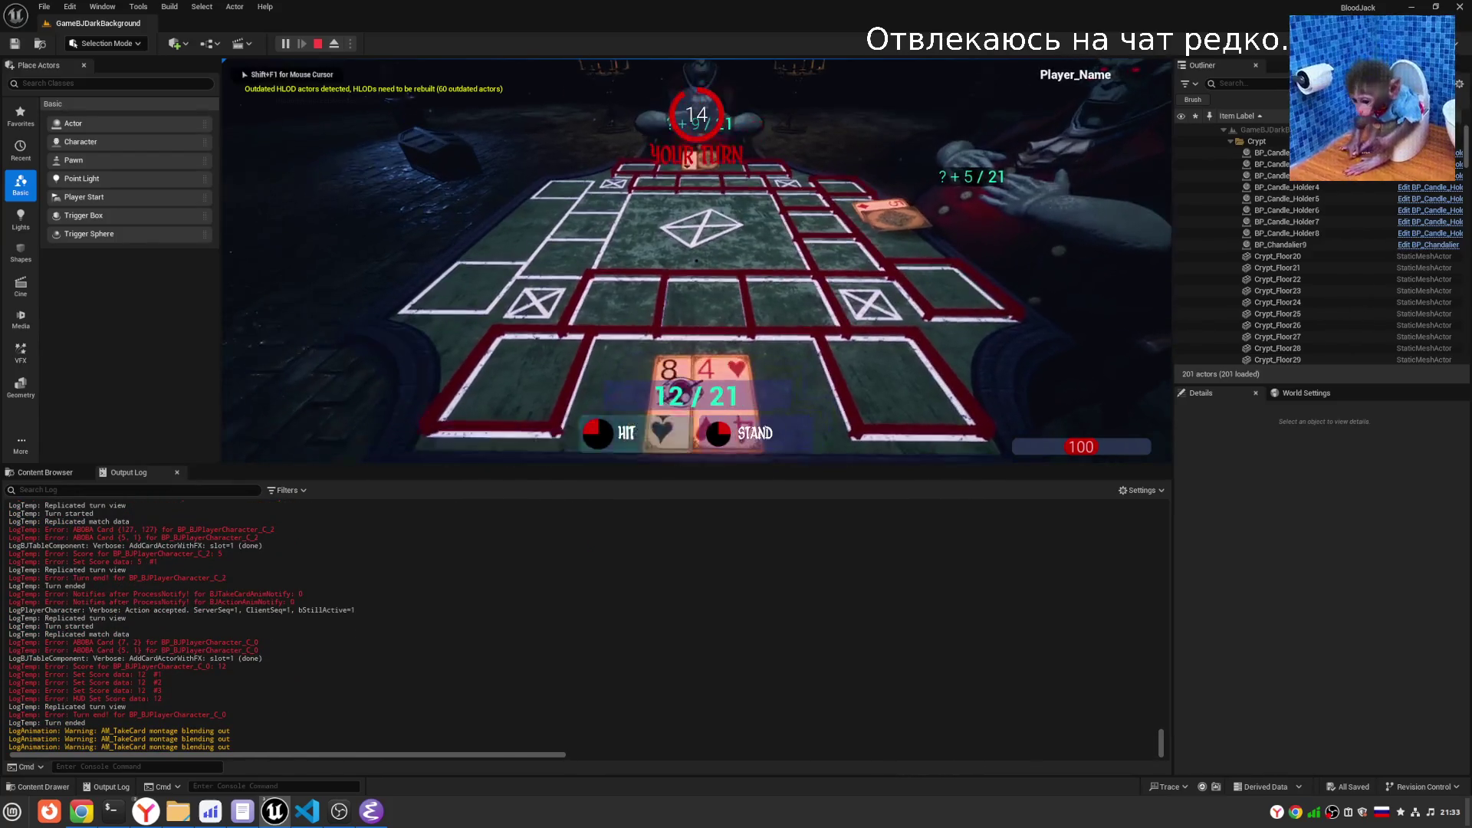
click(695, 261)
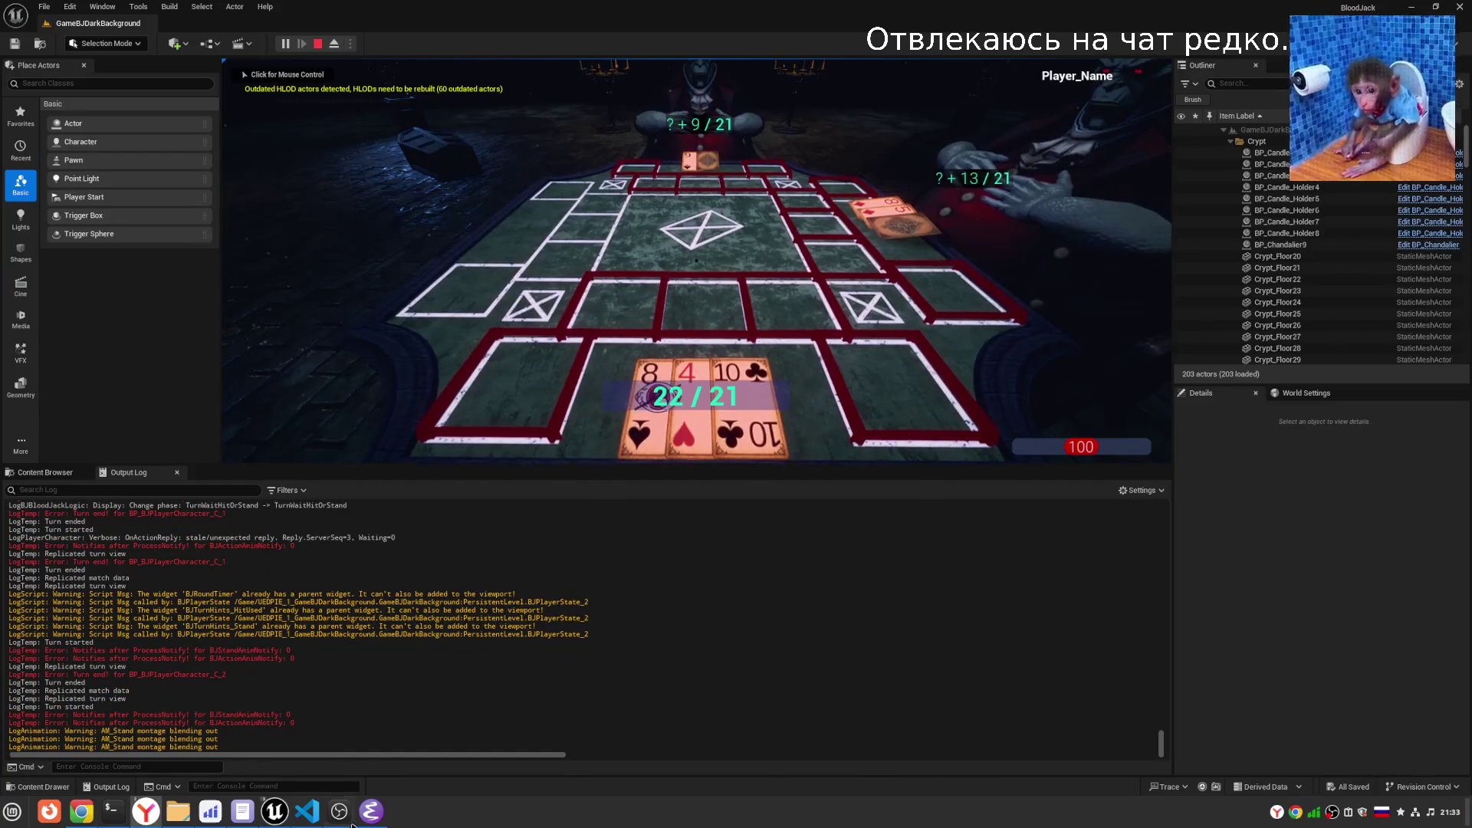
click(275, 811)
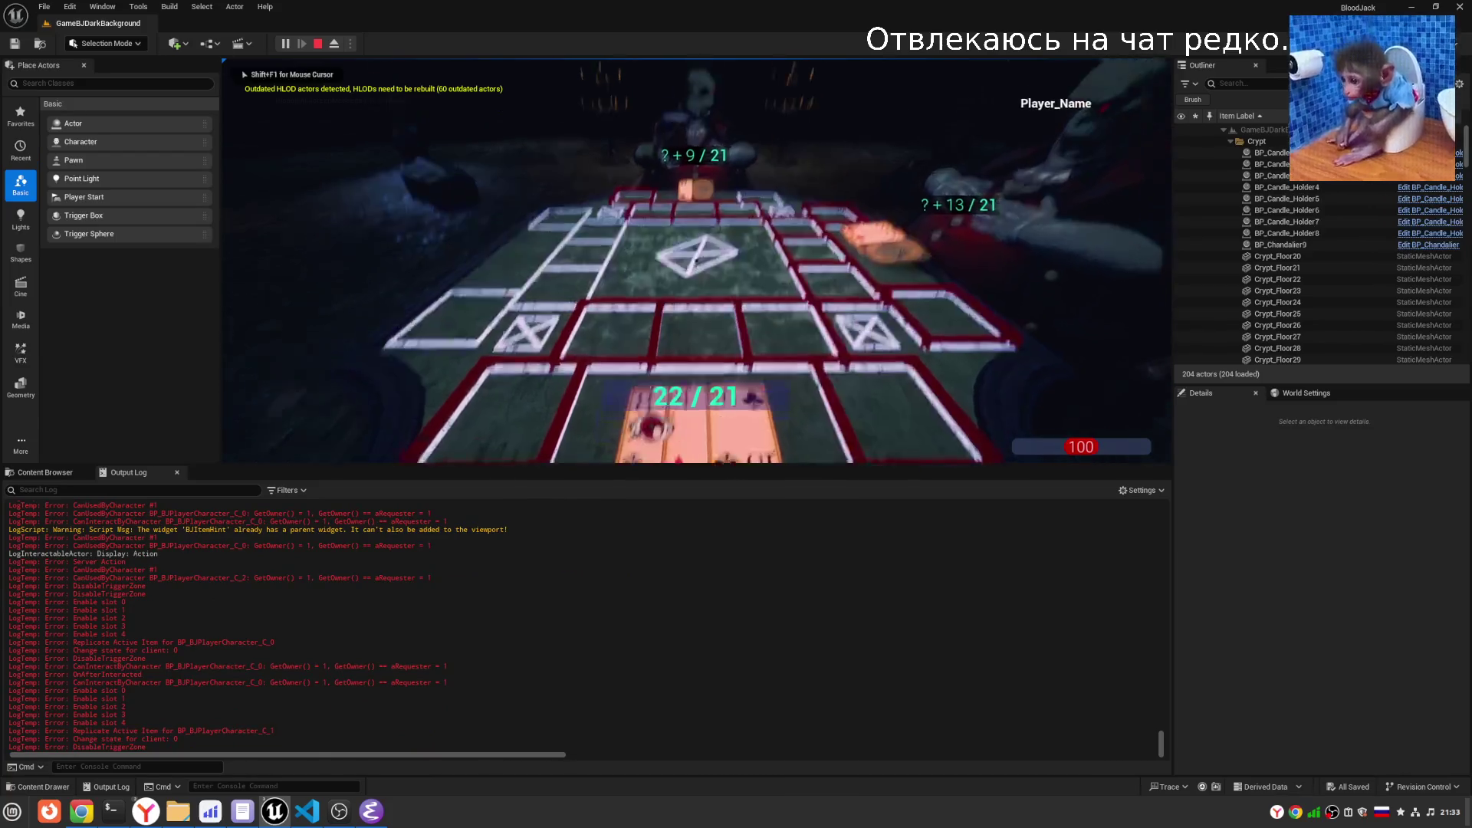
key(shift+F1)
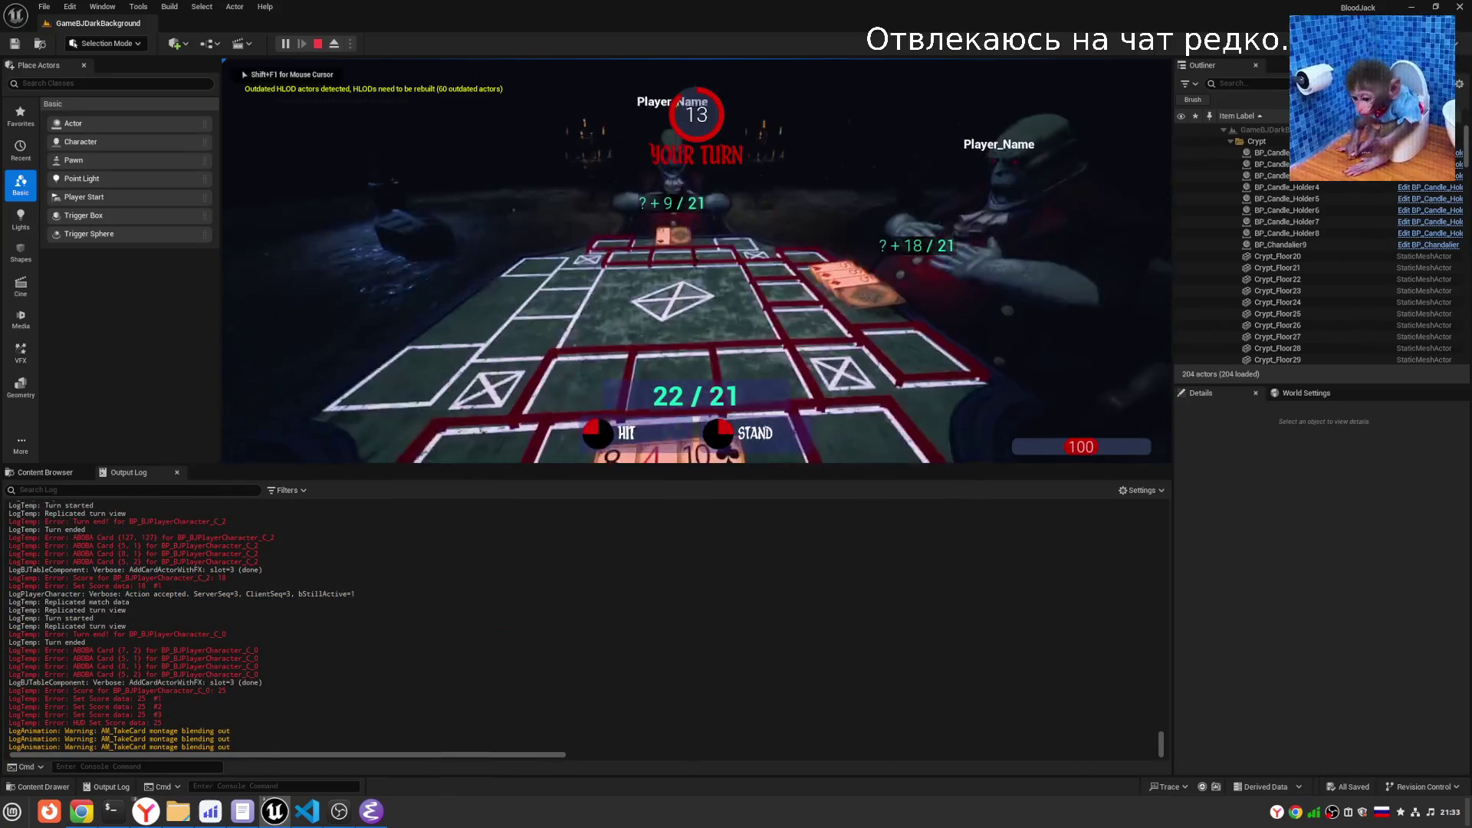
- Take a hit to receive the sigil card, draw another card, and stand to pass the turns
key(h)
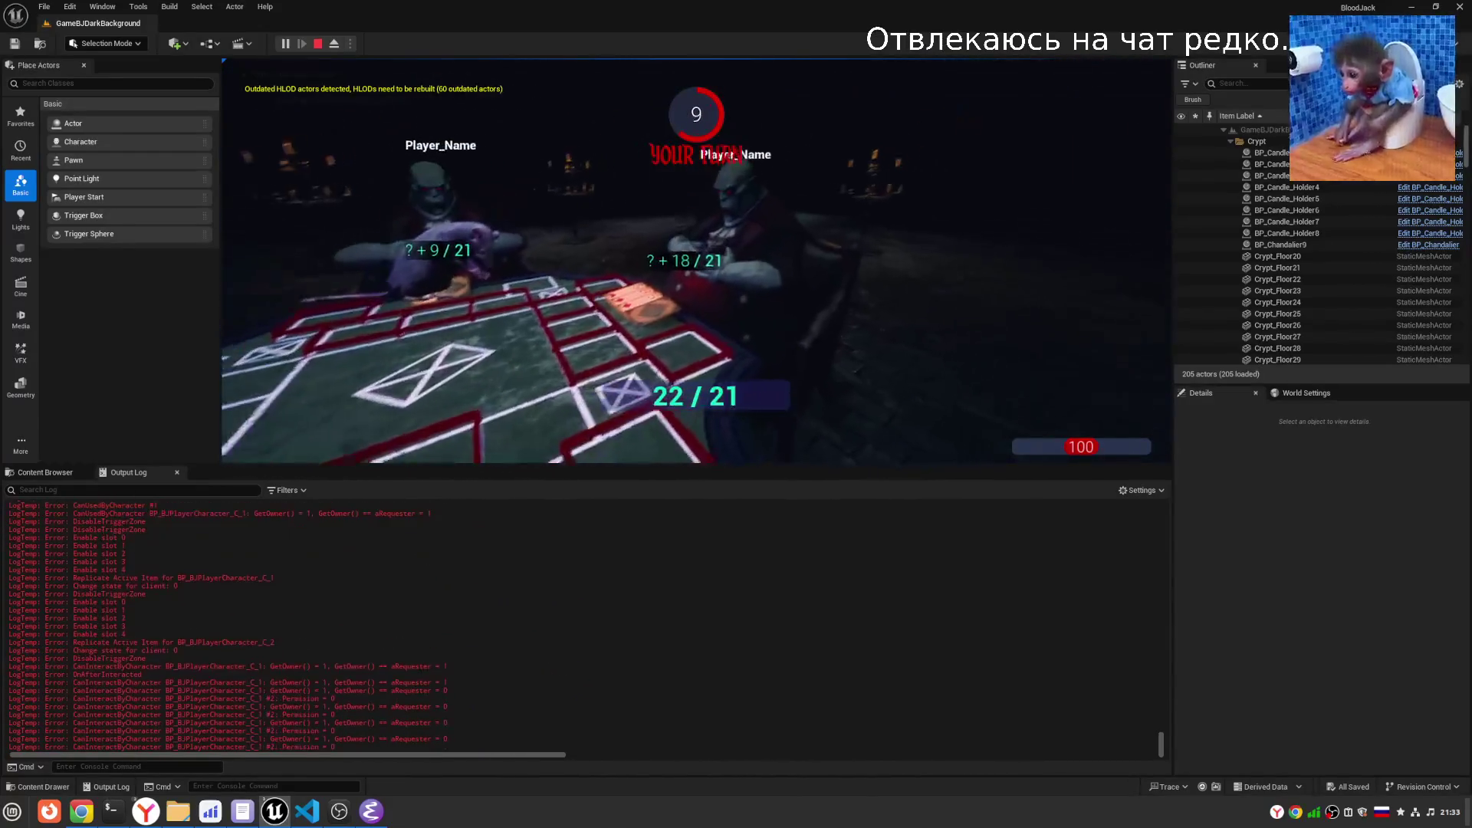
key(shift+F1)
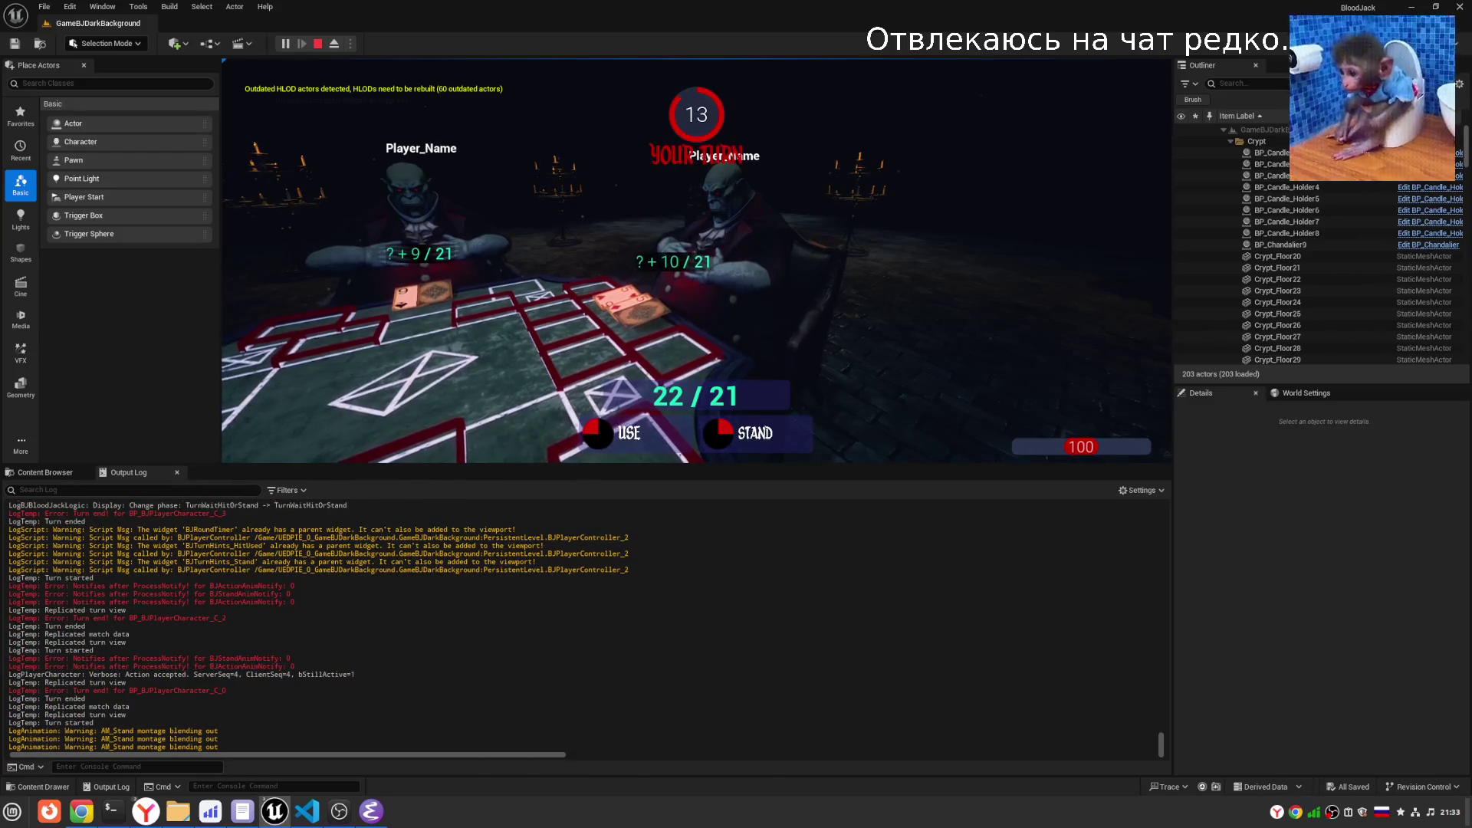
key(e)
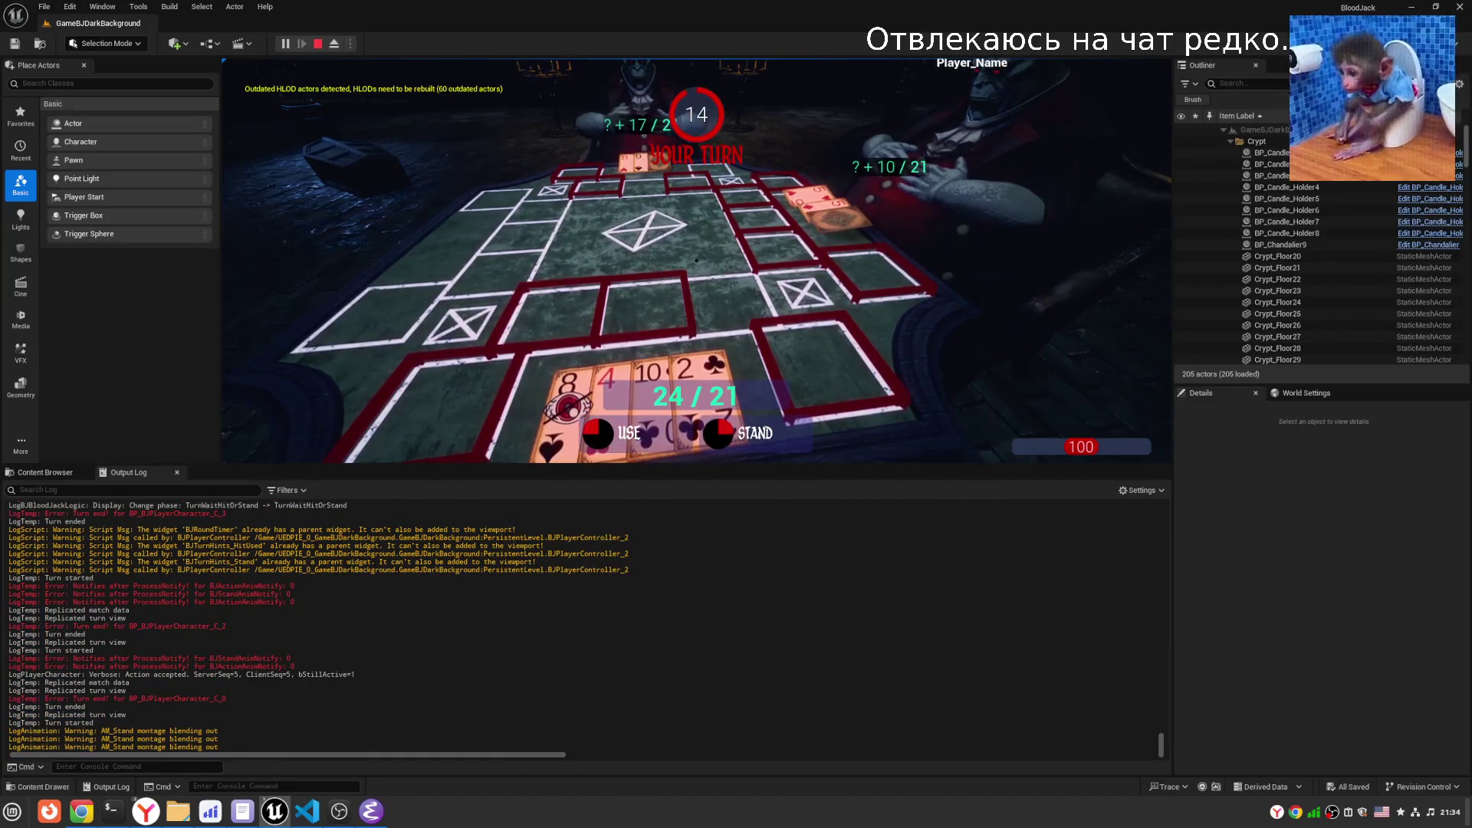
click(914, 422)
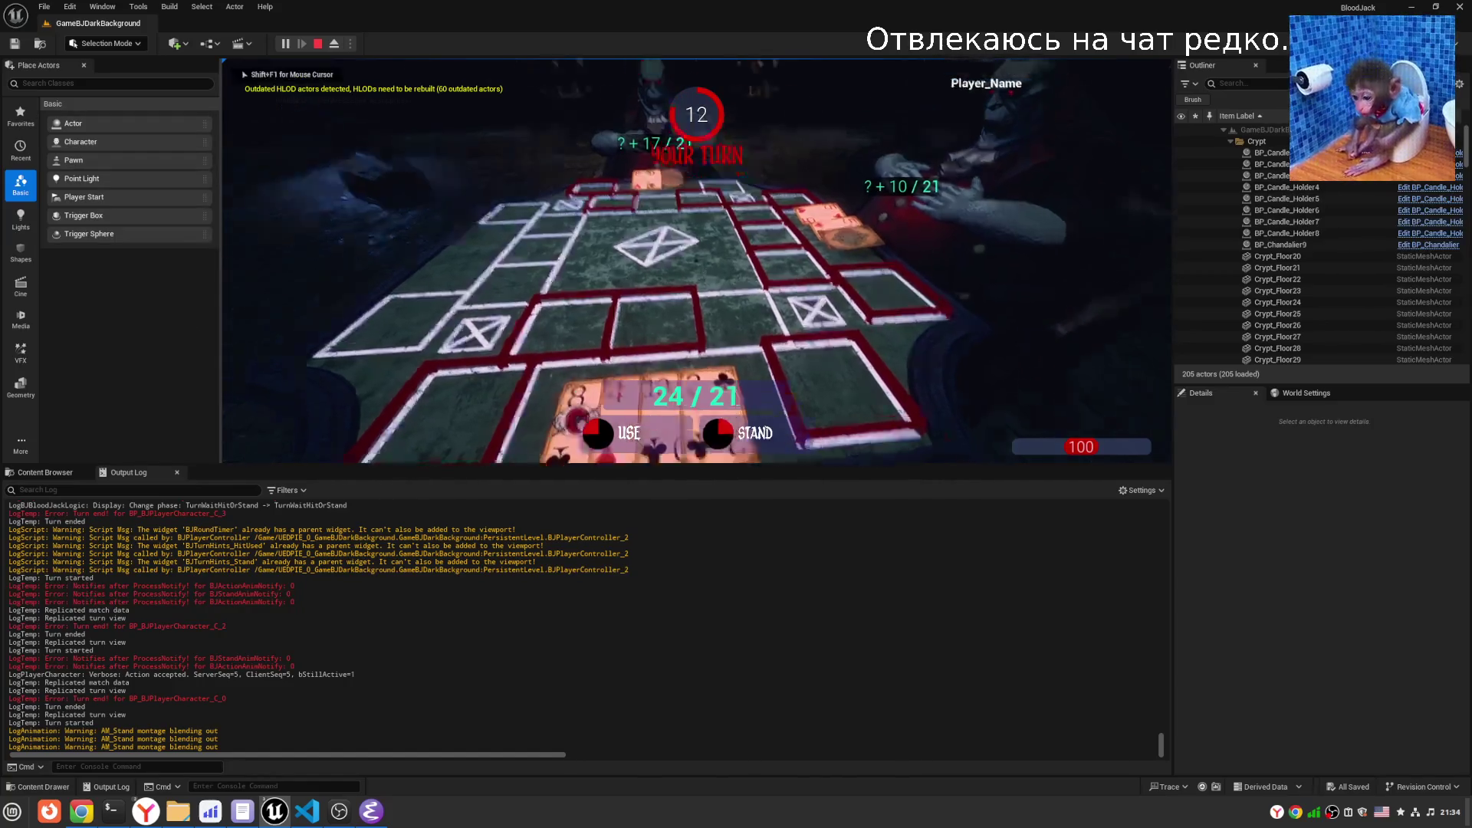
- Stop the play session with Esc and move the terminal window off to the other screen
key(shift+F1)
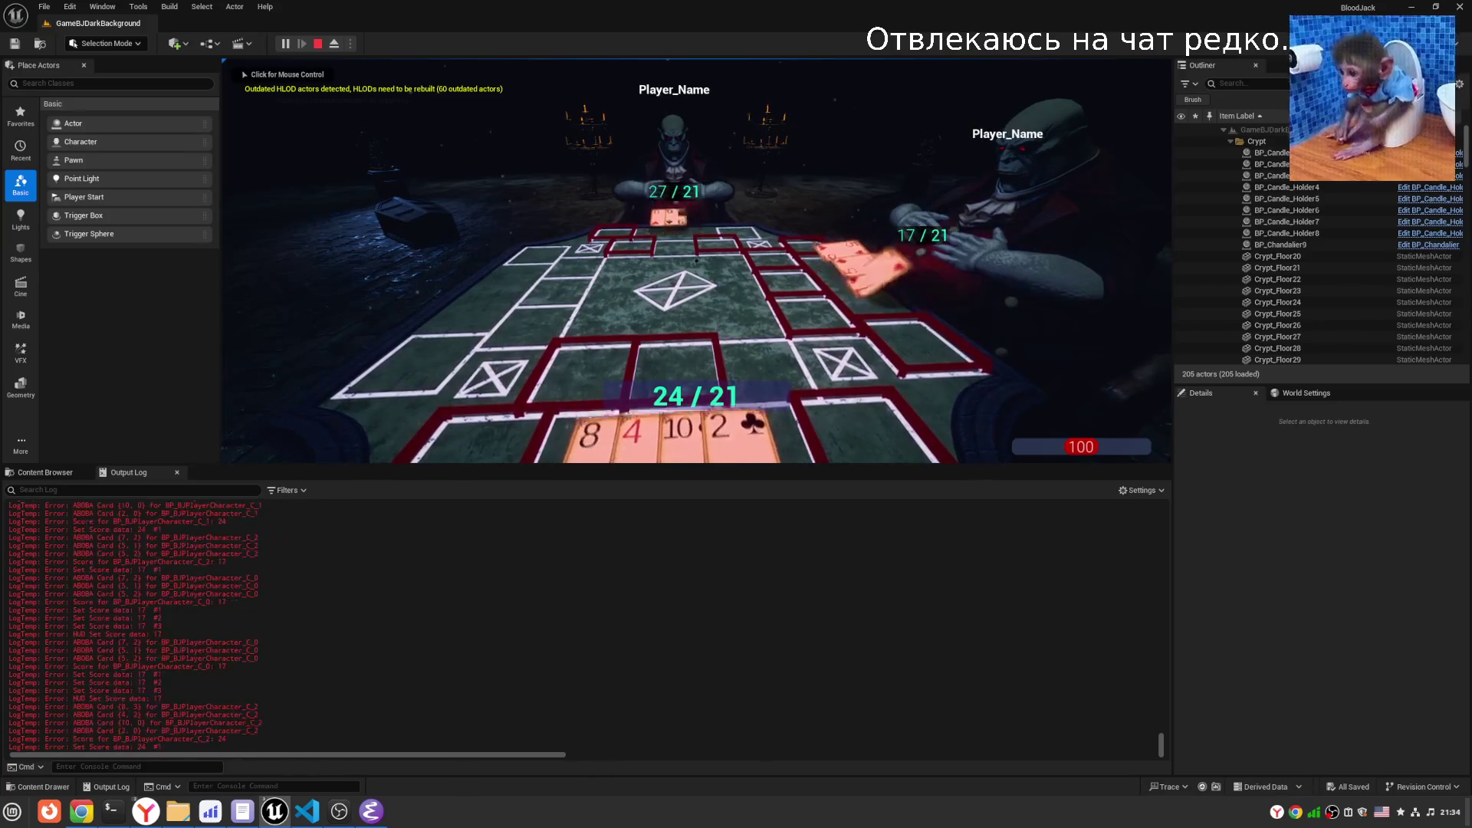
click(696, 261)
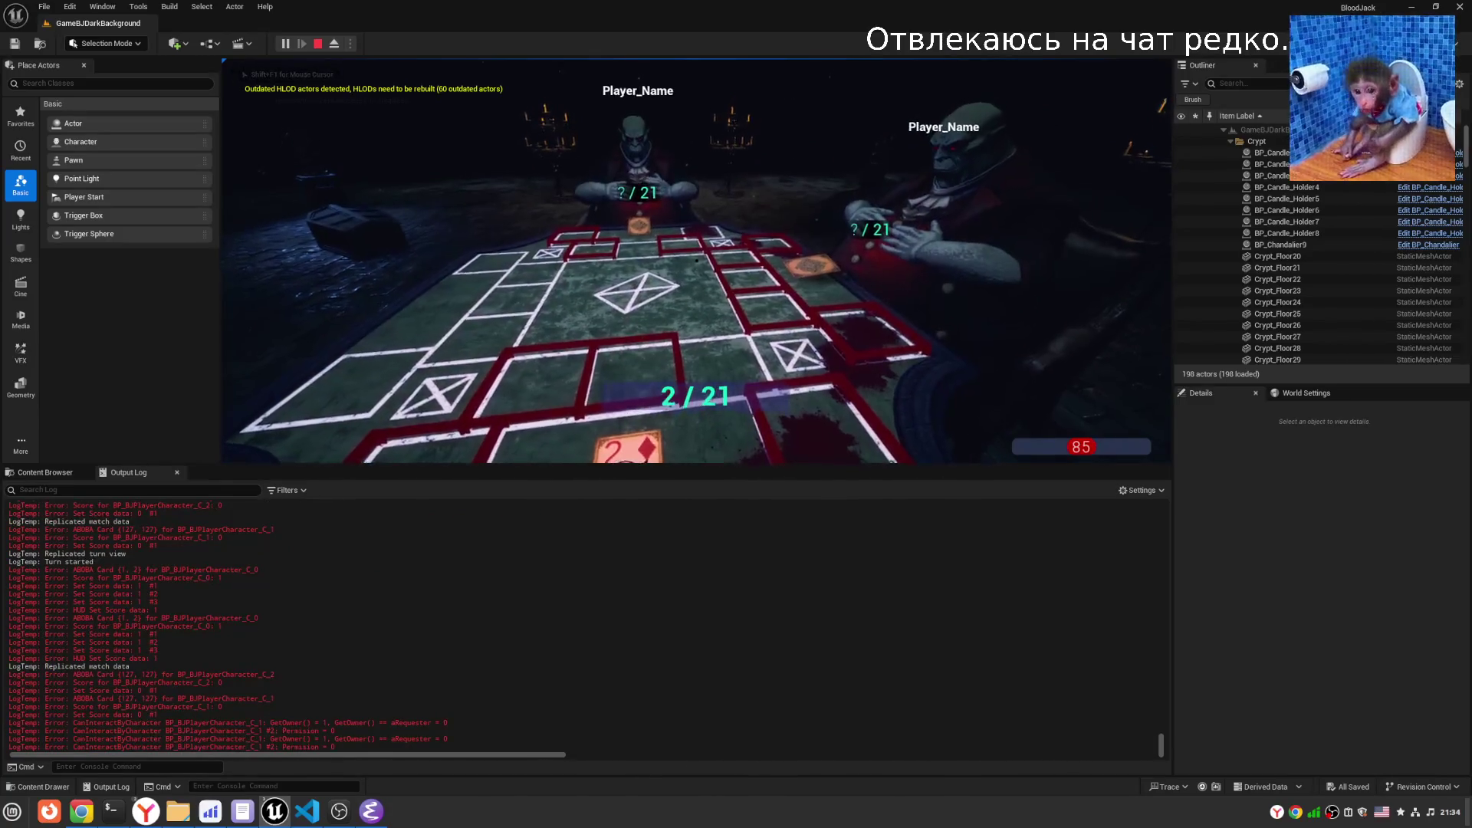
key(Escape)
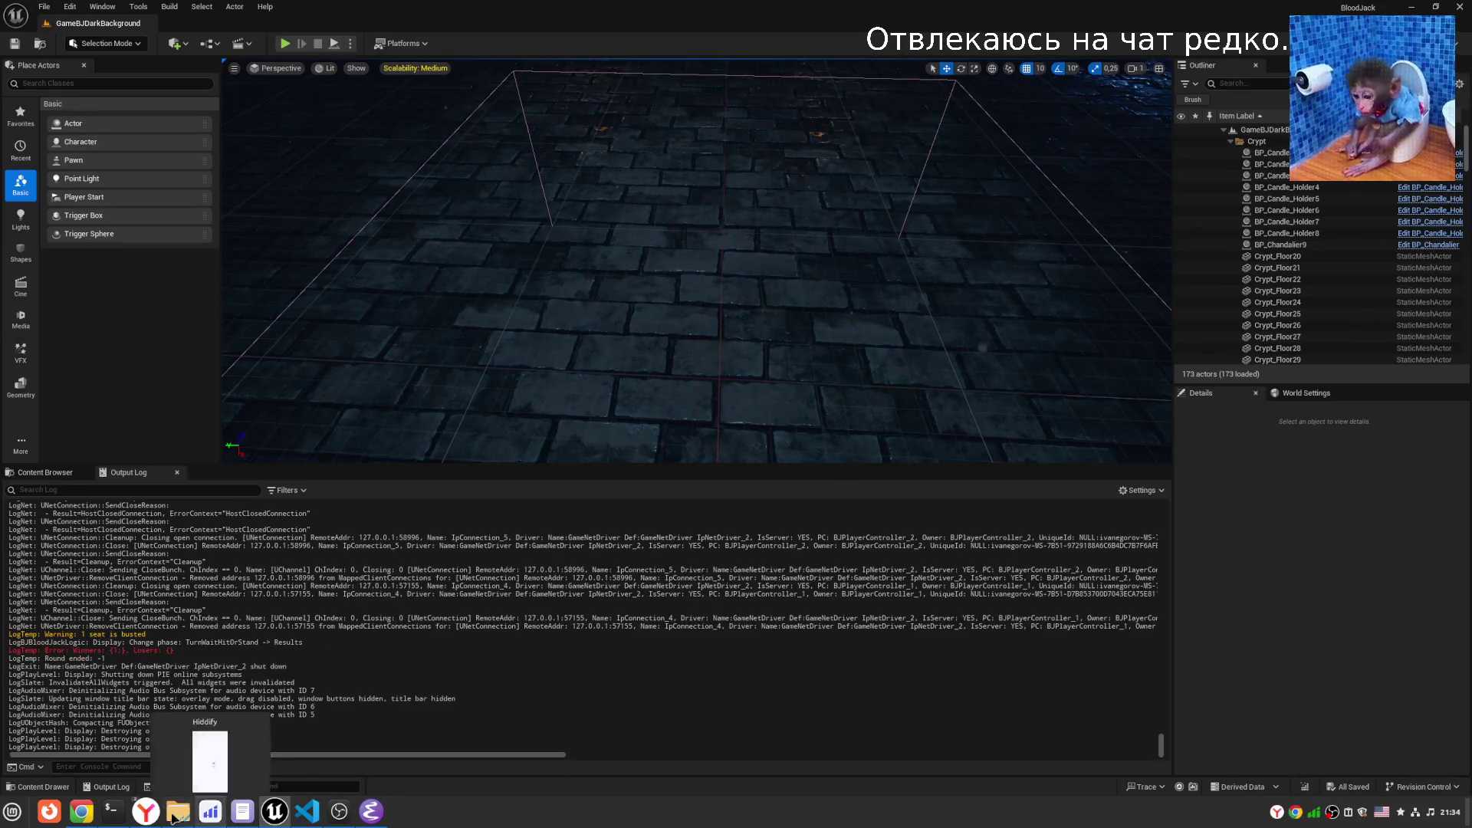
click(112, 811)
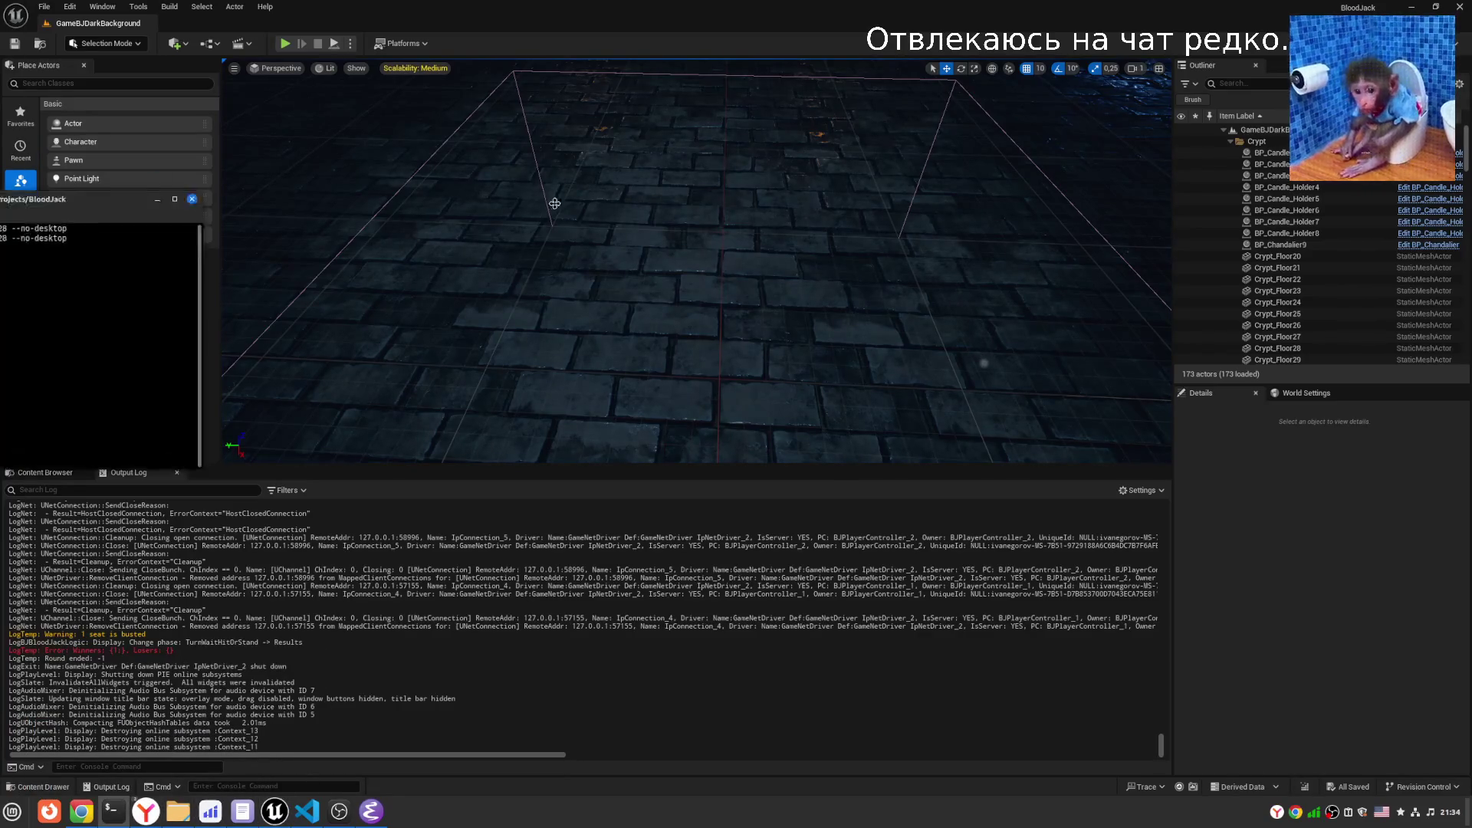
drag(651, 379, 1471, 379)
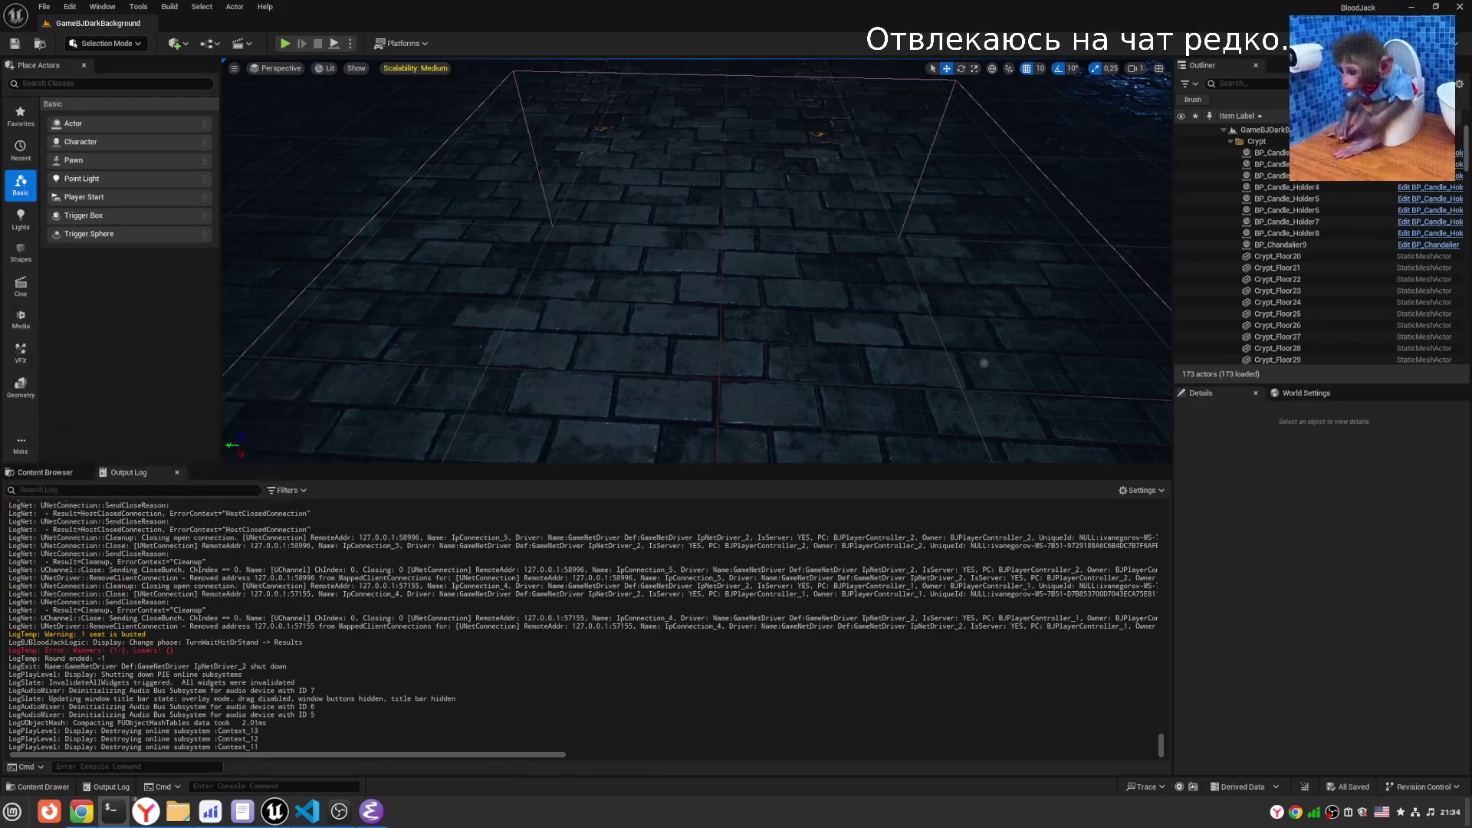